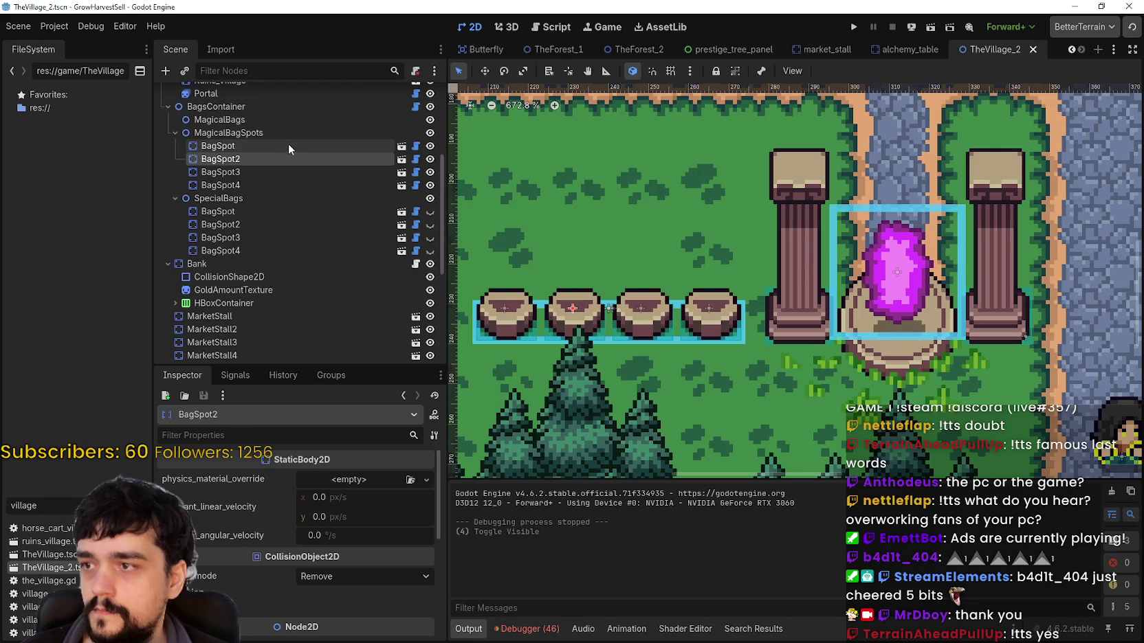
Step: Nudge the first two MagicalBagSpots BagSpots right into their row positions
{"action": "left_click", "coordinate": [288, 143]}
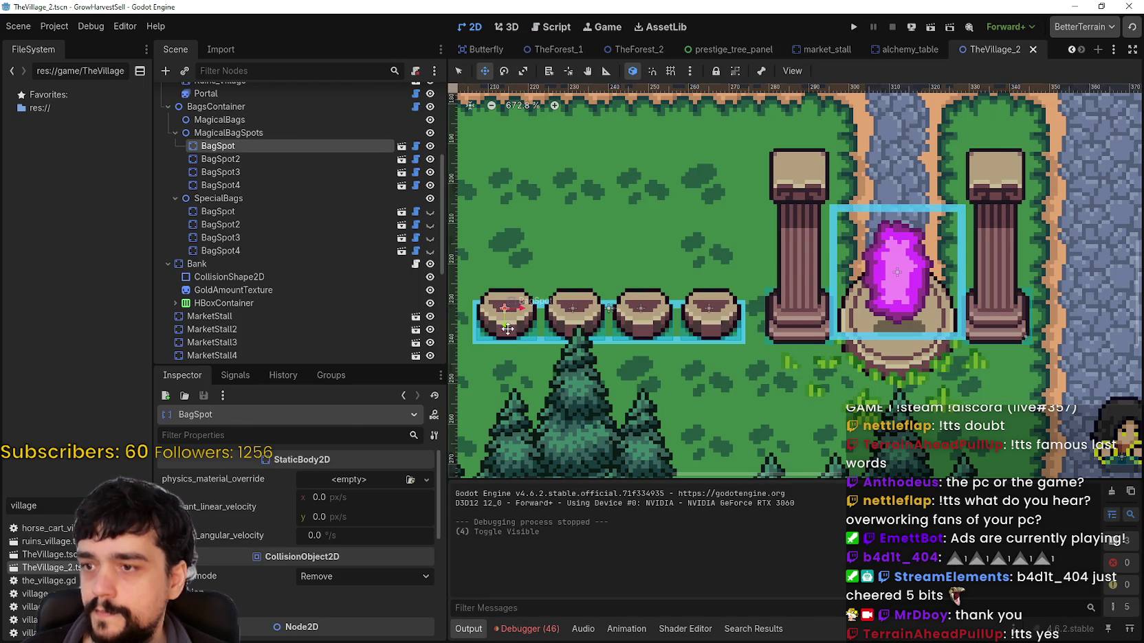
{"action": "mouse_move", "coordinate": [631, 326]}
{"action": "left_mouse_down"}
{"action": "mouse_move", "coordinate": [545, 315]}
{"action": "mouse_move", "coordinate": [715, 318]}
{"action": "mouse_move", "coordinate": [702, 319]}
{"action": "left_mouse_up"}
{"action": "left_click", "coordinate": [261, 158]}
{"action": "left_click", "coordinate": [261, 158]}
{"action": "mouse_move", "coordinate": [570, 314]}
{"action": "left_mouse_down"}
{"action": "mouse_move", "coordinate": [639, 316]}
{"action": "mouse_move", "coordinate": [574, 318]}
{"action": "left_mouse_up"}
Step: Move BagSpot4 to the left end of the row and save the scene
{"action": "left_click", "coordinate": [284, 171]}
{"action": "scroll", "coordinate": [577, 320], "scroll_direction": "up", "scroll_amount": 5}
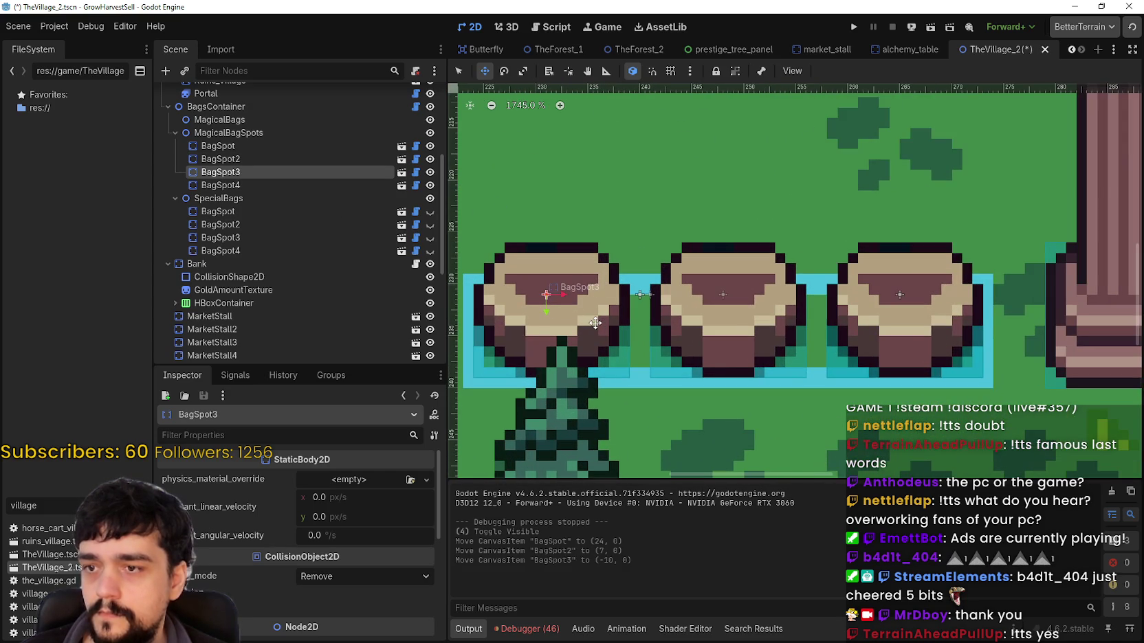
{"action": "scroll", "coordinate": [596, 320], "scroll_direction": "down", "scroll_amount": 3}
{"action": "left_click", "coordinate": [262, 185]}
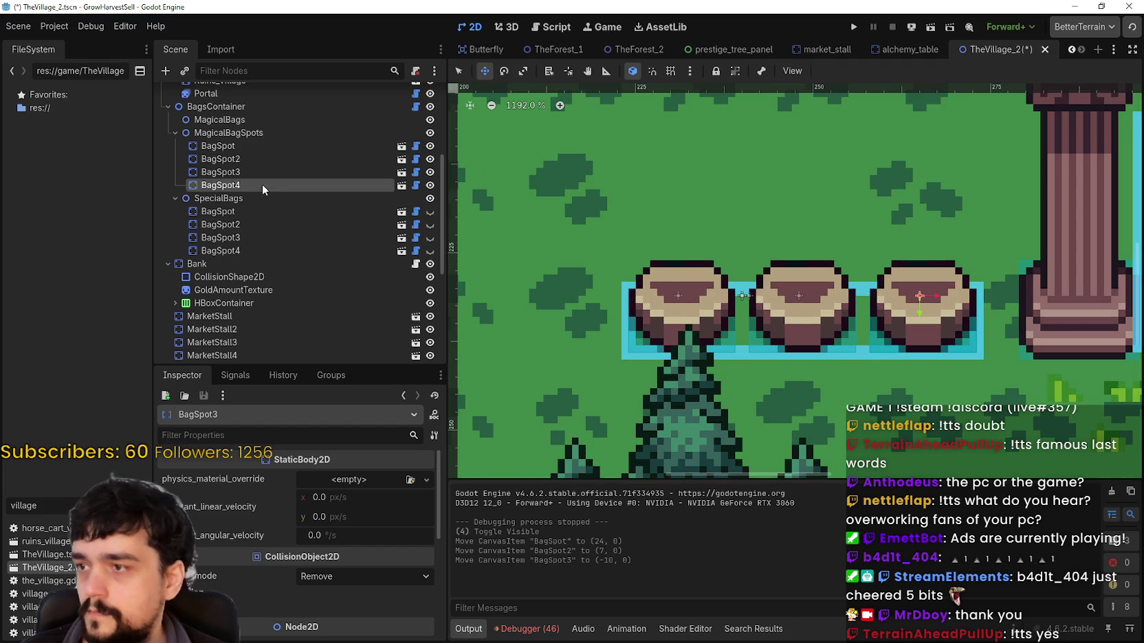
{"action": "left_click_drag", "start_coordinate": [919, 307], "coordinate": [557, 308]}
{"action": "scroll", "coordinate": [557, 308], "scroll_direction": "down", "scroll_amount": 6}
{"action": "key", "text": "ctrl+s"}
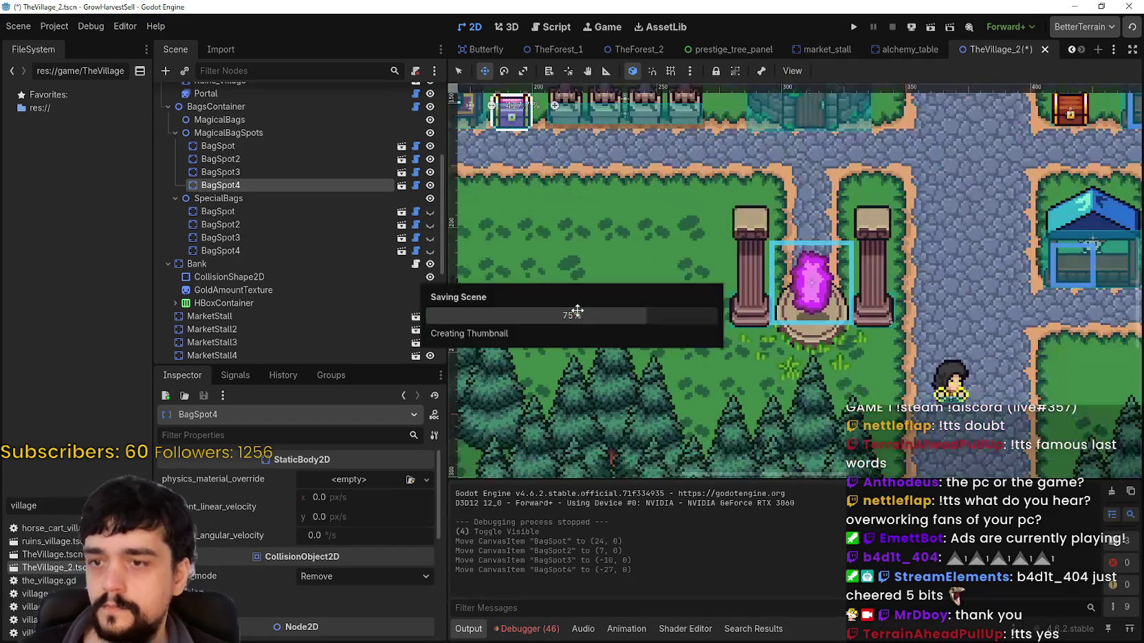
Step: Toggle the SpecialBags BagSpot's visibility on and off, then open bag_spot.gd and select lines 10–14
{"action": "scroll", "coordinate": [747, 364], "scroll_direction": "down", "scroll_amount": 2}
{"action": "scroll", "coordinate": [769, 350], "scroll_direction": "up", "scroll_amount": 3}
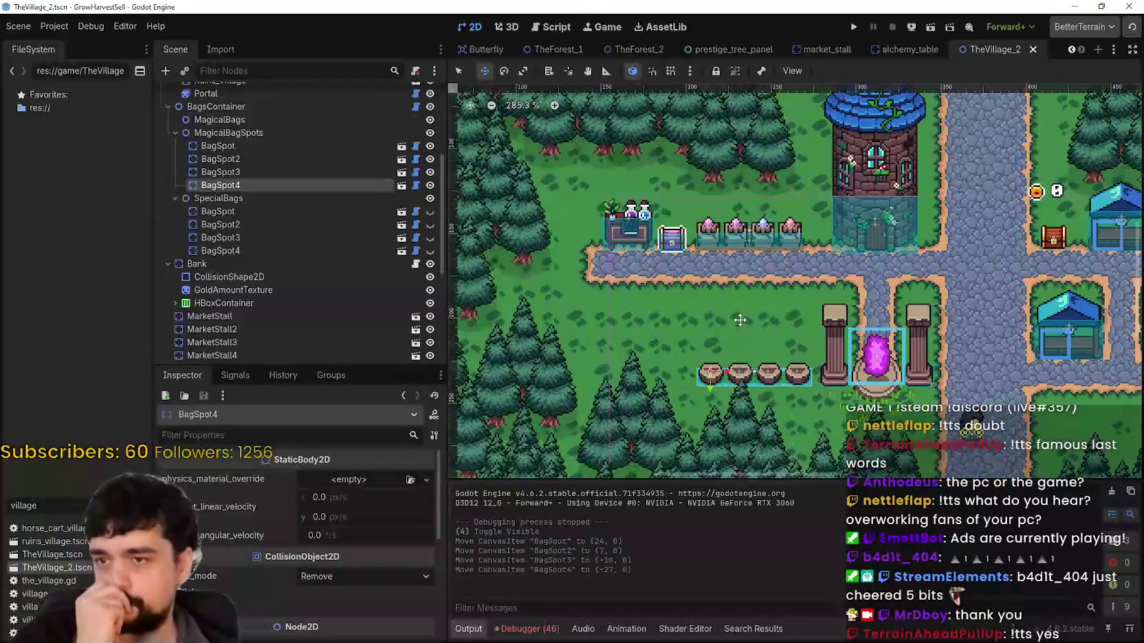
{"action": "scroll", "coordinate": [699, 323], "scroll_direction": "up", "scroll_amount": 1}
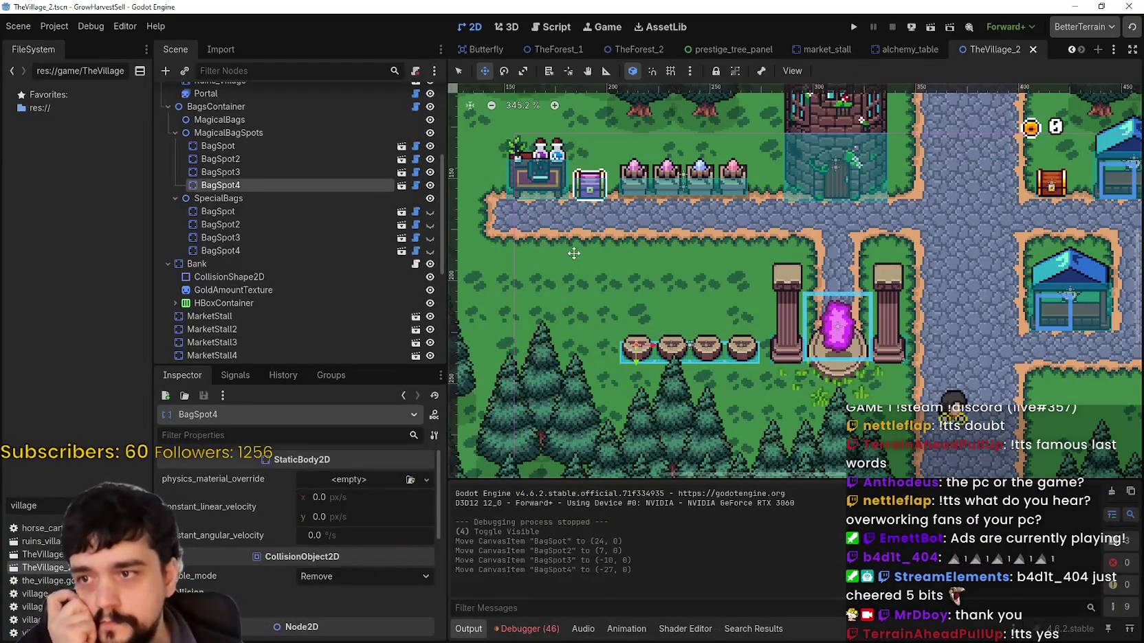
{"action": "left_click", "coordinate": [316, 211]}
{"action": "scroll", "coordinate": [564, 238], "scroll_direction": "down", "scroll_amount": 3}
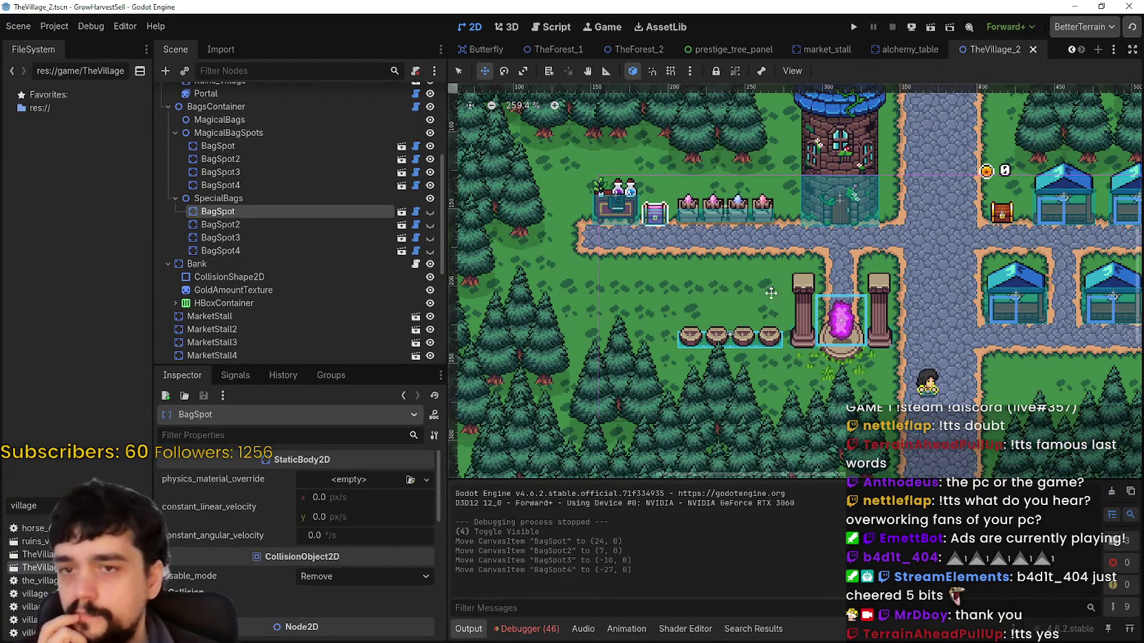
{"action": "left_click", "coordinate": [430, 212]}
{"action": "left_click", "coordinate": [430, 213]}
{"action": "scroll", "coordinate": [831, 265], "scroll_direction": "up", "scroll_amount": 3}
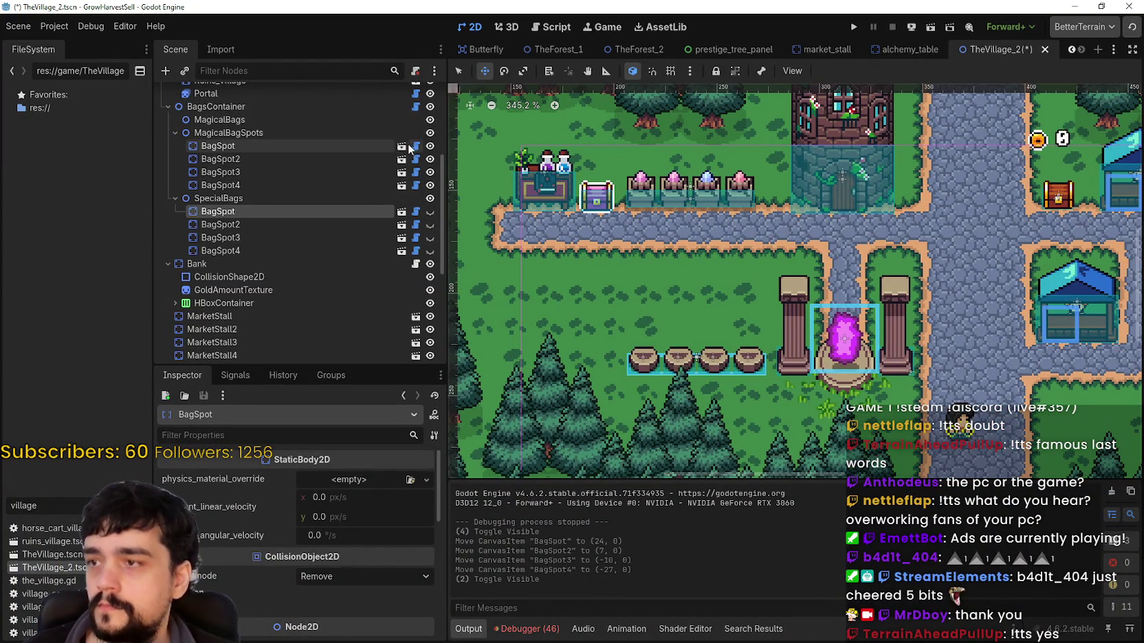
{"action": "left_click", "coordinate": [416, 146]}
{"action": "left_click_drag", "start_coordinate": [897, 286], "coordinate": [650, 227]}
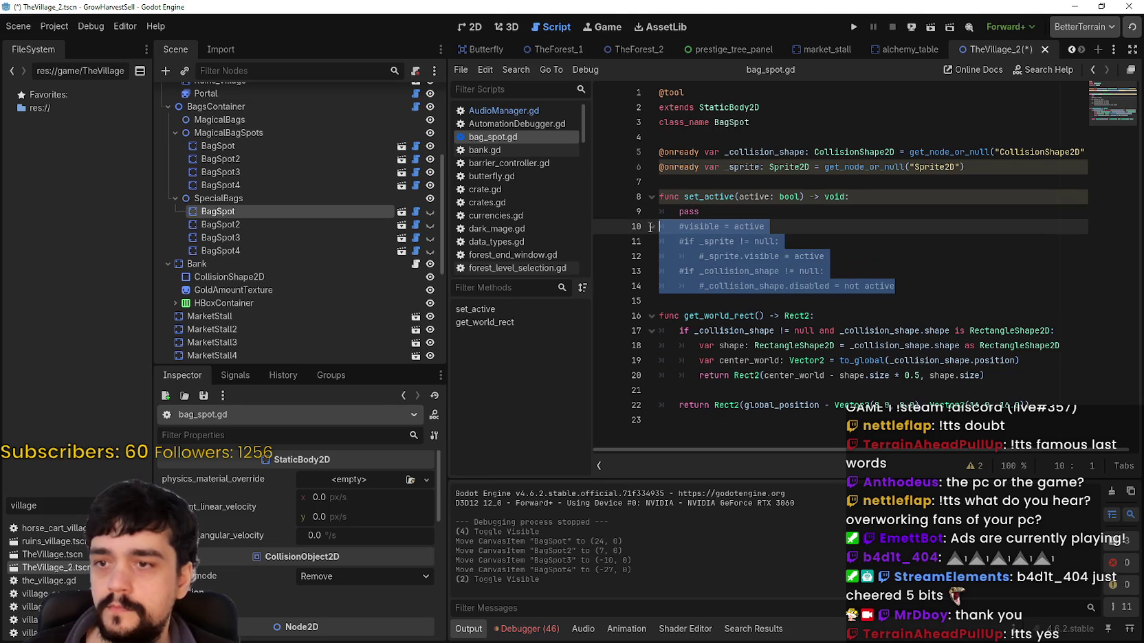
Step: Uncomment lines 10–14 of set_active, delete the pass line, save, and return to the 2D view
{"action": "key", "text": "ctrl+j"}
{"action": "key", "text": "ctrl+k"}
{"action": "triple_click", "coordinate": [687, 211]}
{"action": "key", "text": "BackSpace"}
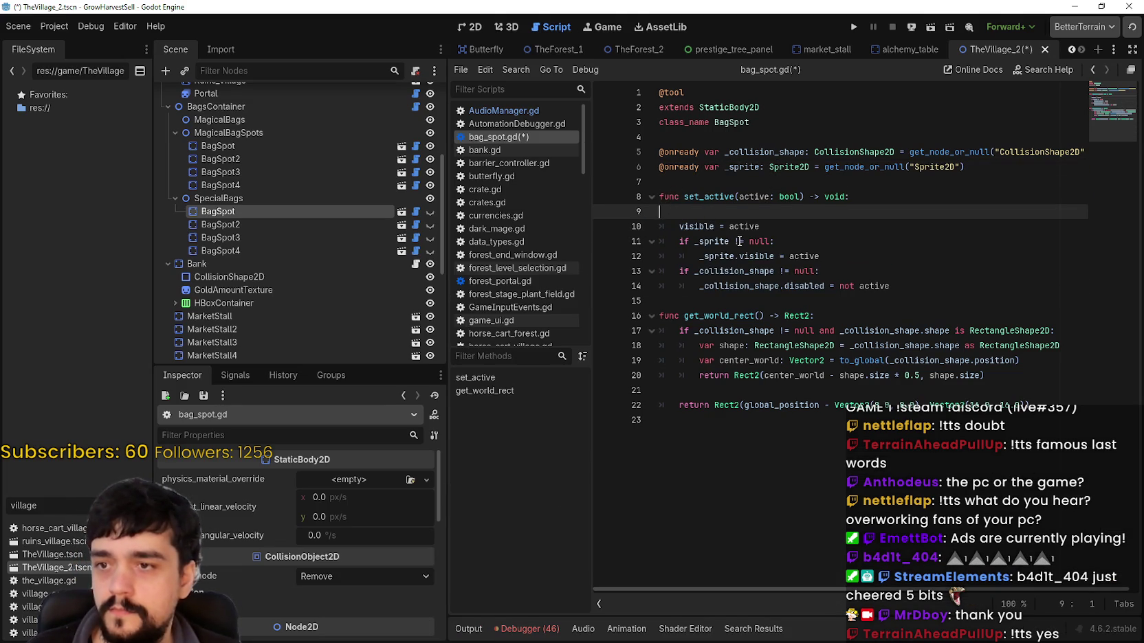
{"action": "key", "text": "BackSpace"}
{"action": "key", "text": "ctrl+s"}
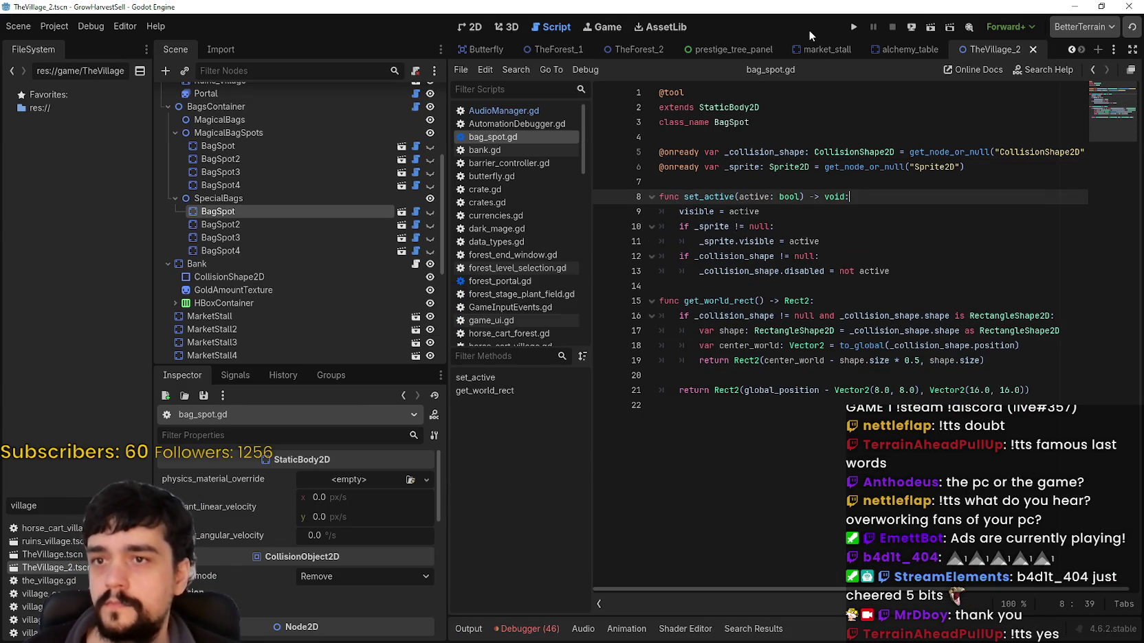
{"action": "left_click", "coordinate": [467, 27]}
{"action": "scroll", "coordinate": [272, 264], "scroll_direction": "down", "scroll_amount": 3}
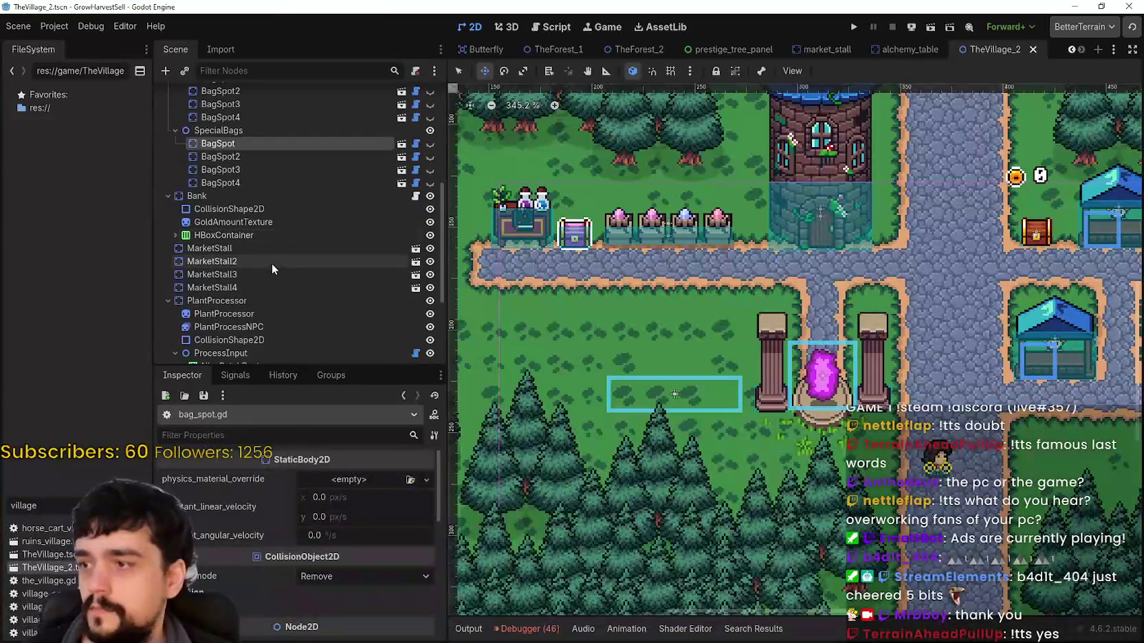
Step: Rename the altar2 node under TransmutationPlant > Alert1 to Sprite2D
{"action": "scroll", "coordinate": [262, 278], "scroll_direction": "up", "scroll_amount": 5}
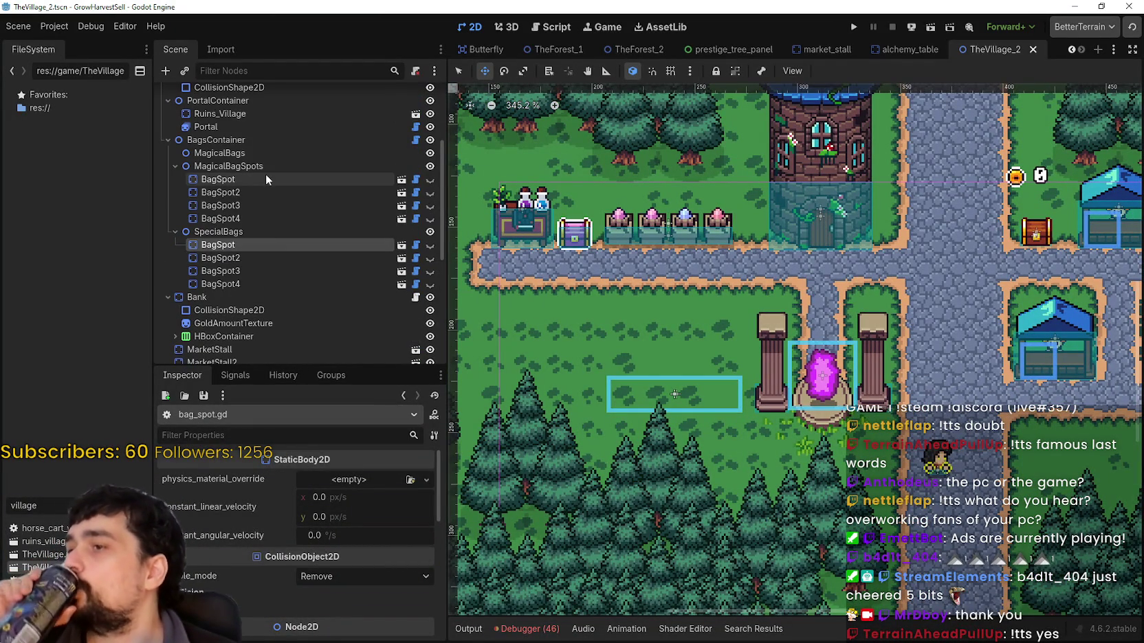
{"action": "scroll", "coordinate": [275, 275], "scroll_direction": "down", "scroll_amount": 10}
{"action": "left_click", "coordinate": [246, 338]}
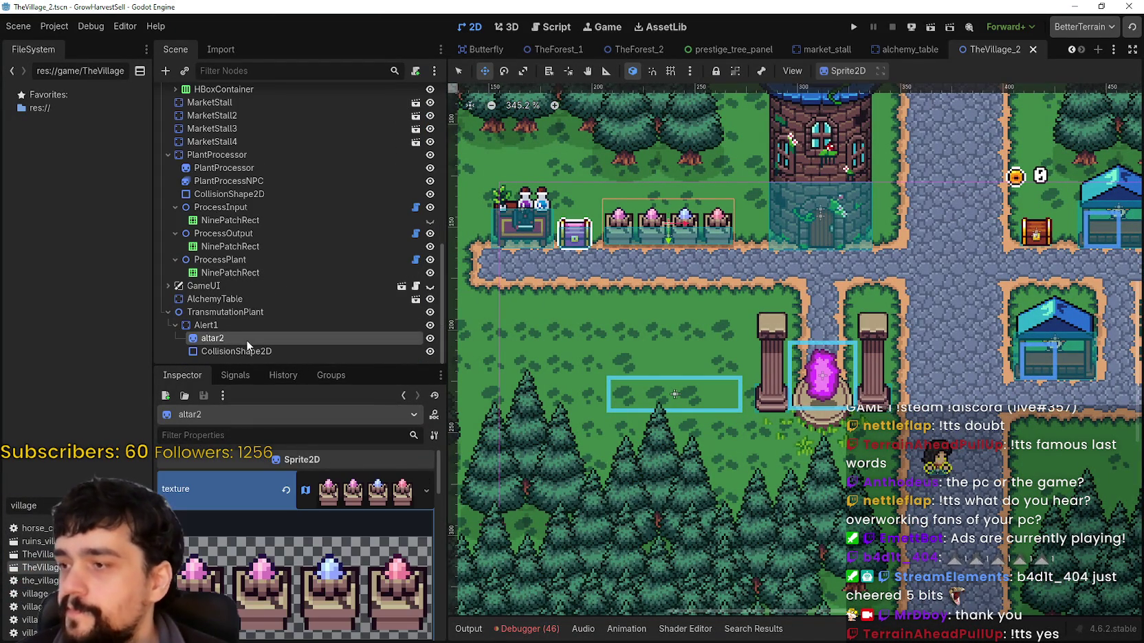
{"action": "scroll", "coordinate": [699, 191], "scroll_direction": "up", "scroll_amount": 3}
{"action": "scroll", "coordinate": [296, 590], "scroll_direction": "down", "scroll_amount": 5}
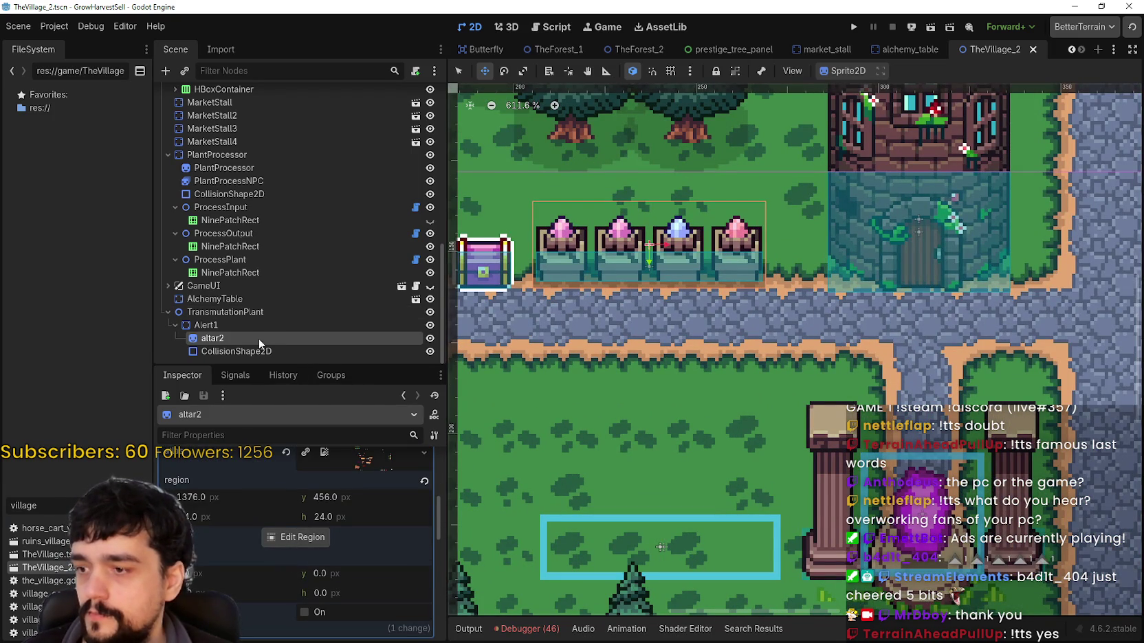
{"action": "double_click", "coordinate": [237, 337]}
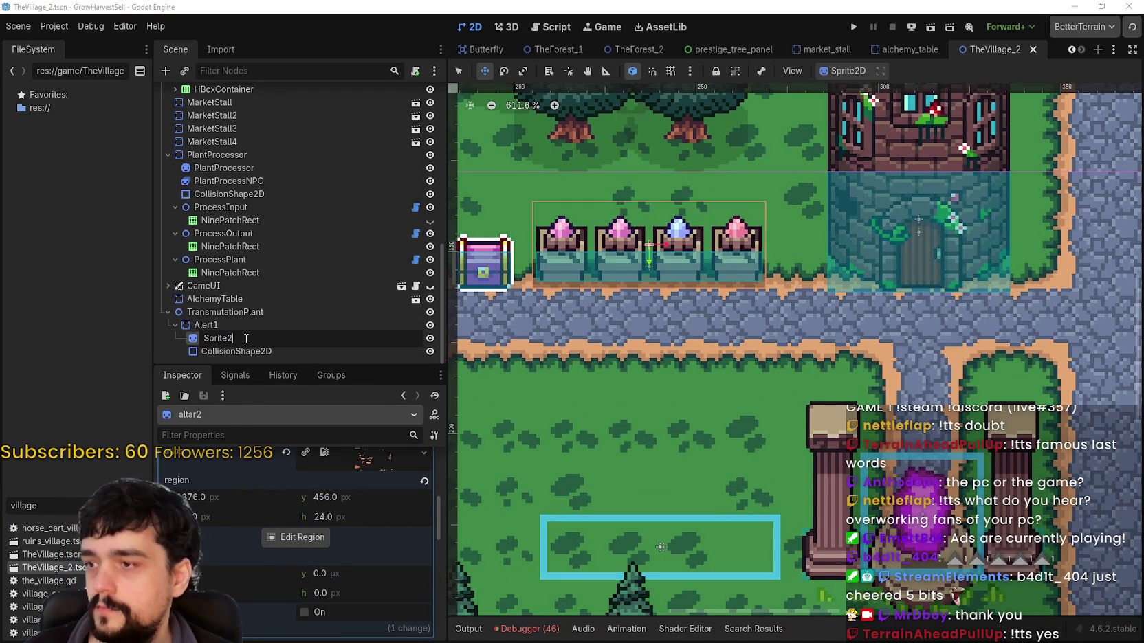
{"action": "type", "text": "D"}
{"action": "key", "text": "Return"}
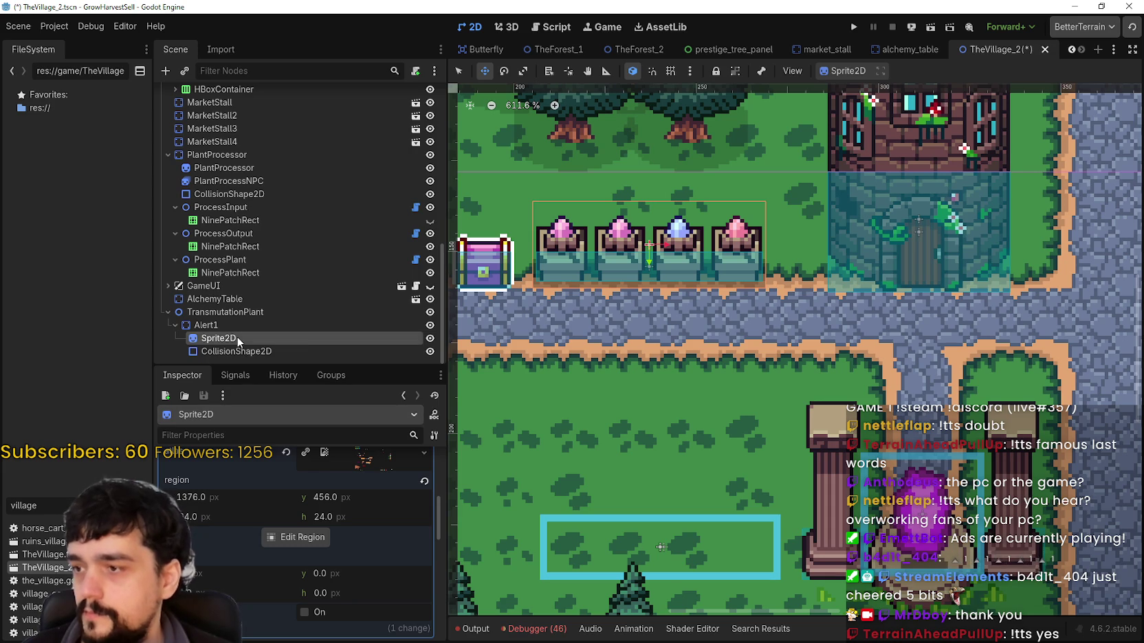
{"action": "right_click", "coordinate": [236, 336]}
{"action": "scroll", "coordinate": [286, 532], "scroll_direction": "down", "scroll_amount": 2}
Step: Browse the sprite's atlas in the Region Editor to locate the pedestal sprites
{"action": "left_click", "coordinate": [294, 514]}
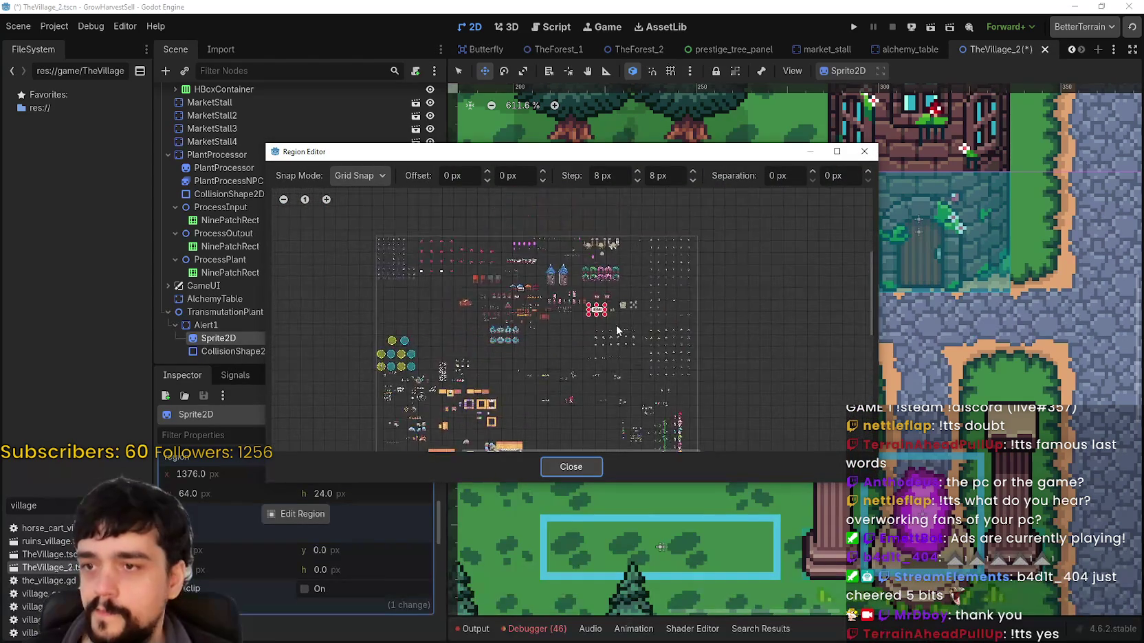
{"action": "scroll", "coordinate": [616, 327], "scroll_direction": "up", "scroll_amount": 5}
{"action": "scroll", "coordinate": [598, 326], "scroll_direction": "up", "scroll_amount": 1}
{"action": "scroll", "coordinate": [647, 306], "scroll_direction": "down", "scroll_amount": 2}
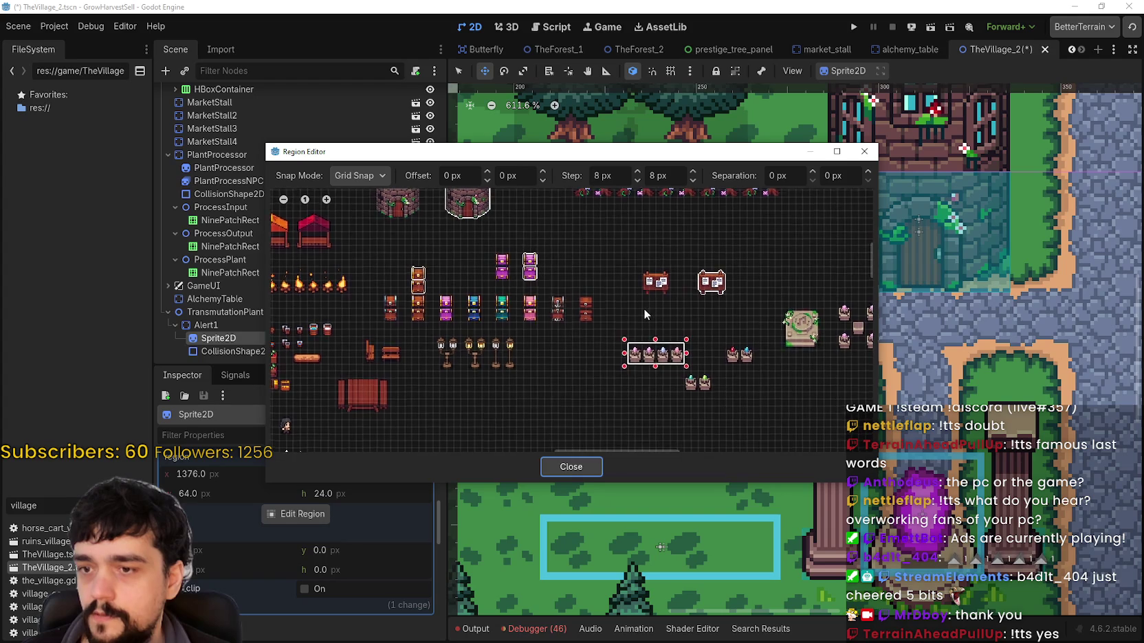
{"action": "scroll", "coordinate": [590, 431], "scroll_direction": "up", "scroll_amount": 2}
{"action": "scroll", "coordinate": [719, 262], "scroll_direction": "down", "scroll_amount": 3}
{"action": "left_click_drag", "start_coordinate": [641, 221], "coordinate": [563, 352]}
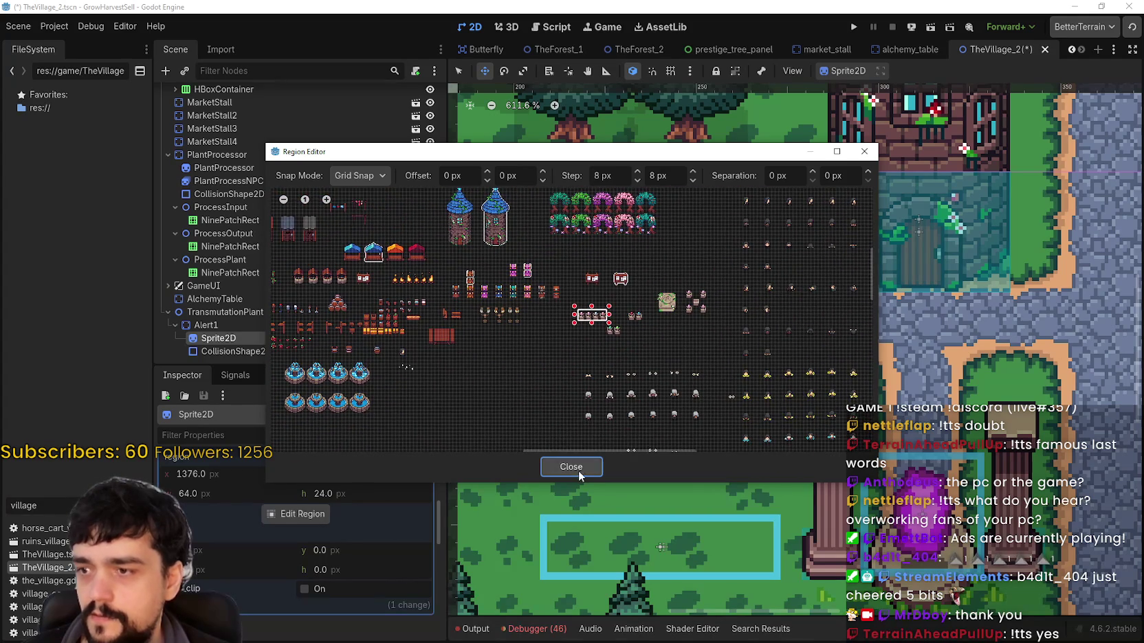
{"action": "left_click", "coordinate": [578, 471]}
Step: Save main_atlas.png in Aseprite so Godot reimports it
{"action": "key", "text": "alt+Tab"}
{"action": "scroll", "coordinate": [719, 361], "scroll_direction": "down", "scroll_amount": 3}
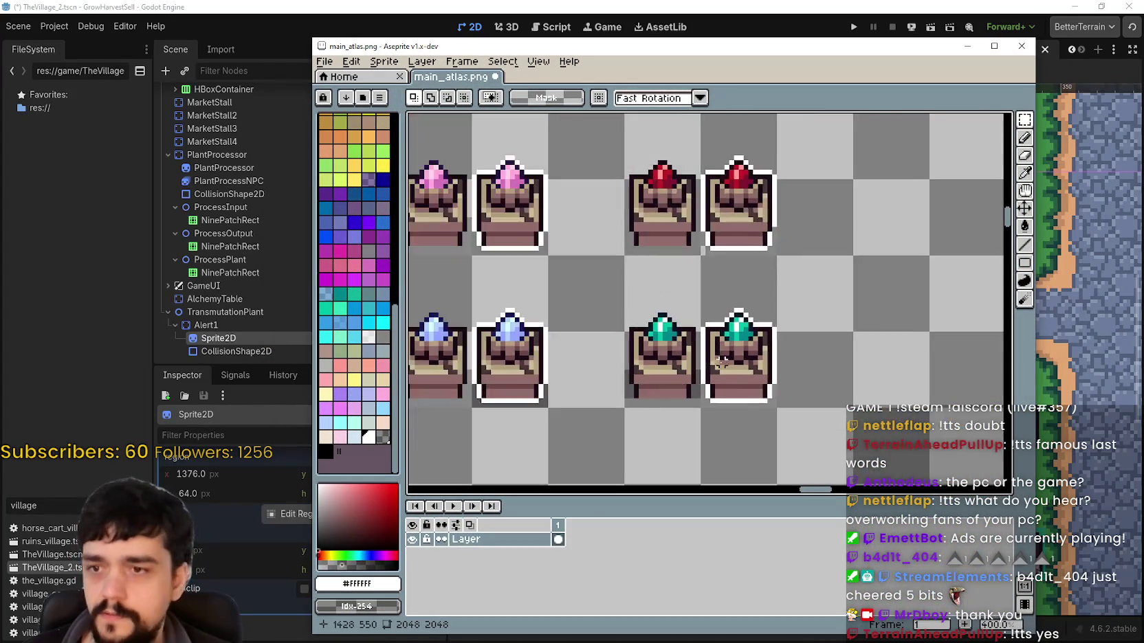
{"action": "scroll", "coordinate": [719, 361], "scroll_direction": "up", "scroll_amount": 2}
{"action": "key", "text": "ctrl+s"}
{"action": "key", "text": "alt+Tab"}
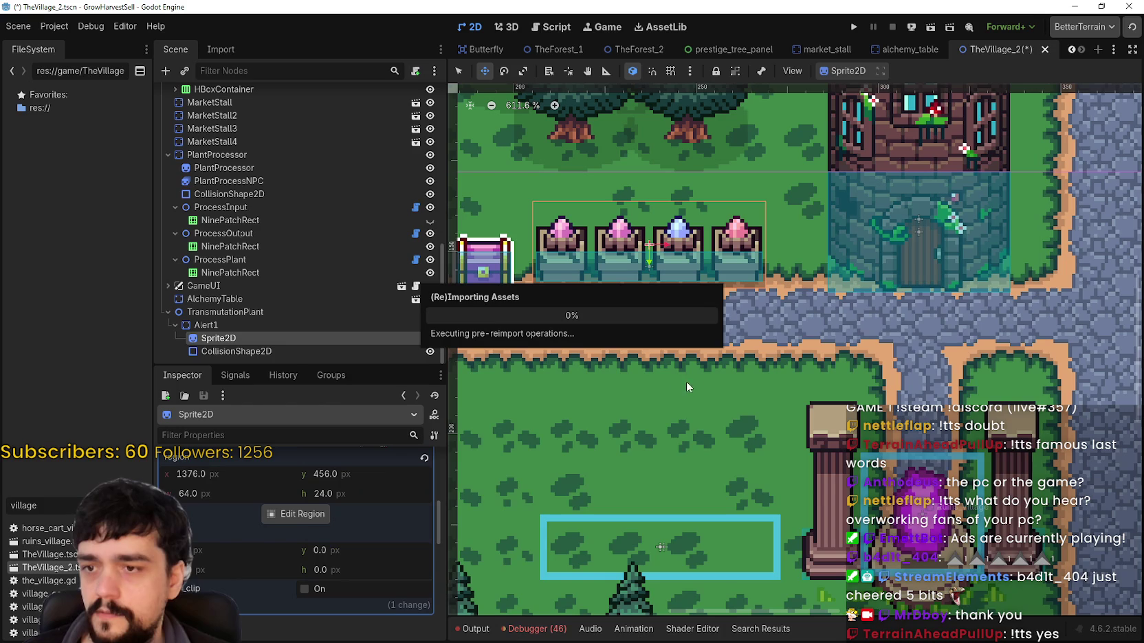
Step: Set the sprite region to the single 16×32 pink pedestal at 1360, 496
{"action": "left_click", "coordinate": [313, 517]}
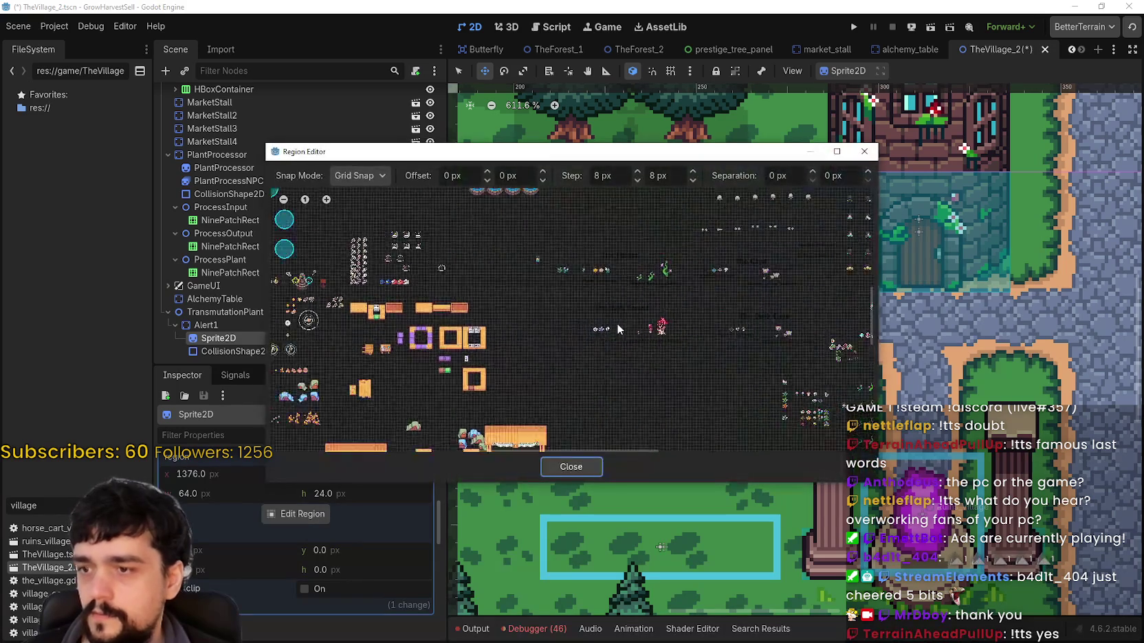
{"action": "scroll", "coordinate": [594, 333], "scroll_direction": "up", "scroll_amount": 4}
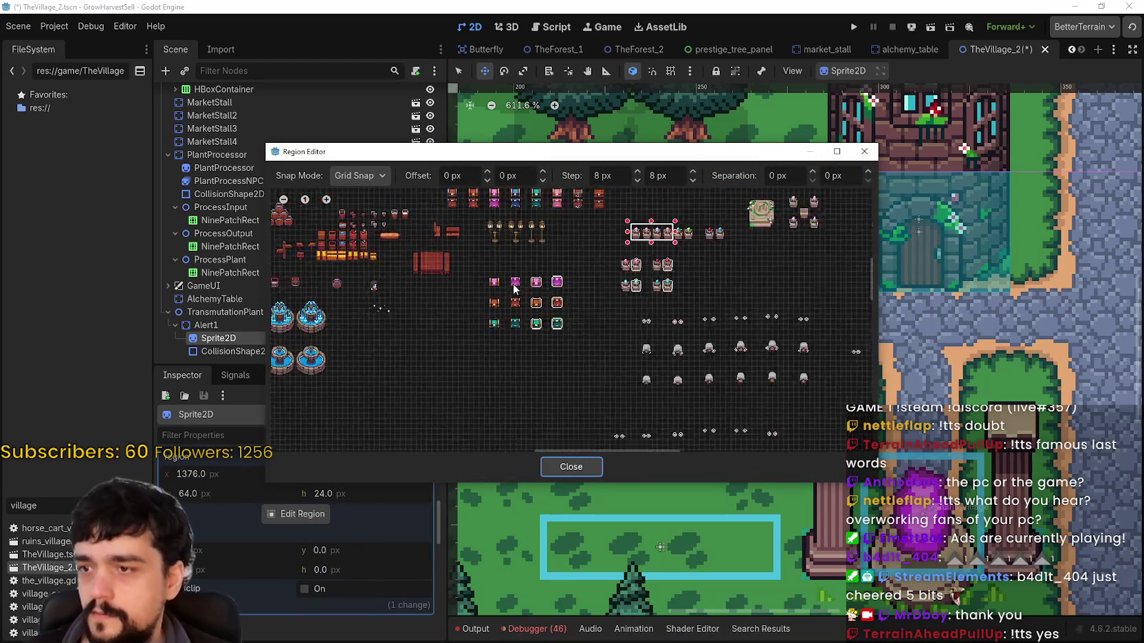
{"action": "scroll", "coordinate": [540, 270], "scroll_direction": "up", "scroll_amount": 4}
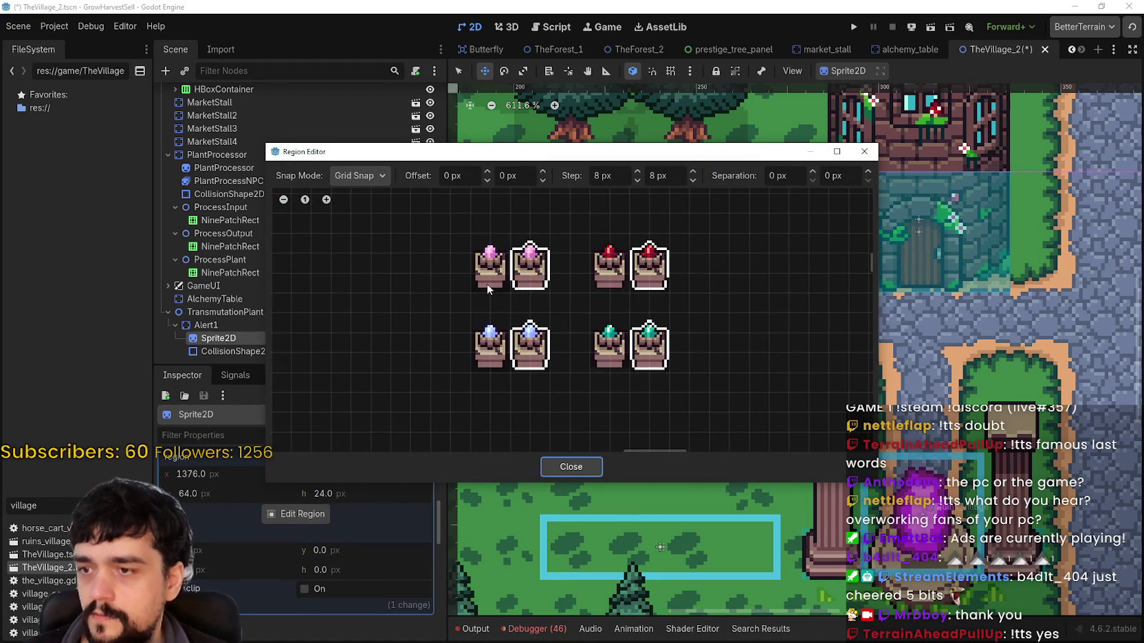
{"action": "left_click_drag", "start_coordinate": [468, 215], "coordinate": [512, 294]}
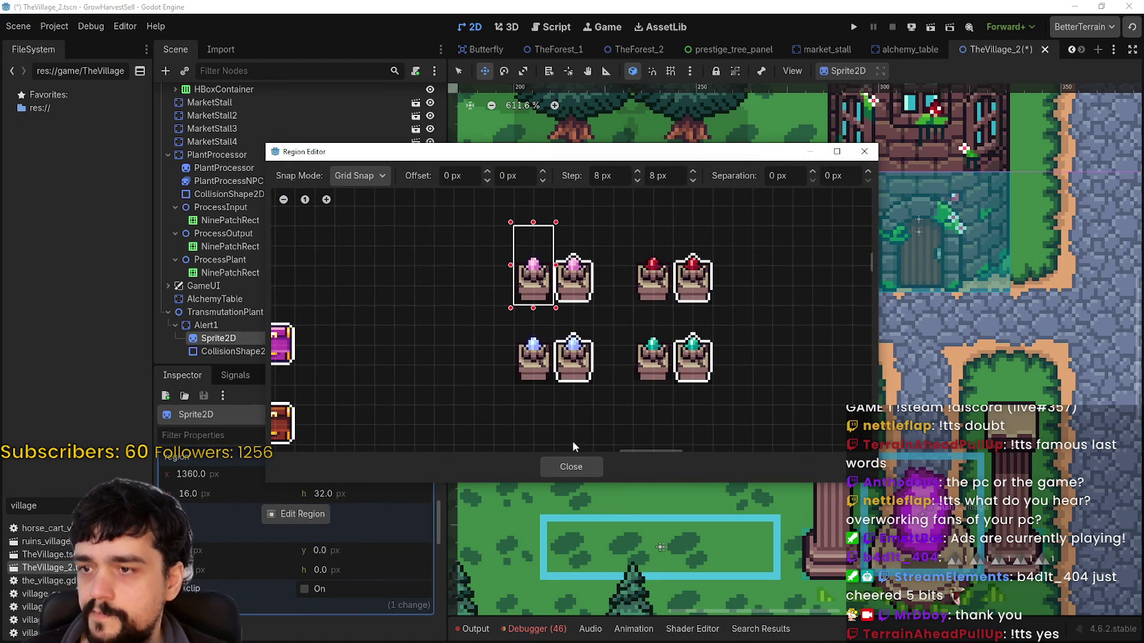
{"action": "left_click", "coordinate": [570, 466]}
{"action": "scroll", "coordinate": [659, 361], "scroll_direction": "down", "scroll_amount": 2}
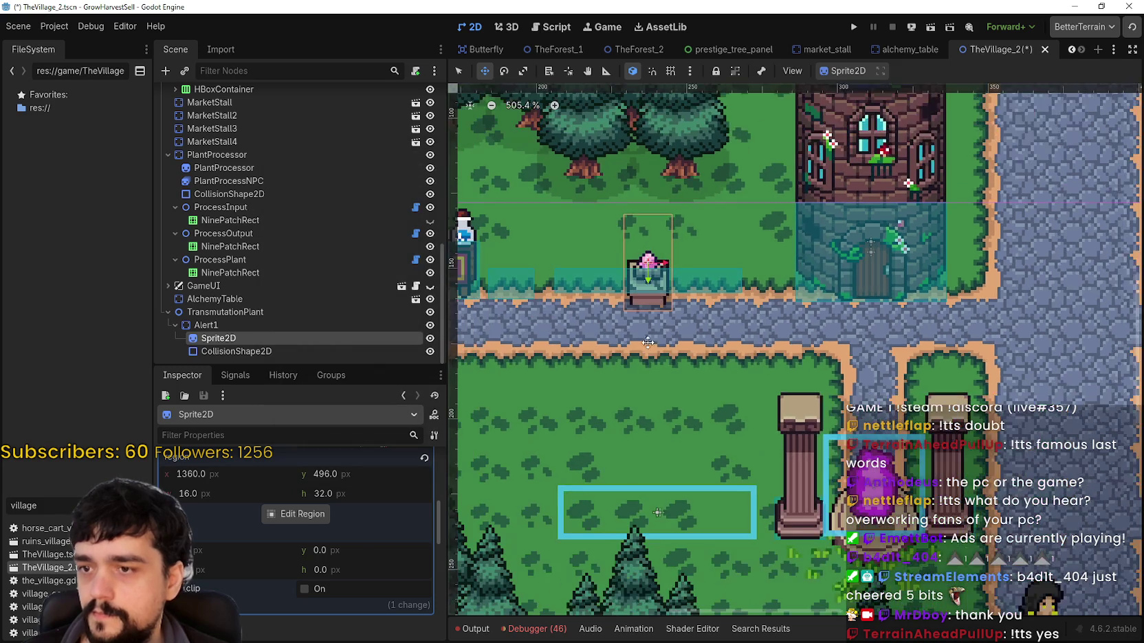
Step: Inspect Alert1's CollisionShape2D, Sprite2D and body nodes in the Scene dock
{"action": "left_click", "coordinate": [270, 353]}
{"action": "scroll", "coordinate": [564, 297], "scroll_direction": "up", "scroll_amount": 3}
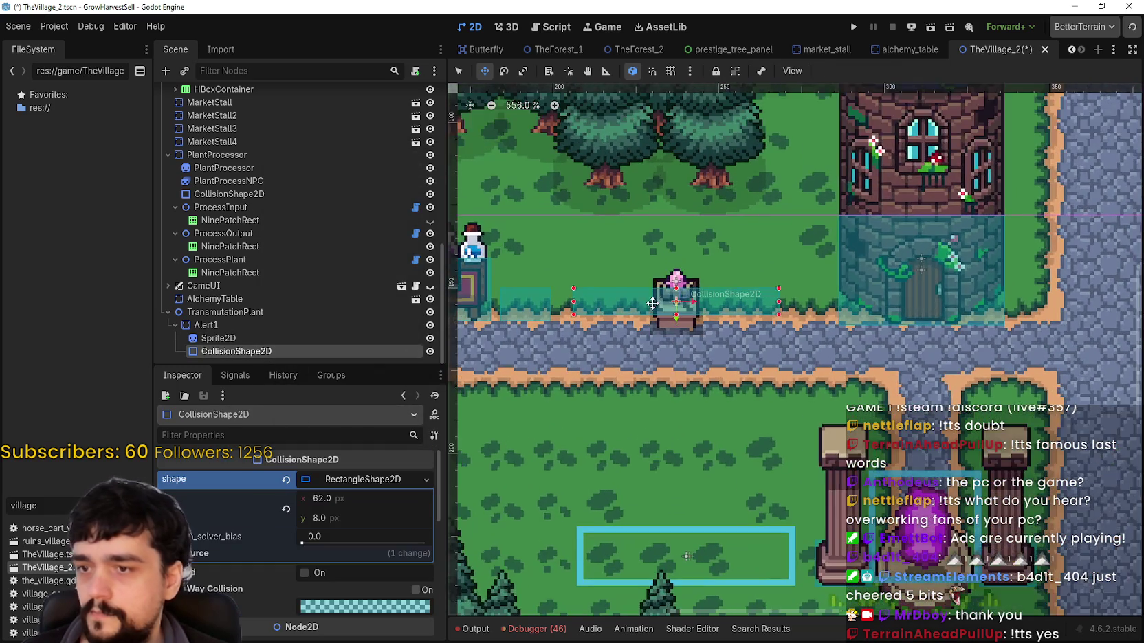
{"action": "scroll", "coordinate": [541, 258], "scroll_direction": "up", "scroll_amount": 3}
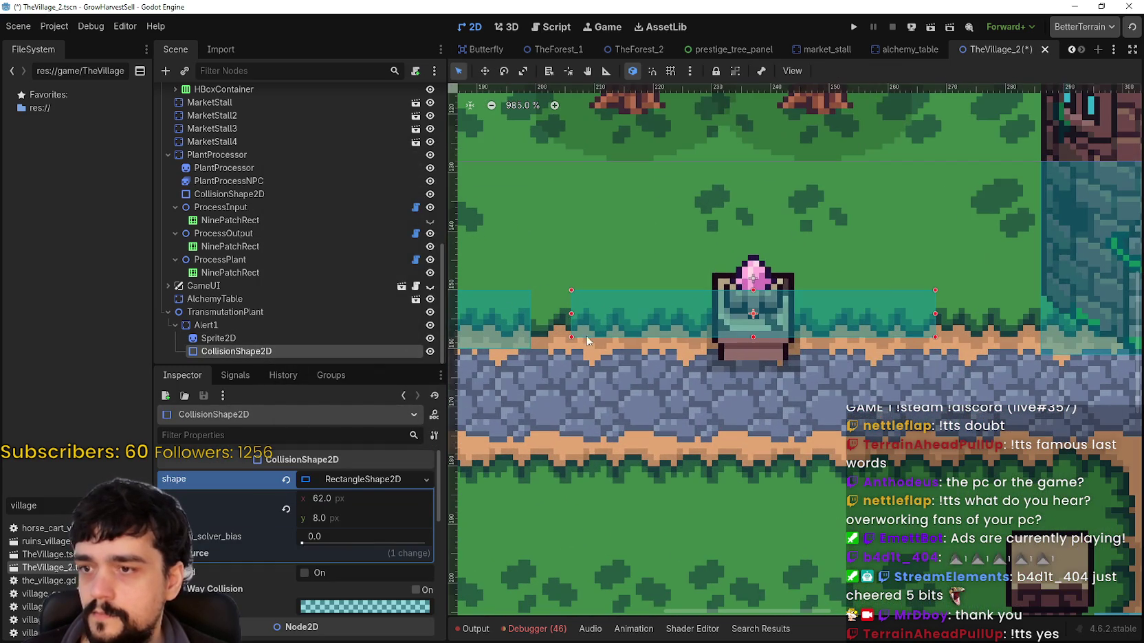
{"action": "left_click", "coordinate": [282, 338]}
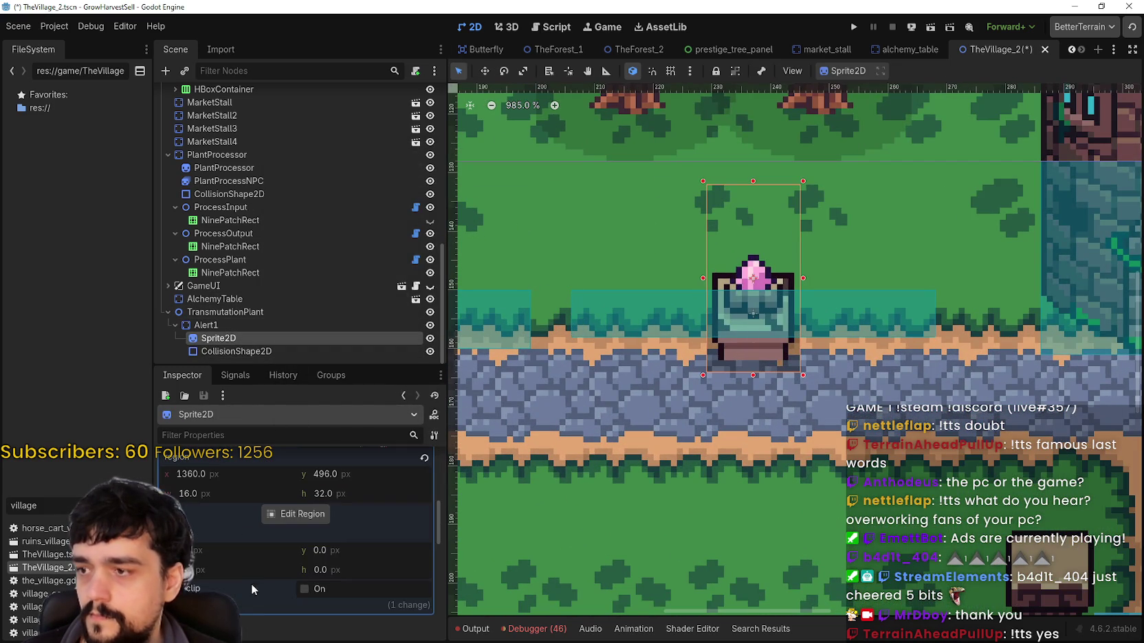
{"action": "scroll", "coordinate": [318, 583], "scroll_direction": "up", "scroll_amount": 5}
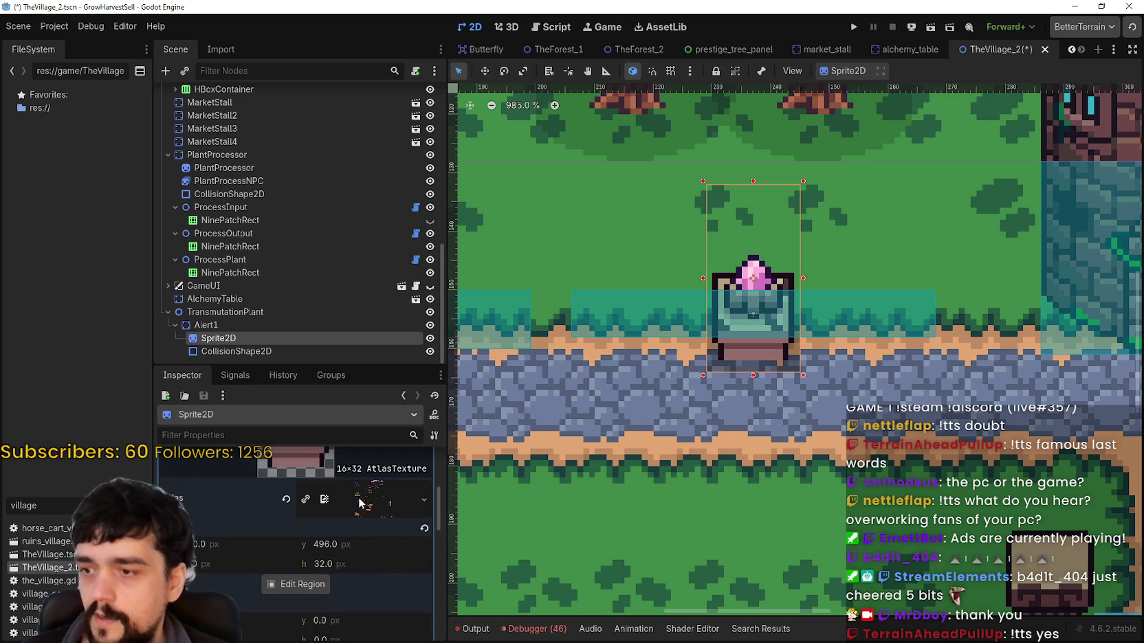
{"action": "scroll", "coordinate": [376, 522], "scroll_direction": "down", "scroll_amount": 5}
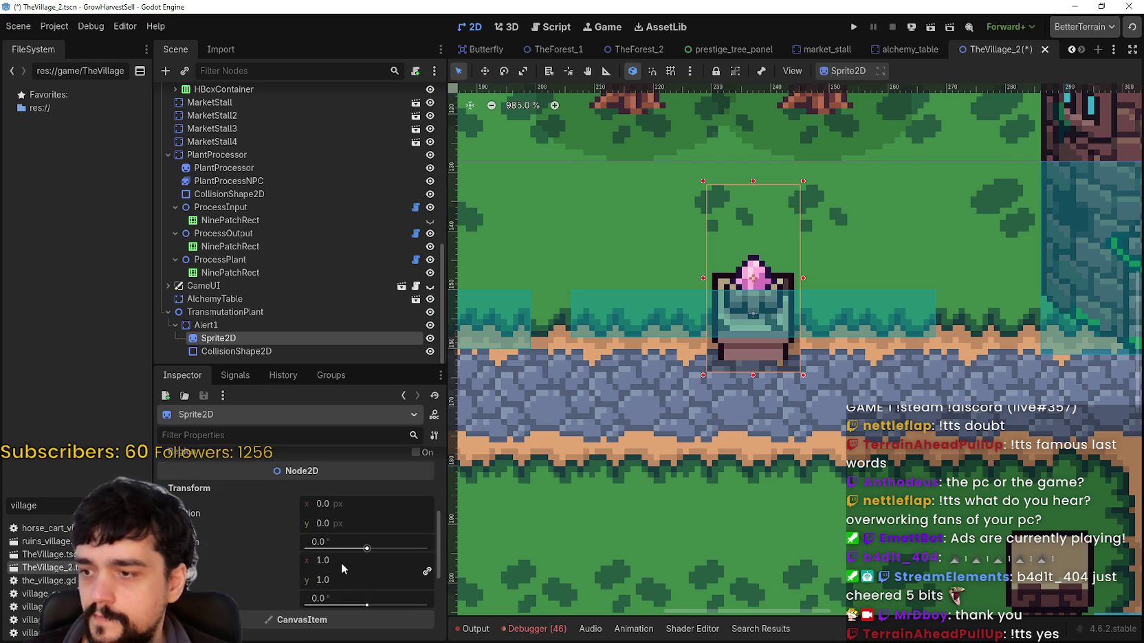
{"action": "left_click", "coordinate": [220, 351]}
{"action": "left_click", "coordinate": [221, 324]}
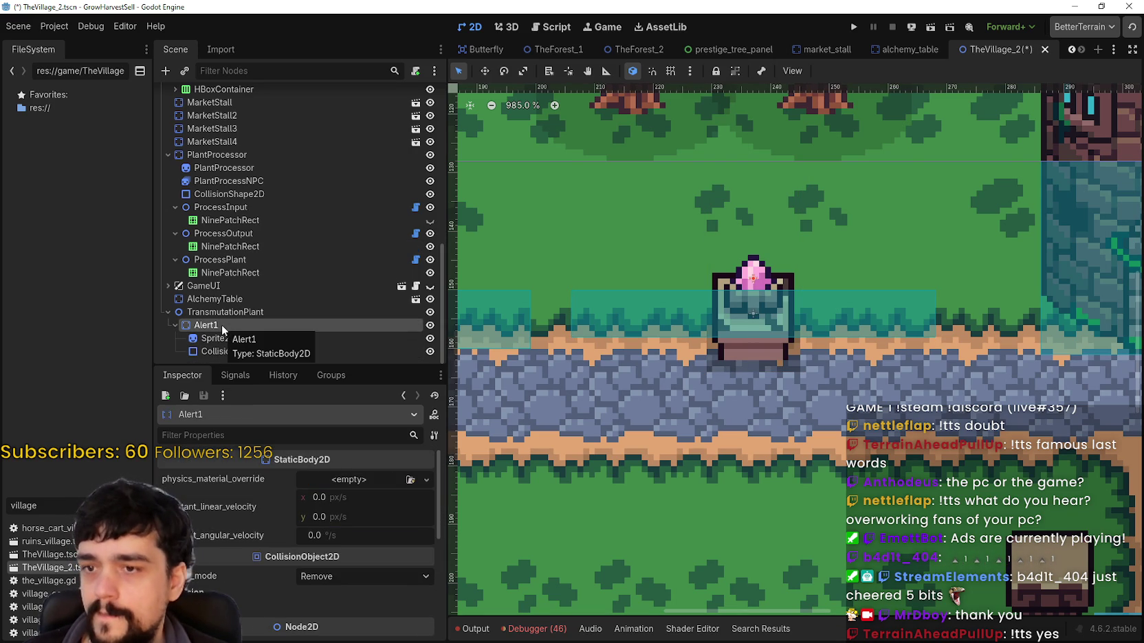
{"action": "scroll", "coordinate": [836, 367], "scroll_direction": "down", "scroll_amount": 2}
{"action": "scroll", "coordinate": [282, 570], "scroll_direction": "down", "scroll_amount": 5}
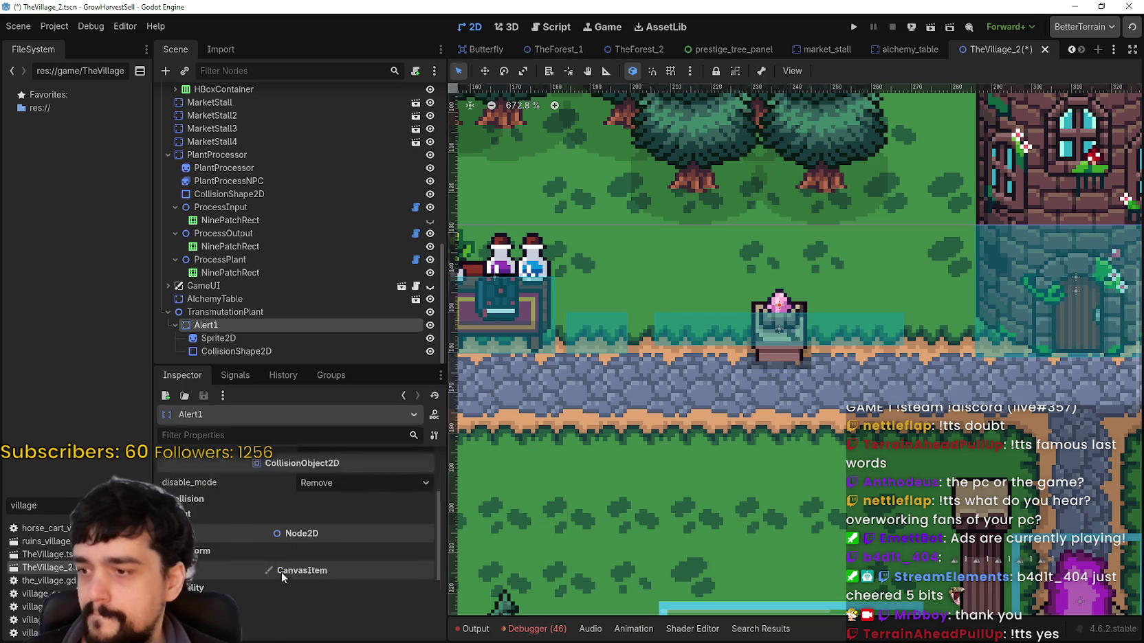
Step: Revert the CollisionShape2D's Position y and narrow its rectangle to fit the altar
{"action": "left_click", "coordinate": [254, 352]}
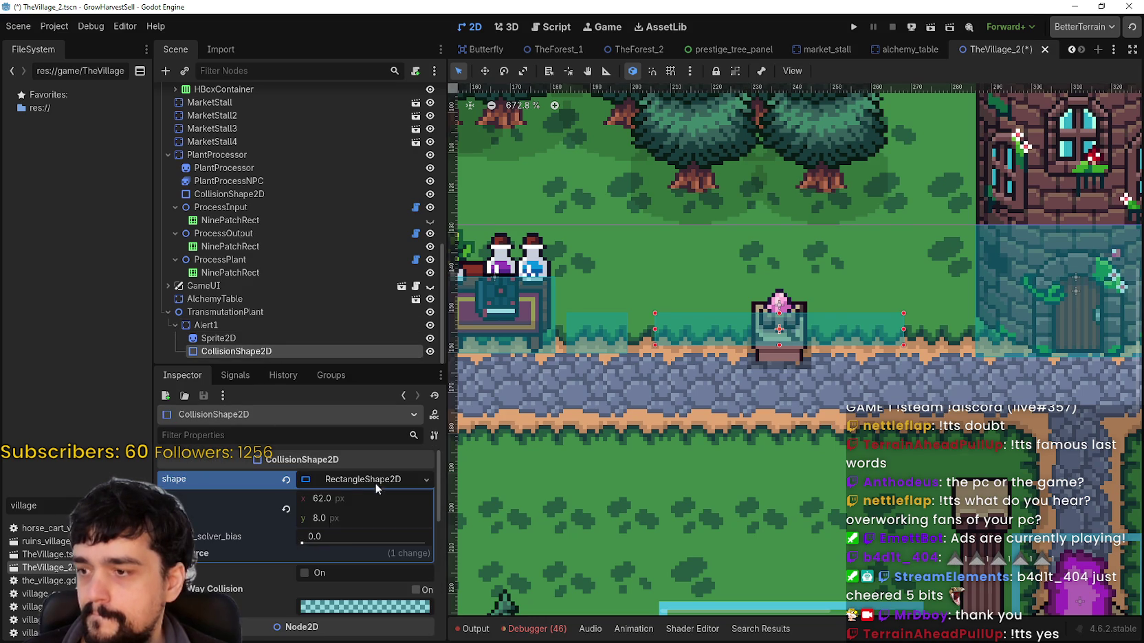
{"action": "scroll", "coordinate": [703, 300], "scroll_direction": "up", "scroll_amount": 2}
{"action": "scroll", "coordinate": [309, 577], "scroll_direction": "down", "scroll_amount": 3}
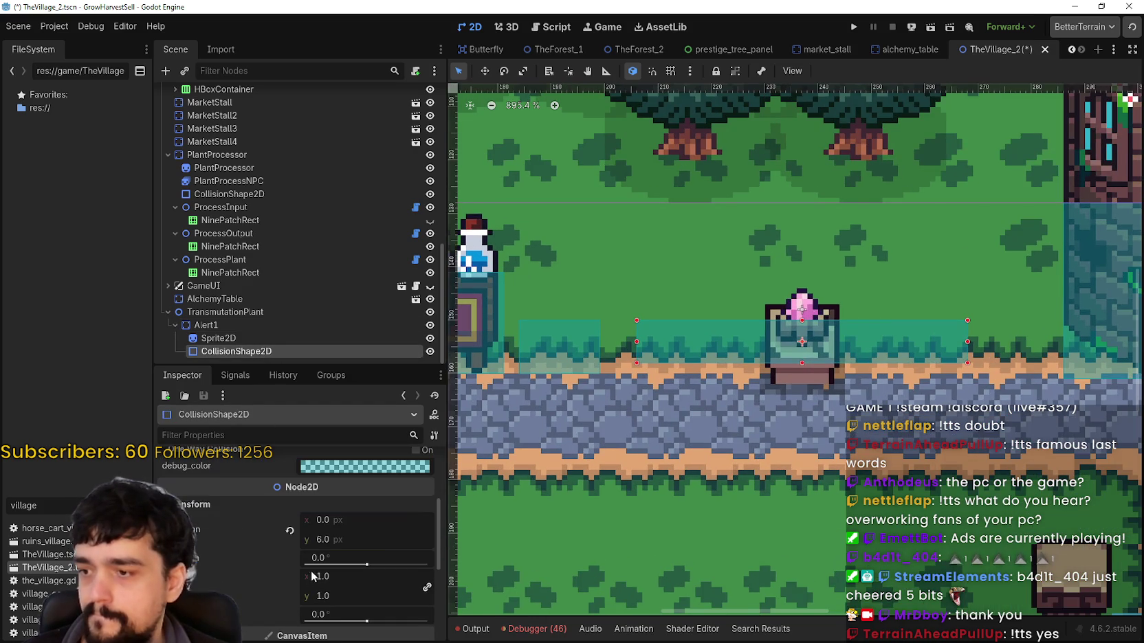
{"action": "scroll", "coordinate": [684, 406], "scroll_direction": "up", "scroll_amount": 1}
{"action": "left_click", "coordinate": [288, 532]}
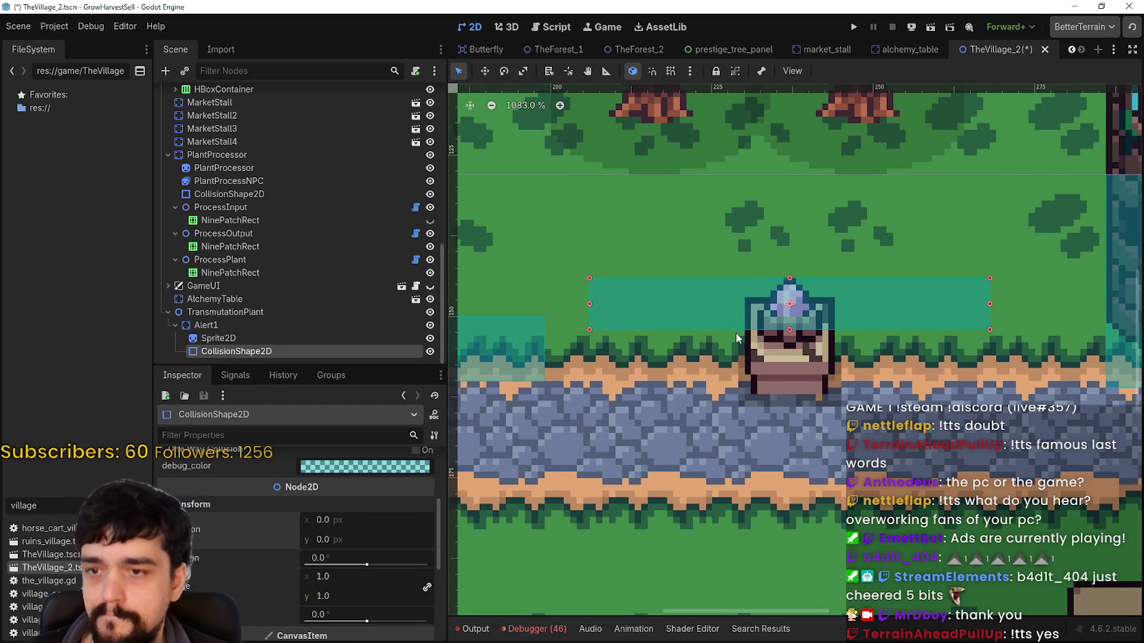
{"action": "scroll", "coordinate": [736, 333], "scroll_direction": "up", "scroll_amount": 1}
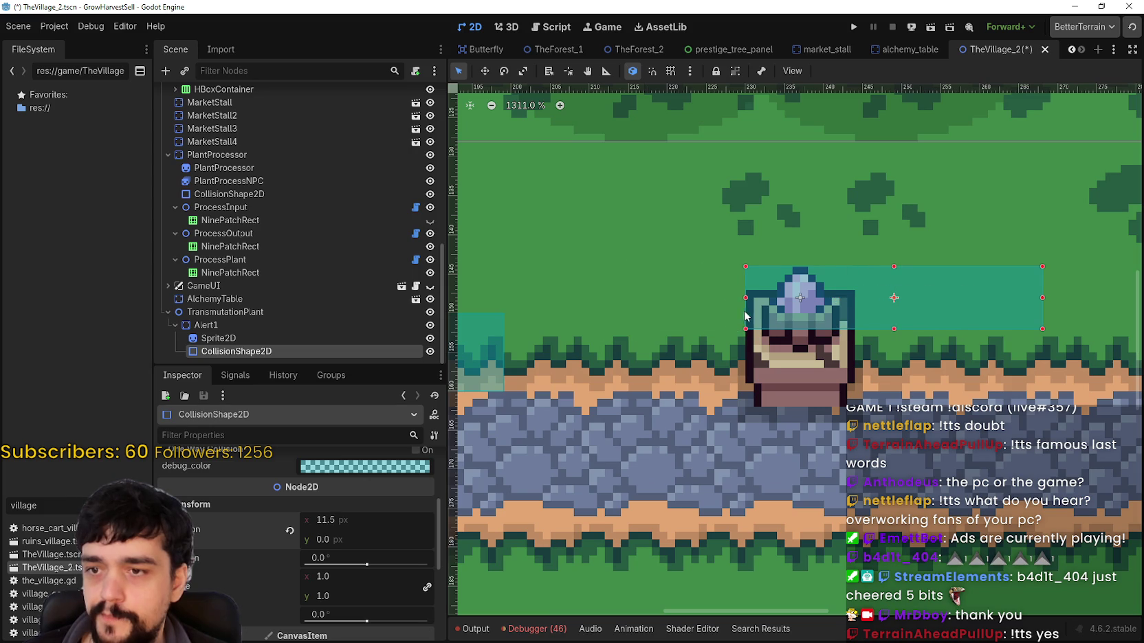
{"action": "mouse_move", "coordinate": [1026, 298]}
{"action": "left_mouse_down"}
{"action": "mouse_move", "coordinate": [855, 321]}
{"action": "mouse_move", "coordinate": [801, 381]}
{"action": "mouse_move", "coordinate": [802, 408]}
{"action": "left_mouse_up"}
{"action": "scroll", "coordinate": [874, 410], "scroll_direction": "up", "scroll_amount": 1}
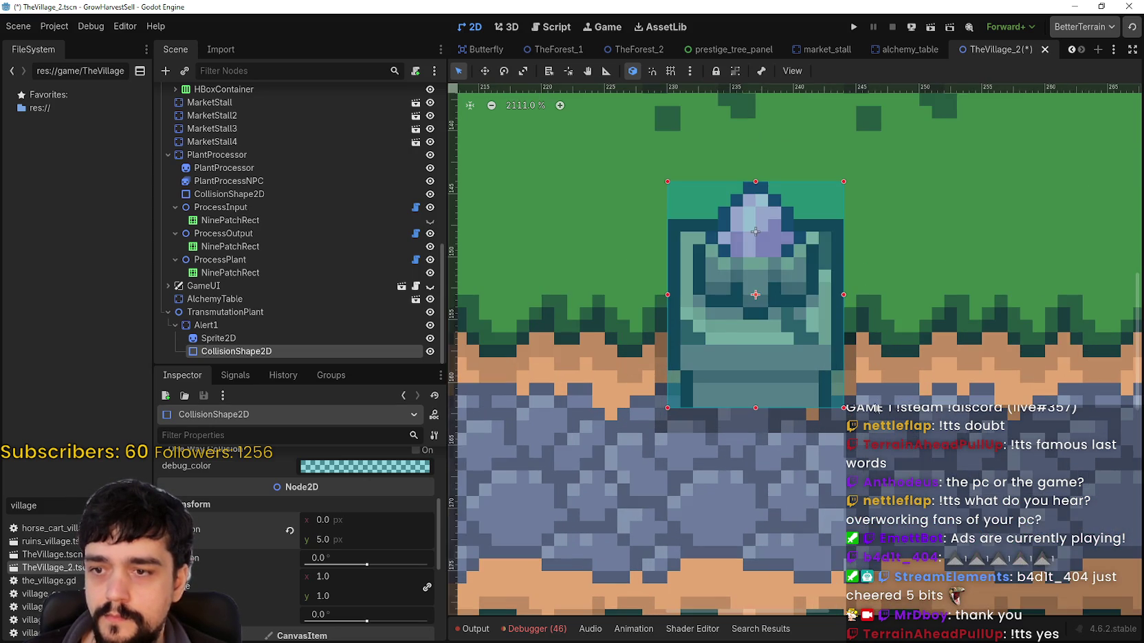
{"action": "scroll", "coordinate": [850, 387], "scroll_direction": "down", "scroll_amount": 6}
{"action": "scroll", "coordinate": [762, 379], "scroll_direction": "up", "scroll_amount": 7}
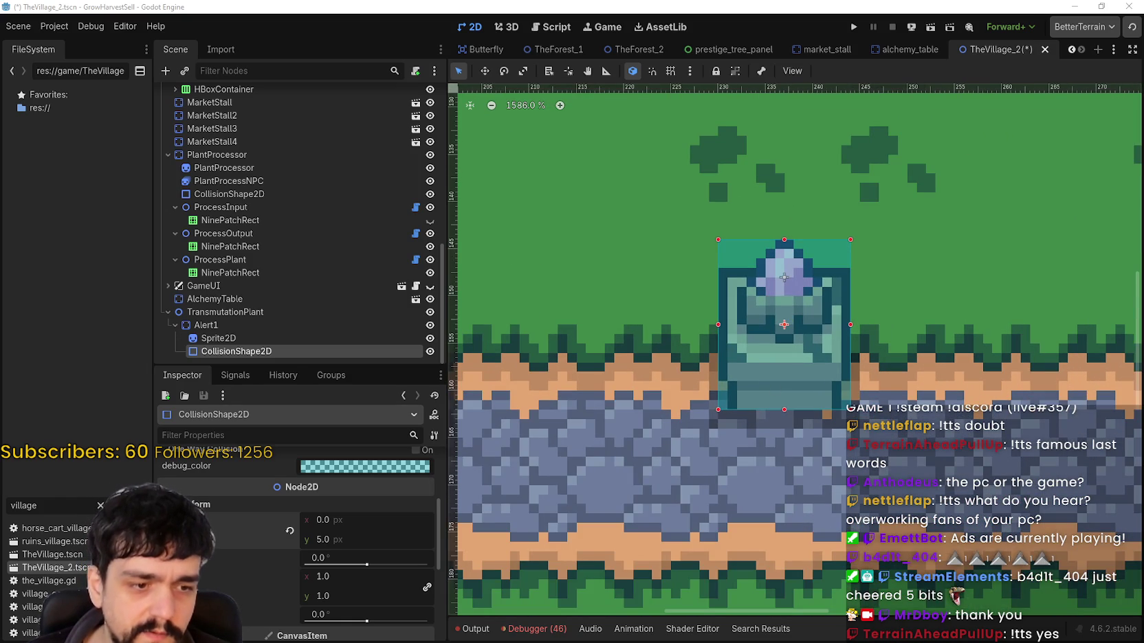
{"action": "scroll", "coordinate": [798, 421], "scroll_direction": "down", "scroll_amount": 1}
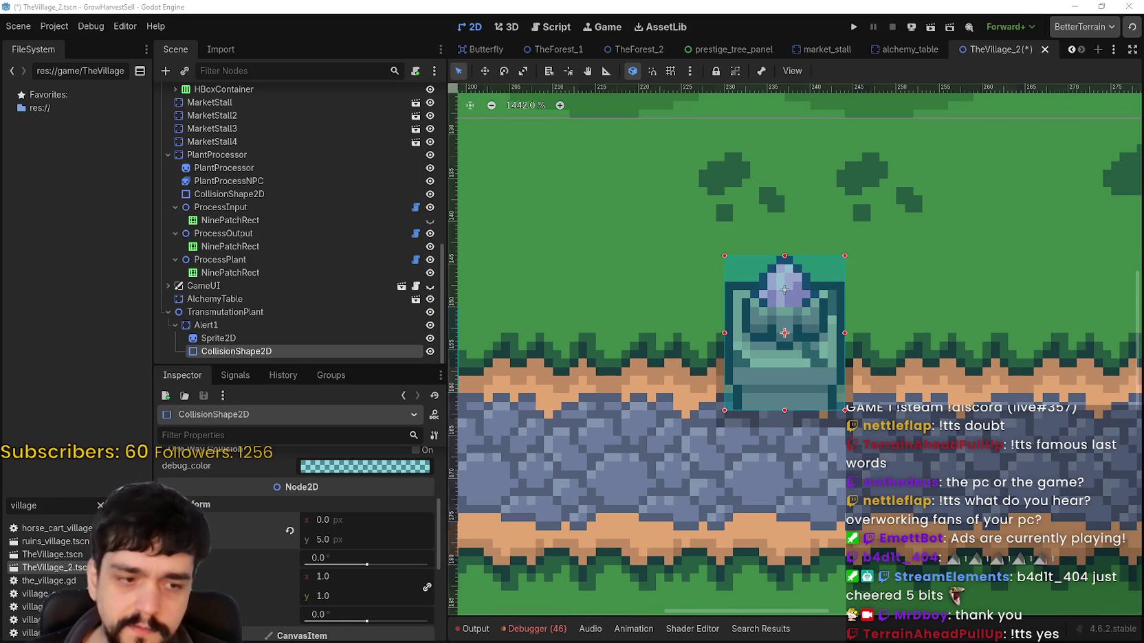
{"action": "key", "text": "alt+Tab"}
Step: Sample the black outline colour from the gem altar sprites with the Eyedropper
{"action": "left_click_drag", "start_coordinate": [575, 342], "coordinate": [706, 389]}
{"action": "scroll", "coordinate": [662, 356], "scroll_direction": "up", "scroll_amount": 3}
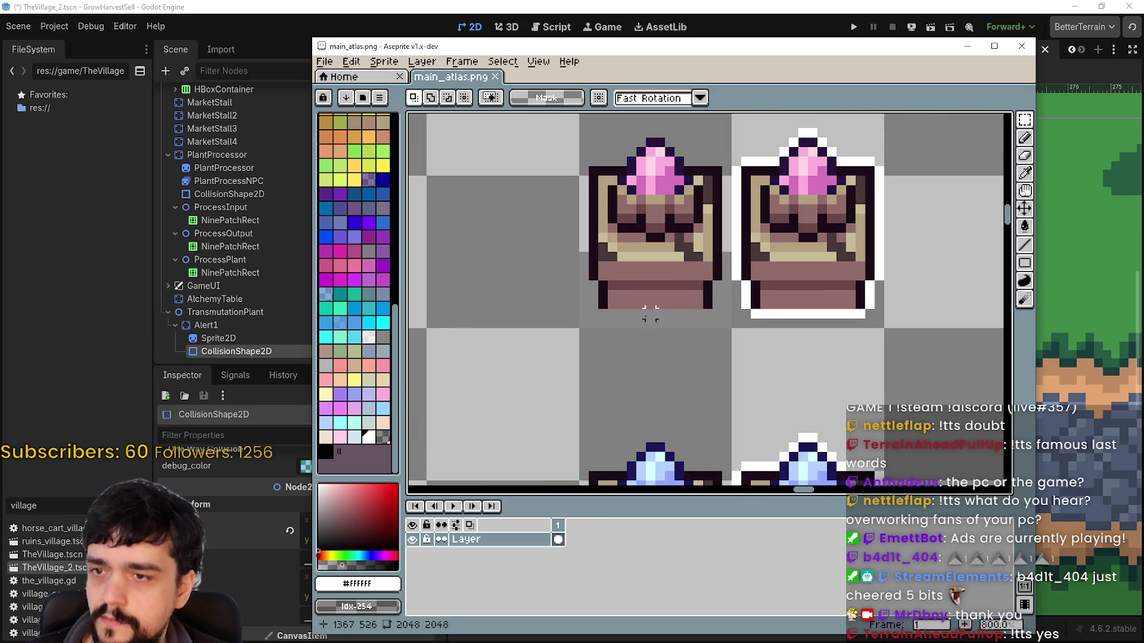
{"action": "left_click", "coordinate": [1025, 172]}
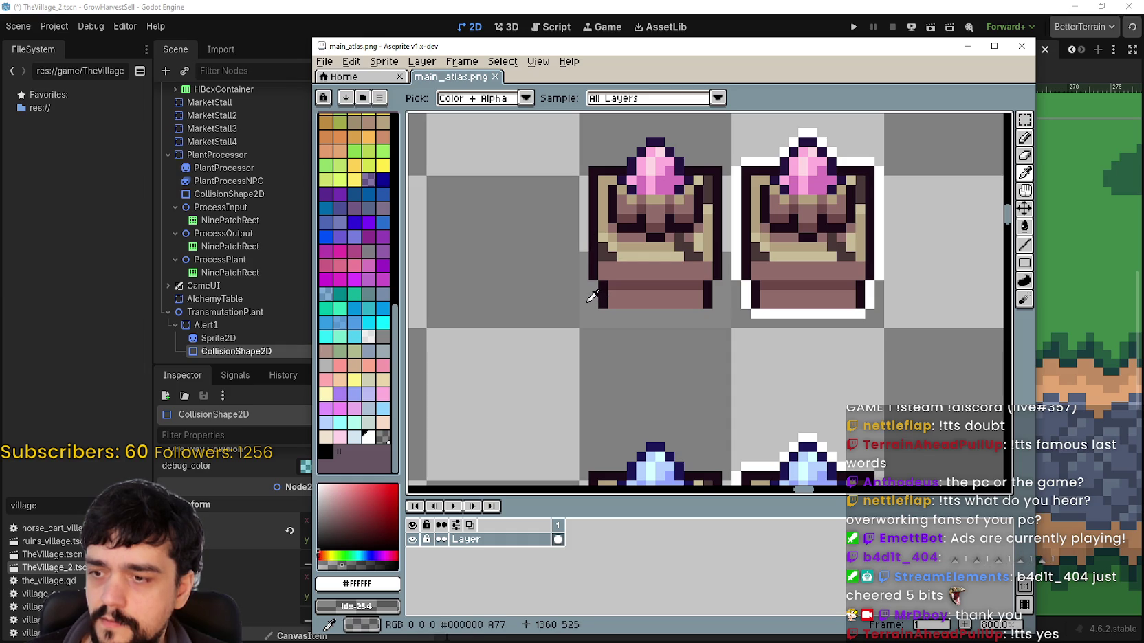
{"action": "scroll", "coordinate": [687, 185], "scroll_direction": "down", "scroll_amount": 7}
{"action": "scroll", "coordinate": [687, 184], "scroll_direction": "up", "scroll_amount": 3}
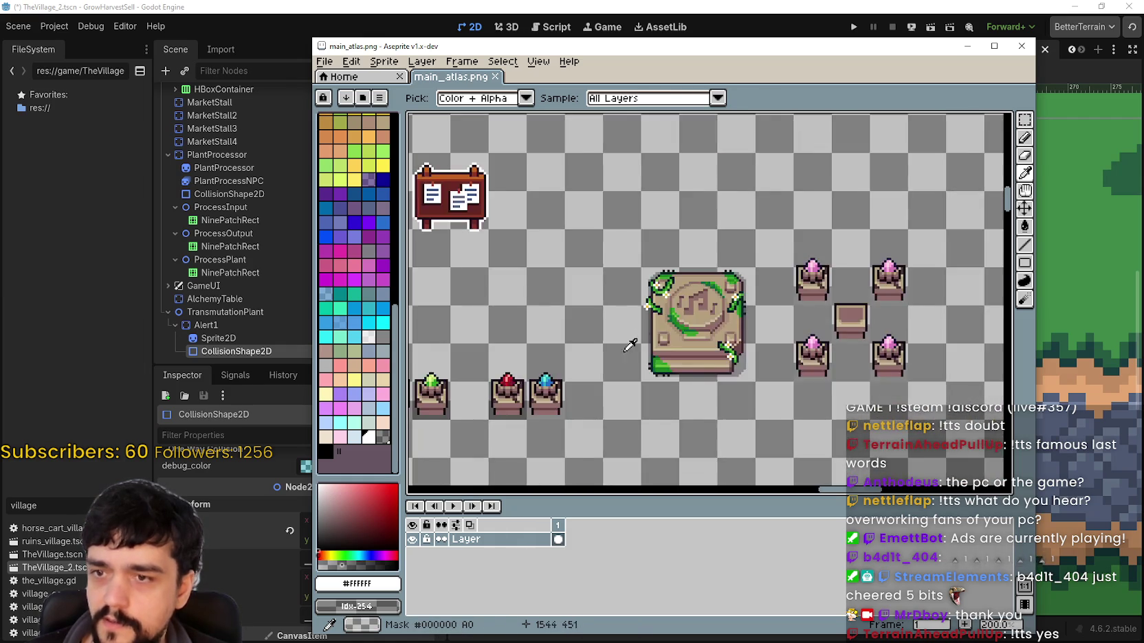
{"action": "scroll", "coordinate": [724, 311], "scroll_direction": "down", "scroll_amount": 5}
{"action": "scroll", "coordinate": [661, 287], "scroll_direction": "up", "scroll_amount": 2}
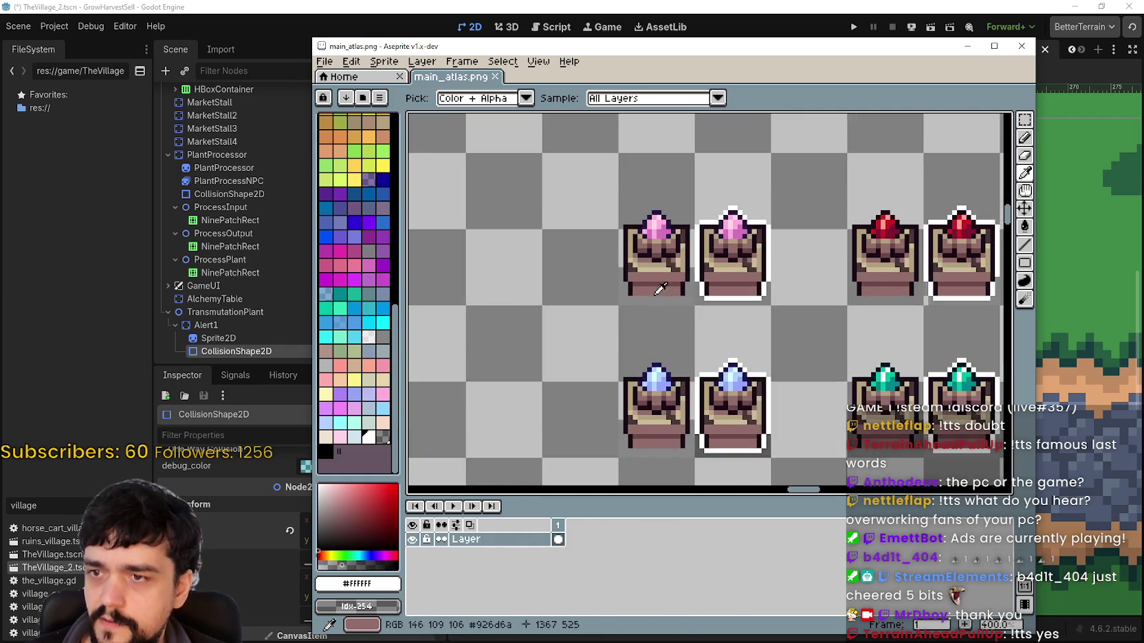
{"action": "scroll", "coordinate": [660, 287], "scroll_direction": "down", "scroll_amount": 1}
{"action": "mouse_move", "coordinate": [700, 261]}
{"action": "left_mouse_down"}
{"action": "mouse_move", "coordinate": [700, 329]}
{"action": "mouse_move", "coordinate": [719, 313]}
{"action": "left_mouse_up"}
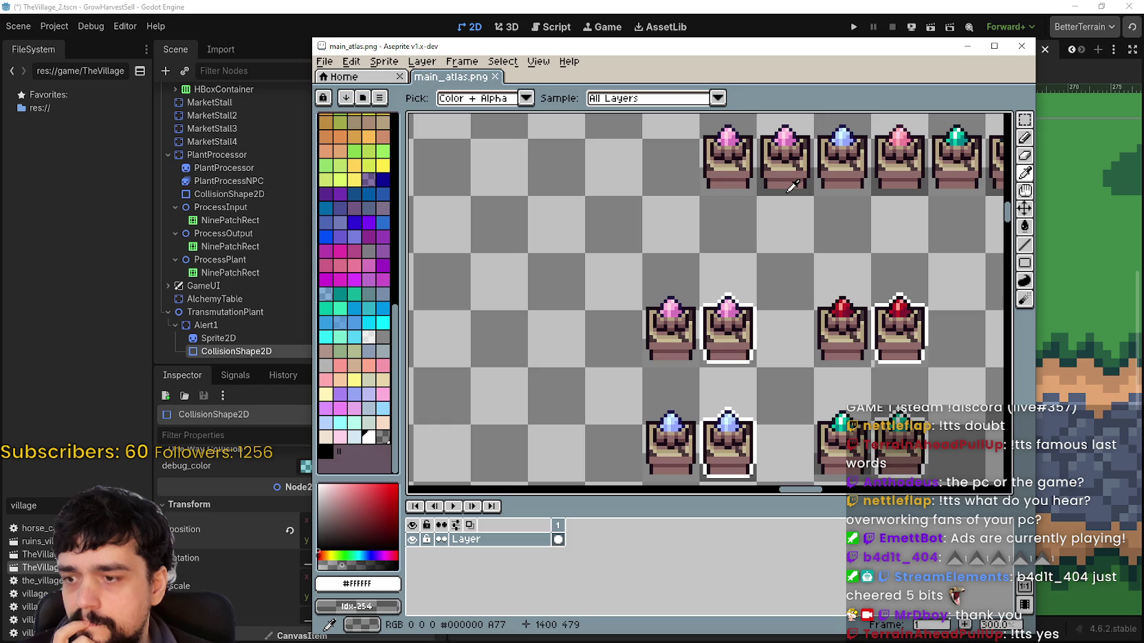
{"action": "scroll", "coordinate": [792, 187], "scroll_direction": "right", "scroll_amount": 10}
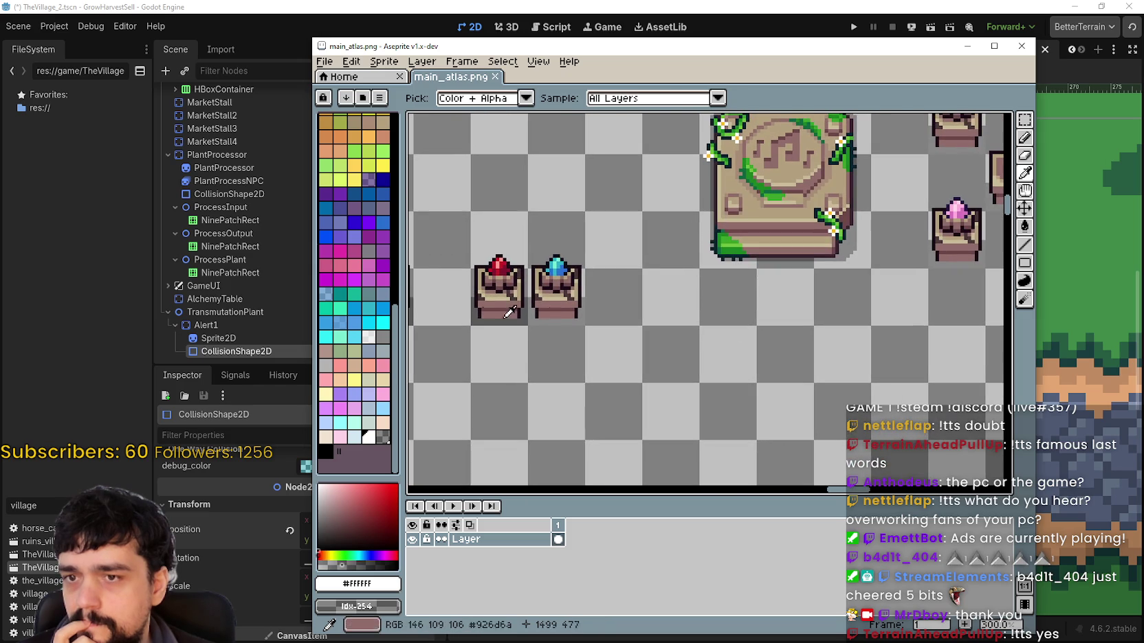
{"action": "left_click", "coordinate": [480, 316]}
{"action": "scroll", "coordinate": [708, 273], "scroll_direction": "right", "scroll_amount": 10}
{"action": "scroll", "coordinate": [656, 248], "scroll_direction": "up", "scroll_amount": 3}
{"action": "scroll", "coordinate": [635, 319], "scroll_direction": "down", "scroll_amount": 3}
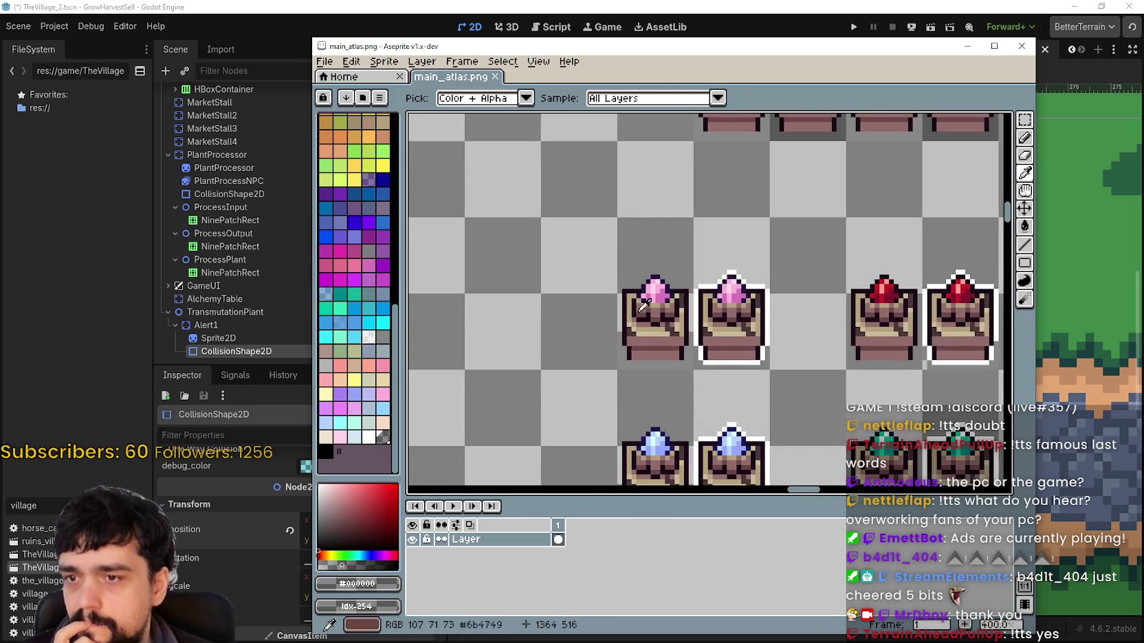
{"action": "scroll", "coordinate": [650, 339], "scroll_direction": "up", "scroll_amount": 2}
{"action": "mouse_move", "coordinate": [651, 339]}
{"action": "left_mouse_down"}
{"action": "mouse_move", "coordinate": [645, 391]}
{"action": "mouse_move", "coordinate": [681, 309]}
{"action": "left_mouse_up"}
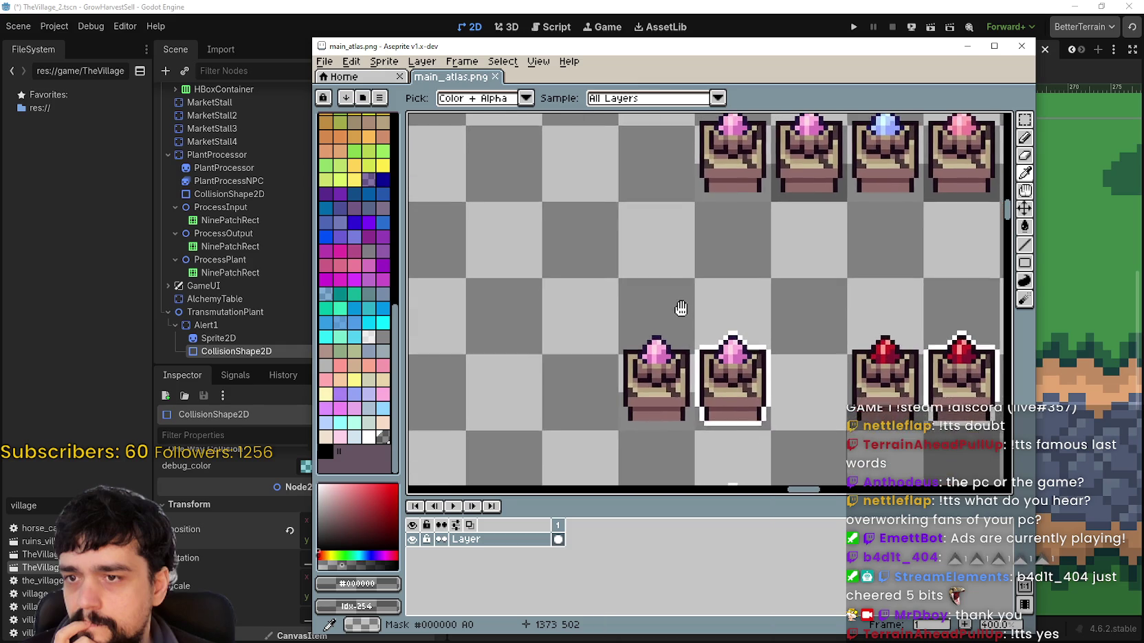
Step: Draw dark lines along the plain pink-gem altar's left and bottom edges, then save the atlas
{"action": "left_click", "coordinate": [1024, 245]}
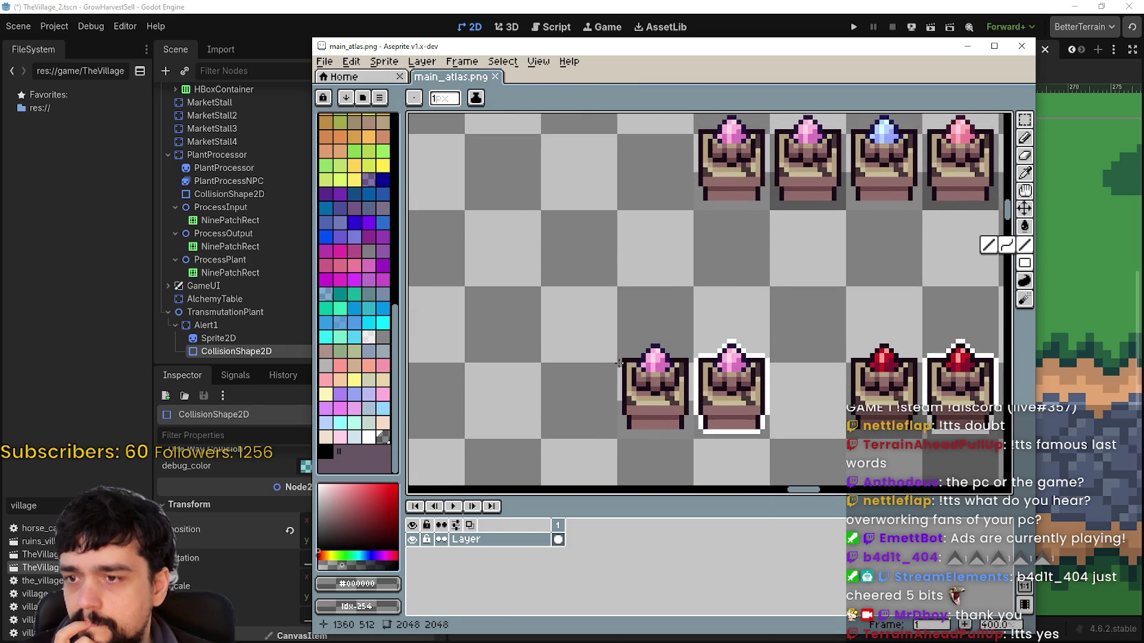
{"action": "scroll", "coordinate": [608, 381], "scroll_direction": "up", "scroll_amount": 1}
{"action": "scroll", "coordinate": [618, 358], "scroll_direction": "down", "scroll_amount": 2}
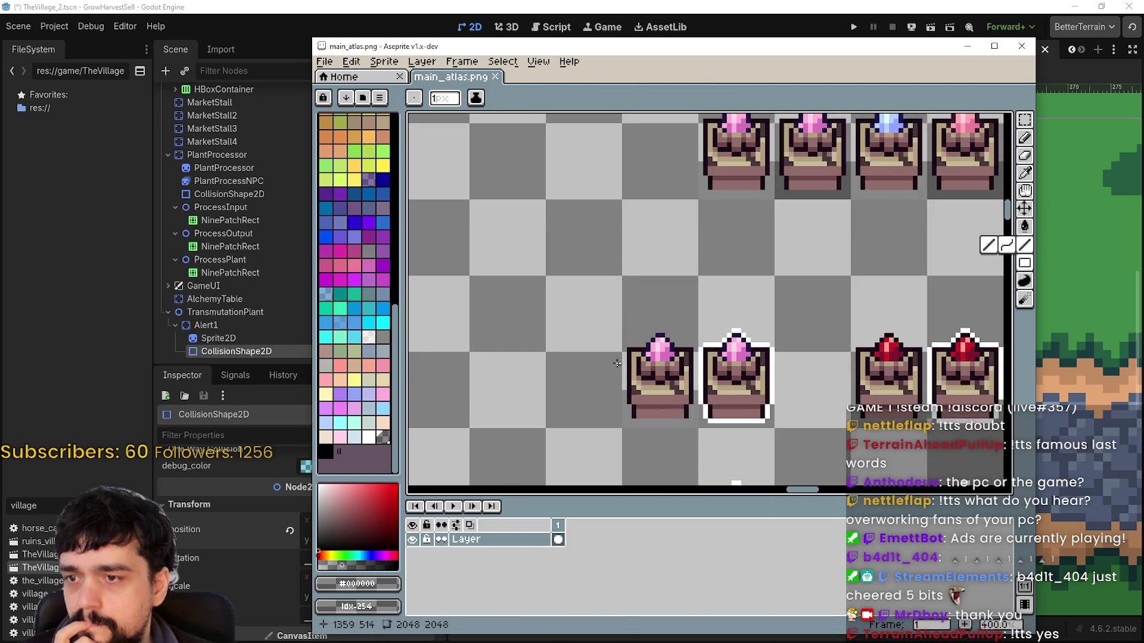
{"action": "left_click_drag", "start_coordinate": [613, 396], "coordinate": [527, 407]}
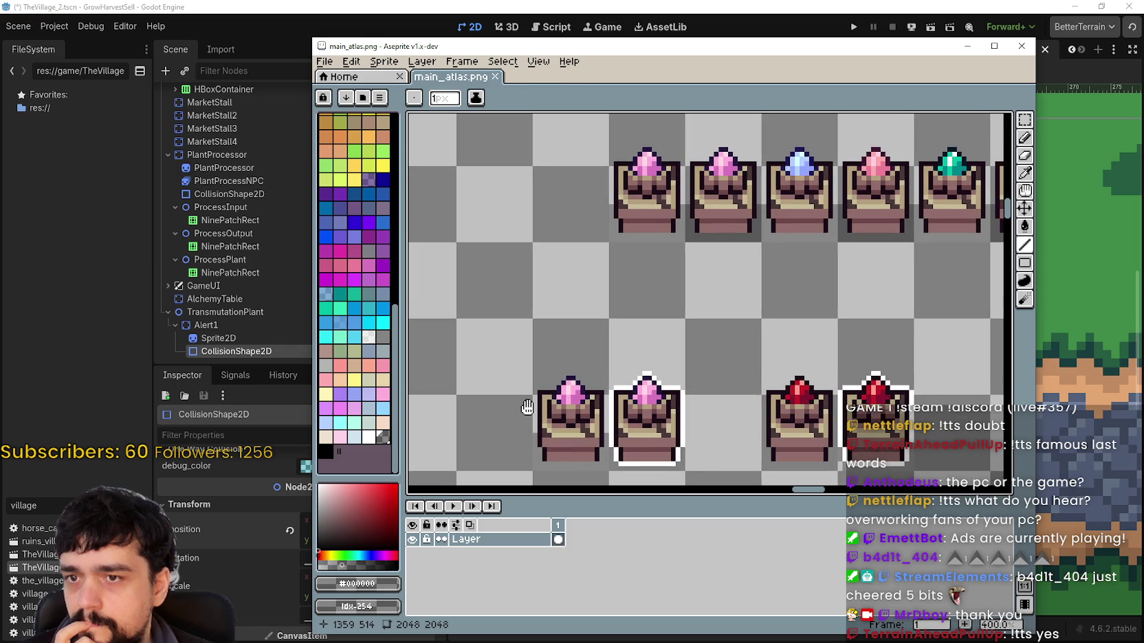
{"action": "left_click_drag", "start_coordinate": [534, 397], "coordinate": [530, 461]}
{"action": "left_click", "coordinate": [534, 466], "text": "shift"}
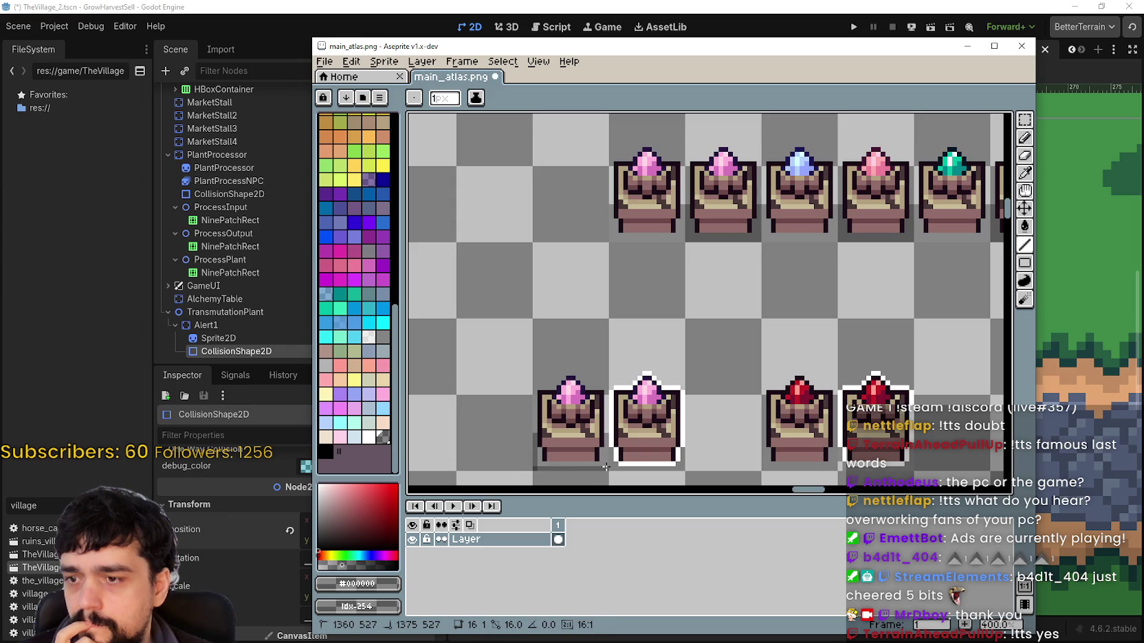
{"action": "left_click", "coordinate": [605, 468], "text": "shift"}
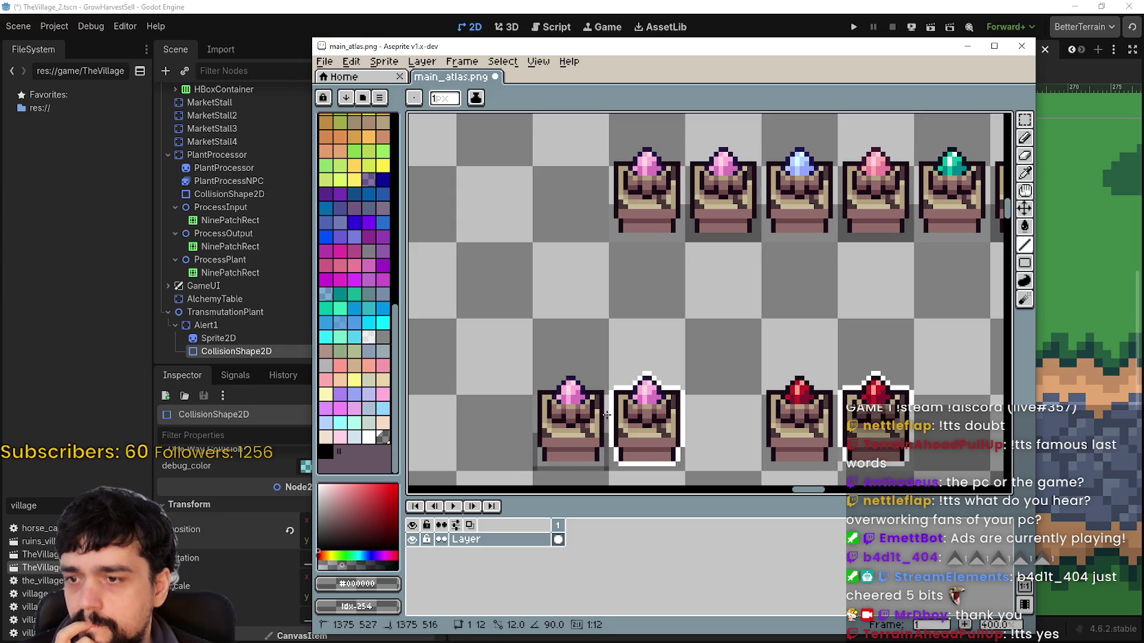
{"action": "scroll", "coordinate": [608, 397], "scroll_direction": "up", "scroll_amount": 6}
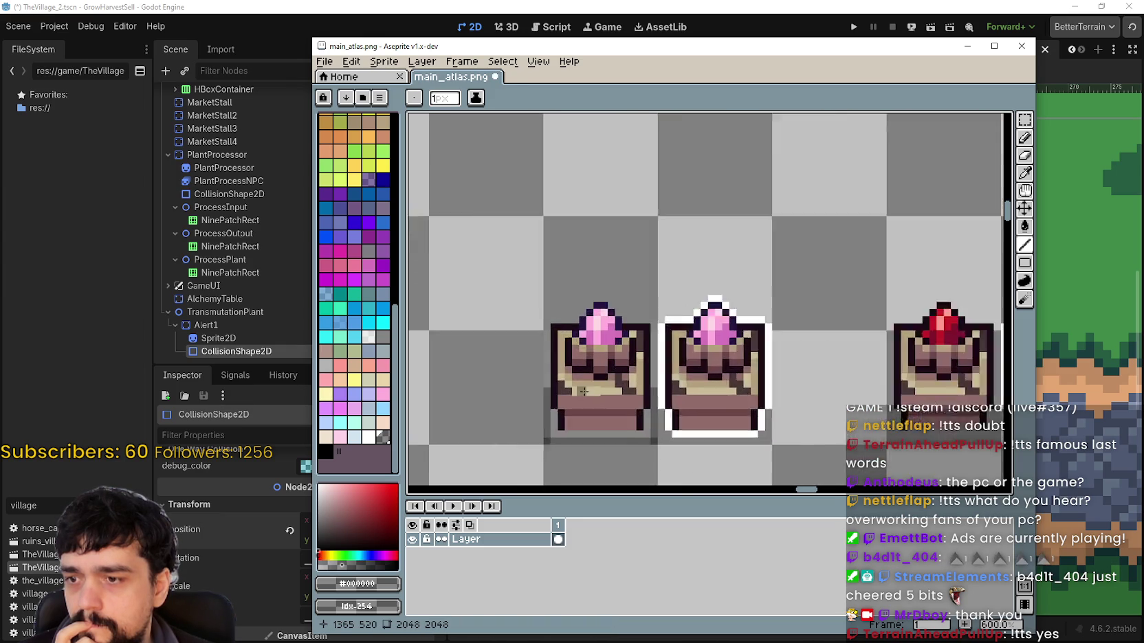
{"action": "scroll", "coordinate": [539, 454], "scroll_direction": "down", "scroll_amount": 2}
{"action": "left_click_drag", "start_coordinate": [538, 454], "coordinate": [552, 396]}
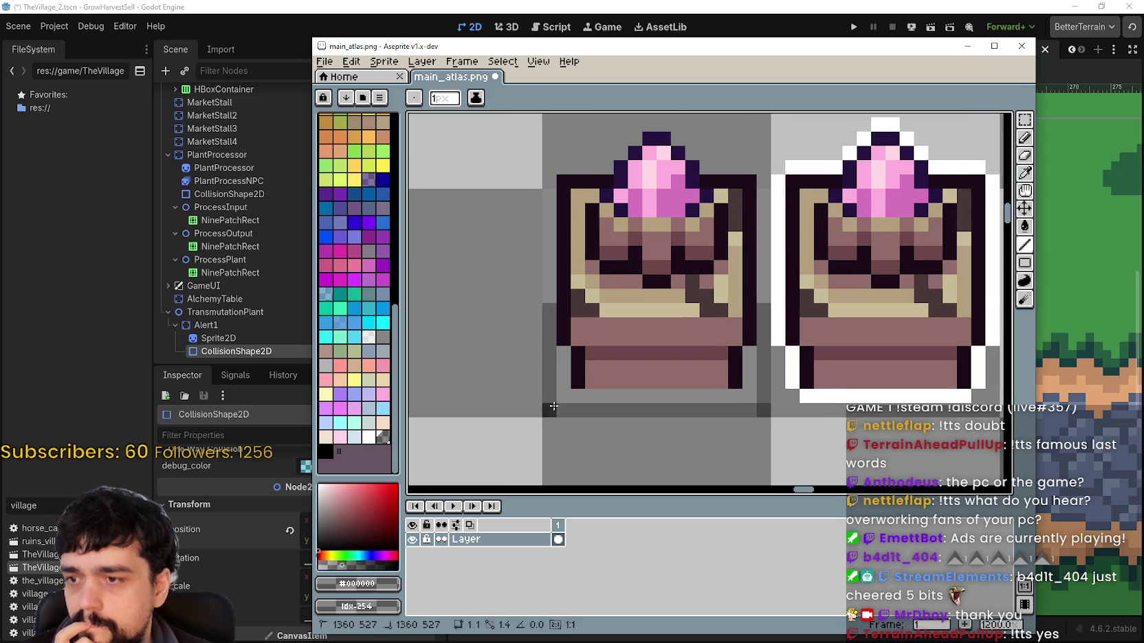
{"action": "scroll", "coordinate": [597, 411], "scroll_direction": "down", "scroll_amount": 2}
{"action": "key", "text": "ctrl+s"}
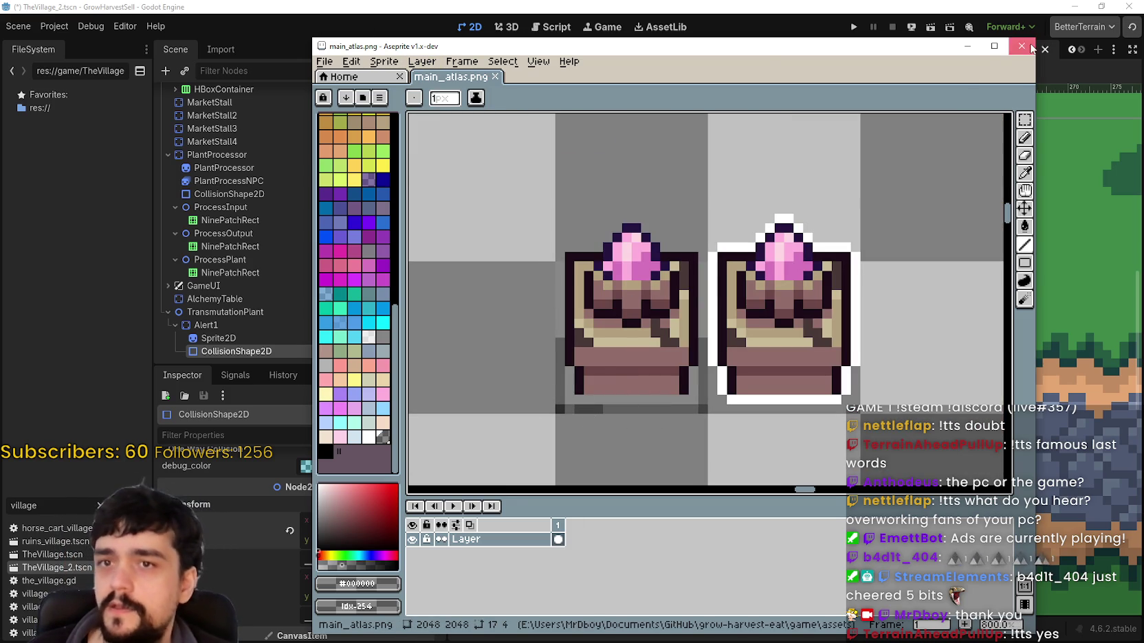
Step: Filter the FileSystem dock for 'main' and open main_atlas.png in the external program
{"action": "left_click", "coordinate": [63, 508]}
{"action": "double_click", "coordinate": [62, 503]}
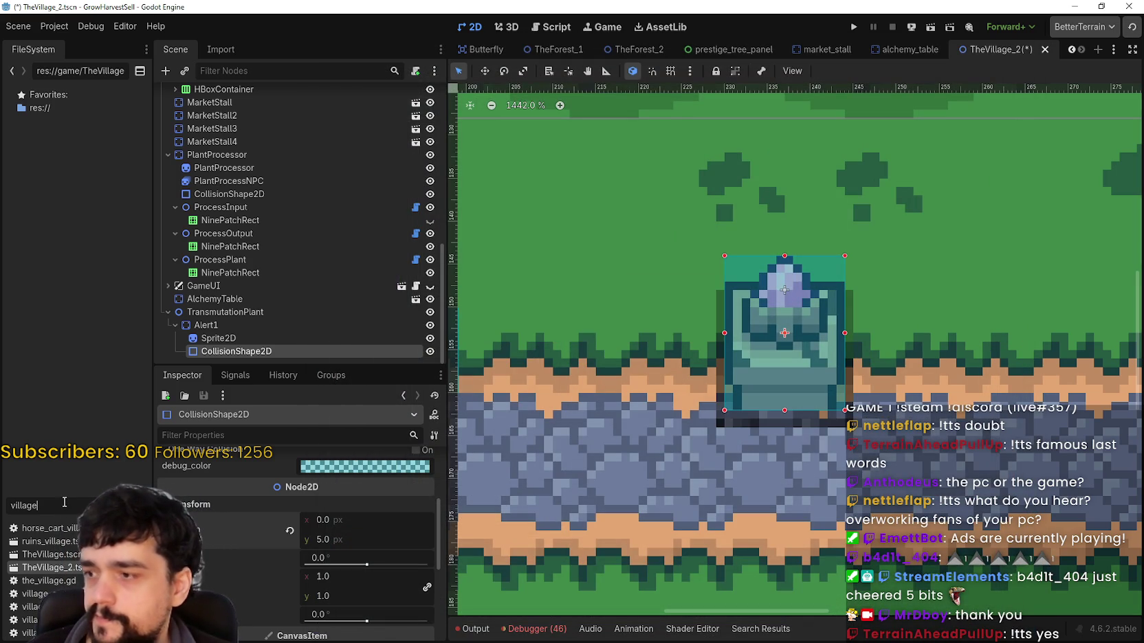
{"action": "type", "text": "main"}
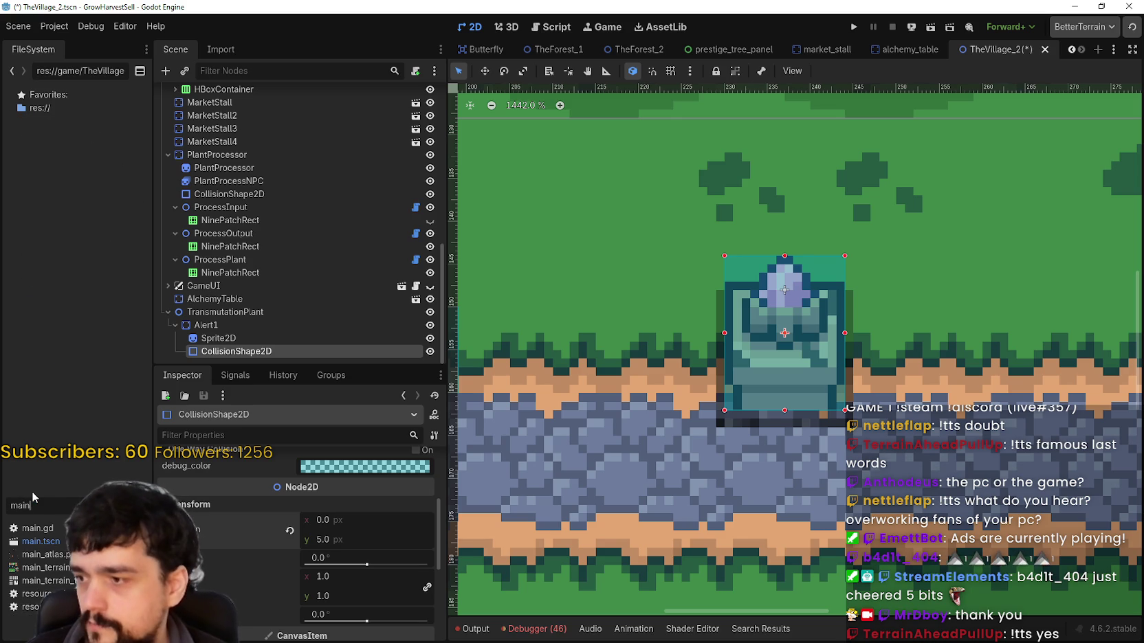
{"action": "left_click", "coordinate": [48, 554]}
{"action": "right_click", "coordinate": [48, 554]}
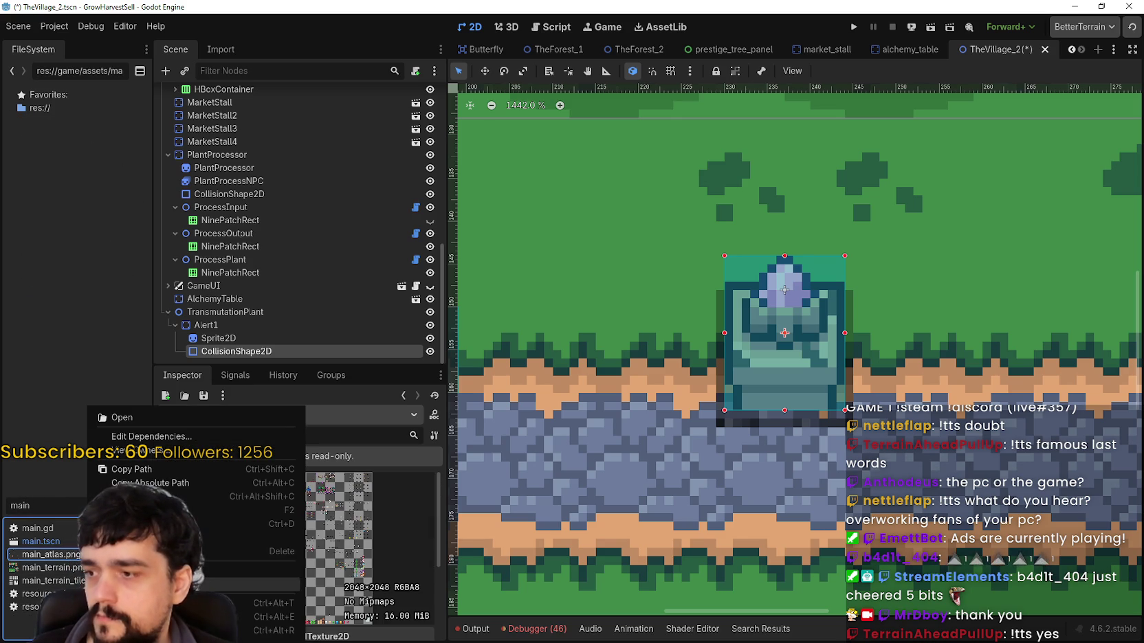
{"action": "left_click", "coordinate": [809, 356]}
{"action": "scroll", "coordinate": [686, 321], "scroll_direction": "down", "scroll_amount": 4}
Step: Draw a white line along the left edge of the left pink-gem altar
{"action": "scroll", "coordinate": [686, 321], "scroll_direction": "up", "scroll_amount": 4}
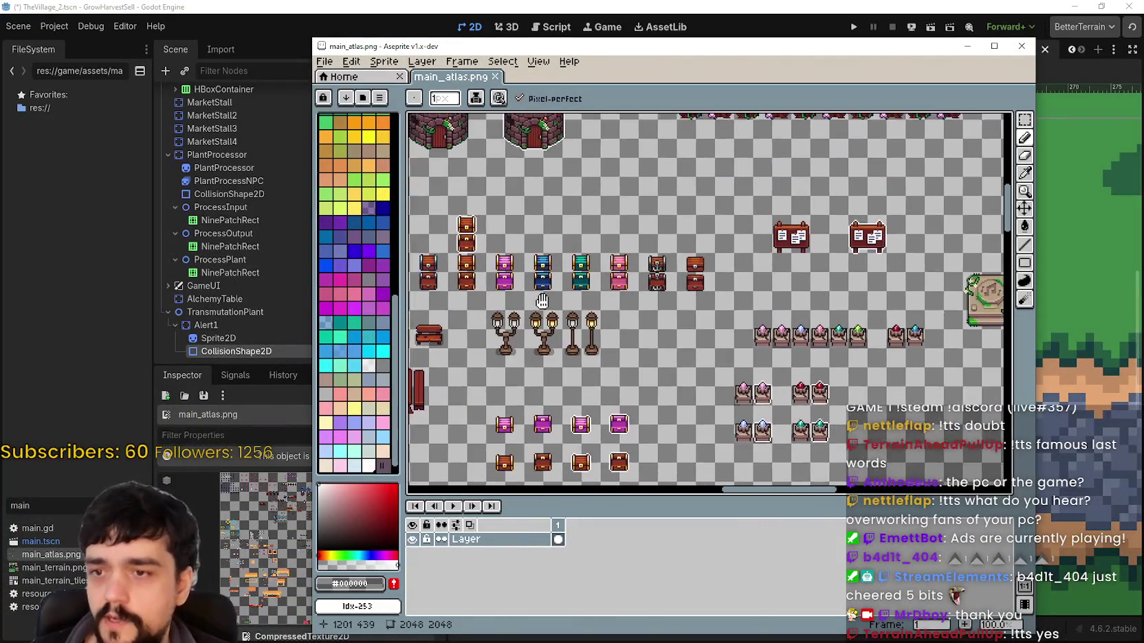
{"action": "scroll", "coordinate": [962, 227], "scroll_direction": "up", "scroll_amount": 4}
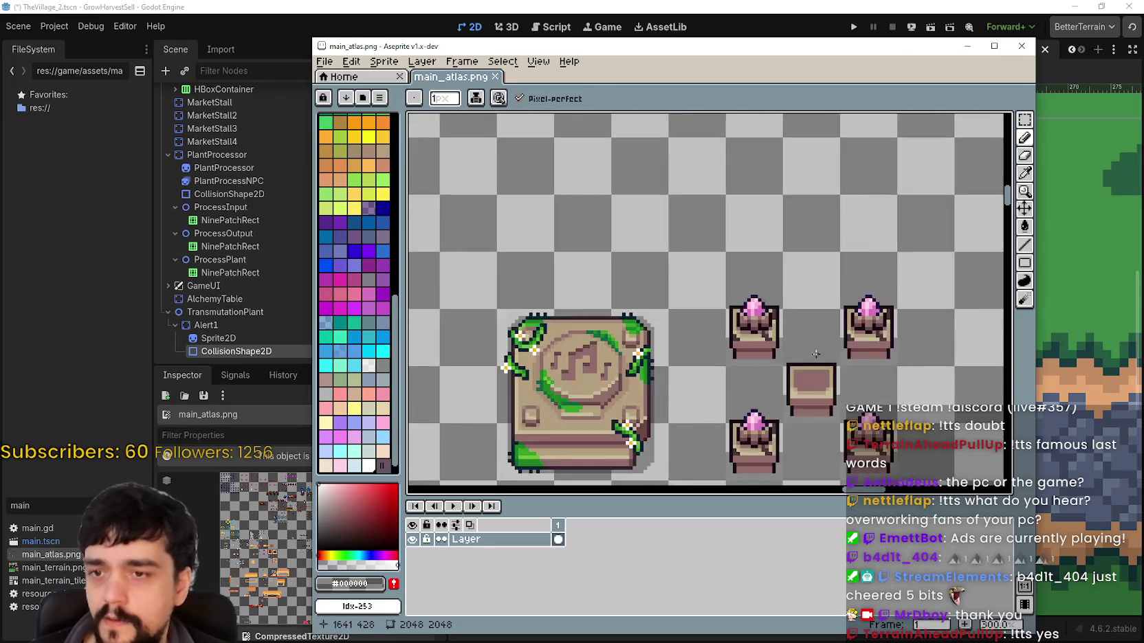
{"action": "left_click", "coordinate": [1026, 176]}
{"action": "scroll", "coordinate": [640, 349], "scroll_direction": "up", "scroll_amount": 1}
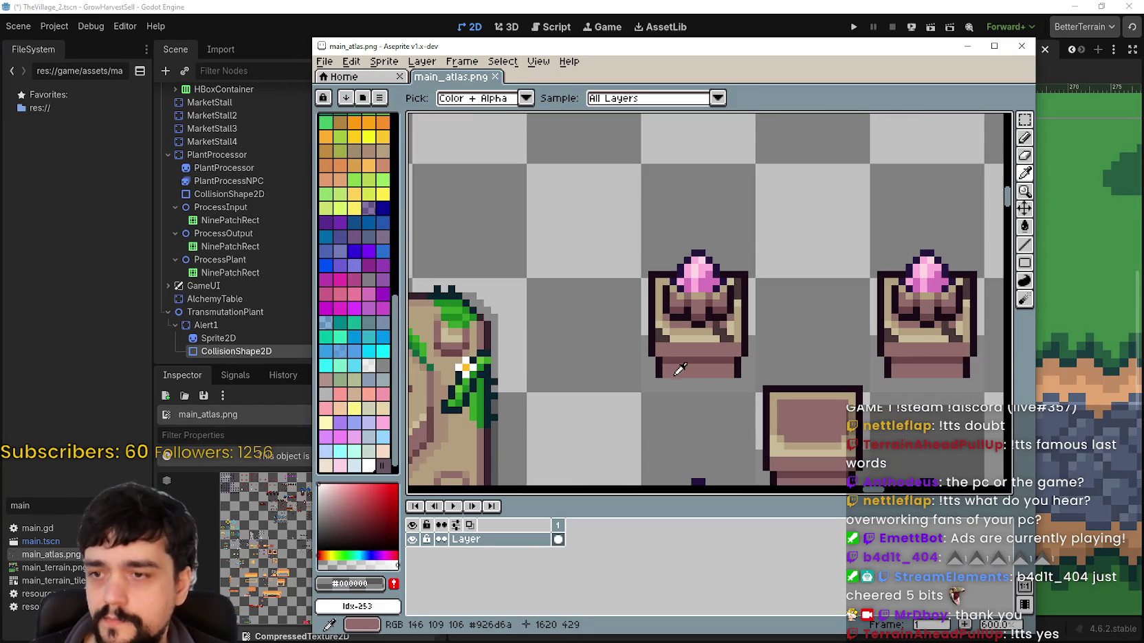
{"action": "scroll", "coordinate": [667, 387], "scroll_direction": "down", "scroll_amount": 3}
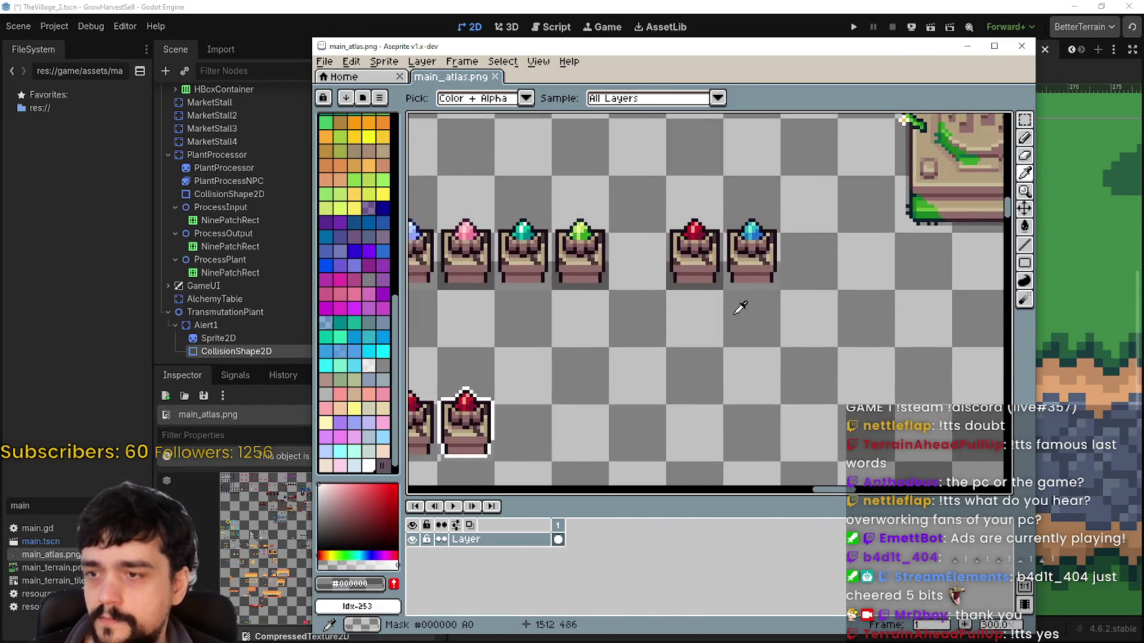
{"action": "scroll", "coordinate": [602, 289], "scroll_direction": "up", "scroll_amount": 1}
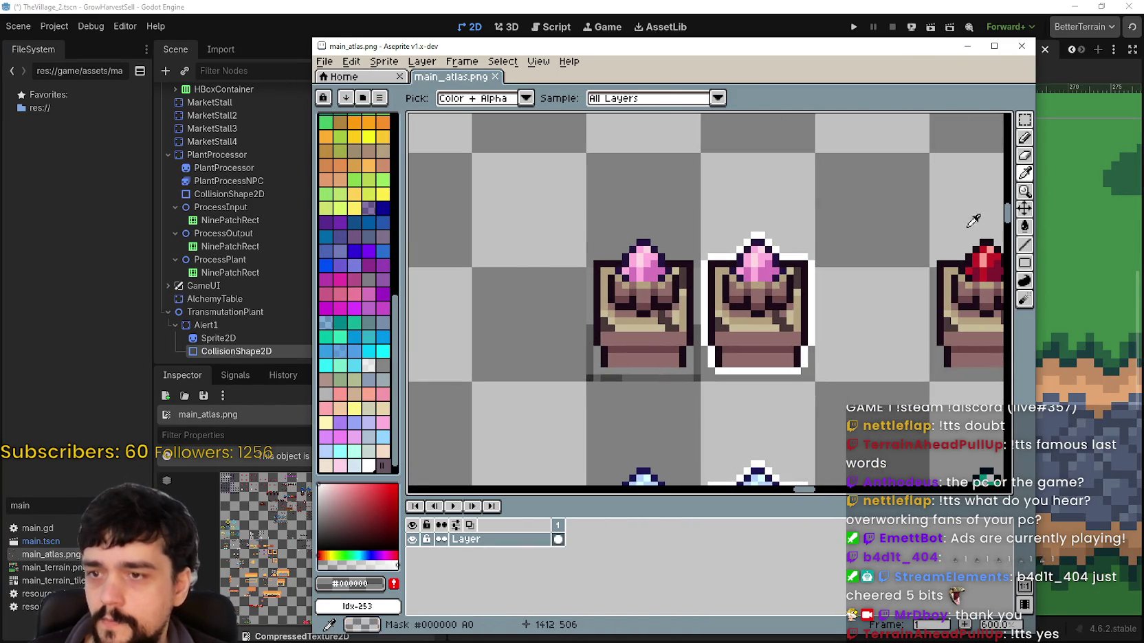
{"action": "left_click", "coordinate": [1024, 244]}
{"action": "scroll", "coordinate": [583, 345], "scroll_direction": "up", "scroll_amount": 2}
{"action": "left_click_drag", "start_coordinate": [573, 187], "coordinate": [574, 398]}
Step: Paint dark pixels beside the altar's left edge and a dark line along its bottom
{"action": "scroll", "coordinate": [576, 396], "scroll_direction": "down", "scroll_amount": 2}
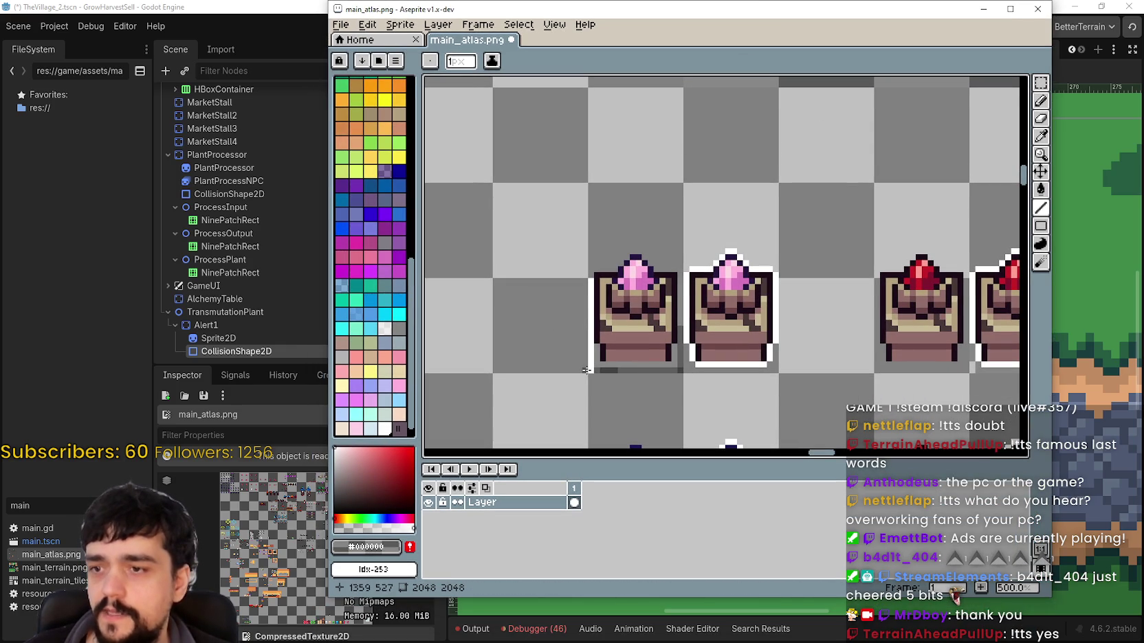
{"action": "left_click_drag", "start_coordinate": [585, 370], "coordinate": [584, 365]}
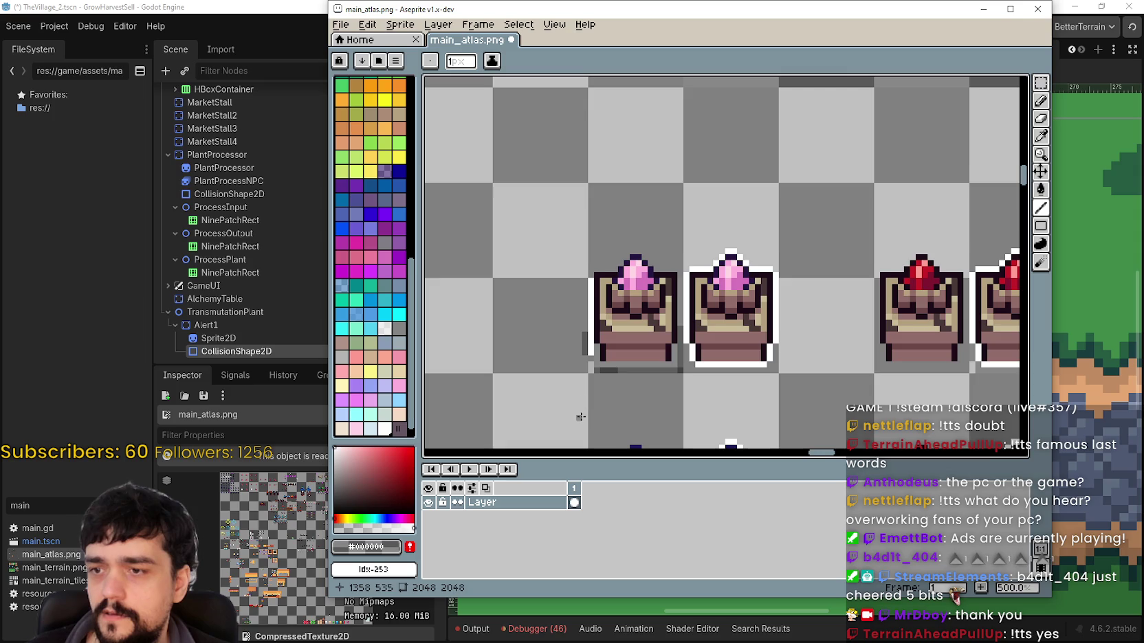
{"action": "scroll", "coordinate": [585, 399], "scroll_direction": "up", "scroll_amount": 5}
{"action": "left_click", "coordinate": [595, 358]}
{"action": "left_click", "coordinate": [595, 354]}
{"action": "left_click", "coordinate": [596, 368]}
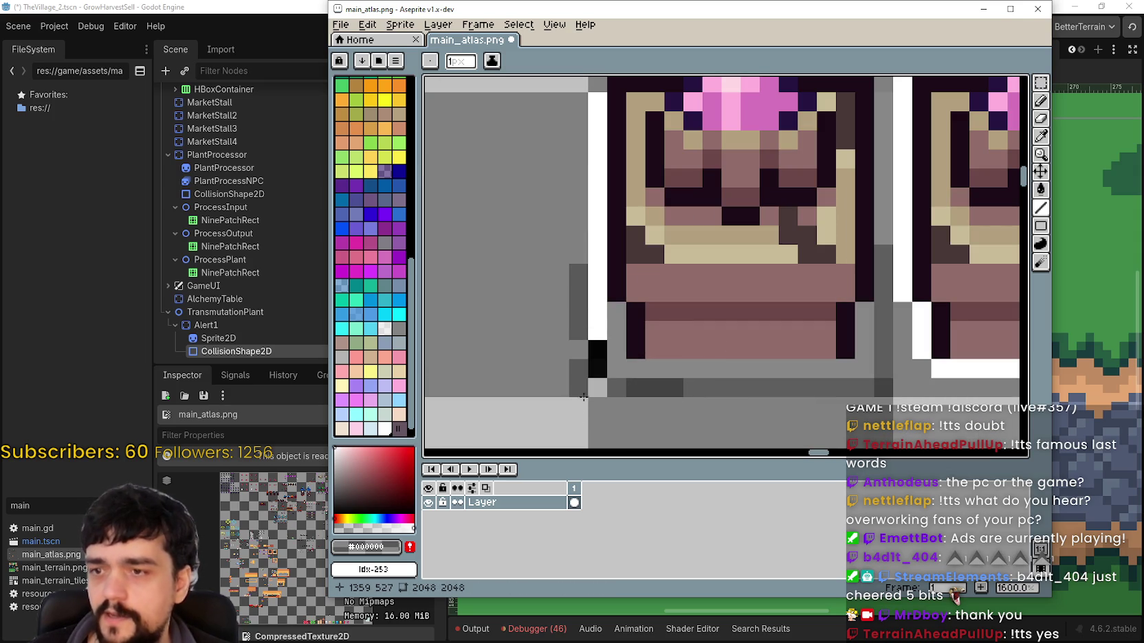
{"action": "scroll", "coordinate": [582, 394], "scroll_direction": "down", "scroll_amount": 3}
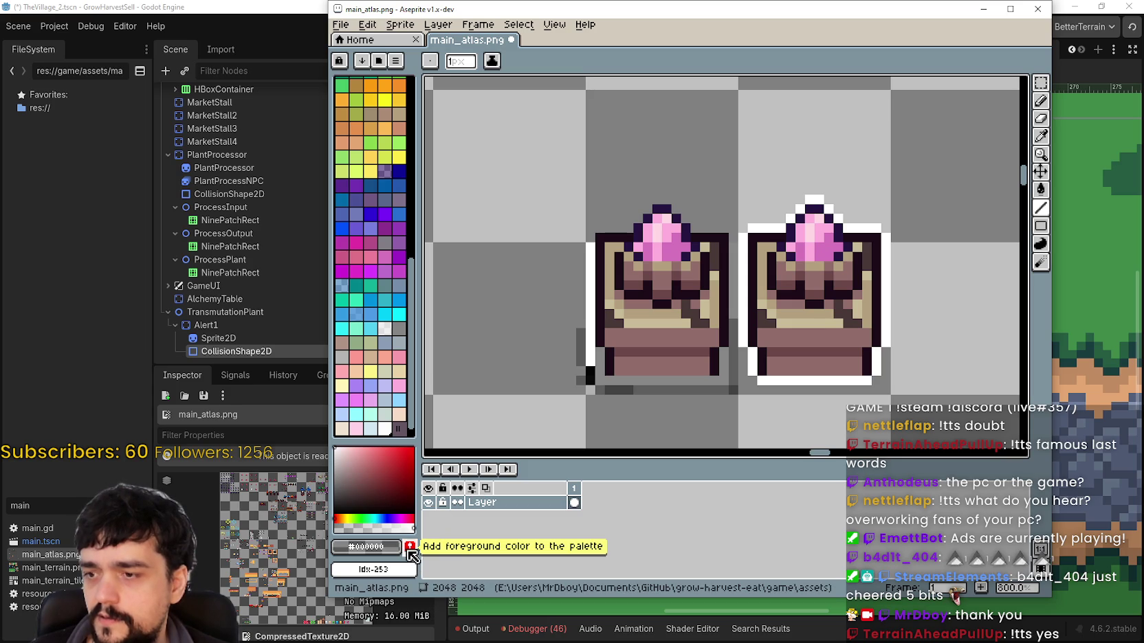
{"action": "scroll", "coordinate": [581, 389], "scroll_direction": "up", "scroll_amount": 3}
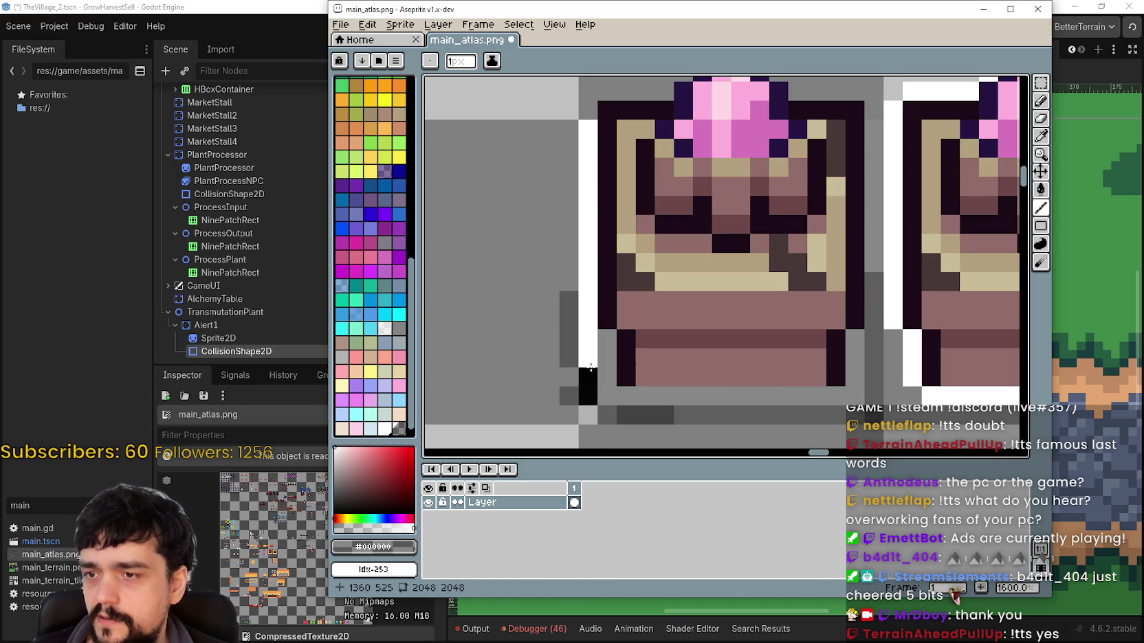
{"action": "left_click_drag", "start_coordinate": [703, 415], "coordinate": [583, 419]}
{"action": "left_click", "coordinate": [494, 60]}
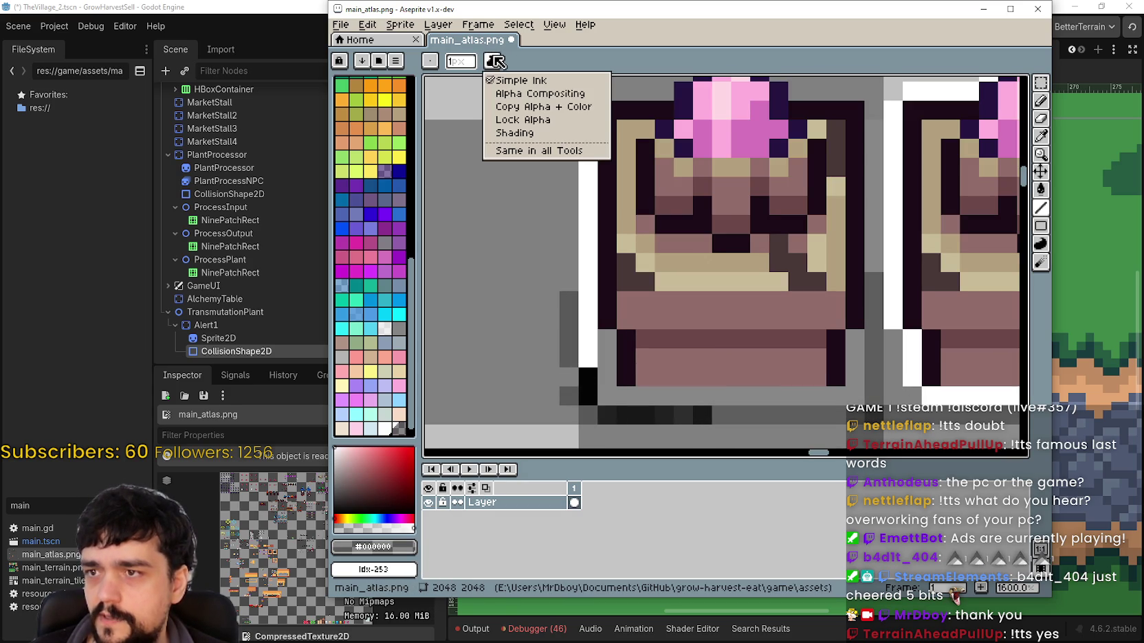
Step: Set the ink to Copy Alpha + Color and paint a white line along the altar's bottom row
{"action": "left_click", "coordinate": [550, 108]}
{"action": "mouse_move", "coordinate": [703, 416]}
{"action": "left_mouse_down"}
{"action": "mouse_move", "coordinate": [583, 416]}
{"action": "mouse_move", "coordinate": [679, 418]}
{"action": "left_mouse_up"}
{"action": "scroll", "coordinate": [583, 416], "scroll_direction": "down", "scroll_amount": 1}
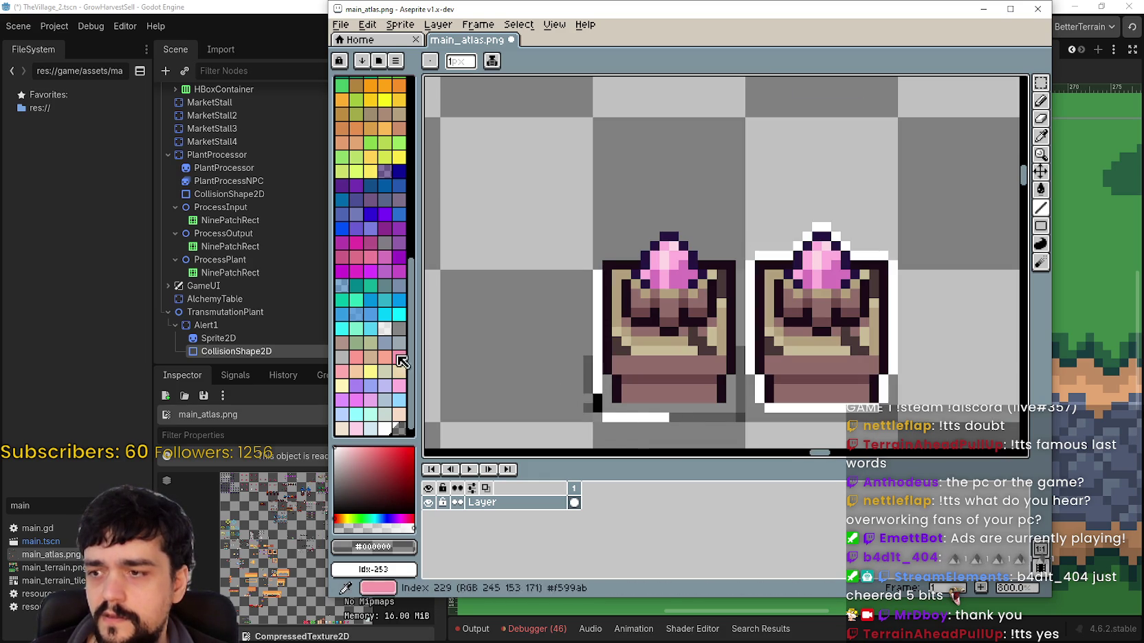
{"action": "scroll", "coordinate": [385, 433], "scroll_direction": "down", "scroll_amount": 1}
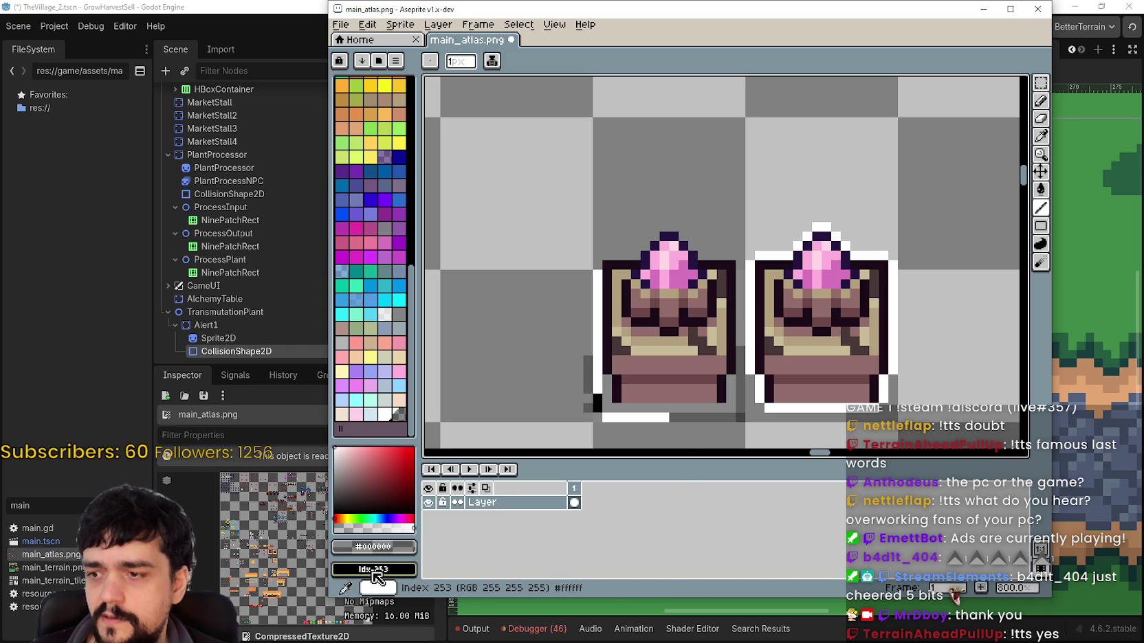
Step: Pick new foreground and background colours from the palette and switch to the Eyedropper
{"action": "left_click", "coordinate": [400, 570]}
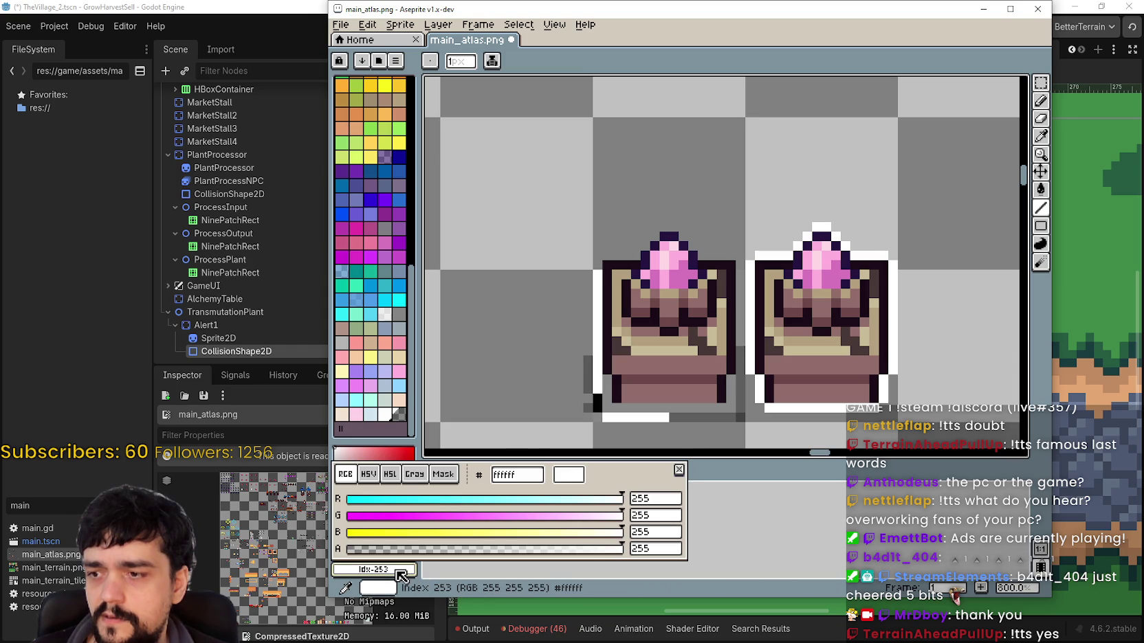
{"action": "left_click", "coordinate": [403, 386]}
{"action": "right_click", "coordinate": [397, 415]}
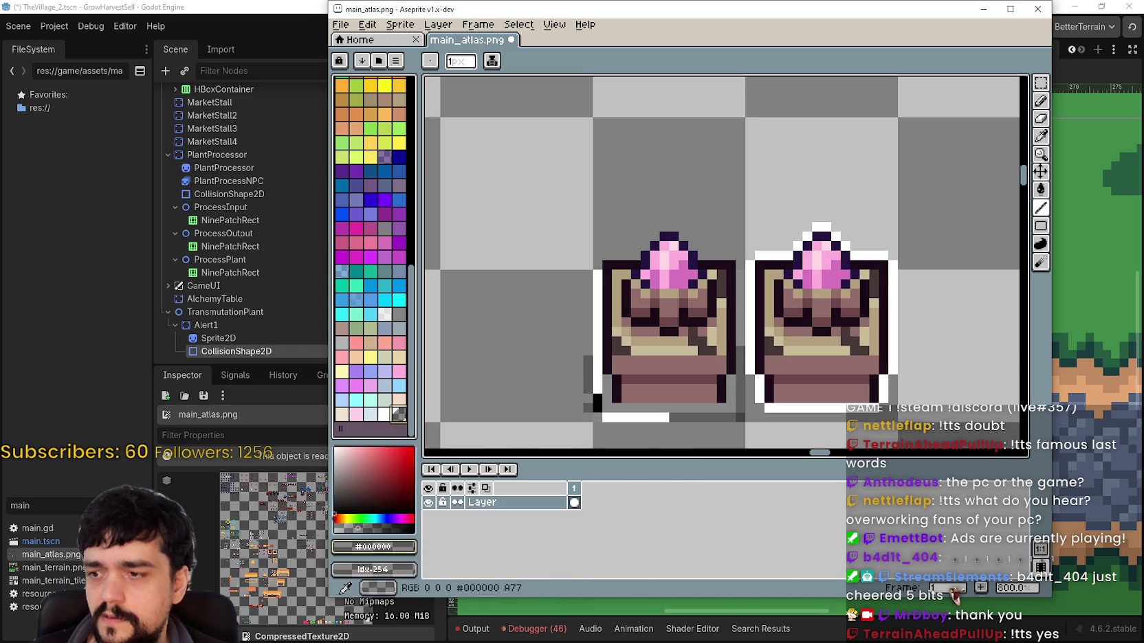
{"action": "left_click", "coordinate": [1041, 140]}
{"action": "scroll", "coordinate": [652, 305], "scroll_direction": "down", "scroll_amount": 3}
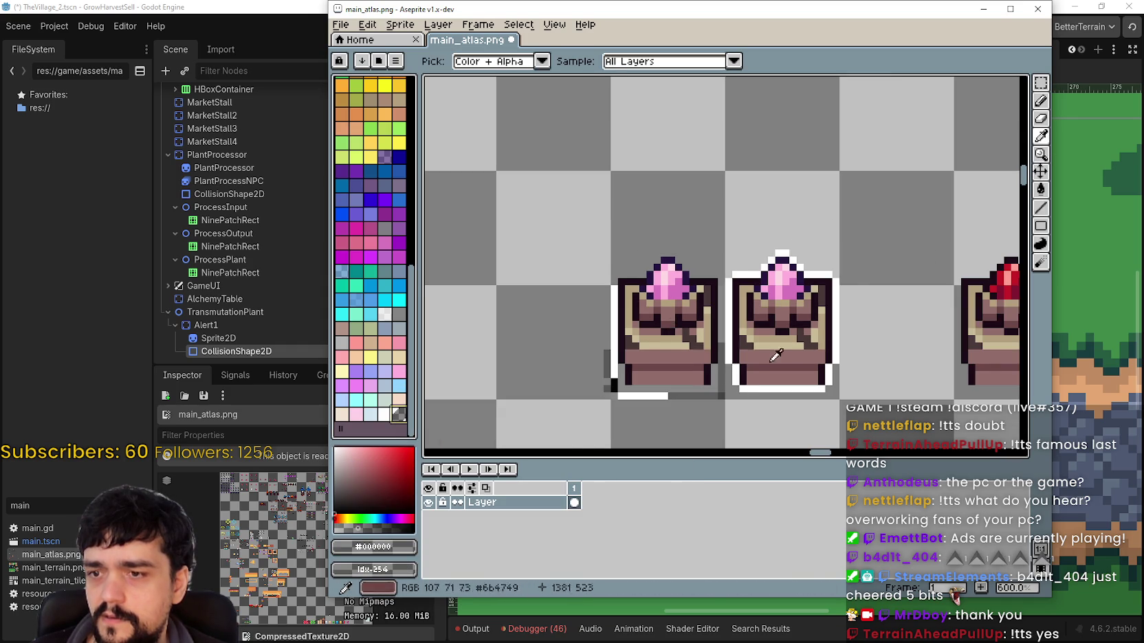
{"action": "scroll", "coordinate": [651, 305], "scroll_direction": "down", "scroll_amount": 2}
{"action": "scroll", "coordinate": [701, 313], "scroll_direction": "right", "scroll_amount": 5}
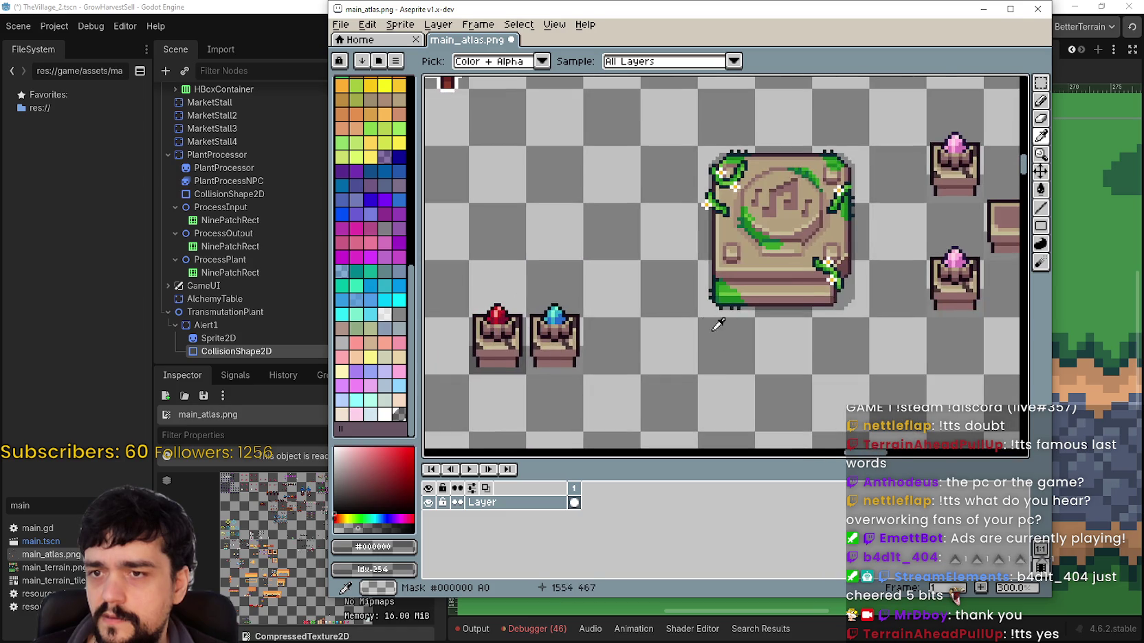
{"action": "scroll", "coordinate": [869, 221], "scroll_direction": "up", "scroll_amount": 3}
{"action": "scroll", "coordinate": [963, 224], "scroll_direction": "down", "scroll_amount": 5}
{"action": "scroll", "coordinate": [676, 278], "scroll_direction": "down", "scroll_amount": 5}
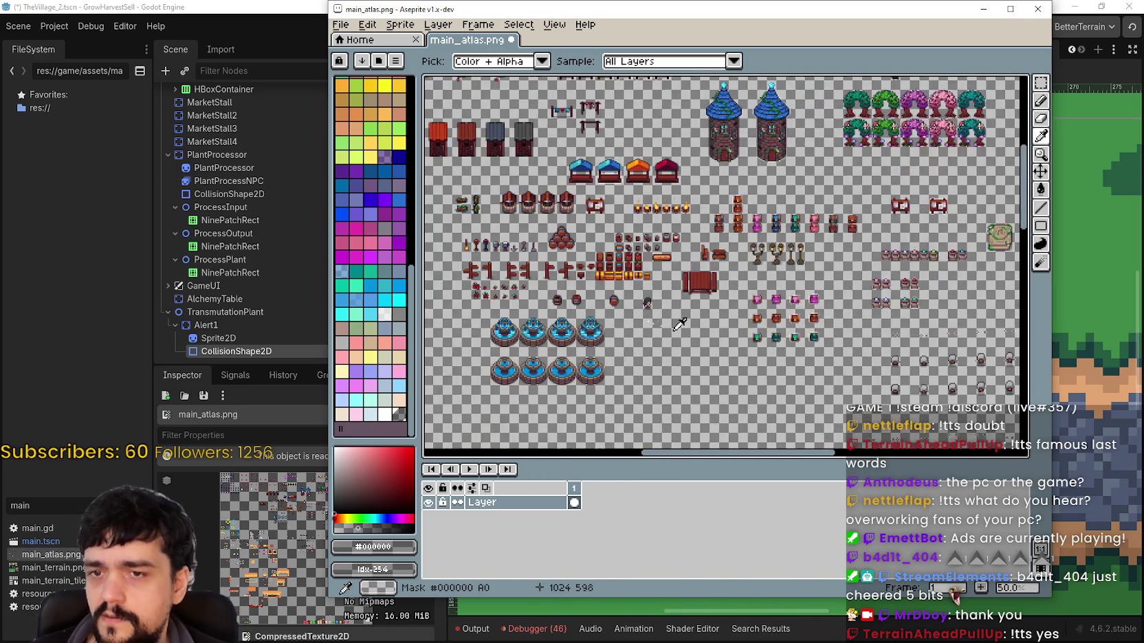
{"action": "scroll", "coordinate": [674, 328], "scroll_direction": "up", "scroll_amount": 2}
{"action": "scroll", "coordinate": [673, 329], "scroll_direction": "up", "scroll_amount": 3}
{"action": "scroll", "coordinate": [582, 189], "scroll_direction": "up", "scroll_amount": 3}
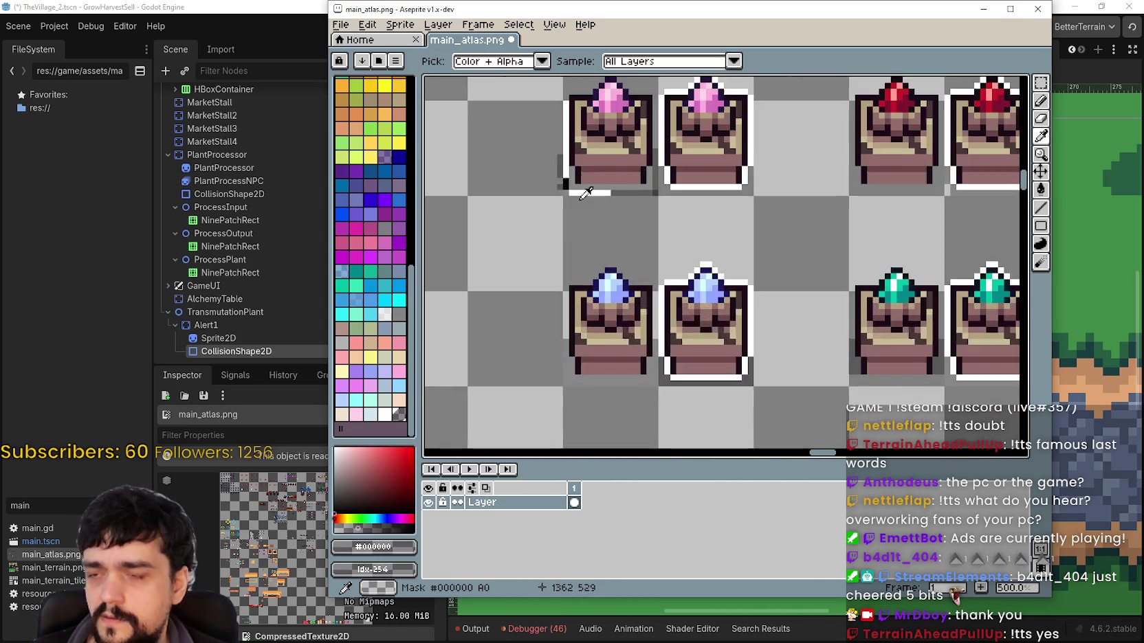
{"action": "scroll", "coordinate": [583, 206], "scroll_direction": "down", "scroll_amount": 1}
{"action": "scroll", "coordinate": [584, 206], "scroll_direction": "up", "scroll_amount": 1}
Step: Browse the File > Open Recent list and close it without opening anything
{"action": "left_click", "coordinate": [366, 24]}
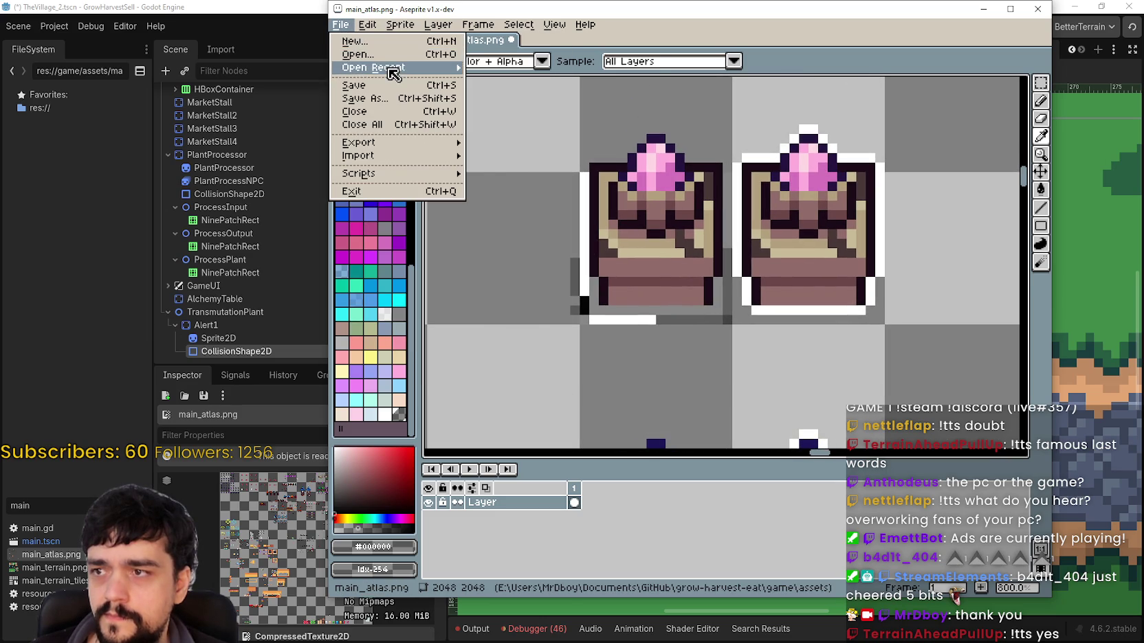
{"action": "mouse_move", "coordinate": [396, 69]}
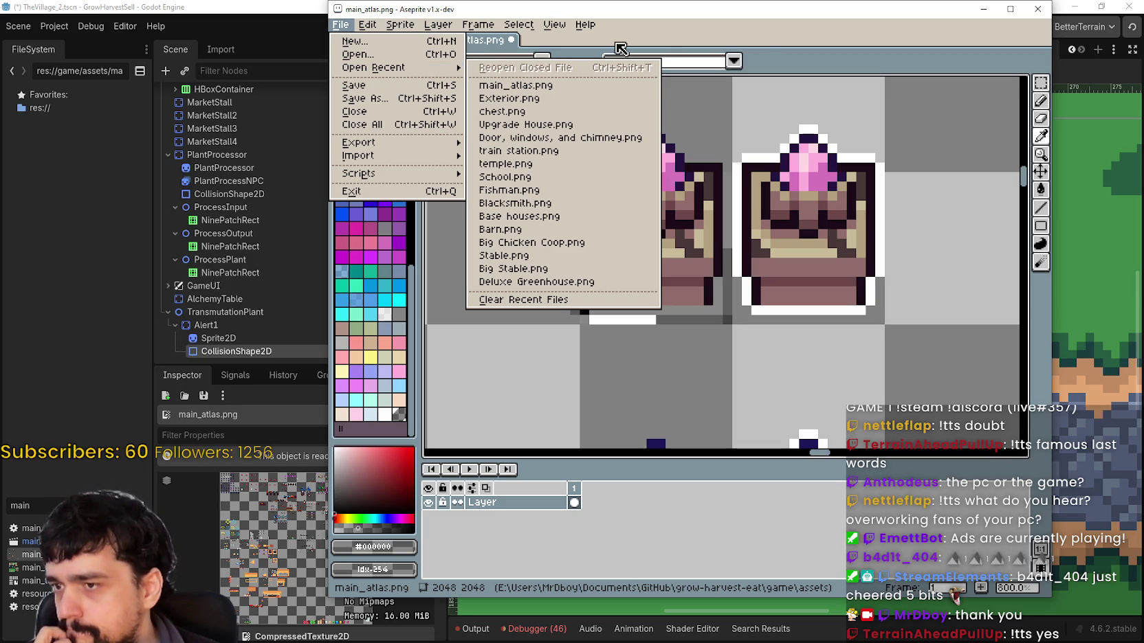
{"action": "left_click", "coordinate": [740, 48]}
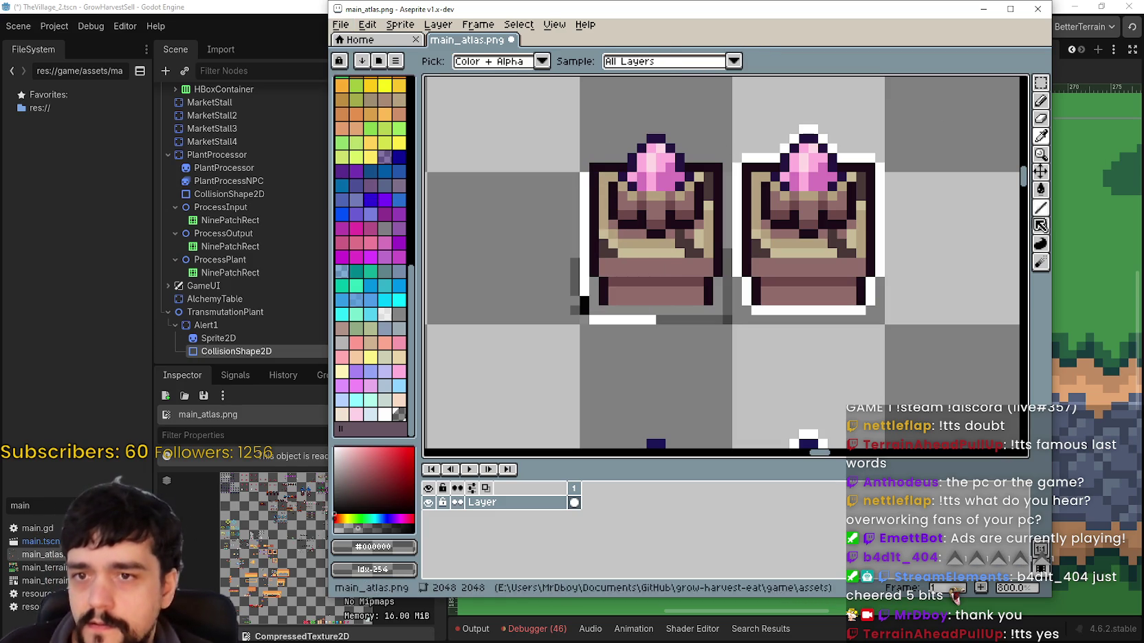
{"action": "left_click", "coordinate": [1040, 215]}
Step: Sketch a line and grey strokes to the left of the pink-gem altar
{"action": "mouse_move", "coordinate": [584, 171]}
{"action": "left_mouse_down"}
{"action": "mouse_move", "coordinate": [586, 347]}
{"action": "mouse_move", "coordinate": [587, 328]}
{"action": "mouse_move", "coordinate": [479, 224]}
{"action": "left_mouse_up"}
{"action": "mouse_move", "coordinate": [537, 244]}
{"action": "left_mouse_down"}
{"action": "mouse_move", "coordinate": [523, 220]}
{"action": "mouse_move", "coordinate": [509, 271]}
{"action": "mouse_move", "coordinate": [542, 219]}
{"action": "mouse_move", "coordinate": [525, 261]}
{"action": "mouse_move", "coordinate": [541, 234]}
{"action": "left_mouse_up"}
{"action": "scroll", "coordinate": [525, 272], "scroll_direction": "down", "scroll_amount": 2}
{"action": "left_click_drag", "start_coordinate": [470, 282], "coordinate": [548, 313]}
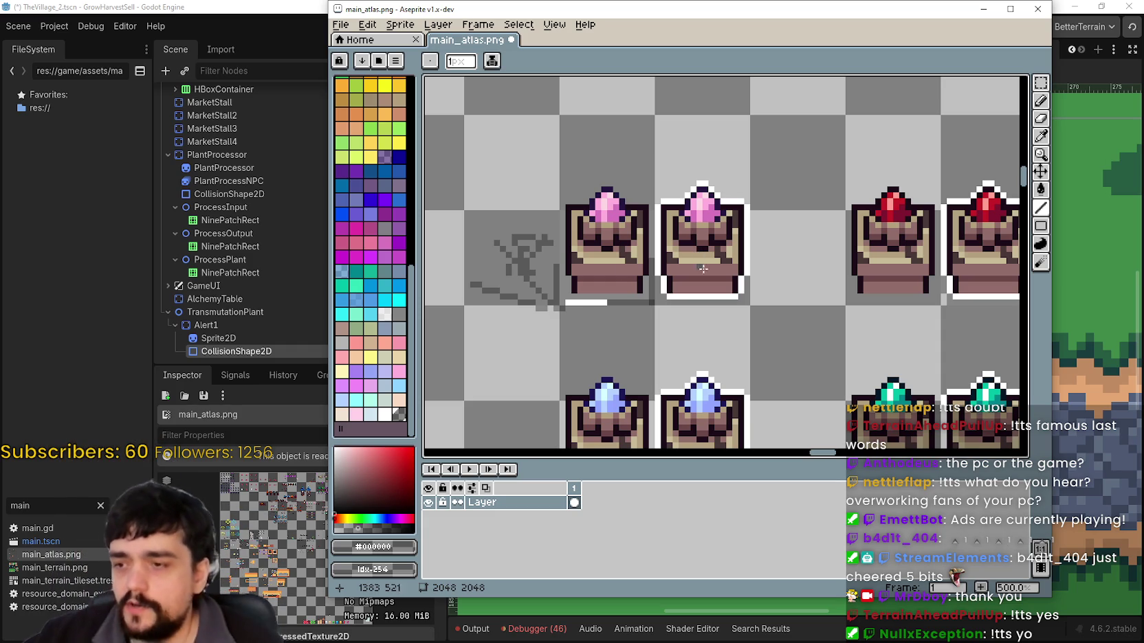
Step: Set the background colour to 0 and delete the grey sketch using a rectangular selection
{"action": "left_click", "coordinate": [349, 570]}
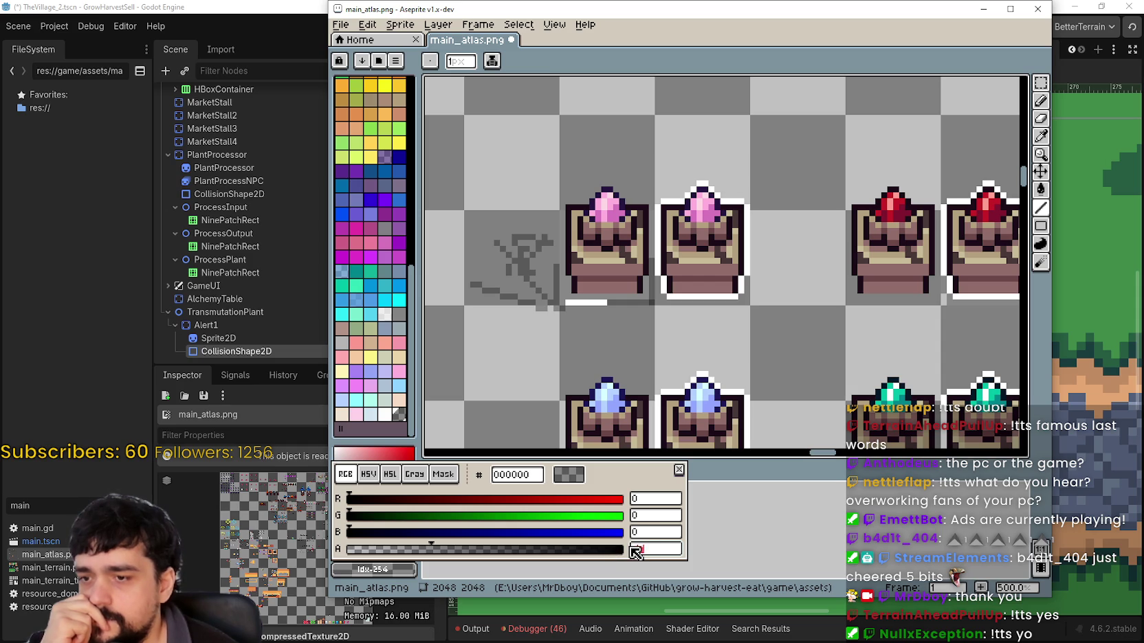
{"action": "type", "text": "0"}
{"action": "key", "text": "Return"}
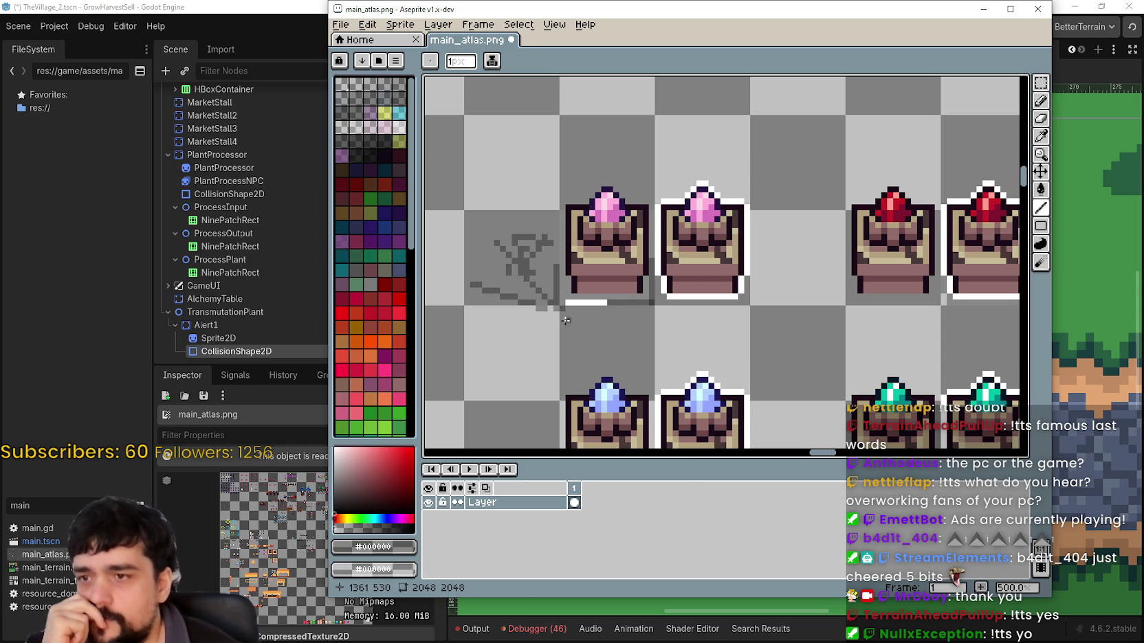
{"action": "left_click", "coordinate": [1041, 82]}
{"action": "left_click_drag", "start_coordinate": [461, 201], "coordinate": [562, 337]}
{"action": "key", "text": "Delete"}
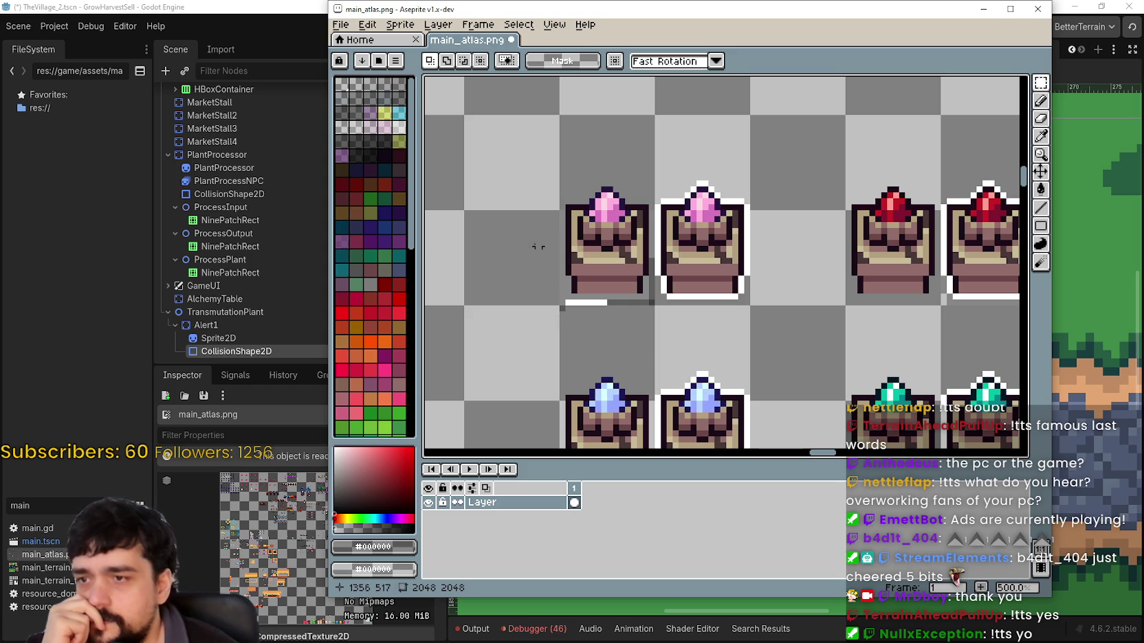
Step: Draw straight Line-tool strokes along the altar's bottom and up its sides
{"action": "key", "text": "l"}
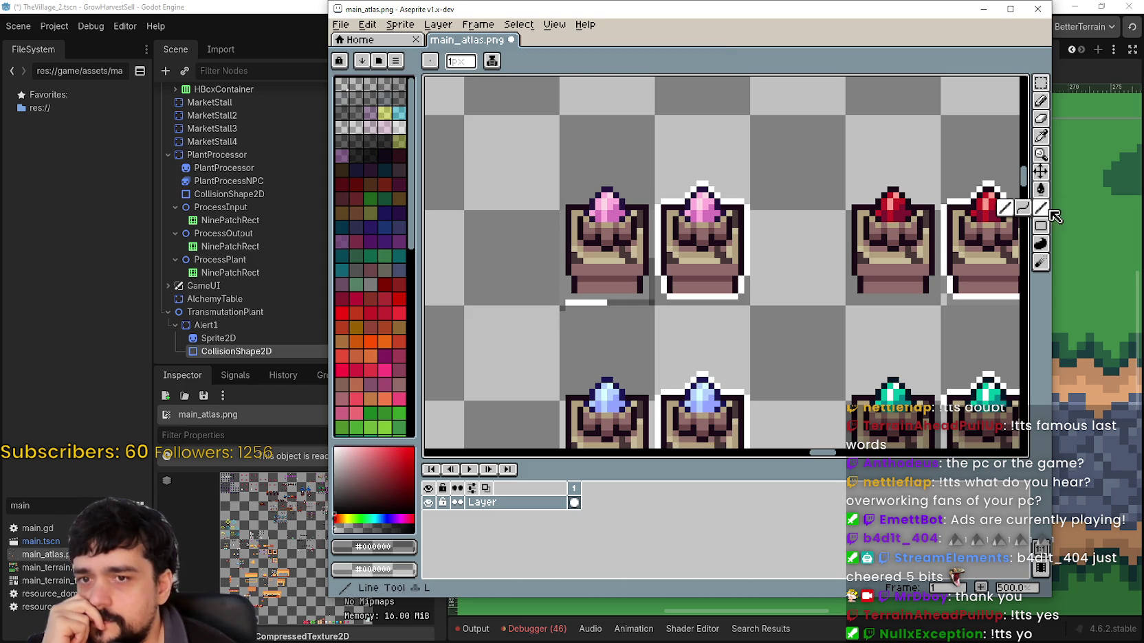
{"action": "left_click_drag", "start_coordinate": [560, 169], "coordinate": [569, 184]}
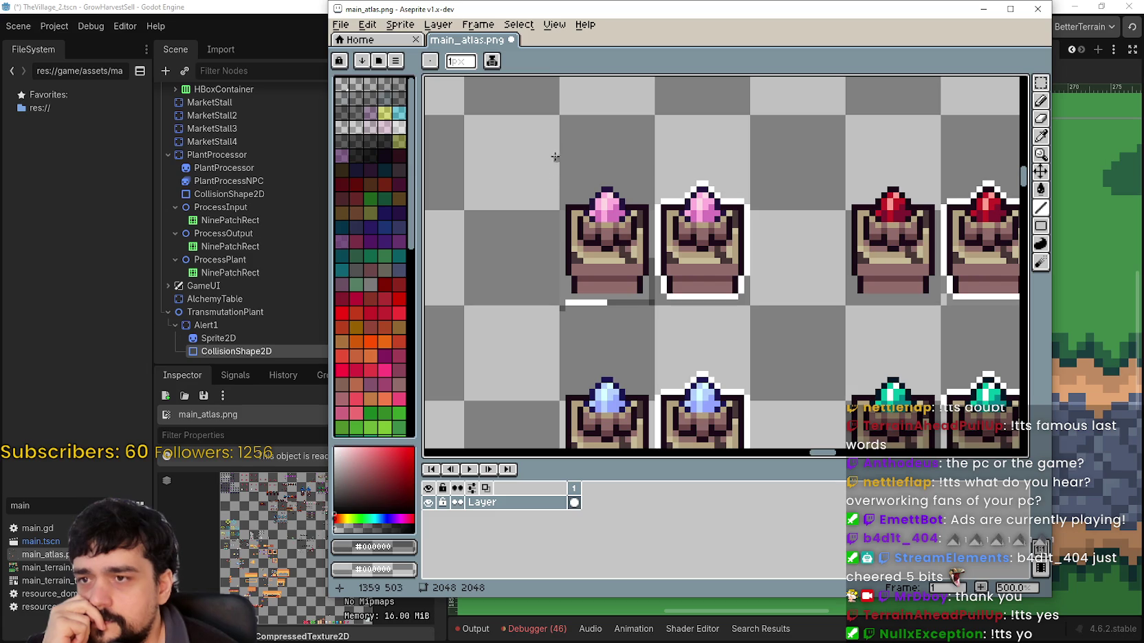
{"action": "key", "text": "i"}
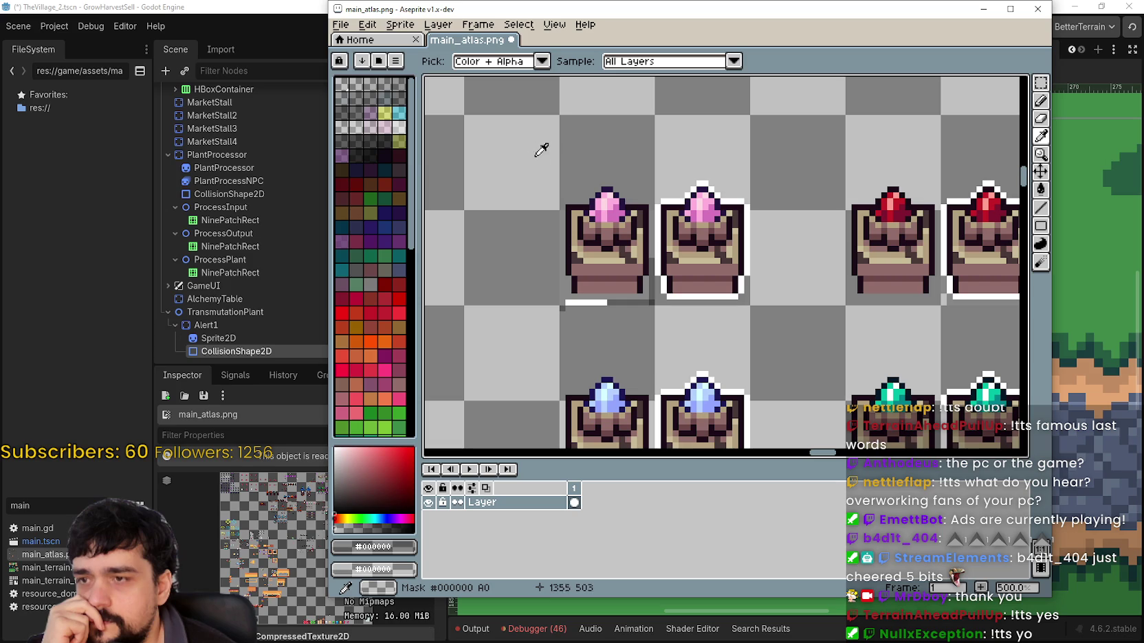
{"action": "key", "text": "l"}
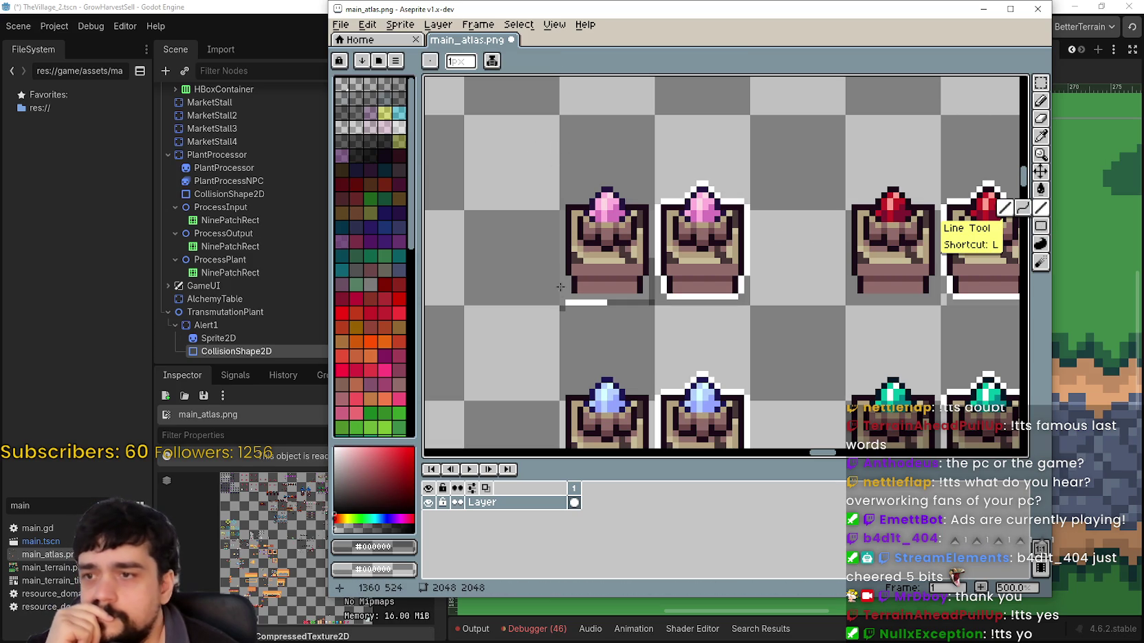
{"action": "left_click_drag", "start_coordinate": [560, 303], "coordinate": [651, 302]}
{"action": "scroll", "coordinate": [651, 302], "scroll_direction": "up", "scroll_amount": 1}
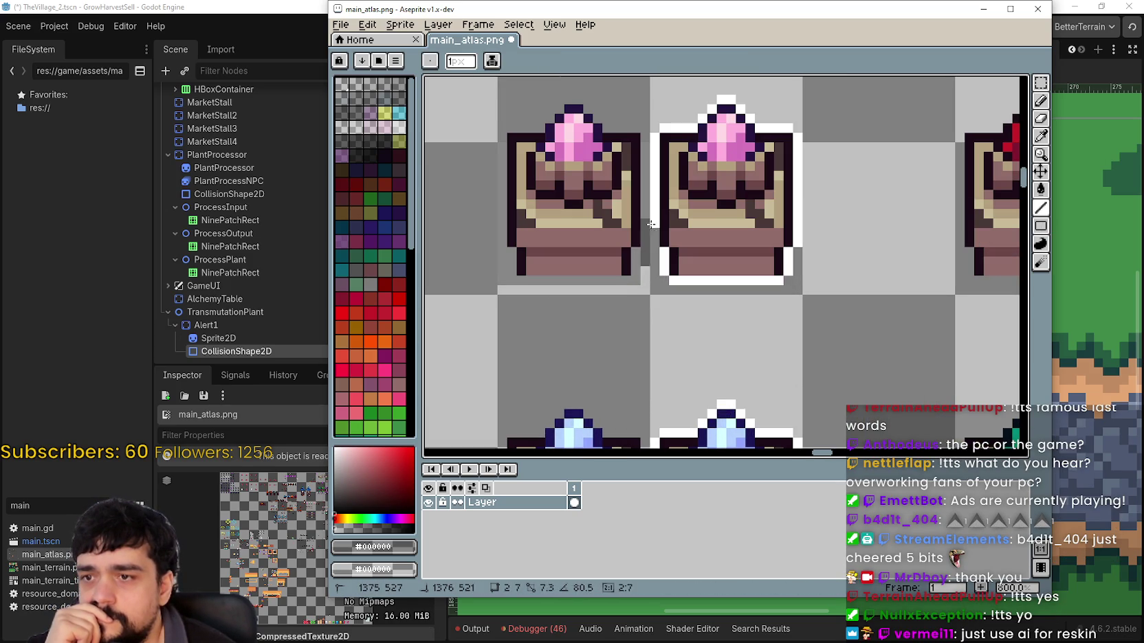
{"action": "left_click_drag", "start_coordinate": [651, 226], "coordinate": [641, 145]}
{"action": "scroll", "coordinate": [627, 222], "scroll_direction": "down", "scroll_amount": 1}
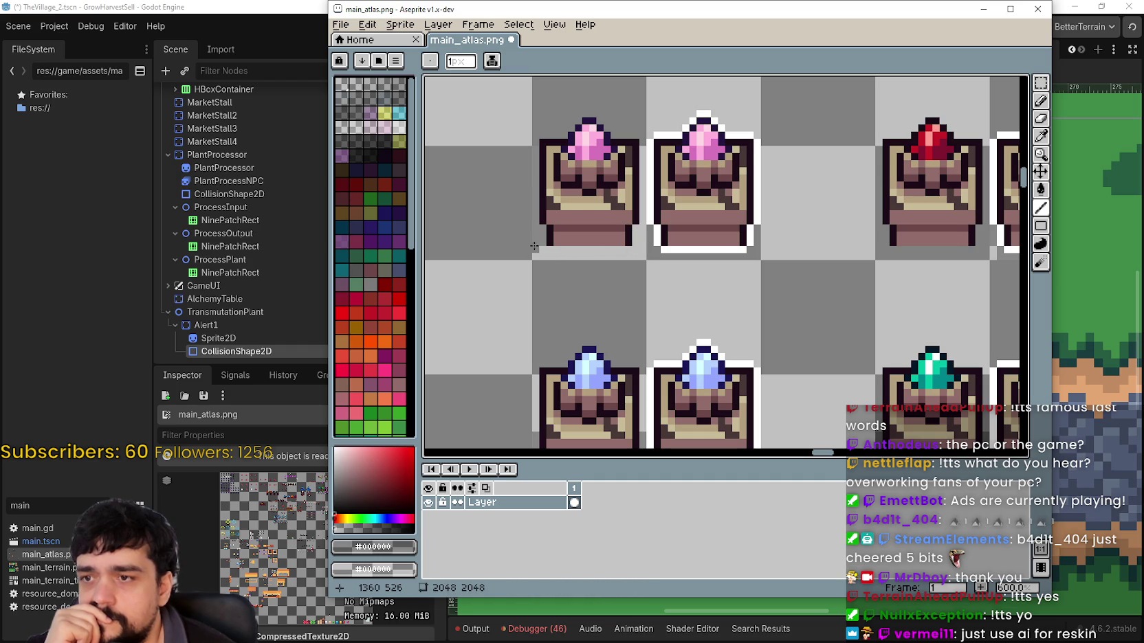
{"action": "mouse_move", "coordinate": [540, 244]}
{"action": "left_mouse_down"}
{"action": "mouse_move", "coordinate": [536, 136]}
{"action": "mouse_move", "coordinate": [563, 135]}
{"action": "mouse_move", "coordinate": [566, 214]}
{"action": "left_mouse_up"}
{"action": "scroll", "coordinate": [554, 247], "scroll_direction": "up", "scroll_amount": 2}
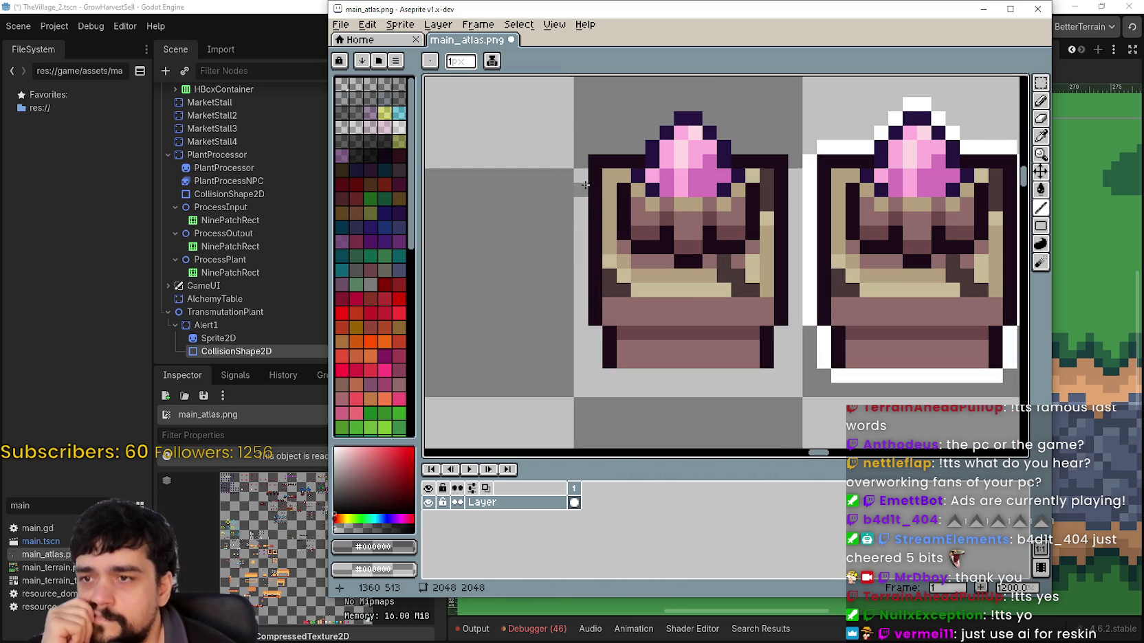
{"action": "scroll", "coordinate": [581, 177], "scroll_direction": "down", "scroll_amount": 5}
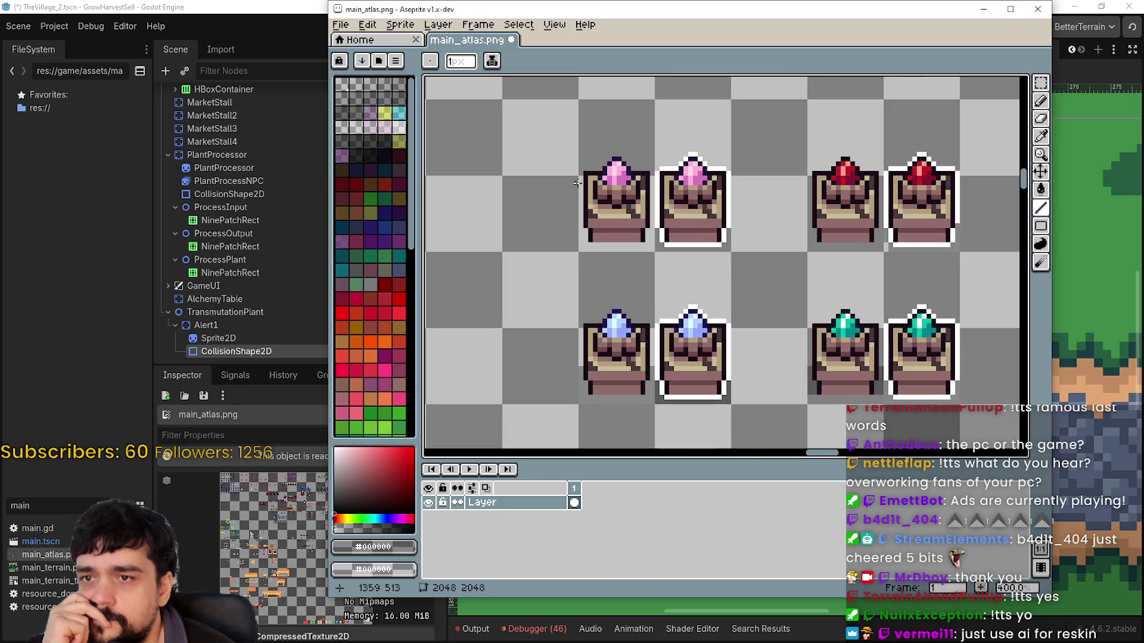
Step: Draw a line along the altar's base and erase the light strip under the left altar
{"action": "mouse_move", "coordinate": [577, 182]}
{"action": "left_mouse_down"}
{"action": "mouse_move", "coordinate": [606, 391]}
{"action": "mouse_move", "coordinate": [560, 365]}
{"action": "mouse_move", "coordinate": [606, 287]}
{"action": "left_mouse_up"}
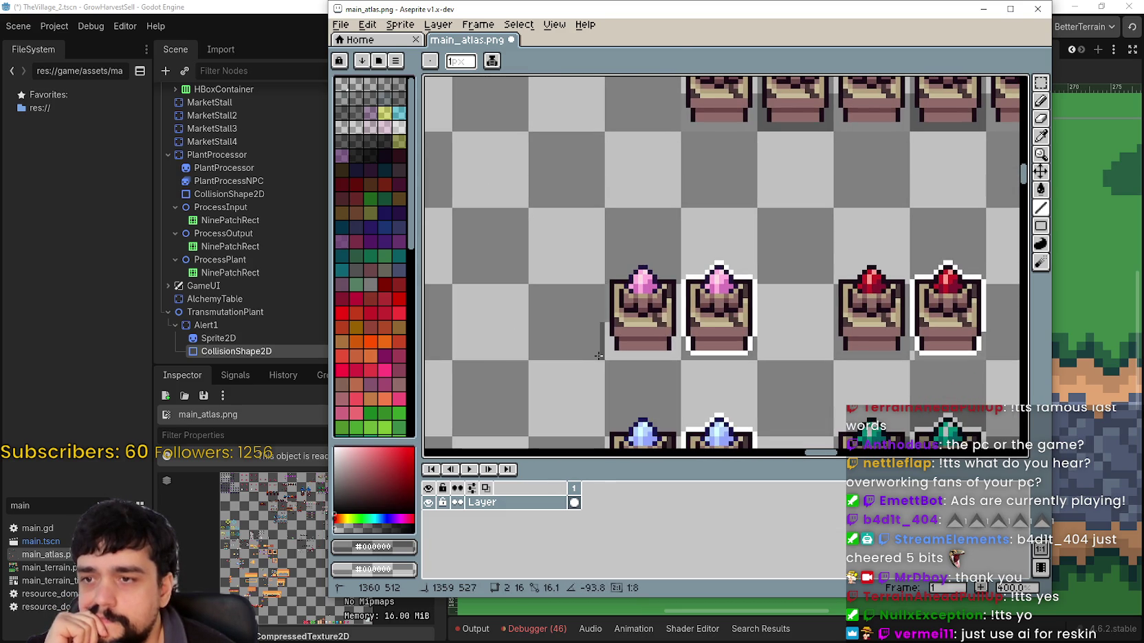
{"action": "mouse_move", "coordinate": [591, 350]}
{"action": "left_mouse_down"}
{"action": "mouse_move", "coordinate": [684, 357]}
{"action": "mouse_move", "coordinate": [679, 292]}
{"action": "left_mouse_up"}
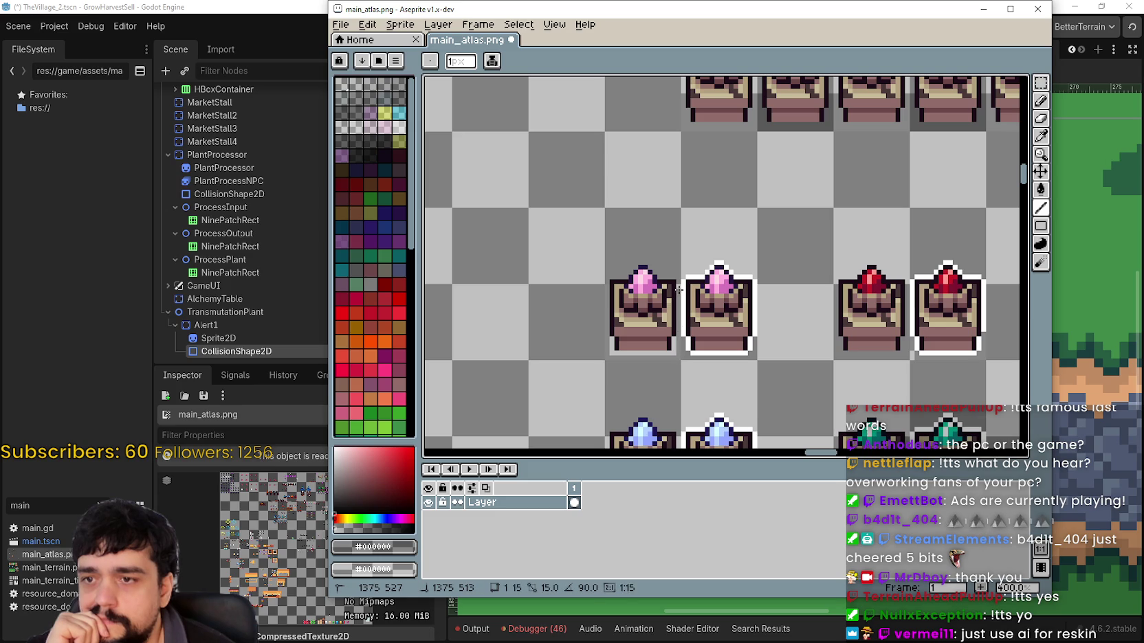
{"action": "scroll", "coordinate": [673, 351], "scroll_direction": "up", "scroll_amount": 1}
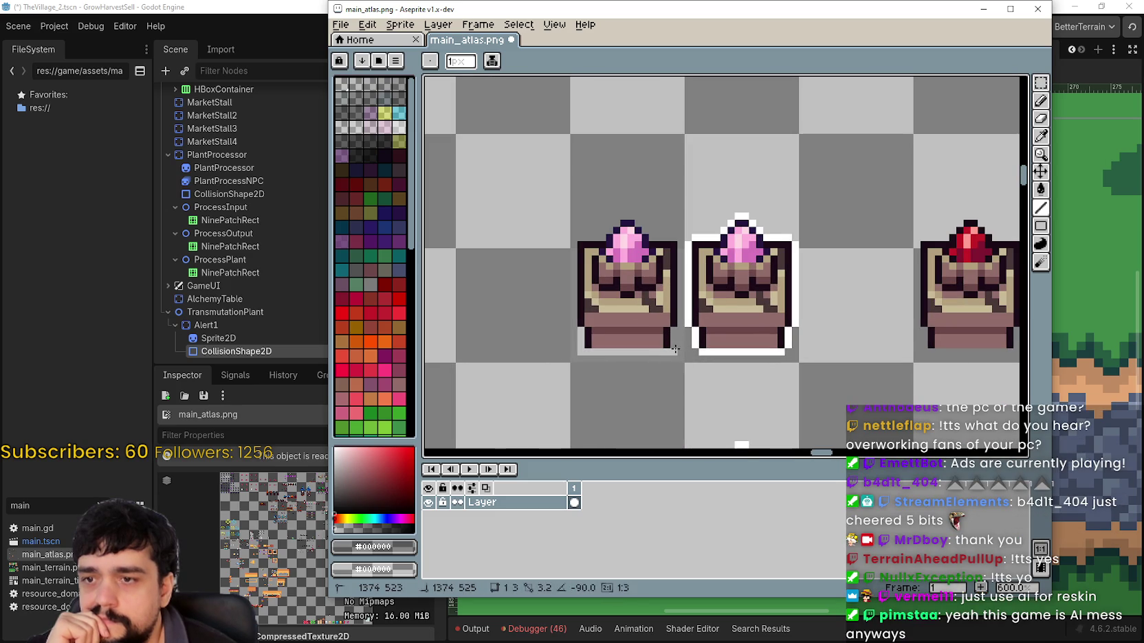
{"action": "mouse_move", "coordinate": [677, 352]}
{"action": "left_mouse_down"}
{"action": "mouse_move", "coordinate": [582, 352]}
{"action": "mouse_move", "coordinate": [580, 333]}
{"action": "mouse_move", "coordinate": [641, 344]}
{"action": "mouse_move", "coordinate": [640, 362]}
{"action": "mouse_move", "coordinate": [746, 358]}
{"action": "left_mouse_up"}
{"action": "scroll", "coordinate": [637, 331], "scroll_direction": "right", "scroll_amount": 2}
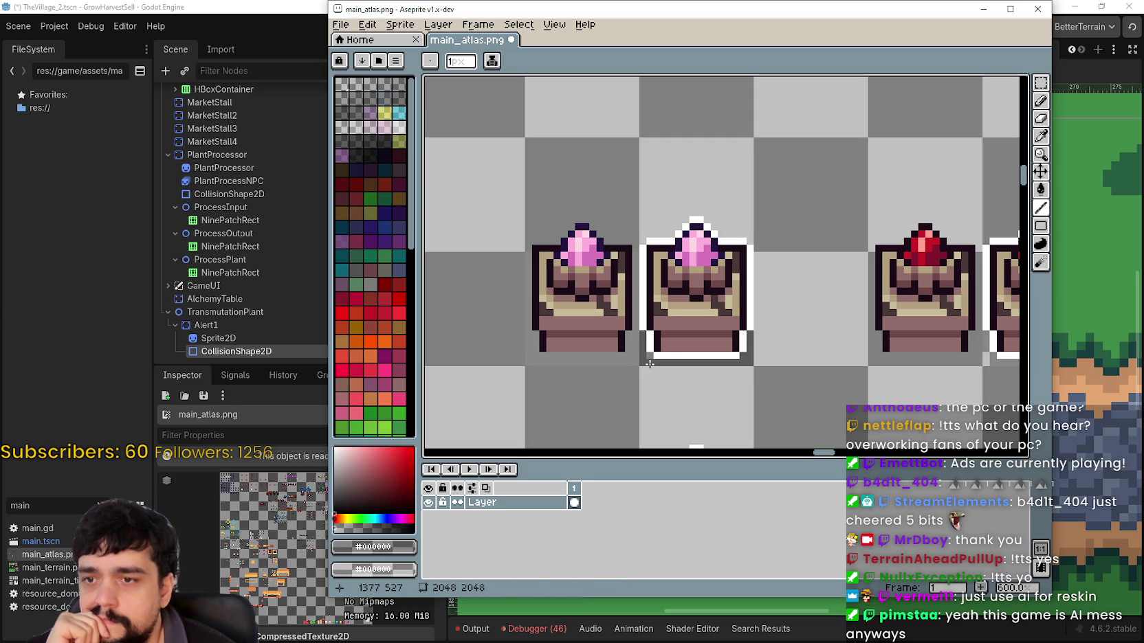
{"action": "scroll", "coordinate": [699, 367], "scroll_direction": "down", "scroll_amount": 2}
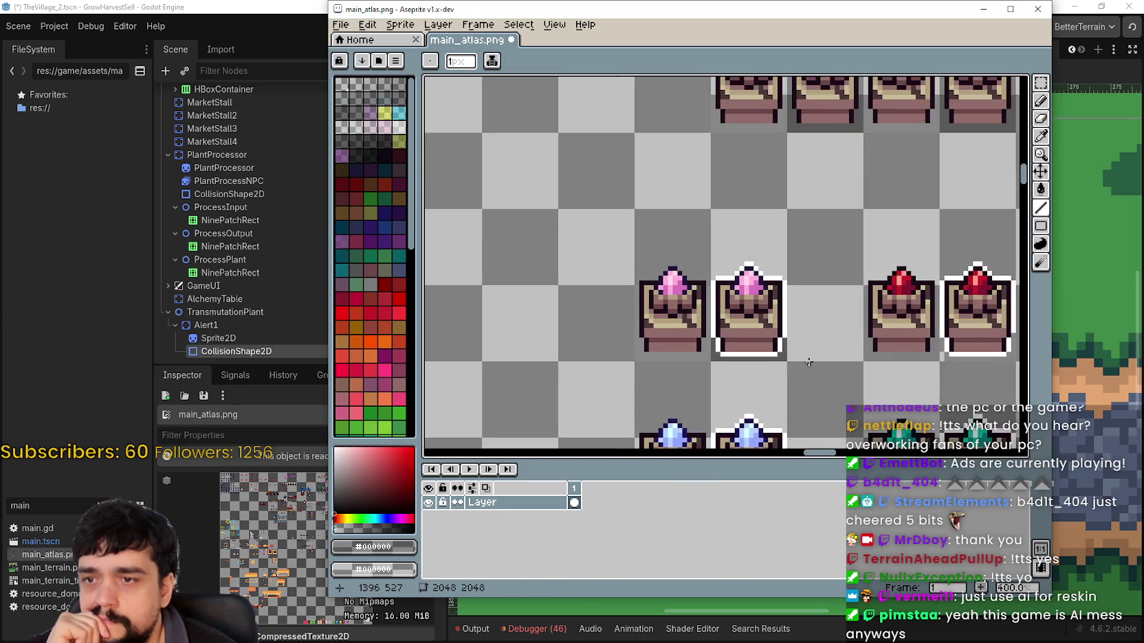
{"action": "scroll", "coordinate": [714, 347], "scroll_direction": "right", "scroll_amount": 3}
{"action": "scroll", "coordinate": [726, 340], "scroll_direction": "up", "scroll_amount": 2}
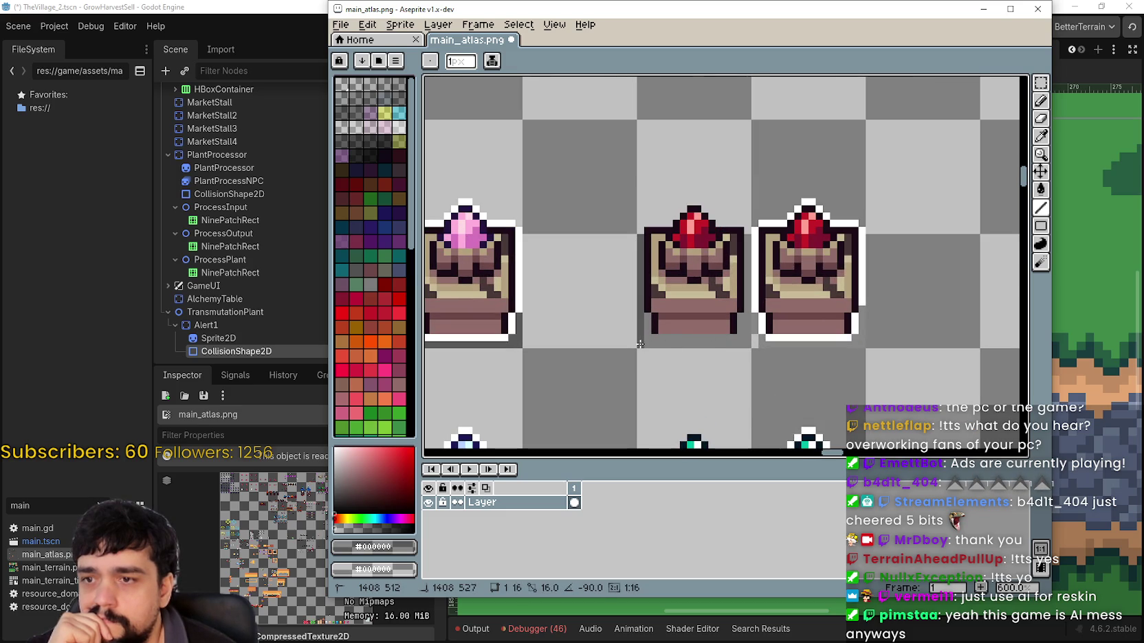
Step: Marquee-check the red-gem altar's base and right-edge pixels to locate the outline gap
{"action": "mouse_move", "coordinate": [655, 344]}
{"action": "left_mouse_down"}
{"action": "mouse_move", "coordinate": [747, 342]}
{"action": "mouse_move", "coordinate": [743, 240]}
{"action": "left_mouse_up"}
{"action": "mouse_move", "coordinate": [740, 320]}
{"action": "left_mouse_down"}
{"action": "mouse_move", "coordinate": [740, 334]}
{"action": "mouse_move", "coordinate": [701, 338]}
{"action": "mouse_move", "coordinate": [715, 338]}
{"action": "mouse_move", "coordinate": [642, 330]}
{"action": "mouse_move", "coordinate": [646, 315]}
{"action": "mouse_move", "coordinate": [578, 335]}
{"action": "left_mouse_up"}
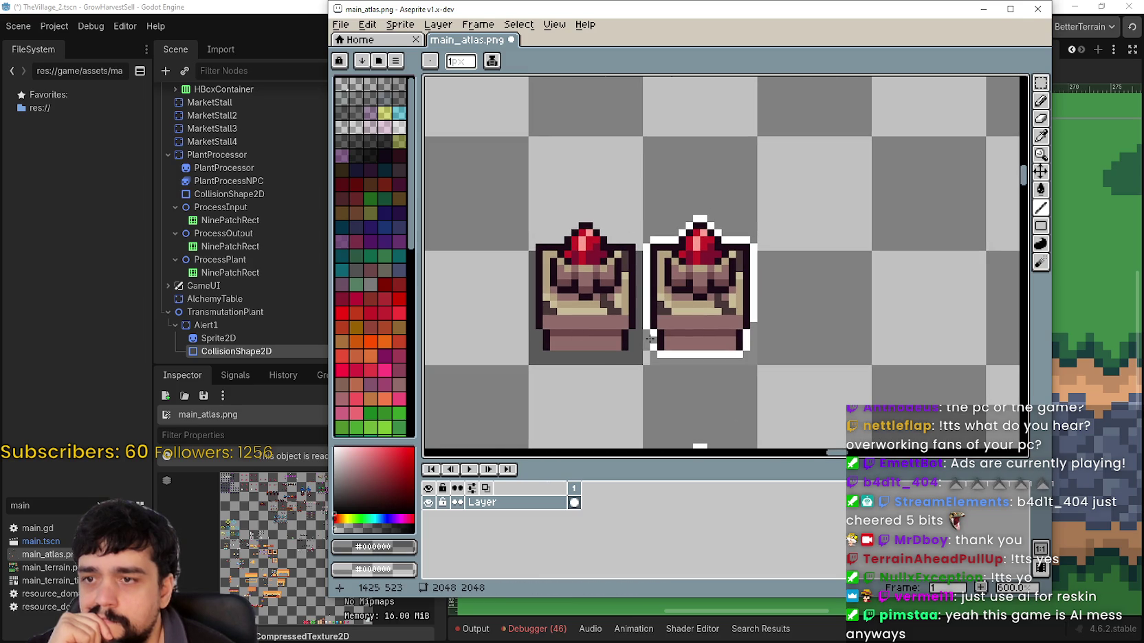
{"action": "left_click_drag", "start_coordinate": [646, 341], "coordinate": [644, 348]}
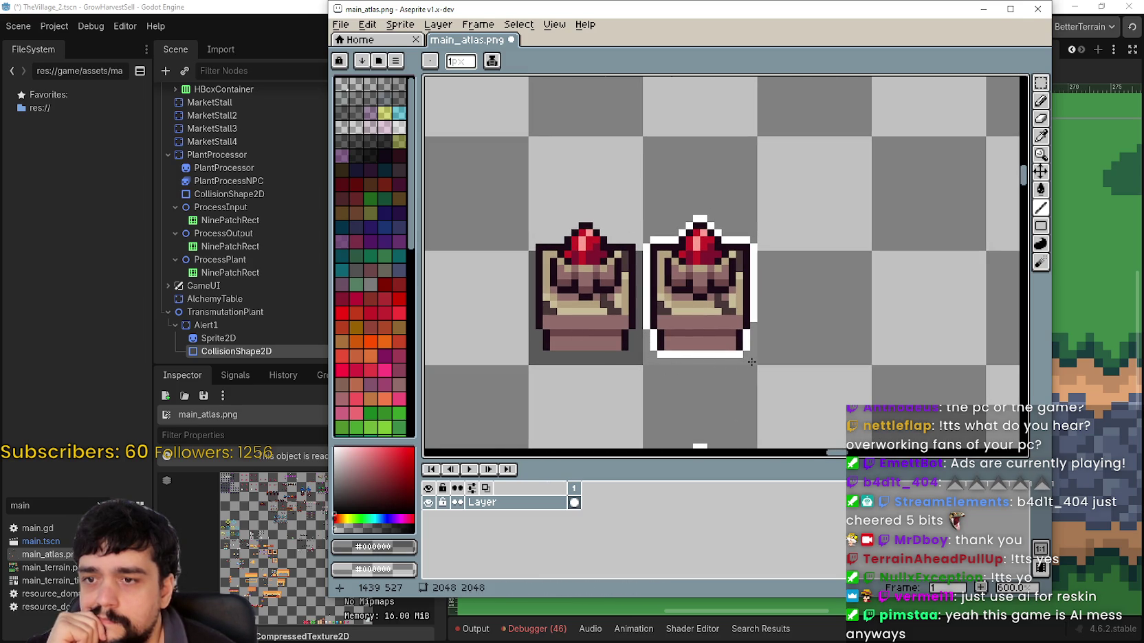
{"action": "left_click_drag", "start_coordinate": [753, 358], "coordinate": [752, 340]}
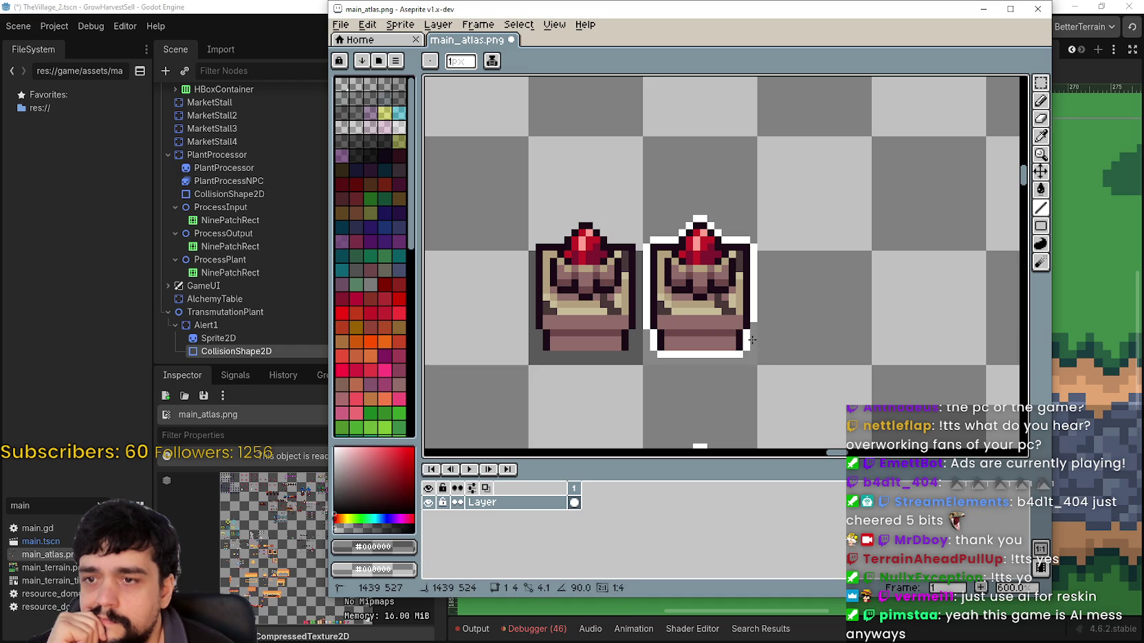
{"action": "scroll", "coordinate": [752, 333], "scroll_direction": "up", "scroll_amount": 2}
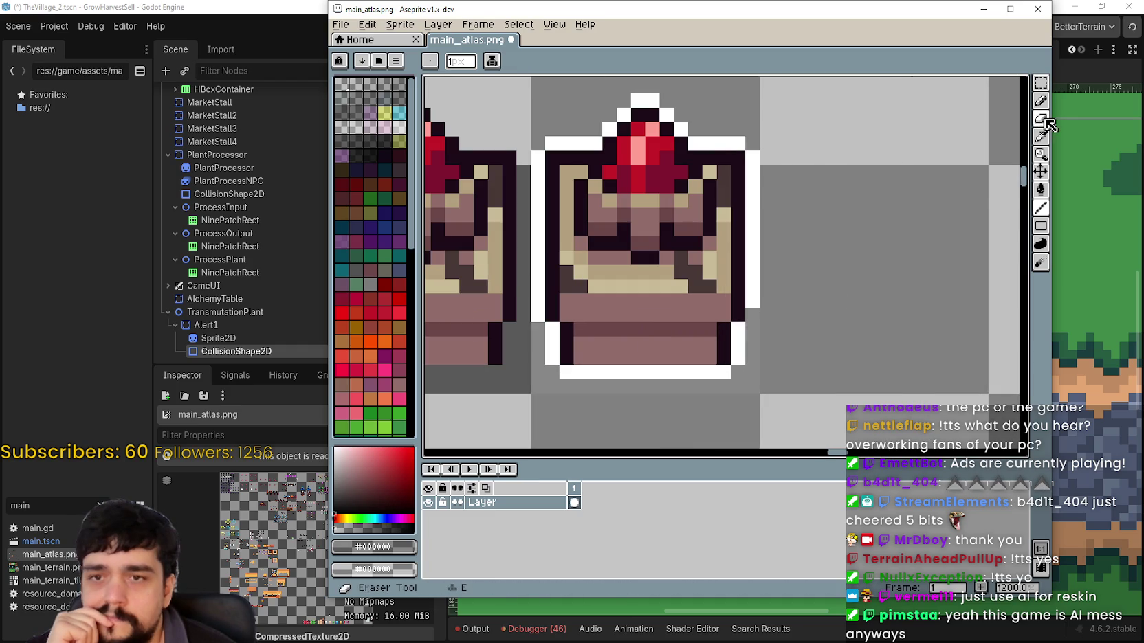
Step: Pick white with the Eyedropper and fill the missing outline pixel with the Pencil
{"action": "left_click", "coordinate": [1041, 101]}
{"action": "left_click", "coordinate": [1041, 136]}
{"action": "left_click", "coordinate": [842, 236]}
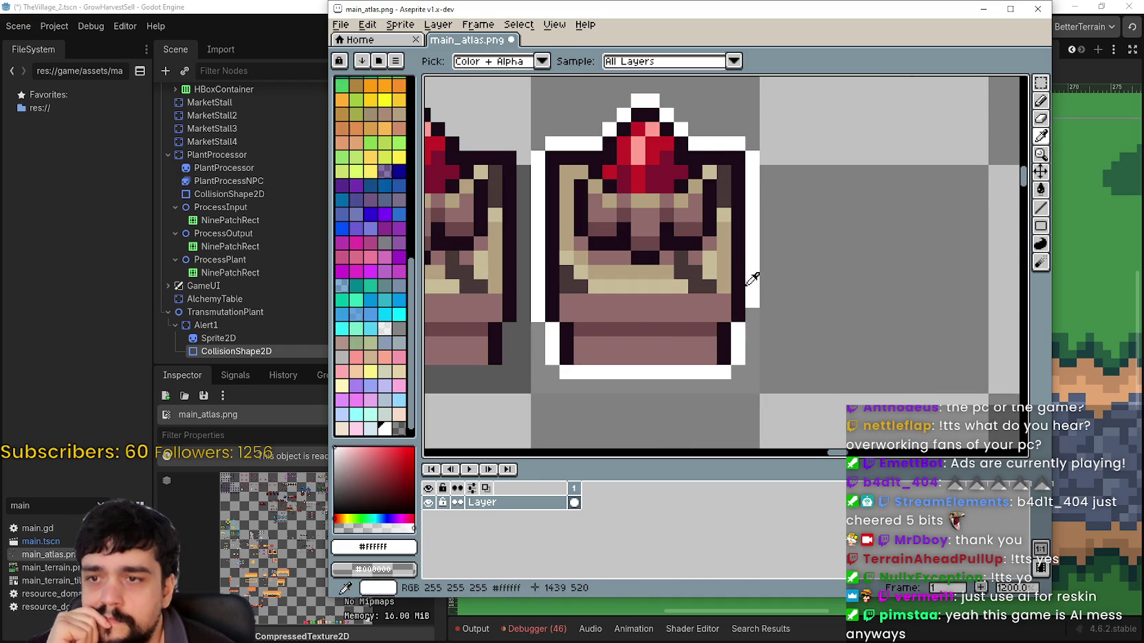
{"action": "left_click", "coordinate": [1040, 100]}
{"action": "left_click", "coordinate": [752, 314]}
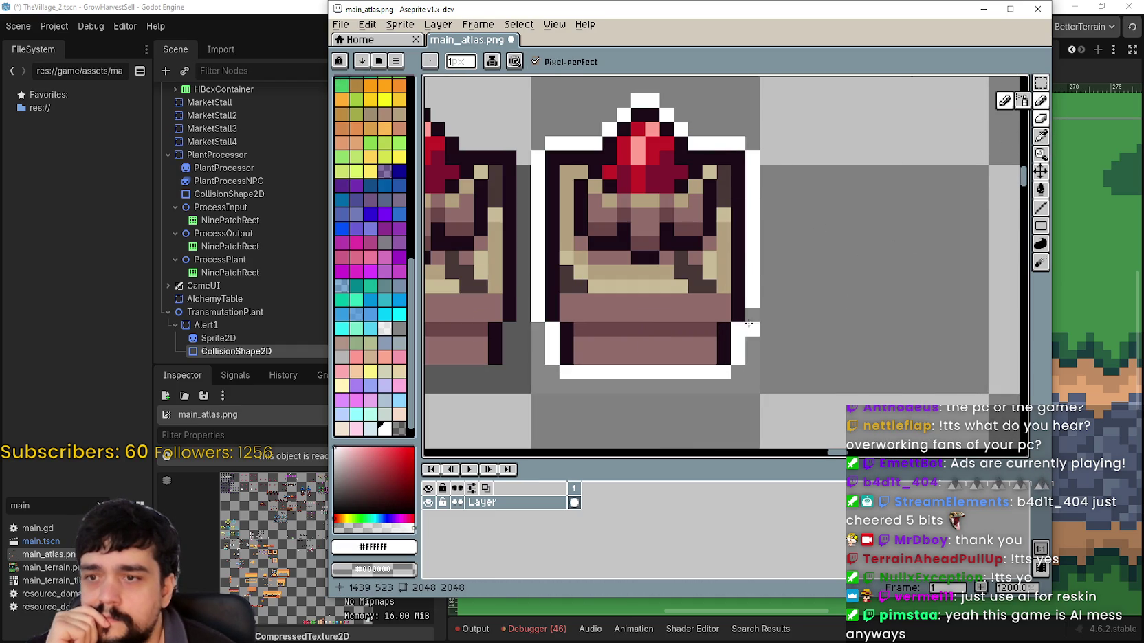
Step: Pick black as the drawing colour and pan the view over the red altars
{"action": "left_click", "coordinate": [1040, 135]}
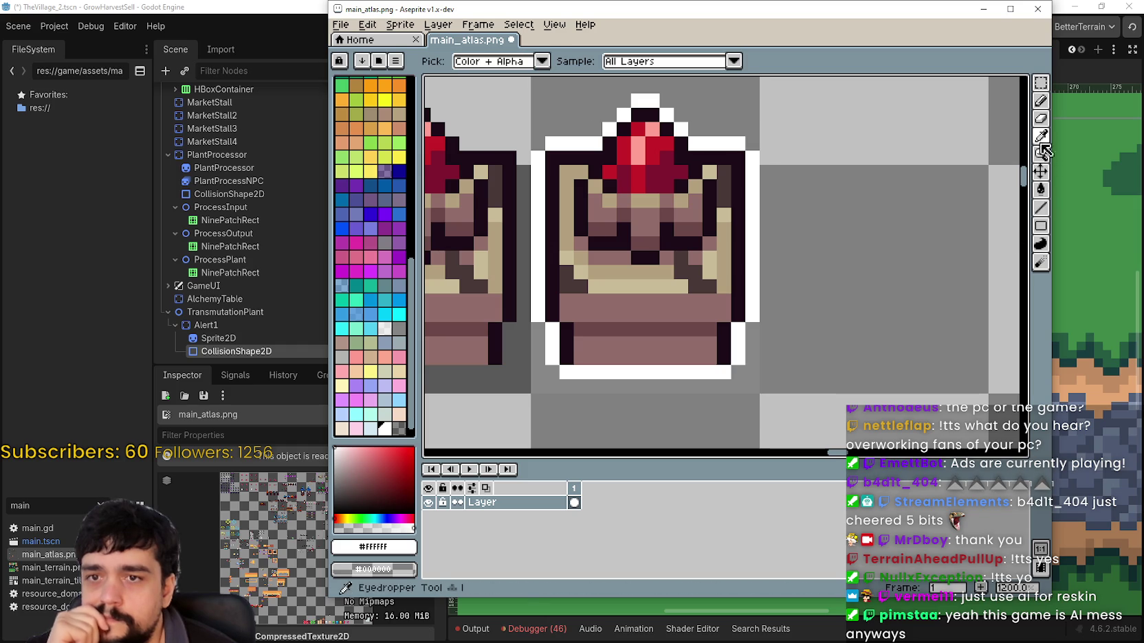
{"action": "left_click", "coordinate": [747, 370]}
{"action": "scroll", "coordinate": [747, 371], "scroll_direction": "down", "scroll_amount": 2}
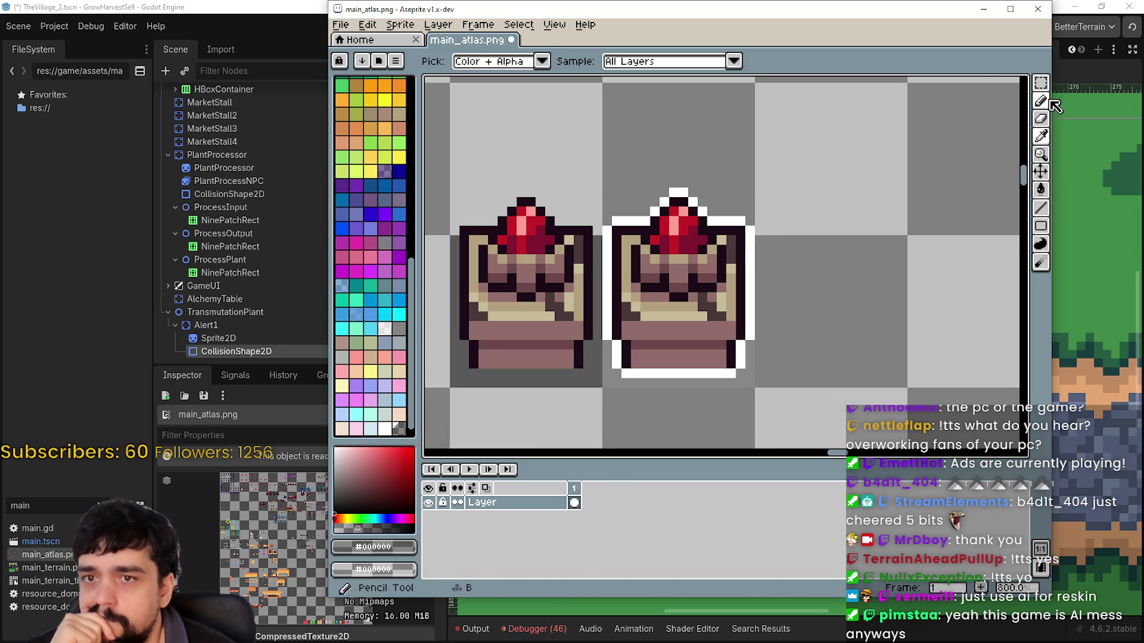
{"action": "left_click", "coordinate": [1041, 171]}
{"action": "left_click_drag", "start_coordinate": [962, 275], "coordinate": [1027, 198]}
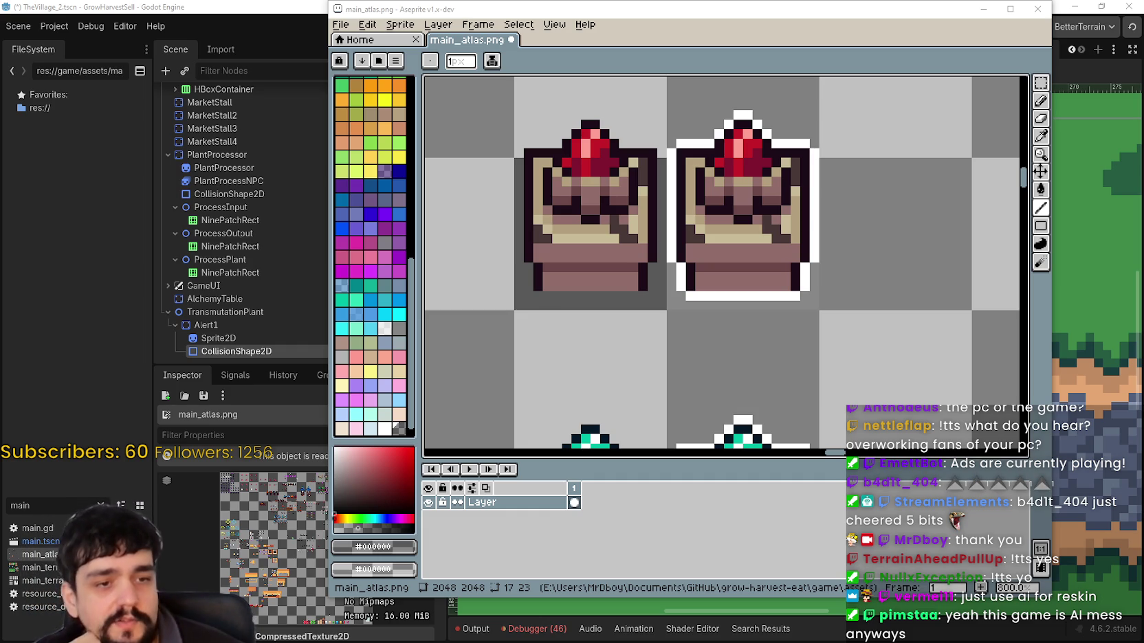
Step: Move to the blue-gem altars and draw two short vertical strokes along the outlined sprite's edge
{"action": "left_click_drag", "start_coordinate": [684, 392], "coordinate": [687, 273]}
{"action": "scroll", "coordinate": [687, 272], "scroll_direction": "down", "scroll_amount": 2}
{"action": "scroll", "coordinate": [732, 313], "scroll_direction": "left", "scroll_amount": 5}
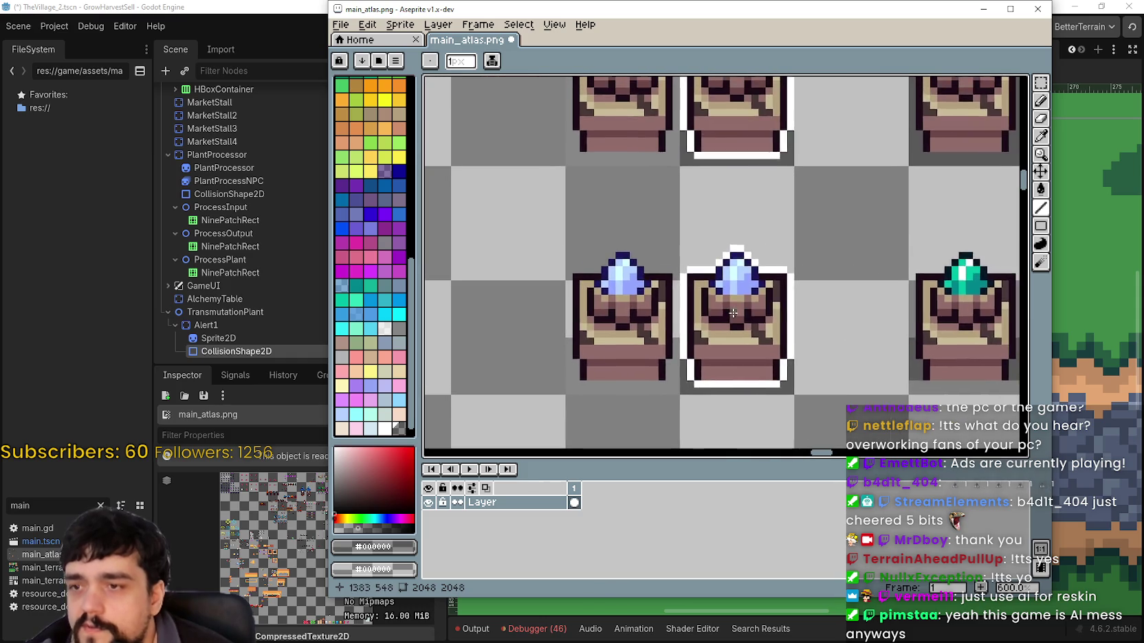
{"action": "scroll", "coordinate": [732, 312], "scroll_direction": "up", "scroll_amount": 1}
{"action": "scroll", "coordinate": [738, 231], "scroll_direction": "down", "scroll_amount": 1}
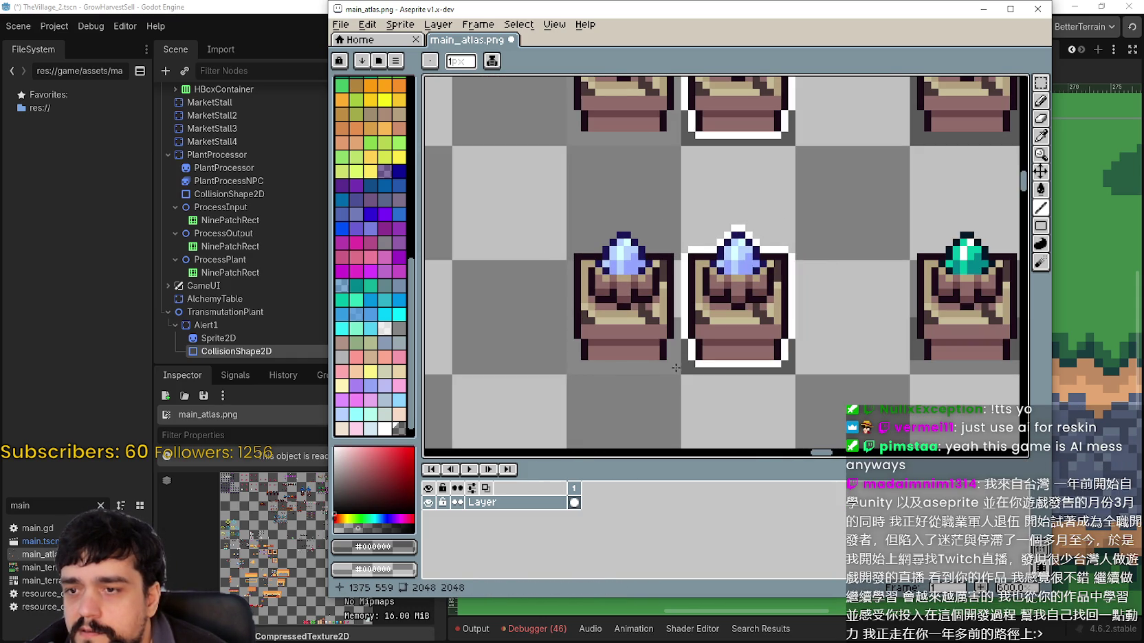
{"action": "left_click_drag", "start_coordinate": [576, 365], "coordinate": [576, 344]}
{"action": "left_click_drag", "start_coordinate": [677, 356], "coordinate": [671, 261]}
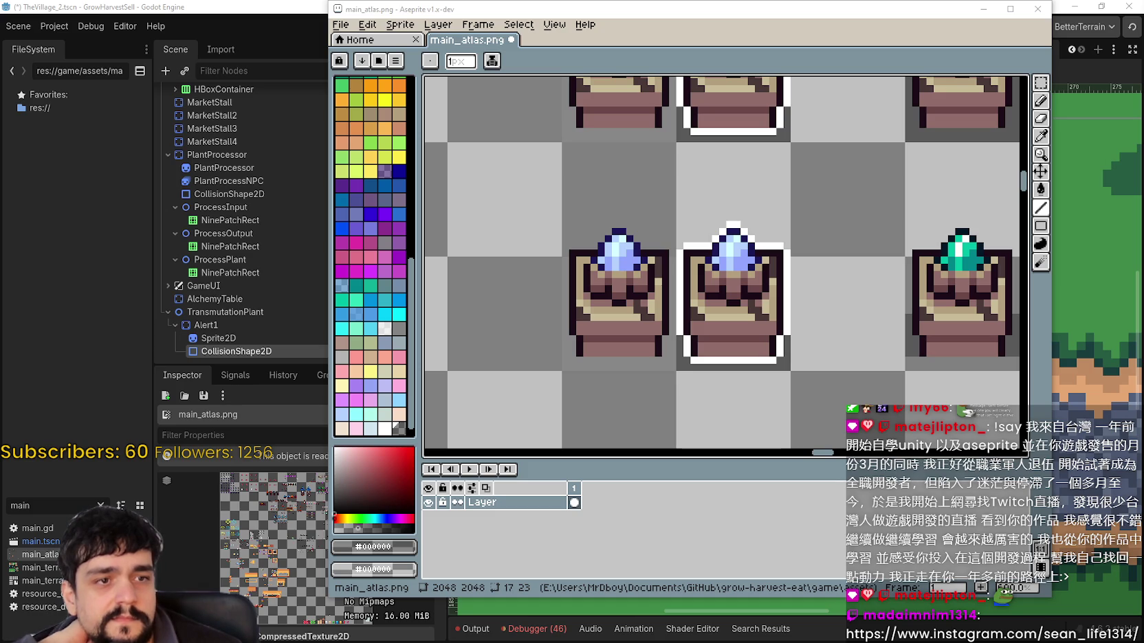
Step: Draw a line under the left green altar and a vertical line on the right altar's edge
{"action": "scroll", "coordinate": [709, 331], "scroll_direction": "up", "scroll_amount": 4}
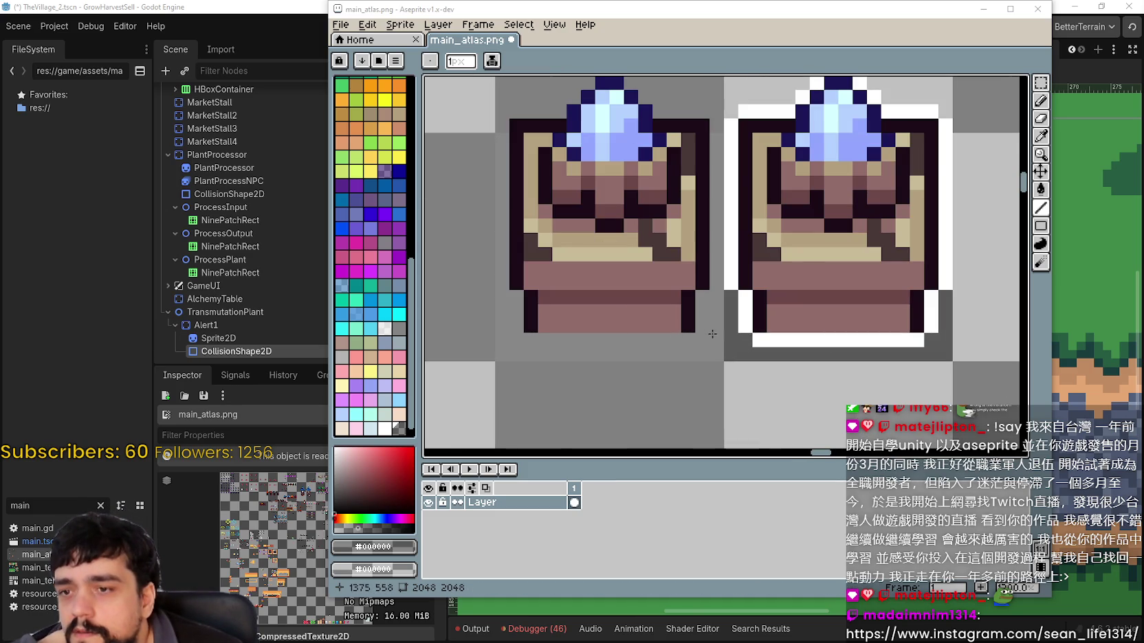
{"action": "scroll", "coordinate": [712, 302], "scroll_direction": "down", "scroll_amount": 2}
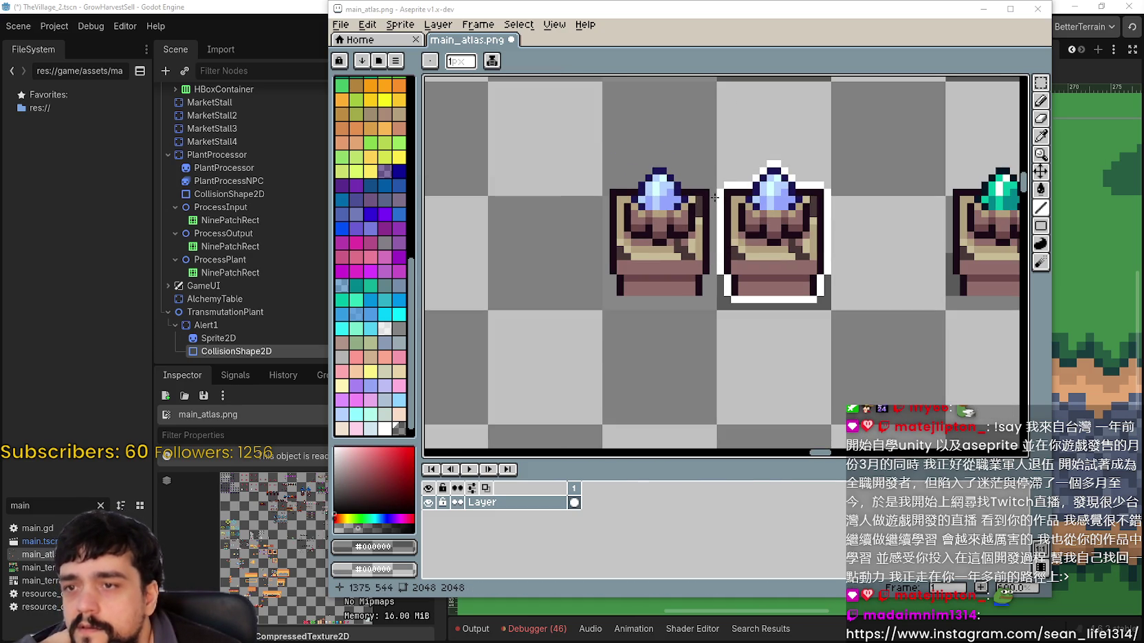
{"action": "scroll", "coordinate": [769, 322], "scroll_direction": "up", "scroll_amount": 1}
{"action": "scroll", "coordinate": [698, 343], "scroll_direction": "down", "scroll_amount": 1}
{"action": "scroll", "coordinate": [698, 343], "scroll_direction": "up", "scroll_amount": 2}
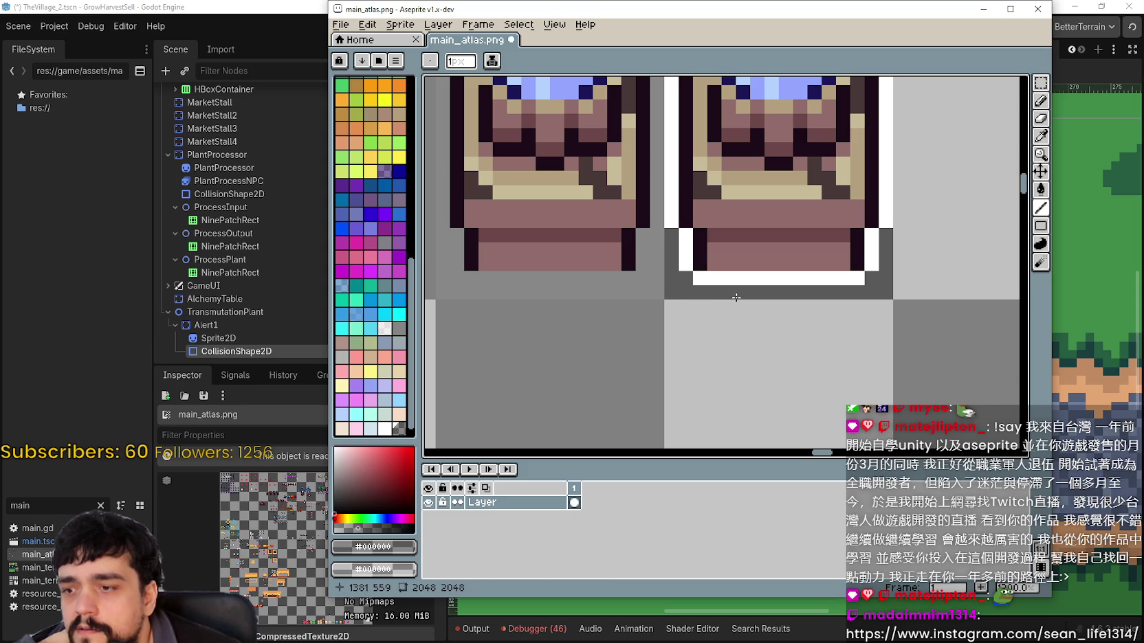
{"action": "scroll", "coordinate": [828, 305], "scroll_direction": "down", "scroll_amount": 3}
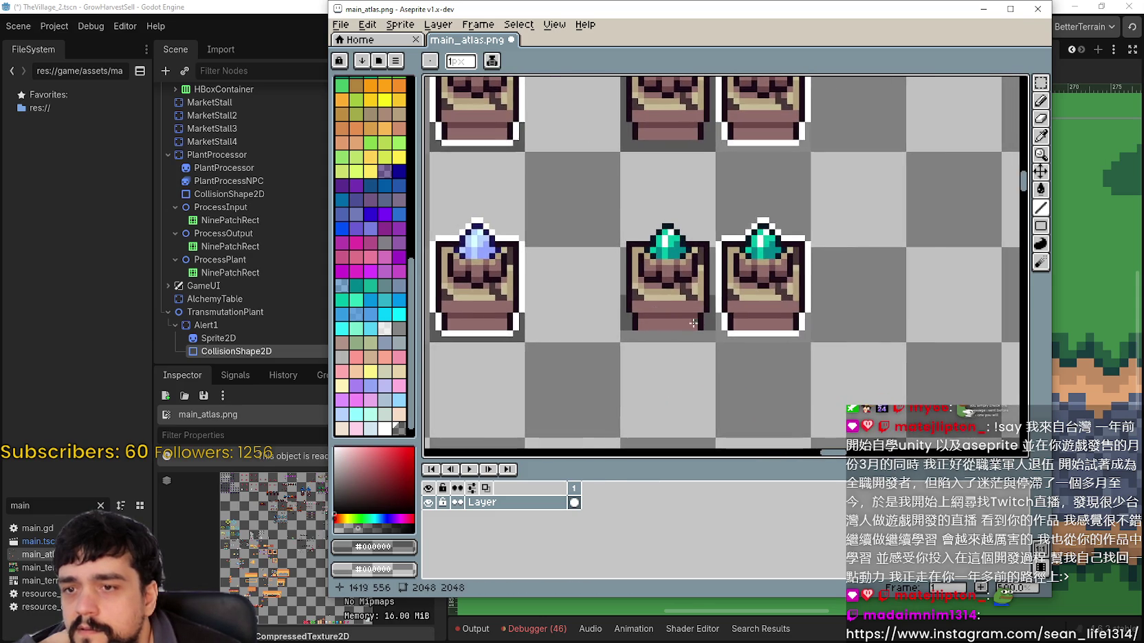
{"action": "scroll", "coordinate": [685, 321], "scroll_direction": "up", "scroll_amount": 2}
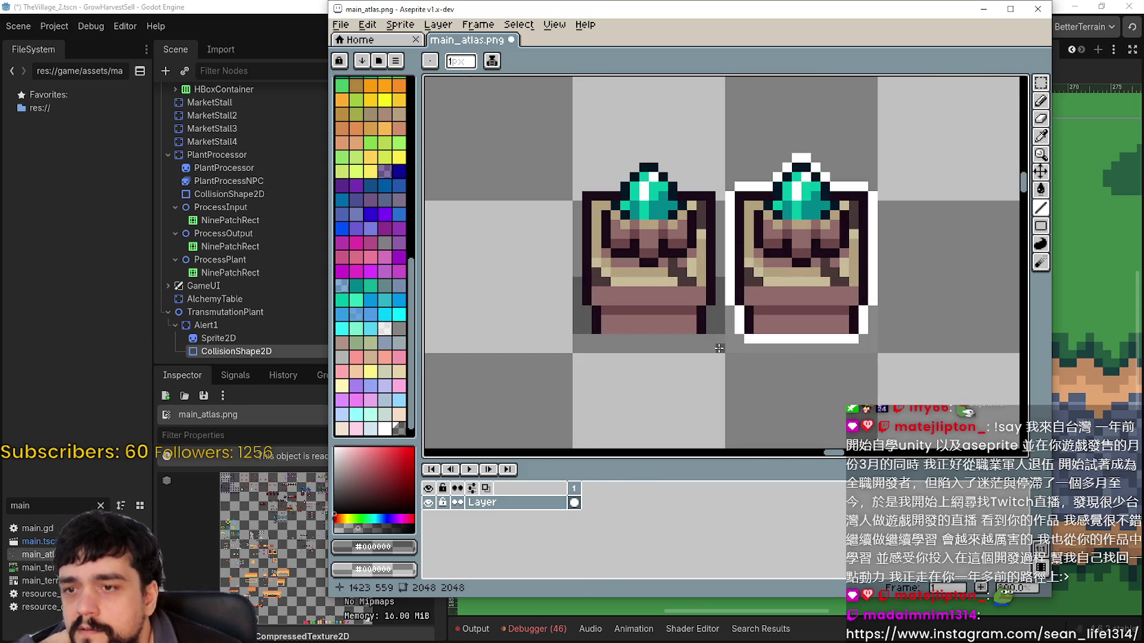
{"action": "left_click_drag", "start_coordinate": [648, 338], "coordinate": [725, 343]}
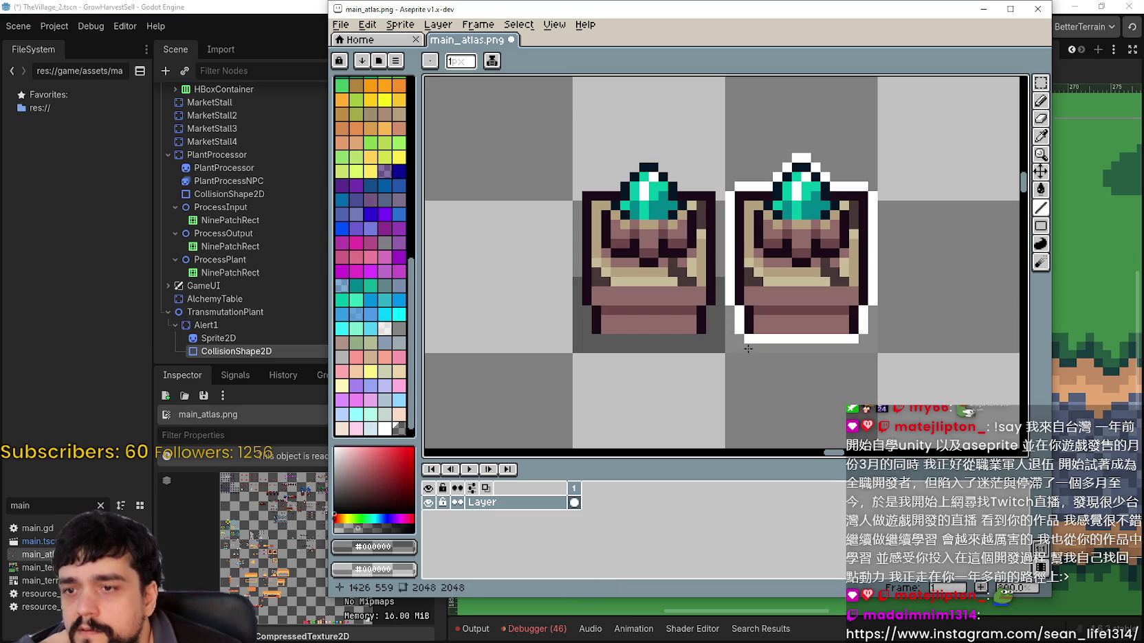
{"action": "left_click_drag", "start_coordinate": [870, 349], "coordinate": [870, 320]}
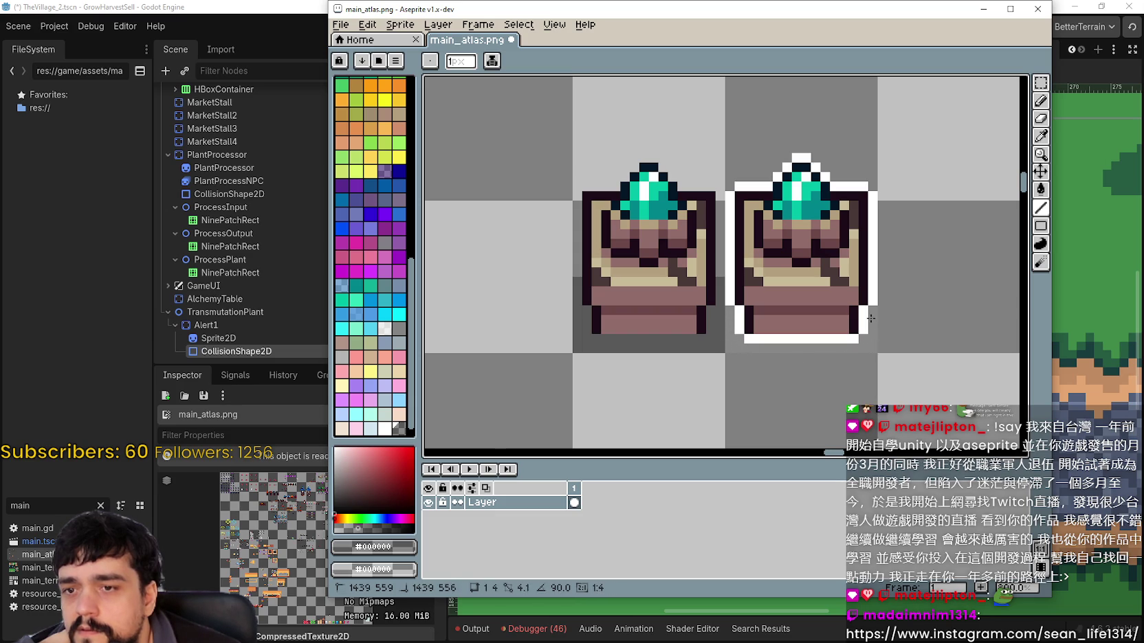
Step: Save main_atlas.png with Ctrl+S and minimize Aseprite
{"action": "scroll", "coordinate": [870, 319], "scroll_direction": "down", "scroll_amount": 4}
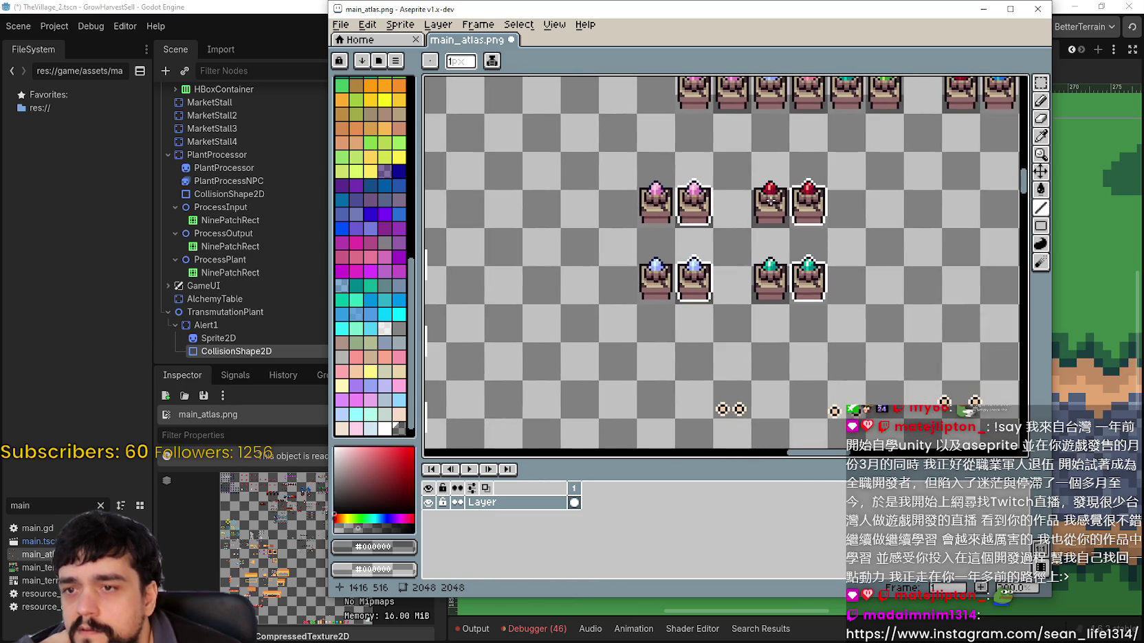
{"action": "key", "text": "ctrl+s"}
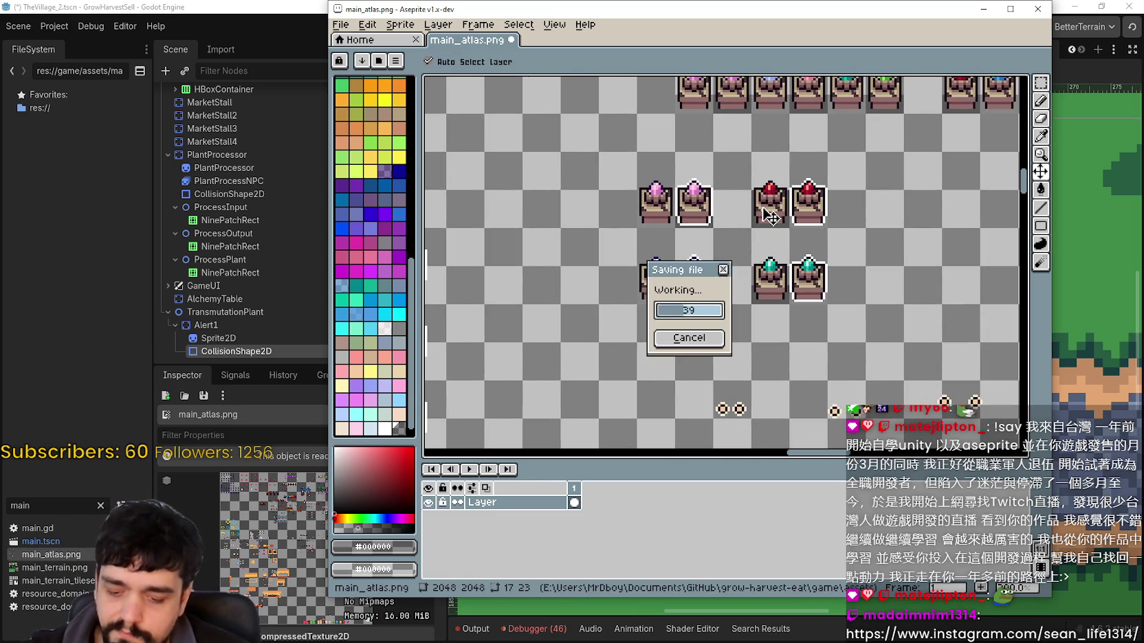
{"action": "left_click", "coordinate": [984, 9]}
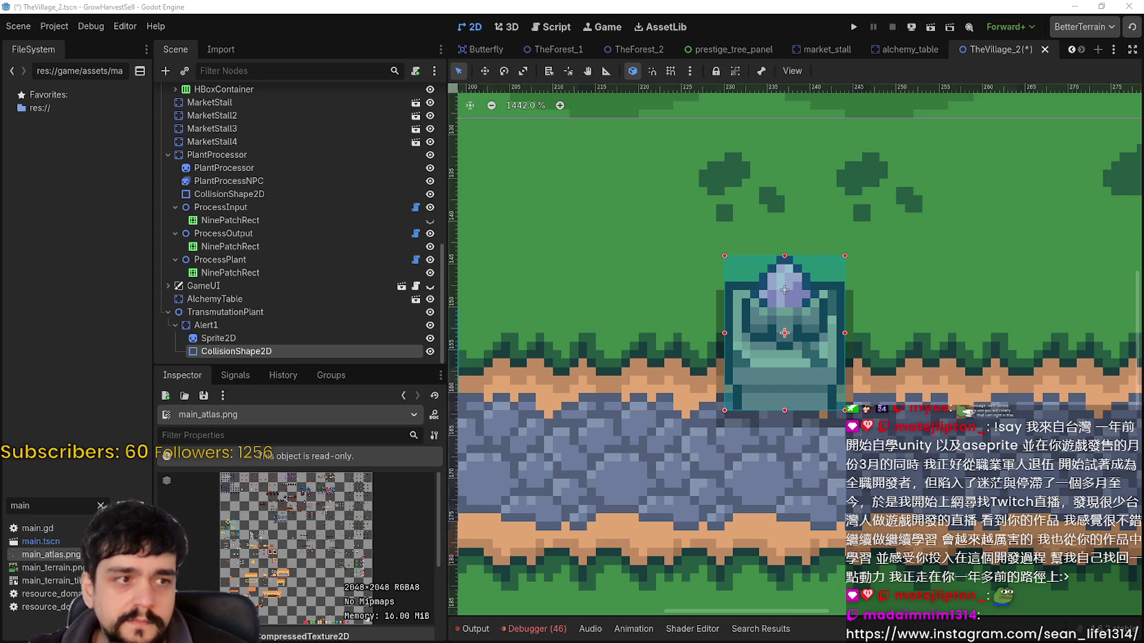
Step: Pan around the village scene and inspect the Alert1 altar's nodes under TransmutationPlant
{"action": "left_click_drag", "start_coordinate": [740, 343], "coordinate": [860, 342]}
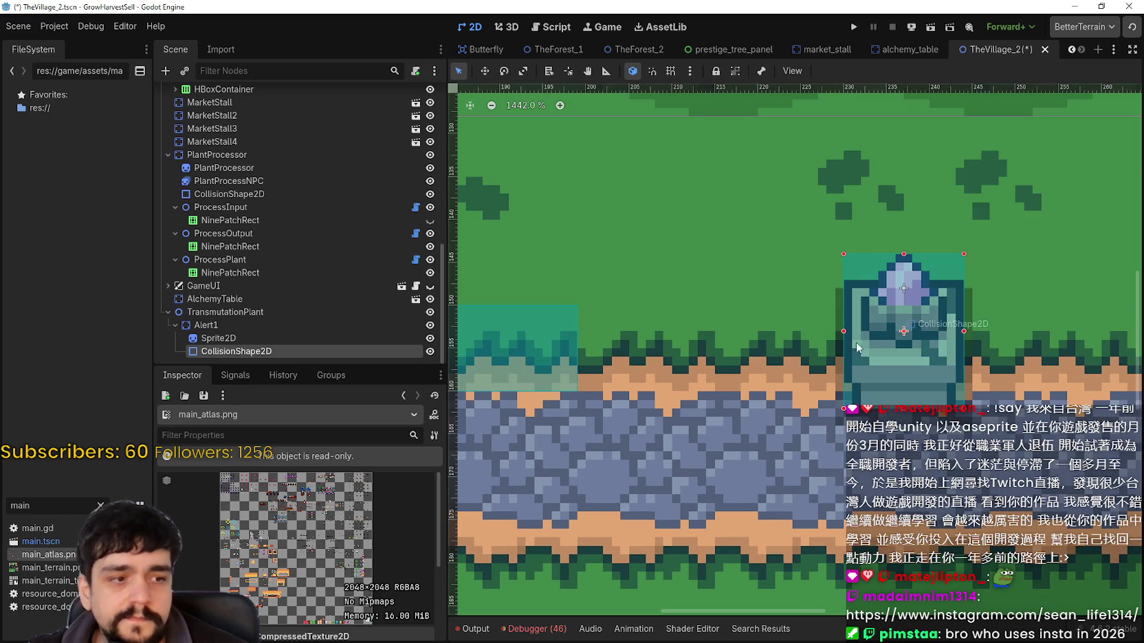
{"action": "scroll", "coordinate": [820, 322], "scroll_direction": "down", "scroll_amount": 6}
{"action": "left_click_drag", "start_coordinate": [858, 389], "coordinate": [787, 390]}
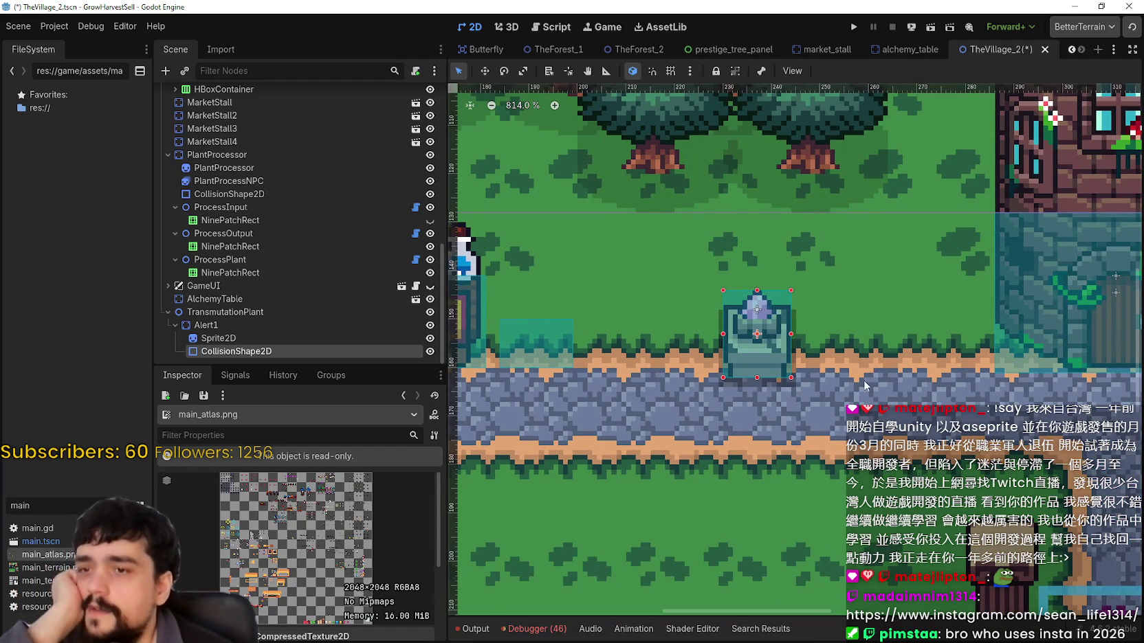
{"action": "scroll", "coordinate": [752, 323], "scroll_direction": "down", "scroll_amount": 1}
{"action": "scroll", "coordinate": [333, 249], "scroll_direction": "up", "scroll_amount": 2}
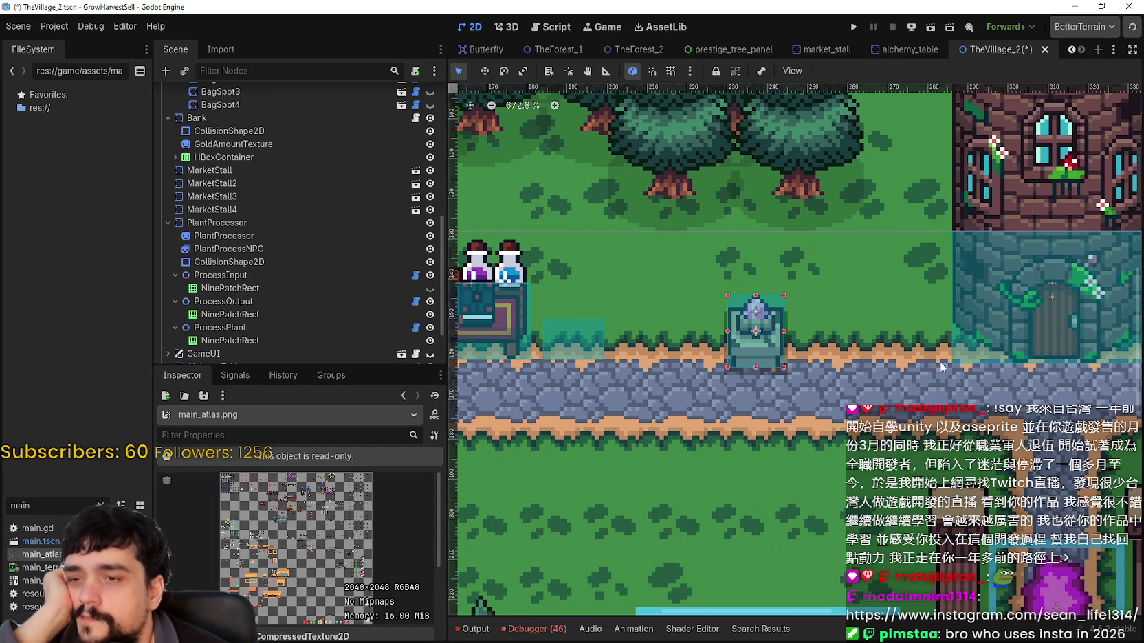
{"action": "scroll", "coordinate": [859, 350], "scroll_direction": "down", "scroll_amount": 2}
{"action": "scroll", "coordinate": [731, 325], "scroll_direction": "up", "scroll_amount": 1}
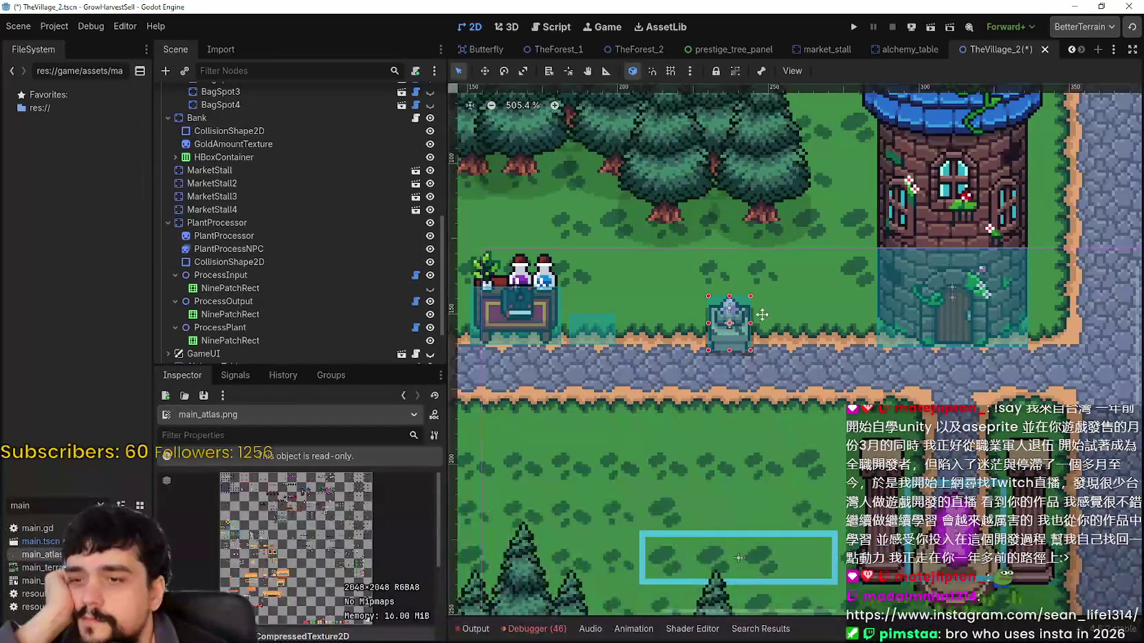
{"action": "scroll", "coordinate": [212, 338], "scroll_direction": "down", "scroll_amount": 2}
{"action": "left_click", "coordinate": [227, 338]}
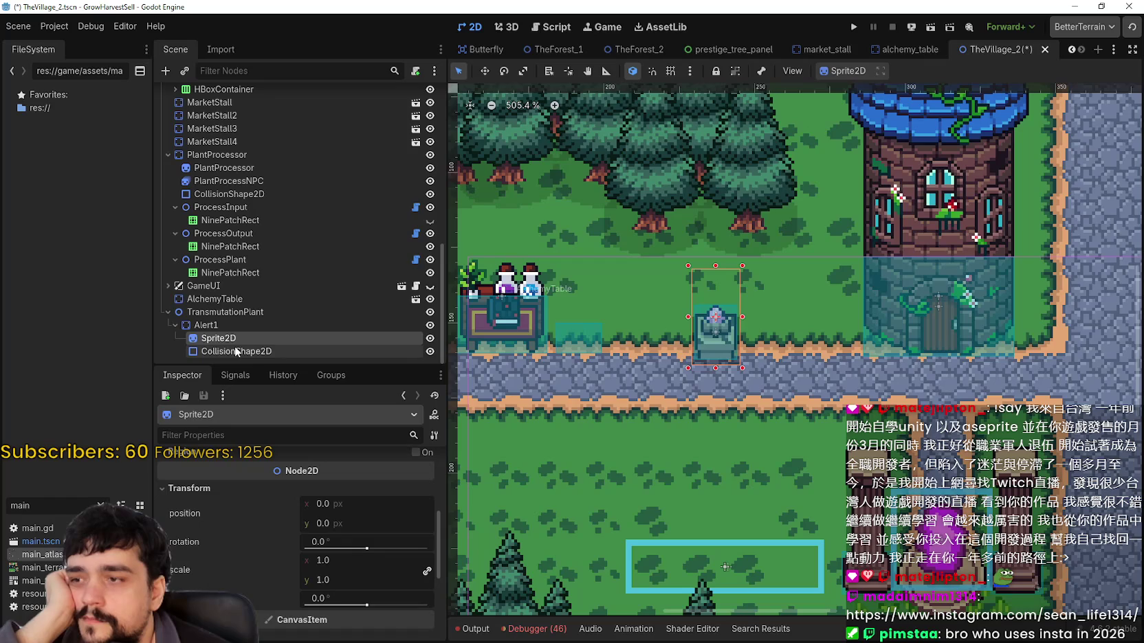
{"action": "left_click", "coordinate": [238, 328]}
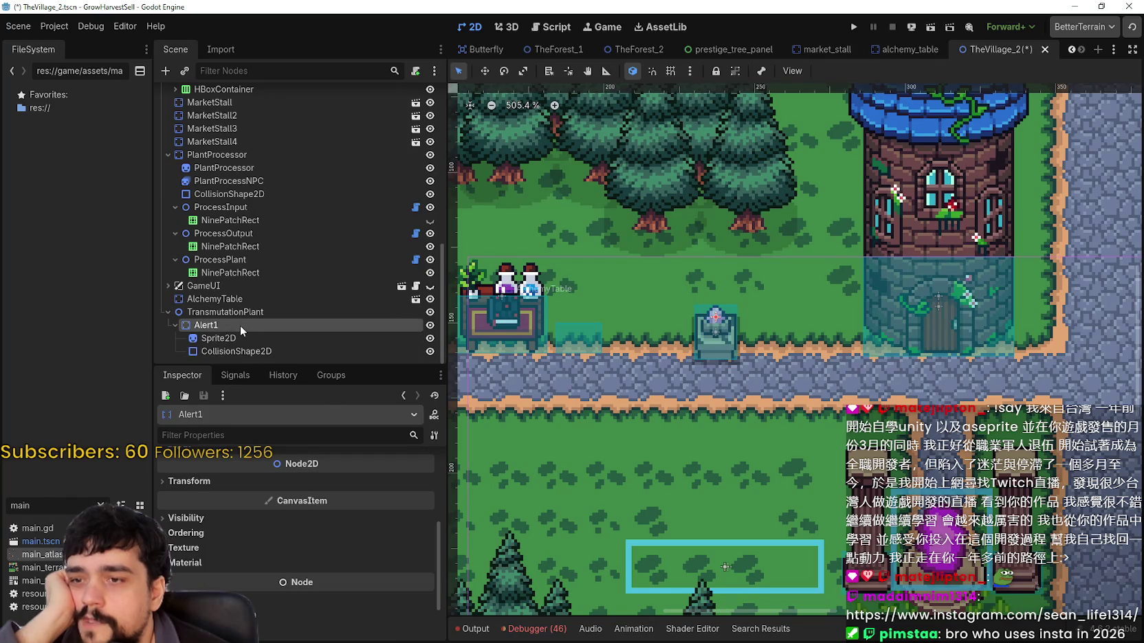
{"action": "scroll", "coordinate": [818, 323], "scroll_direction": "up", "scroll_amount": 1}
{"action": "scroll", "coordinate": [813, 319], "scroll_direction": "down", "scroll_amount": 2}
{"action": "left_click", "coordinate": [252, 312]}
{"action": "left_click", "coordinate": [234, 326]}
{"action": "left_click", "coordinate": [203, 351]}
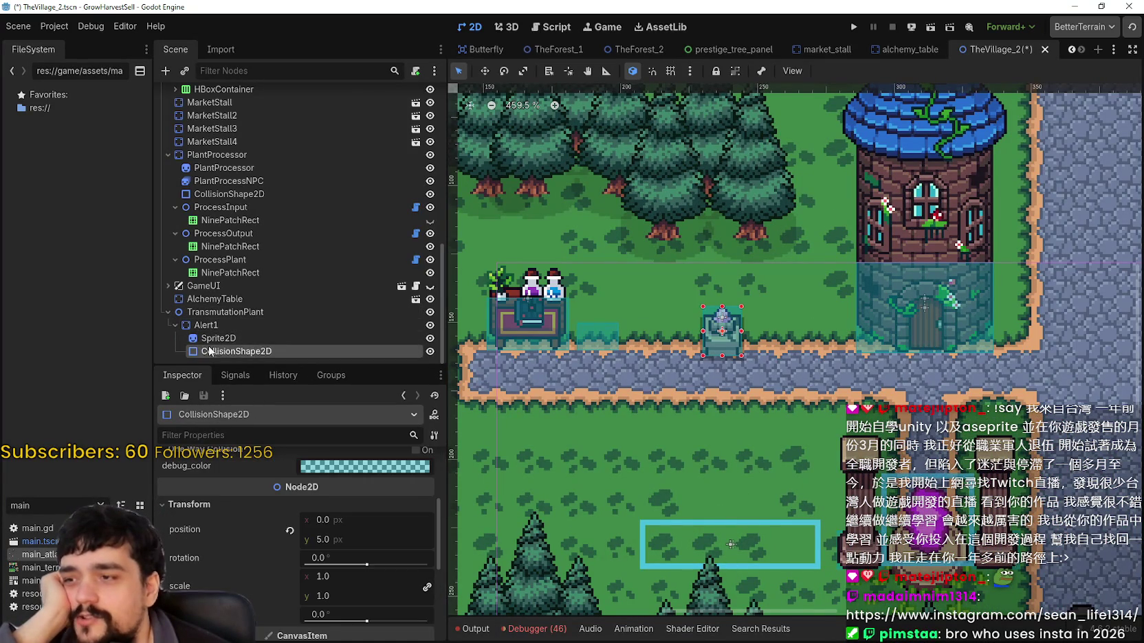
Step: Zoom in on the altar, collapse Alert1's child nodes and reselect Alert1
{"action": "key", "text": "ctrl+equal"}
{"action": "key", "text": "ctrl+equal"}
{"action": "key", "text": "ctrl+equal"}
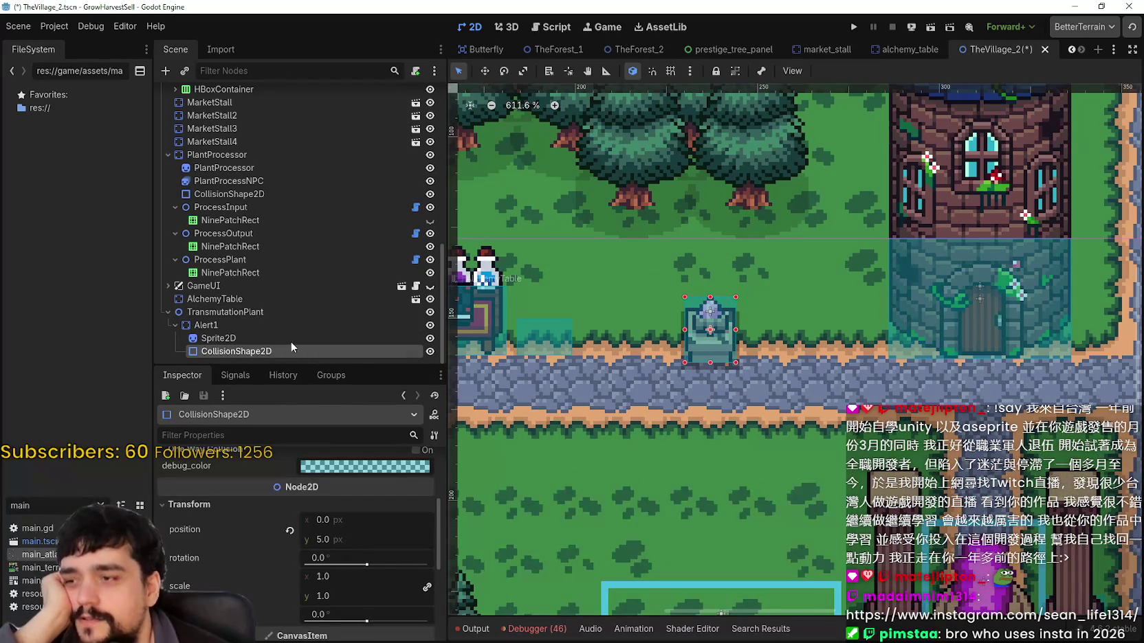
{"action": "left_click", "coordinate": [290, 340]}
{"action": "left_click", "coordinate": [175, 325]}
{"action": "left_click", "coordinate": [211, 339]}
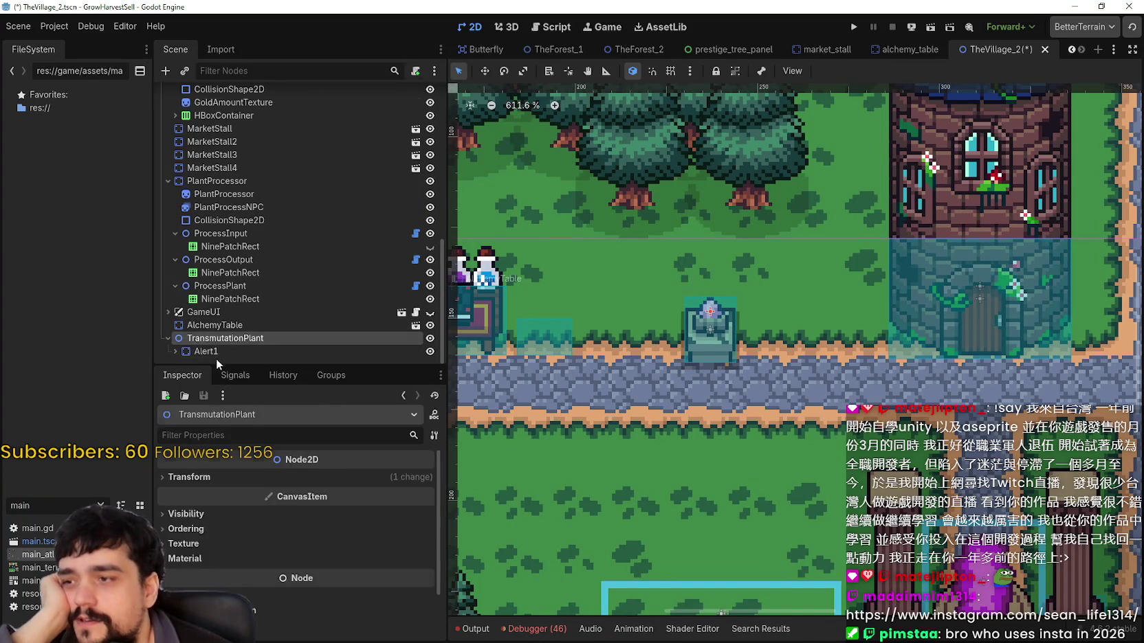
{"action": "left_click", "coordinate": [217, 351]}
{"action": "scroll", "coordinate": [735, 355], "scroll_direction": "down", "scroll_amount": 2}
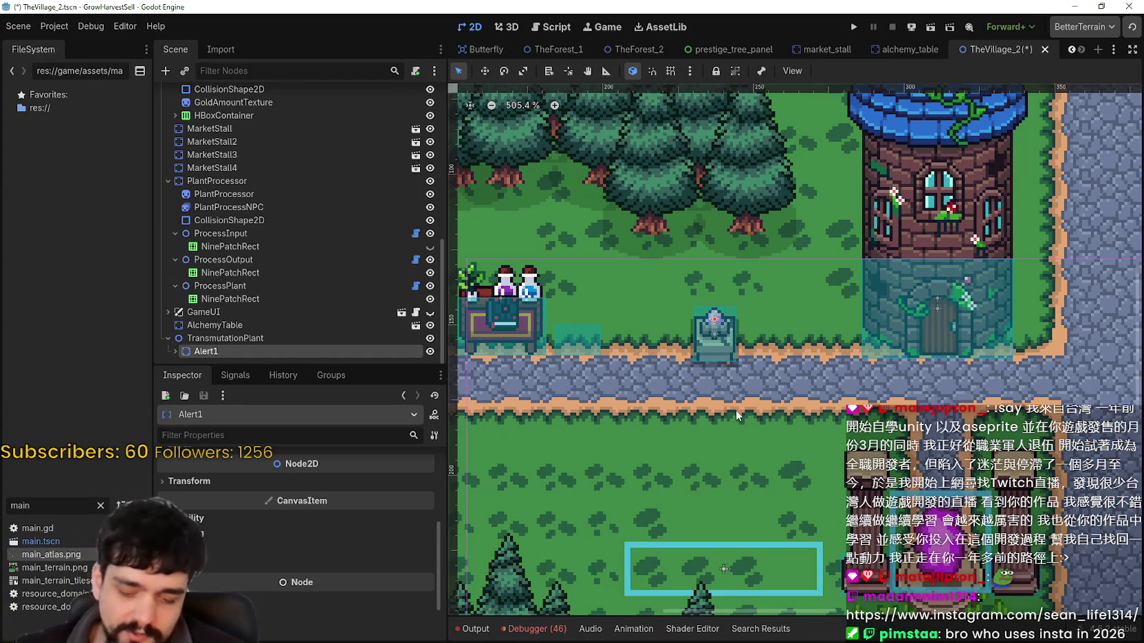
{"action": "scroll", "coordinate": [670, 350], "scroll_direction": "up", "scroll_amount": 3}
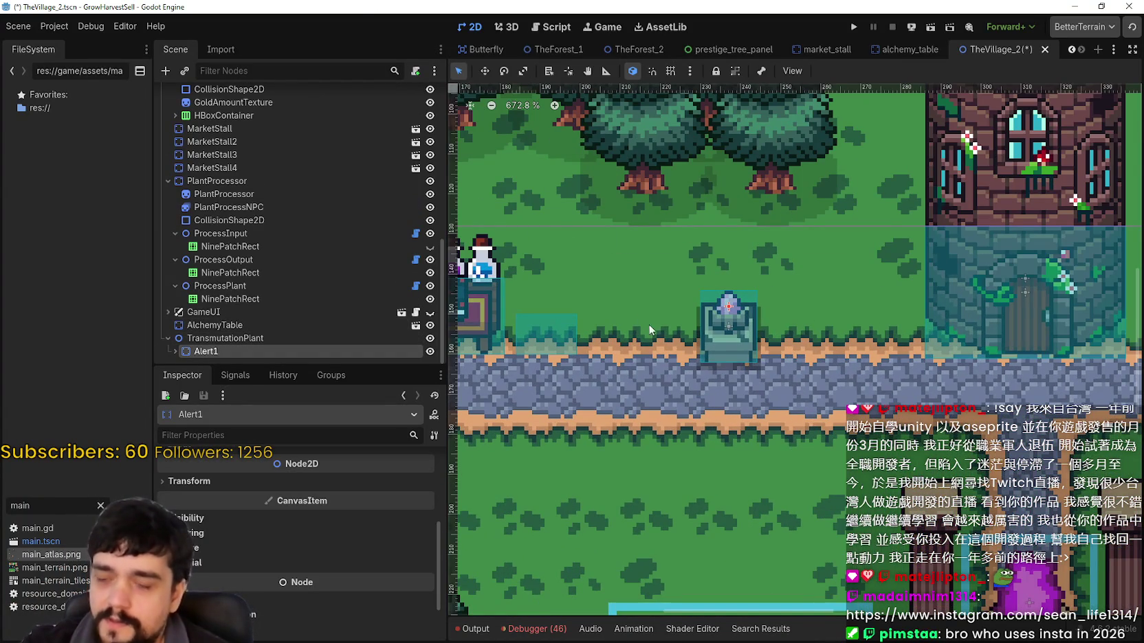
{"action": "scroll", "coordinate": [640, 320], "scroll_direction": "down", "scroll_amount": 1}
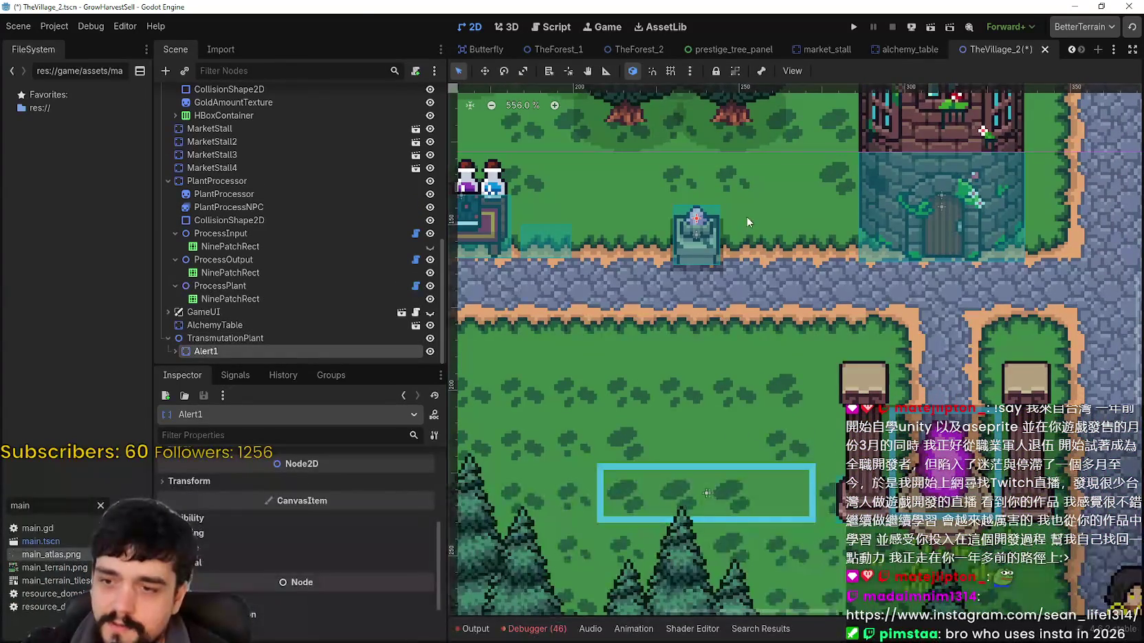
{"action": "scroll", "coordinate": [746, 217], "scroll_direction": "up", "scroll_amount": 1}
Step: Duplicate Alert1 as Alert2 and move the copy 16 px right of the original
{"action": "key", "text": "ctrl+d"}
{"action": "key", "text": "w"}
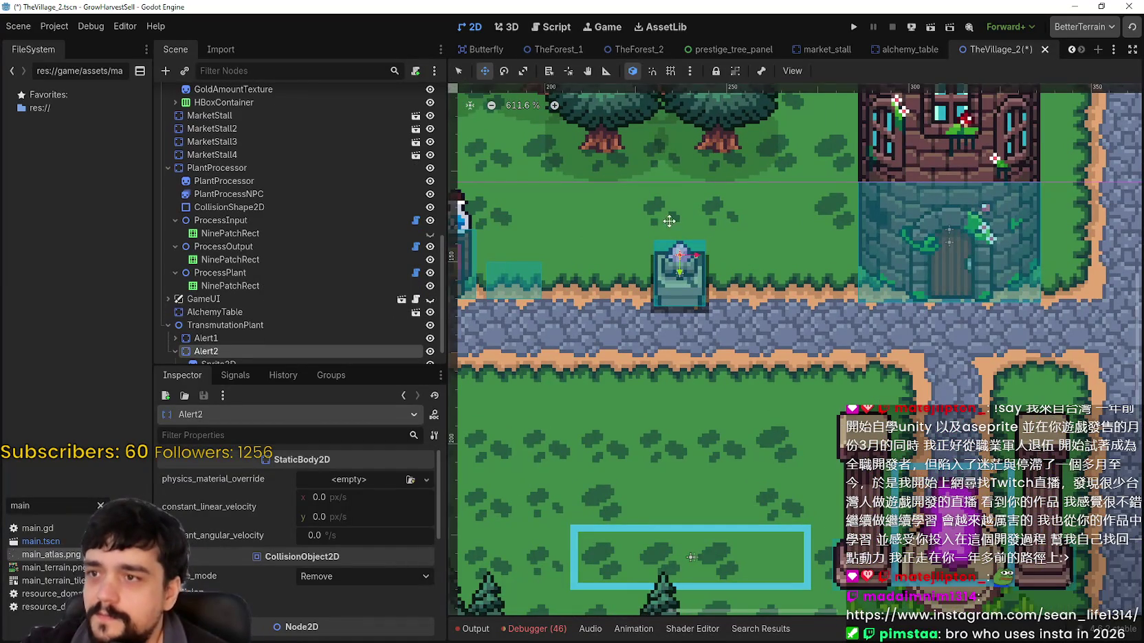
{"action": "scroll", "coordinate": [681, 254], "scroll_direction": "up", "scroll_amount": 2}
{"action": "left_click_drag", "start_coordinate": [672, 276], "coordinate": [750, 282]}
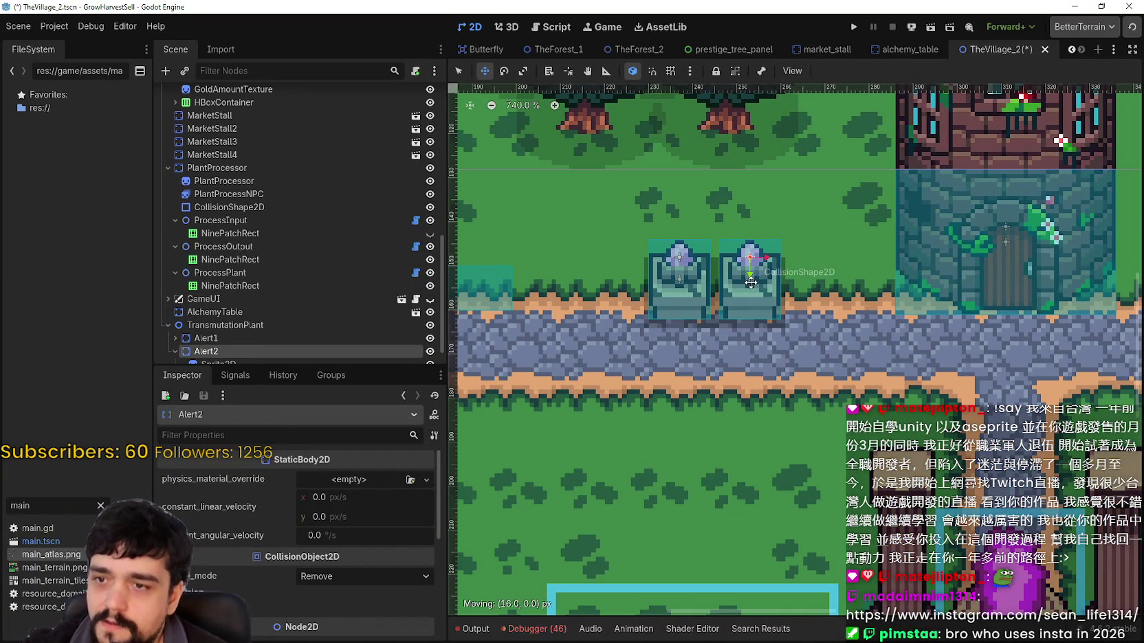
{"action": "scroll", "coordinate": [318, 357], "scroll_direction": "down", "scroll_amount": 1}
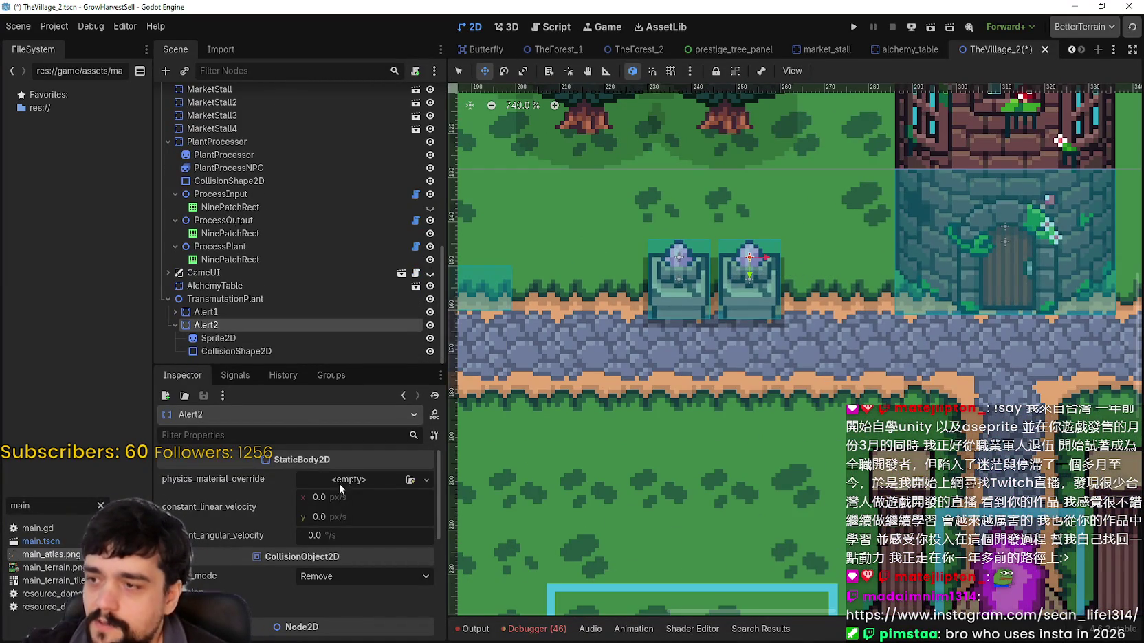
{"action": "left_click", "coordinate": [264, 339]}
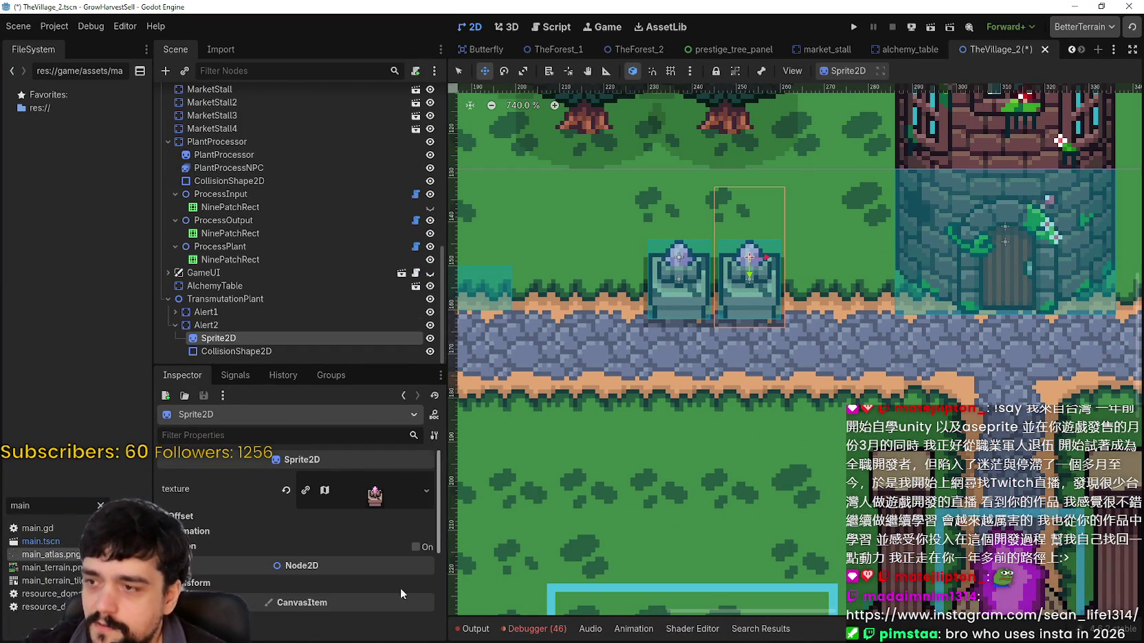
Step: Set Alert2's AtlasTexture region to the red crystal altar using the Region Editor
{"action": "left_click", "coordinate": [373, 504]}
{"action": "scroll", "coordinate": [365, 601], "scroll_direction": "down", "scroll_amount": 3}
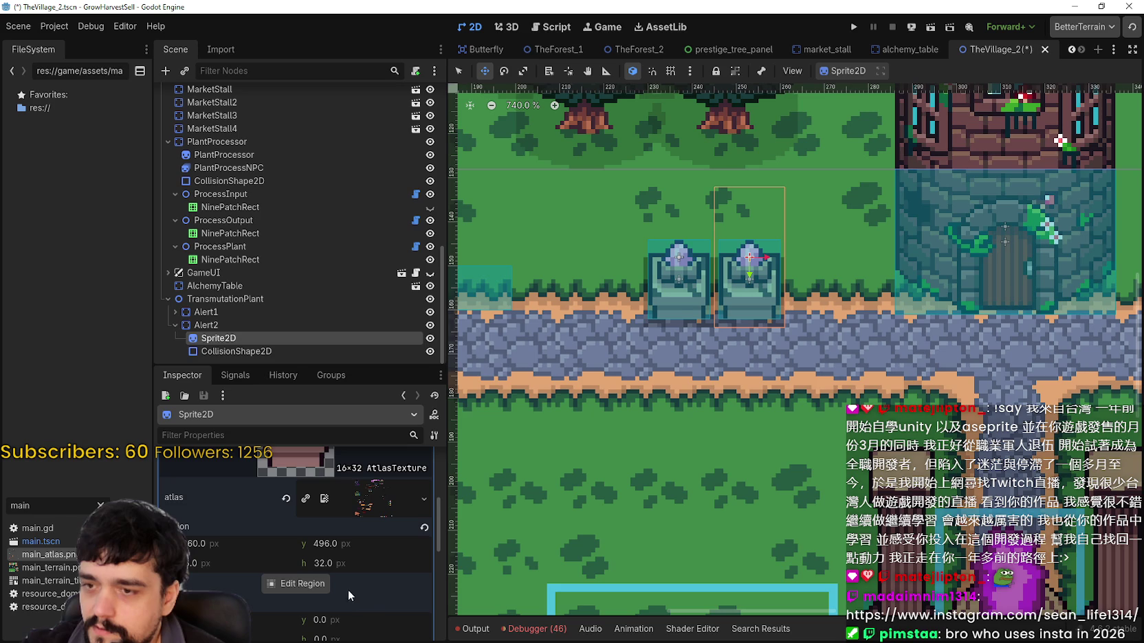
{"action": "left_click", "coordinate": [313, 586]}
{"action": "scroll", "coordinate": [592, 275], "scroll_direction": "down", "scroll_amount": 4}
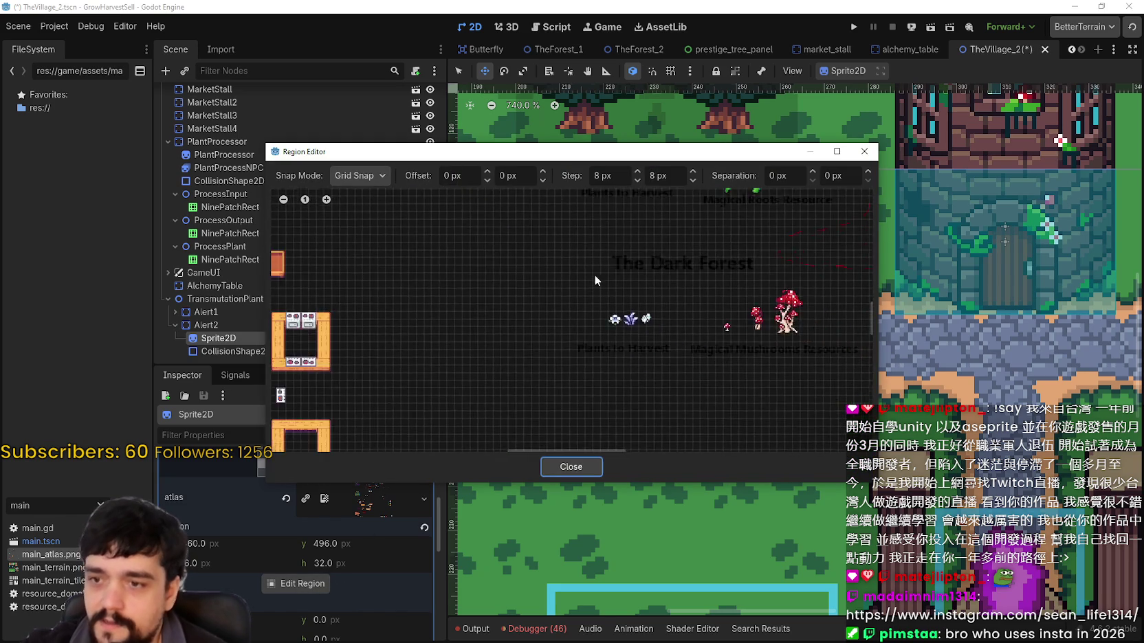
{"action": "scroll", "coordinate": [635, 236], "scroll_direction": "up", "scroll_amount": 5}
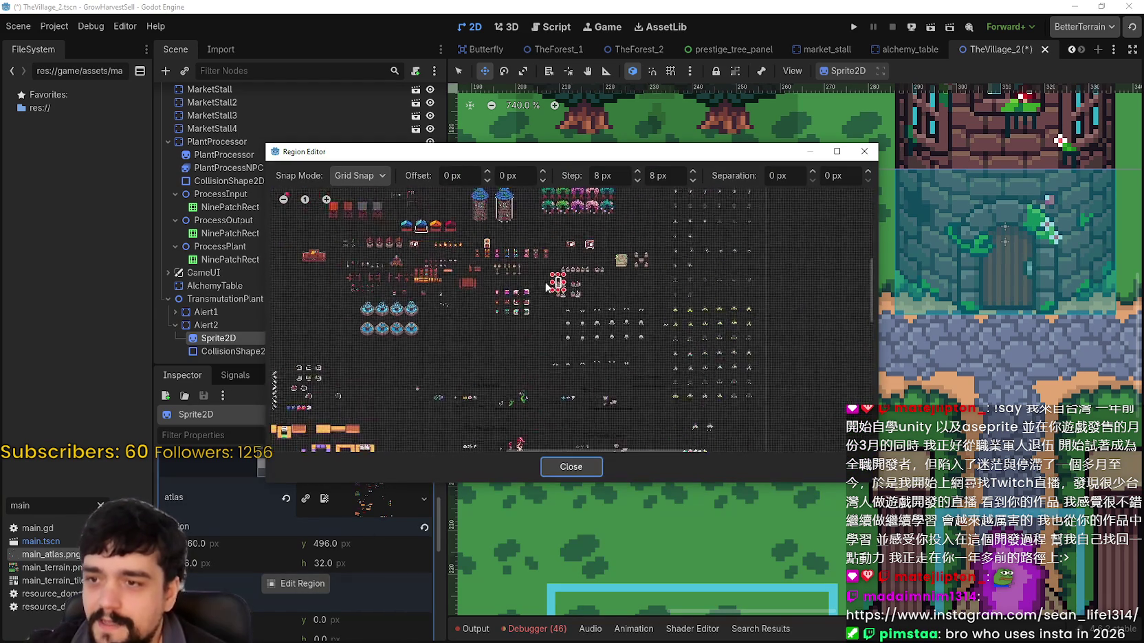
{"action": "scroll", "coordinate": [586, 279], "scroll_direction": "up", "scroll_amount": 5}
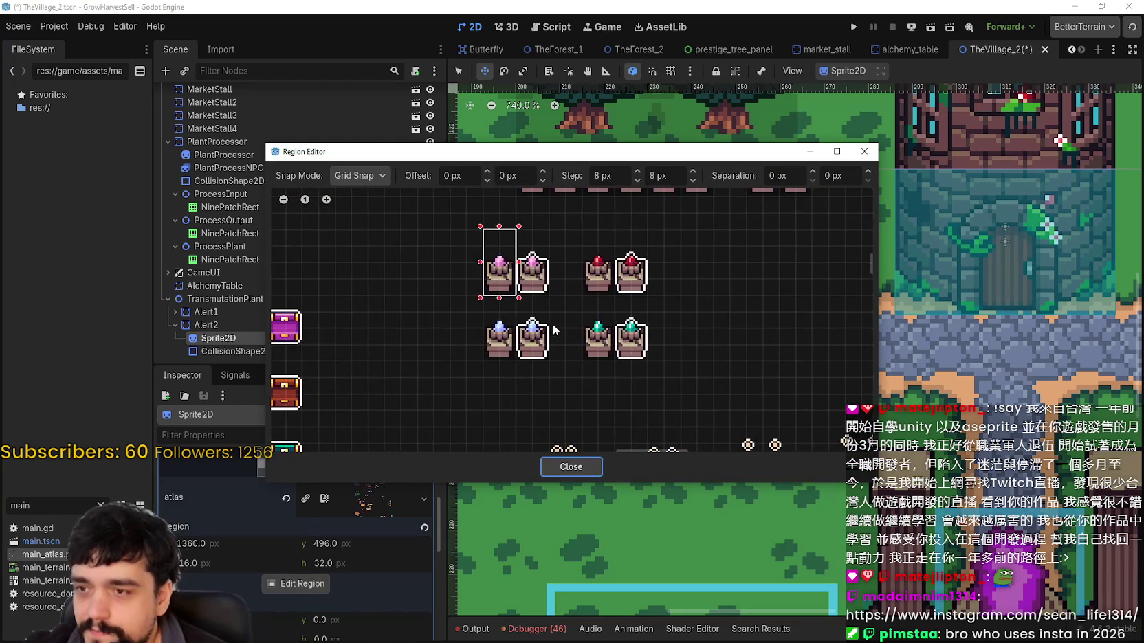
{"action": "scroll", "coordinate": [603, 337], "scroll_direction": "up", "scroll_amount": 3}
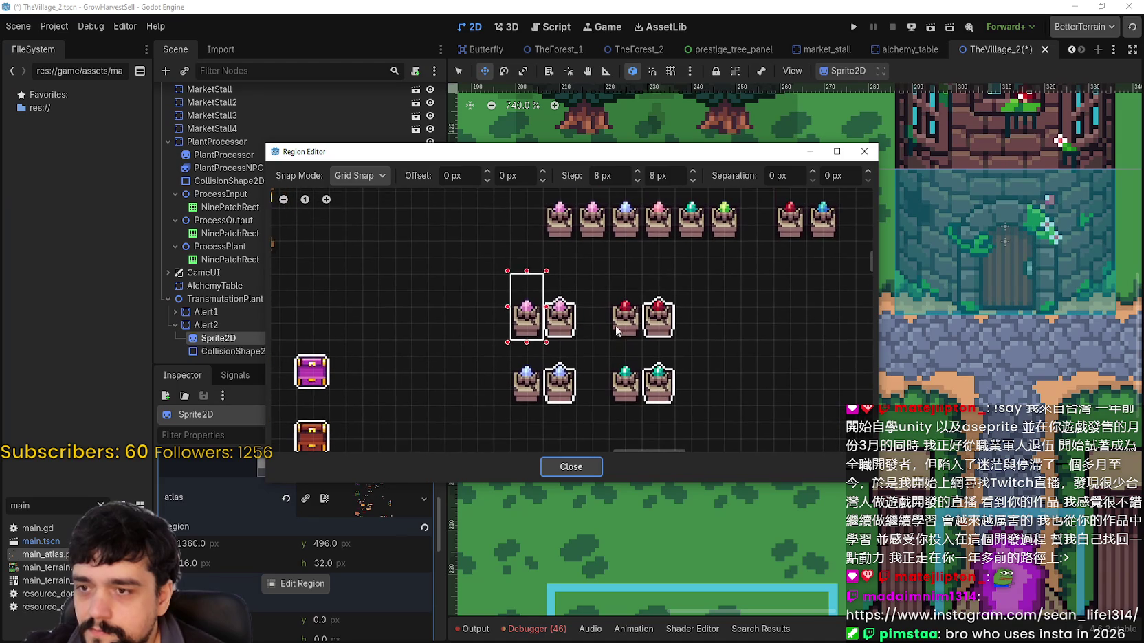
{"action": "left_click_drag", "start_coordinate": [543, 364], "coordinate": [576, 344]}
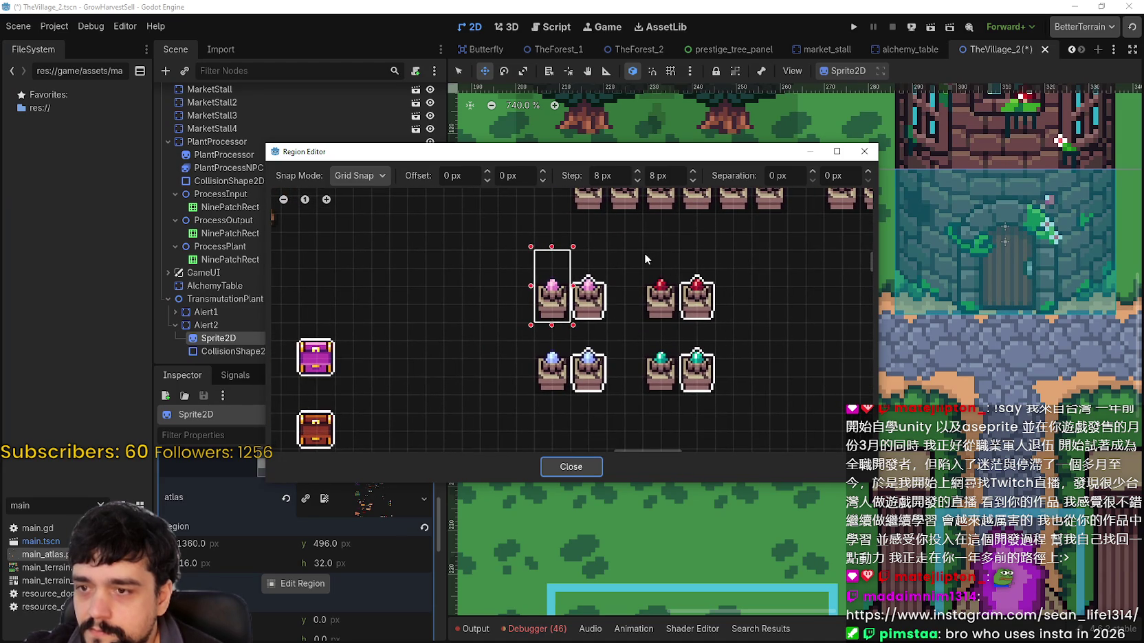
{"action": "scroll", "coordinate": [644, 254], "scroll_direction": "up", "scroll_amount": 1}
{"action": "left_click_drag", "start_coordinate": [641, 255], "coordinate": [684, 346]}
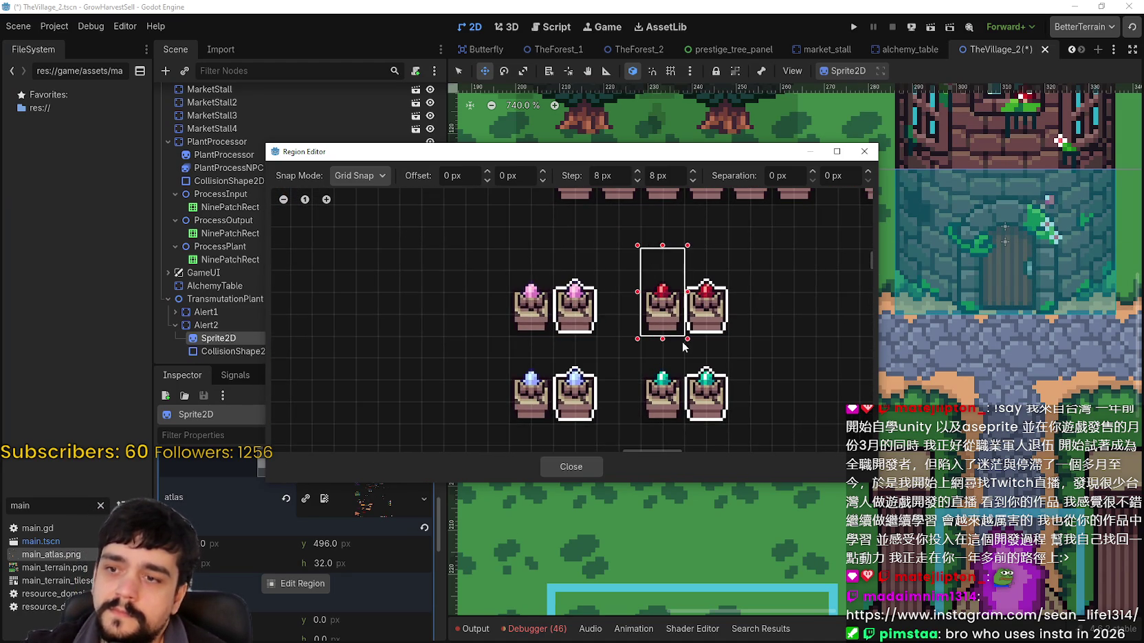
{"action": "left_click", "coordinate": [575, 463]}
{"action": "scroll", "coordinate": [700, 260], "scroll_direction": "up", "scroll_amount": 2}
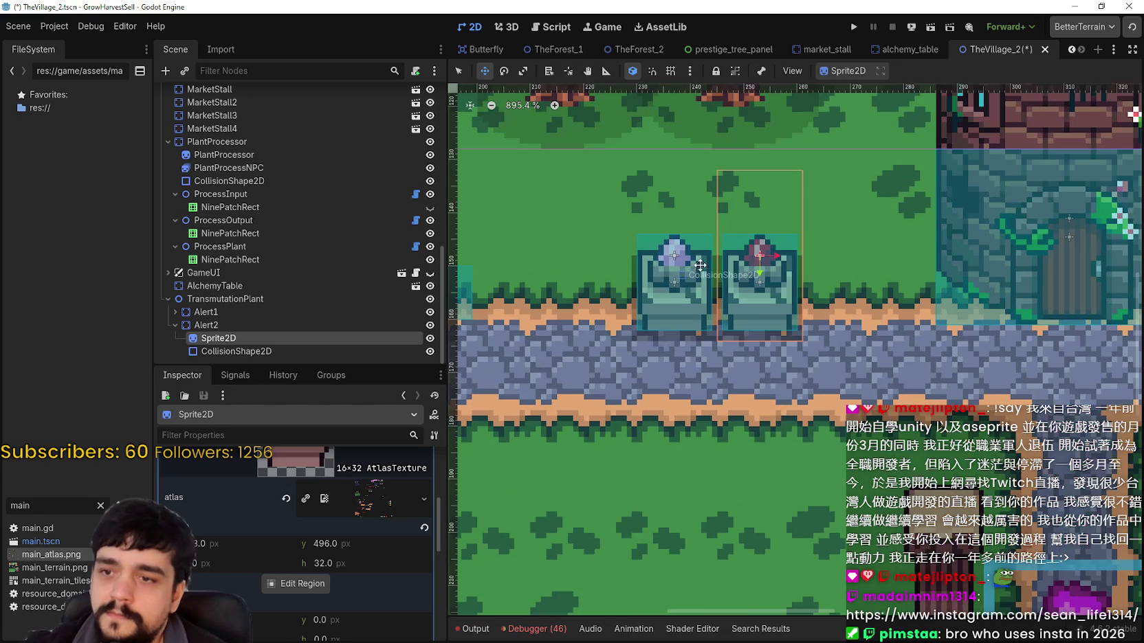
{"action": "left_click", "coordinate": [285, 348]}
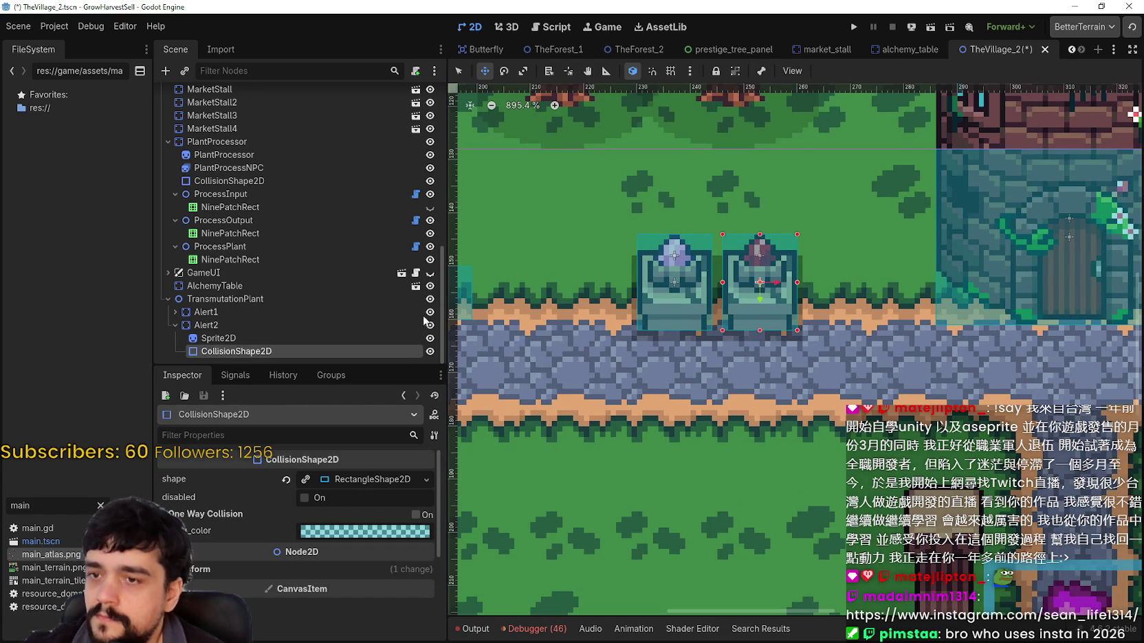
{"action": "left_click", "coordinate": [254, 312]}
{"action": "scroll", "coordinate": [726, 327], "scroll_direction": "down", "scroll_amount": 3}
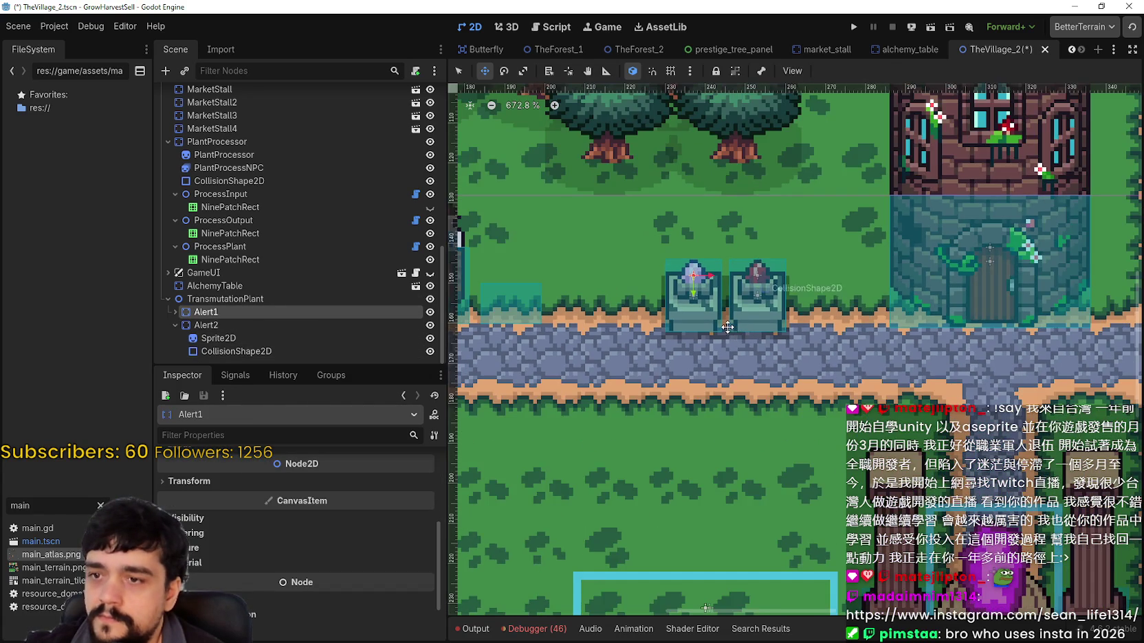
{"action": "scroll", "coordinate": [709, 312], "scroll_direction": "up", "scroll_amount": 1}
{"action": "scroll", "coordinate": [707, 312], "scroll_direction": "down", "scroll_amount": 2}
{"action": "right_click", "coordinate": [224, 299]}
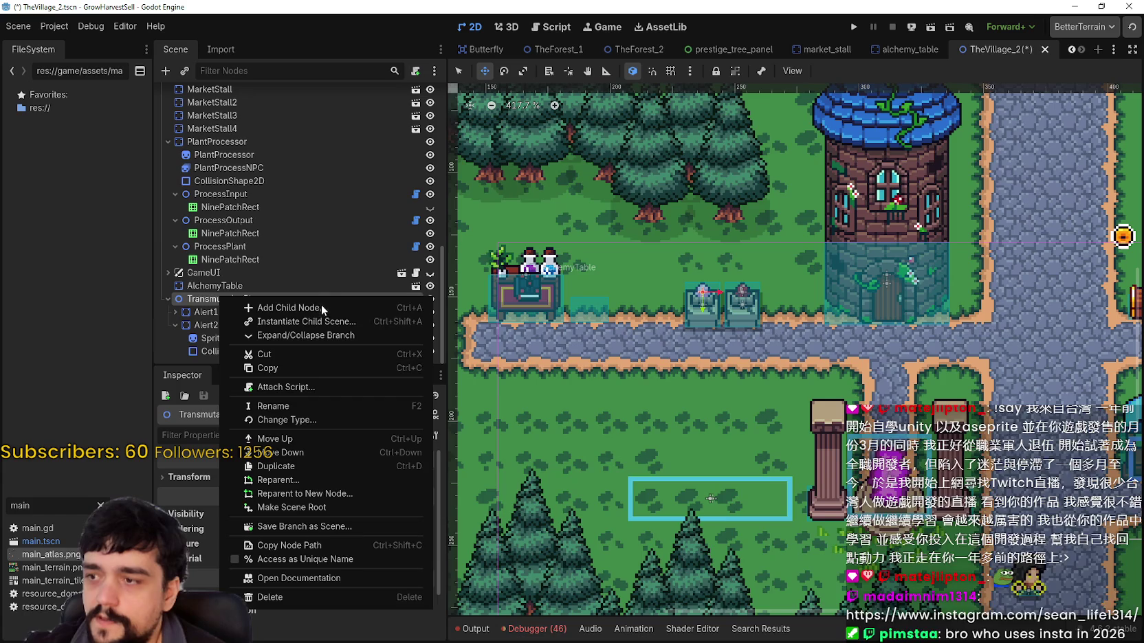
{"action": "left_click", "coordinate": [321, 307]}
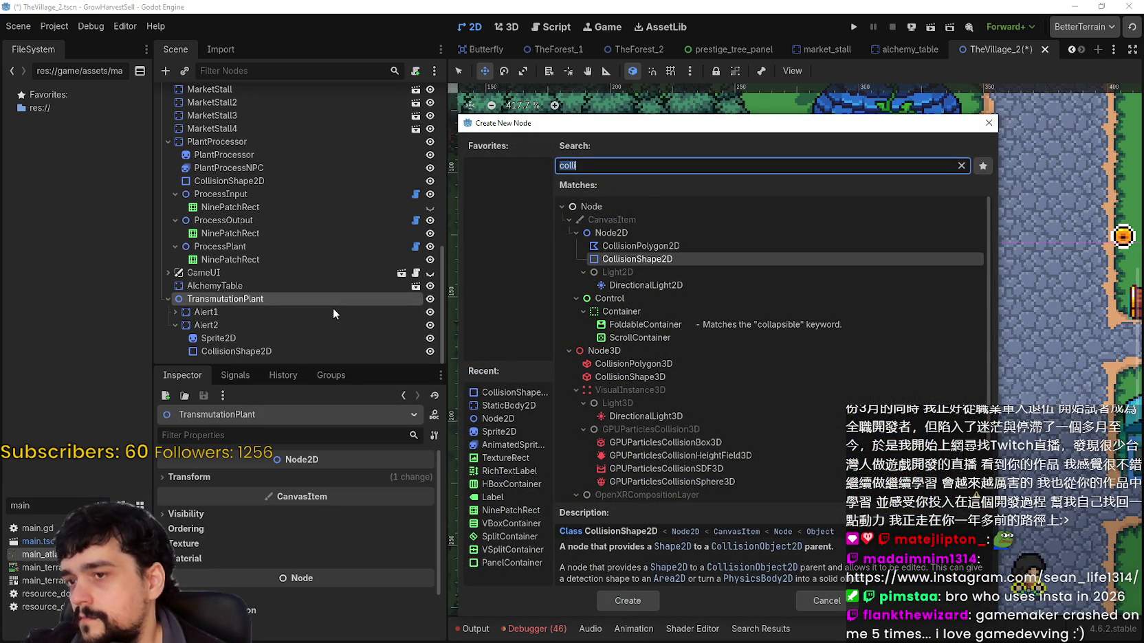
{"action": "type", "text": "a"}
{"action": "key", "text": "BackSpace"}
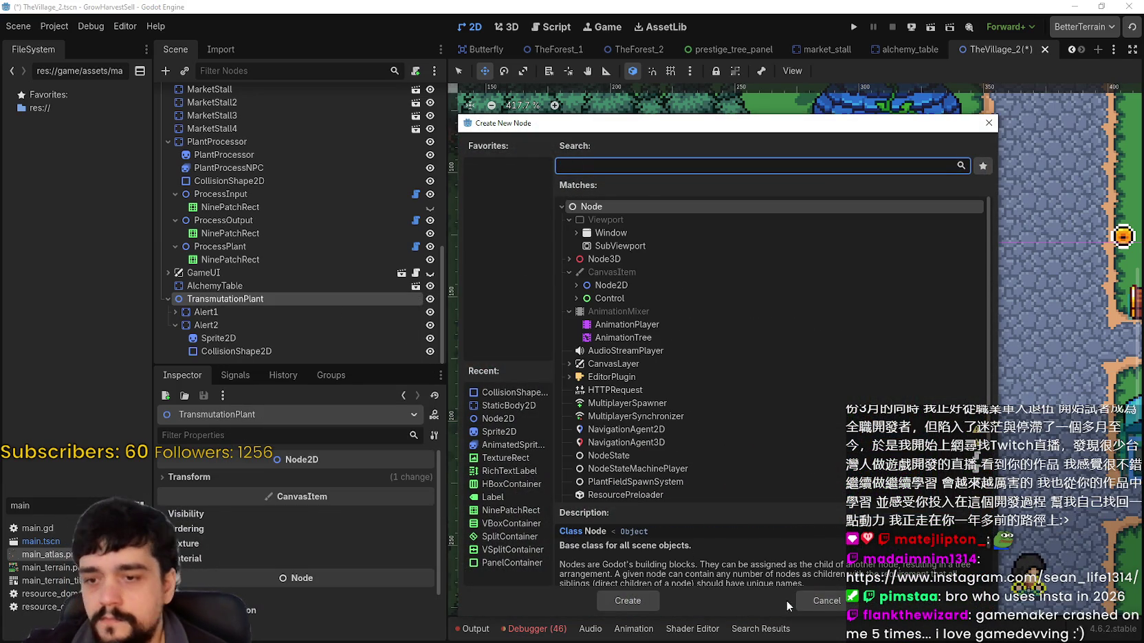
{"action": "left_click", "coordinate": [825, 601]}
{"action": "left_click", "coordinate": [230, 355]}
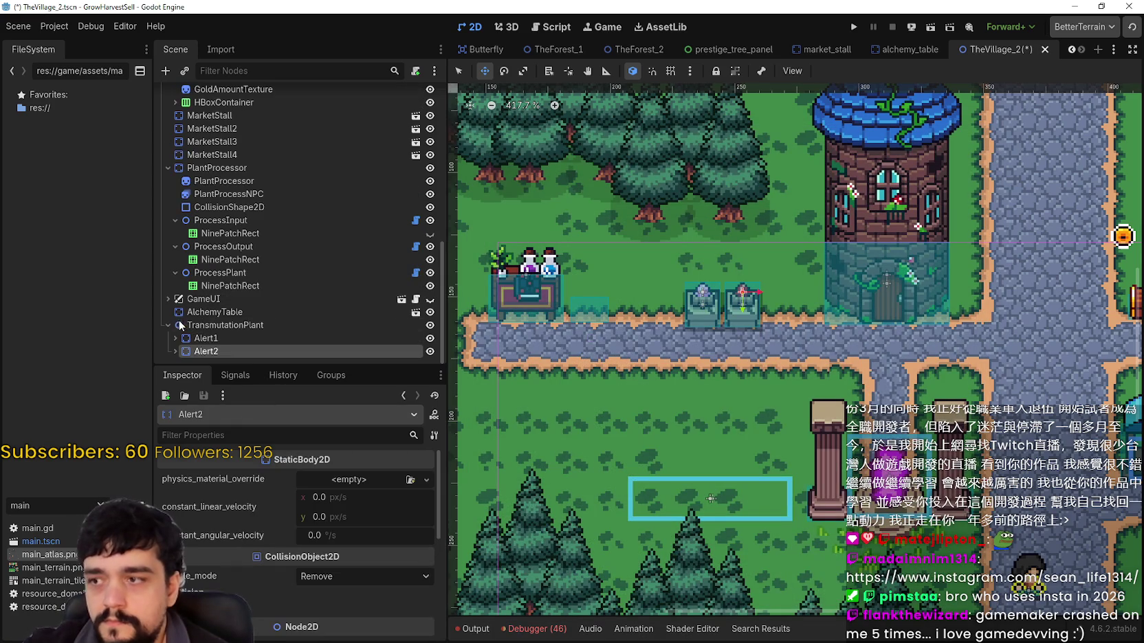
Step: Rename the Alert3 node to Chest
{"action": "scroll", "coordinate": [763, 299], "scroll_direction": "up", "scroll_amount": 2}
{"action": "left_click_drag", "start_coordinate": [757, 299], "coordinate": [832, 343]}
{"action": "scroll", "coordinate": [230, 333], "scroll_direction": "down", "scroll_amount": 1}
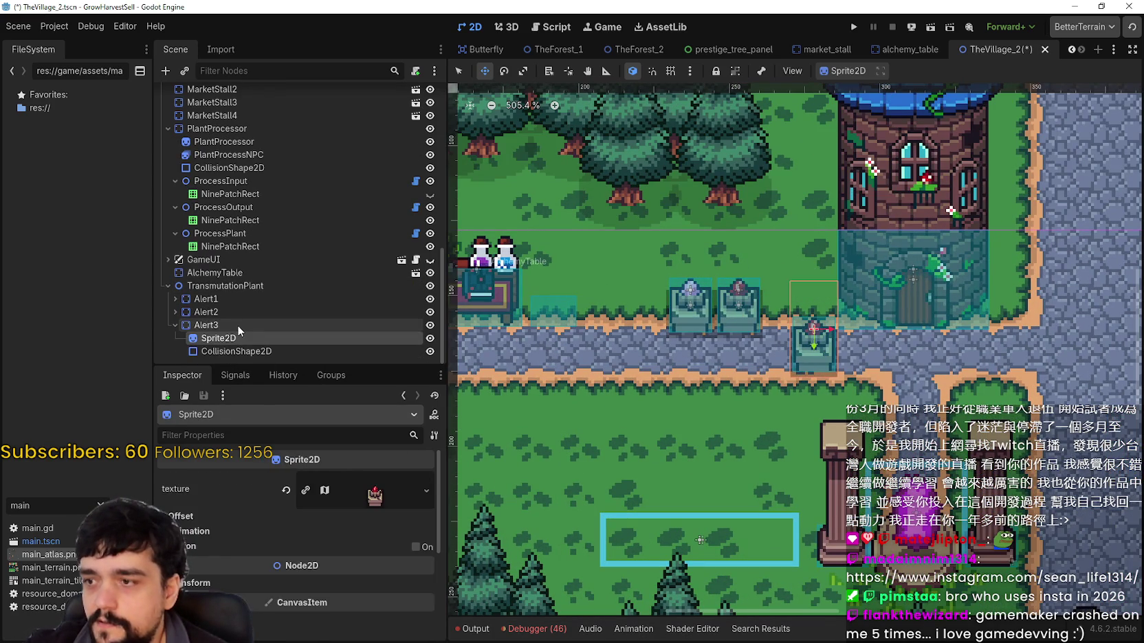
{"action": "double_click", "coordinate": [235, 326]}
{"action": "type", "text": "Chest"}
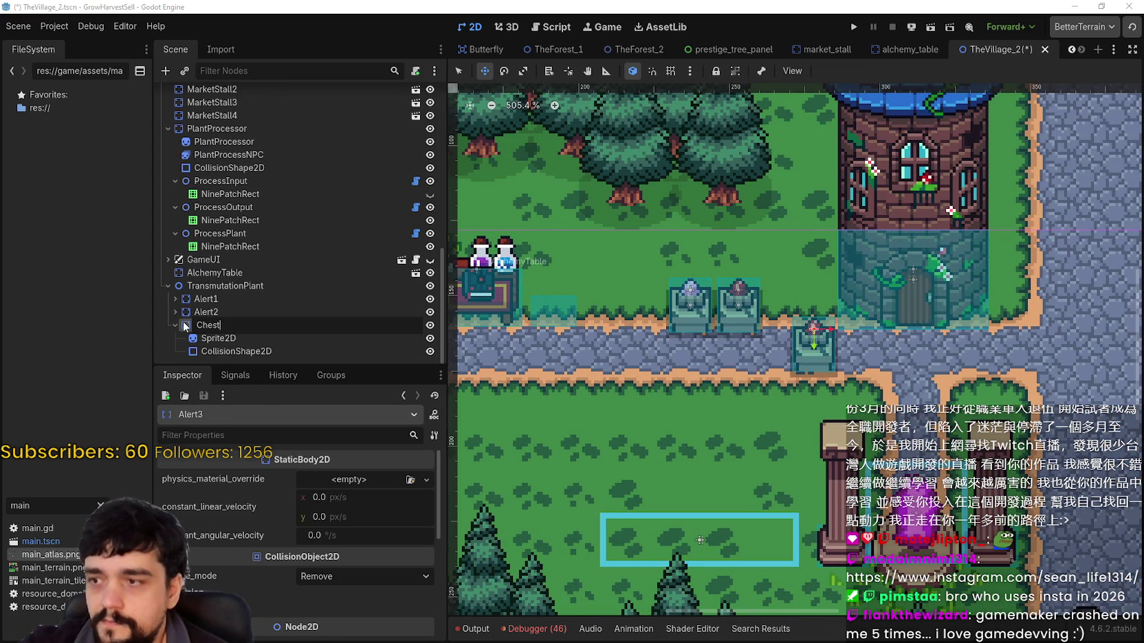
{"action": "key", "text": "Return"}
Step: Set the Chest sprite's atlas region to the 32×32 teal chest
{"action": "left_click", "coordinate": [252, 337]}
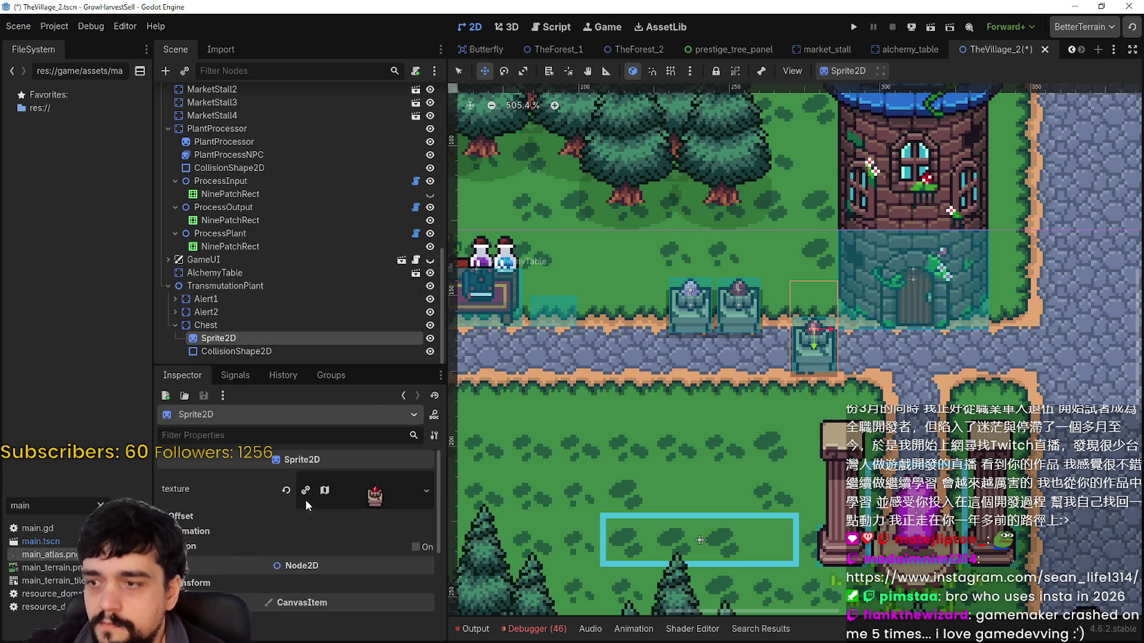
{"action": "left_click", "coordinate": [337, 497]}
{"action": "scroll", "coordinate": [328, 510], "scroll_direction": "down", "scroll_amount": 3}
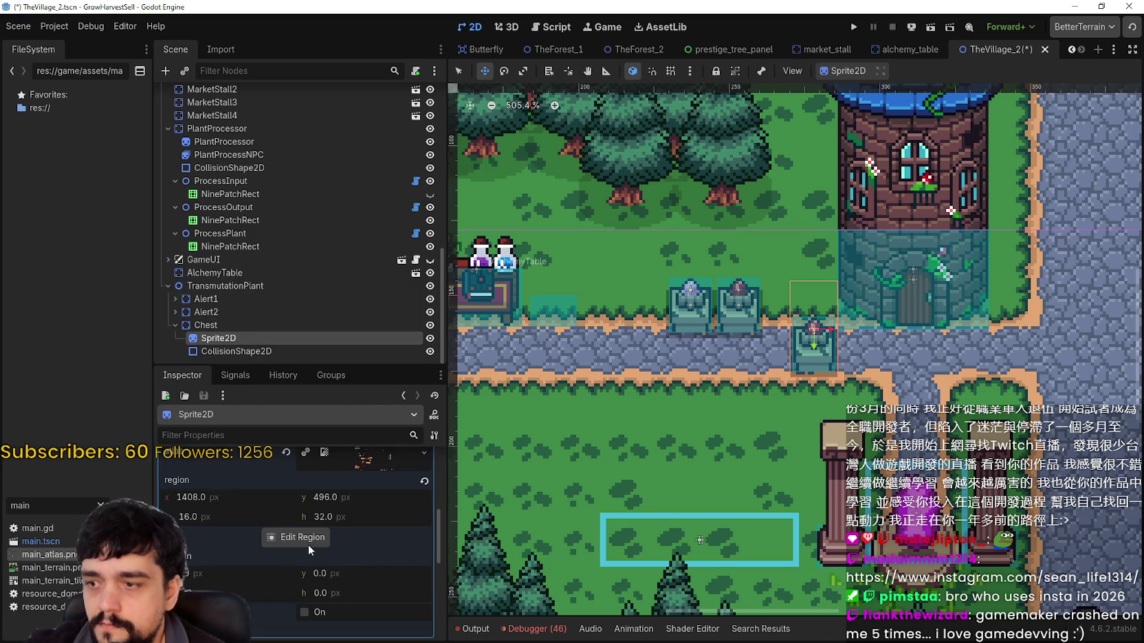
{"action": "left_click", "coordinate": [306, 544]}
{"action": "scroll", "coordinate": [523, 271], "scroll_direction": "down", "scroll_amount": 5}
{"action": "scroll", "coordinate": [558, 309], "scroll_direction": "up", "scroll_amount": 6}
{"action": "scroll", "coordinate": [511, 323], "scroll_direction": "up", "scroll_amount": 5}
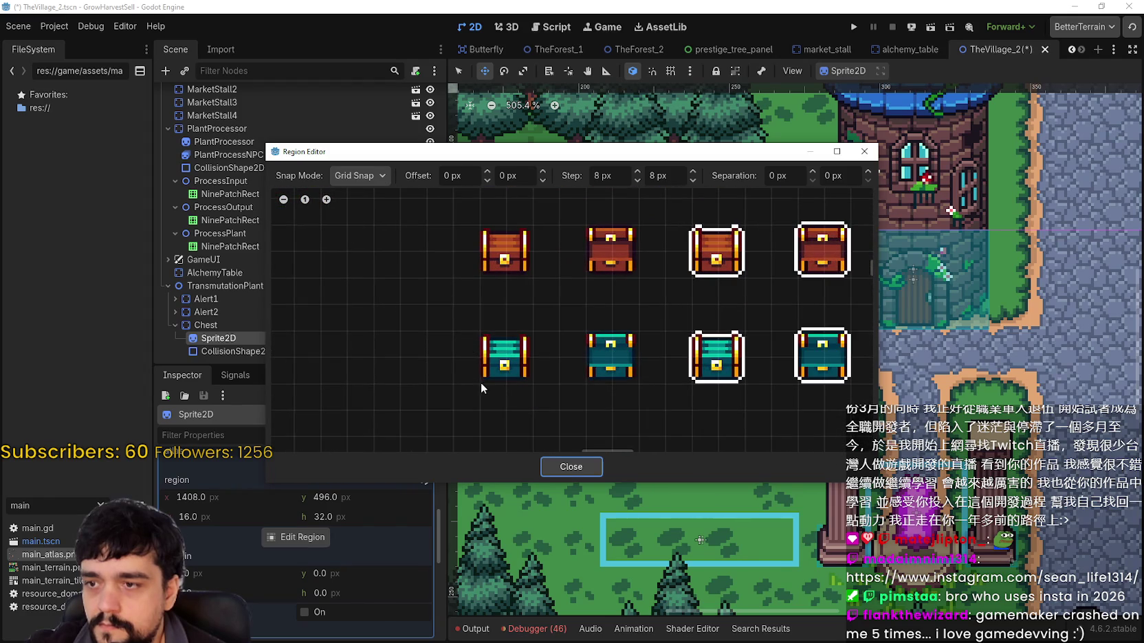
{"action": "left_click_drag", "start_coordinate": [452, 304], "coordinate": [560, 409]}
{"action": "left_click", "coordinate": [585, 468]}
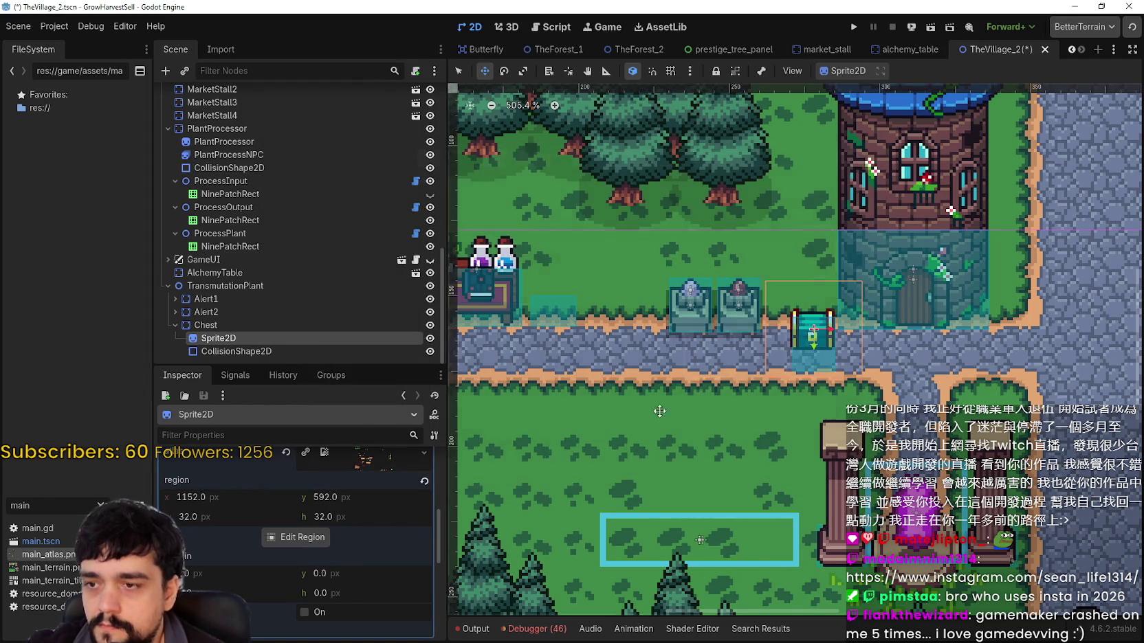
Step: Widen the sprite's atlas region across all four teal chests
{"action": "scroll", "coordinate": [620, 426], "scroll_direction": "up", "scroll_amount": 2}
{"action": "scroll", "coordinate": [336, 545], "scroll_direction": "up", "scroll_amount": 3}
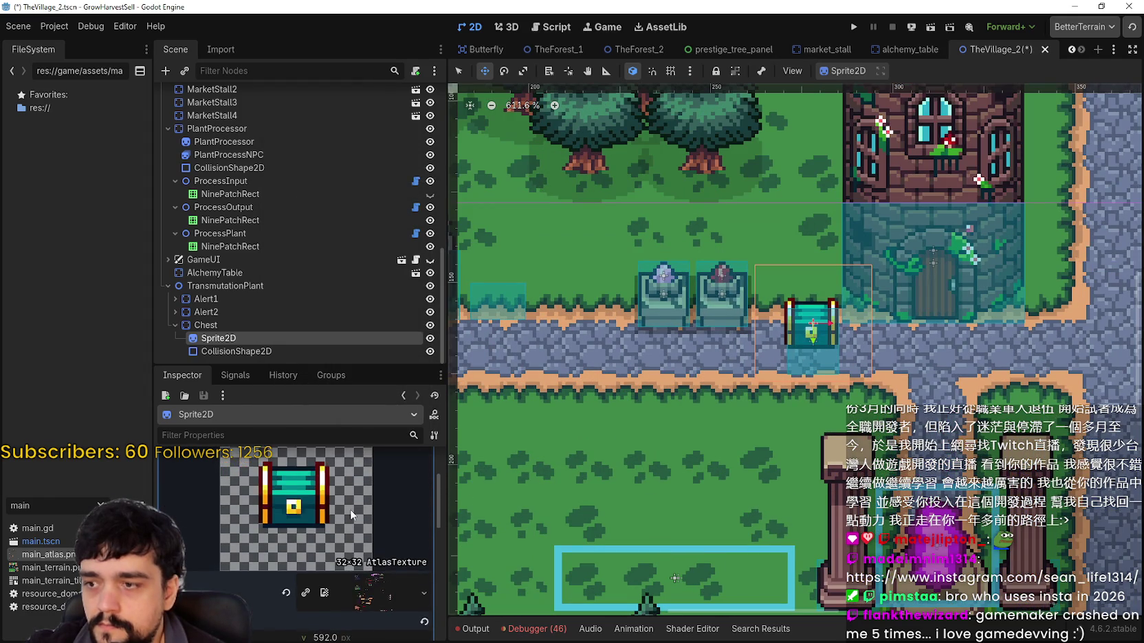
{"action": "scroll", "coordinate": [340, 516], "scroll_direction": "down", "scroll_amount": 5}
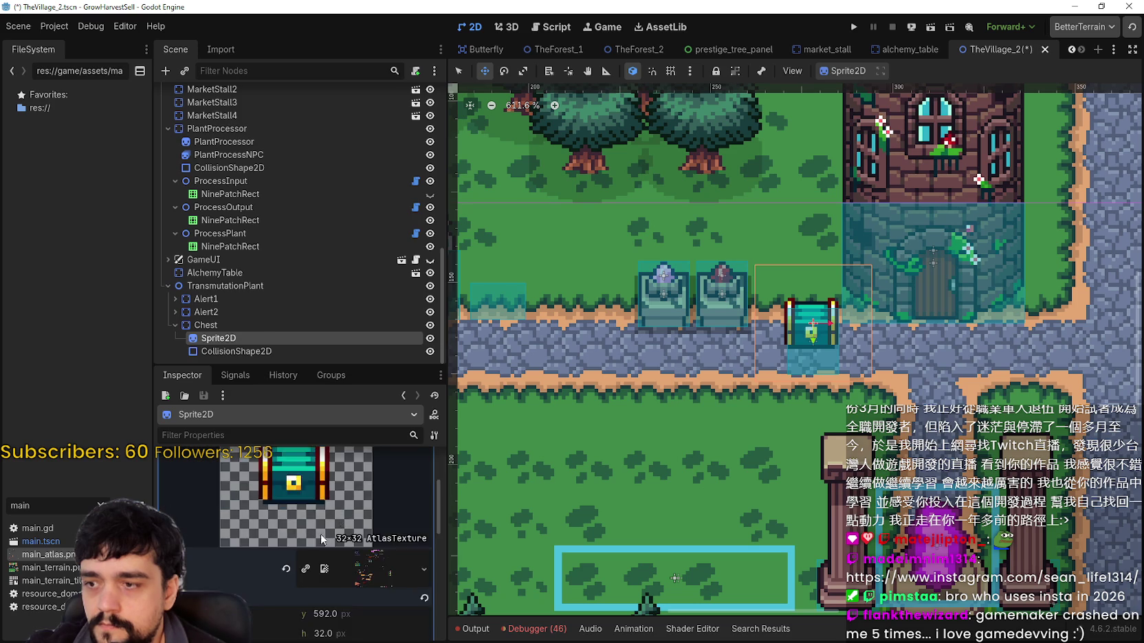
{"action": "left_click", "coordinate": [295, 583]}
{"action": "scroll", "coordinate": [604, 295], "scroll_direction": "down", "scroll_amount": 6}
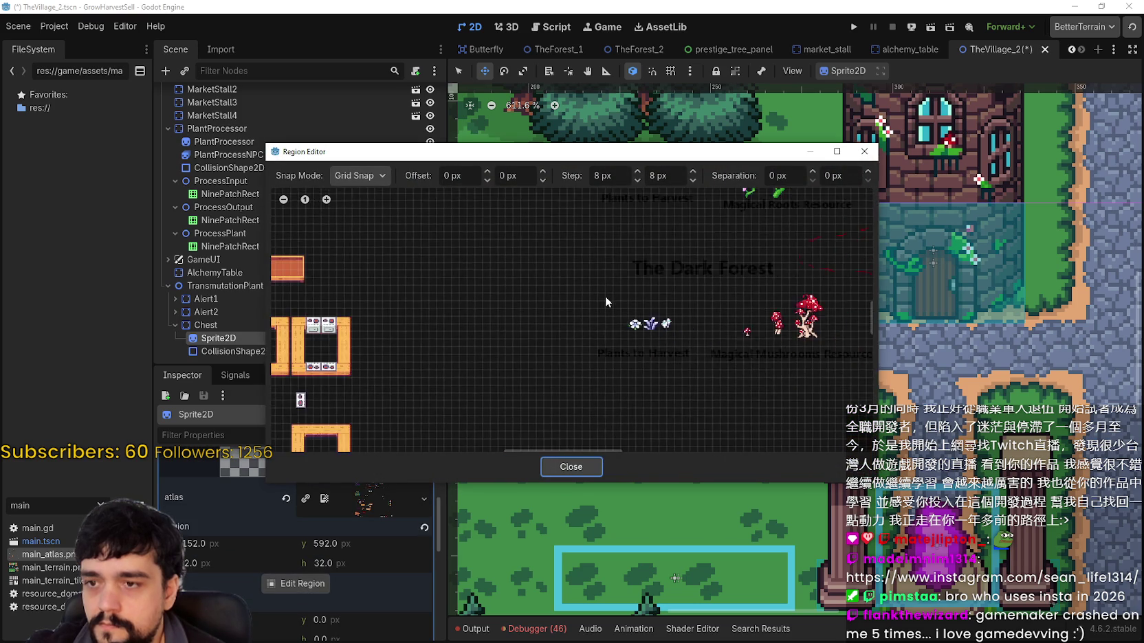
{"action": "scroll", "coordinate": [598, 301], "scroll_direction": "up", "scroll_amount": 8}
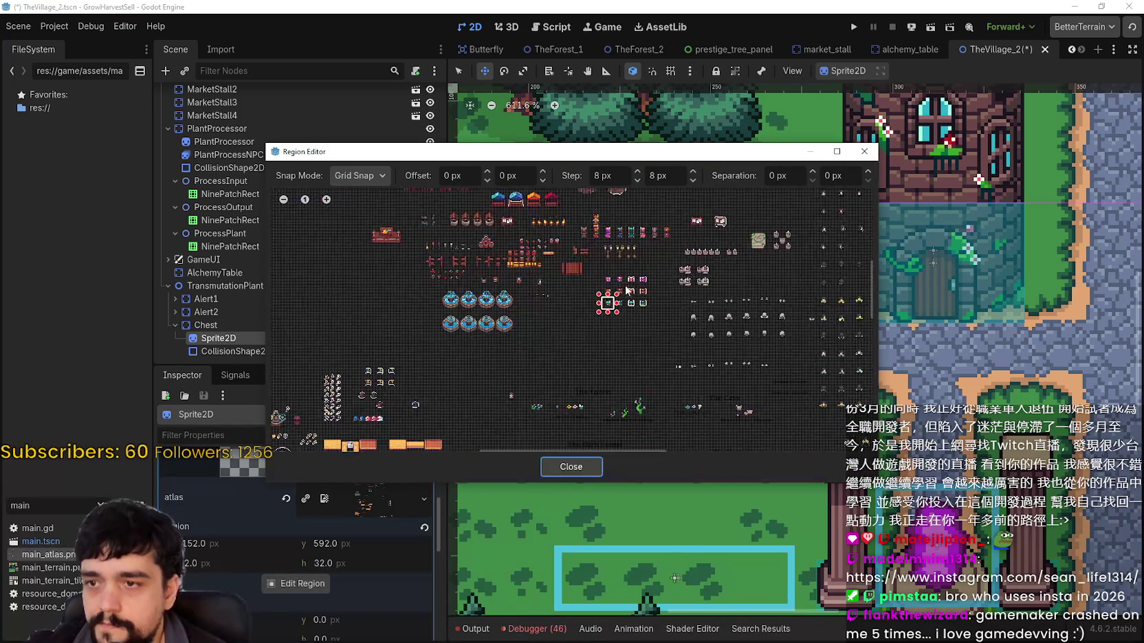
{"action": "mouse_move", "coordinate": [583, 299]}
{"action": "left_mouse_down"}
{"action": "mouse_move", "coordinate": [807, 302]}
{"action": "mouse_move", "coordinate": [819, 316]}
{"action": "left_mouse_up"}
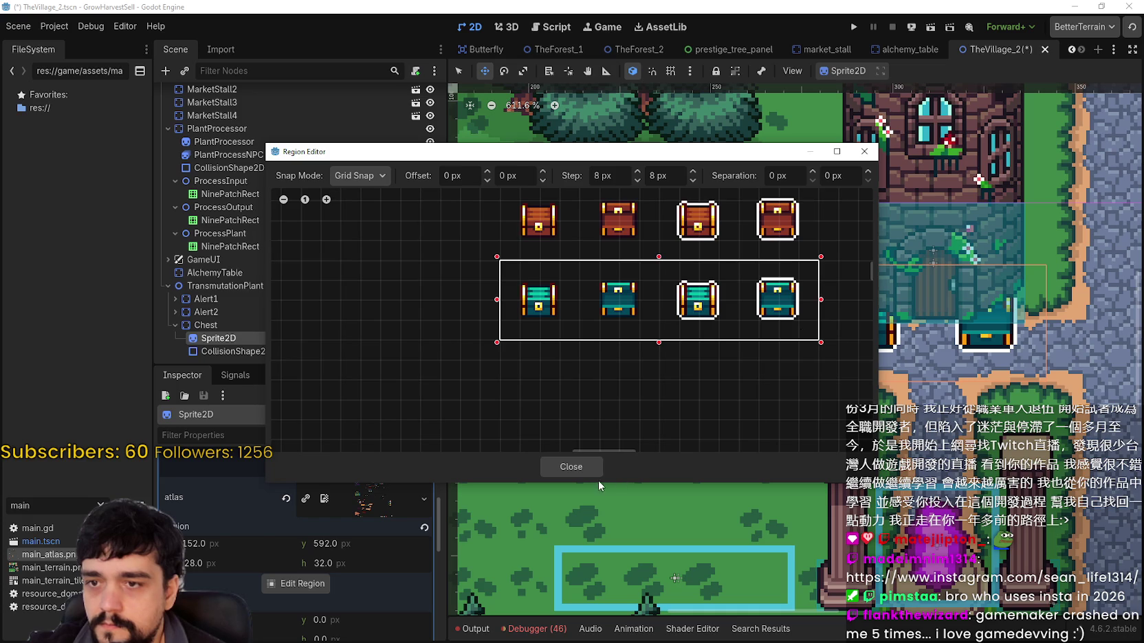
{"action": "left_click", "coordinate": [585, 465]}
Step: Set the chest sprite's Hframes to 4
{"action": "scroll", "coordinate": [348, 585], "scroll_direction": "up", "scroll_amount": 5}
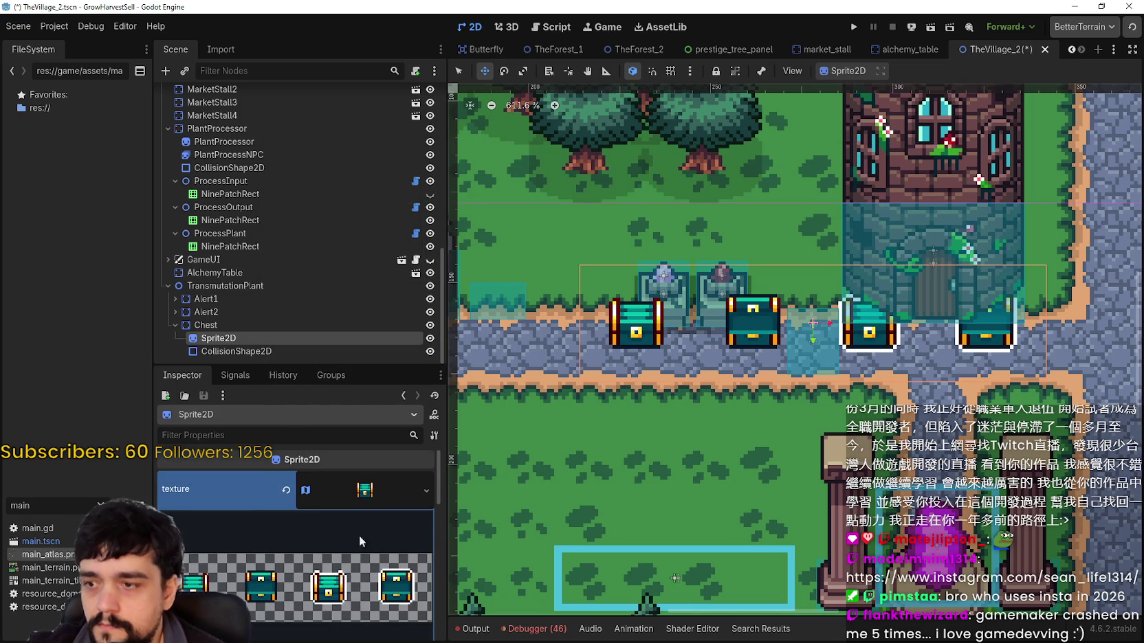
{"action": "left_click", "coordinate": [353, 496]}
{"action": "left_click", "coordinate": [319, 532]}
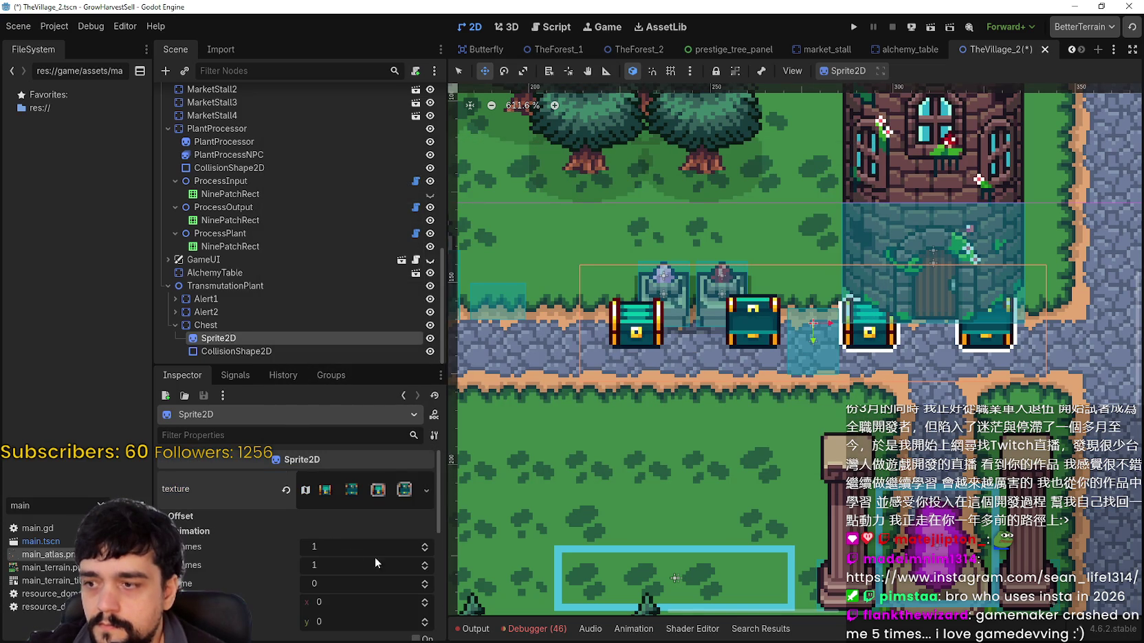
{"action": "left_click", "coordinate": [425, 543]}
{"action": "left_click", "coordinate": [425, 543]}
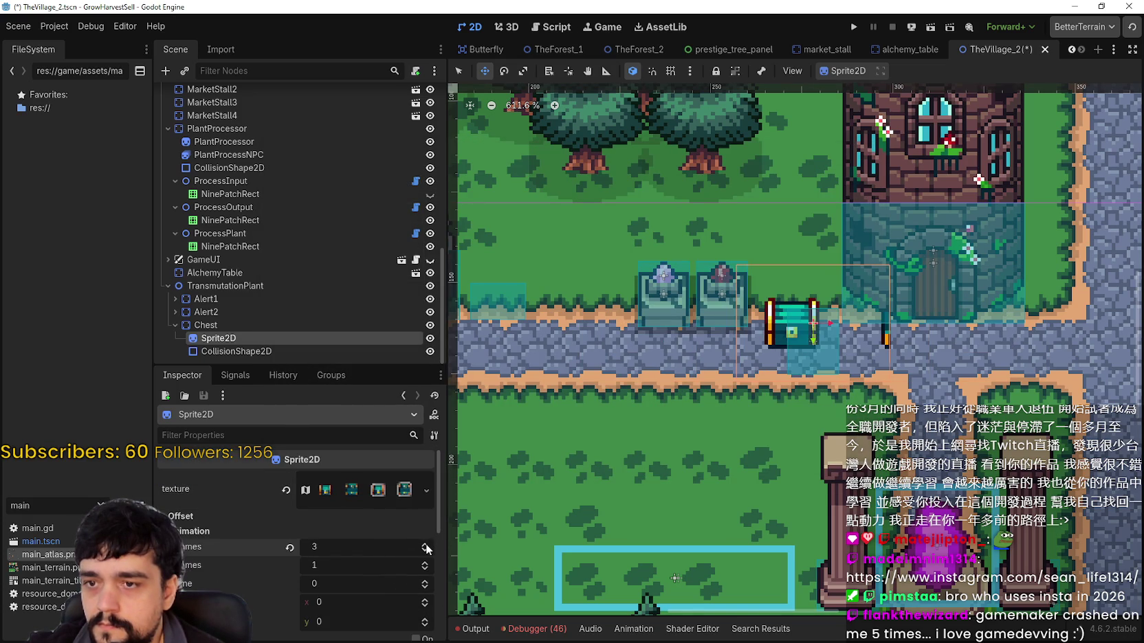
{"action": "left_click", "coordinate": [424, 544]}
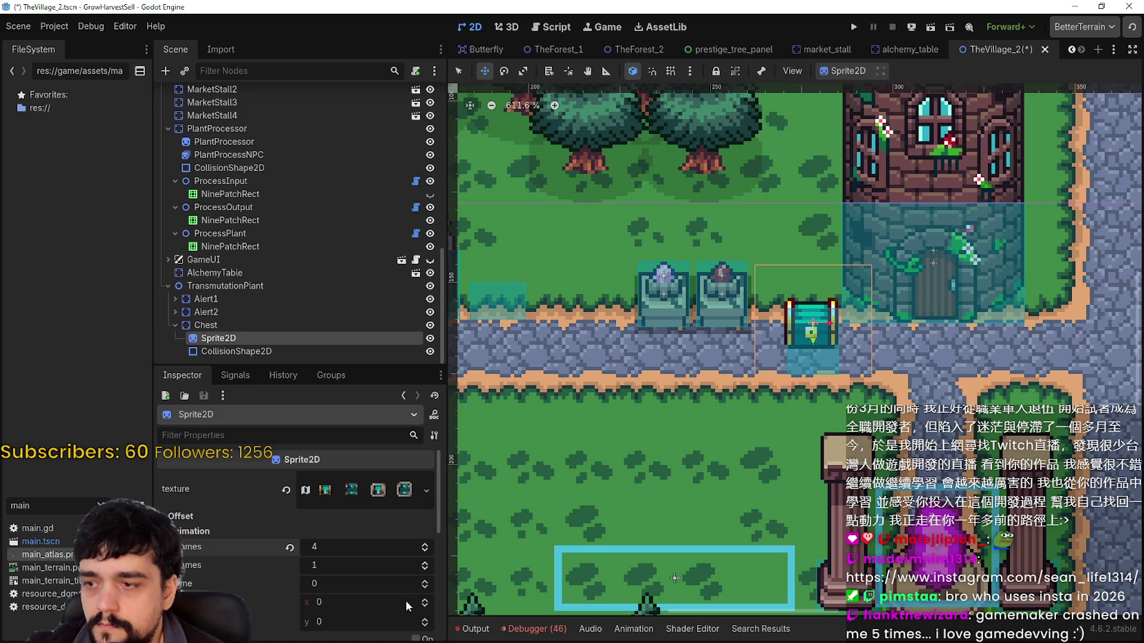
Step: Preview the chest's frames up to frame 3, then set Frame back to 0
{"action": "scroll", "coordinate": [403, 600], "scroll_direction": "down", "scroll_amount": 2}
{"action": "left_click", "coordinate": [423, 534]}
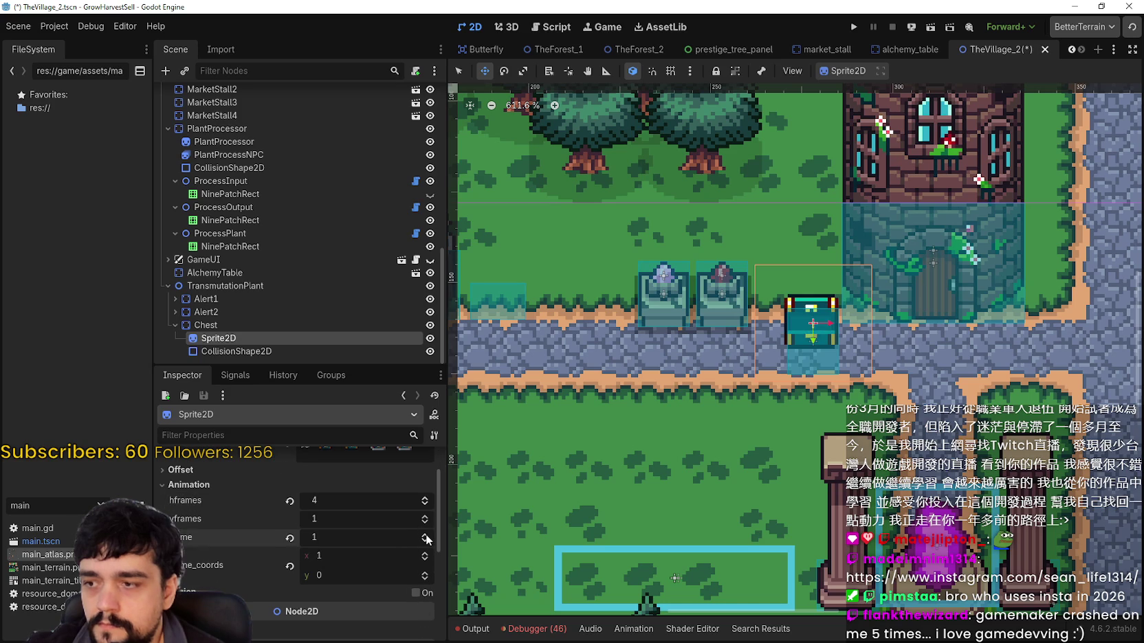
{"action": "left_click", "coordinate": [427, 535]}
{"action": "left_click", "coordinate": [426, 536]}
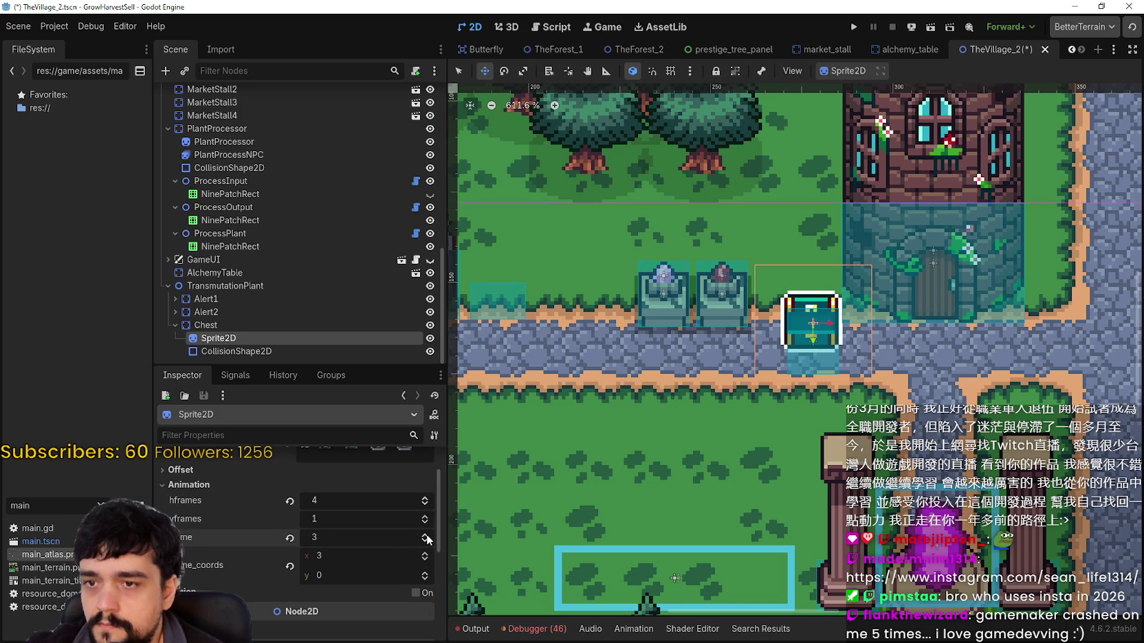
{"action": "left_click", "coordinate": [424, 543]}
{"action": "left_click", "coordinate": [424, 543]}
{"action": "left_click", "coordinate": [424, 542]}
{"action": "left_click", "coordinate": [424, 542]}
{"action": "left_click", "coordinate": [426, 535]}
{"action": "left_click", "coordinate": [425, 536]}
{"action": "left_click", "coordinate": [424, 542]}
{"action": "left_click", "coordinate": [424, 543]}
{"action": "left_click", "coordinate": [424, 542]}
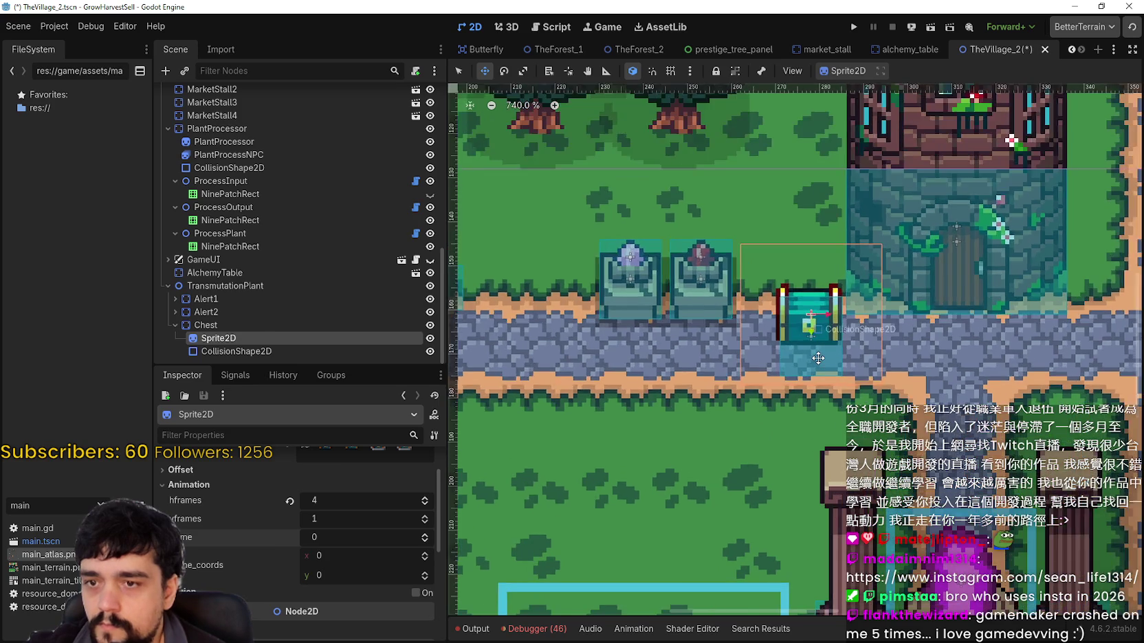
Step: Raise the chest collision box's bottom edge to the chest's base
{"action": "scroll", "coordinate": [814, 354], "scroll_direction": "down", "scroll_amount": 3}
{"action": "left_click", "coordinate": [236, 351]}
{"action": "scroll", "coordinate": [815, 396], "scroll_direction": "up", "scroll_amount": 10}
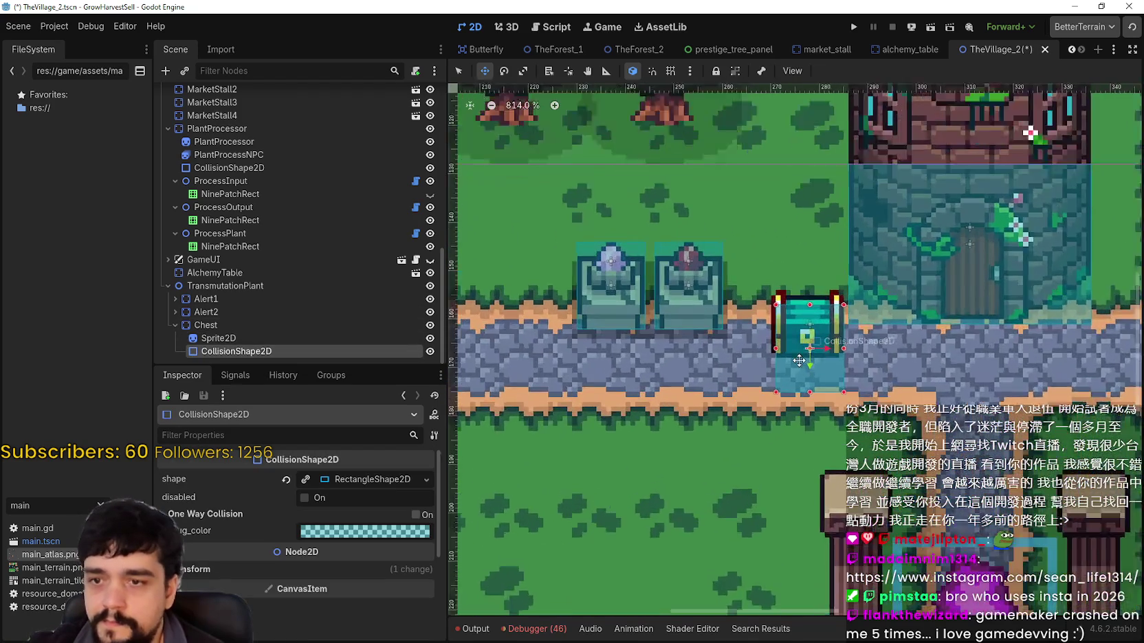
{"action": "scroll", "coordinate": [815, 397], "scroll_direction": "down", "scroll_amount": 1}
{"action": "key", "text": "q"}
{"action": "scroll", "coordinate": [804, 388], "scroll_direction": "down", "scroll_amount": 1}
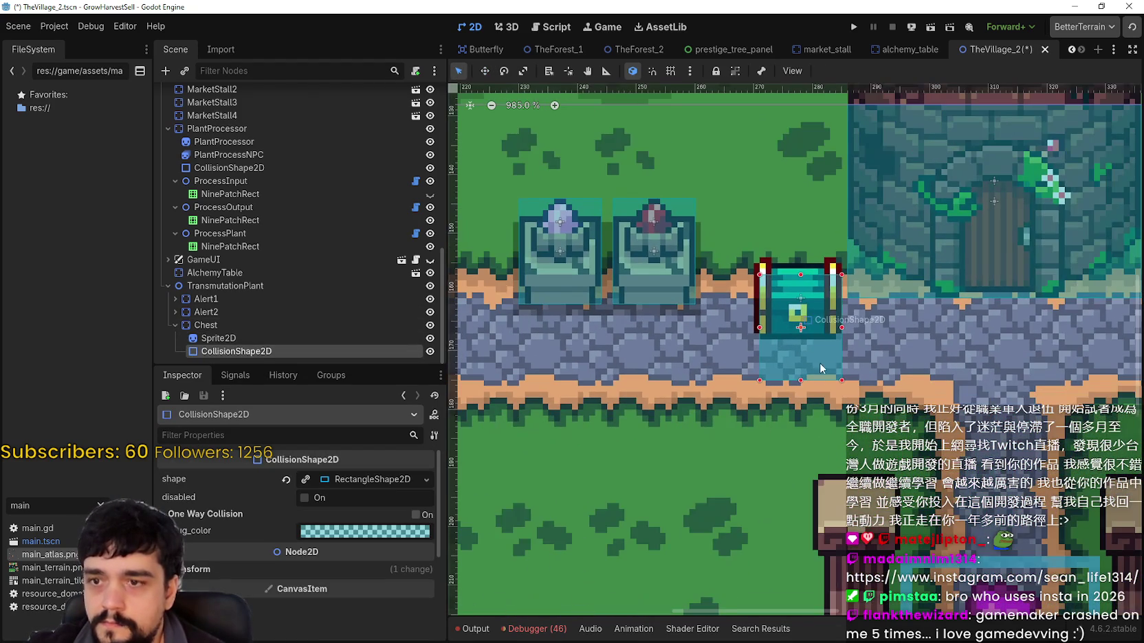
{"action": "left_click_drag", "start_coordinate": [801, 384], "coordinate": [800, 380]}
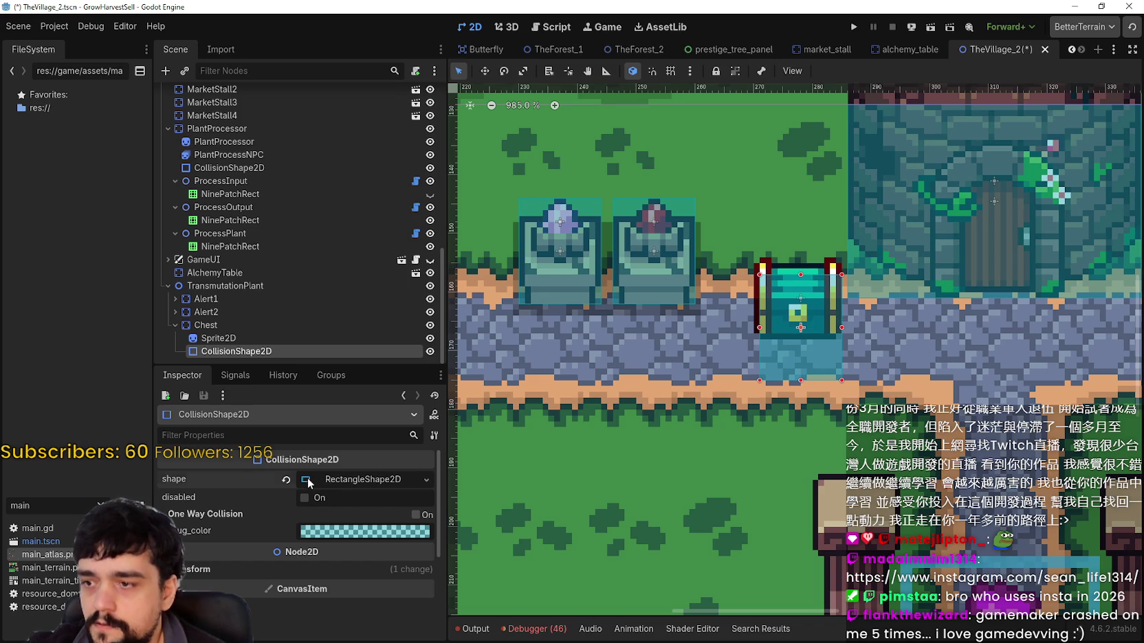
{"action": "left_click_drag", "start_coordinate": [802, 379], "coordinate": [805, 339]}
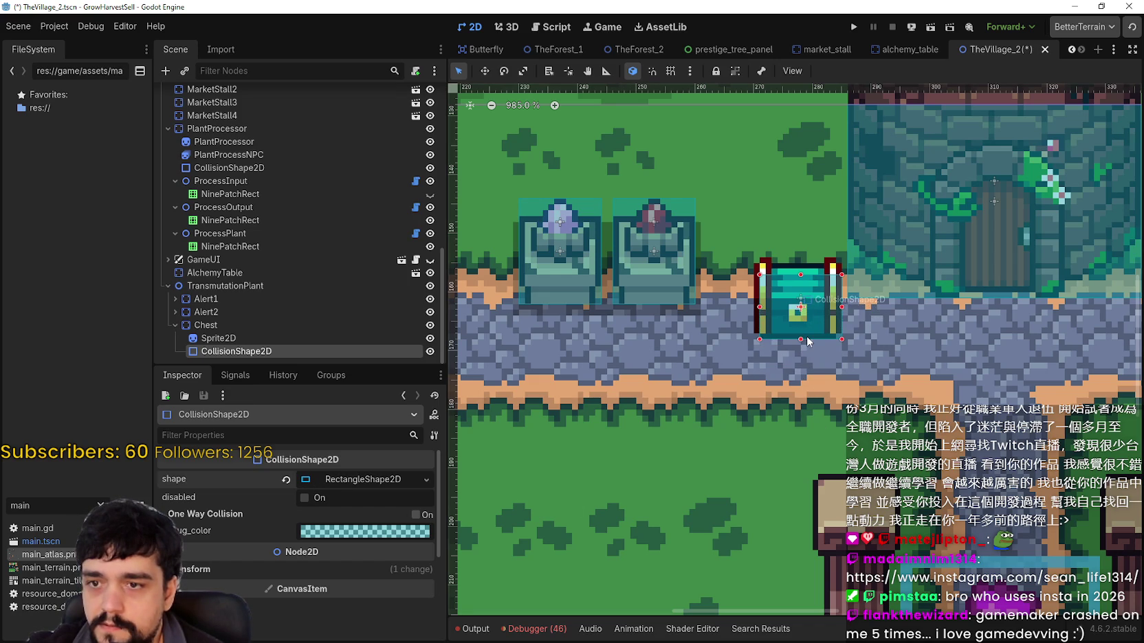
Step: Lower the collision box's top edge down over the chest
{"action": "scroll", "coordinate": [806, 336], "scroll_direction": "up", "scroll_amount": 5}
{"action": "scroll", "coordinate": [787, 314], "scroll_direction": "up", "scroll_amount": 1}
{"action": "left_click", "coordinate": [227, 338]}
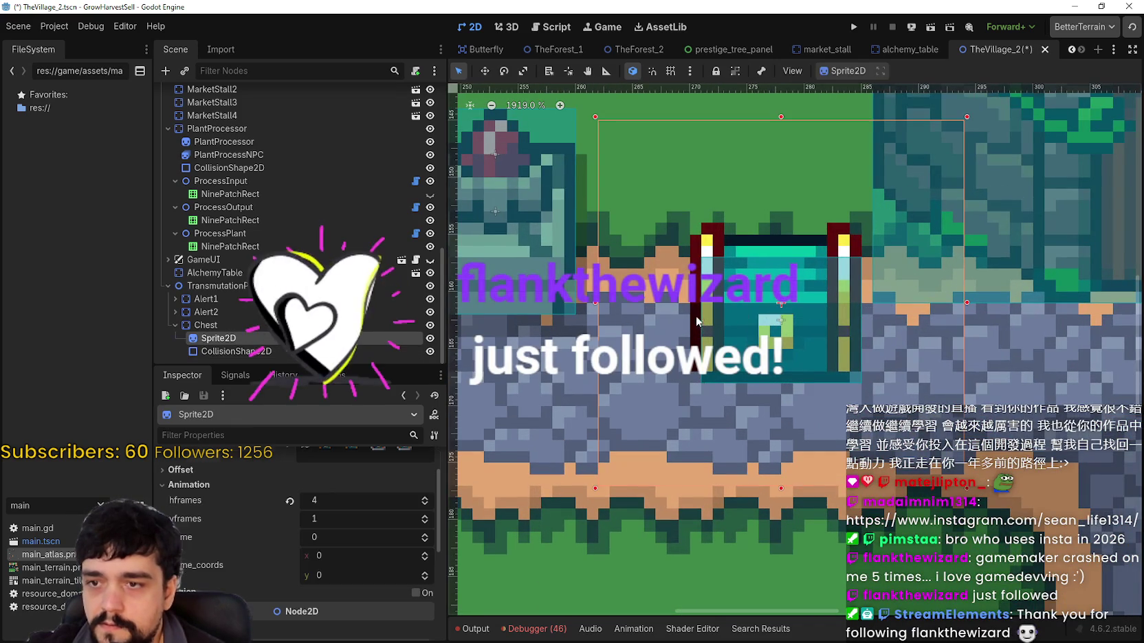
{"action": "left_click", "coordinate": [272, 351]}
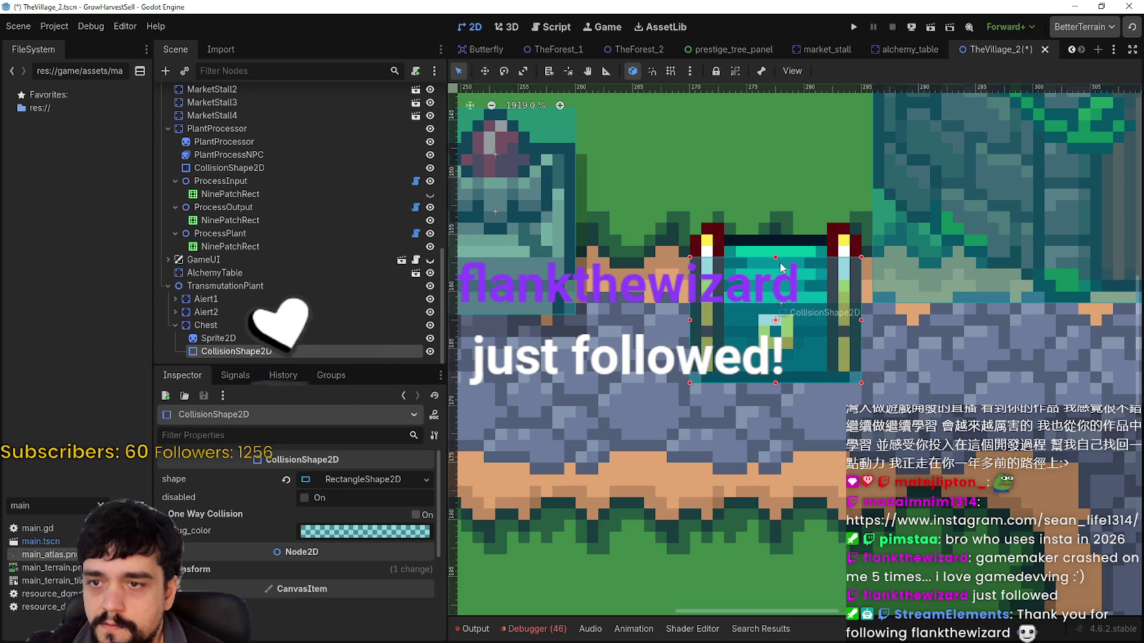
{"action": "left_click_drag", "start_coordinate": [777, 260], "coordinate": [782, 271]}
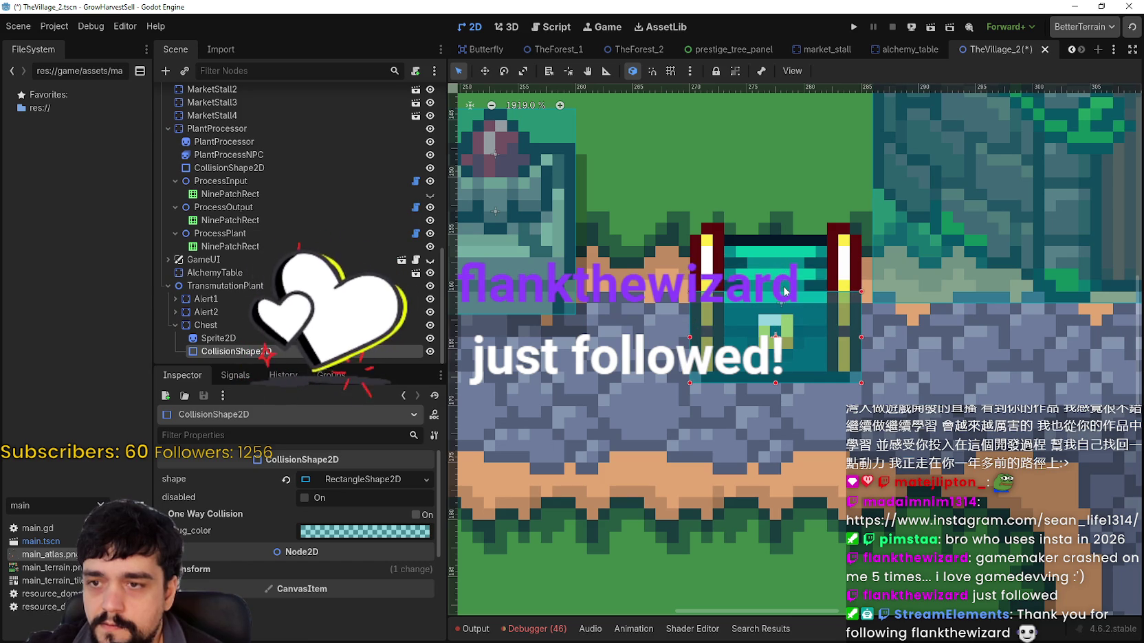
{"action": "scroll", "coordinate": [784, 292], "scroll_direction": "down", "scroll_amount": 4}
{"action": "scroll", "coordinate": [784, 292], "scroll_direction": "down", "scroll_amount": 6}
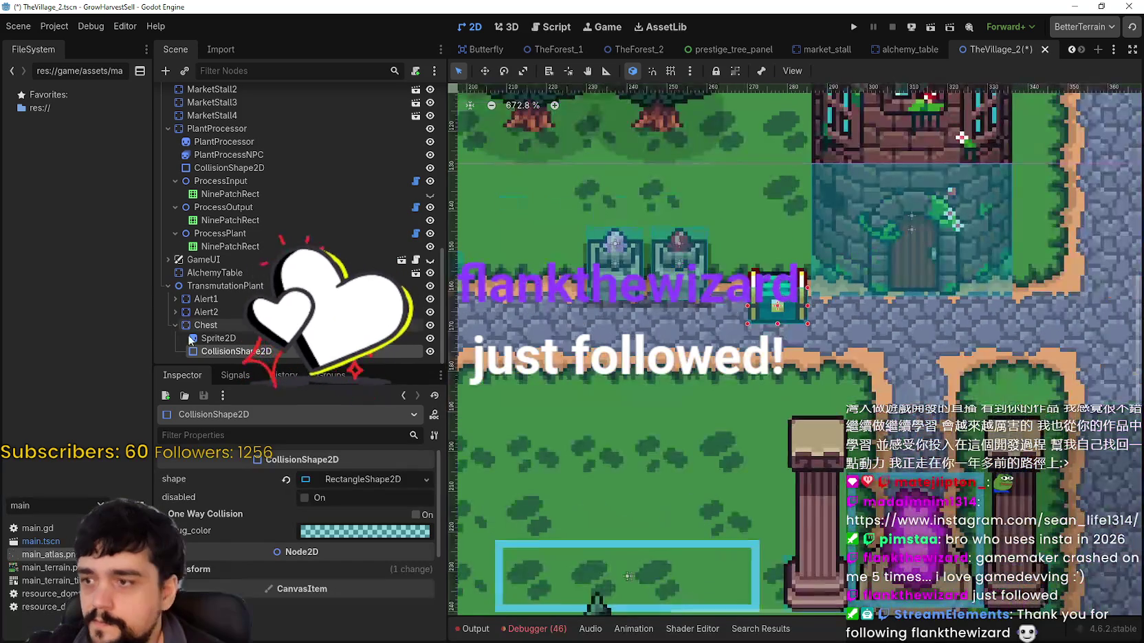
Step: Move the Chest up onto the path edge and nudge it up one pixel
{"action": "left_click", "coordinate": [801, 309]}
{"action": "scroll", "coordinate": [801, 309], "scroll_direction": "up", "scroll_amount": 3}
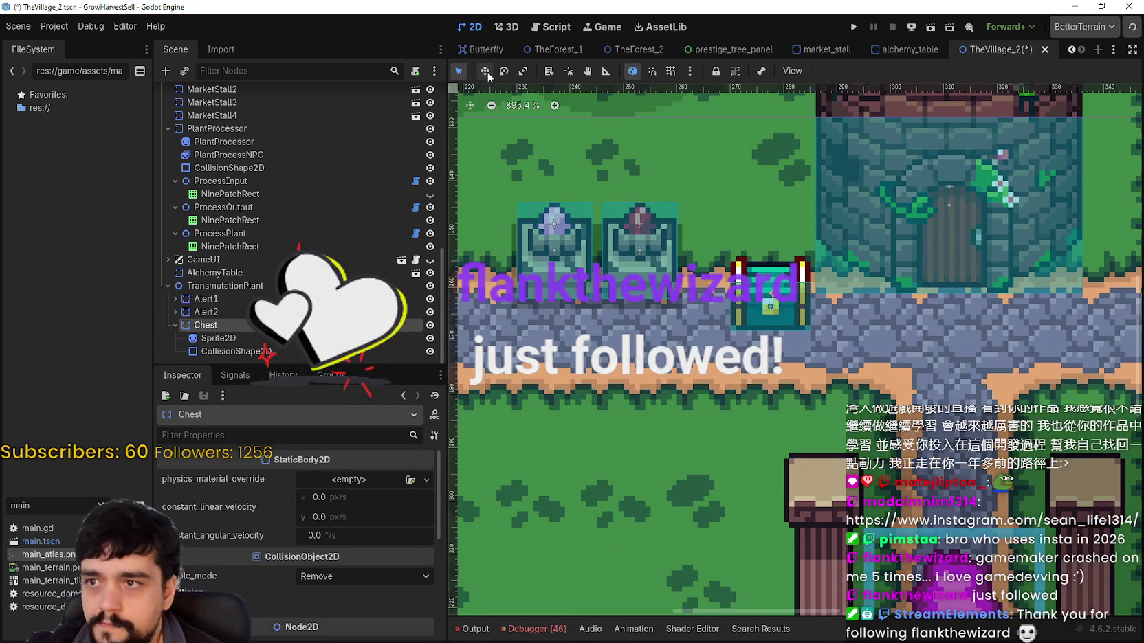
{"action": "key", "text": "w"}
{"action": "left_click_drag", "start_coordinate": [793, 307], "coordinate": [776, 269]}
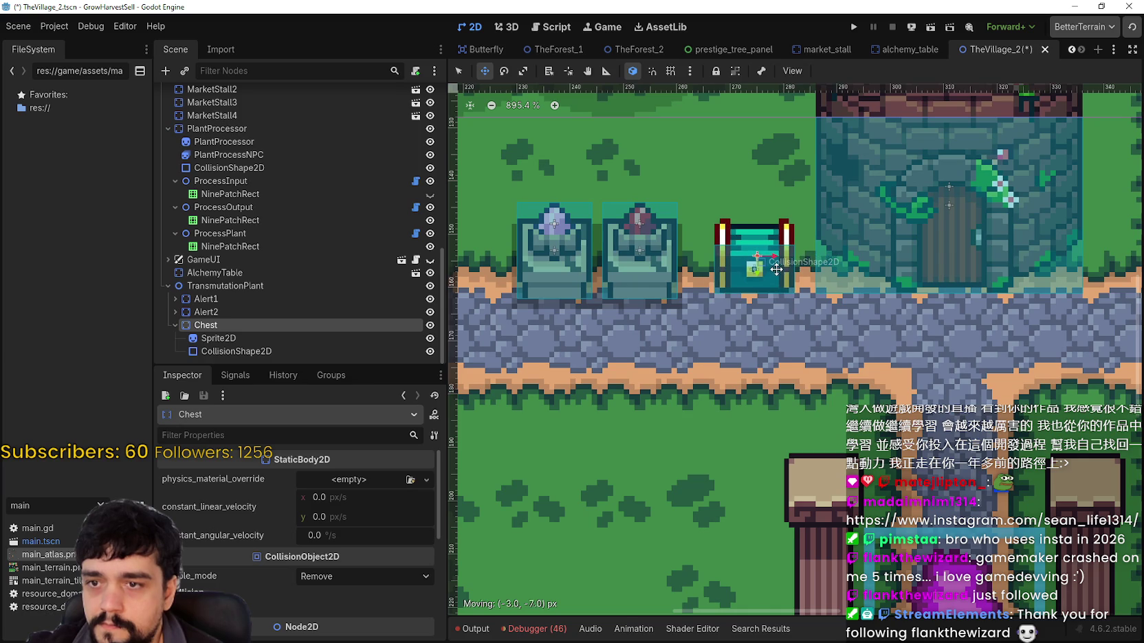
{"action": "scroll", "coordinate": [772, 283], "scroll_direction": "down", "scroll_amount": 3}
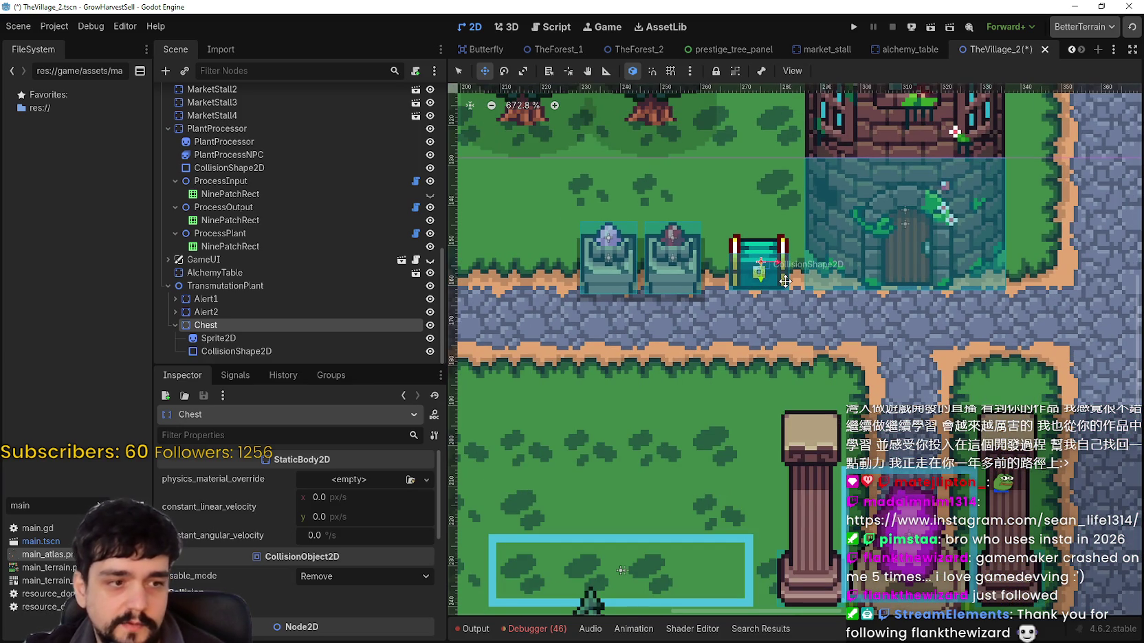
{"action": "key", "text": "Up"}
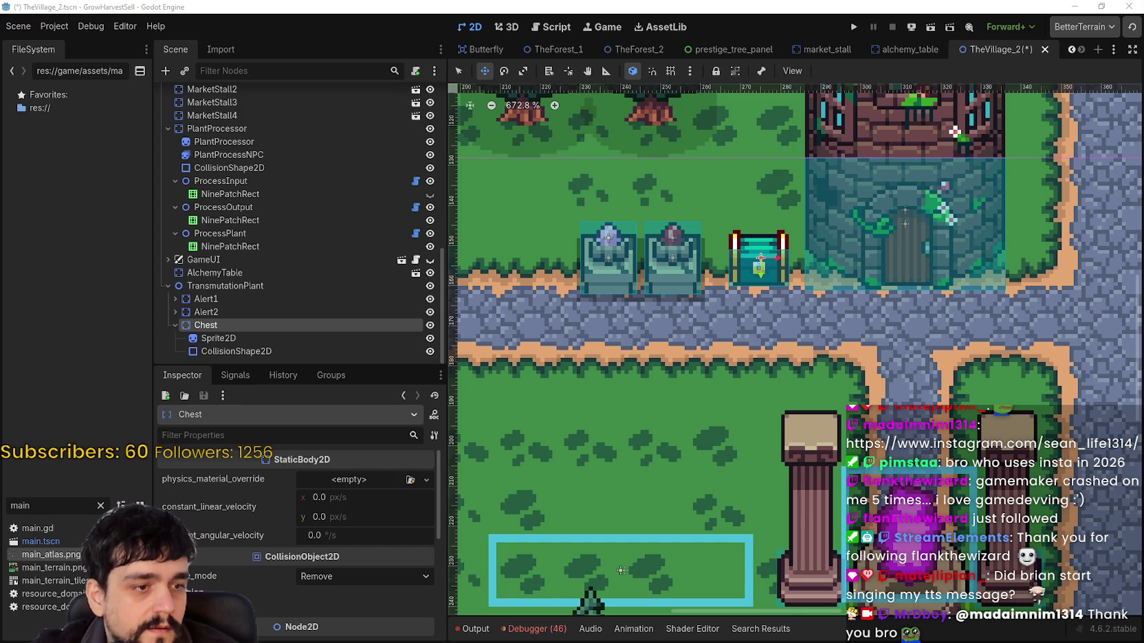
Step: Zoom around the teal chest to check its placement beside the gem altars
{"action": "scroll", "coordinate": [391, 486], "scroll_direction": "down", "scroll_amount": 1}
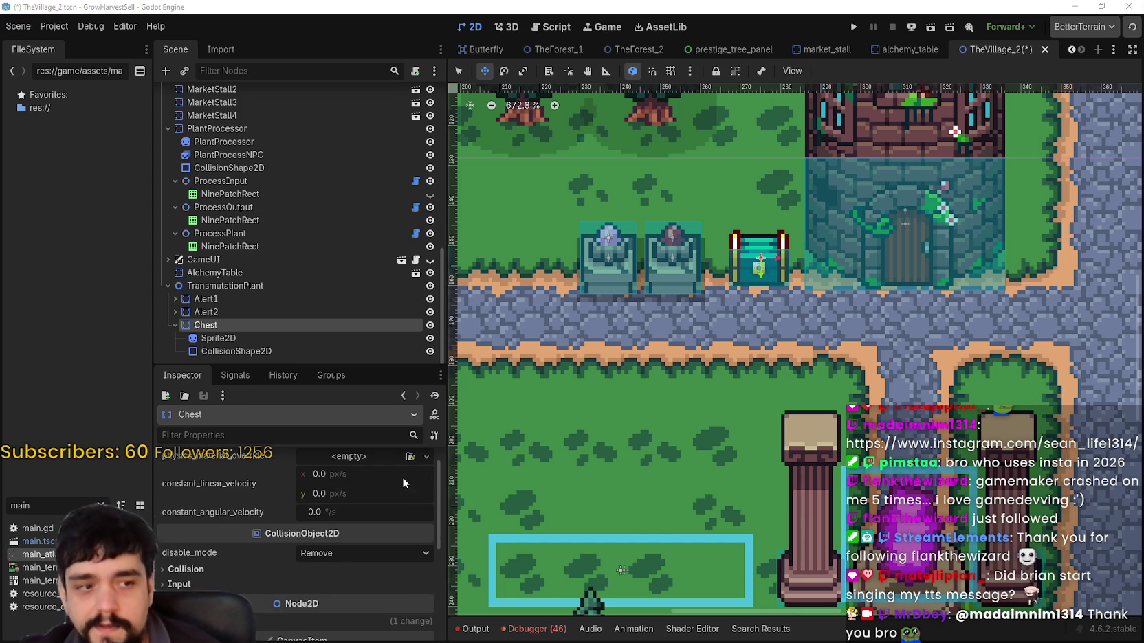
{"action": "scroll", "coordinate": [402, 477], "scroll_direction": "down", "scroll_amount": 2}
{"action": "scroll", "coordinate": [793, 266], "scroll_direction": "up", "scroll_amount": 6}
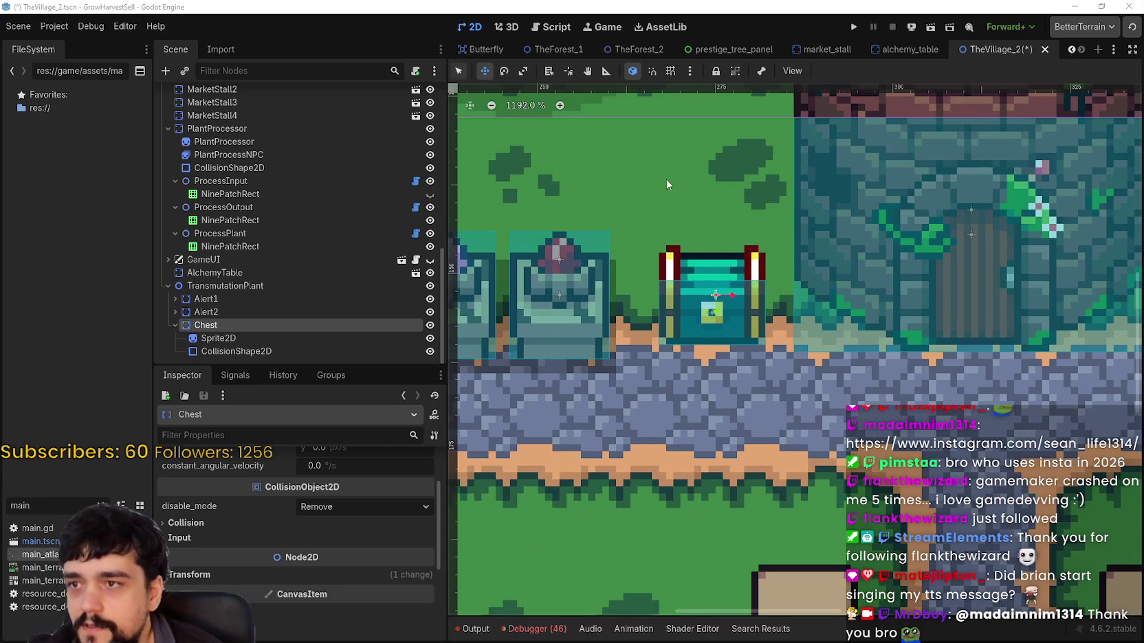
{"action": "scroll", "coordinate": [715, 310], "scroll_direction": "up", "scroll_amount": 6}
{"action": "scroll", "coordinate": [690, 312], "scroll_direction": "down", "scroll_amount": 10}
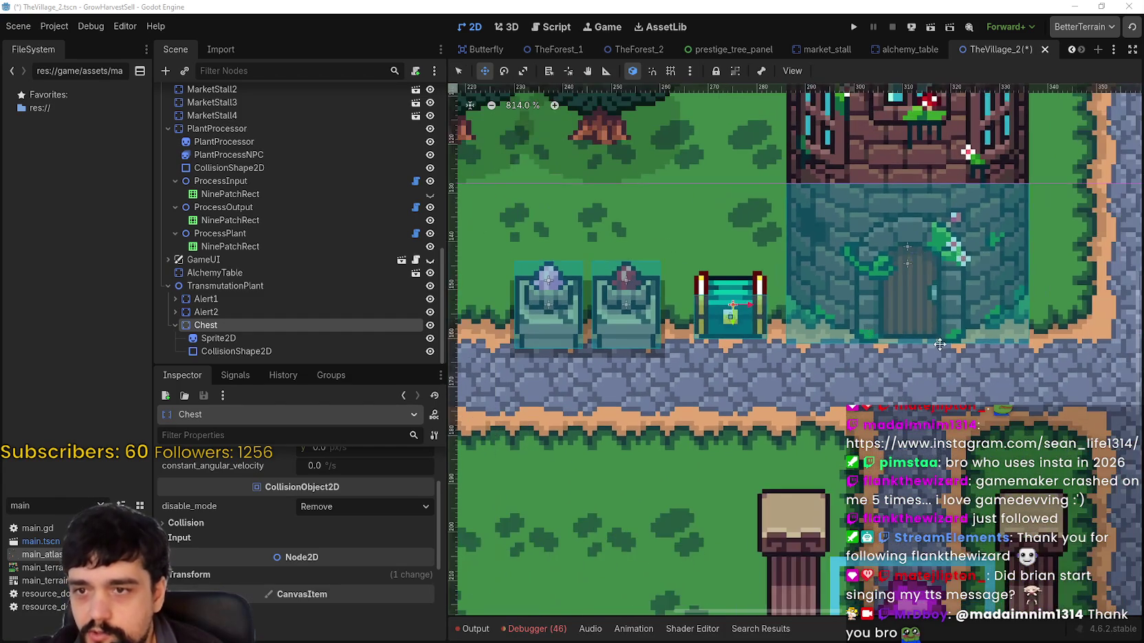
{"action": "scroll", "coordinate": [940, 343], "scroll_direction": "down", "scroll_amount": 4}
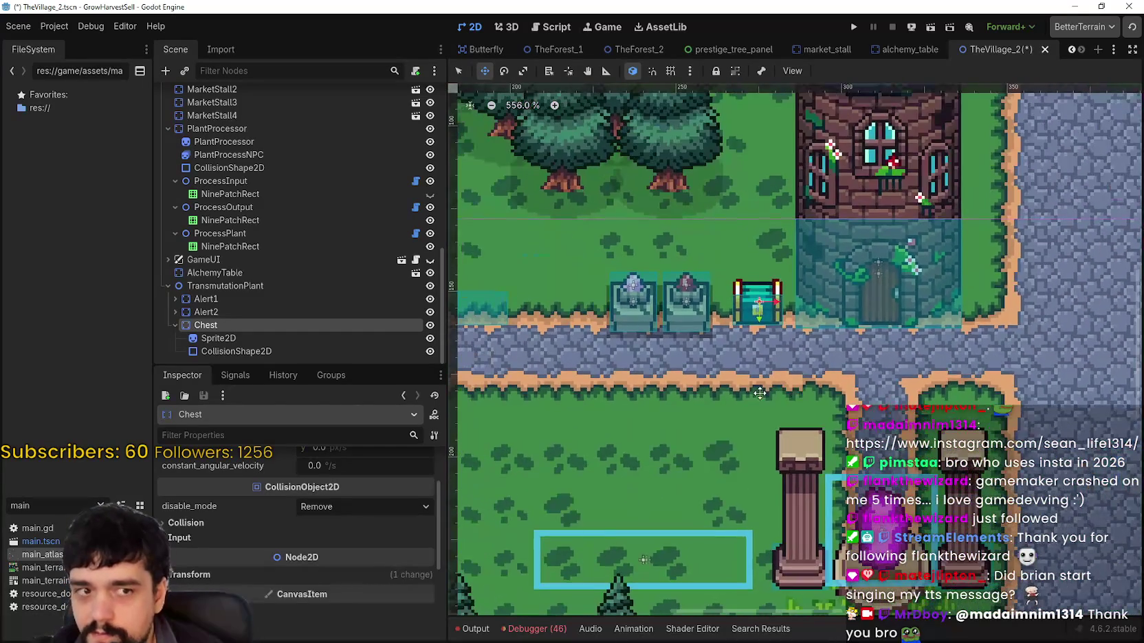
{"action": "scroll", "coordinate": [756, 316], "scroll_direction": "up", "scroll_amount": 6}
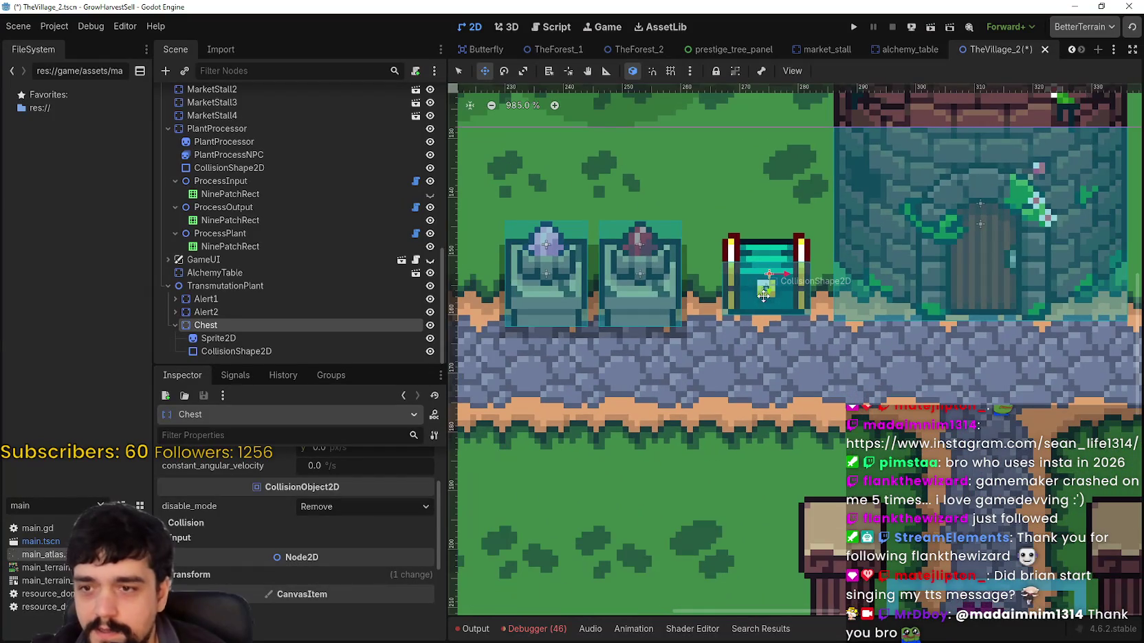
Step: Select the AlchemyTable node and bring up its context menu
{"action": "scroll", "coordinate": [830, 344], "scroll_direction": "down", "scroll_amount": 5}
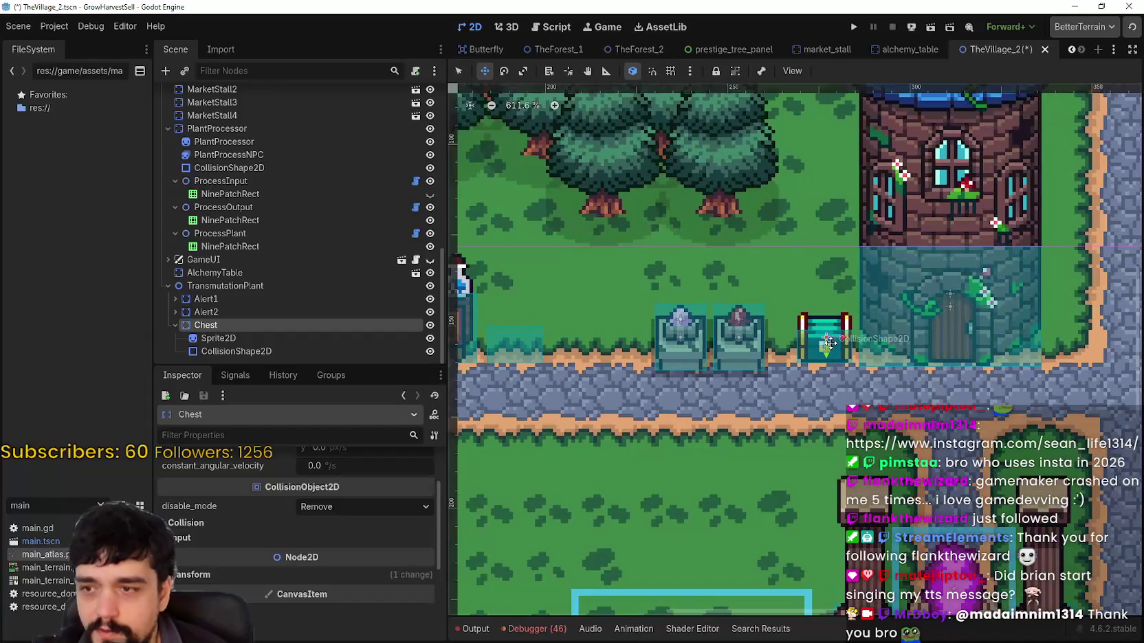
{"action": "scroll", "coordinate": [762, 380], "scroll_direction": "down", "scroll_amount": 4}
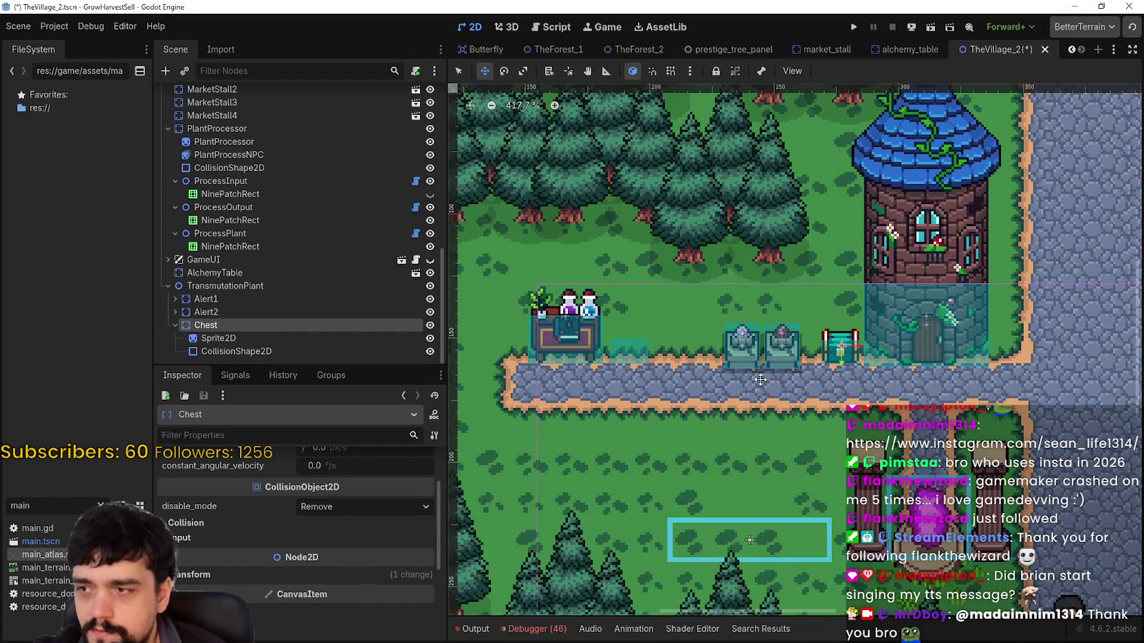
{"action": "scroll", "coordinate": [365, 273], "scroll_direction": "up", "scroll_amount": 3}
{"action": "scroll", "coordinate": [346, 274], "scroll_direction": "down", "scroll_amount": 3}
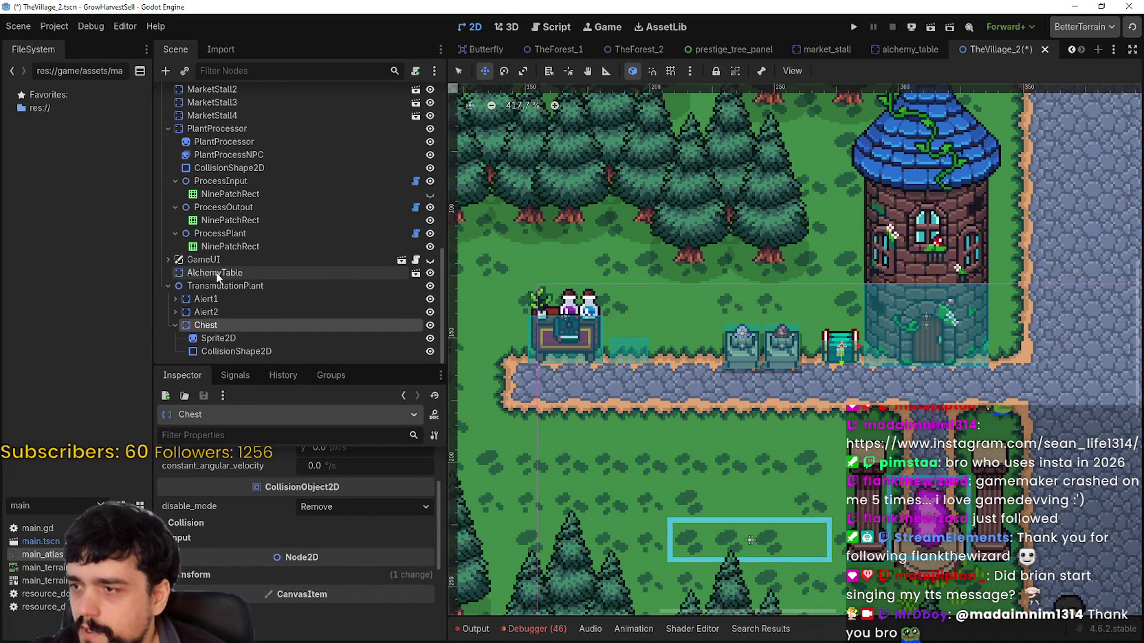
{"action": "left_click", "coordinate": [261, 273]}
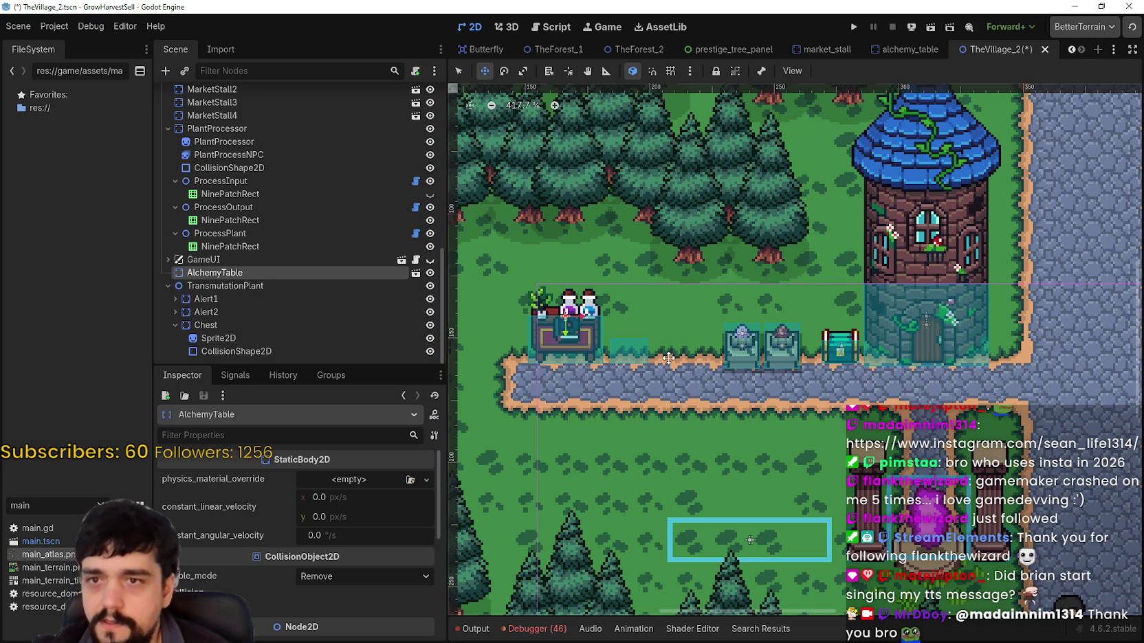
{"action": "right_click", "coordinate": [247, 275]}
Step: Open alchemy_table.tscn and delete its PotionChest node
{"action": "left_click", "coordinate": [223, 276]}
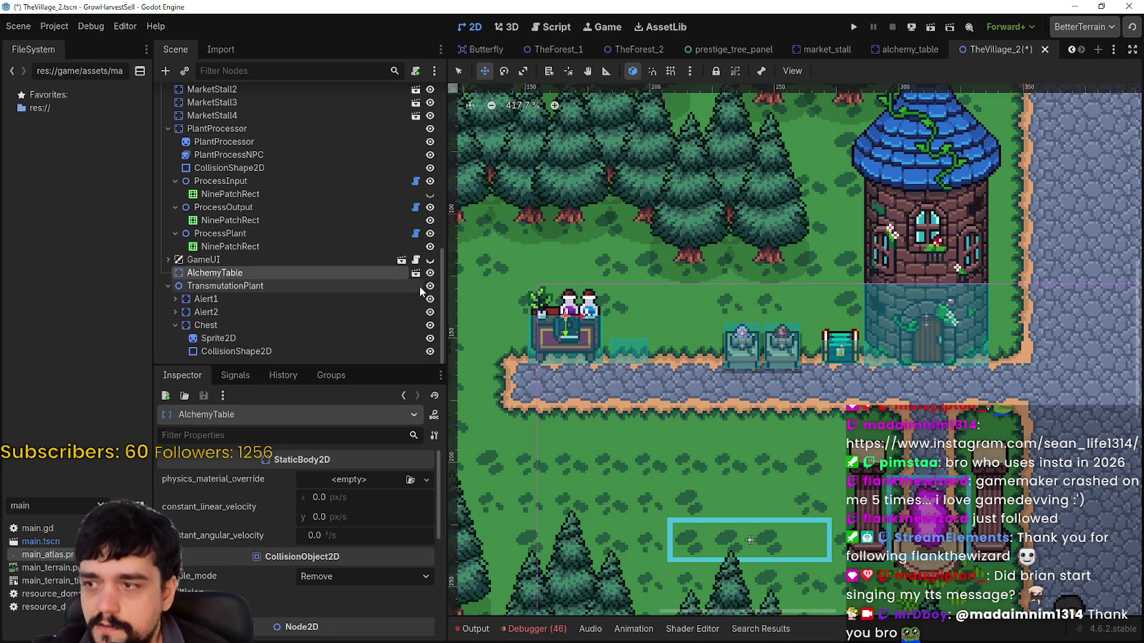
{"action": "left_click", "coordinate": [416, 273]}
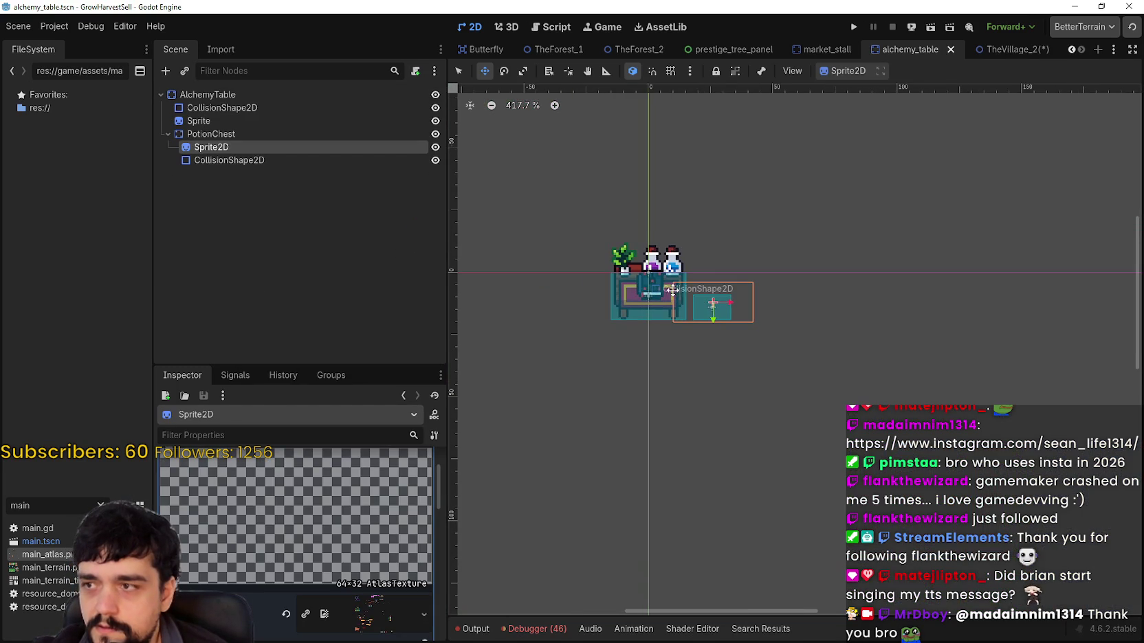
{"action": "left_click", "coordinate": [267, 137]}
{"action": "left_click", "coordinate": [257, 144]}
{"action": "left_click", "coordinate": [259, 138]}
{"action": "left_click", "coordinate": [252, 145]}
{"action": "right_click", "coordinate": [256, 136]}
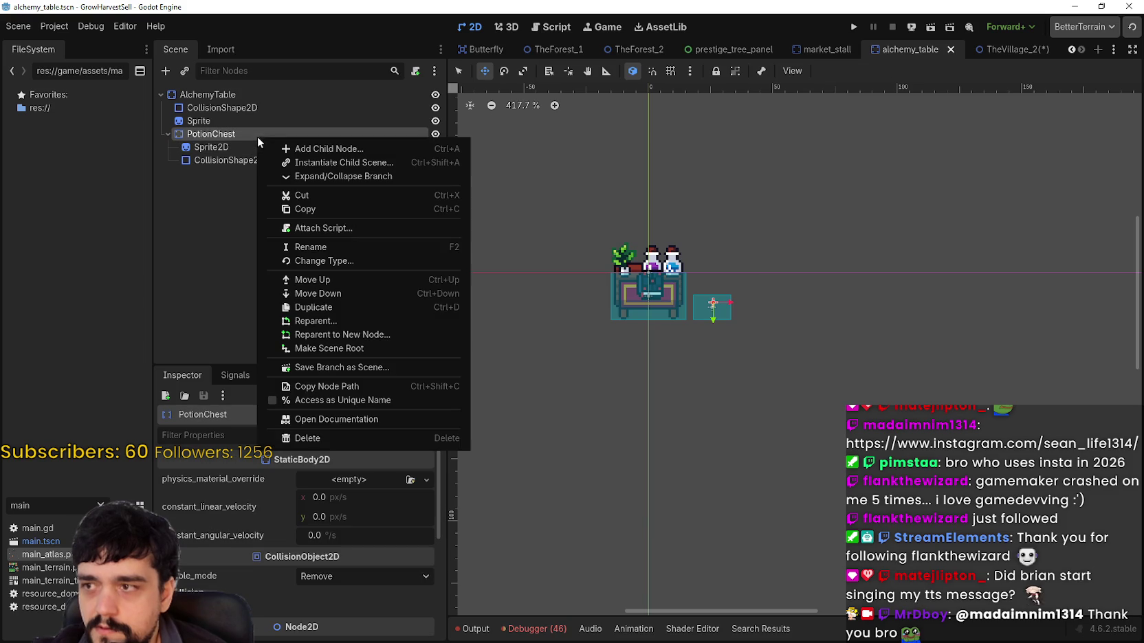
{"action": "left_click", "coordinate": [328, 441]}
{"action": "left_click", "coordinate": [543, 330]}
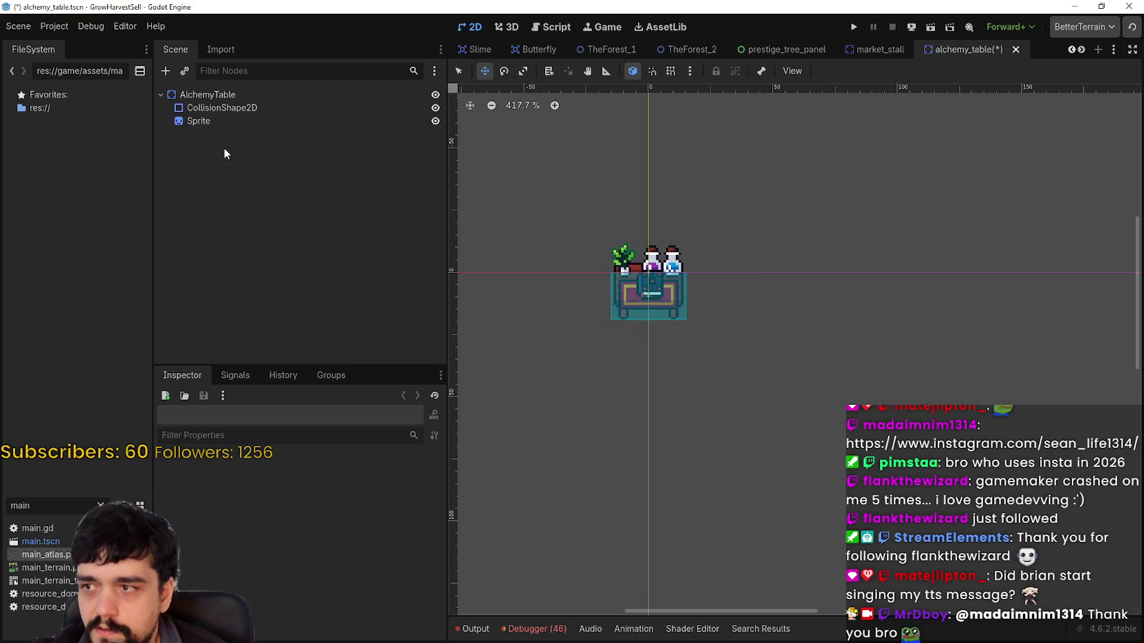
Step: Review the remaining table nodes and save the alchemy_table scene
{"action": "left_click", "coordinate": [307, 121]}
{"action": "left_click", "coordinate": [275, 95]}
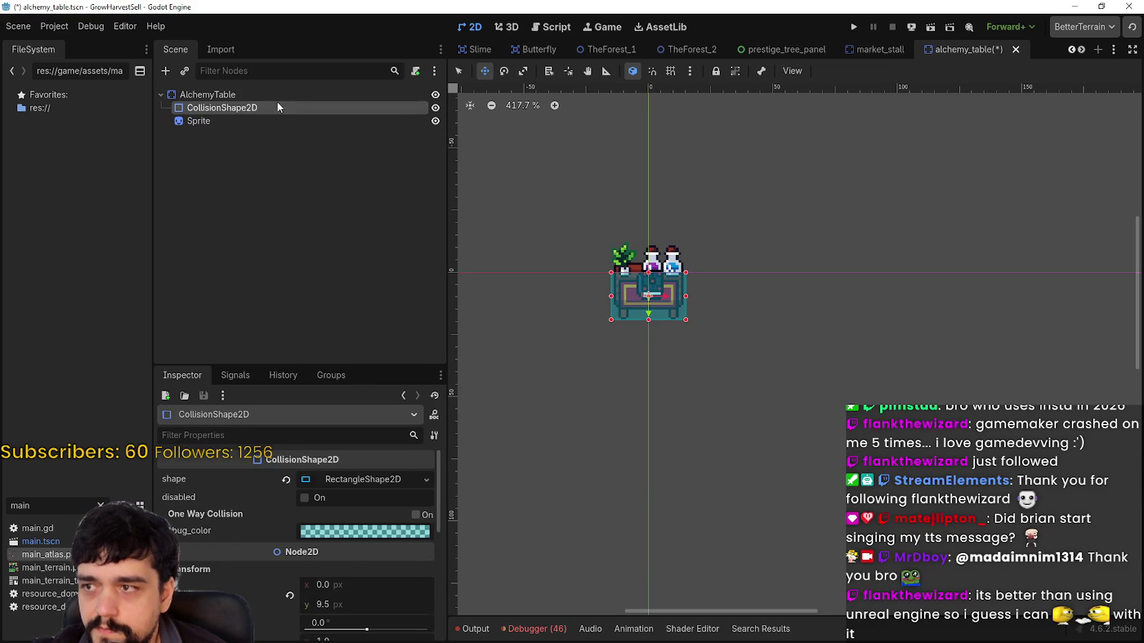
{"action": "left_click", "coordinate": [268, 108]}
{"action": "left_click", "coordinate": [265, 122]}
{"action": "left_click", "coordinate": [336, 134]}
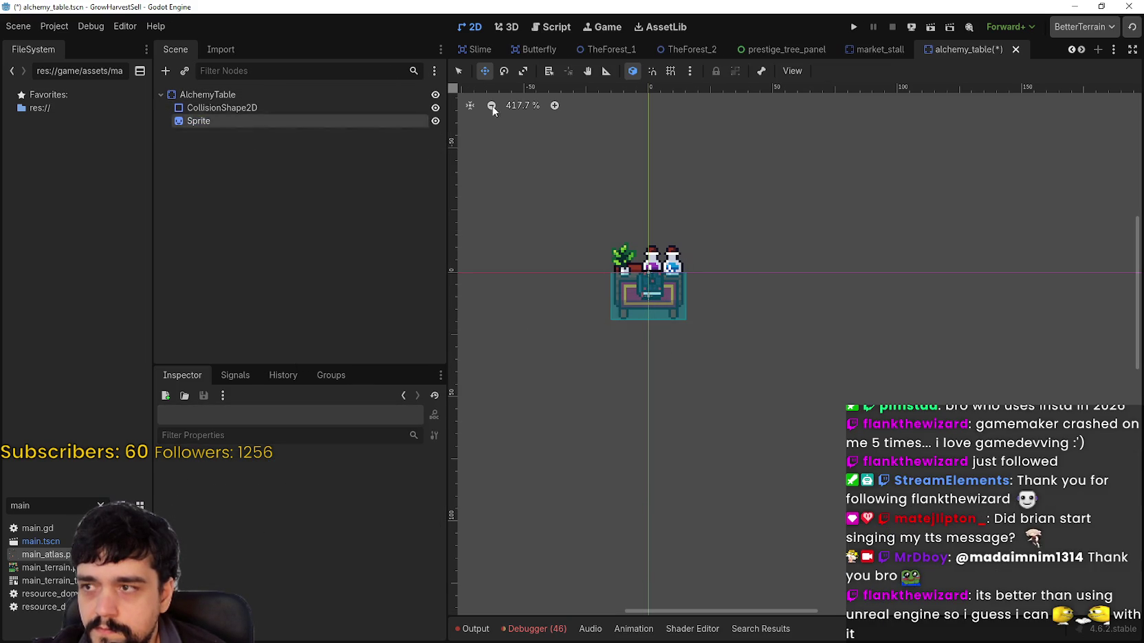
{"action": "key", "text": "ctrl+s"}
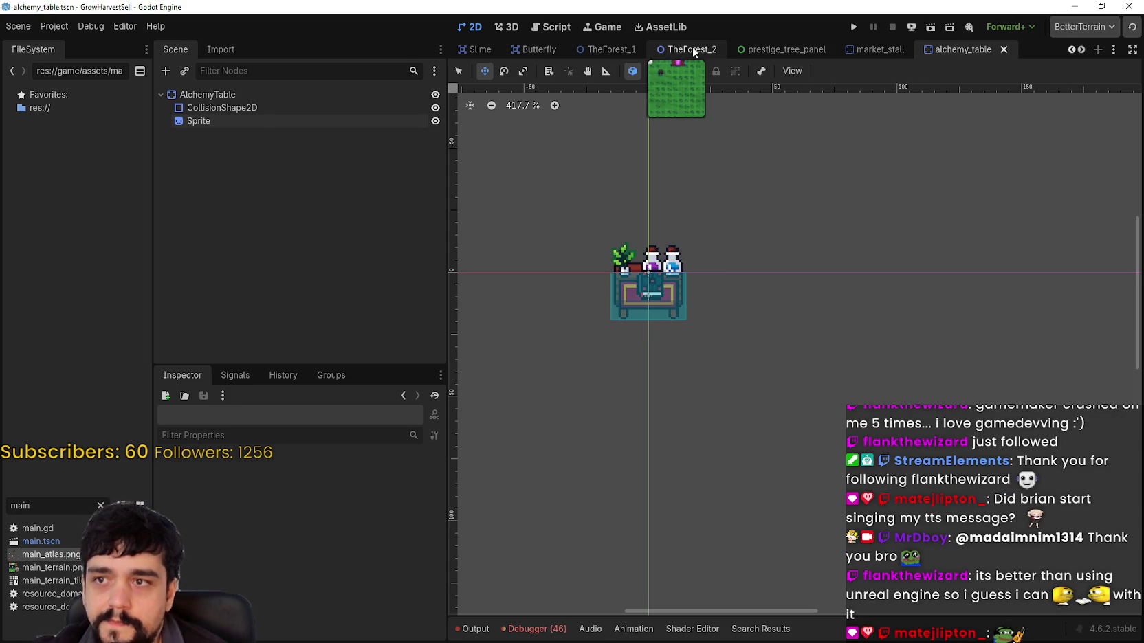
Step: Switch back to the TheVillage_2 scene and save it
{"action": "left_click", "coordinate": [1081, 50]}
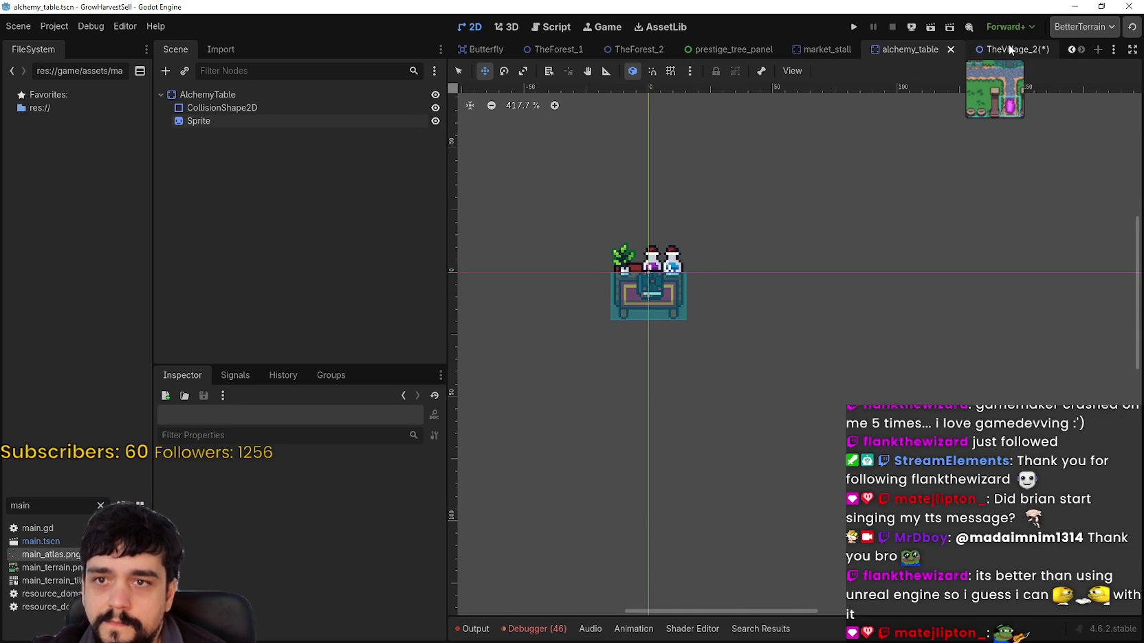
{"action": "left_click", "coordinate": [995, 50]}
{"action": "key", "text": "ctrl+s"}
{"action": "scroll", "coordinate": [275, 275], "scroll_direction": "down", "scroll_amount": 3}
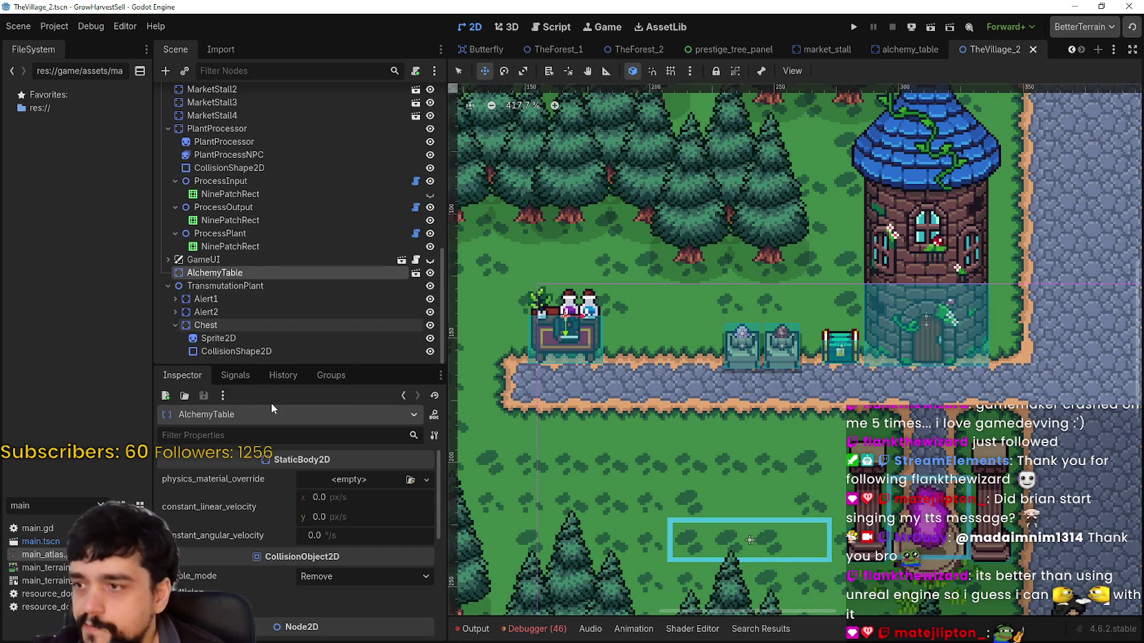
Step: Enlarge the scene tree panel and collapse the Chest node's children
{"action": "left_click_drag", "start_coordinate": [330, 366], "coordinate": [330, 409]}
{"action": "scroll", "coordinate": [687, 433], "scroll_direction": "up", "scroll_amount": 4}
{"action": "scroll", "coordinate": [726, 374], "scroll_direction": "down", "scroll_amount": 5}
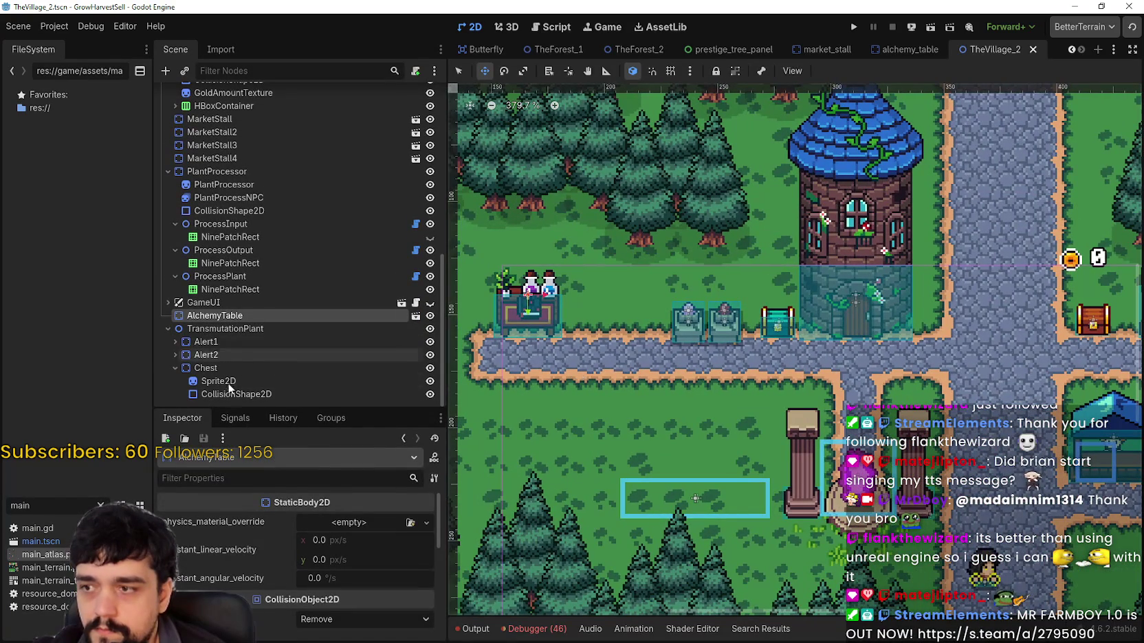
{"action": "left_click", "coordinate": [227, 329]}
{"action": "left_click", "coordinate": [234, 341]}
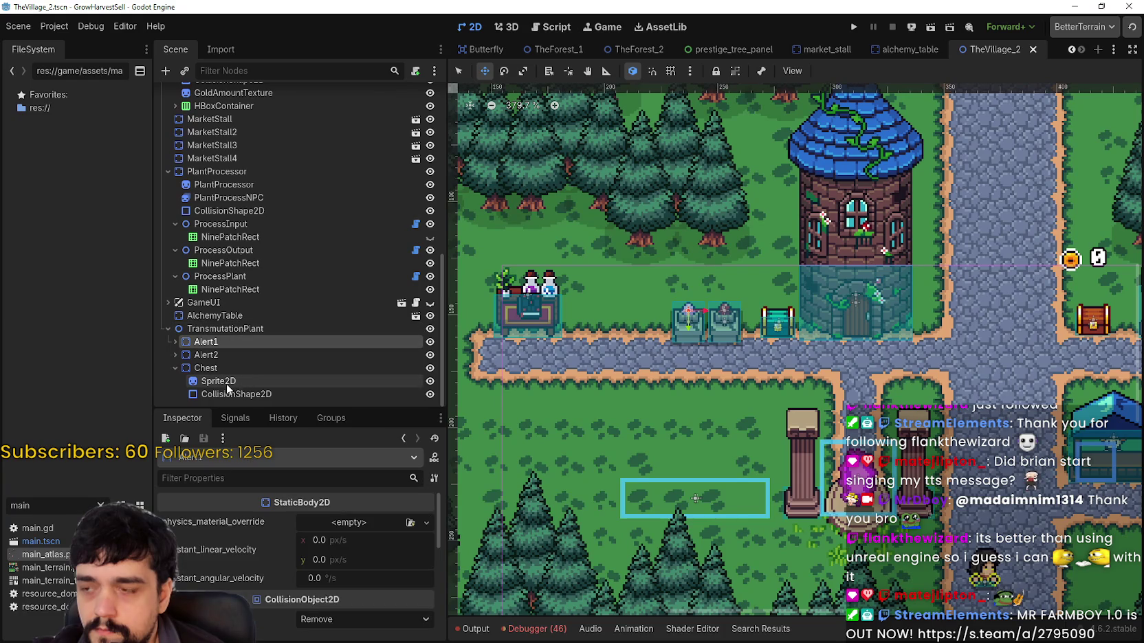
{"action": "left_click", "coordinate": [204, 370]}
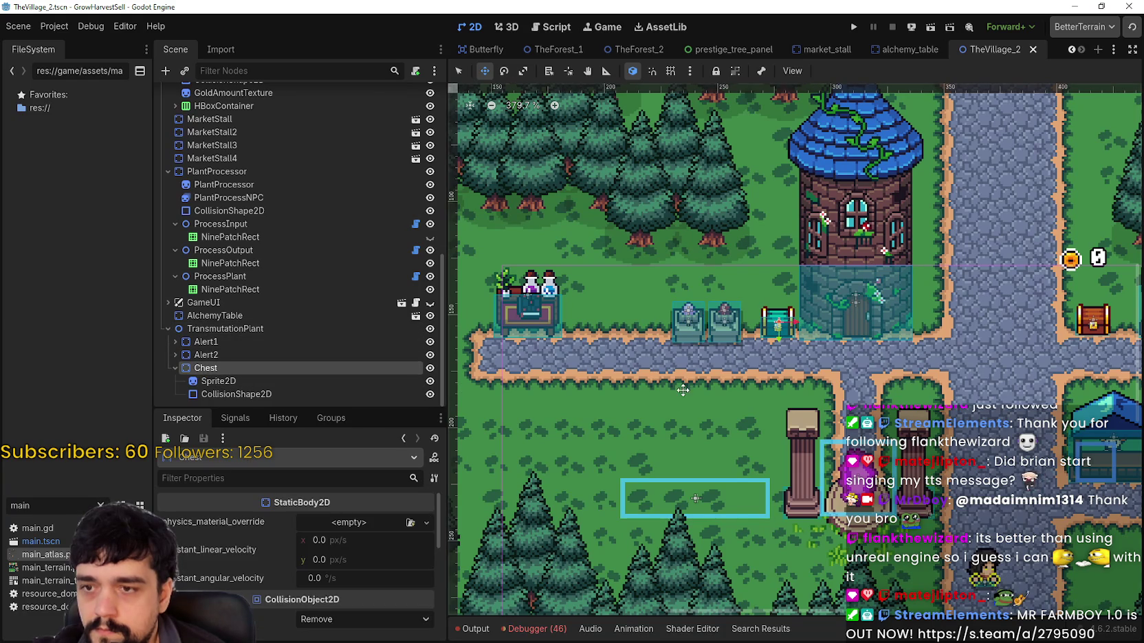
{"action": "scroll", "coordinate": [684, 389], "scroll_direction": "up", "scroll_amount": 2}
{"action": "left_click", "coordinate": [175, 368]}
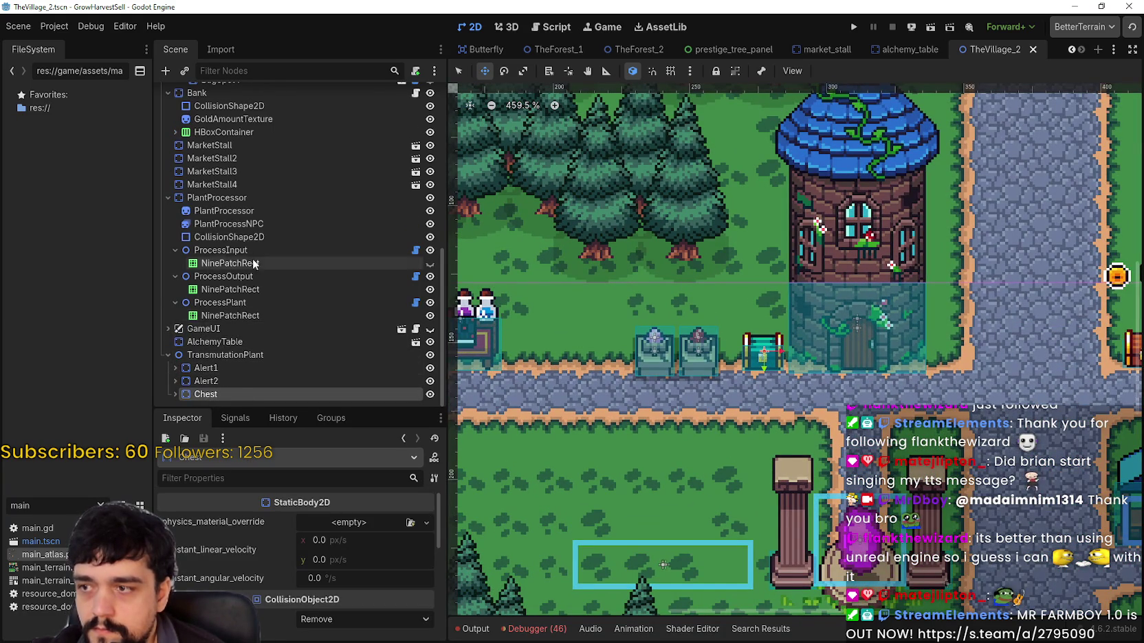
{"action": "scroll", "coordinate": [256, 234], "scroll_direction": "up", "scroll_amount": 10}
Step: Add a Node2D child to the village root and rename it AlchemyTable2
{"action": "right_click", "coordinate": [207, 94]}
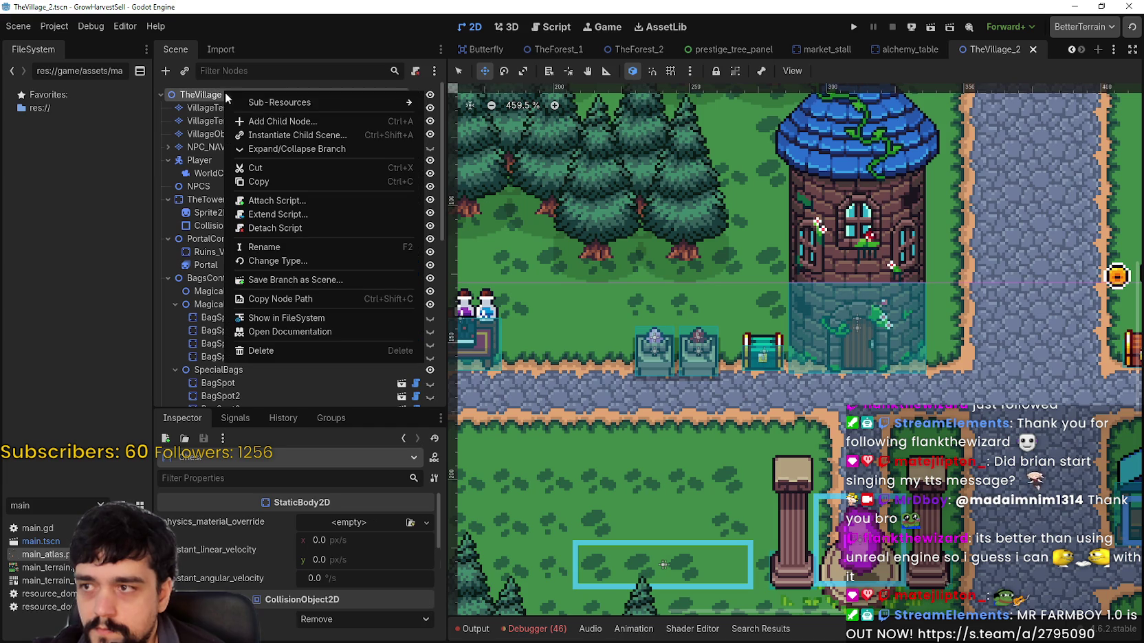
{"action": "left_click", "coordinate": [271, 118]}
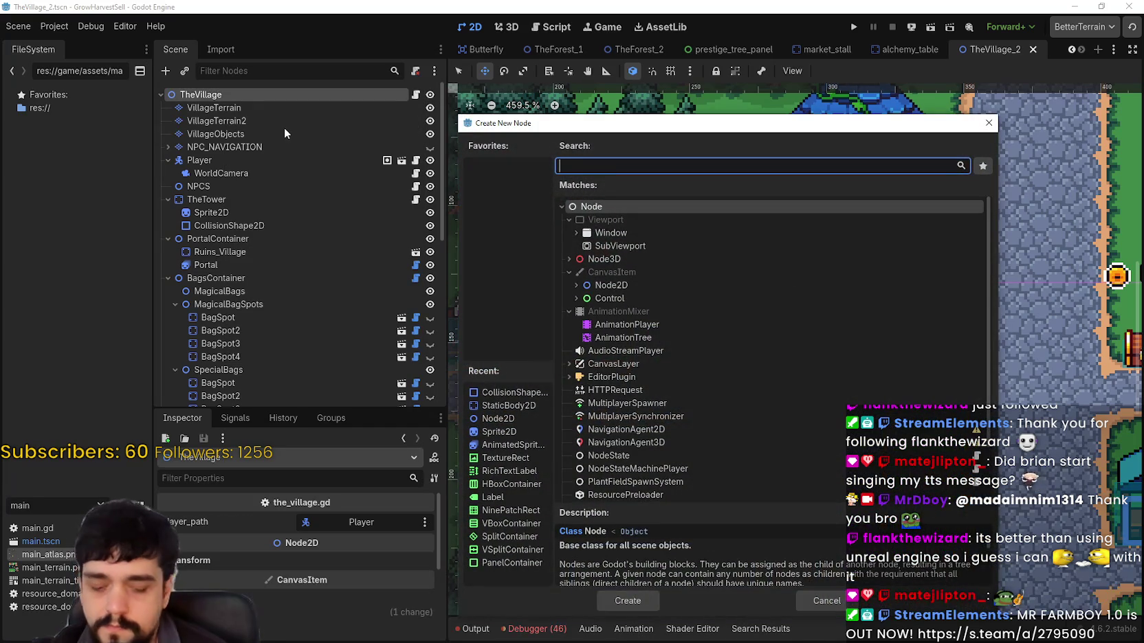
{"action": "type", "text": "node2"}
{"action": "key", "text": "Return"}
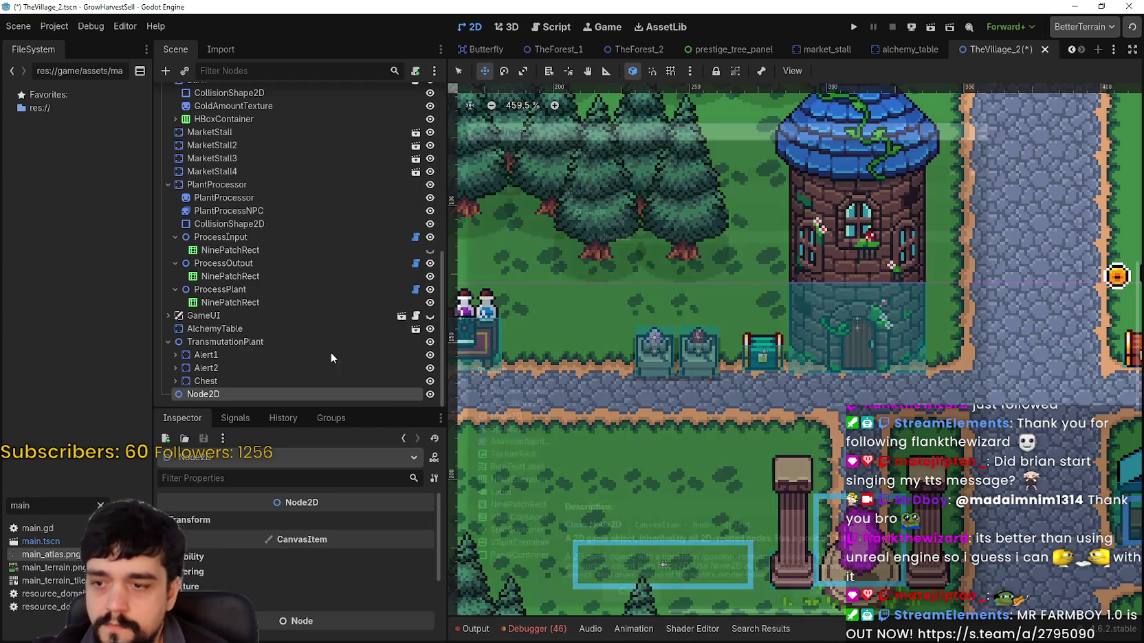
{"action": "left_click_drag", "start_coordinate": [218, 394], "coordinate": [240, 323]}
{"action": "key", "text": "F2"}
{"action": "type", "text": "AlchemyTable"}
{"action": "key", "text": "Return"}
Step: Reparent the AlchemyTable node under AlchemyTable2
{"action": "left_click", "coordinate": [223, 344]}
{"action": "left_click_drag", "start_coordinate": [223, 344], "coordinate": [248, 329]}
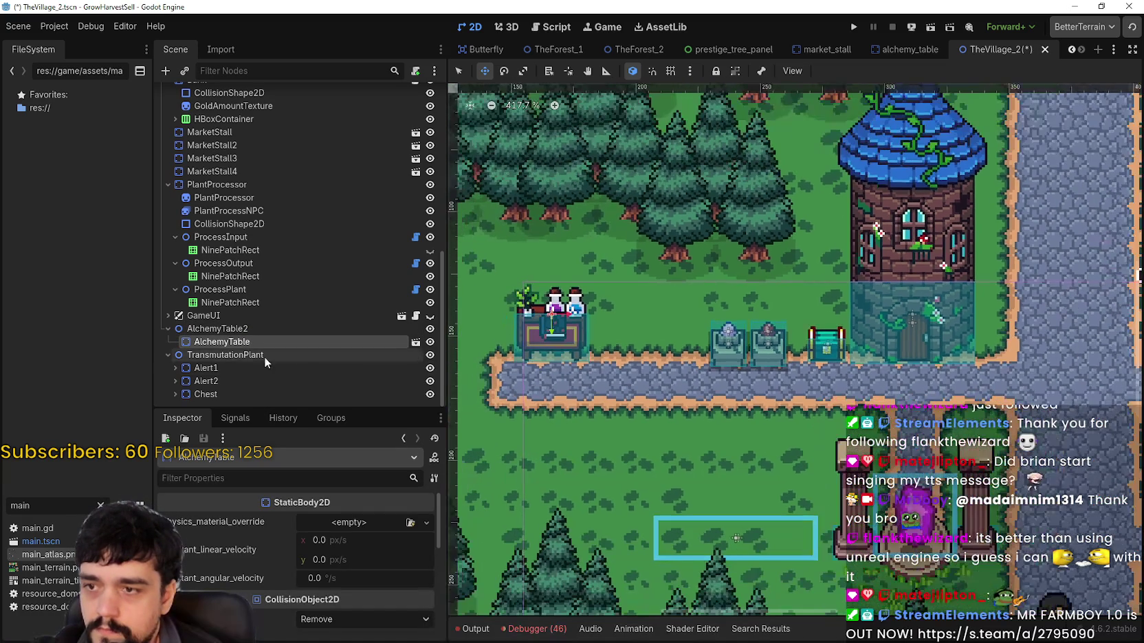
{"action": "left_click", "coordinate": [225, 326]}
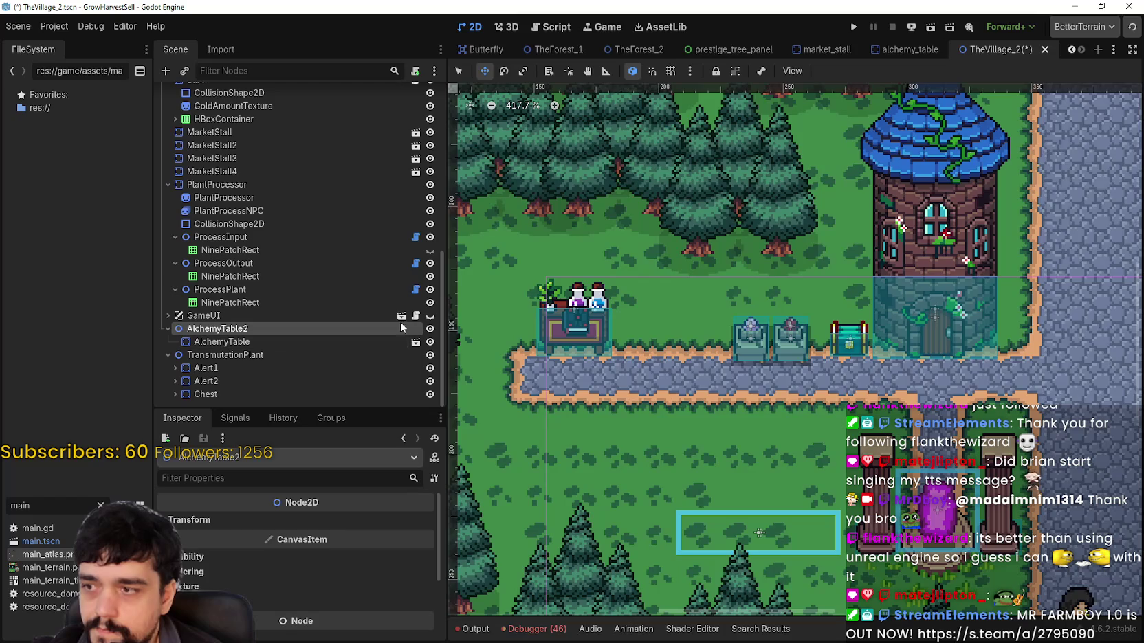
{"action": "scroll", "coordinate": [727, 358], "scroll_direction": "down", "scroll_amount": 14}
{"action": "scroll", "coordinate": [727, 358], "scroll_direction": "up", "scroll_amount": 5}
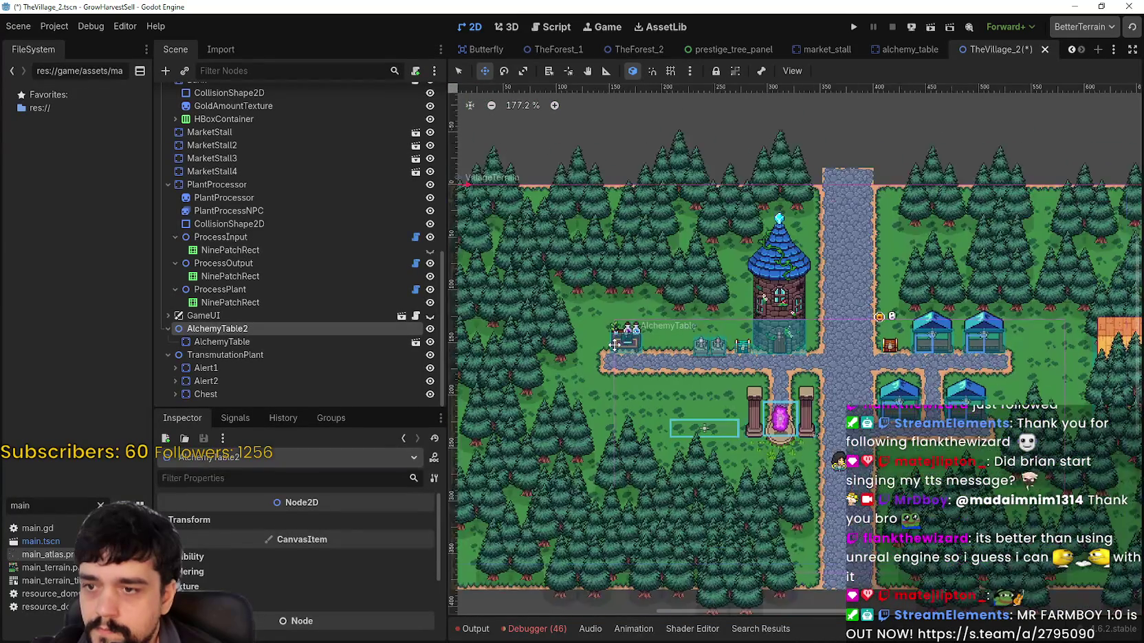
{"action": "scroll", "coordinate": [615, 345], "scroll_direction": "down", "scroll_amount": 4}
{"action": "scroll", "coordinate": [295, 544], "scroll_direction": "down", "scroll_amount": 2}
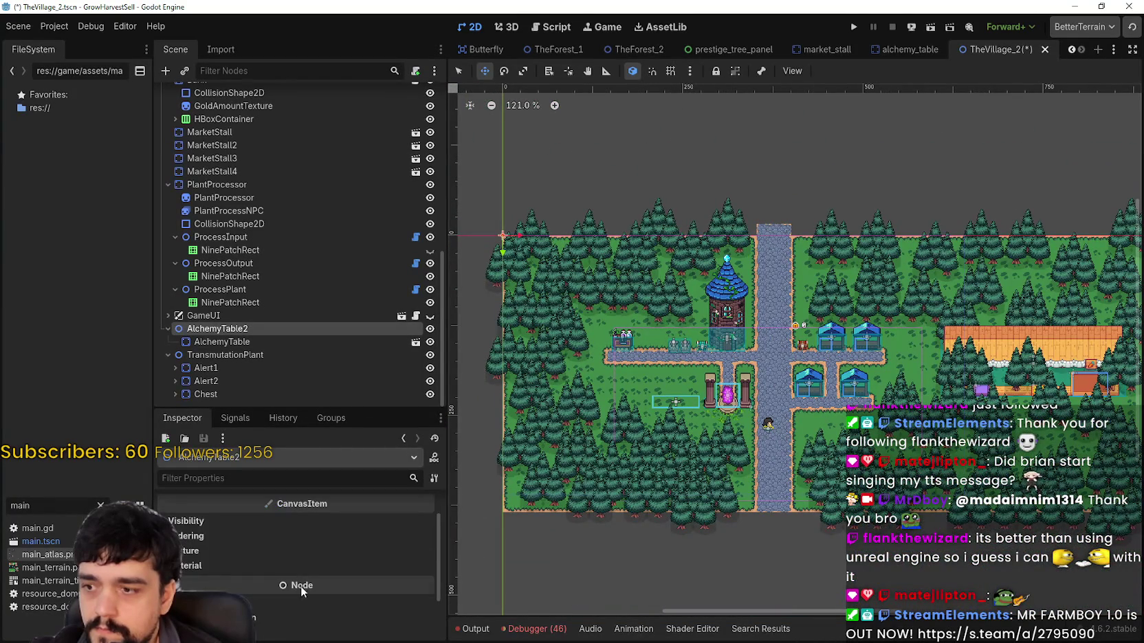
{"action": "left_click", "coordinate": [236, 343]}
{"action": "scroll", "coordinate": [287, 558], "scroll_direction": "down", "scroll_amount": 5}
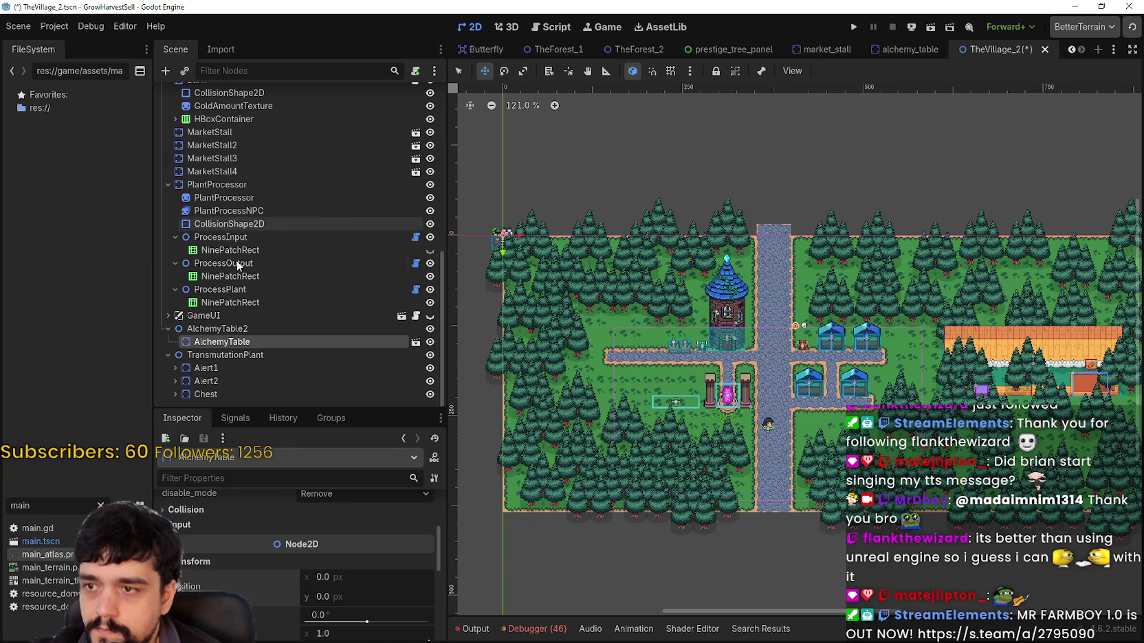
Step: Move AlchemyTable2 so the table sits at the left end of the path
{"action": "left_click", "coordinate": [217, 329]}
{"action": "scroll", "coordinate": [495, 236], "scroll_direction": "up", "scroll_amount": 3}
{"action": "mouse_move", "coordinate": [495, 235]}
{"action": "left_mouse_down"}
{"action": "mouse_move", "coordinate": [550, 244]}
{"action": "mouse_move", "coordinate": [693, 385]}
{"action": "left_mouse_up"}
{"action": "scroll", "coordinate": [690, 383], "scroll_direction": "up", "scroll_amount": 8}
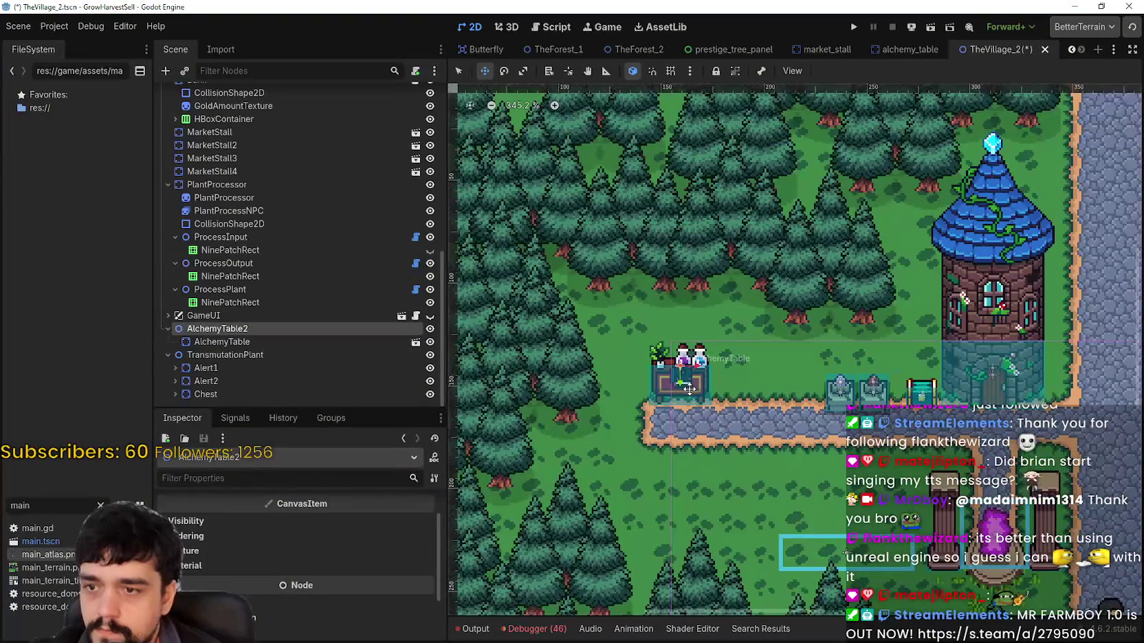
{"action": "scroll", "coordinate": [687, 371], "scroll_direction": "up", "scroll_amount": 2}
{"action": "scroll", "coordinate": [687, 372], "scroll_direction": "down", "scroll_amount": 1}
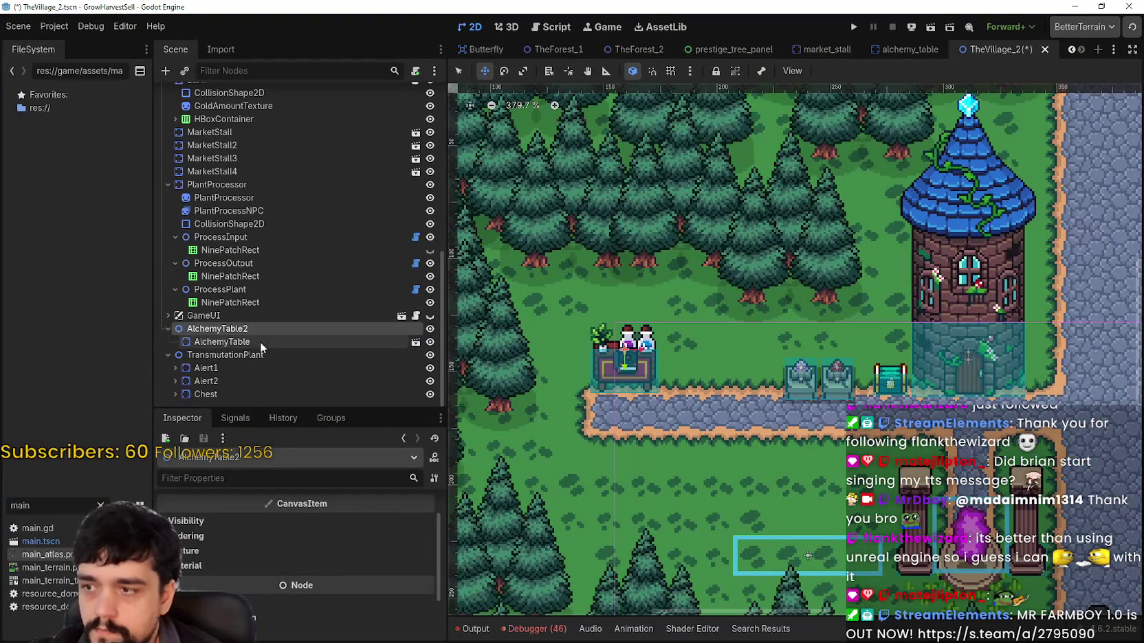
{"action": "left_click", "coordinate": [215, 396]}
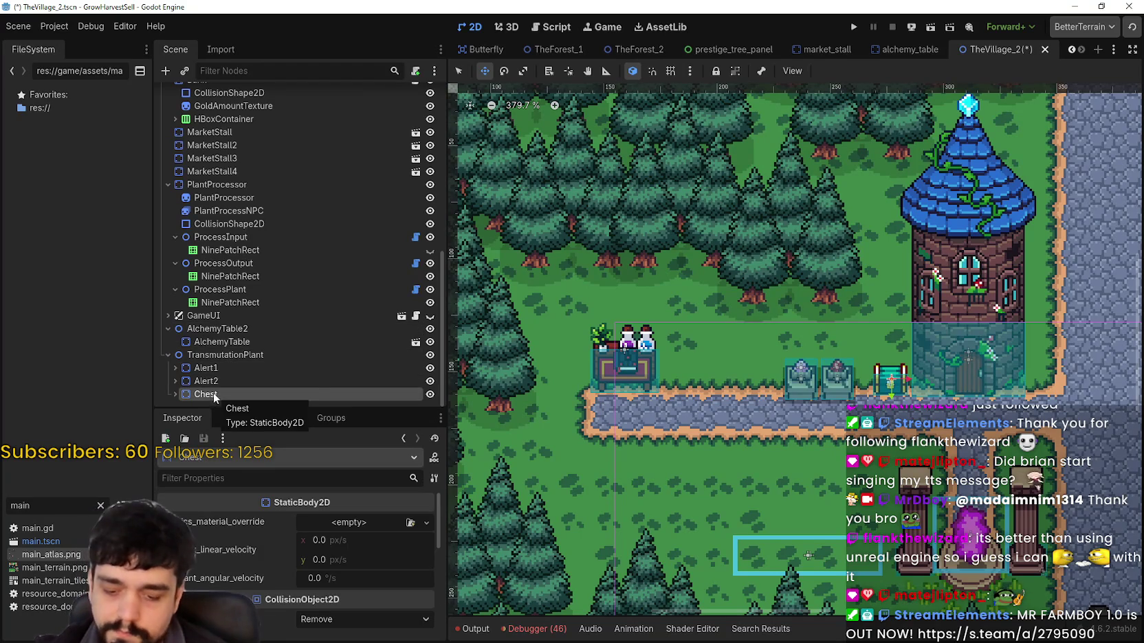
Step: Duplicate the Chest node and place the copy under AlchemyTable2
{"action": "key", "text": "ctrl+d"}
{"action": "mouse_move", "coordinate": [213, 370]}
{"action": "left_mouse_down"}
{"action": "mouse_move", "coordinate": [272, 298]}
{"action": "mouse_move", "coordinate": [257, 283]}
{"action": "mouse_move", "coordinate": [268, 297]}
{"action": "left_mouse_up"}
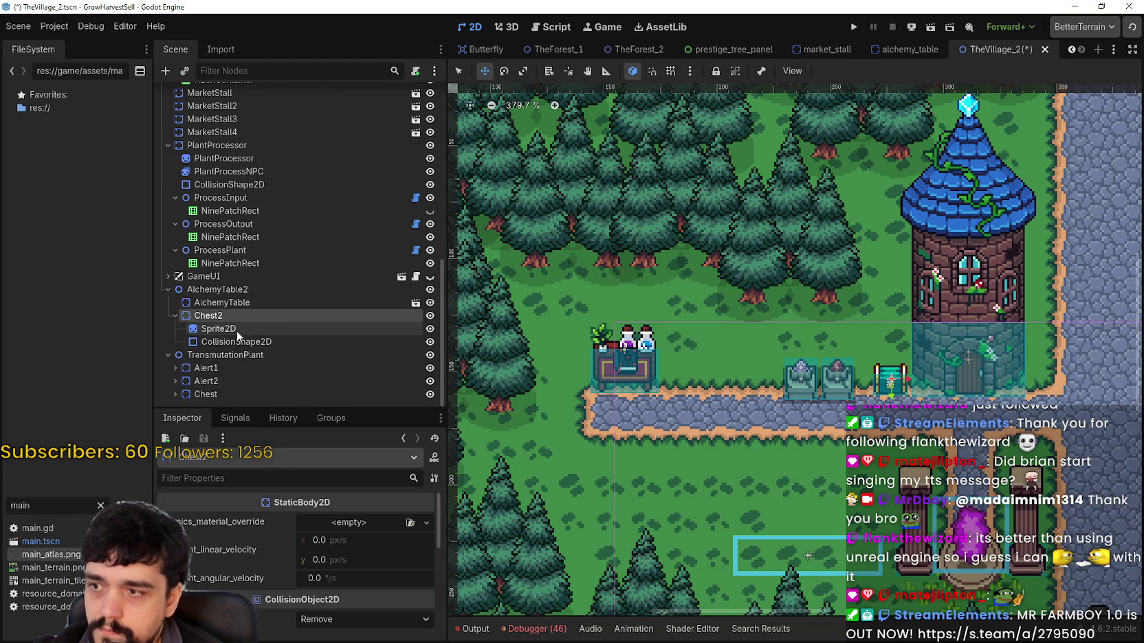
{"action": "left_click", "coordinate": [262, 289]}
Step: Rename AlchemyTable2 to AlchemyTable, its inner AlchemyTable to Table, and Chest2 to Chest
{"action": "left_click", "coordinate": [273, 287]}
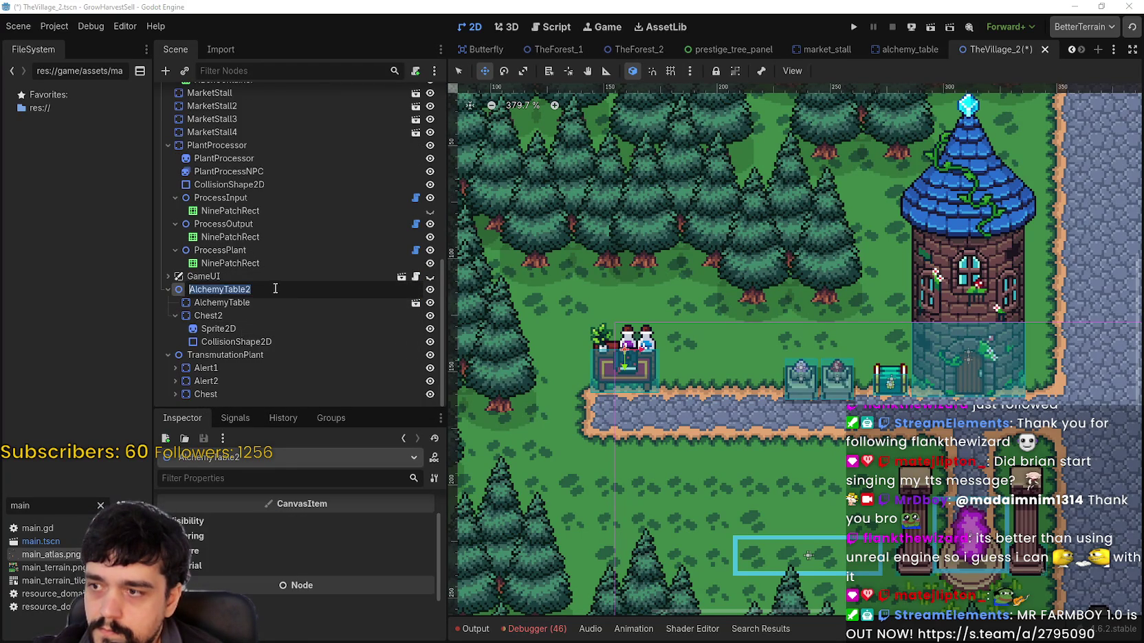
{"action": "key", "text": "Return"}
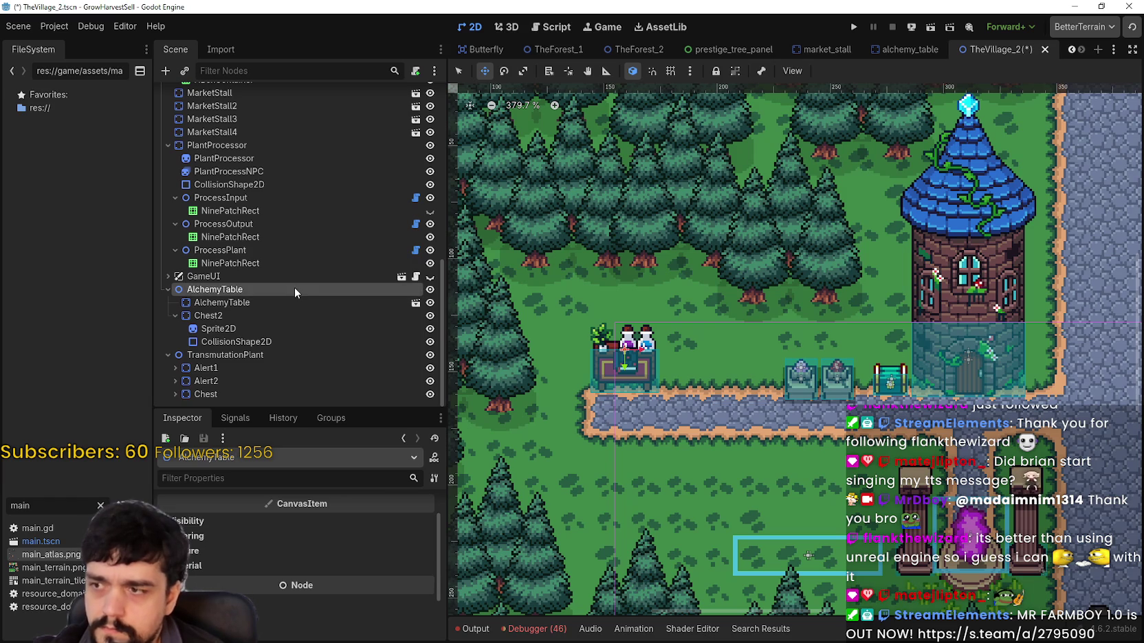
{"action": "left_click", "coordinate": [242, 310]}
{"action": "left_click", "coordinate": [299, 301]}
{"action": "left_click", "coordinate": [299, 303]}
{"action": "type", "text": "able"}
{"action": "key", "text": "Return"}
{"action": "left_click", "coordinate": [277, 312]}
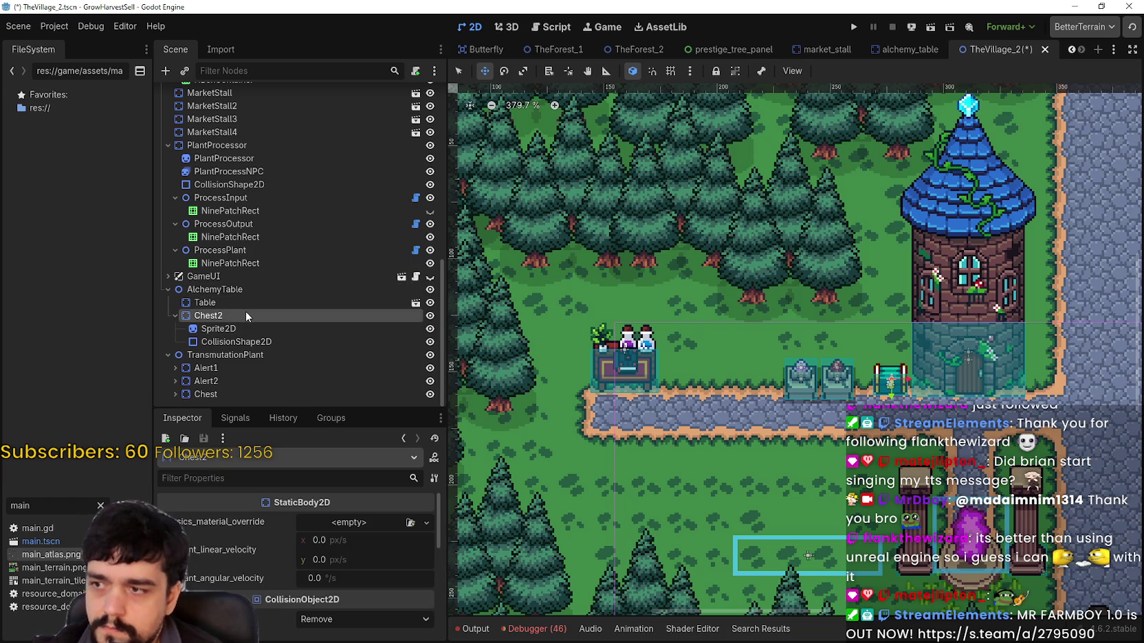
{"action": "left_click", "coordinate": [246, 311]}
{"action": "key", "text": "BackSpace"}
{"action": "key", "text": "Return"}
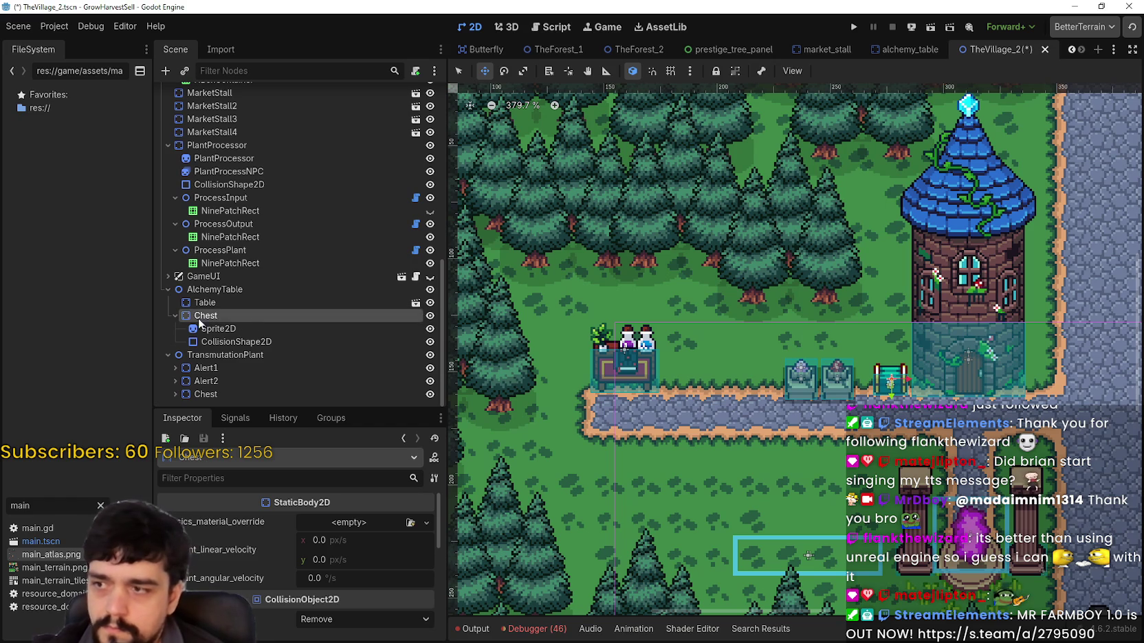
Step: Select the Chest body node and drag it left beside the alchemy table
{"action": "left_click", "coordinate": [175, 316]}
{"action": "left_click", "coordinate": [176, 342]}
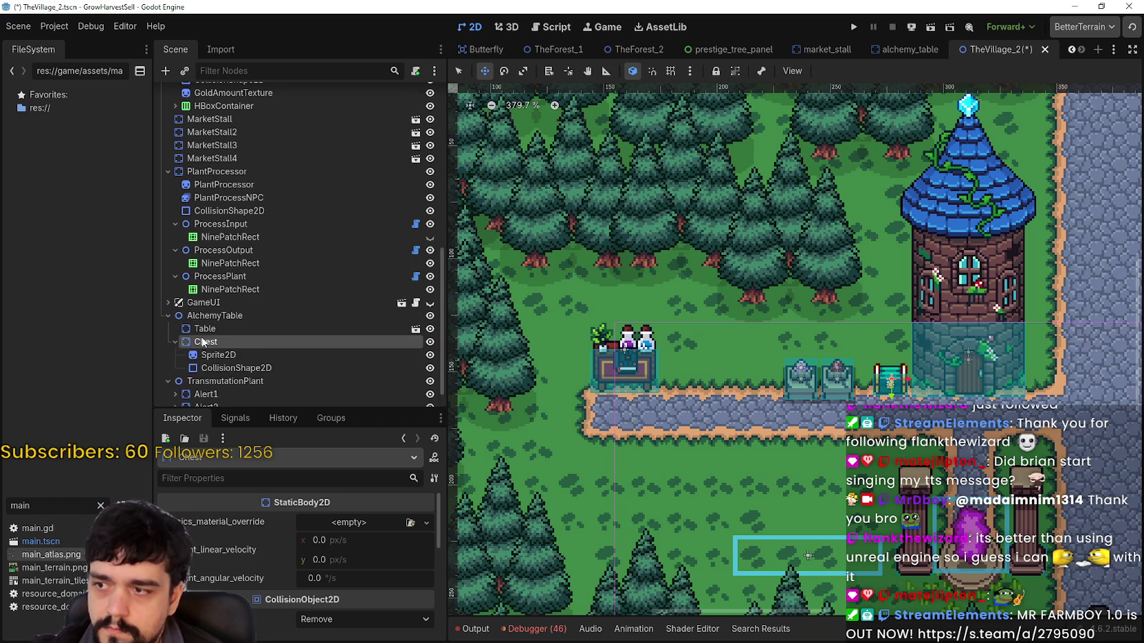
{"action": "scroll", "coordinate": [206, 341], "scroll_direction": "down", "scroll_amount": 1}
{"action": "left_click", "coordinate": [234, 331]}
{"action": "scroll", "coordinate": [682, 404], "scroll_direction": "up", "scroll_amount": 1}
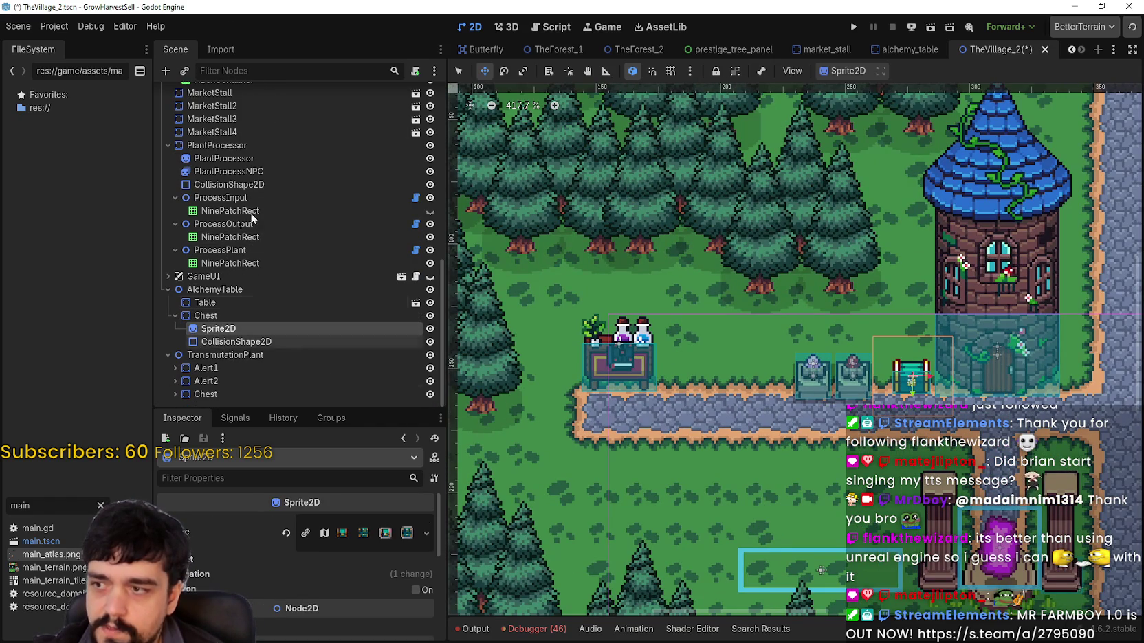
{"action": "left_click", "coordinate": [217, 340]}
{"action": "left_click", "coordinate": [210, 316]}
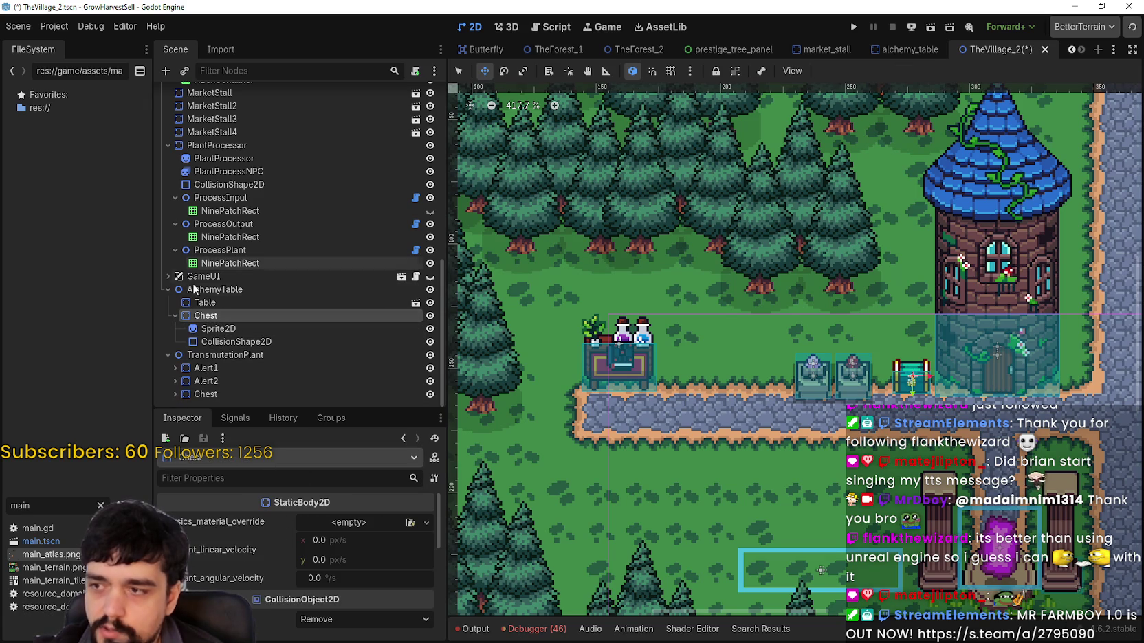
{"action": "left_click", "coordinate": [220, 330]}
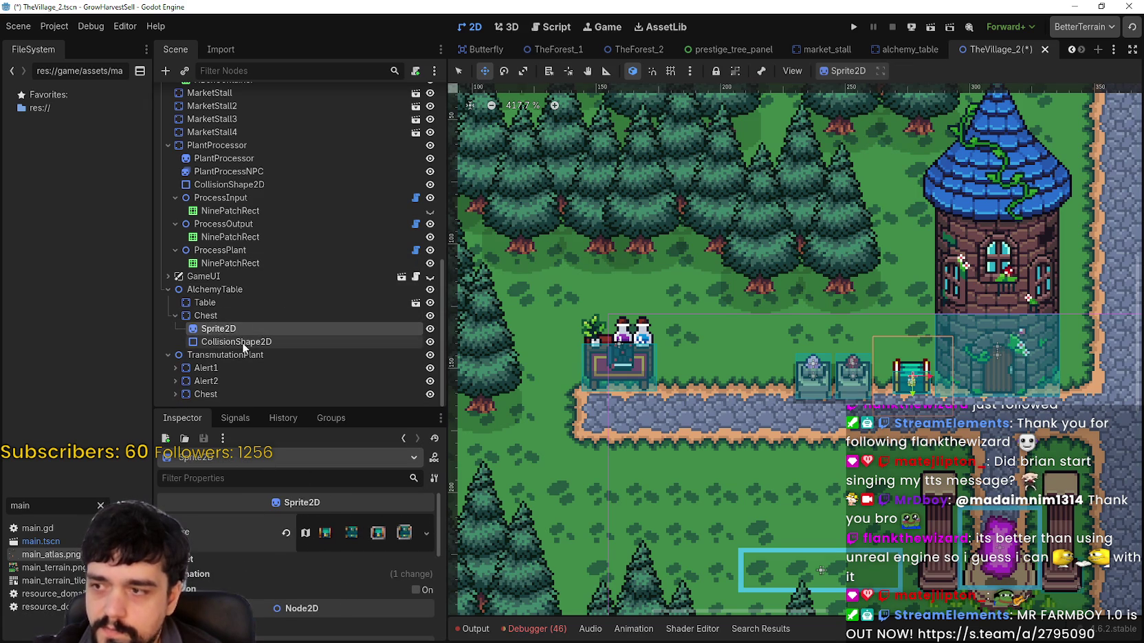
{"action": "left_click", "coordinate": [240, 342]}
{"action": "left_click", "coordinate": [231, 315]}
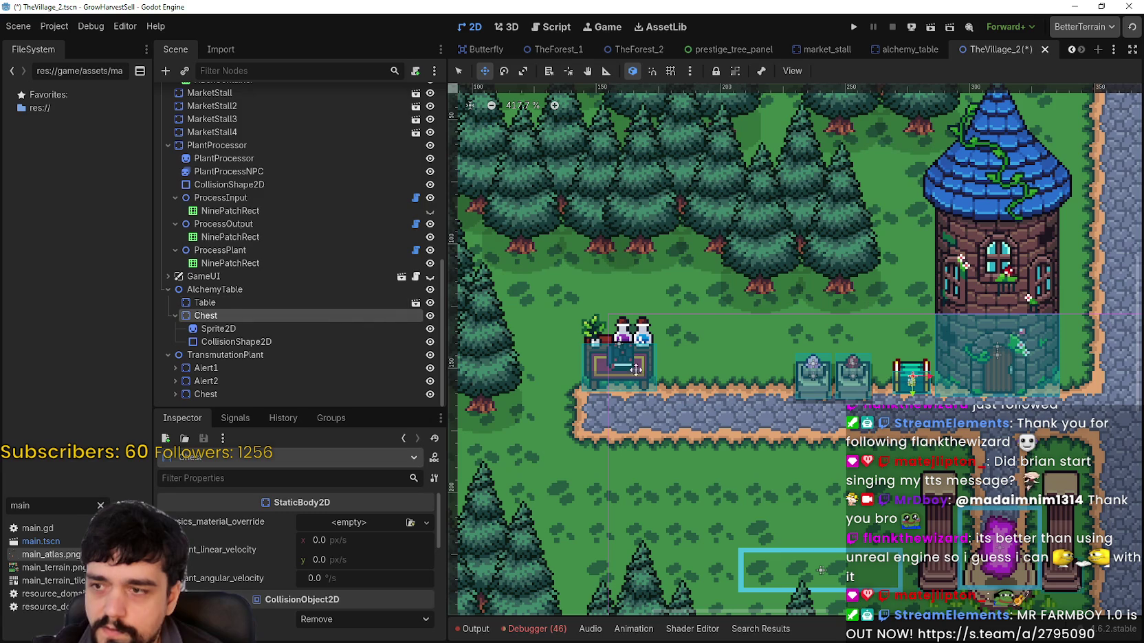
{"action": "mouse_move", "coordinate": [888, 396]}
{"action": "left_mouse_down"}
{"action": "mouse_move", "coordinate": [695, 396]}
{"action": "mouse_move", "coordinate": [614, 377]}
{"action": "mouse_move", "coordinate": [667, 384]}
{"action": "left_mouse_up"}
Step: Nudge the Chest one step right to leave a small gap beside the alchemy table
{"action": "scroll", "coordinate": [664, 383], "scroll_direction": "up", "scroll_amount": 4}
{"action": "scroll", "coordinate": [614, 377], "scroll_direction": "up", "scroll_amount": 1}
{"action": "scroll", "coordinate": [665, 382], "scroll_direction": "up", "scroll_amount": 2}
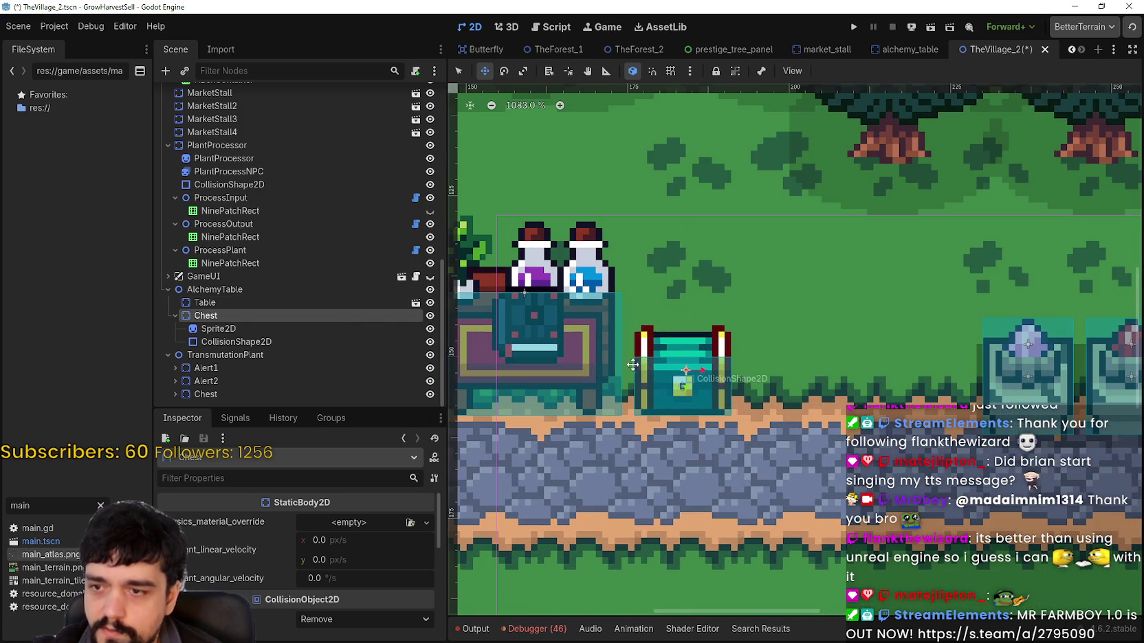
{"action": "scroll", "coordinate": [630, 363], "scroll_direction": "down", "scroll_amount": 12}
{"action": "scroll", "coordinate": [672, 399], "scroll_direction": "up", "scroll_amount": 5}
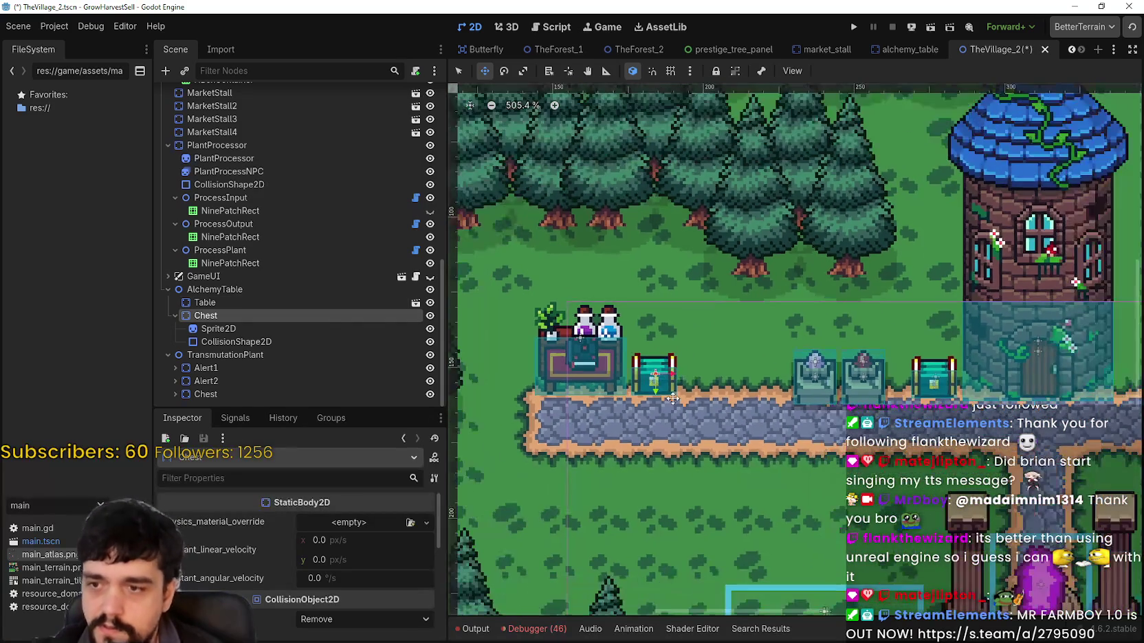
{"action": "scroll", "coordinate": [684, 433], "scroll_direction": "down", "scroll_amount": 1}
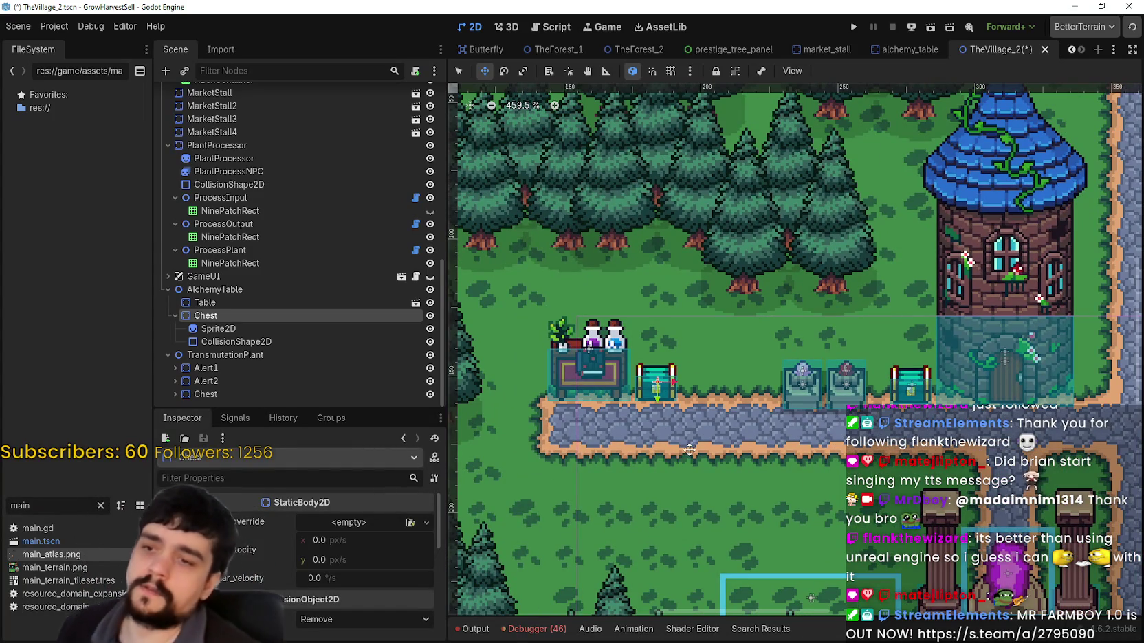
{"action": "scroll", "coordinate": [695, 368], "scroll_direction": "up", "scroll_amount": 3}
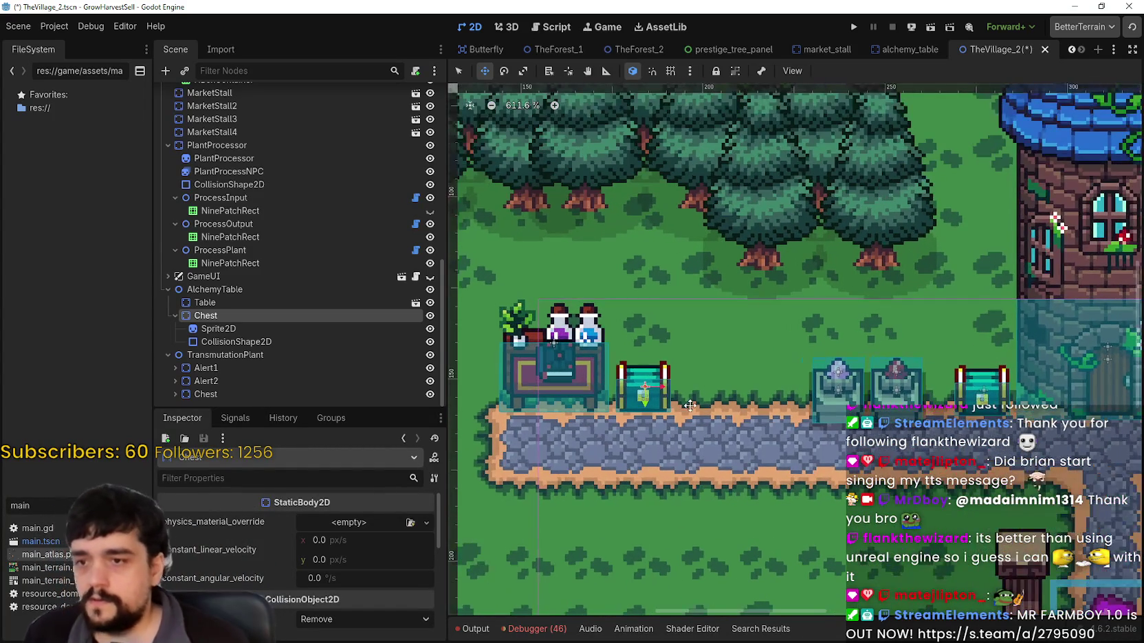
{"action": "scroll", "coordinate": [664, 404], "scroll_direction": "down", "scroll_amount": 12}
{"action": "scroll", "coordinate": [640, 391], "scroll_direction": "up", "scroll_amount": 12}
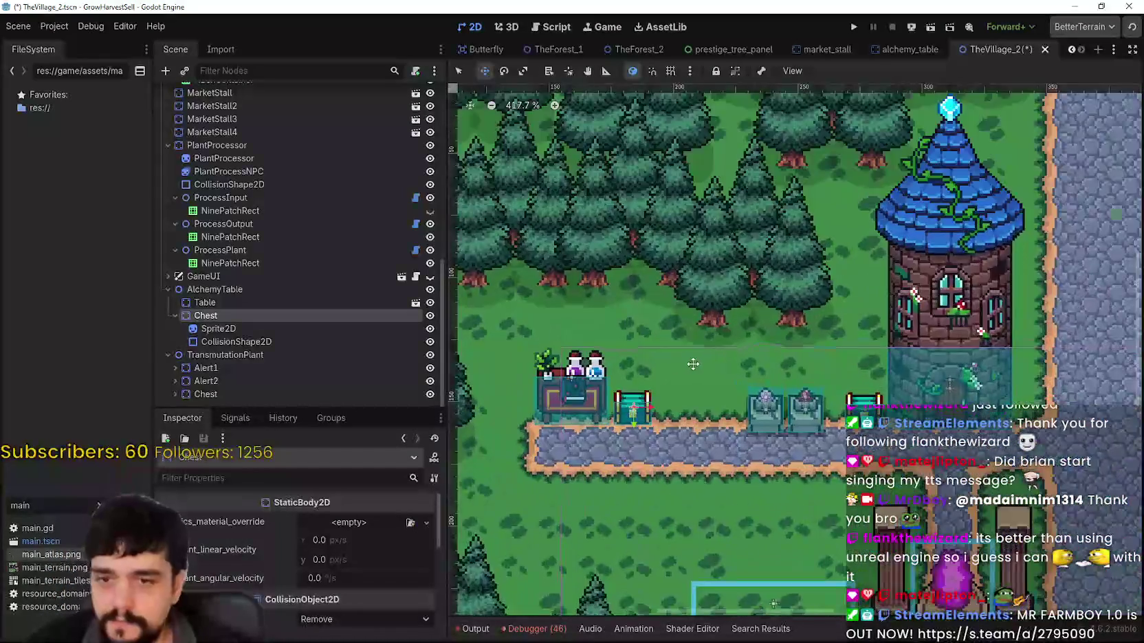
{"action": "scroll", "coordinate": [640, 391], "scroll_direction": "down", "scroll_amount": 2}
{"action": "scroll", "coordinate": [609, 374], "scroll_direction": "up", "scroll_amount": 4}
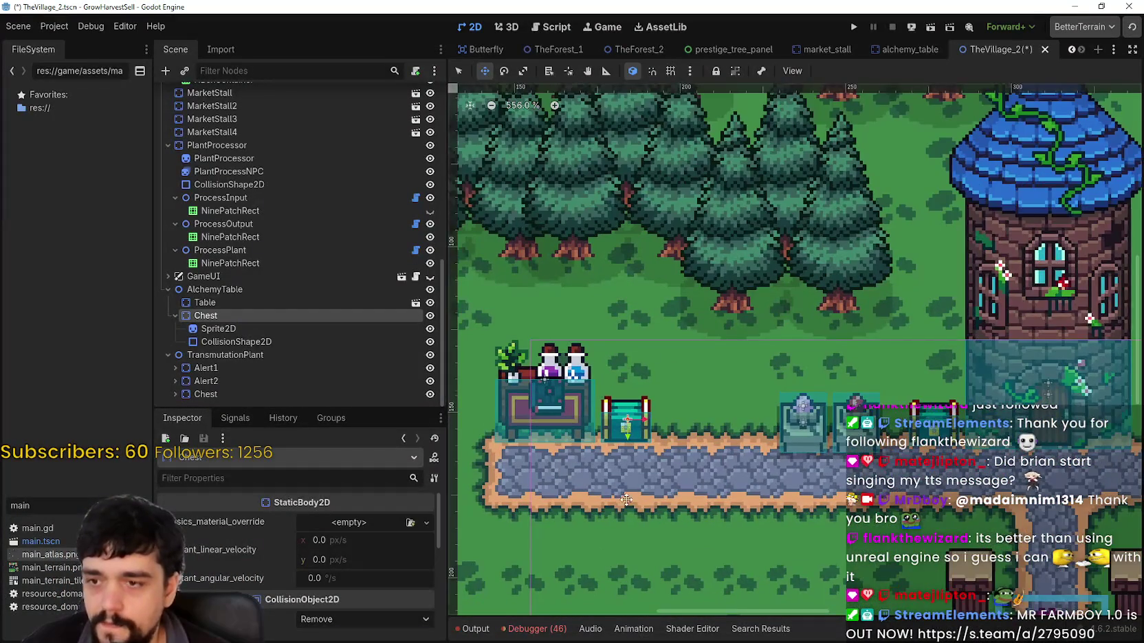
{"action": "scroll", "coordinate": [618, 417], "scroll_direction": "down", "scroll_amount": 1}
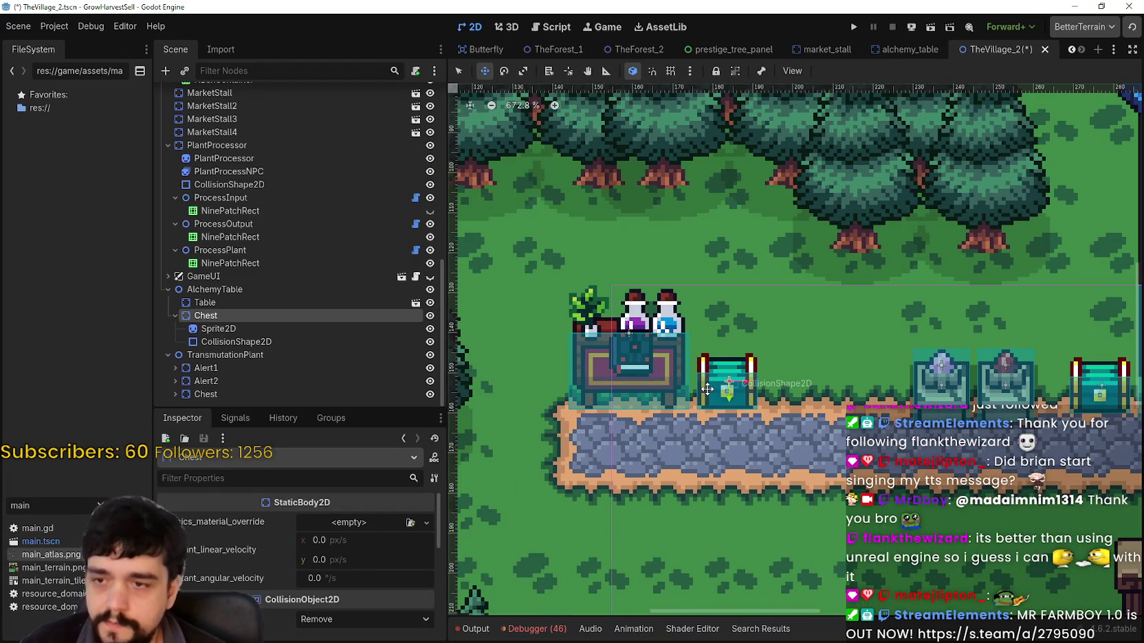
{"action": "key", "text": "Right"}
{"action": "key", "text": "Right"}
{"action": "scroll", "coordinate": [815, 363], "scroll_direction": "right", "scroll_amount": 5}
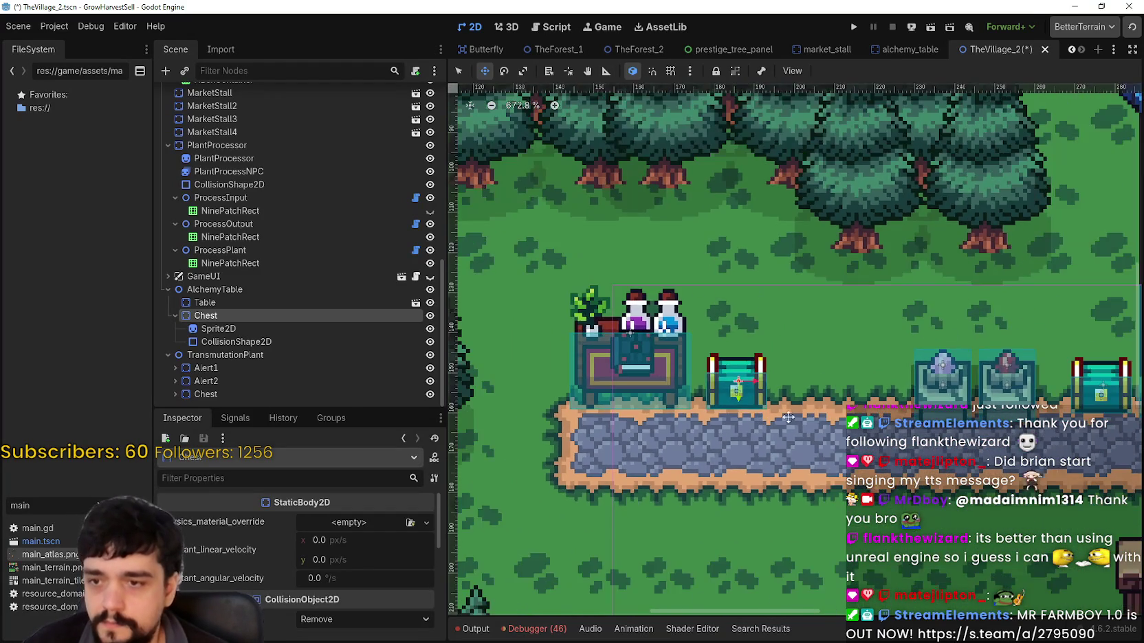
{"action": "scroll", "coordinate": [703, 378], "scroll_direction": "down", "scroll_amount": 3}
{"action": "left_click", "coordinate": [261, 327]}
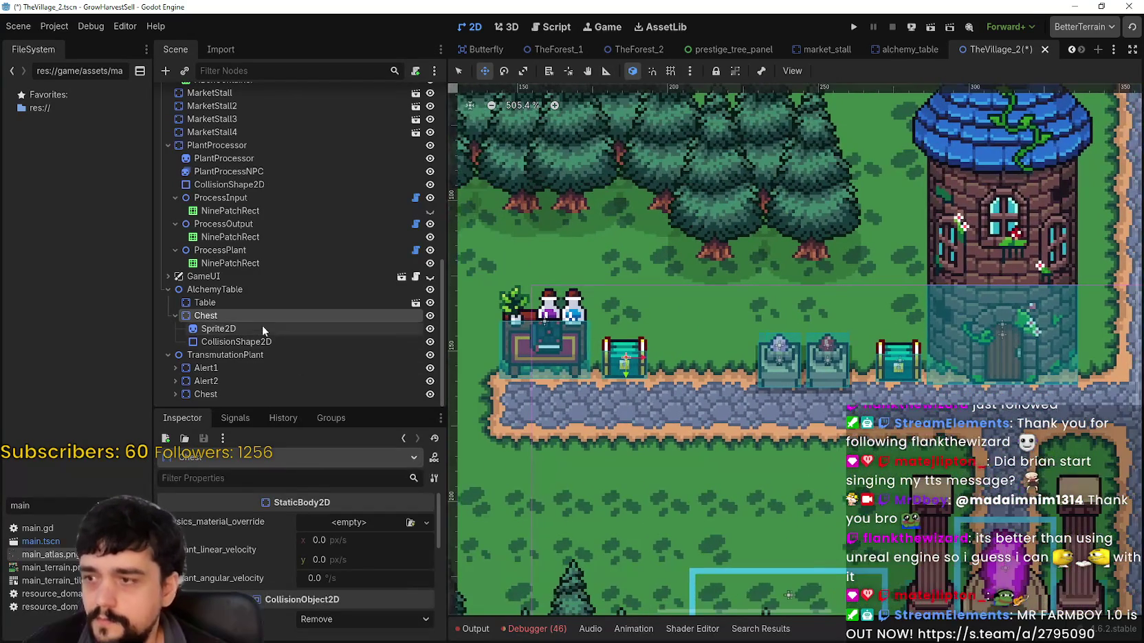
Step: Move the Chest sprite's AtlasTexture region onto the pink chest row
{"action": "left_click", "coordinate": [328, 533]}
{"action": "scroll", "coordinate": [303, 564], "scroll_direction": "down", "scroll_amount": 5}
{"action": "left_click", "coordinate": [296, 597]}
{"action": "scroll", "coordinate": [509, 337], "scroll_direction": "down", "scroll_amount": 5}
{"action": "scroll", "coordinate": [605, 368], "scroll_direction": "up", "scroll_amount": 5}
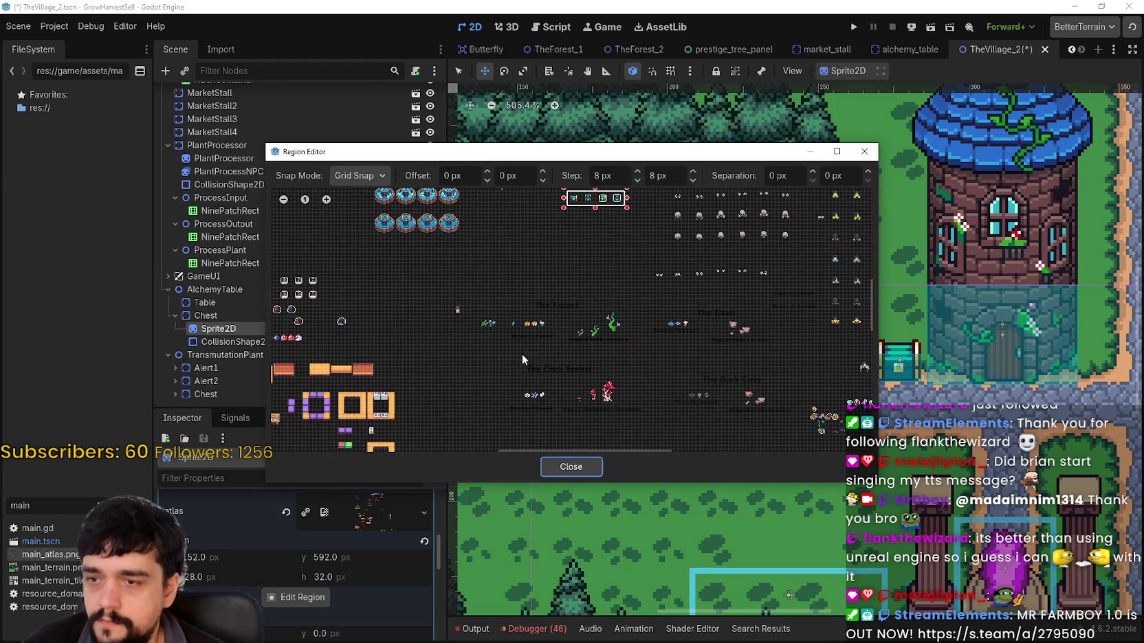
{"action": "scroll", "coordinate": [581, 216], "scroll_direction": "up", "scroll_amount": 3}
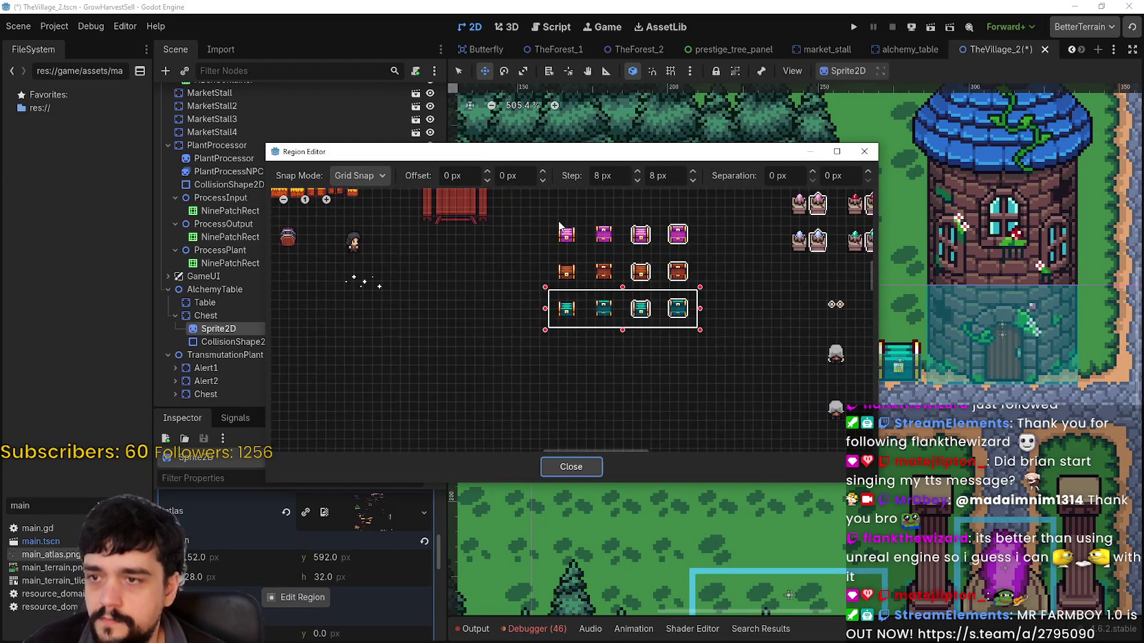
{"action": "mouse_move", "coordinate": [556, 264]}
{"action": "left_mouse_down"}
{"action": "mouse_move", "coordinate": [536, 290]}
{"action": "mouse_move", "coordinate": [770, 239]}
{"action": "left_mouse_up"}
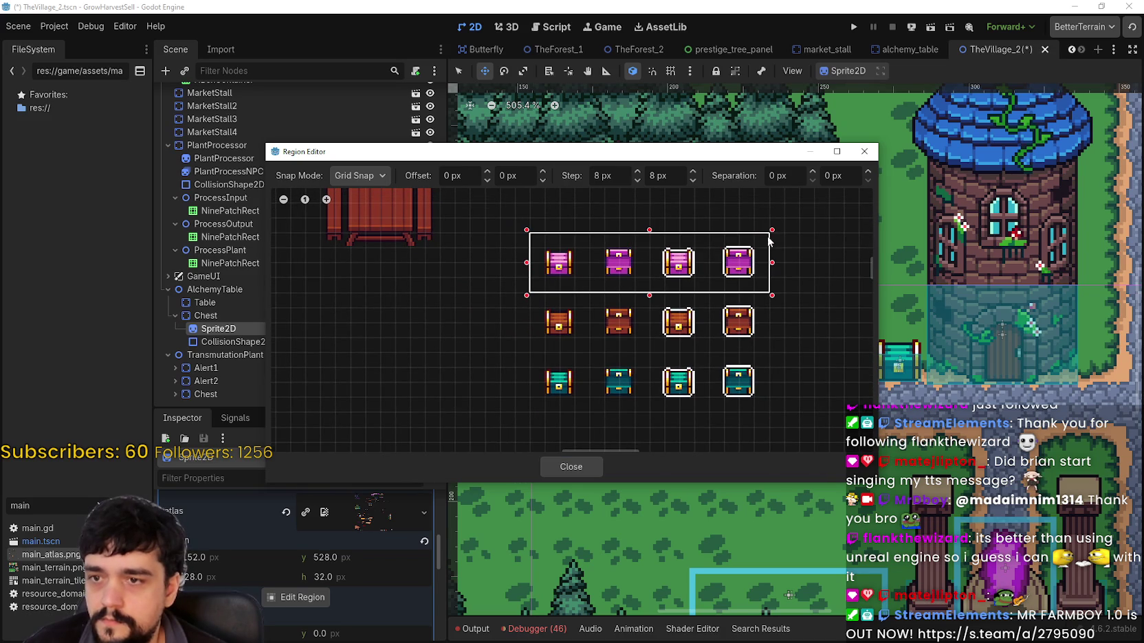
{"action": "left_click", "coordinate": [581, 463]}
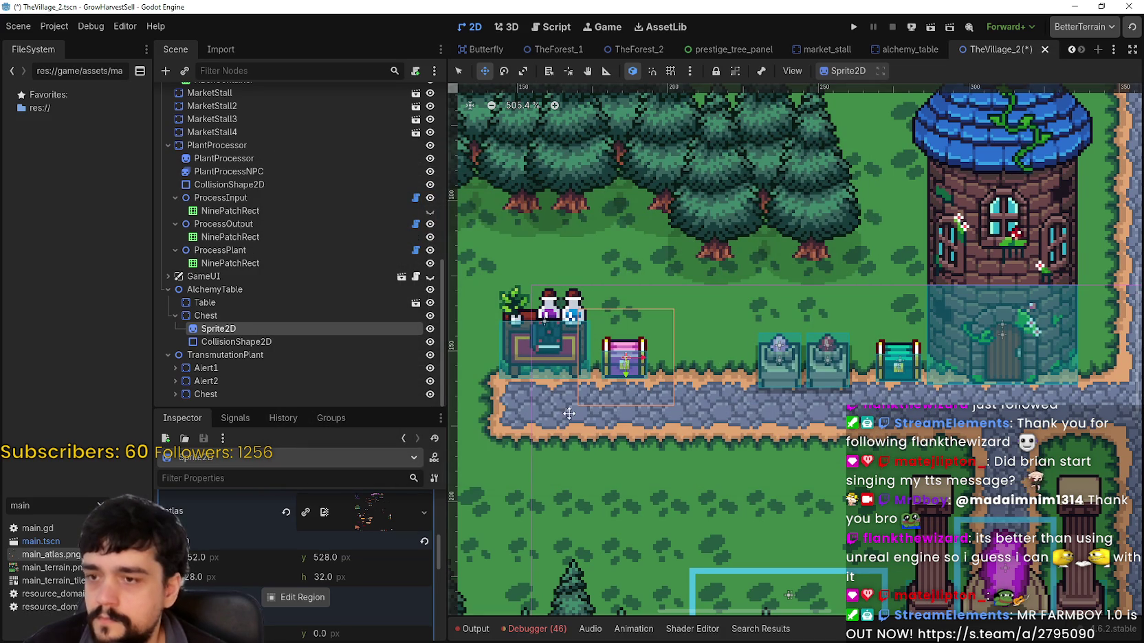
Step: Make the Table instance under AlchemyTable local to the village scene
{"action": "scroll", "coordinate": [353, 577], "scroll_direction": "up", "scroll_amount": 5}
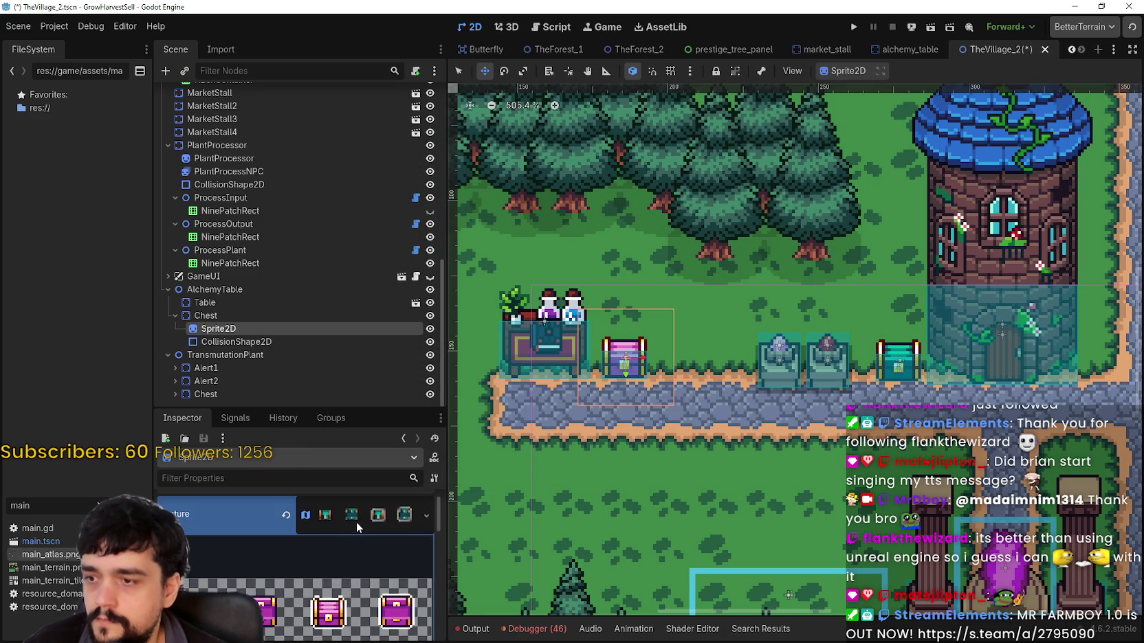
{"action": "left_click", "coordinate": [237, 341]}
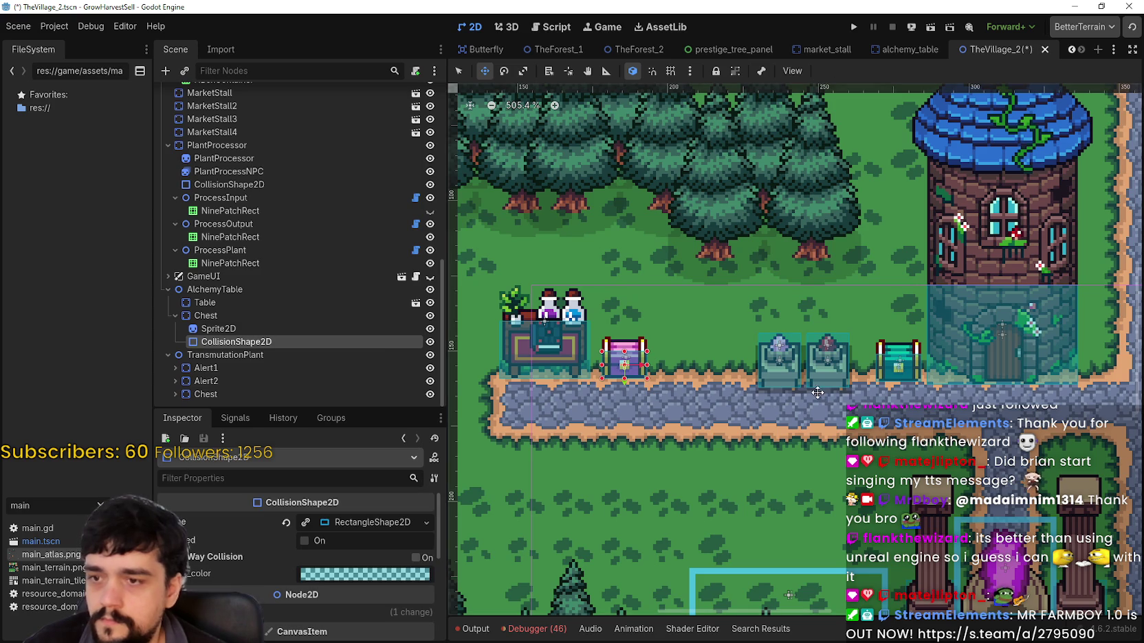
{"action": "left_click_drag", "start_coordinate": [823, 393], "coordinate": [634, 339]}
{"action": "left_click", "coordinate": [176, 316]}
{"action": "double_click", "coordinate": [275, 328]}
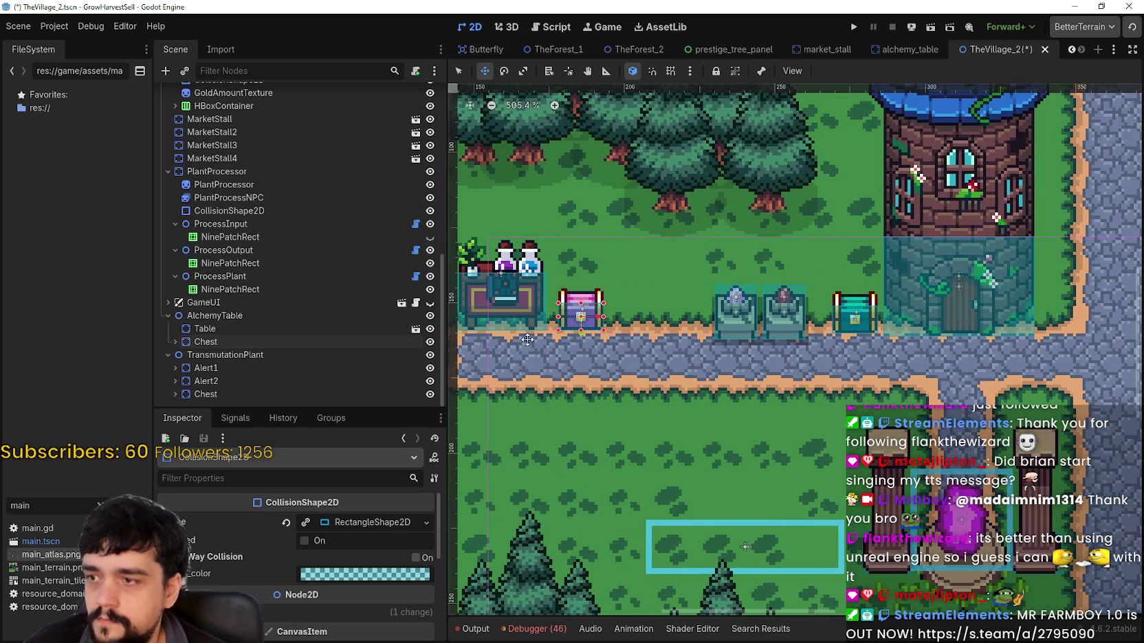
{"action": "right_click", "coordinate": [348, 338]}
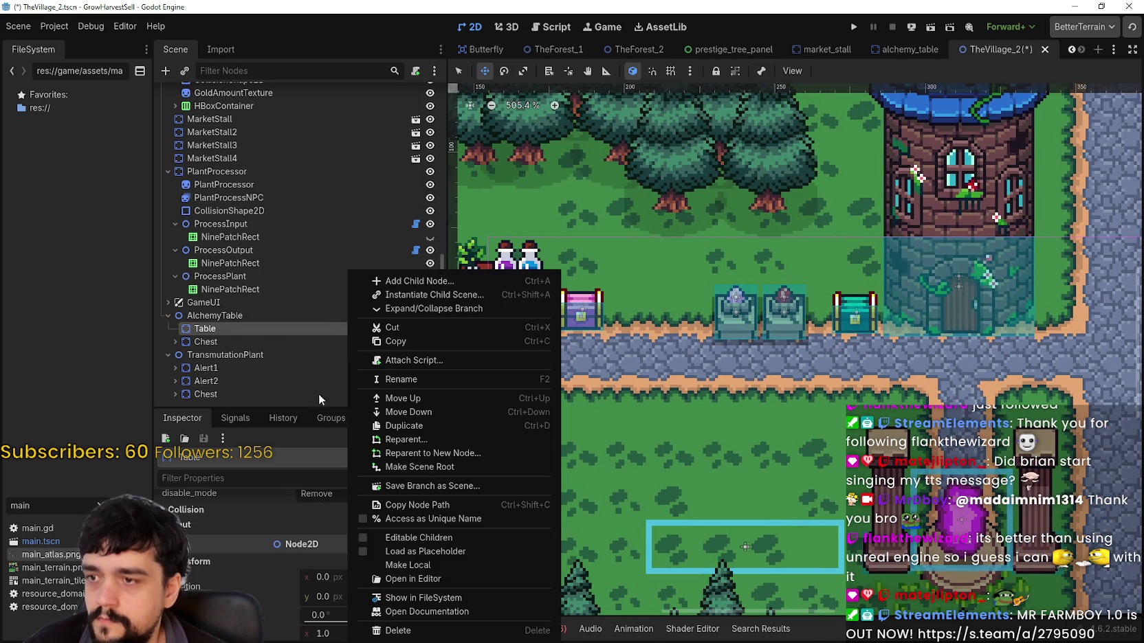
{"action": "left_click", "coordinate": [439, 560]}
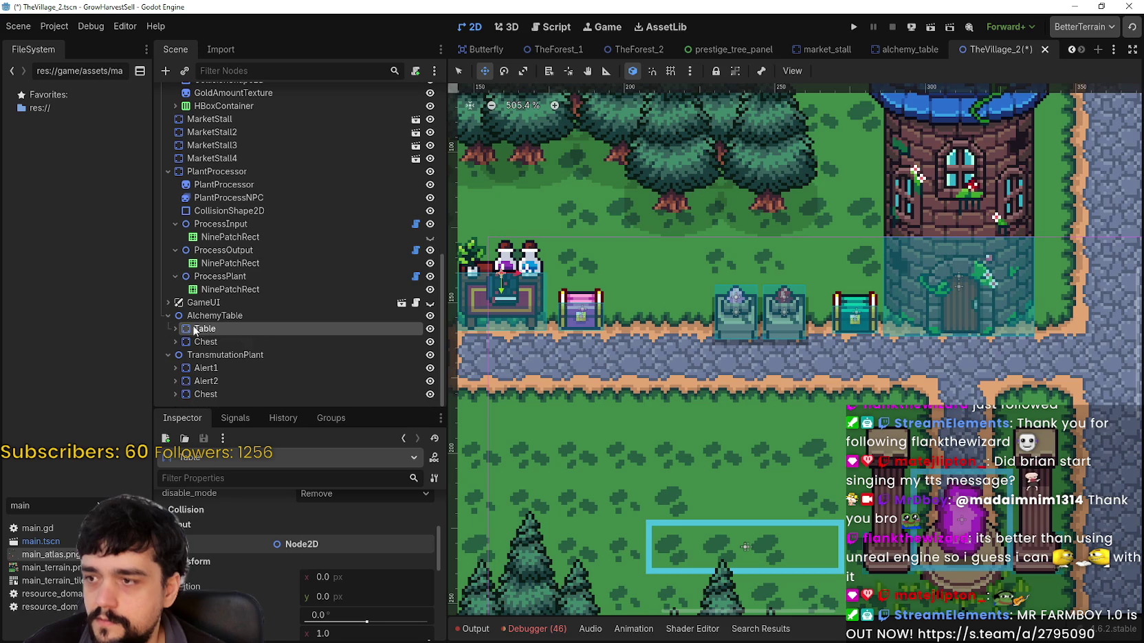
Step: Save the TheVillage_2 scene with Ctrl+S
{"action": "scroll", "coordinate": [608, 357], "scroll_direction": "down", "scroll_amount": 2}
{"action": "key", "text": "ctrl+s"}
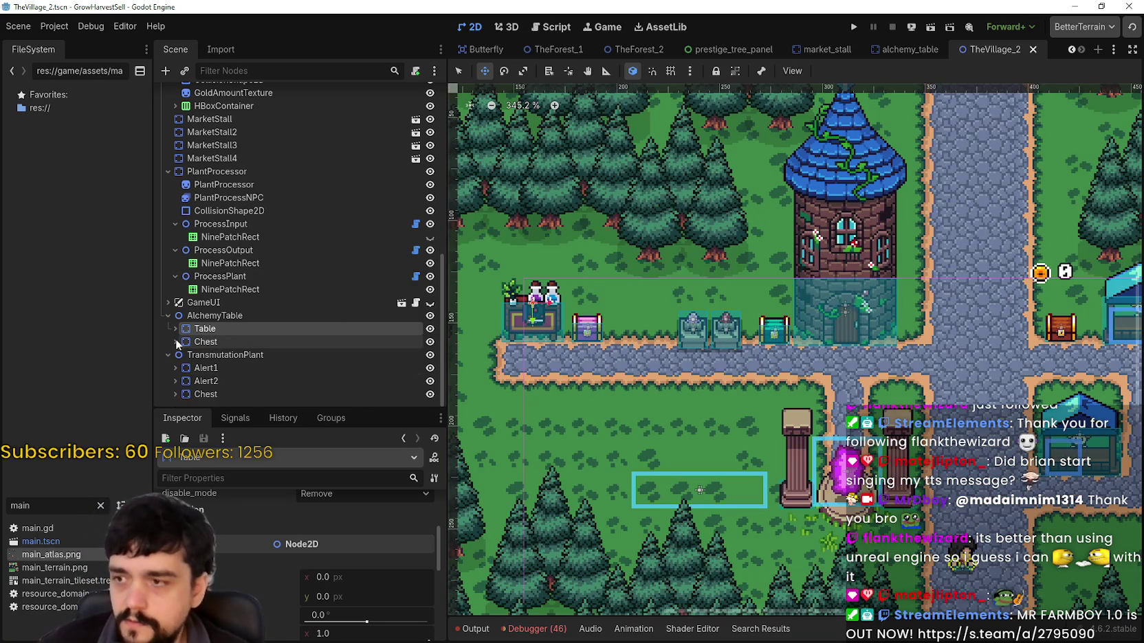
{"action": "double_click", "coordinate": [167, 331]}
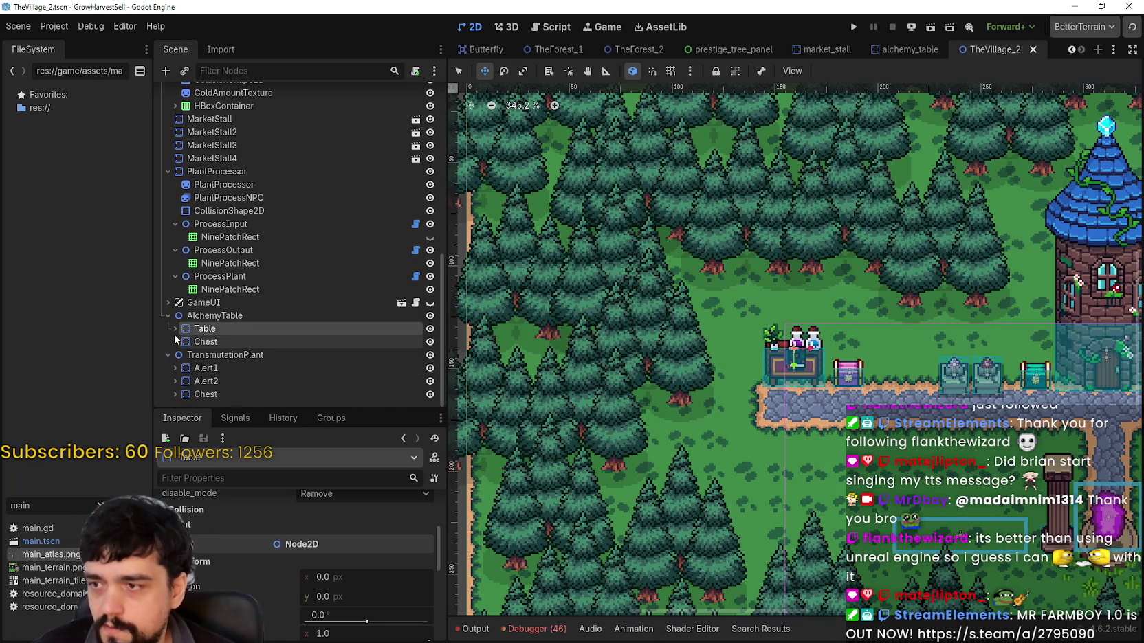
Step: Collapse AlchemyTable and expand TransmutationPlant to reach the Alert1 and Alert2 altars
{"action": "scroll", "coordinate": [712, 365], "scroll_direction": "down", "scroll_amount": 2}
{"action": "scroll", "coordinate": [712, 365], "scroll_direction": "up", "scroll_amount": 1}
{"action": "left_click", "coordinate": [206, 368]}
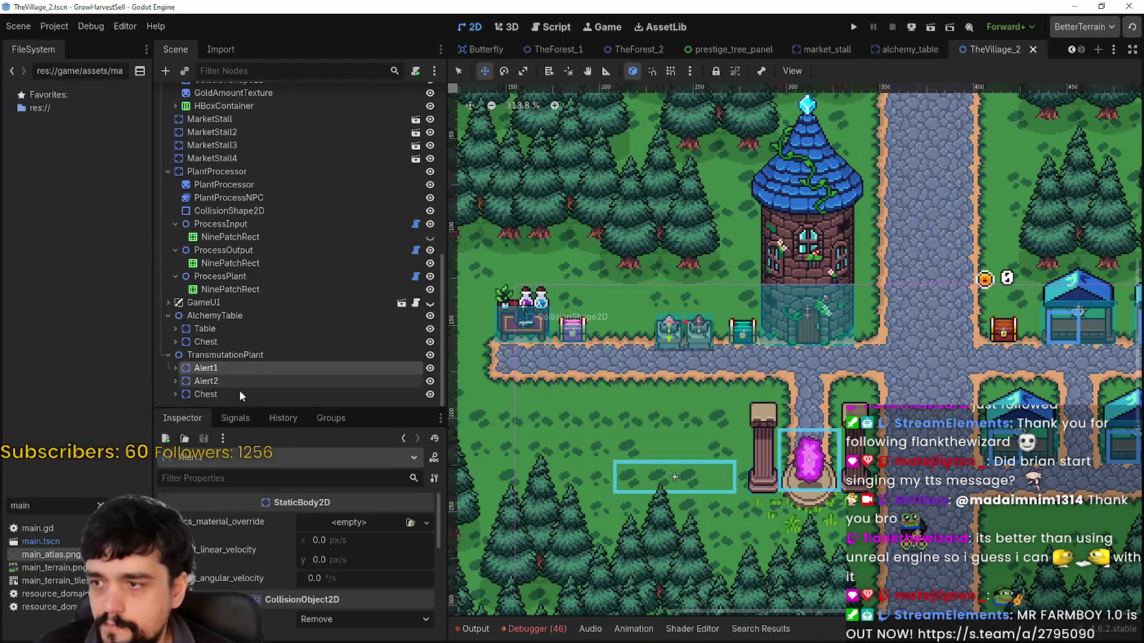
{"action": "left_click", "coordinate": [162, 315]}
{"action": "left_click", "coordinate": [170, 356]}
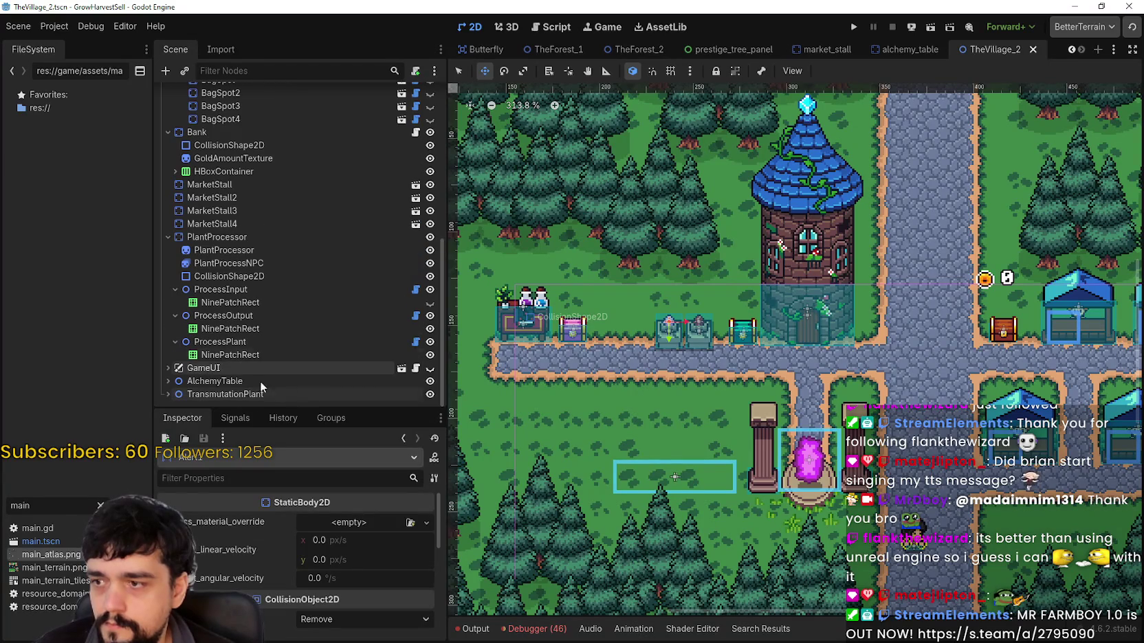
{"action": "scroll", "coordinate": [688, 546], "scroll_direction": "up", "scroll_amount": 3}
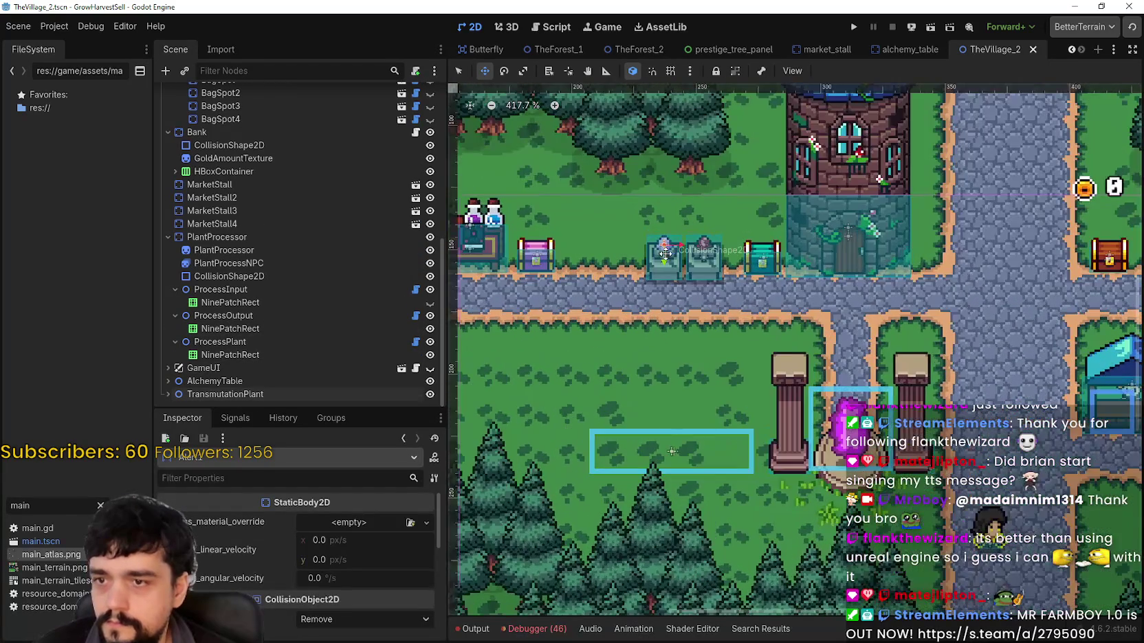
{"action": "scroll", "coordinate": [664, 253], "scroll_direction": "up", "scroll_amount": 3}
{"action": "left_click", "coordinate": [168, 394]}
{"action": "left_click", "coordinate": [263, 381]}
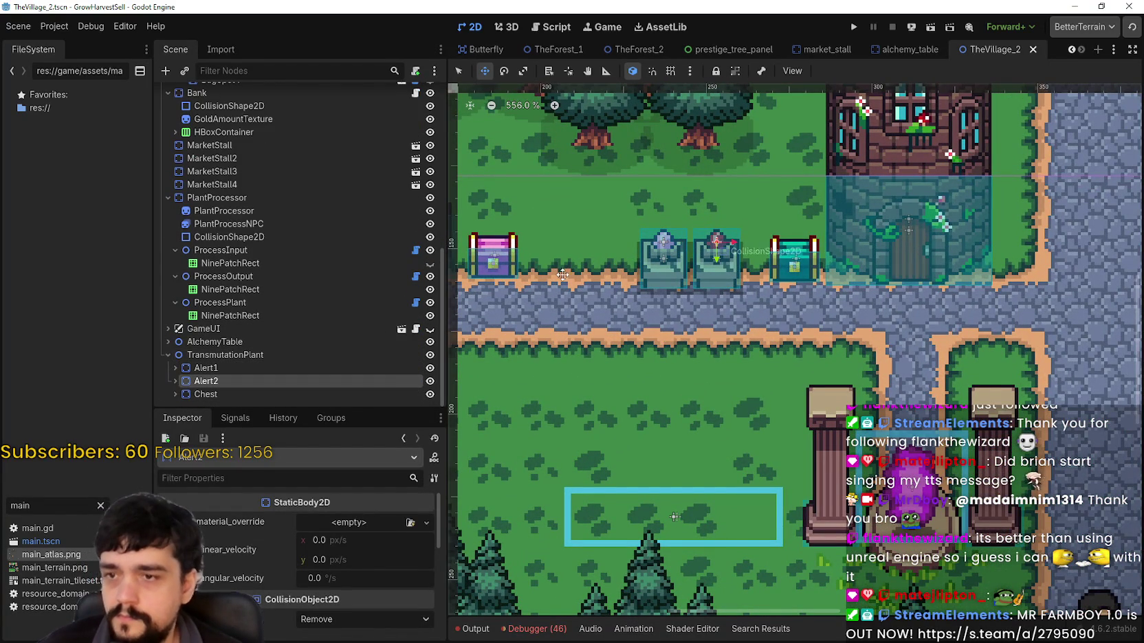
{"action": "scroll", "coordinate": [679, 244], "scroll_direction": "up", "scroll_amount": 2}
{"action": "left_click", "coordinate": [309, 368]}
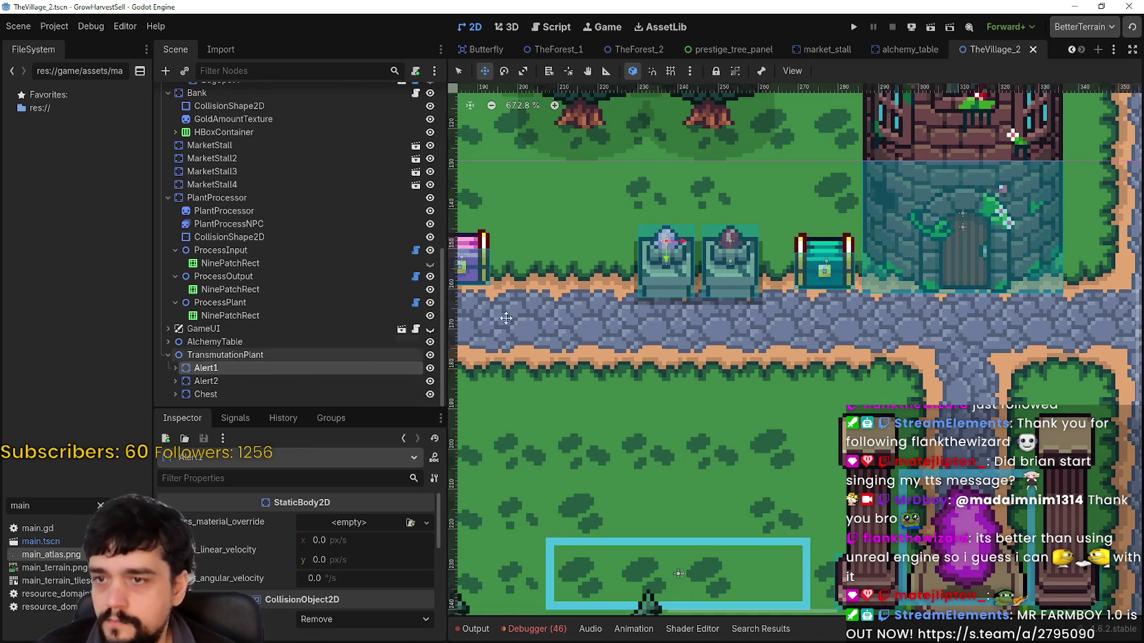
{"action": "scroll", "coordinate": [772, 279], "scroll_direction": "up", "scroll_amount": 2}
{"action": "scroll", "coordinate": [772, 280], "scroll_direction": "down", "scroll_amount": 1}
Step: Drag Alert1 over the other altar and shift Alert2 further left
{"action": "mouse_move", "coordinate": [668, 275]}
{"action": "left_mouse_down"}
{"action": "mouse_move", "coordinate": [747, 264]}
{"action": "mouse_move", "coordinate": [658, 268]}
{"action": "left_mouse_up"}
{"action": "left_click", "coordinate": [286, 380]}
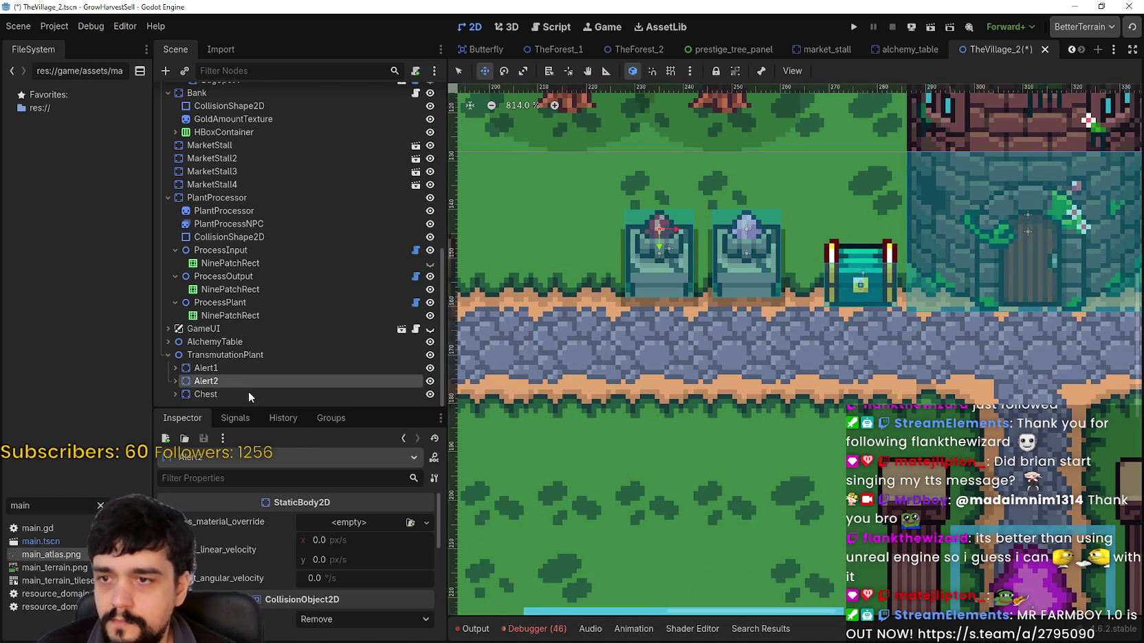
{"action": "left_click", "coordinate": [252, 368]}
{"action": "scroll", "coordinate": [725, 285], "scroll_direction": "down", "scroll_amount": 2}
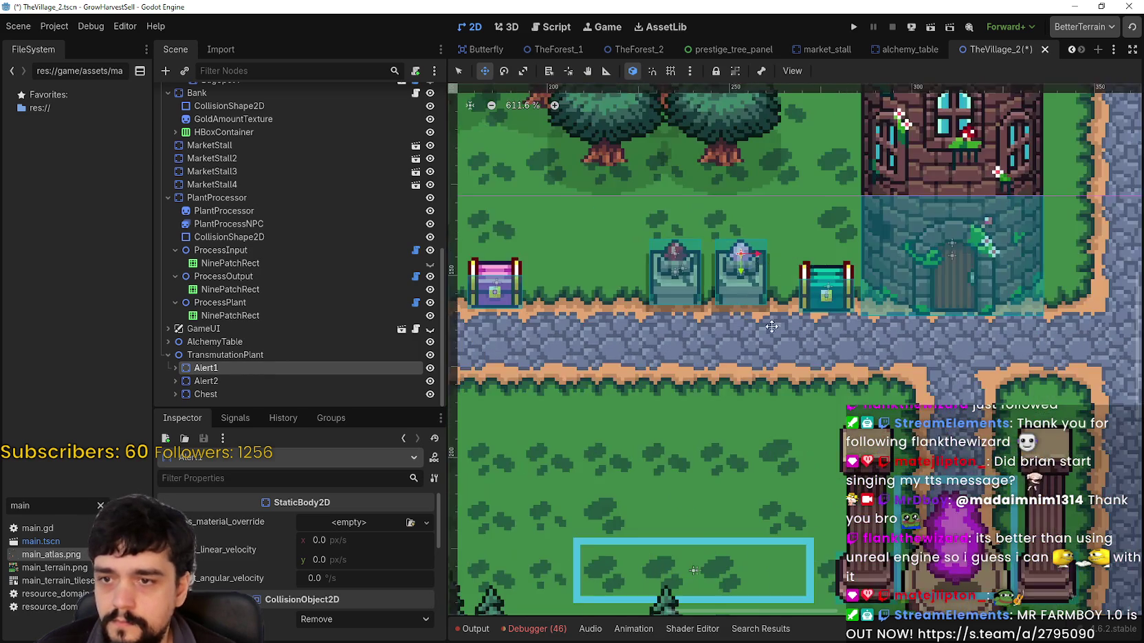
{"action": "scroll", "coordinate": [772, 326], "scroll_direction": "down", "scroll_amount": 3}
{"action": "scroll", "coordinate": [725, 251], "scroll_direction": "up", "scroll_amount": 3}
{"action": "mouse_move", "coordinate": [725, 251]}
{"action": "left_mouse_down"}
{"action": "mouse_move", "coordinate": [736, 503]}
{"action": "mouse_move", "coordinate": [754, 507]}
{"action": "mouse_move", "coordinate": [738, 407]}
{"action": "left_mouse_up"}
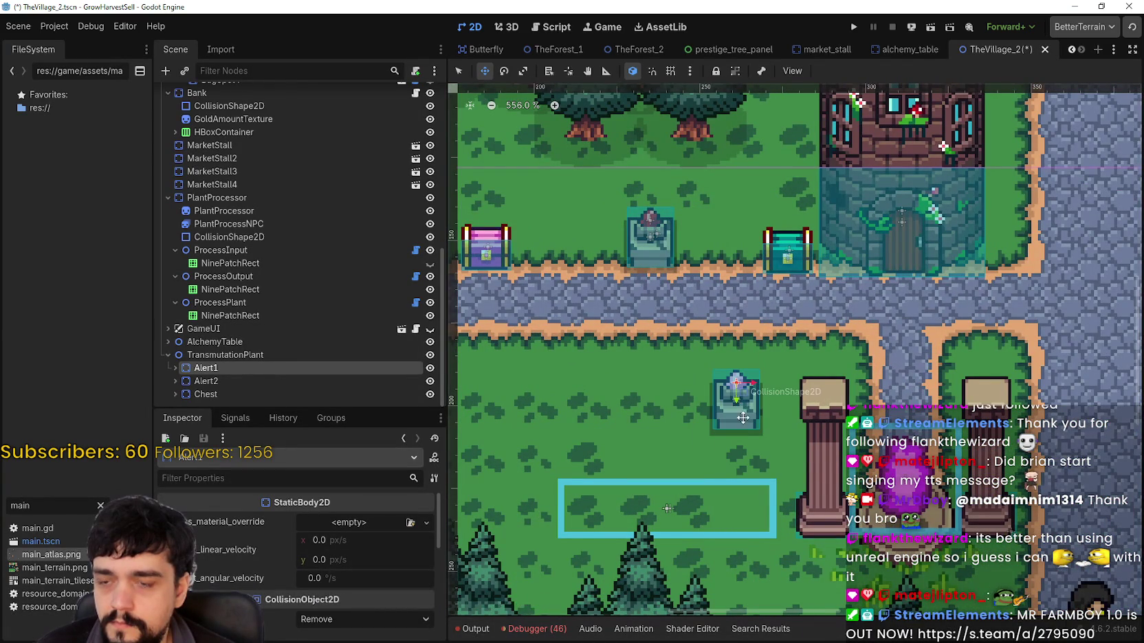
Step: Reposition the Alert1 altar so it ends up right beside the teal chest
{"action": "scroll", "coordinate": [741, 412], "scroll_direction": "up", "scroll_amount": 1}
{"action": "scroll", "coordinate": [735, 479], "scroll_direction": "down", "scroll_amount": 1}
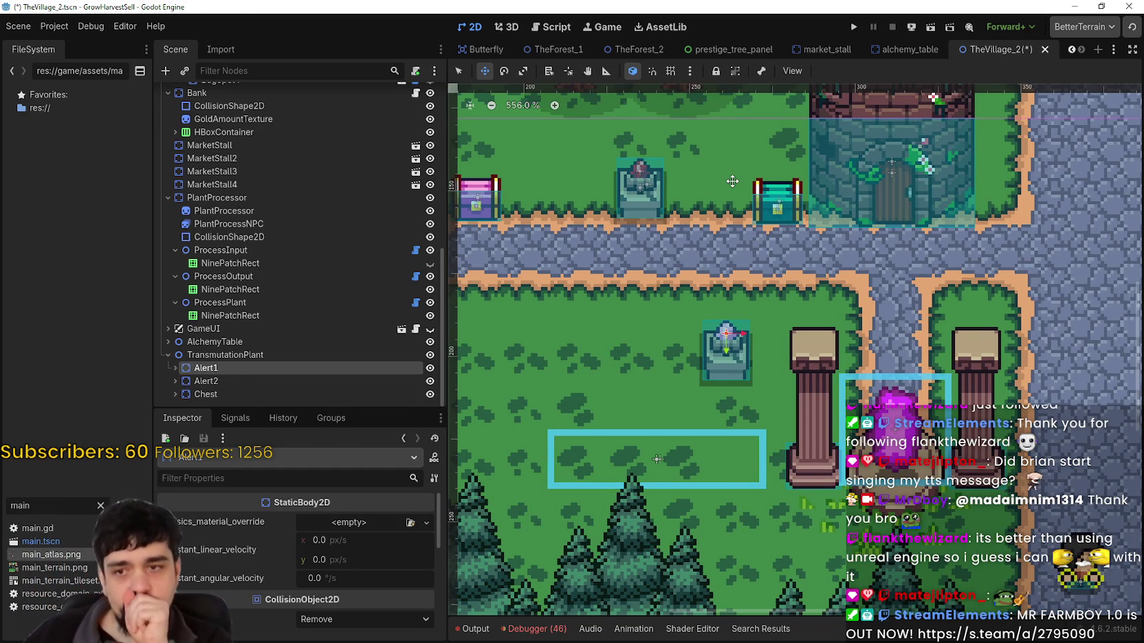
{"action": "scroll", "coordinate": [819, 229], "scroll_direction": "down", "scroll_amount": 1}
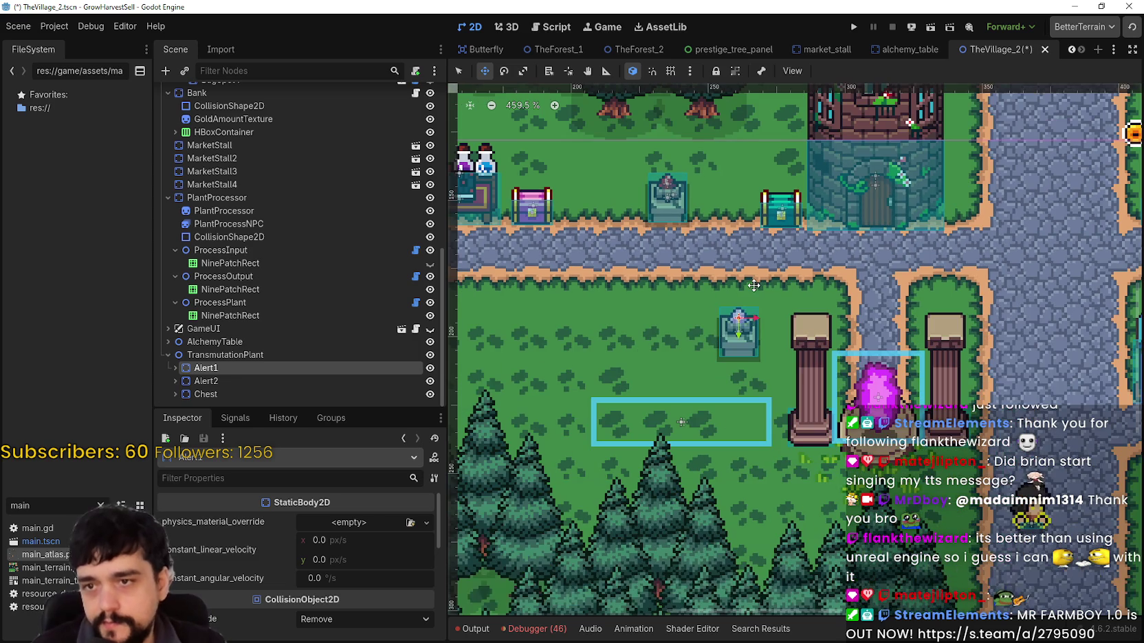
{"action": "scroll", "coordinate": [803, 231], "scroll_direction": "up", "scroll_amount": 1}
{"action": "mouse_move", "coordinate": [783, 227]}
{"action": "left_mouse_down"}
{"action": "mouse_move", "coordinate": [784, 323]}
{"action": "mouse_move", "coordinate": [779, 266]}
{"action": "mouse_move", "coordinate": [784, 310]}
{"action": "left_mouse_up"}
{"action": "mouse_move", "coordinate": [742, 436]}
{"action": "left_mouse_down"}
{"action": "mouse_move", "coordinate": [738, 254]}
{"action": "mouse_move", "coordinate": [754, 206]}
{"action": "mouse_move", "coordinate": [735, 209]}
{"action": "left_mouse_up"}
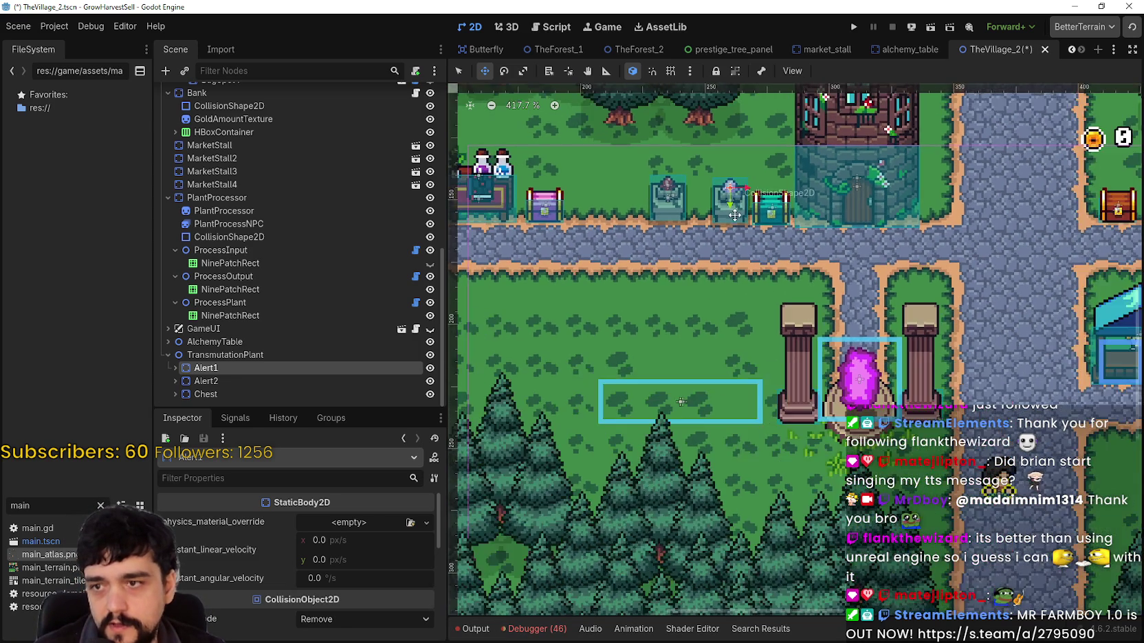
{"action": "scroll", "coordinate": [739, 275], "scroll_direction": "down", "scroll_amount": 1}
{"action": "scroll", "coordinate": [746, 336], "scroll_direction": "up", "scroll_amount": 3}
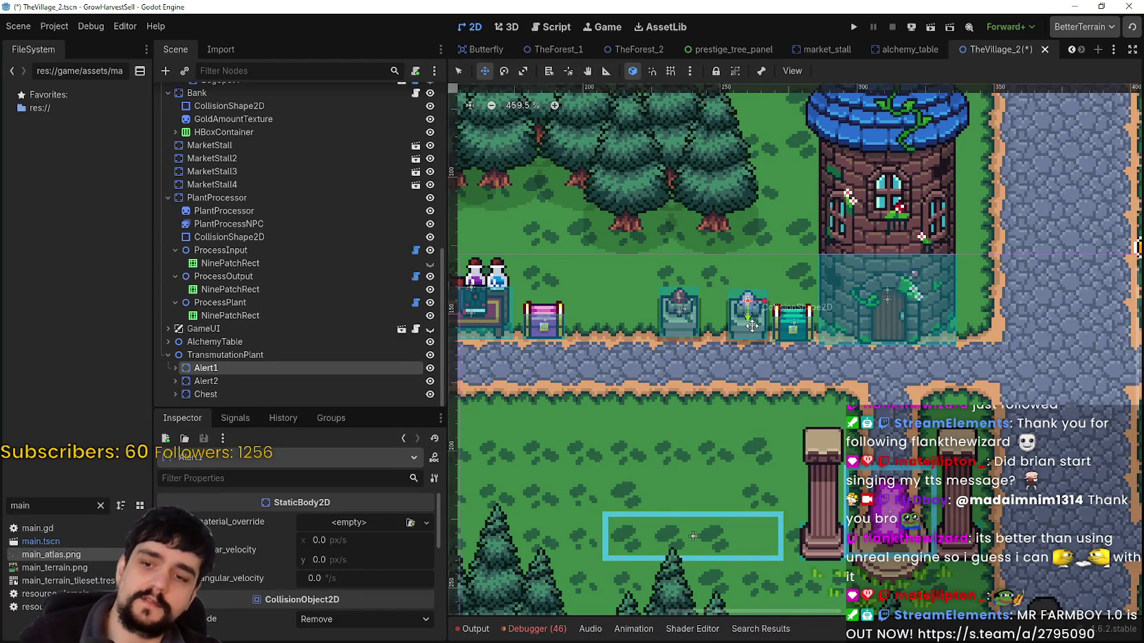
{"action": "scroll", "coordinate": [751, 335], "scroll_direction": "down", "scroll_amount": 2}
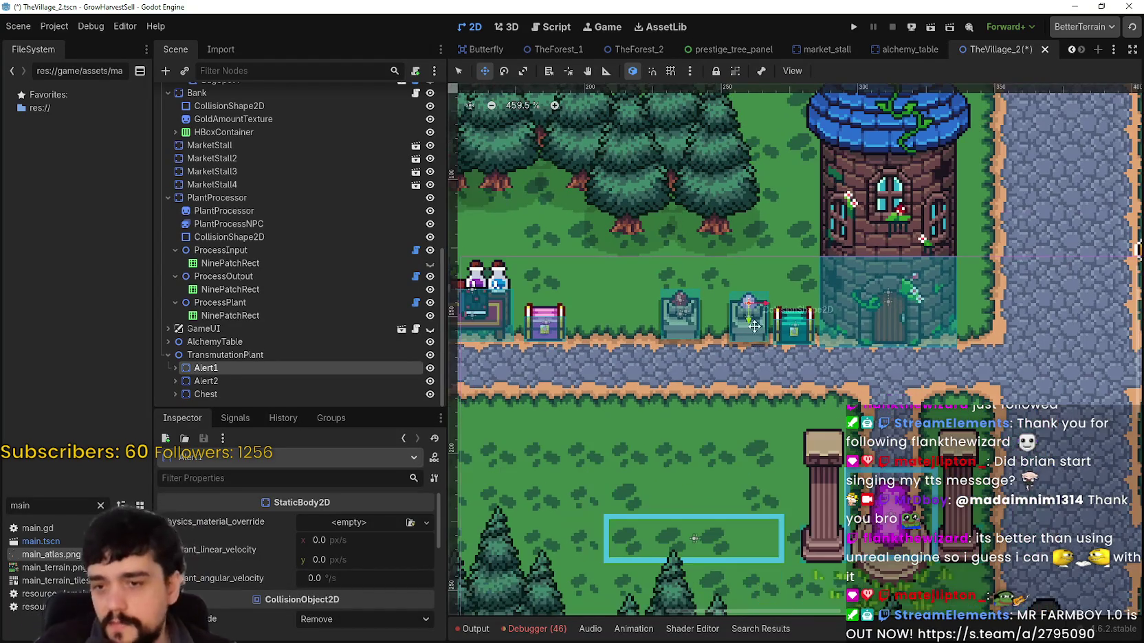
{"action": "scroll", "coordinate": [805, 492], "scroll_direction": "up", "scroll_amount": 2}
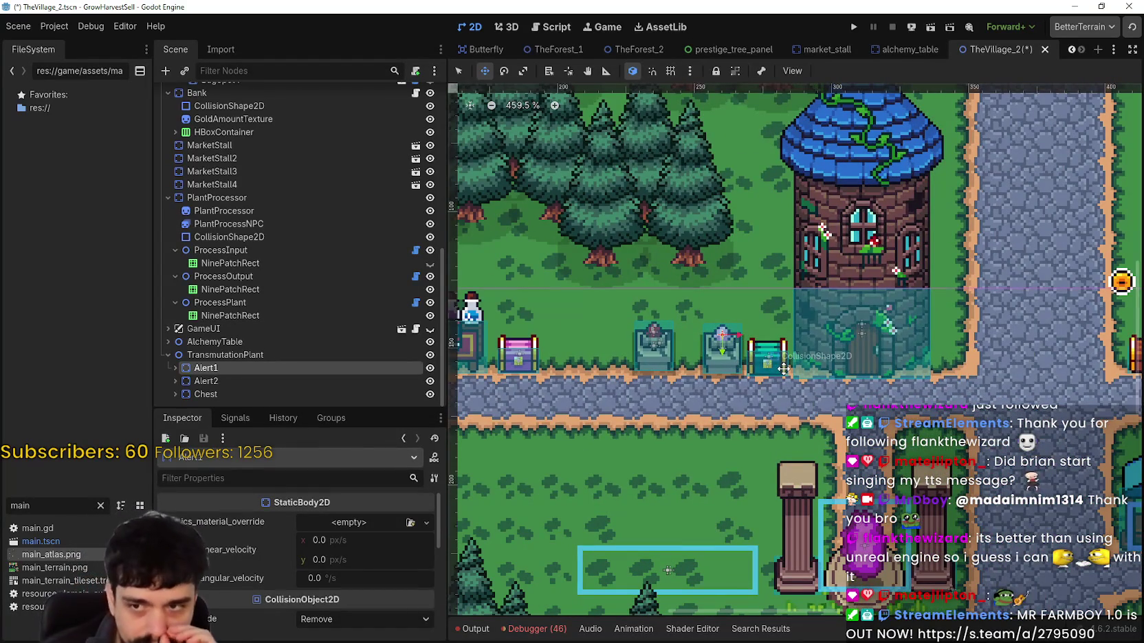
{"action": "scroll", "coordinate": [685, 550], "scroll_direction": "down", "scroll_amount": 2}
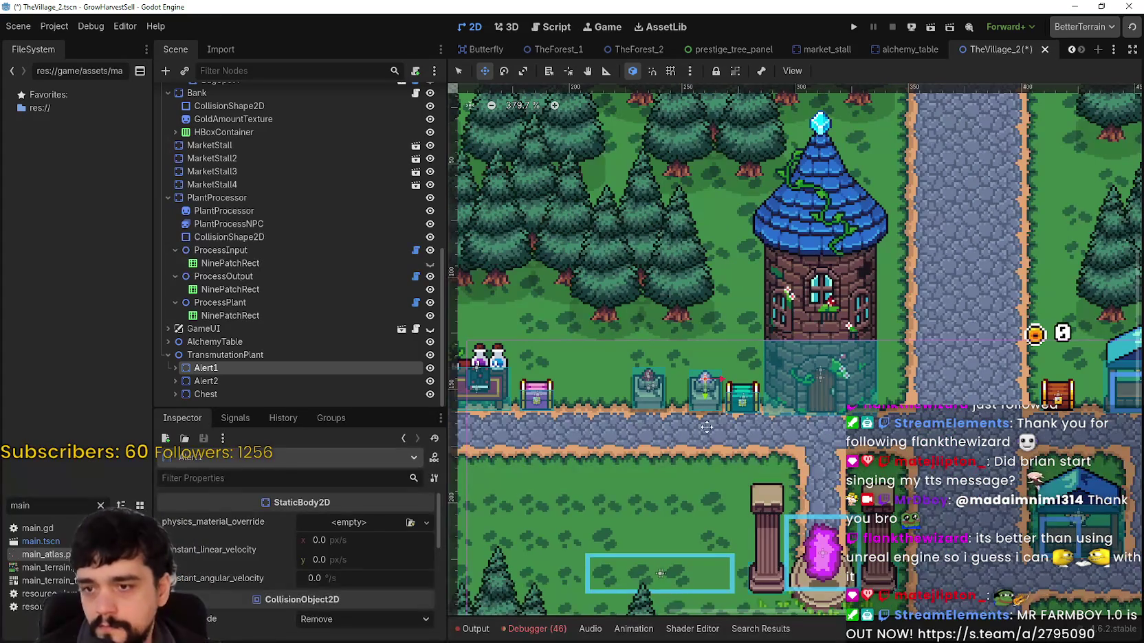
{"action": "scroll", "coordinate": [667, 416], "scroll_direction": "down", "scroll_amount": 2}
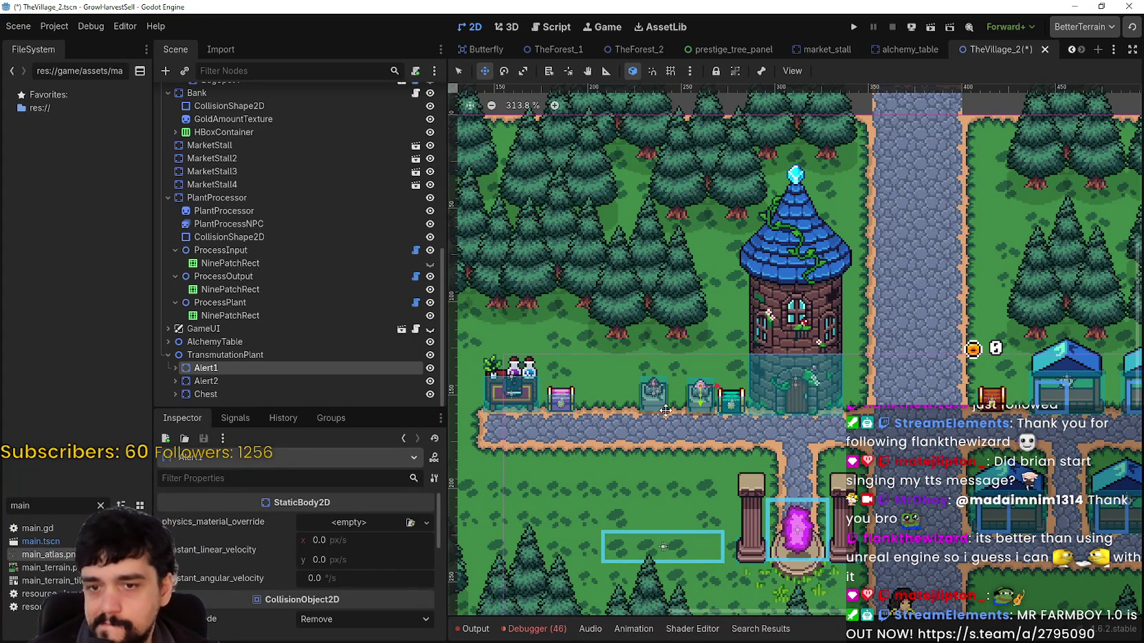
{"action": "mouse_move", "coordinate": [781, 425]}
{"action": "left_mouse_down"}
{"action": "mouse_move", "coordinate": [708, 409]}
{"action": "mouse_move", "coordinate": [754, 367]}
{"action": "left_mouse_up"}
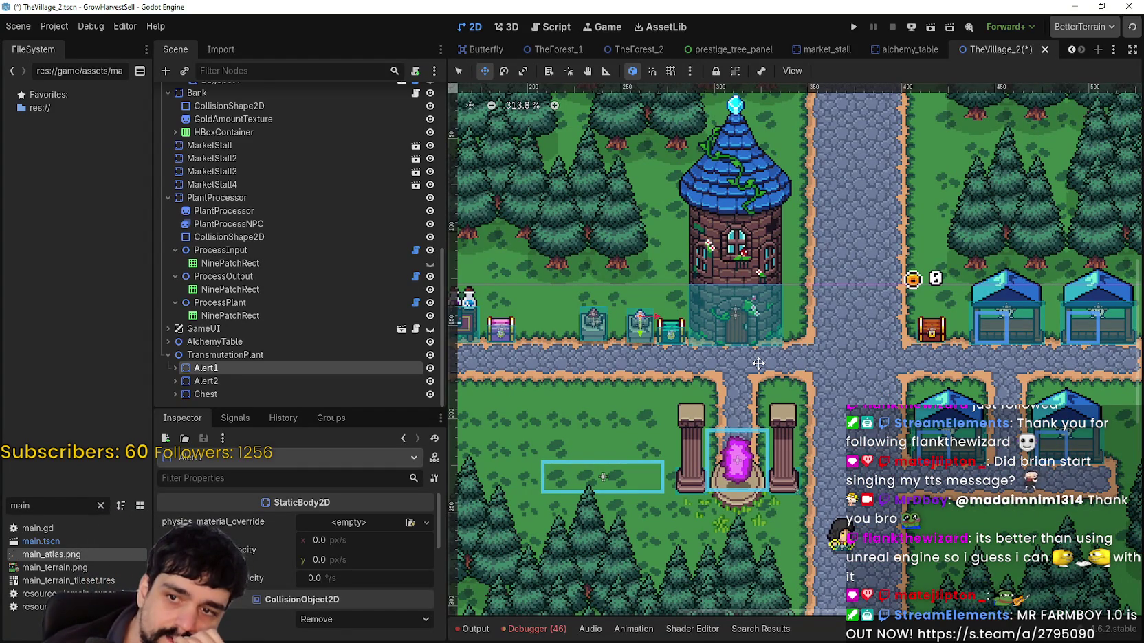
Step: Nudge the TransmutationPlant's teal Chest up one pixel to line up with the altars
{"action": "scroll", "coordinate": [690, 327], "scroll_direction": "up", "scroll_amount": 4}
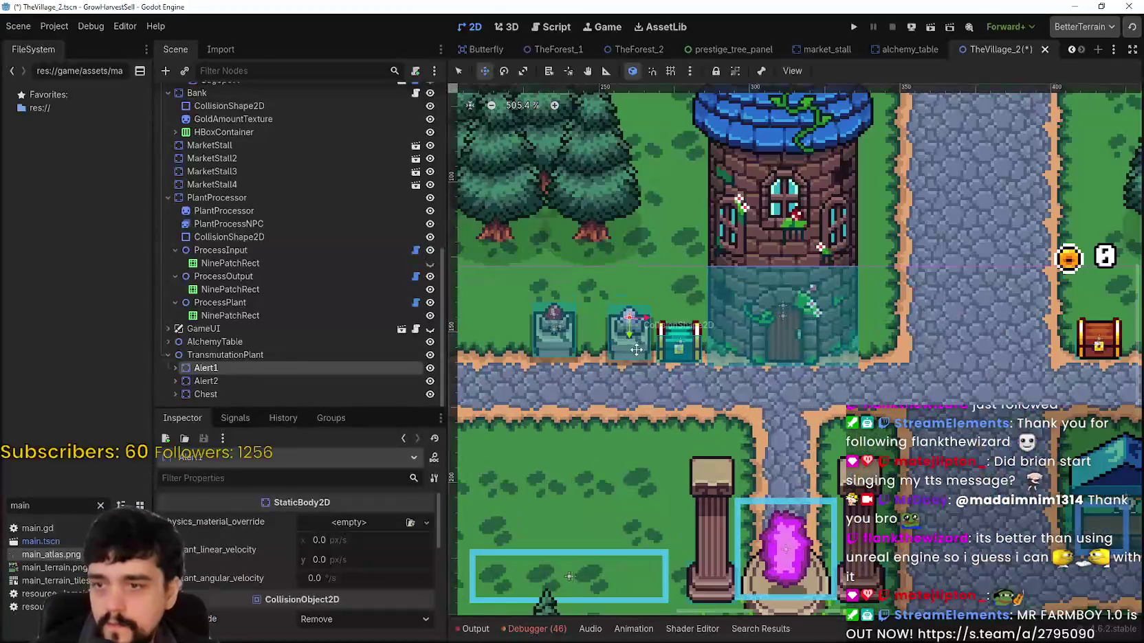
{"action": "scroll", "coordinate": [669, 316], "scroll_direction": "up", "scroll_amount": 1}
{"action": "scroll", "coordinate": [671, 334], "scroll_direction": "up", "scroll_amount": 8}
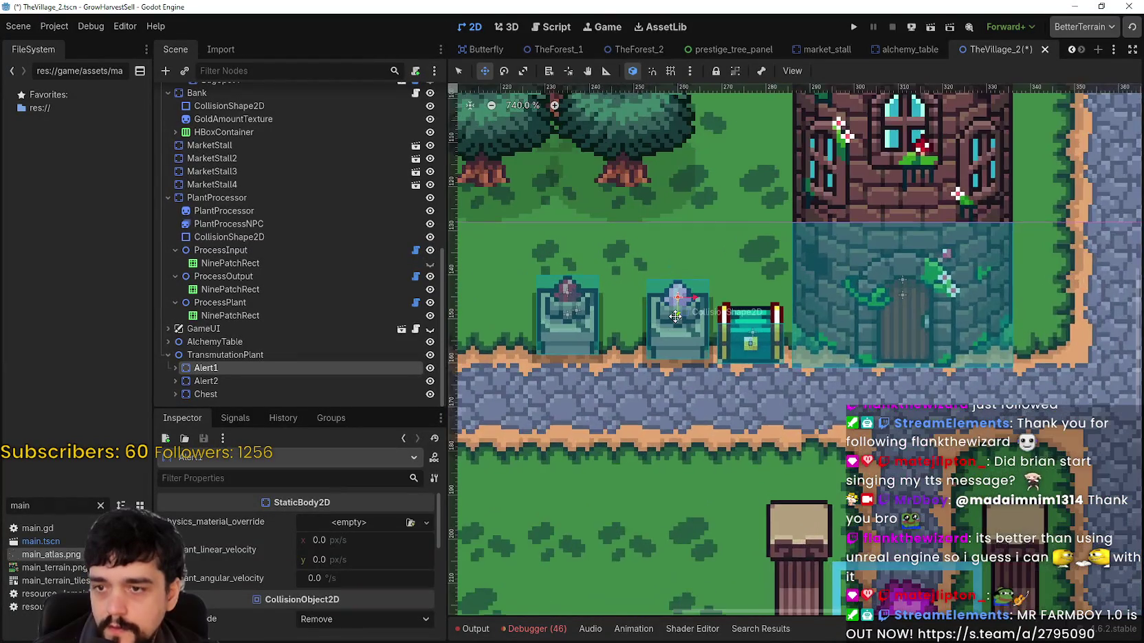
{"action": "scroll", "coordinate": [697, 338], "scroll_direction": "down", "scroll_amount": 4}
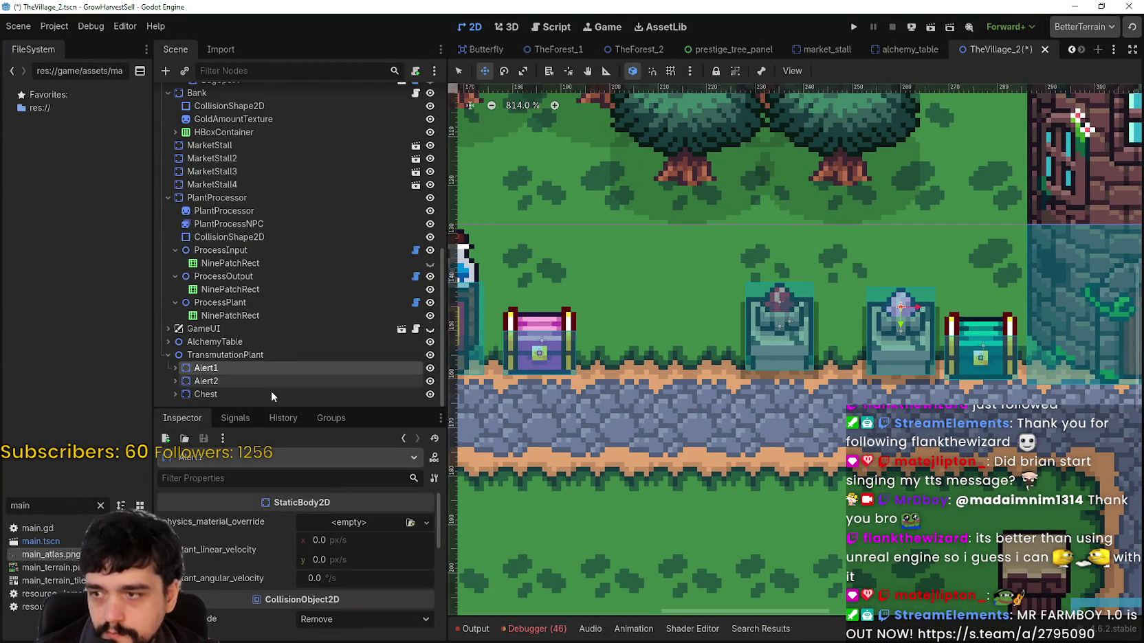
{"action": "left_click", "coordinate": [200, 394]}
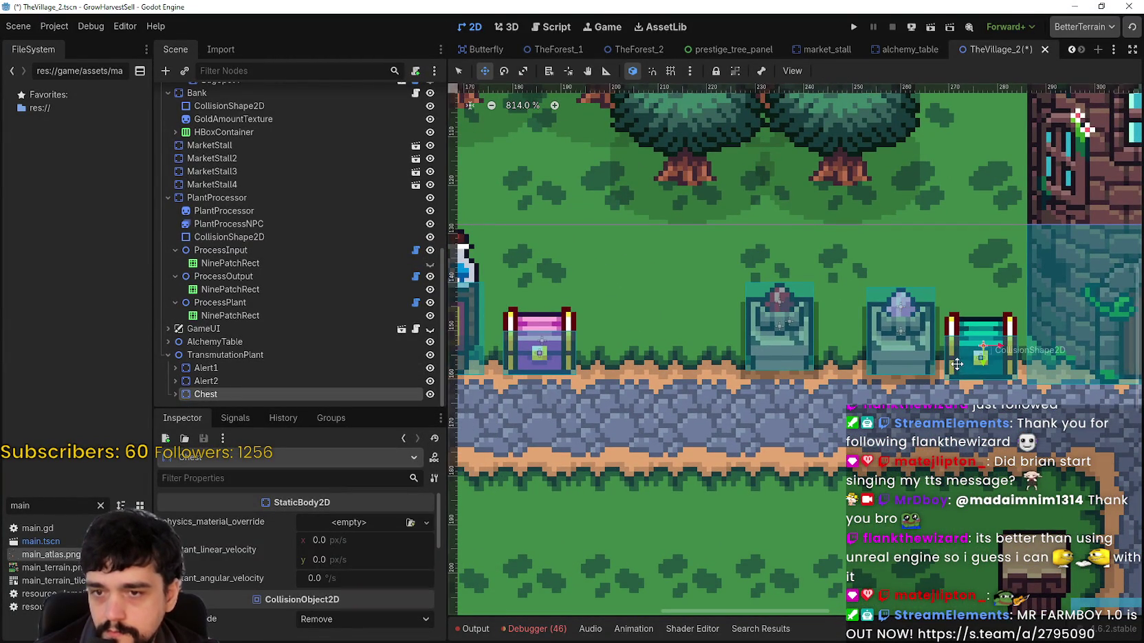
{"action": "scroll", "coordinate": [957, 364], "scroll_direction": "down", "scroll_amount": 1}
{"action": "key", "text": "Up"}
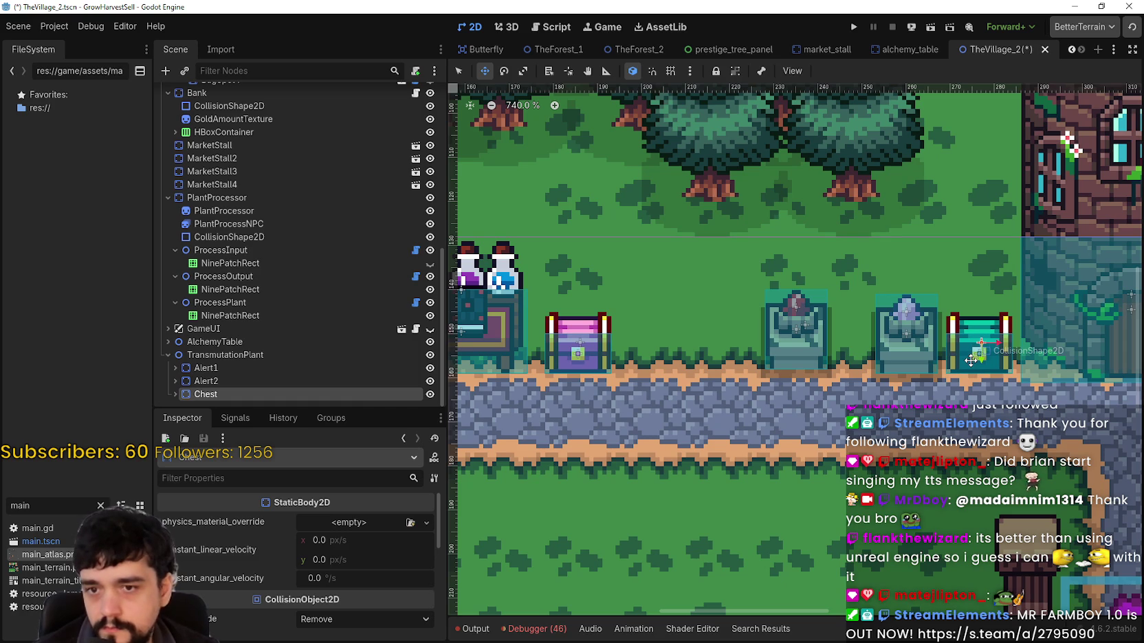
{"action": "scroll", "coordinate": [950, 354], "scroll_direction": "down", "scroll_amount": 2}
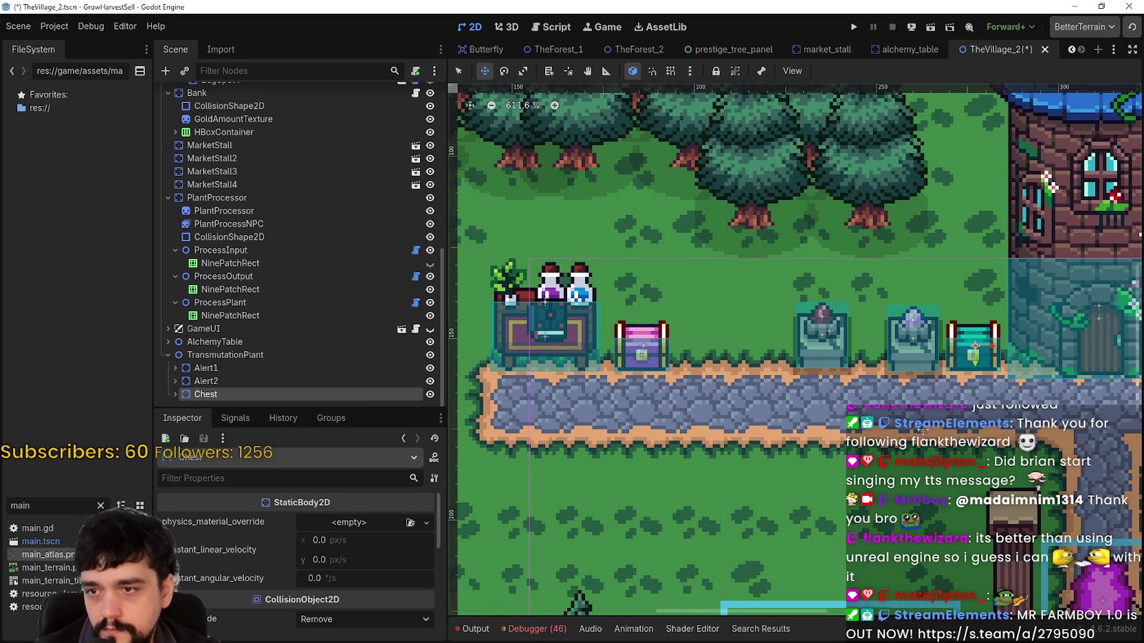
{"action": "scroll", "coordinate": [893, 288], "scroll_direction": "up", "scroll_amount": 5}
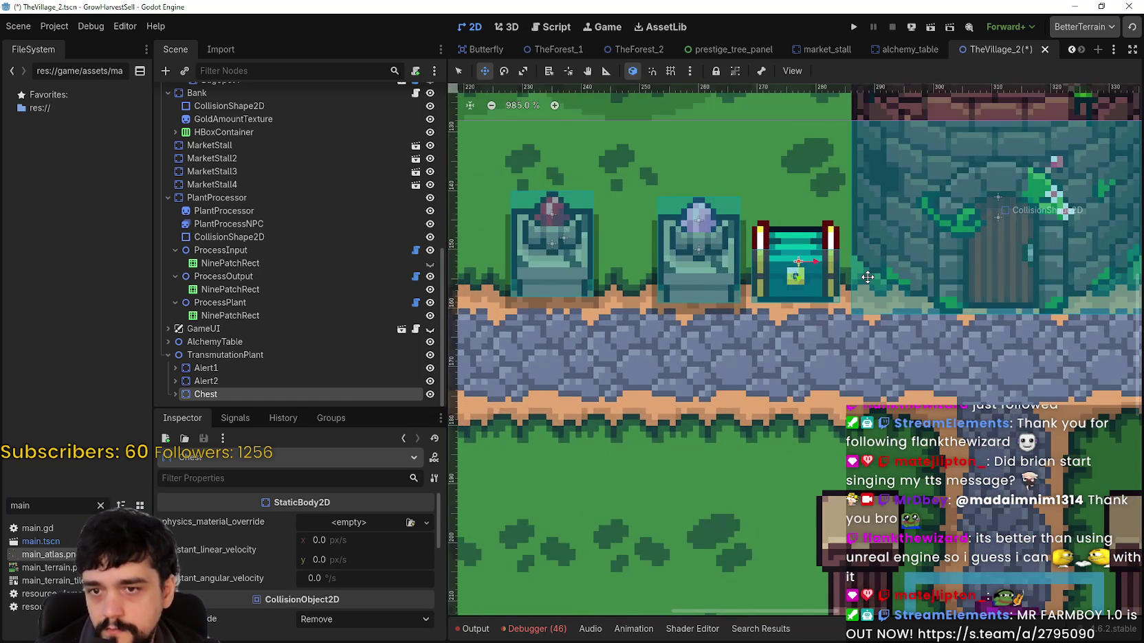
{"action": "scroll", "coordinate": [867, 277], "scroll_direction": "up", "scroll_amount": 1}
{"action": "scroll", "coordinate": [878, 280], "scroll_direction": "down", "scroll_amount": 9}
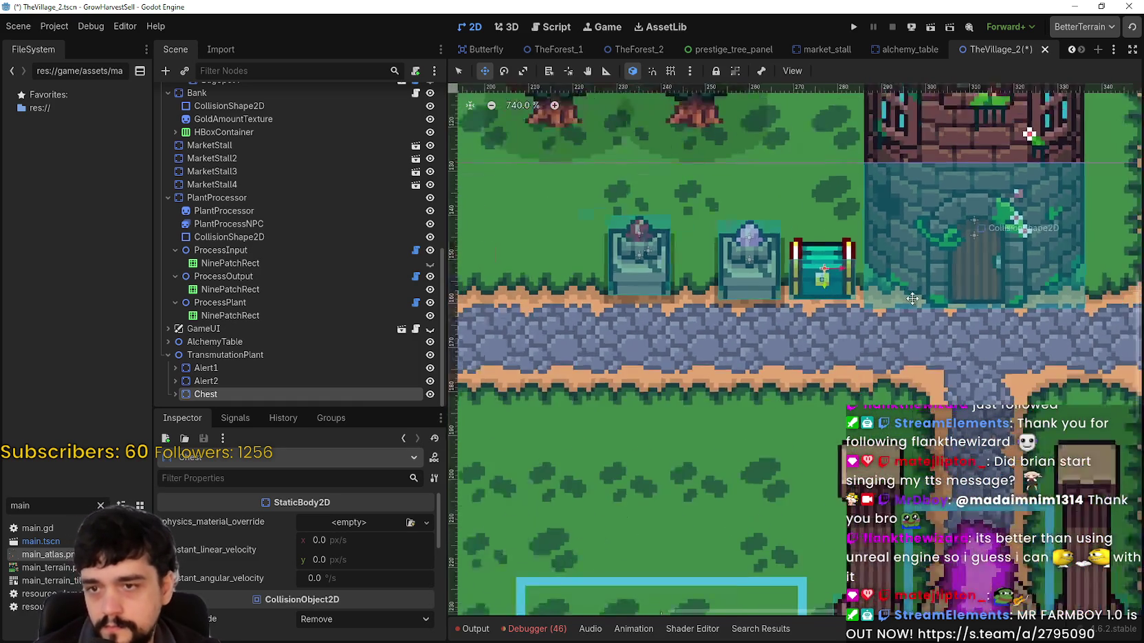
{"action": "scroll", "coordinate": [825, 303], "scroll_direction": "right", "scroll_amount": 5}
{"action": "scroll", "coordinate": [811, 318], "scroll_direction": "left", "scroll_amount": 4}
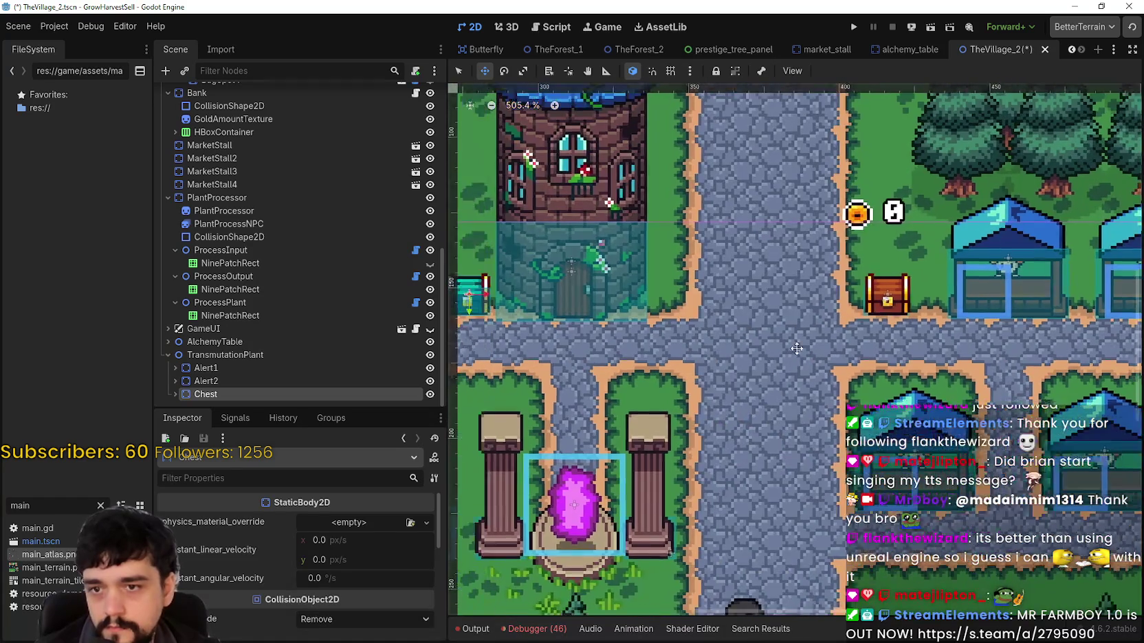
{"action": "scroll", "coordinate": [790, 357], "scroll_direction": "left", "scroll_amount": 3}
{"action": "scroll", "coordinate": [828, 348], "scroll_direction": "up", "scroll_amount": 2}
{"action": "scroll", "coordinate": [833, 351], "scroll_direction": "left", "scroll_amount": 2}
{"action": "scroll", "coordinate": [756, 344], "scroll_direction": "down", "scroll_amount": 4}
{"action": "scroll", "coordinate": [691, 335], "scroll_direction": "right", "scroll_amount": 5}
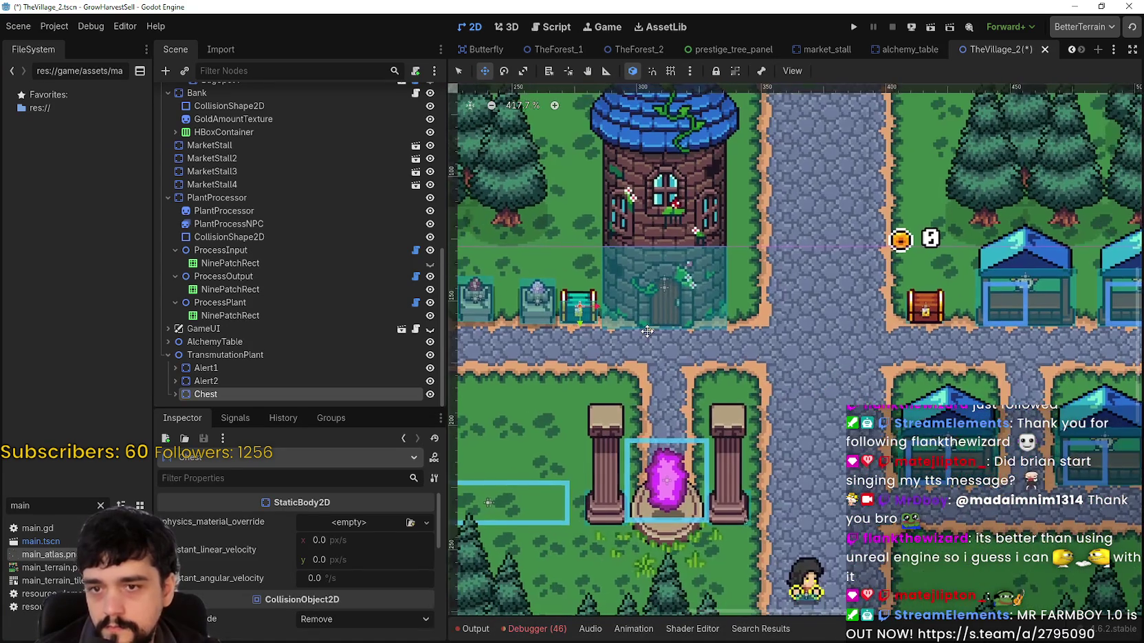
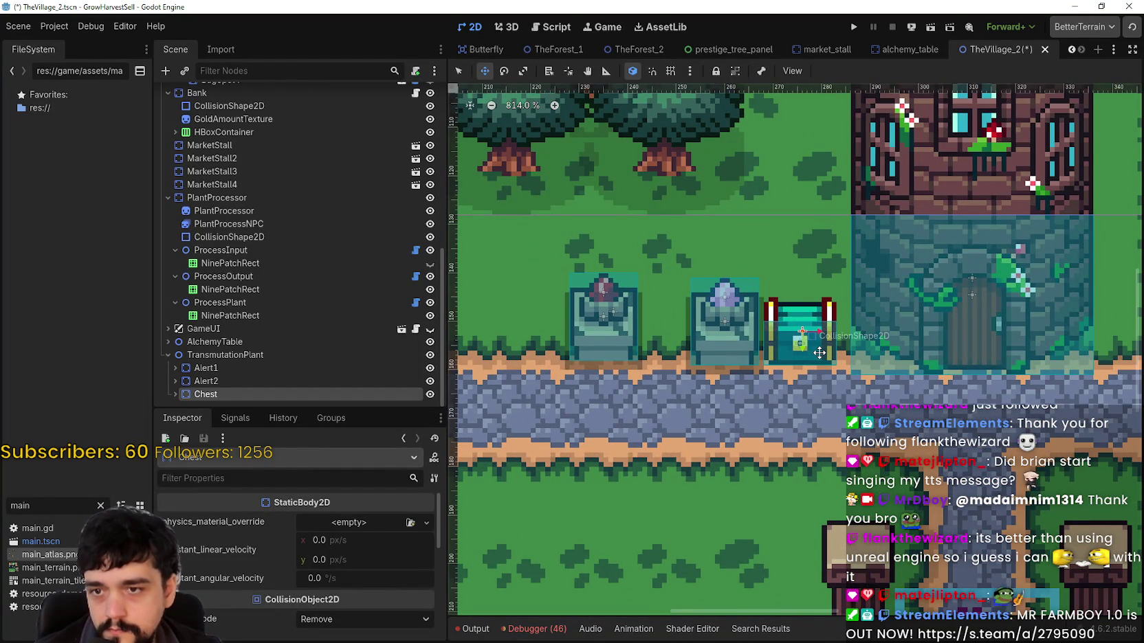
Step: Nudge the chest two pixels left, then nudge the Alert1 pot about three pixels left
{"action": "key", "text": "Left"}
{"action": "key", "text": "Left"}
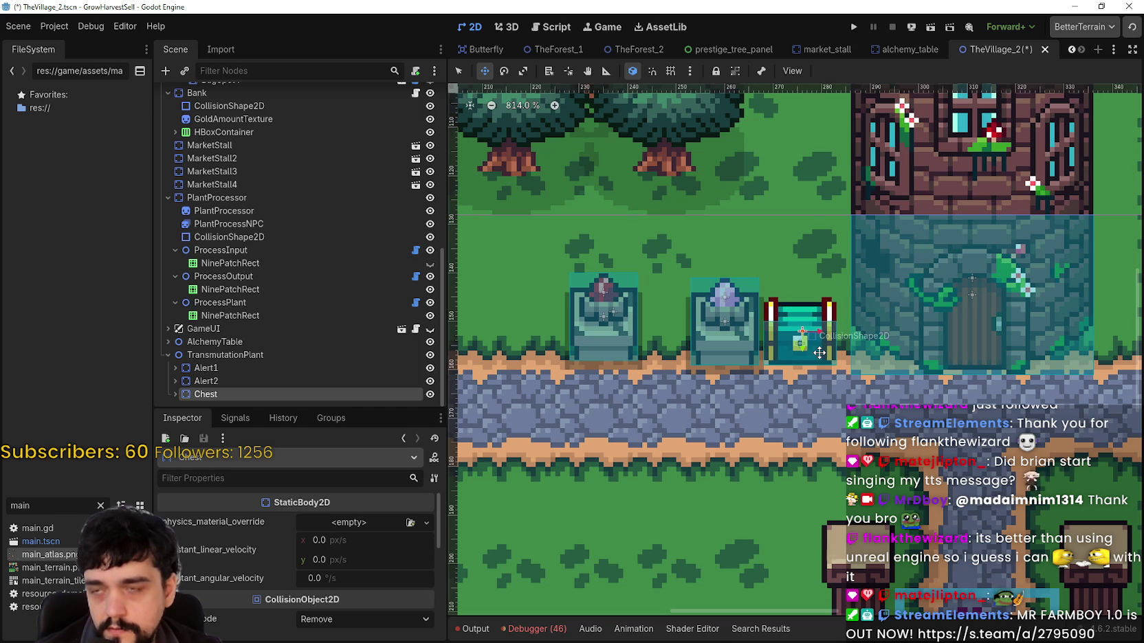
{"action": "key", "text": "Left"}
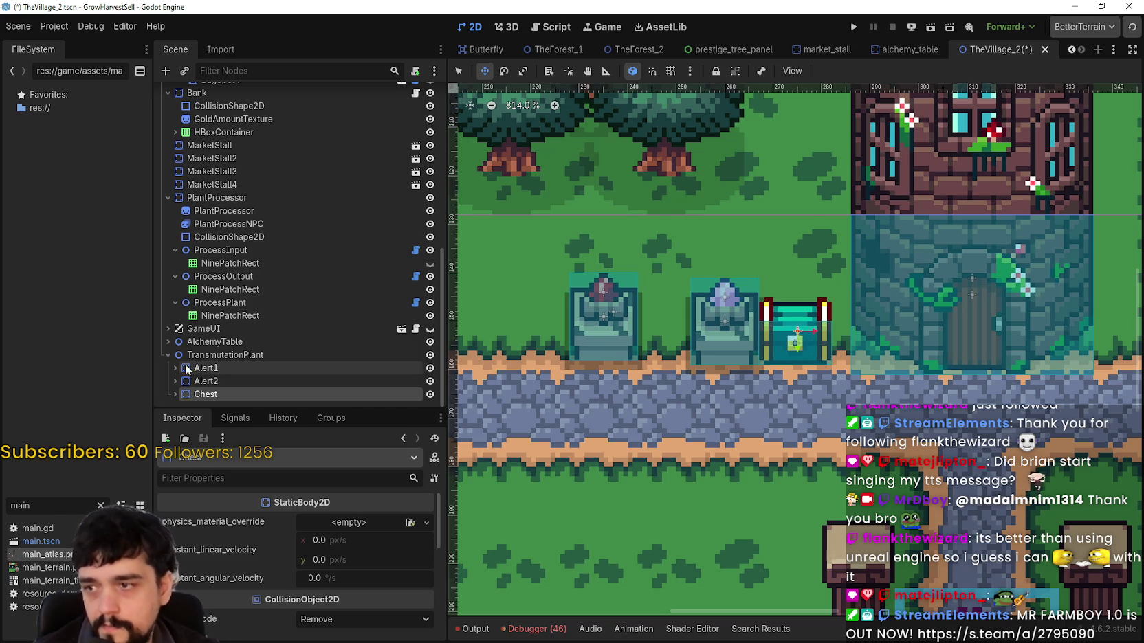
{"action": "left_click", "coordinate": [210, 382]}
{"action": "left_click", "coordinate": [295, 357]}
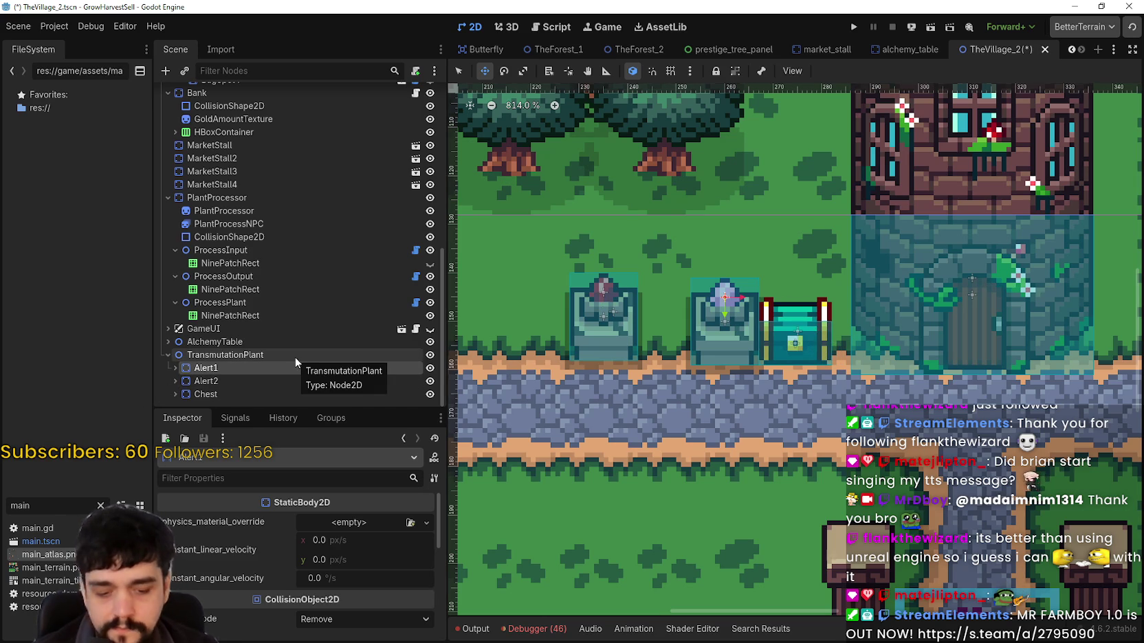
{"action": "left_click", "coordinate": [199, 371]}
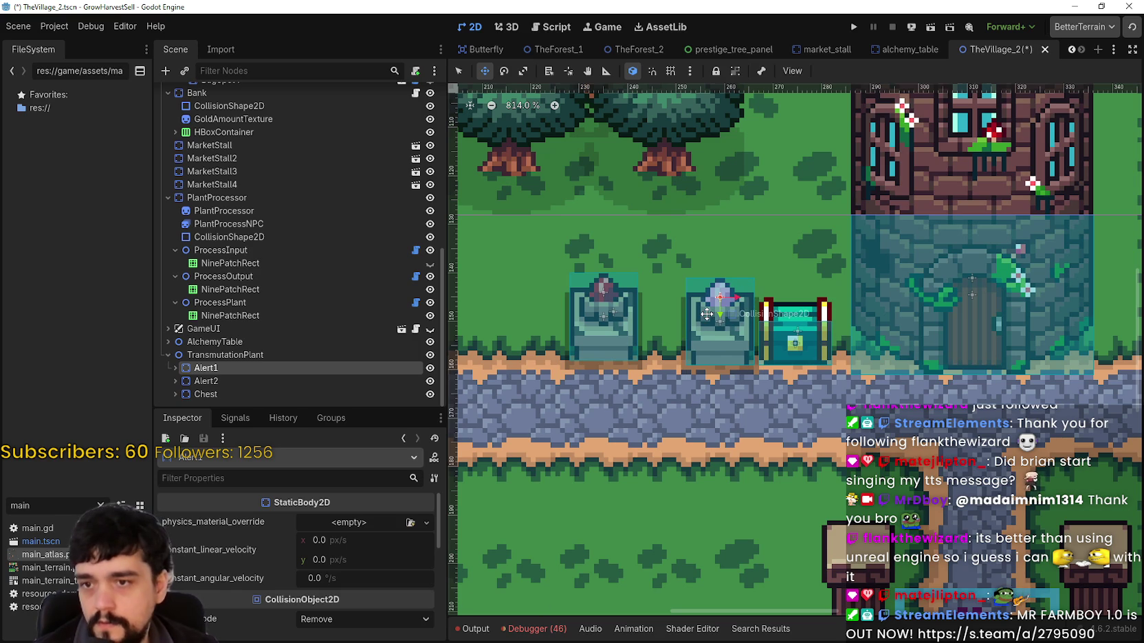
{"action": "key", "text": "Left"}
{"action": "key", "text": "Left"}
{"action": "key", "text": "Left"}
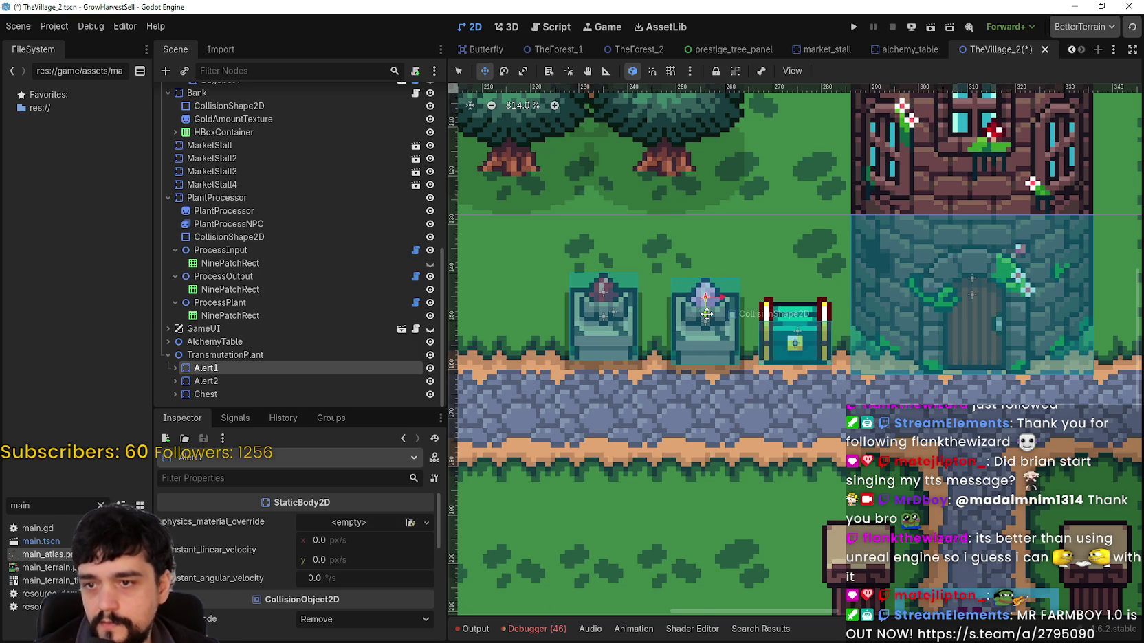
{"action": "scroll", "coordinate": [792, 345], "scroll_direction": "down", "scroll_amount": 4}
{"action": "scroll", "coordinate": [792, 345], "scroll_direction": "up", "scroll_amount": 2}
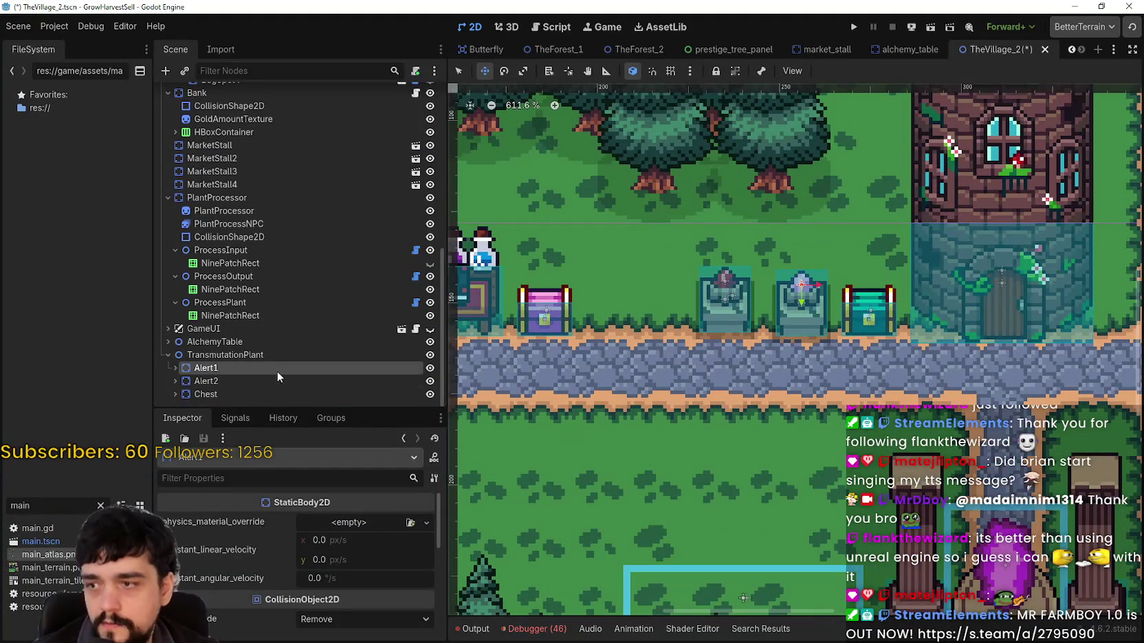
Step: Fine-tune the Alert2 pot's position slightly to the right
{"action": "left_click", "coordinate": [282, 384]}
{"action": "key", "text": "Right"}
{"action": "key", "text": "Right"}
{"action": "key", "text": "Right"}
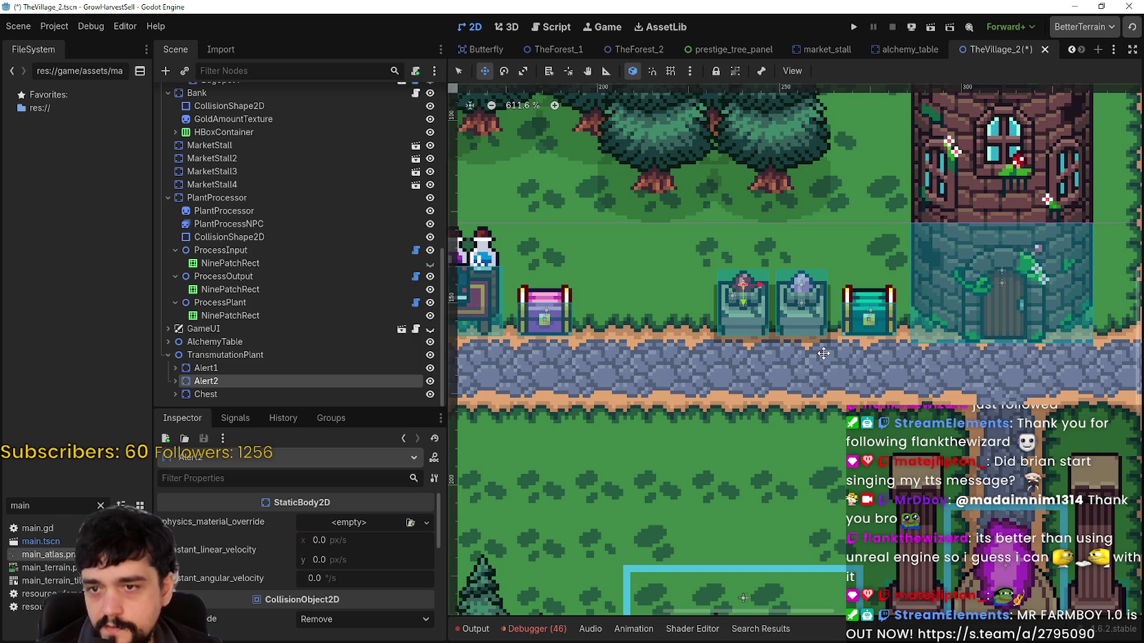
{"action": "key", "text": "Right"}
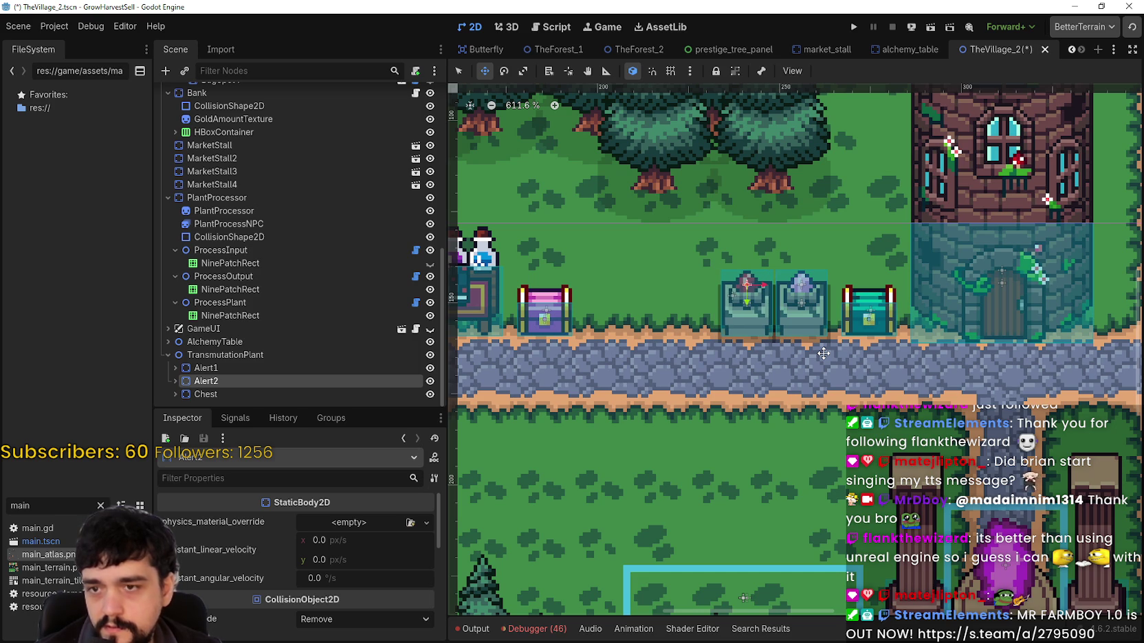
{"action": "key", "text": "Left"}
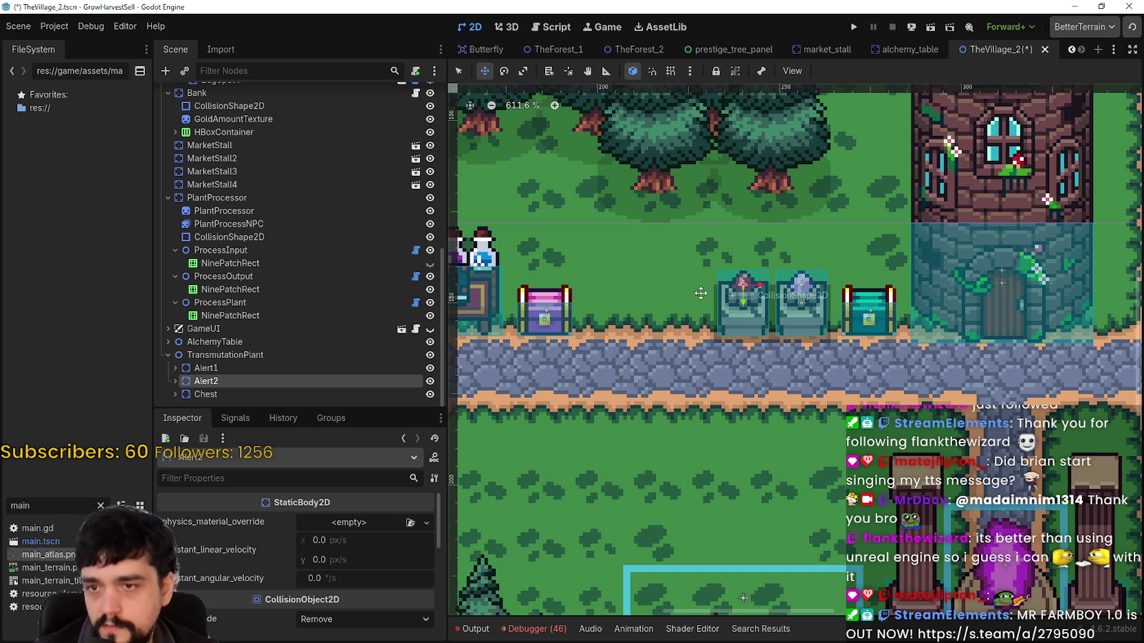
Step: Duplicate Alert2 as Alert3, place it left of the other pots, and select its sprite
{"action": "key", "text": "ctrl+d"}
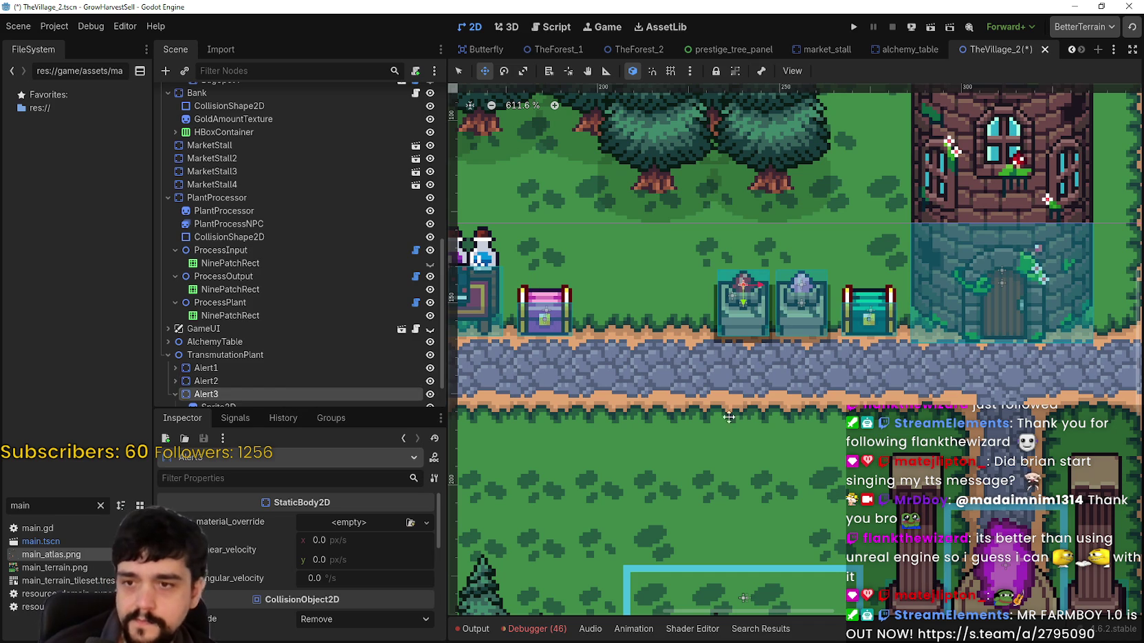
{"action": "key", "text": "Left"}
{"action": "key", "text": "Left"}
{"action": "key", "text": "Left"}
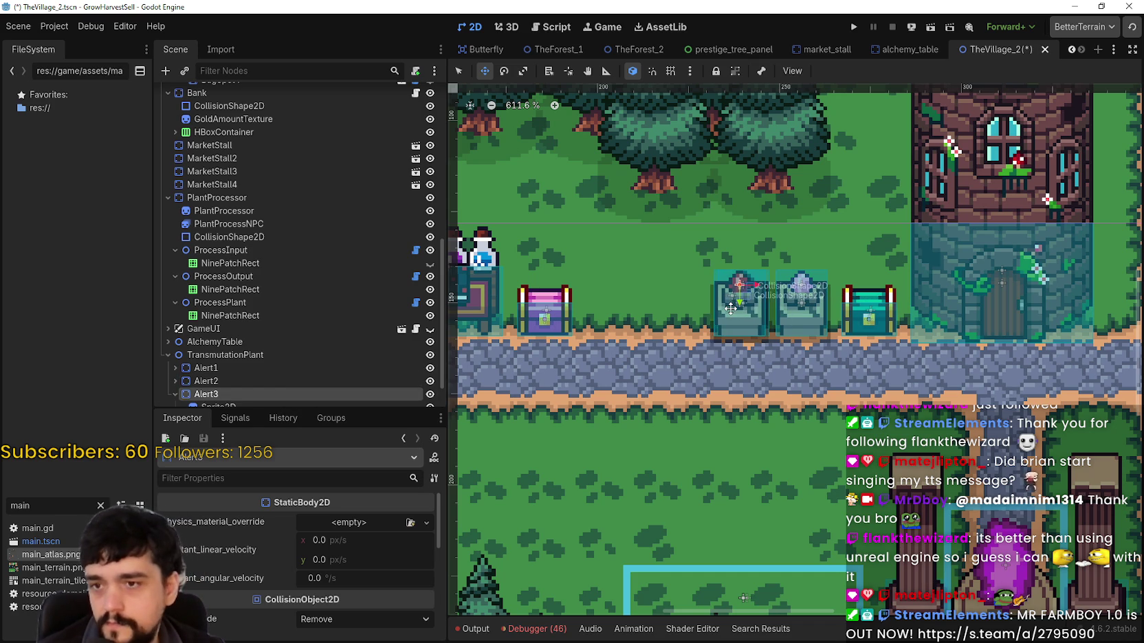
{"action": "key", "text": "Right"}
{"action": "key", "text": "Right"}
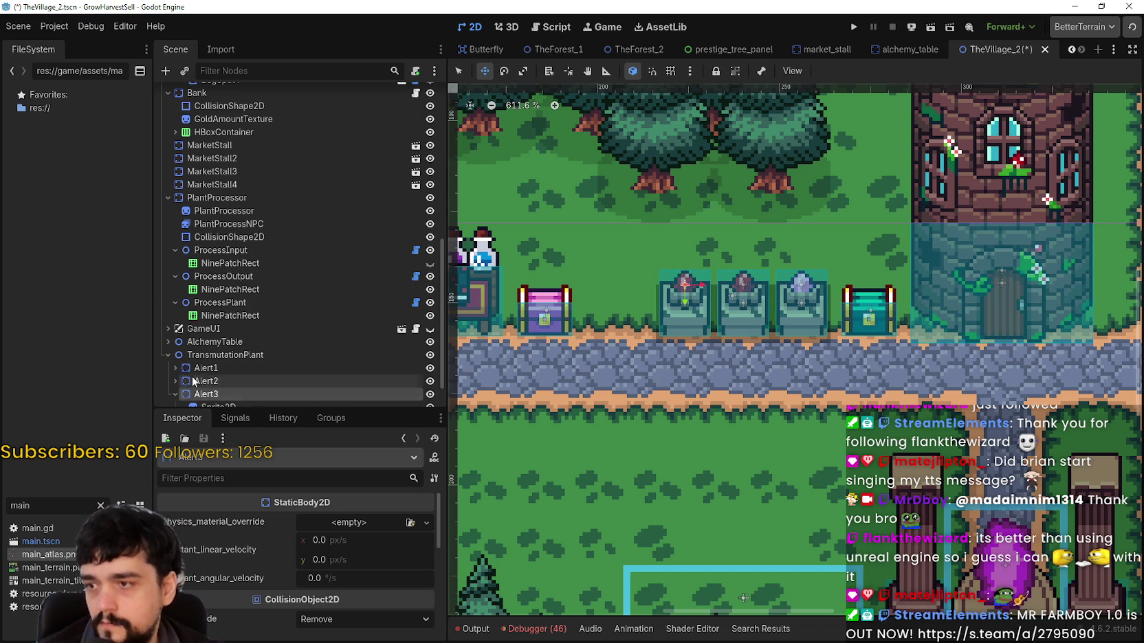
{"action": "scroll", "coordinate": [192, 387], "scroll_direction": "down", "scroll_amount": 2}
{"action": "left_click", "coordinate": [214, 368]}
{"action": "scroll", "coordinate": [349, 549], "scroll_direction": "down", "scroll_amount": 3}
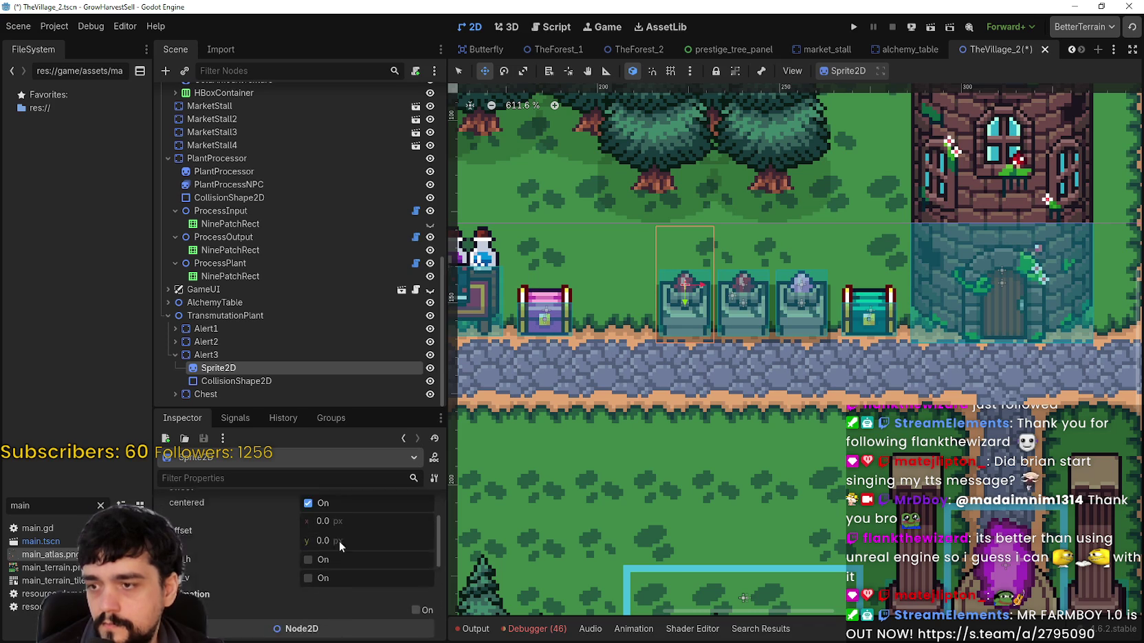
Step: Set Alert3's atlas region to box the two blue crystal pots
{"action": "scroll", "coordinate": [343, 529], "scroll_direction": "up", "scroll_amount": 2}
{"action": "left_click", "coordinate": [346, 519]}
{"action": "scroll", "coordinate": [313, 575], "scroll_direction": "down", "scroll_amount": 3}
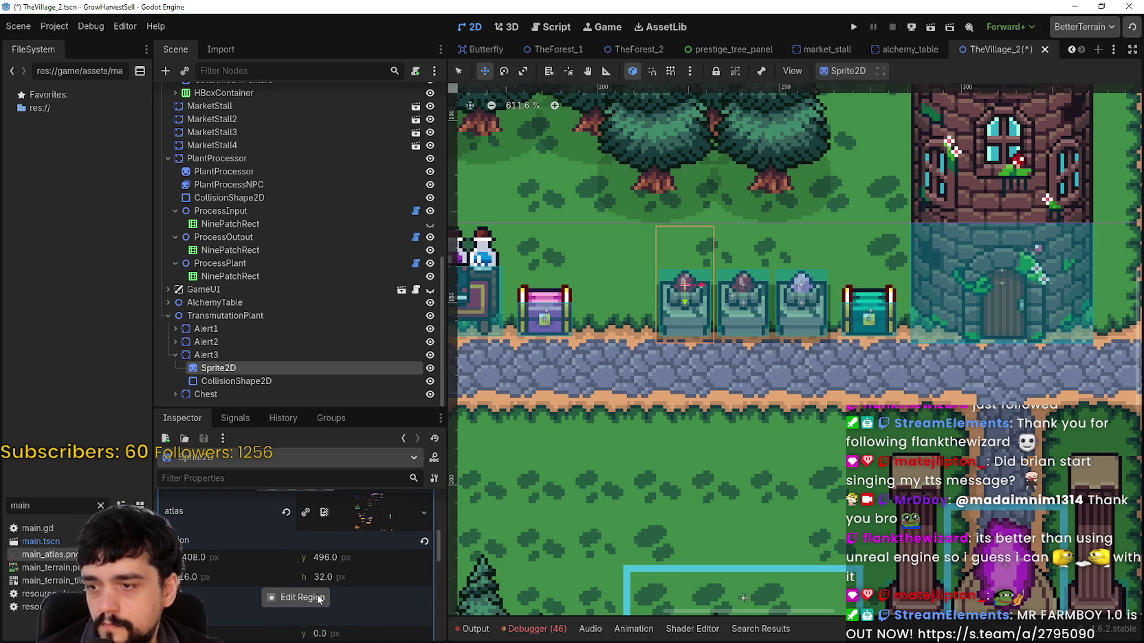
{"action": "left_click", "coordinate": [318, 600]}
{"action": "scroll", "coordinate": [717, 253], "scroll_direction": "down", "scroll_amount": 5}
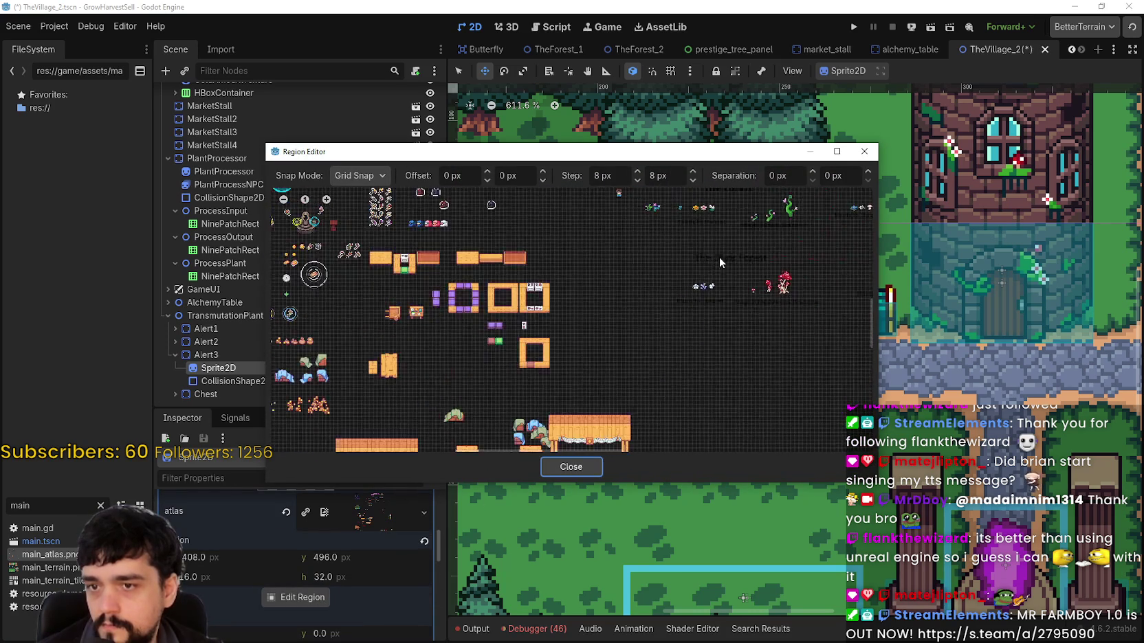
{"action": "scroll", "coordinate": [715, 282], "scroll_direction": "up", "scroll_amount": 6}
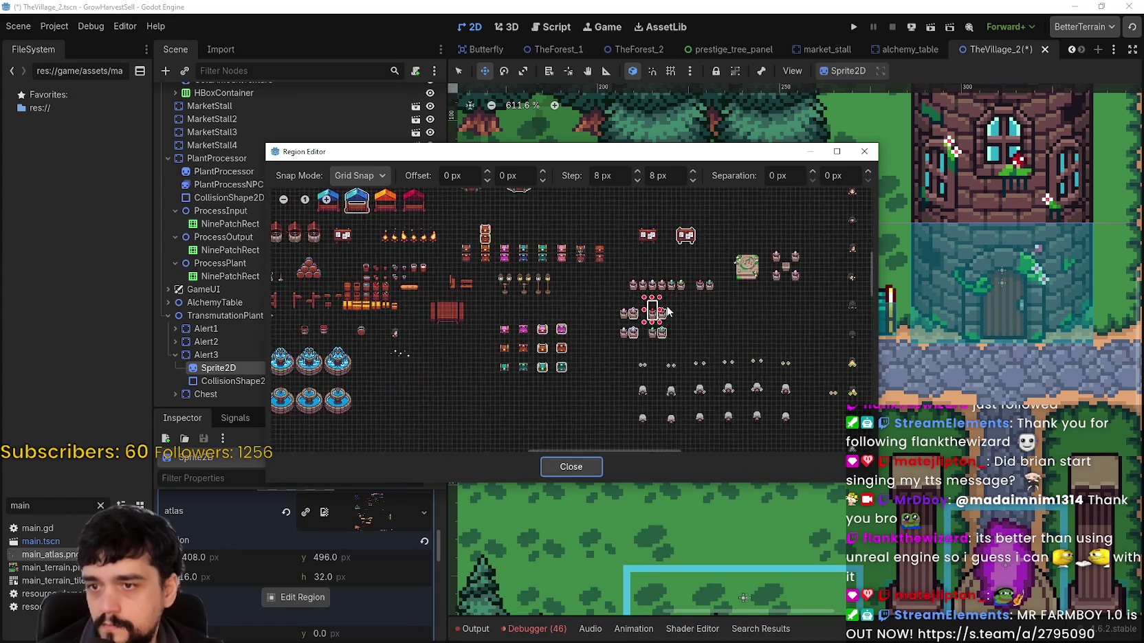
{"action": "scroll", "coordinate": [671, 316], "scroll_direction": "up", "scroll_amount": 4}
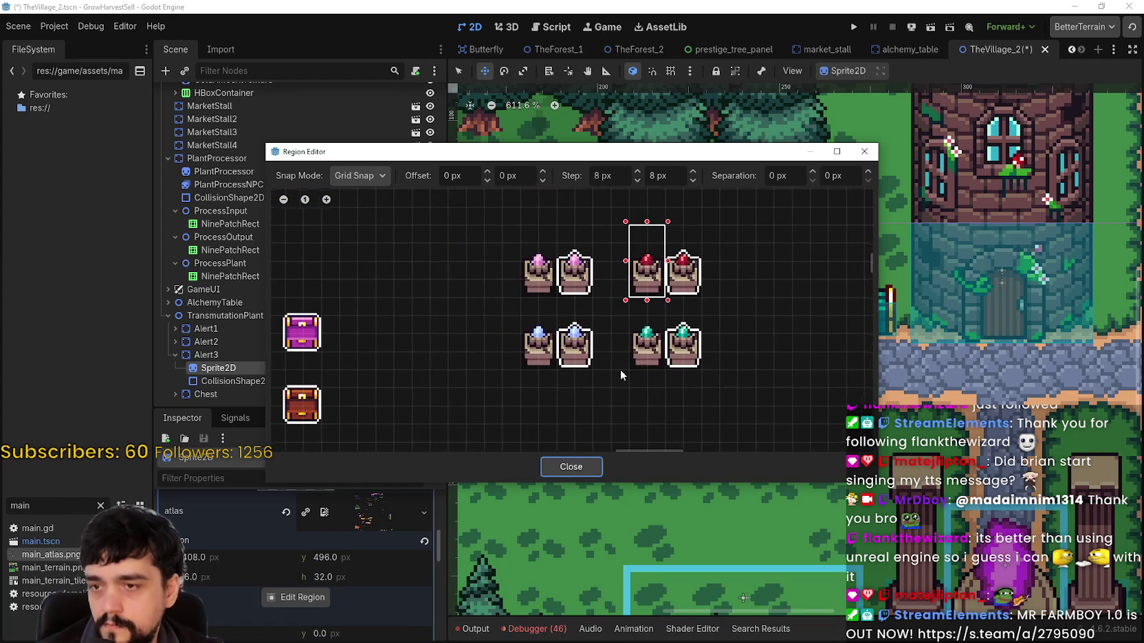
{"action": "left_click_drag", "start_coordinate": [521, 373], "coordinate": [595, 308]}
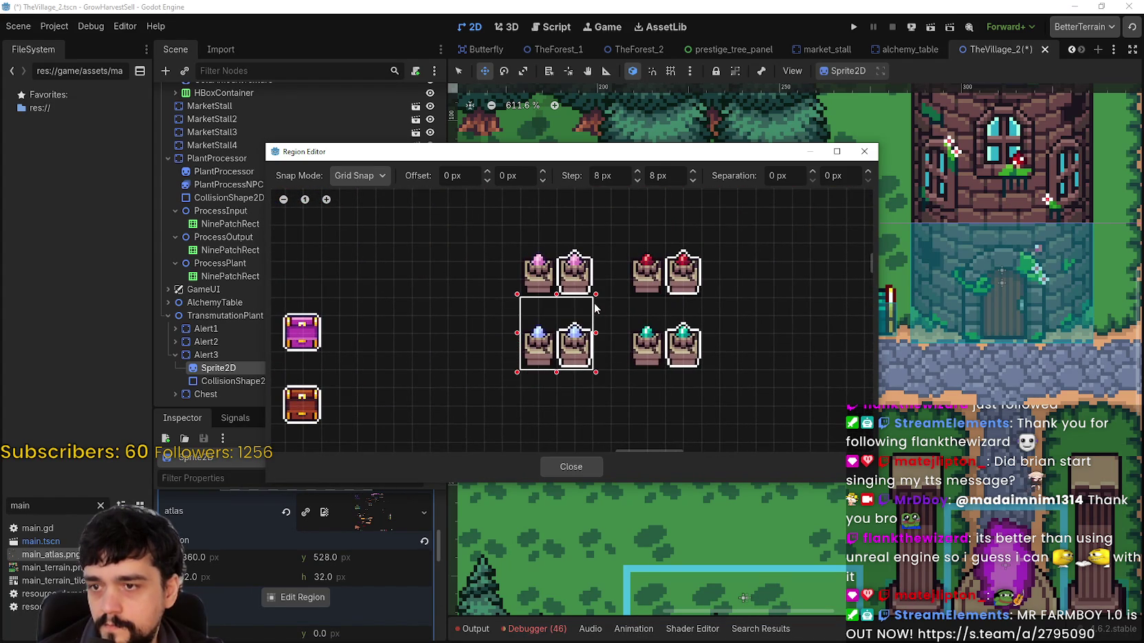
{"action": "scroll", "coordinate": [586, 319], "scroll_direction": "up", "scroll_amount": 4}
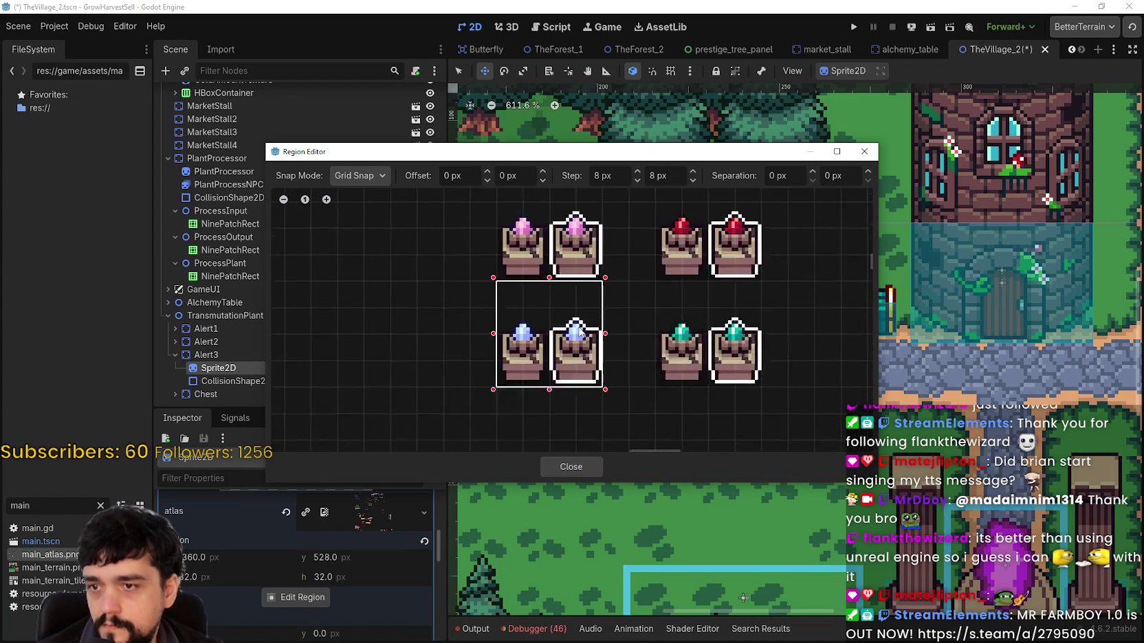
{"action": "left_click", "coordinate": [569, 467]}
{"action": "scroll", "coordinate": [373, 533], "scroll_direction": "up", "scroll_amount": 3}
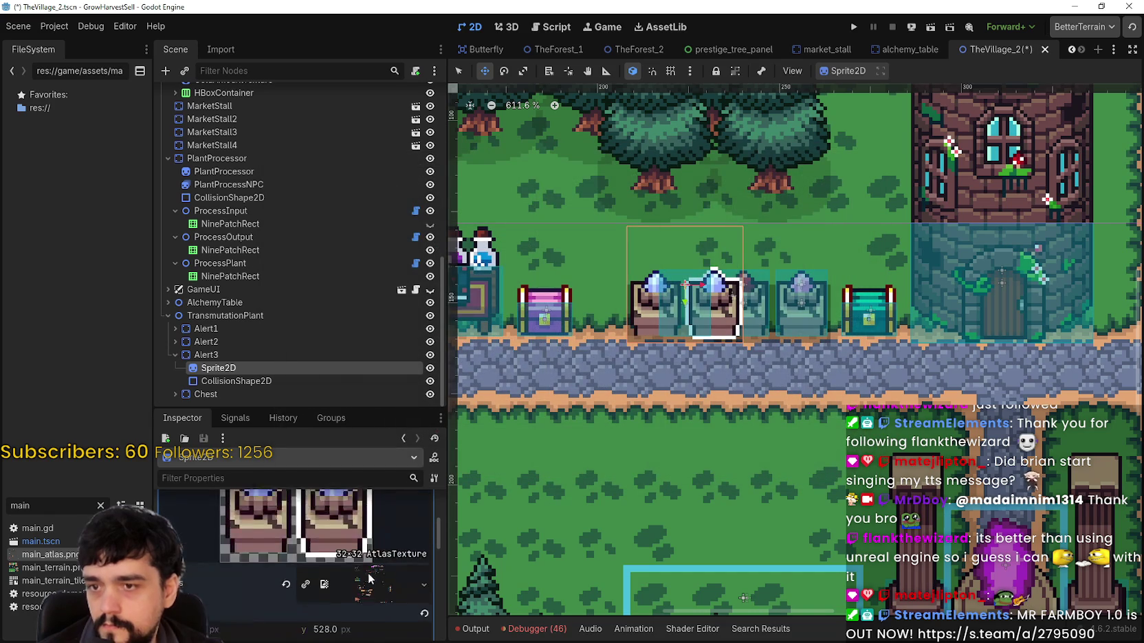
{"action": "scroll", "coordinate": [358, 504], "scroll_direction": "down", "scroll_amount": 5}
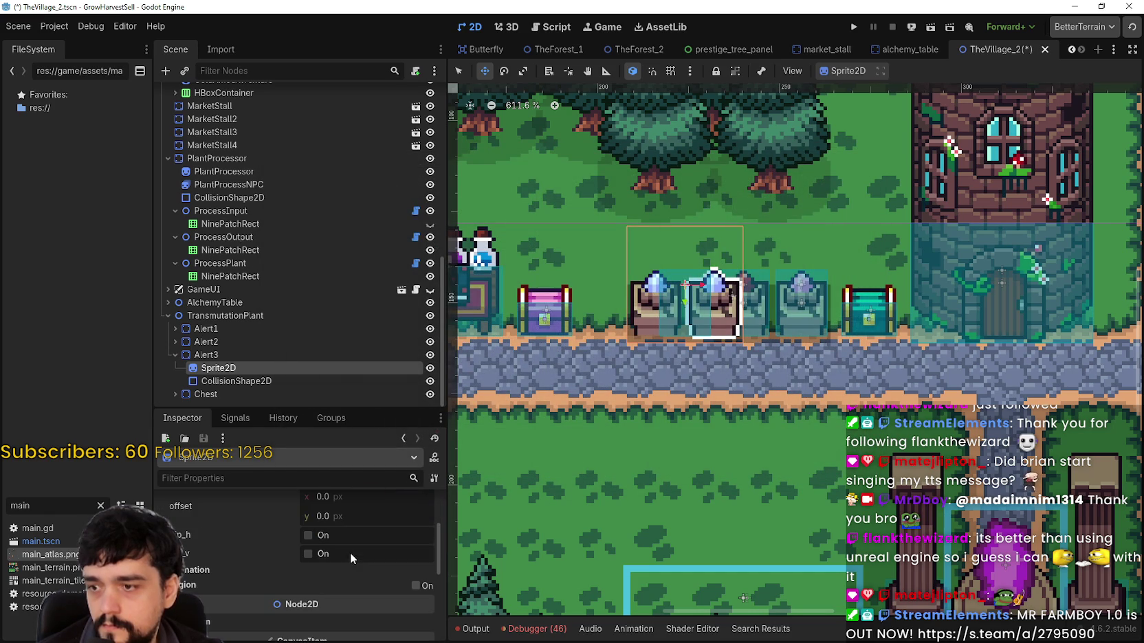
Step: Split Alert3's sprite into 2 horizontal frames, show frame 0, and save the scene
{"action": "left_click", "coordinate": [425, 585]}
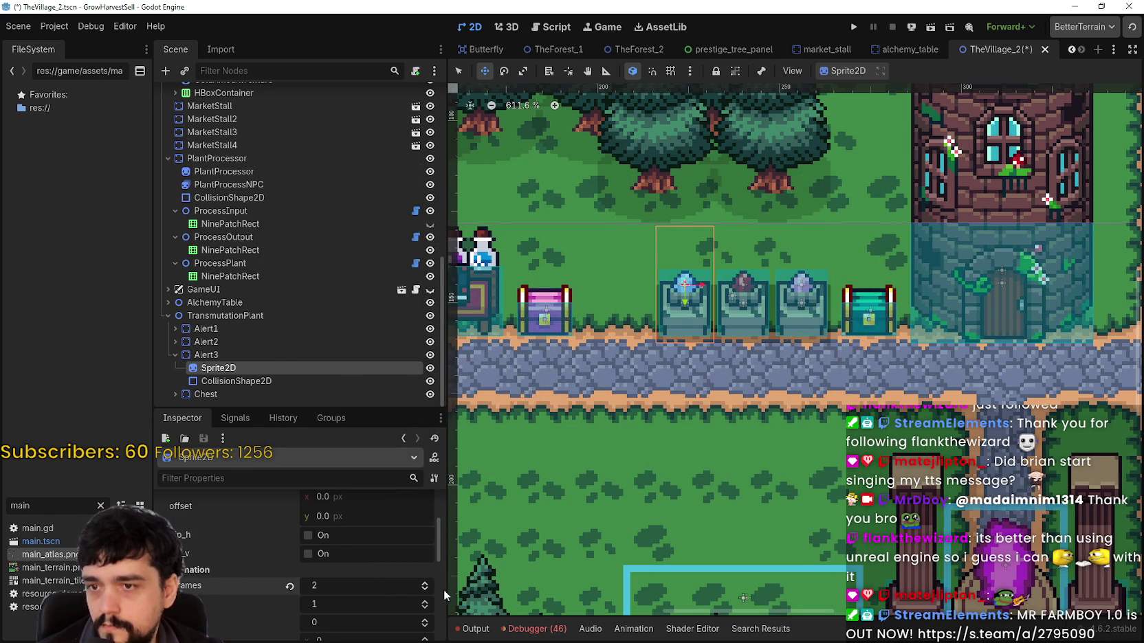
{"action": "scroll", "coordinate": [849, 282], "scroll_direction": "up", "scroll_amount": 2}
{"action": "scroll", "coordinate": [403, 627], "scroll_direction": "down", "scroll_amount": 1}
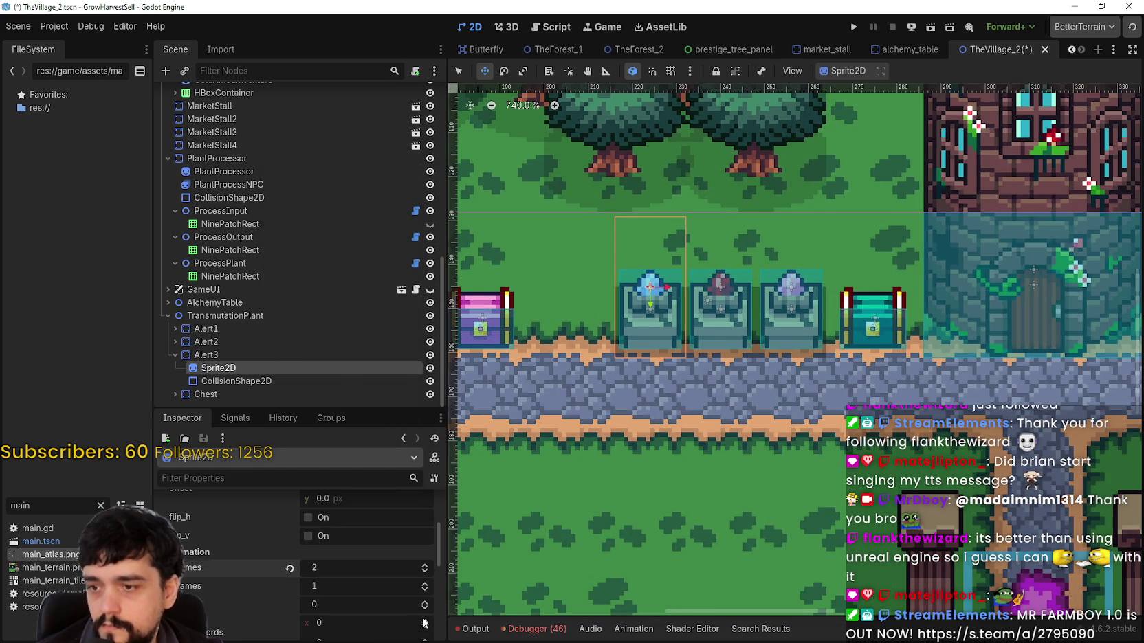
{"action": "left_click", "coordinate": [424, 620]}
{"action": "left_click", "coordinate": [424, 631]}
{"action": "left_click", "coordinate": [424, 623]}
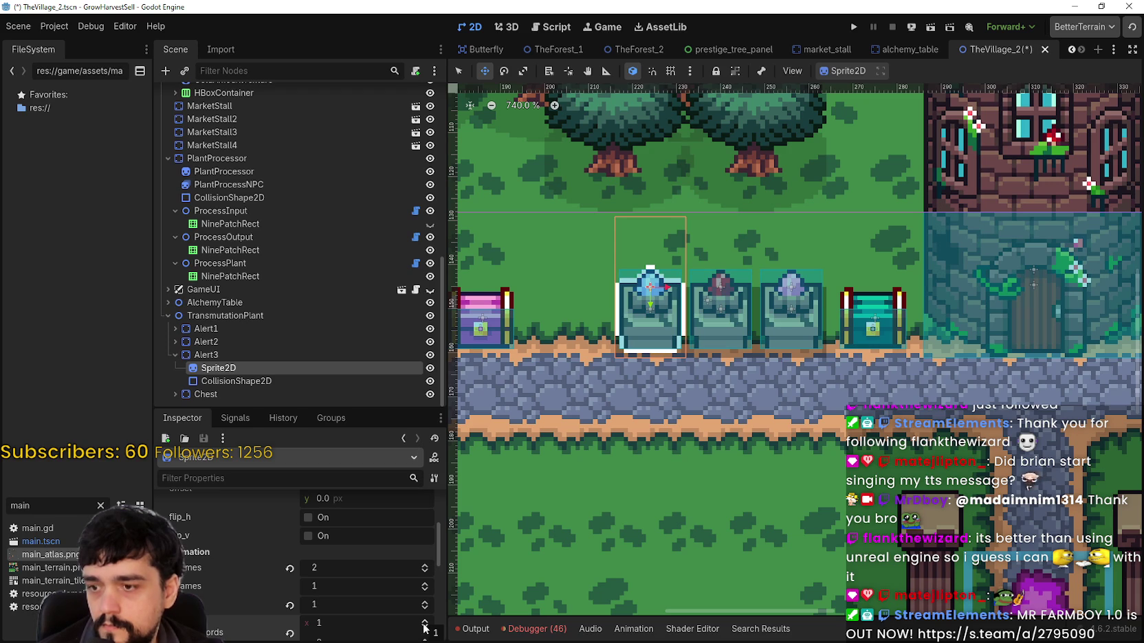
{"action": "left_click", "coordinate": [424, 611]}
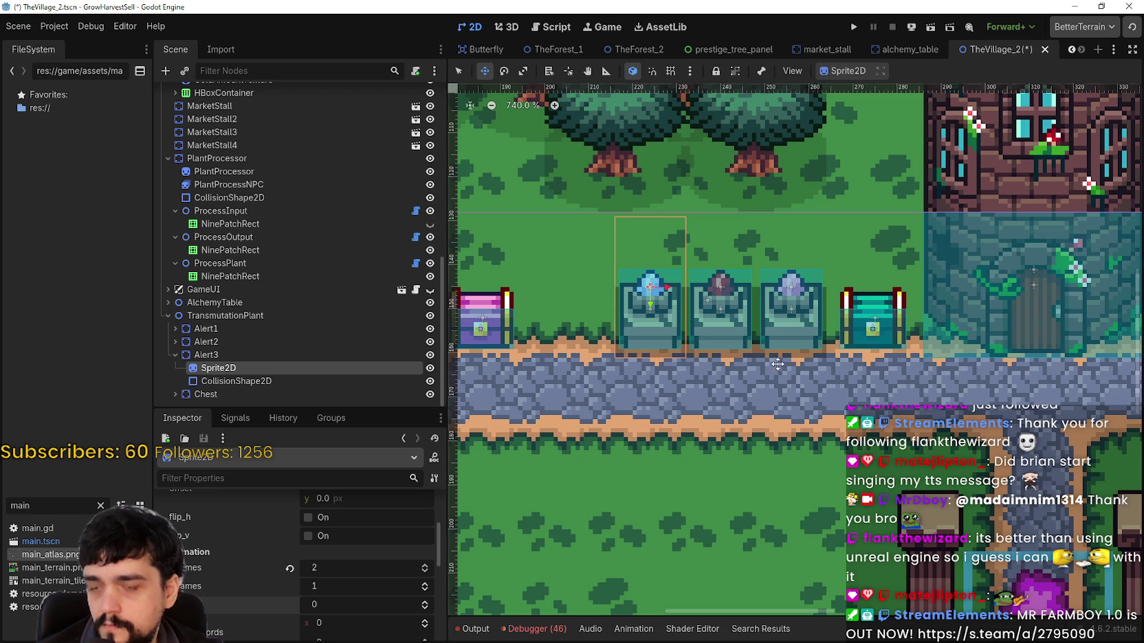
{"action": "scroll", "coordinate": [779, 364], "scroll_direction": "down", "scroll_amount": 1}
{"action": "key", "text": "ctrl+s"}
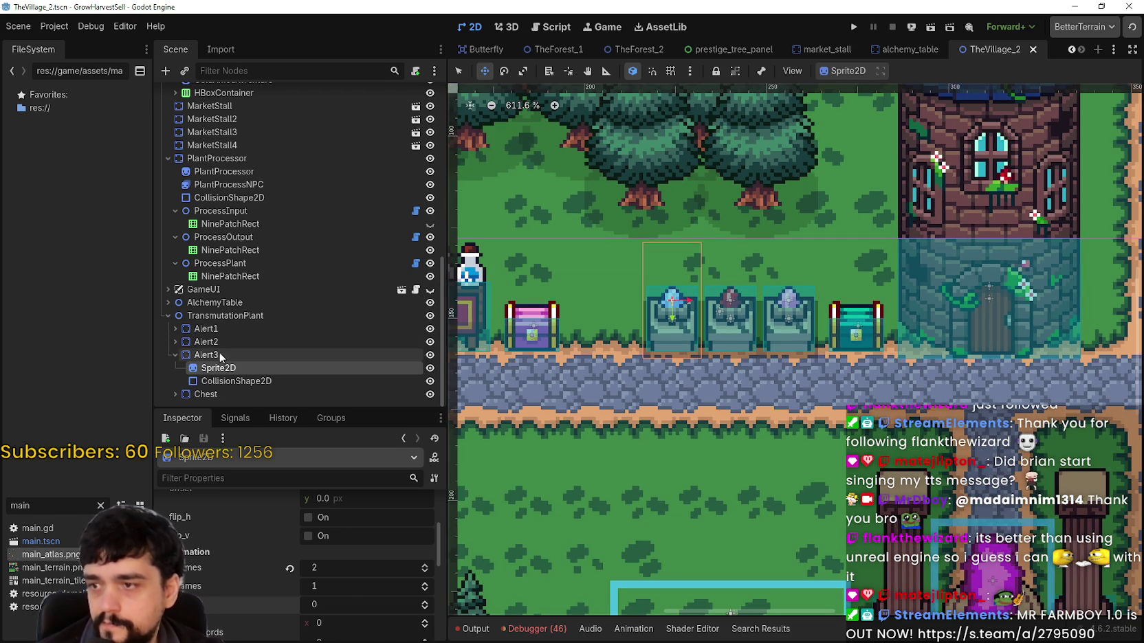
Step: Widen Alert2's sprite atlas region to cover both pot frames
{"action": "left_click", "coordinate": [171, 341]}
{"action": "left_click", "coordinate": [212, 354]}
{"action": "left_click", "coordinate": [346, 554]}
{"action": "left_click", "coordinate": [295, 615]}
{"action": "scroll", "coordinate": [581, 337], "scroll_direction": "down", "scroll_amount": 8}
{"action": "scroll", "coordinate": [604, 268], "scroll_direction": "up", "scroll_amount": 6}
{"action": "left_click_drag", "start_coordinate": [585, 313], "coordinate": [617, 313]}
{"action": "left_click", "coordinate": [574, 461]}
Step: Split Alert2's sprite into 2 horizontal frames and save the scene
{"action": "scroll", "coordinate": [336, 575], "scroll_direction": "up", "scroll_amount": 5}
{"action": "scroll", "coordinate": [374, 542], "scroll_direction": "down", "scroll_amount": 5}
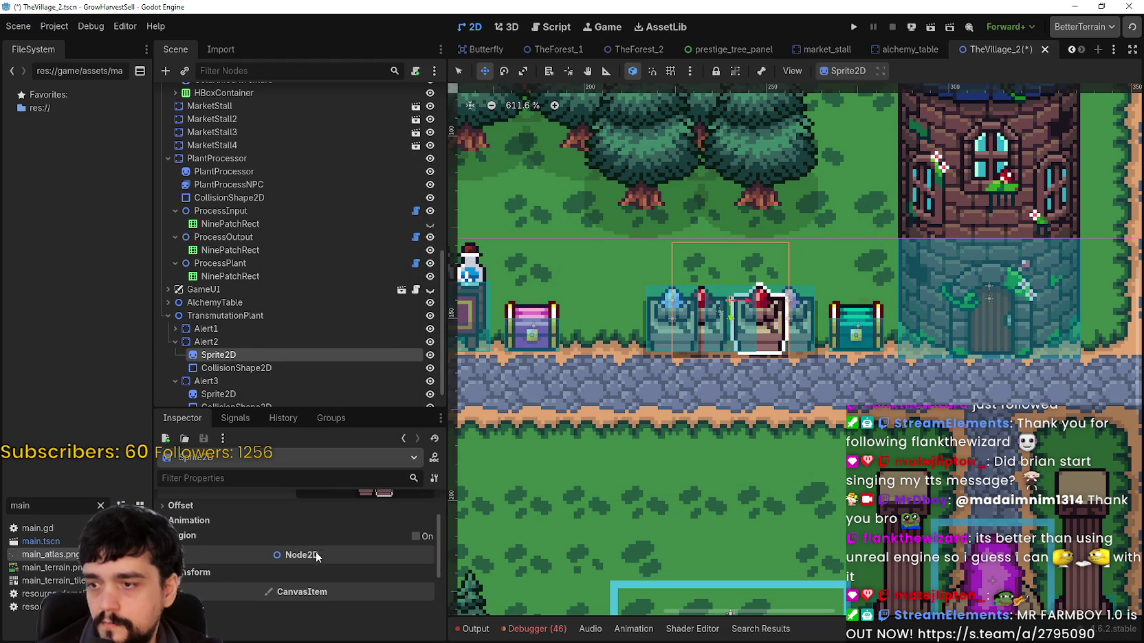
{"action": "left_click", "coordinate": [304, 521]}
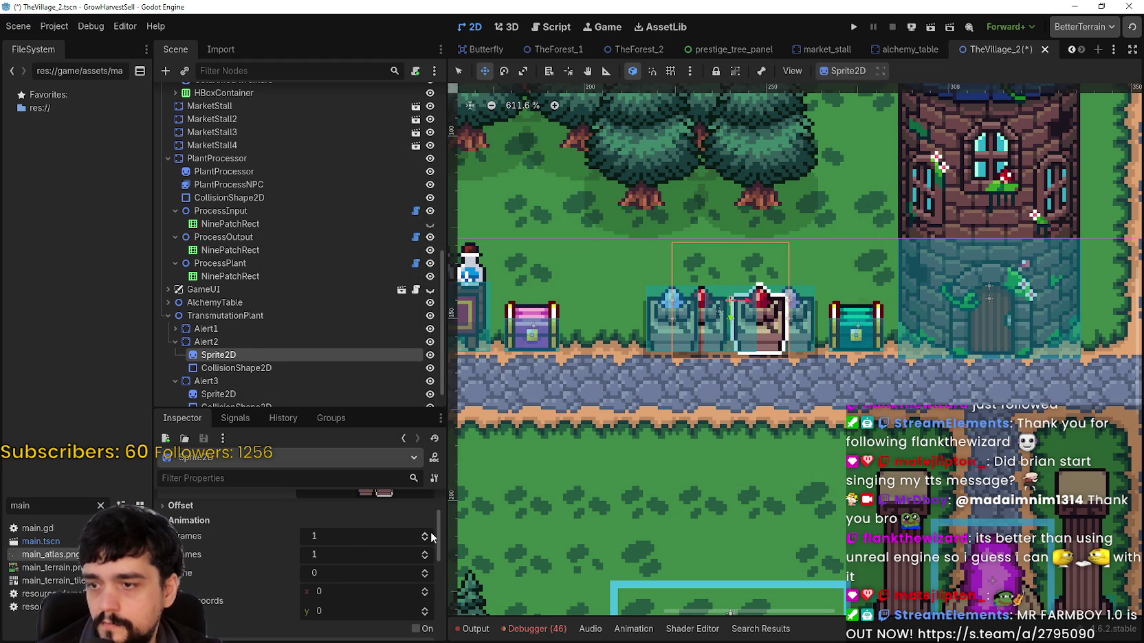
{"action": "left_click", "coordinate": [431, 534]}
{"action": "key", "text": "ctrl+s"}
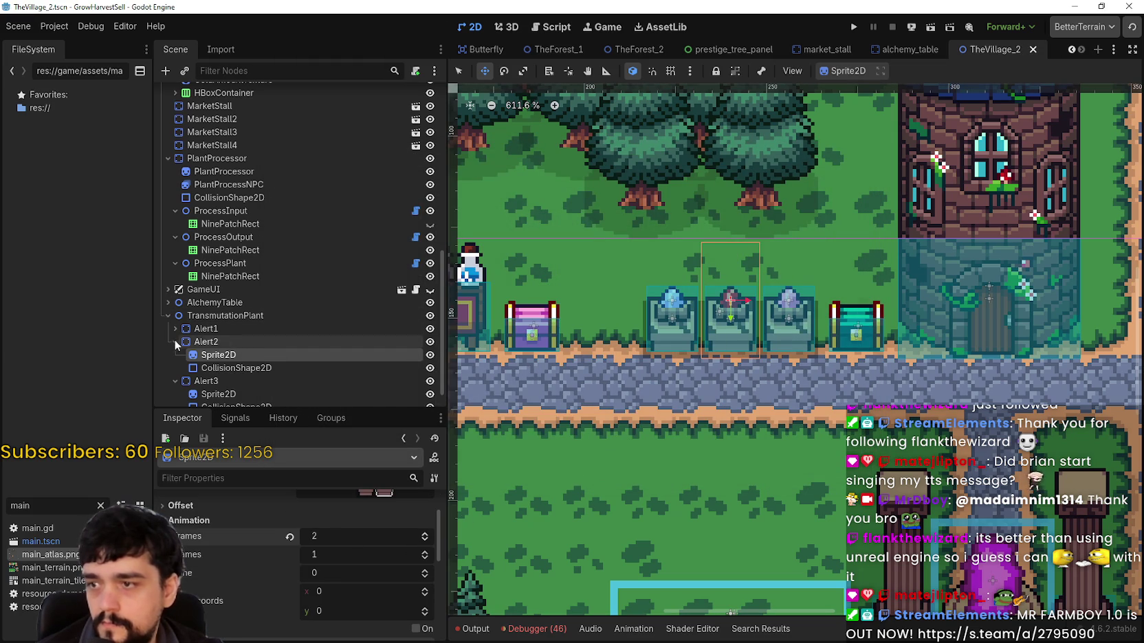
Step: Widen Alert1's sprite region to a 32x32 altar pair, split into 2 Hframes, and save
{"action": "left_click", "coordinate": [175, 329]}
{"action": "left_click", "coordinate": [202, 342]}
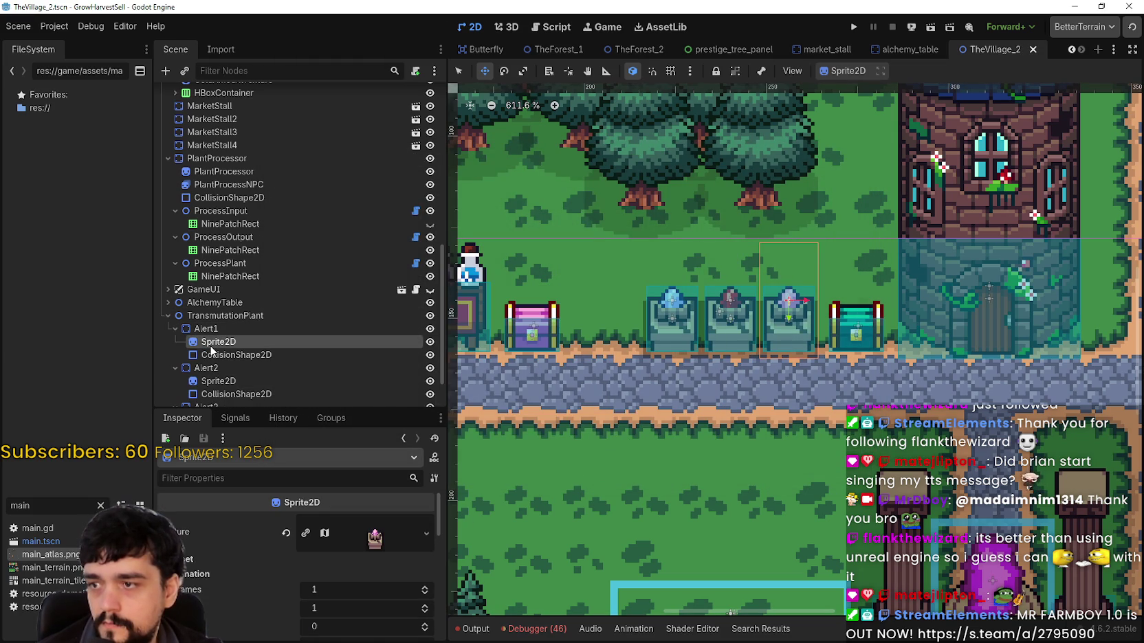
{"action": "left_click", "coordinate": [369, 532]}
{"action": "left_click", "coordinate": [296, 631]}
{"action": "scroll", "coordinate": [594, 355], "scroll_direction": "down", "scroll_amount": 5}
{"action": "scroll", "coordinate": [589, 297], "scroll_direction": "up", "scroll_amount": 2}
{"action": "left_click_drag", "start_coordinate": [587, 284], "coordinate": [602, 285]}
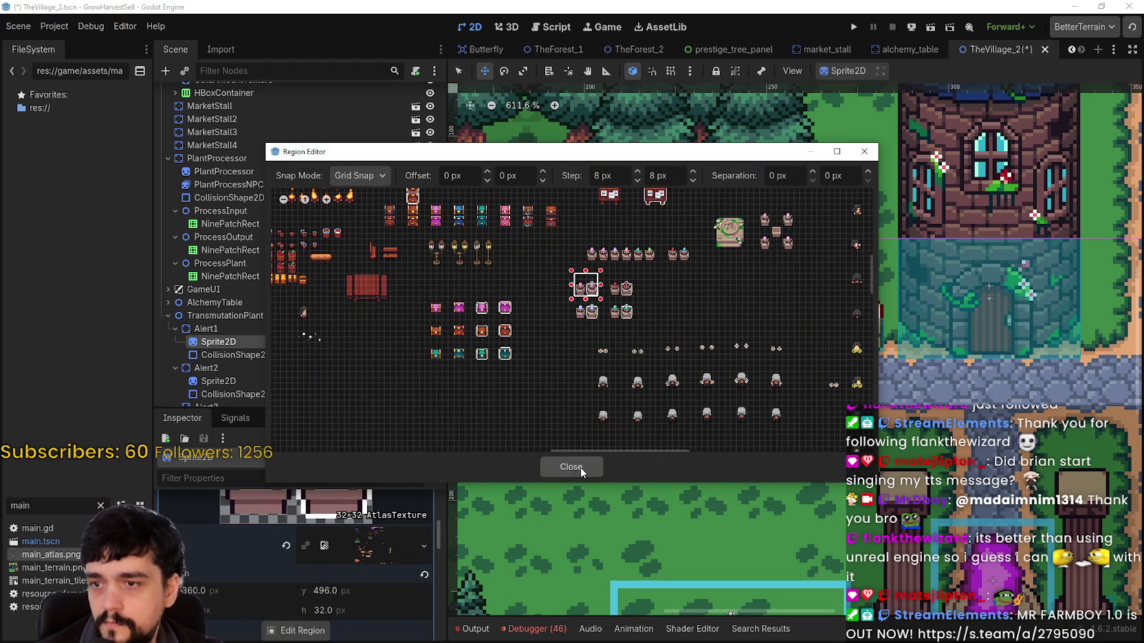
{"action": "left_click", "coordinate": [580, 468]}
{"action": "left_click", "coordinate": [382, 517]}
{"action": "scroll", "coordinate": [354, 534], "scroll_direction": "up", "scroll_amount": 1}
{"action": "left_click", "coordinate": [426, 583]}
{"action": "key", "text": "ctrl+s"}
Step: Collapse the Alert1, Alert2 and Alert3 nodes in the Scene tree
{"action": "scroll", "coordinate": [279, 333], "scroll_direction": "down", "scroll_amount": 3}
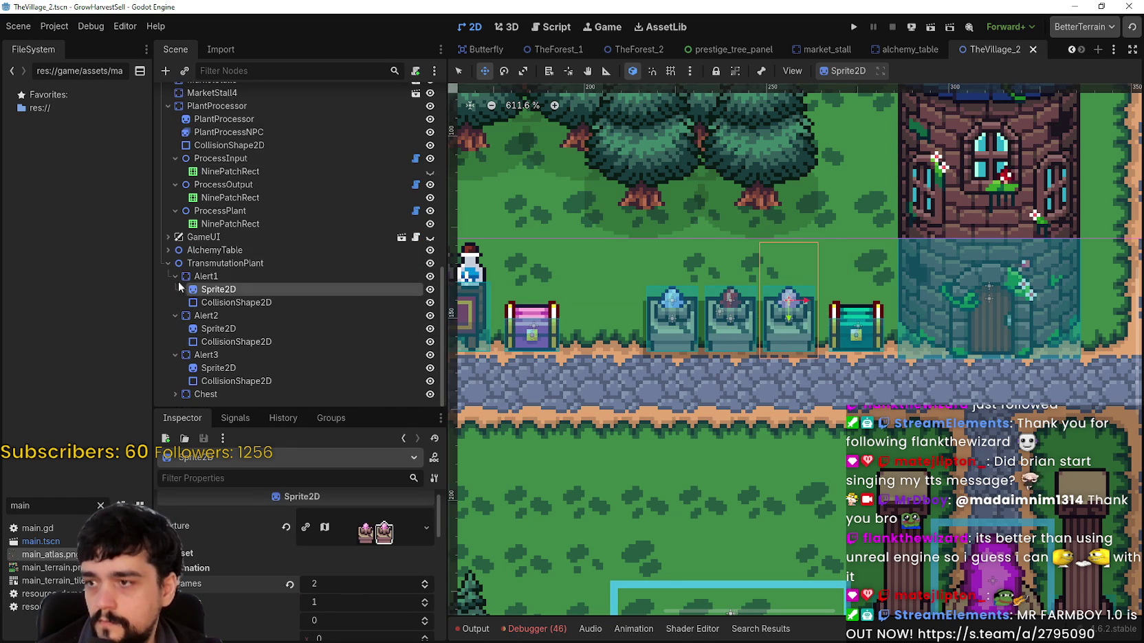
{"action": "left_click", "coordinate": [175, 277]}
{"action": "left_click", "coordinate": [174, 315]}
{"action": "left_click", "coordinate": [175, 354]}
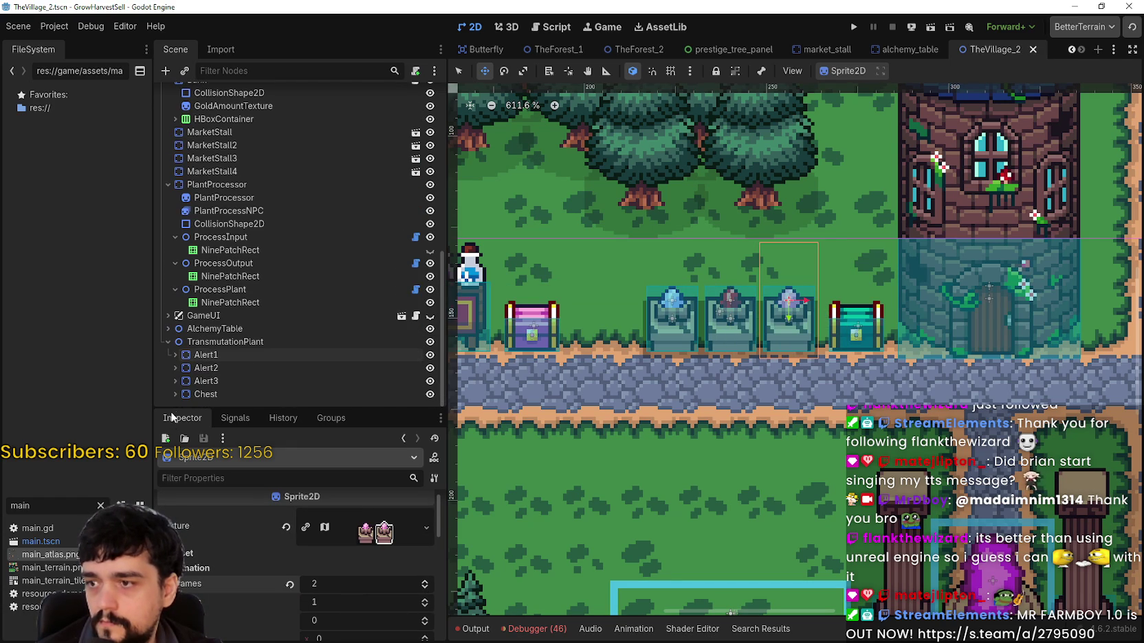
Step: Duplicate Alert3 as Alert4, nudge it two steps left, and save
{"action": "left_click", "coordinate": [206, 381]}
{"action": "key", "text": "ctrl+d"}
{"action": "scroll", "coordinate": [692, 302], "scroll_direction": "up", "scroll_amount": 2}
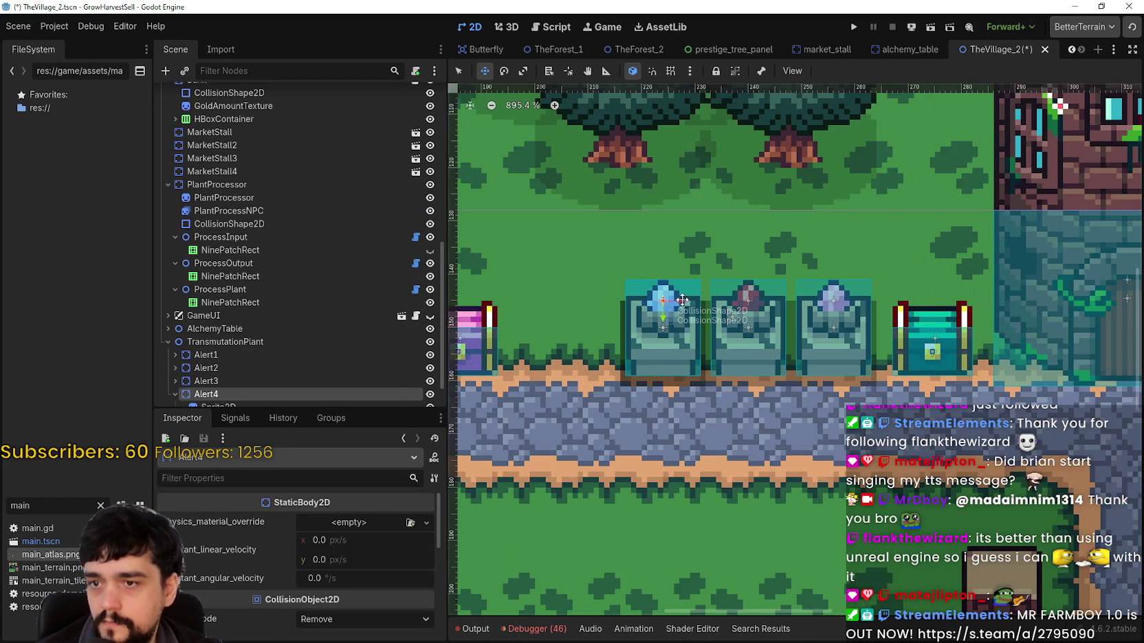
{"action": "key", "text": "Left"}
{"action": "key", "text": "Left"}
{"action": "key", "text": "Left"}
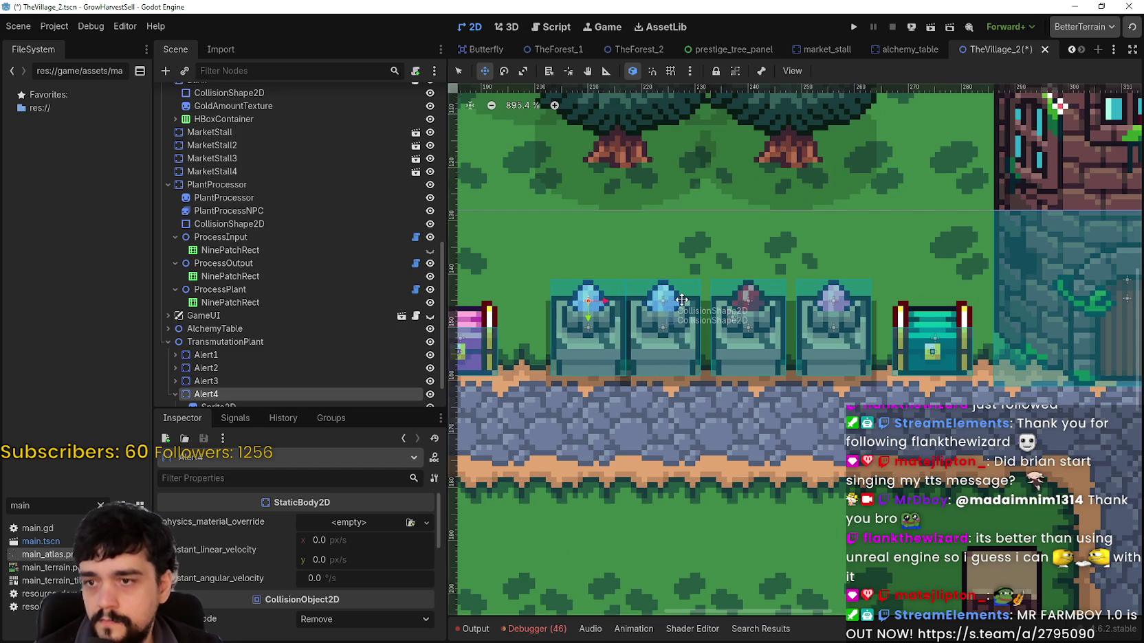
{"action": "key", "text": "Left"}
{"action": "key", "text": "Left"}
{"action": "key", "text": "ctrl+s"}
{"action": "scroll", "coordinate": [701, 364], "scroll_direction": "down", "scroll_amount": 2}
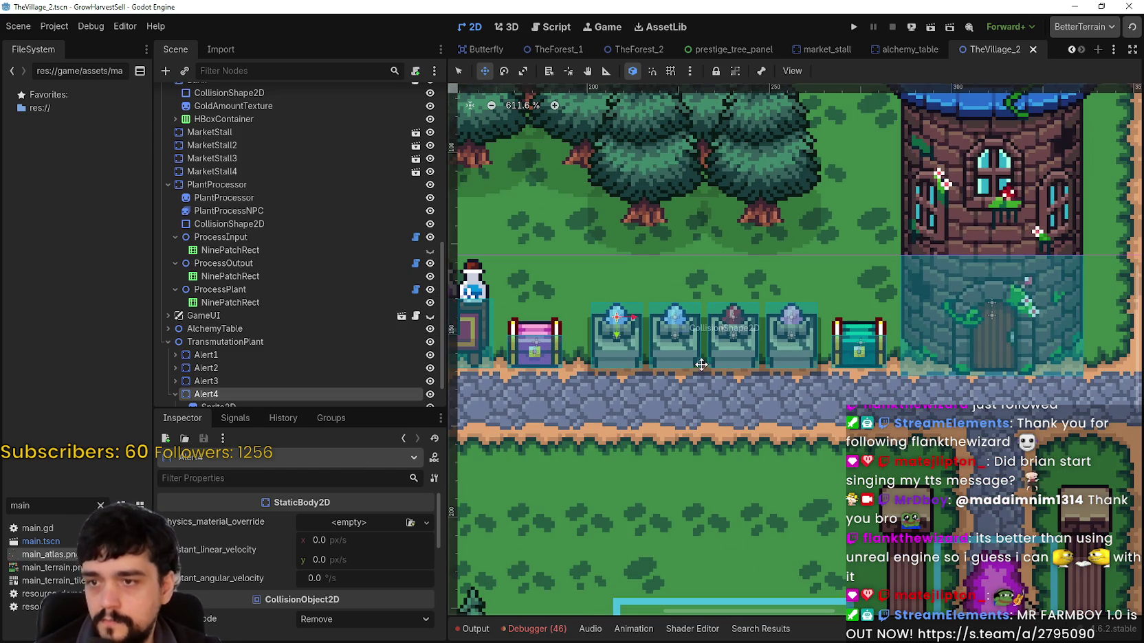
{"action": "scroll", "coordinate": [199, 385], "scroll_direction": "down", "scroll_amount": 2}
Step: Set Alert4's sprite atlas region to the teal crystal altar pair and save the scene
{"action": "left_click", "coordinate": [213, 369]}
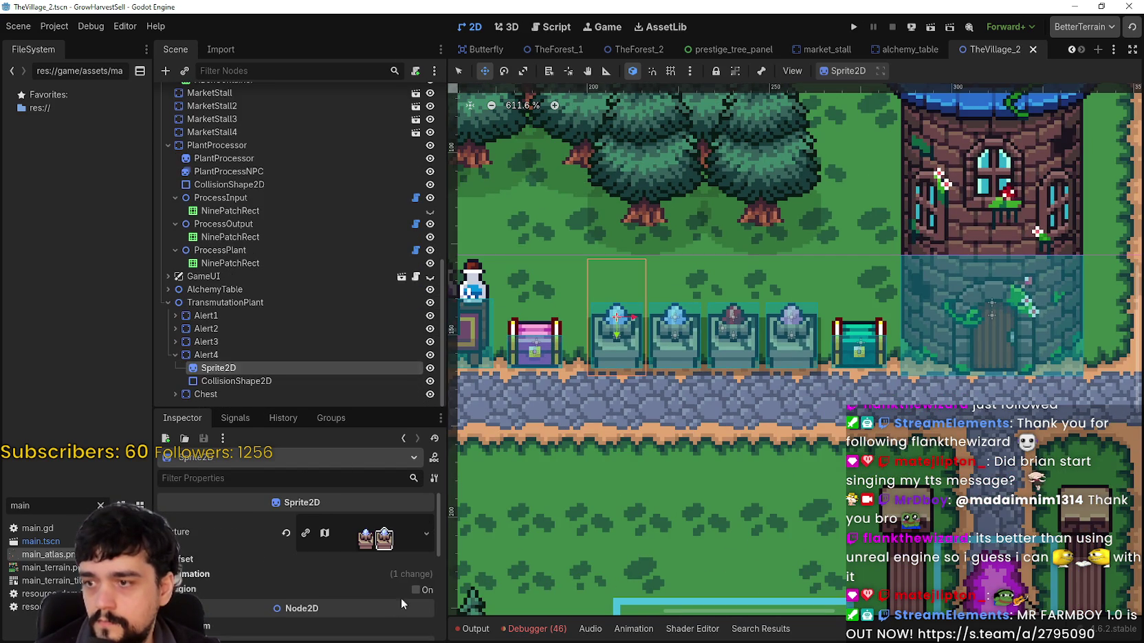
{"action": "left_click", "coordinate": [357, 538]}
{"action": "scroll", "coordinate": [314, 562], "scroll_direction": "down", "scroll_amount": 5}
{"action": "left_click", "coordinate": [314, 562]}
{"action": "scroll", "coordinate": [561, 265], "scroll_direction": "up", "scroll_amount": 5}
{"action": "scroll", "coordinate": [598, 336], "scroll_direction": "up", "scroll_amount": 4}
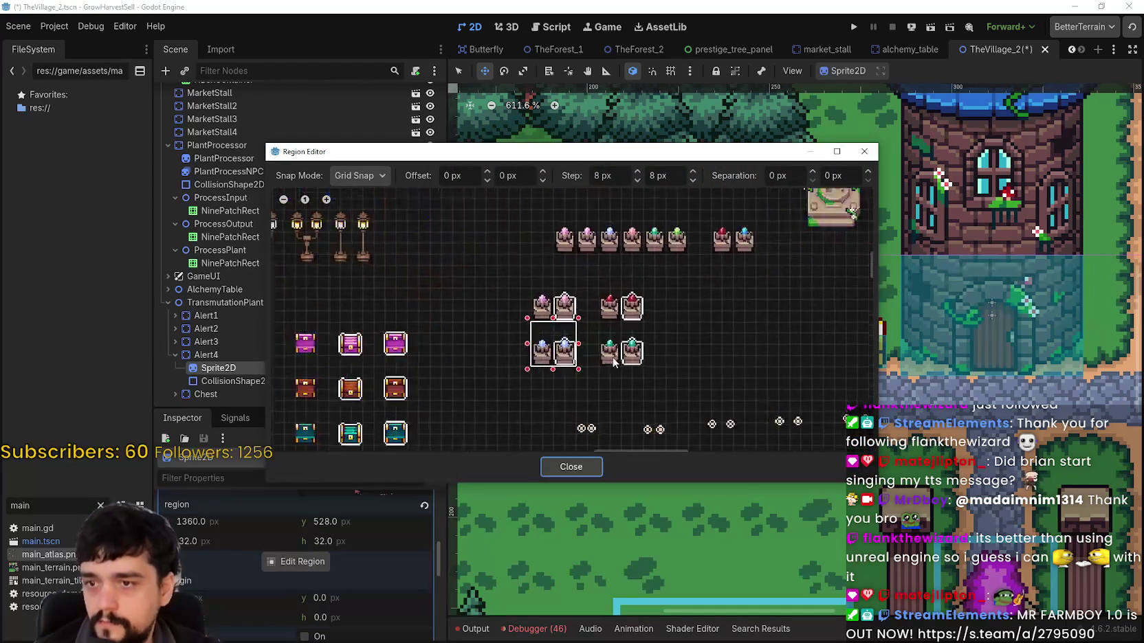
{"action": "left_click_drag", "start_coordinate": [604, 366], "coordinate": [681, 297]}
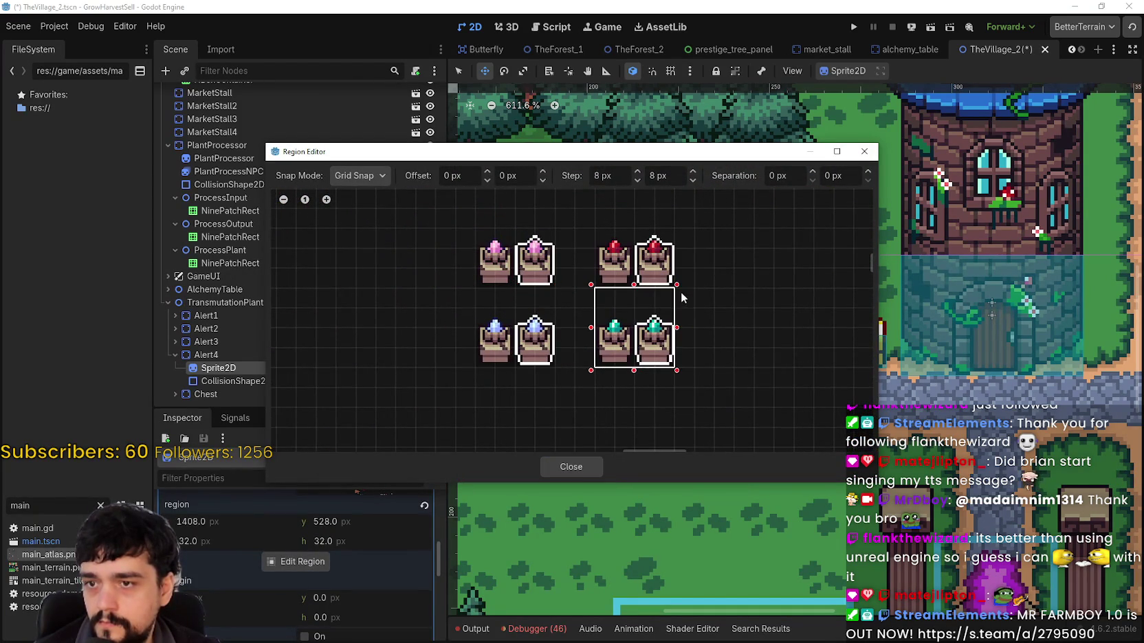
{"action": "left_click", "coordinate": [574, 467]}
{"action": "scroll", "coordinate": [343, 530], "scroll_direction": "up", "scroll_amount": 5}
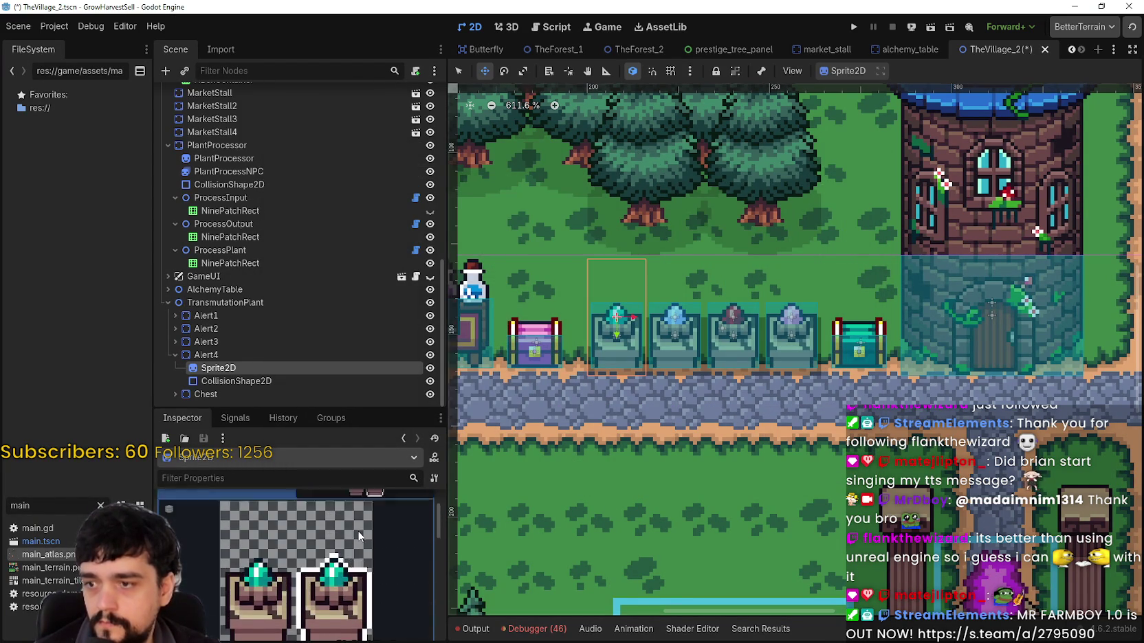
{"action": "scroll", "coordinate": [367, 539], "scroll_direction": "down", "scroll_amount": 5}
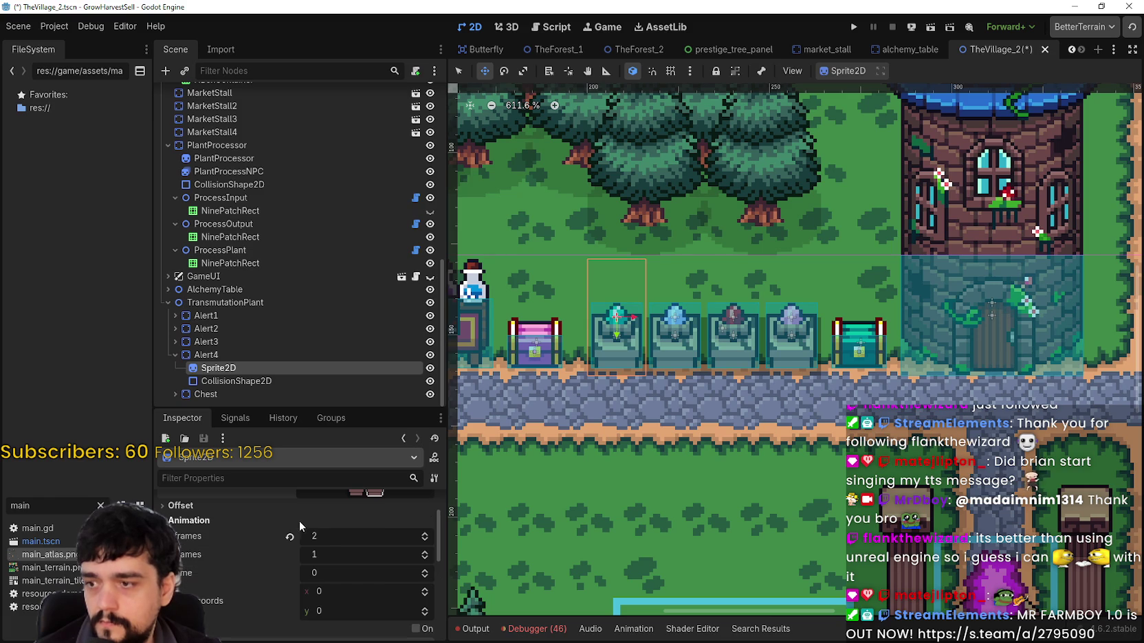
{"action": "scroll", "coordinate": [372, 536], "scroll_direction": "up", "scroll_amount": 2}
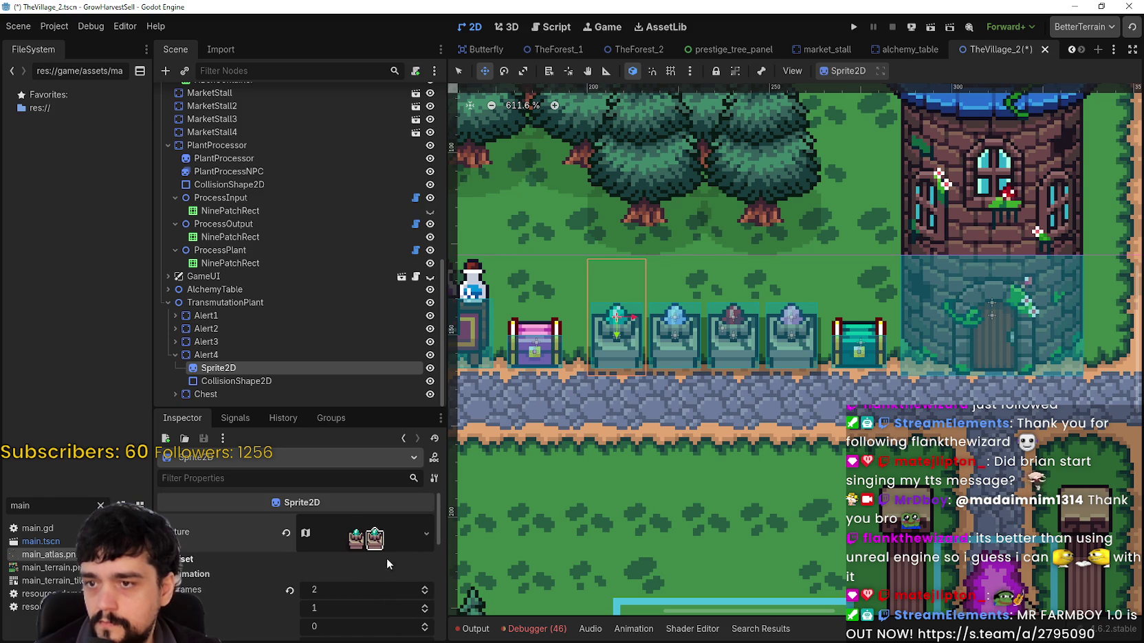
{"action": "left_click", "coordinate": [373, 534]}
{"action": "scroll", "coordinate": [742, 275], "scroll_direction": "up", "scroll_amount": 3}
{"action": "key", "text": "ctrl+s"}
Step: Select Alert4's collision shape
{"action": "scroll", "coordinate": [665, 403], "scroll_direction": "down", "scroll_amount": 4}
{"action": "scroll", "coordinate": [829, 378], "scroll_direction": "up", "scroll_amount": 2}
{"action": "scroll", "coordinate": [829, 378], "scroll_direction": "up", "scroll_amount": 3}
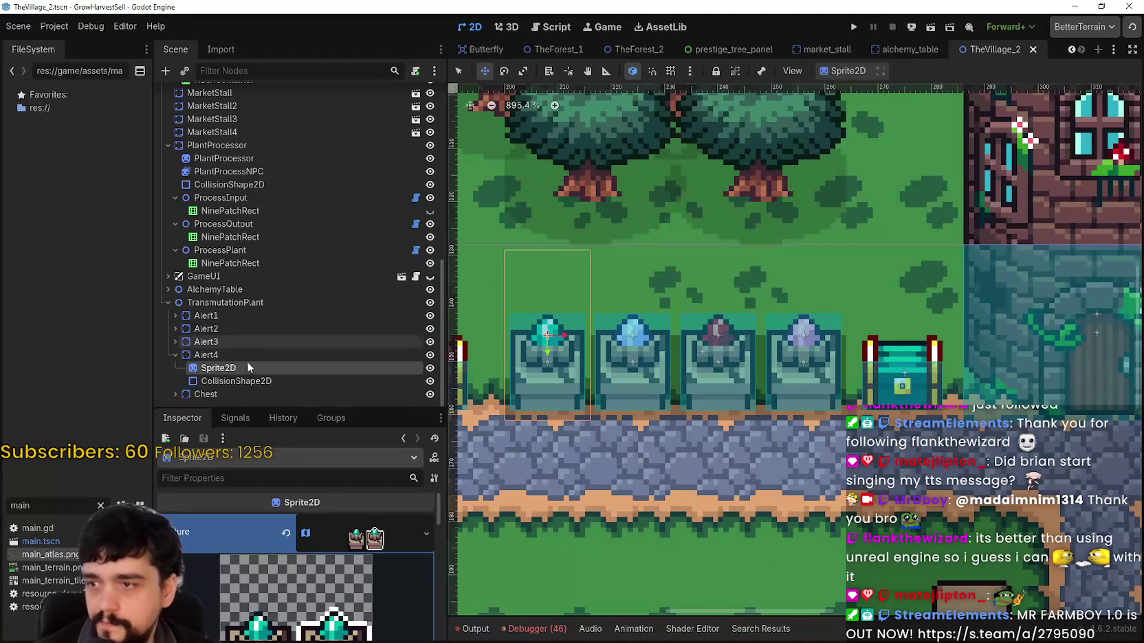
{"action": "left_click", "coordinate": [234, 380]}
{"action": "scroll", "coordinate": [565, 374], "scroll_direction": "down", "scroll_amount": 5}
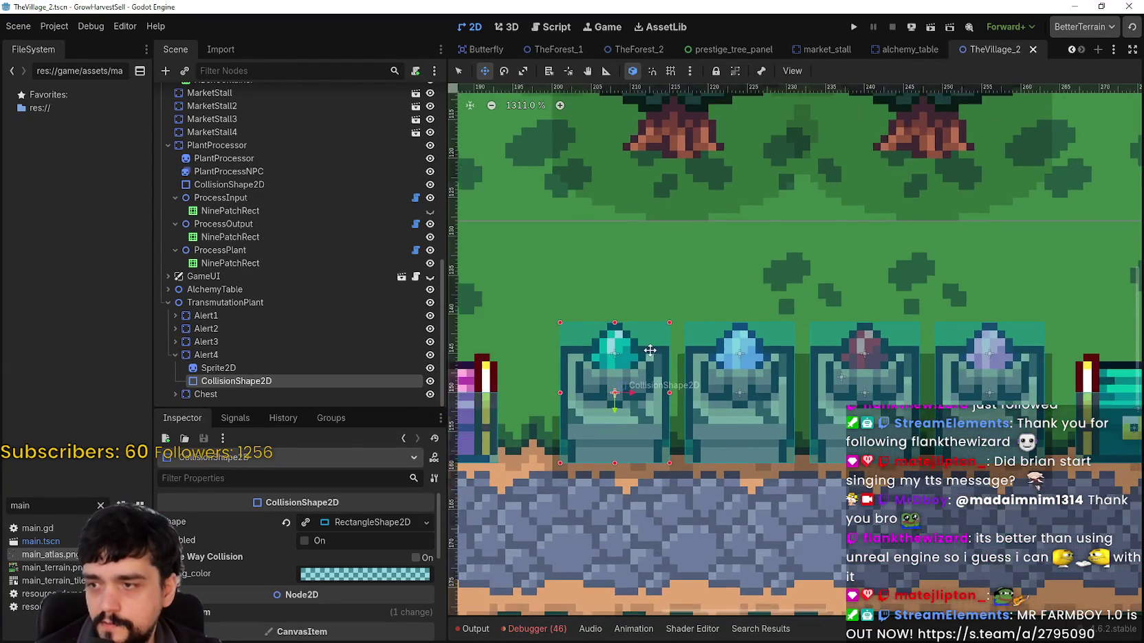
{"action": "scroll", "coordinate": [631, 322], "scroll_direction": "up", "scroll_amount": 2}
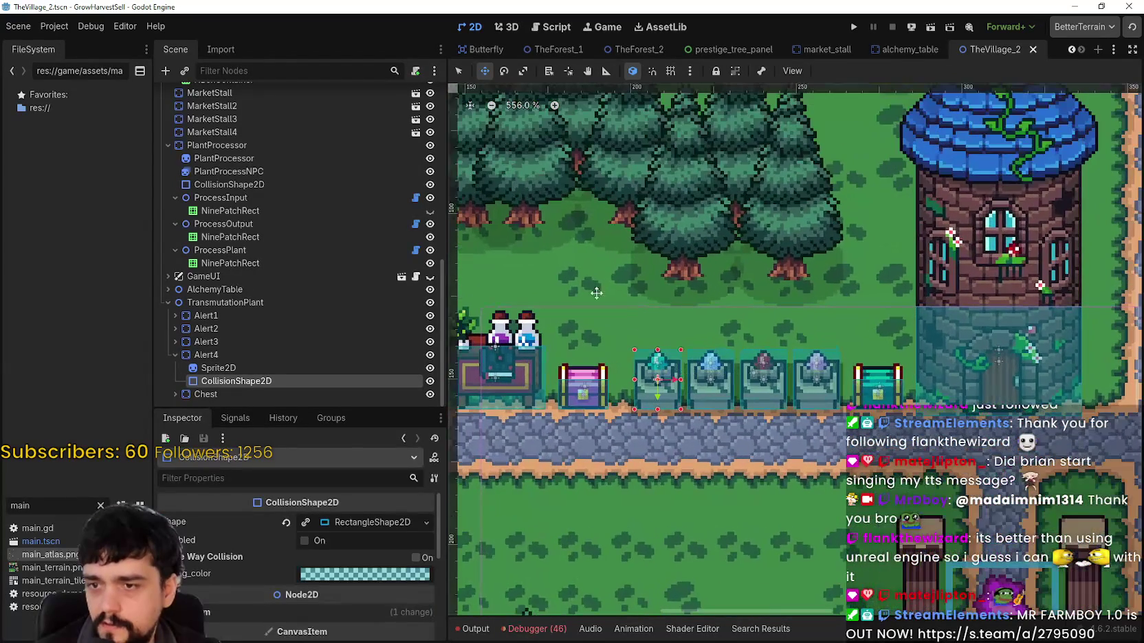
Step: Drag Alert4's collision box lower onto the teal stall and raise its top edge
{"action": "mouse_move", "coordinate": [675, 320]}
{"action": "left_mouse_down"}
{"action": "mouse_move", "coordinate": [647, 289]}
{"action": "mouse_move", "coordinate": [637, 358]}
{"action": "left_mouse_up"}
{"action": "scroll", "coordinate": [636, 358], "scroll_direction": "up", "scroll_amount": 6}
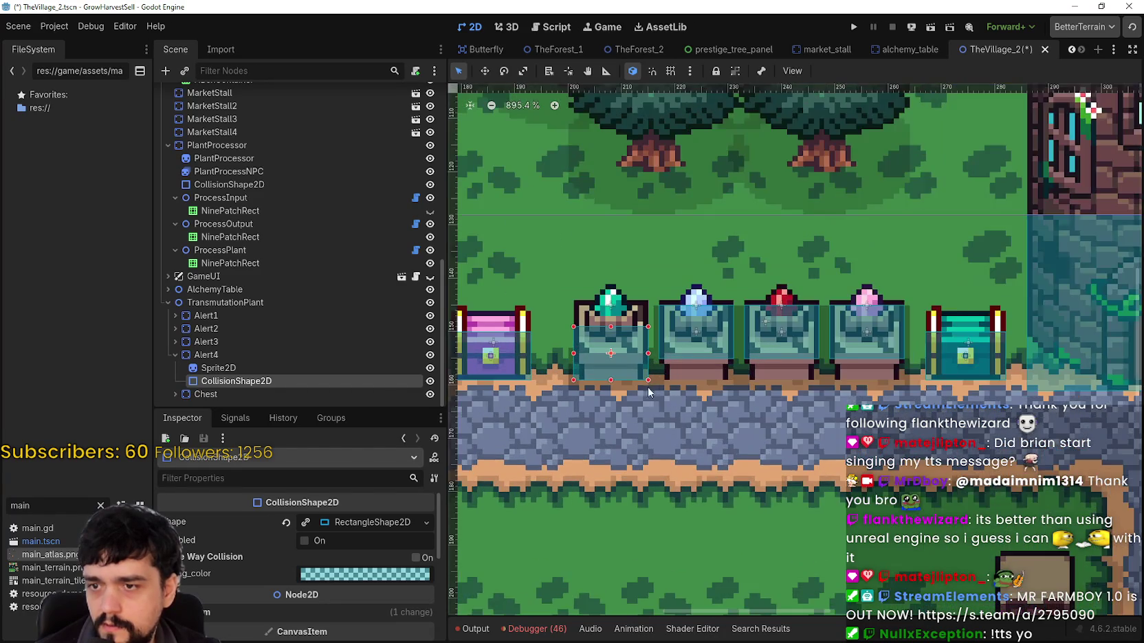
{"action": "scroll", "coordinate": [615, 344], "scroll_direction": "down", "scroll_amount": 2}
{"action": "left_click_drag", "start_coordinate": [611, 327], "coordinate": [609, 323]}
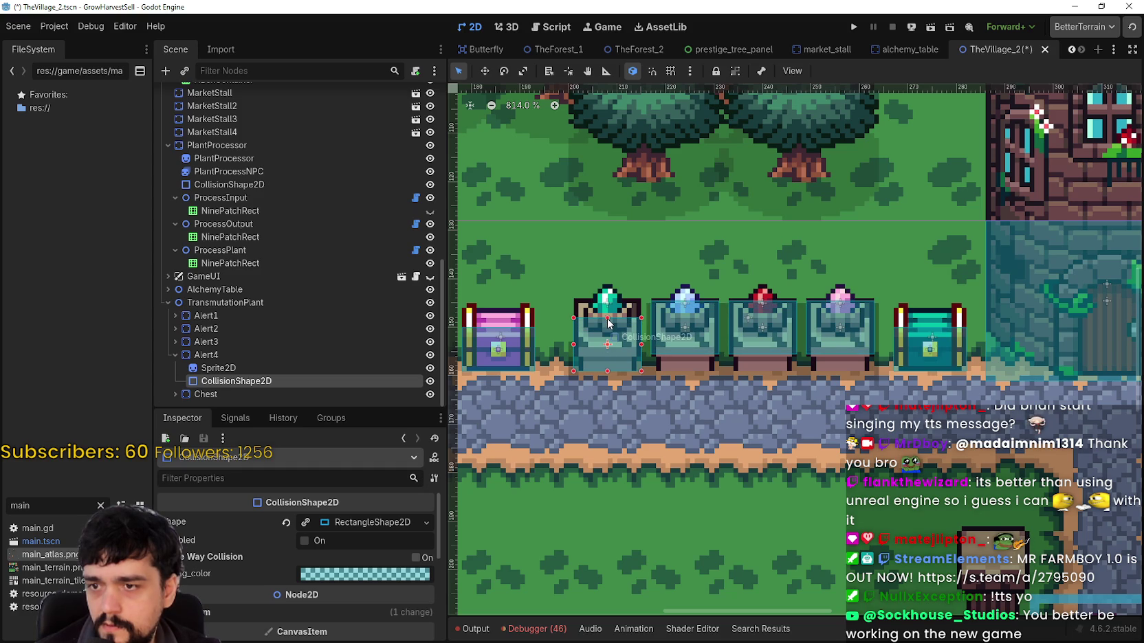
{"action": "scroll", "coordinate": [481, 343], "scroll_direction": "right", "scroll_amount": 1}
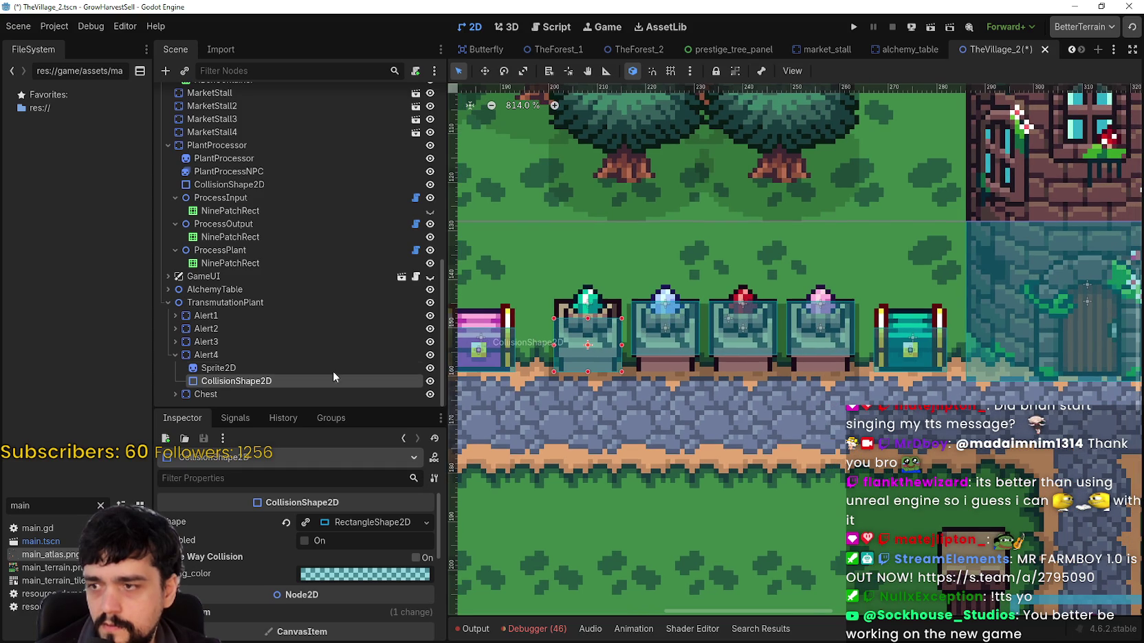
Step: Move Alert1's collision box down onto its altar base
{"action": "left_click", "coordinate": [174, 316]}
{"action": "left_click", "coordinate": [211, 341]}
{"action": "scroll", "coordinate": [756, 354], "scroll_direction": "up", "scroll_amount": 1}
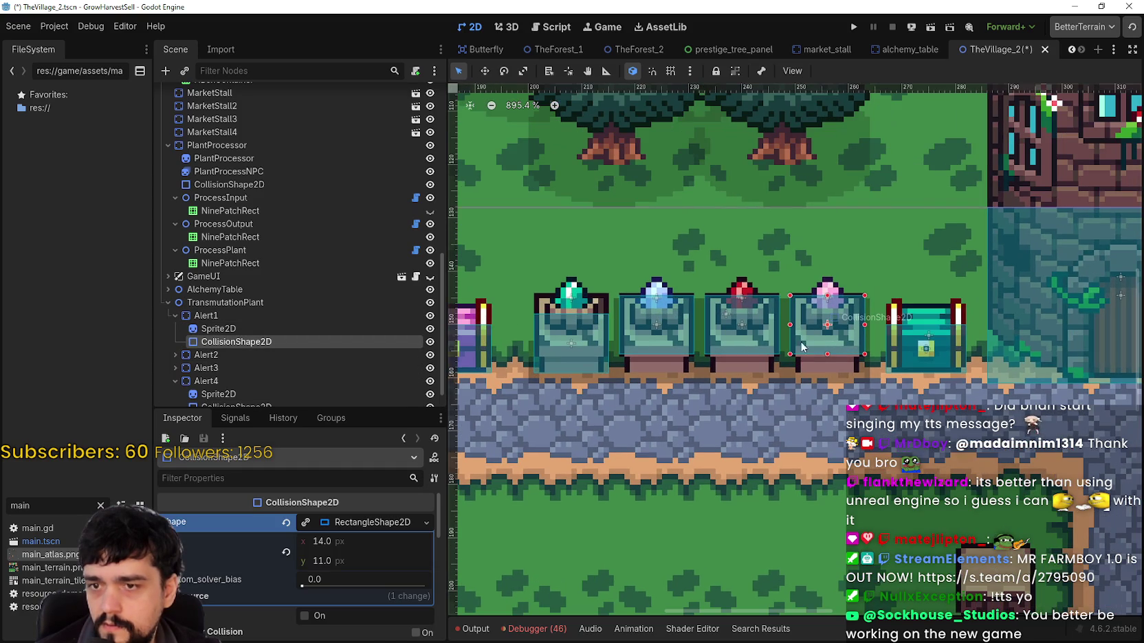
{"action": "key", "text": "Down"}
{"action": "key", "text": "Down"}
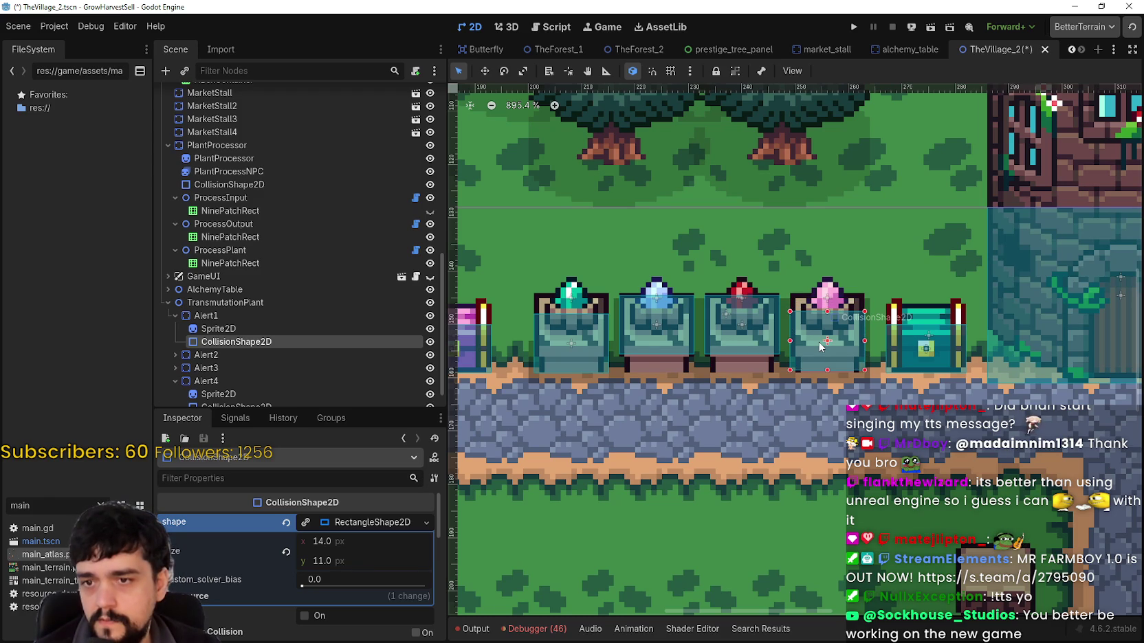
{"action": "scroll", "coordinate": [897, 392], "scroll_direction": "up", "scroll_amount": 3}
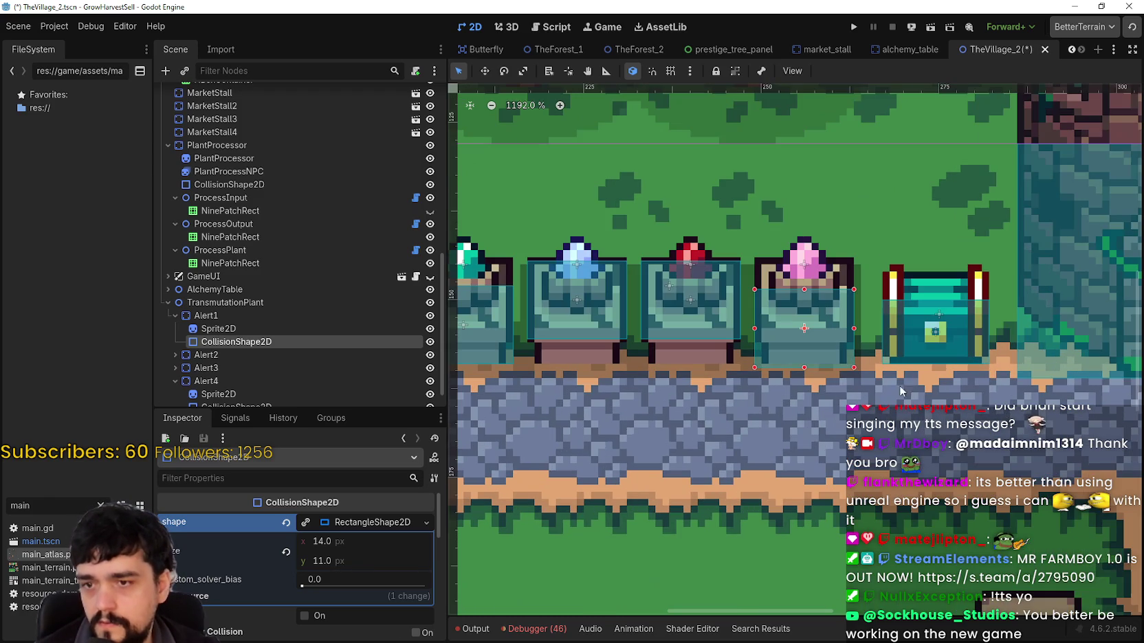
{"action": "scroll", "coordinate": [358, 586], "scroll_direction": "down", "scroll_amount": 4}
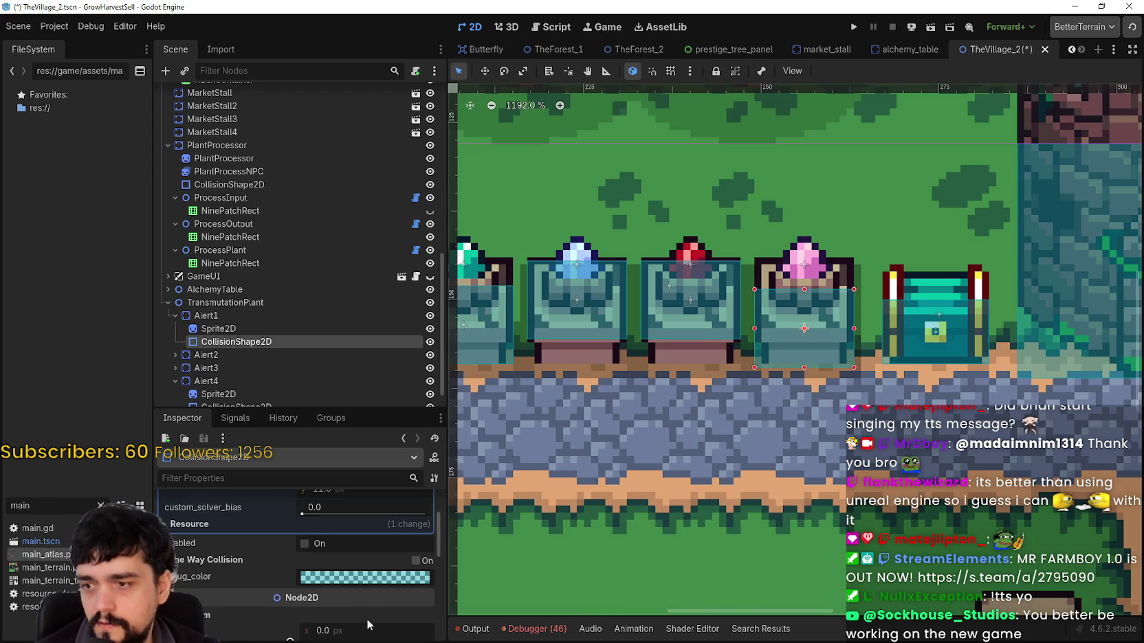
{"action": "scroll", "coordinate": [682, 459], "scroll_direction": "down", "scroll_amount": 3}
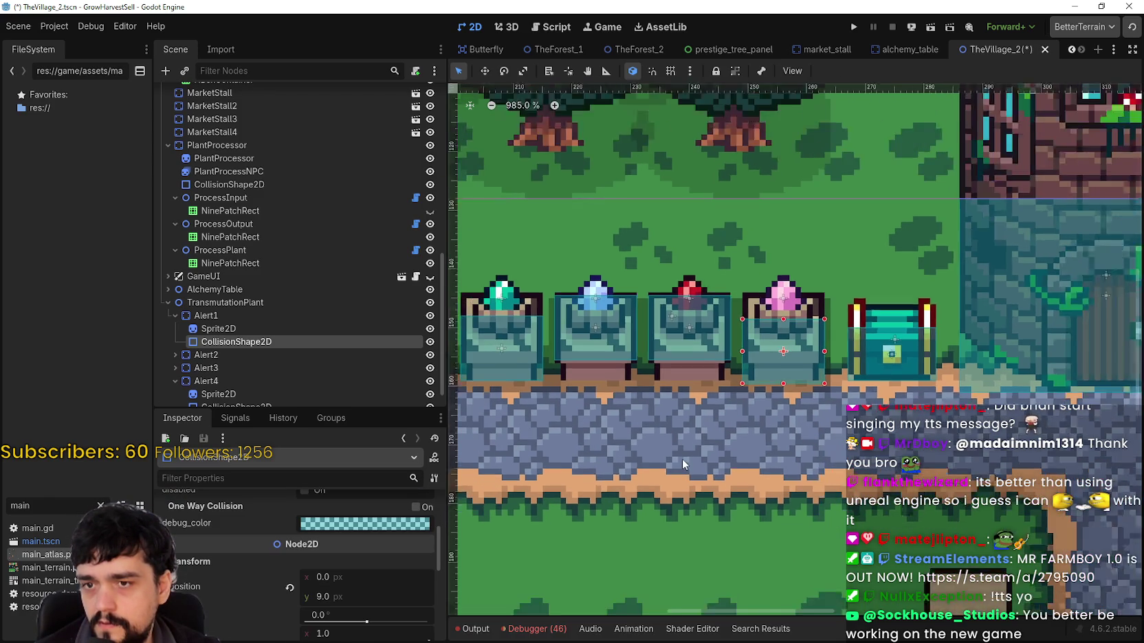
{"action": "scroll", "coordinate": [786, 457], "scroll_direction": "up", "scroll_amount": 4}
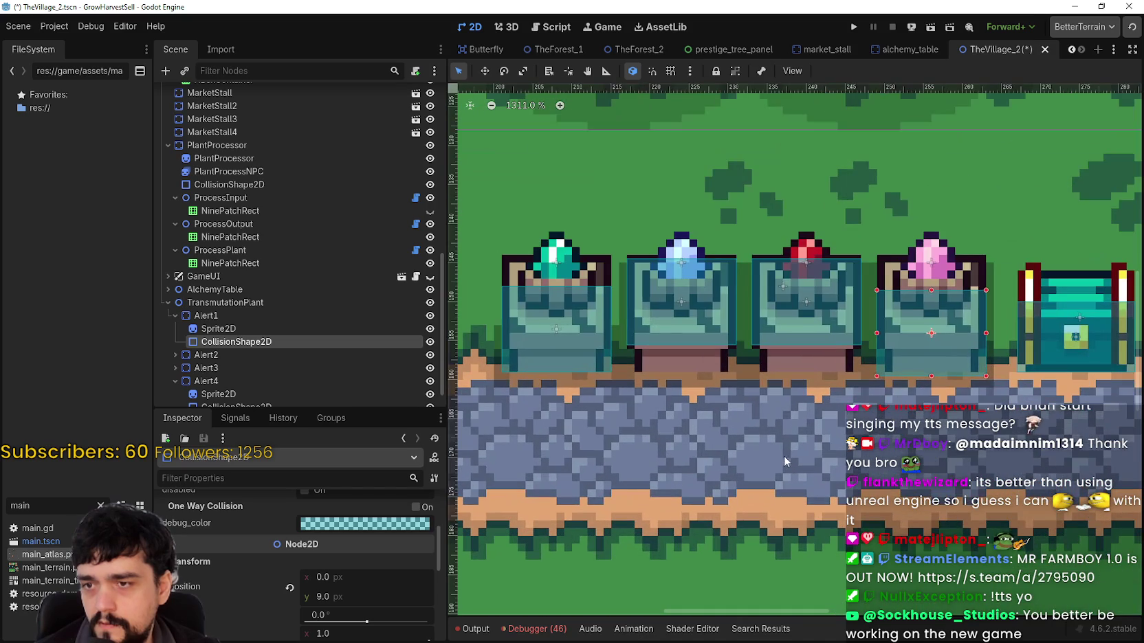
{"action": "scroll", "coordinate": [750, 423], "scroll_direction": "down", "scroll_amount": 3}
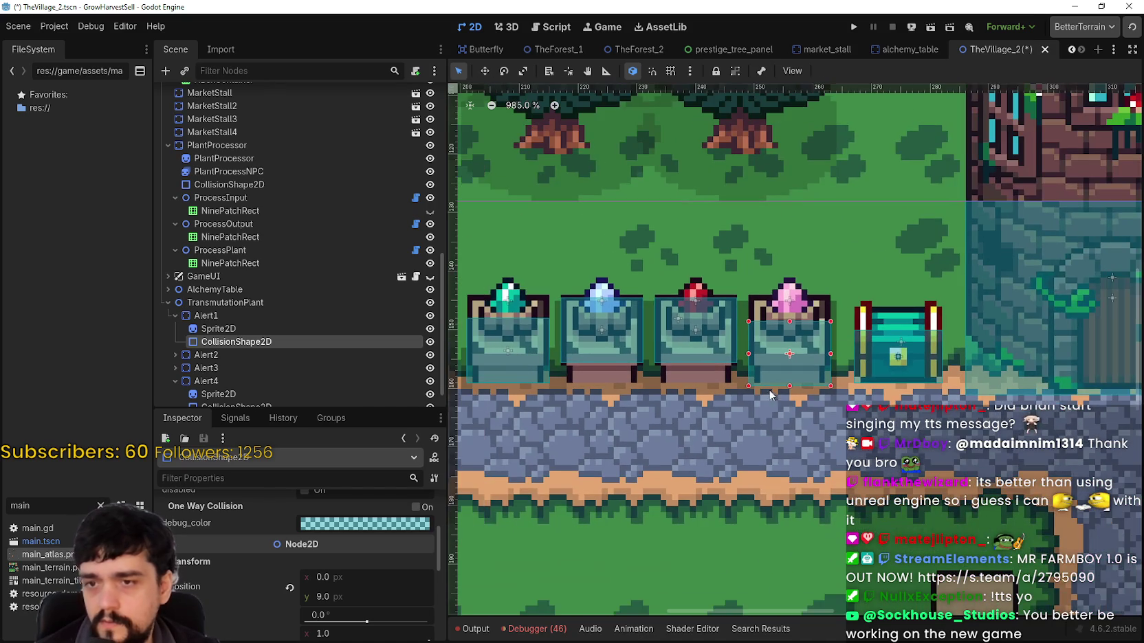
{"action": "scroll", "coordinate": [770, 385], "scroll_direction": "up", "scroll_amount": 2}
{"action": "scroll", "coordinate": [779, 379], "scroll_direction": "down", "scroll_amount": 3}
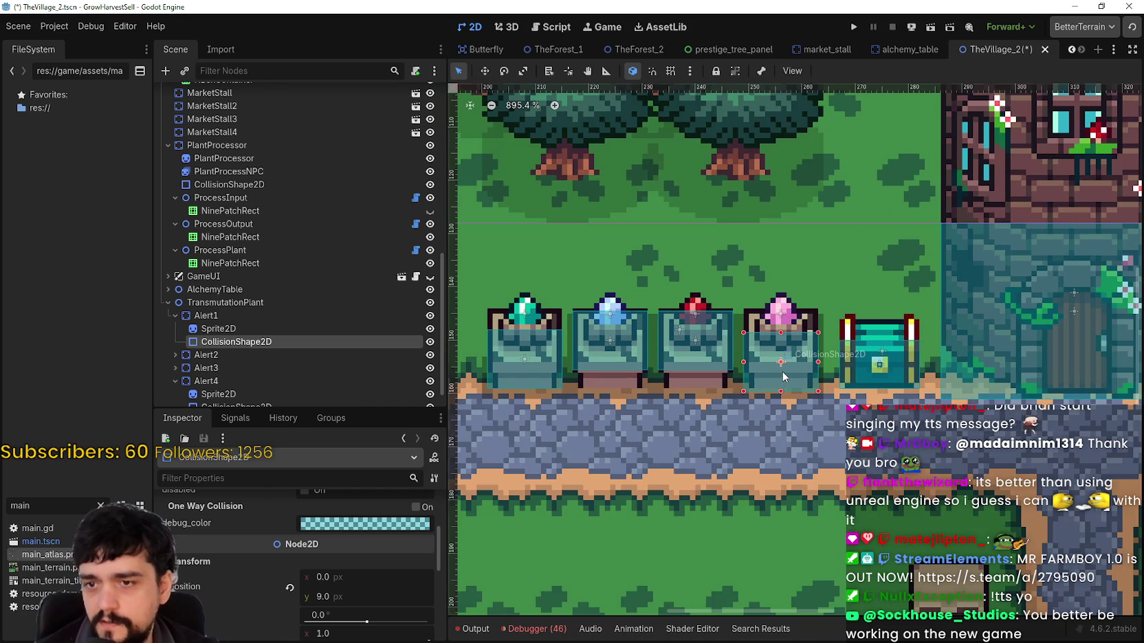
{"action": "scroll", "coordinate": [786, 386], "scroll_direction": "up", "scroll_amount": 12}
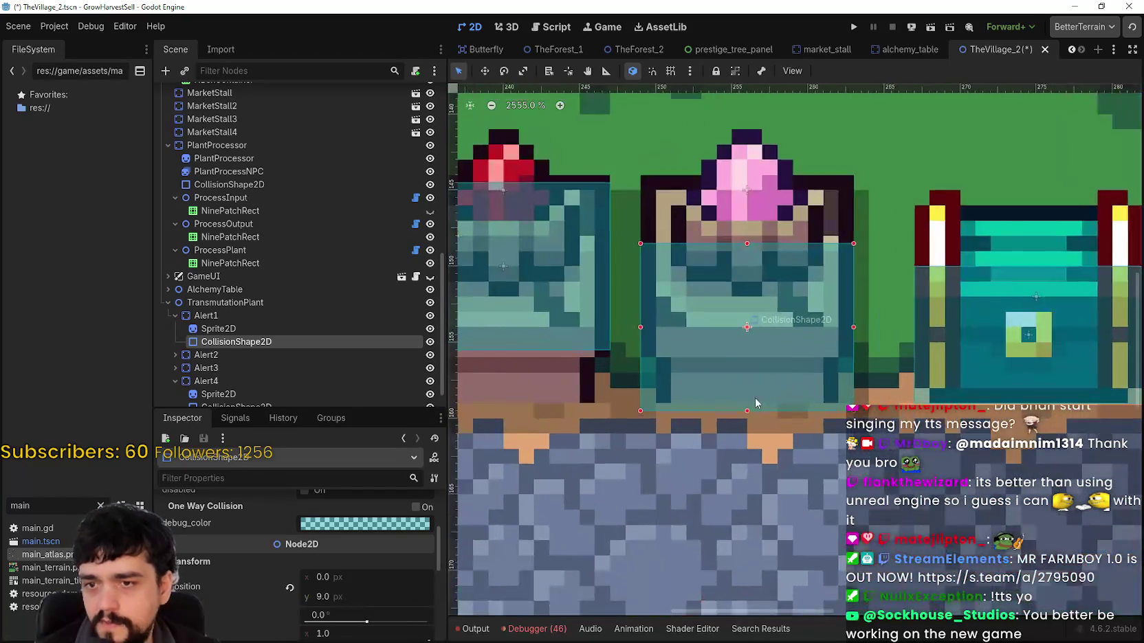
{"action": "scroll", "coordinate": [659, 408], "scroll_direction": "down", "scroll_amount": 7}
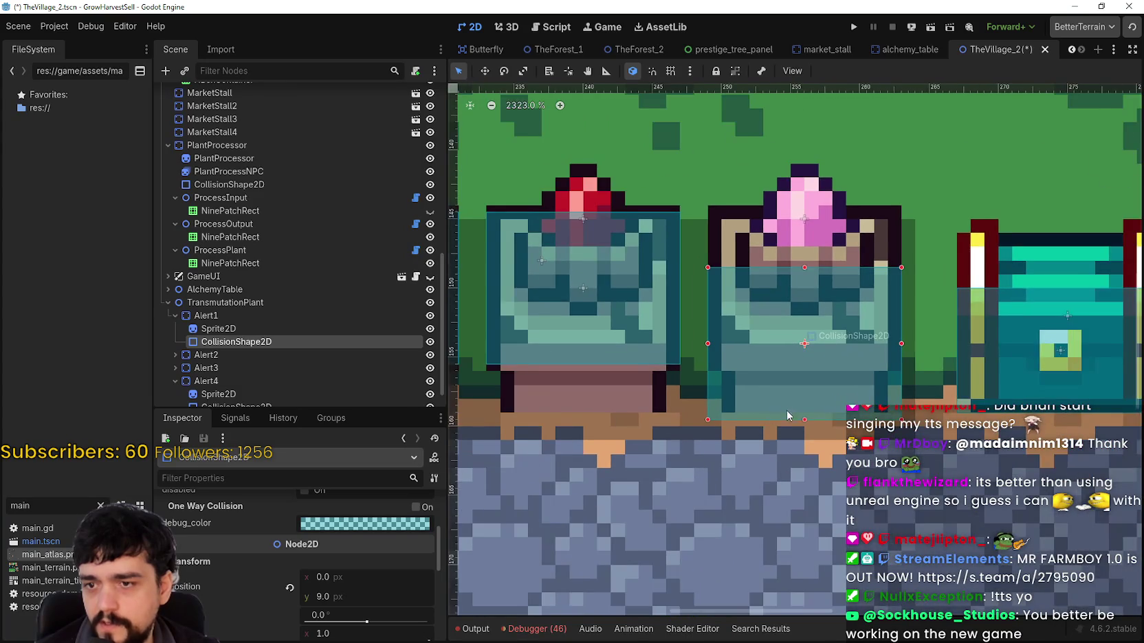
{"action": "scroll", "coordinate": [350, 542], "scroll_direction": "up", "scroll_amount": 5}
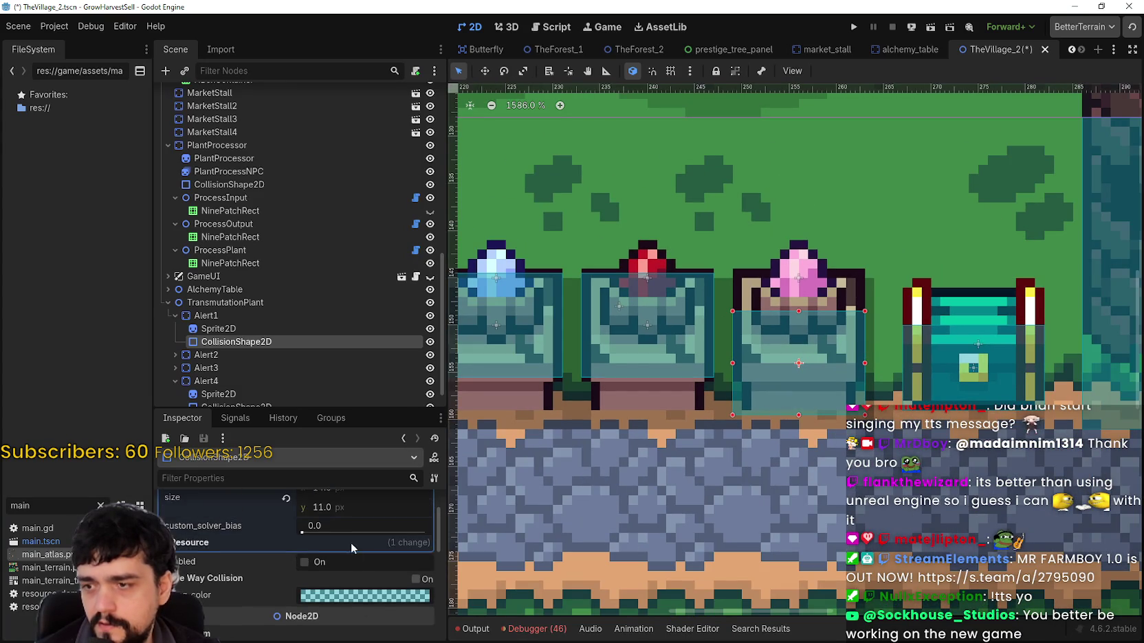
Step: Check the collision rectangle's size, then confirm the teal stall's collision shape sits at position y 8.5
{"action": "left_click", "coordinate": [347, 540]}
{"action": "left_click_drag", "start_coordinate": [738, 466], "coordinate": [784, 471]}
{"action": "scroll", "coordinate": [726, 421], "scroll_direction": "down", "scroll_amount": 3}
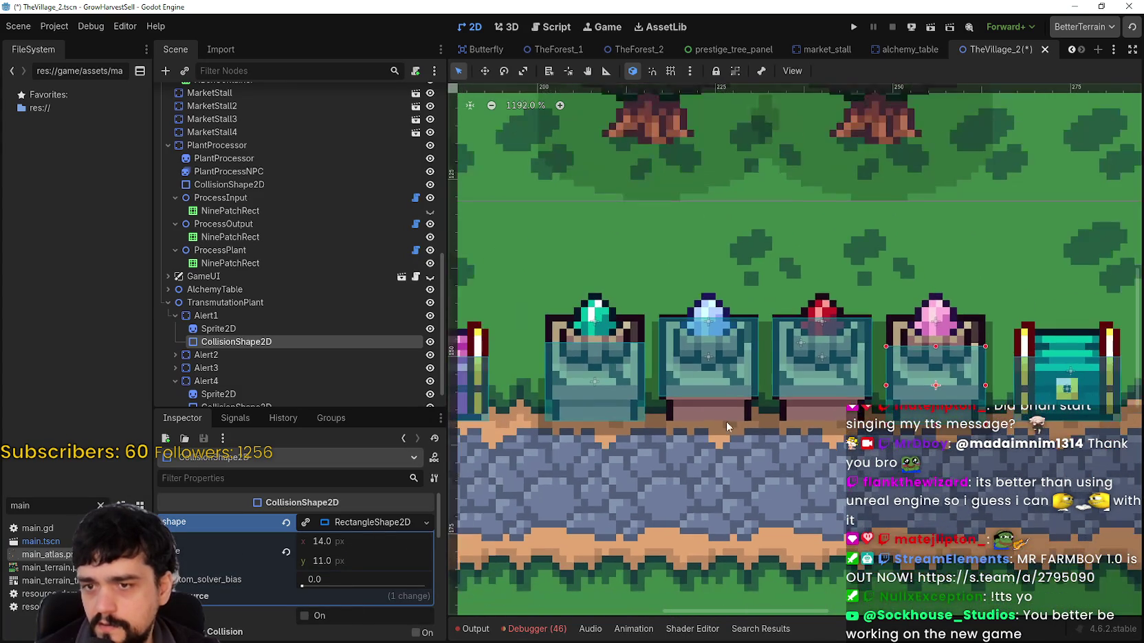
{"action": "left_click", "coordinate": [624, 396]}
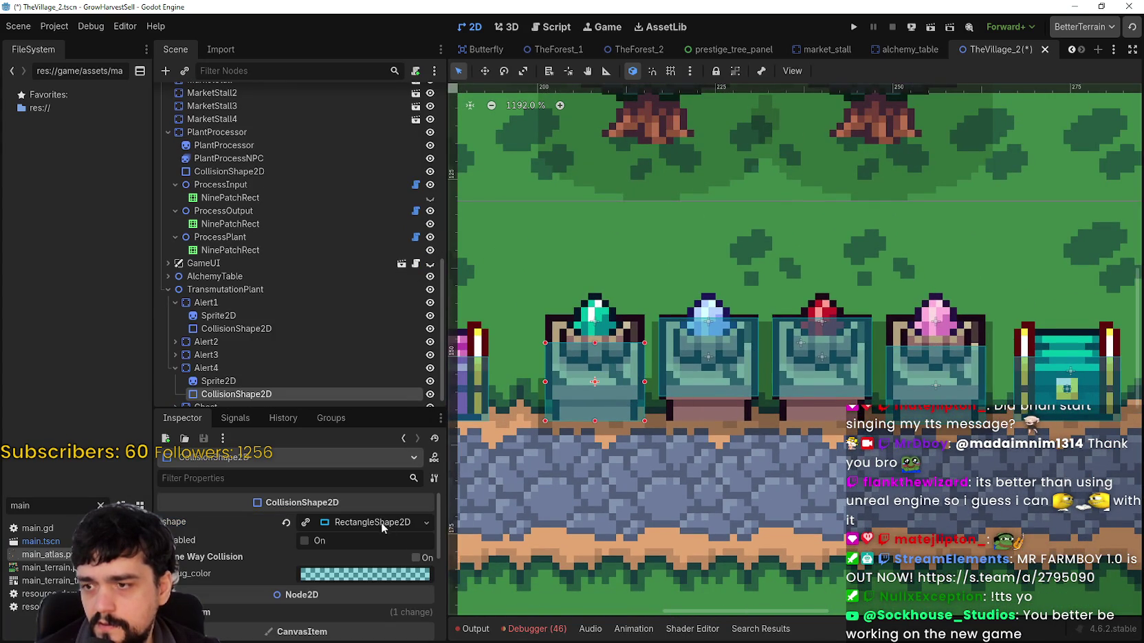
{"action": "scroll", "coordinate": [386, 540], "scroll_direction": "down", "scroll_amount": 4}
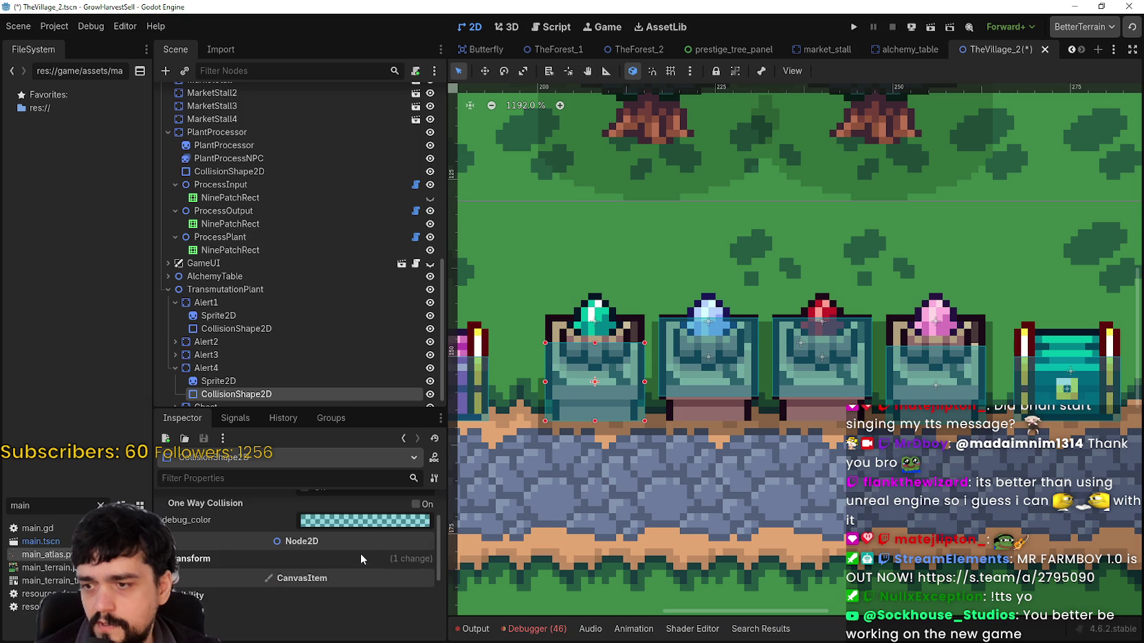
{"action": "scroll", "coordinate": [362, 560], "scroll_direction": "down", "scroll_amount": 1}
{"action": "scroll", "coordinate": [354, 560], "scroll_direction": "down", "scroll_amount": 1}
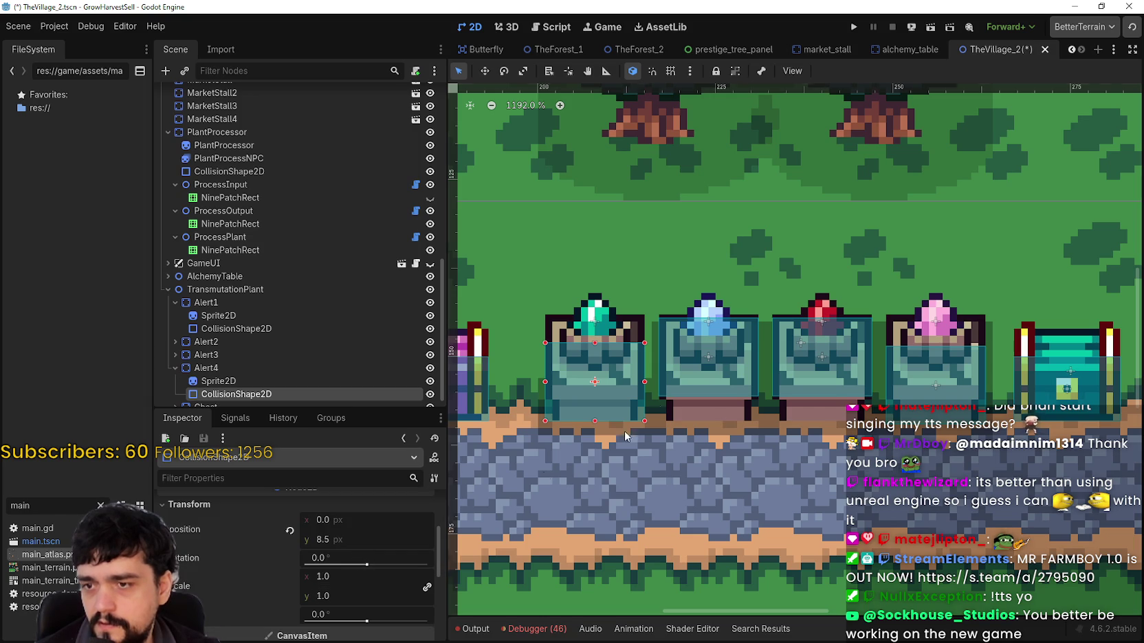
Step: Set the pink crystal stall's collision shape position y to 8.5
{"action": "left_click", "coordinate": [347, 543]}
{"action": "left_click", "coordinate": [946, 378]}
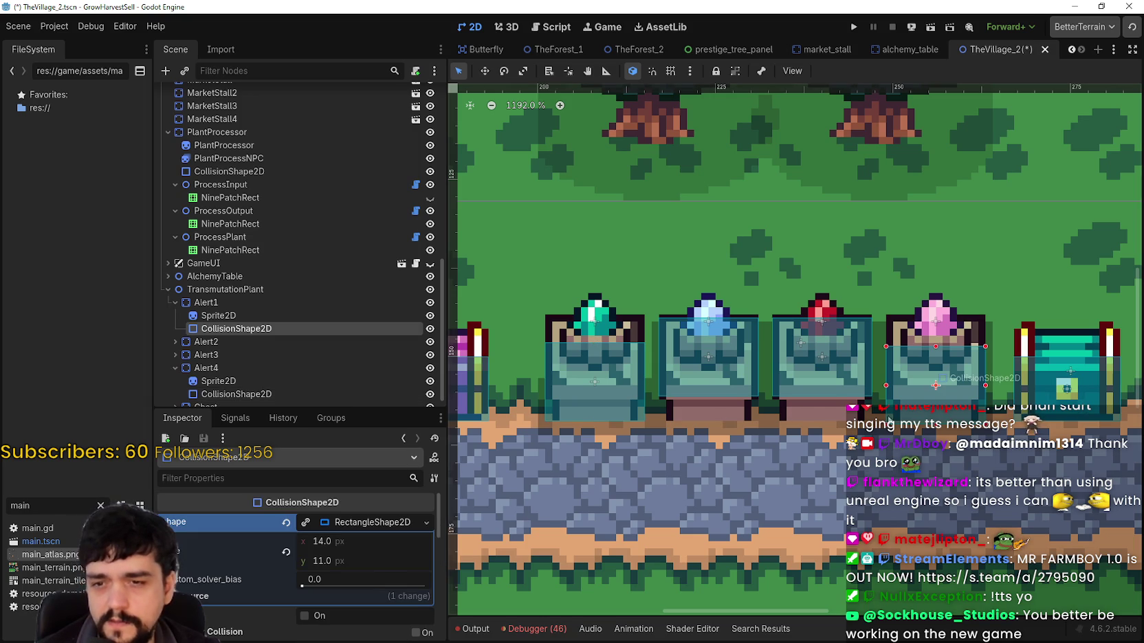
{"action": "scroll", "coordinate": [331, 547], "scroll_direction": "down", "scroll_amount": 5}
{"action": "left_click", "coordinate": [355, 575]}
{"action": "type", "text": "8.5"}
{"action": "key", "text": "Return"}
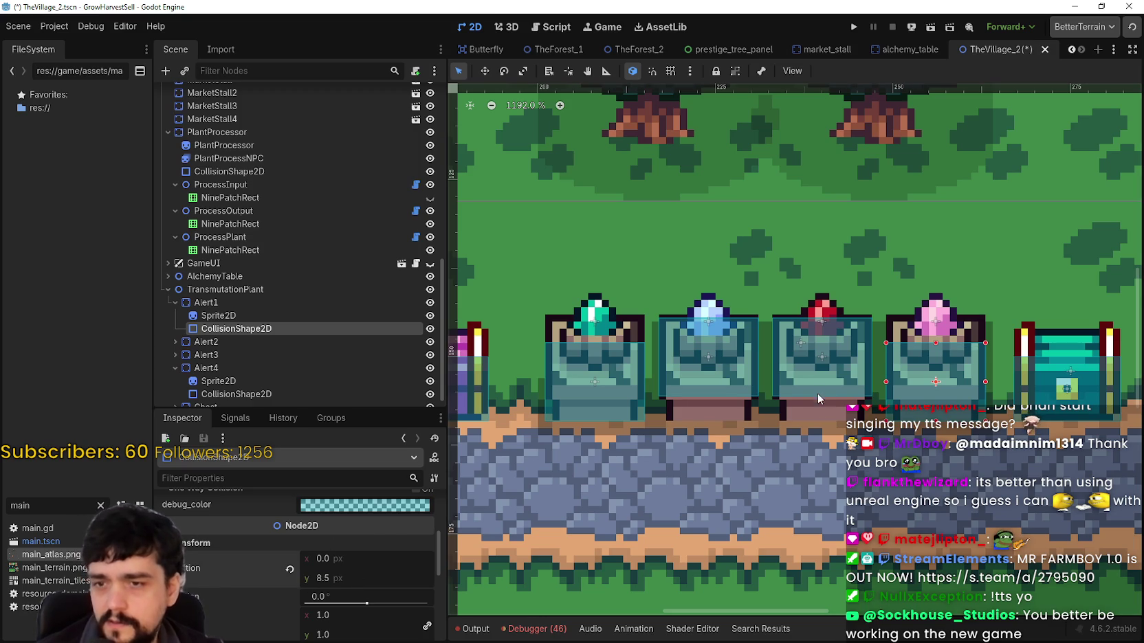
Step: Set the red crystal stall's collision shape position y to 8.5
{"action": "left_click", "coordinate": [817, 387]}
{"action": "scroll", "coordinate": [361, 586], "scroll_direction": "down", "scroll_amount": 5}
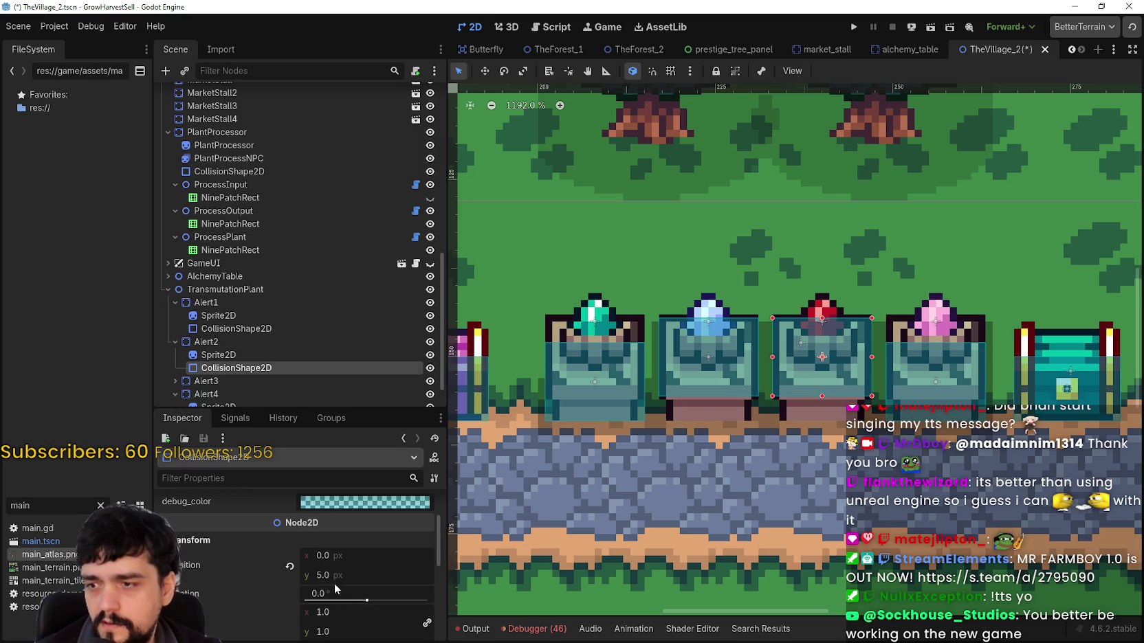
{"action": "left_click", "coordinate": [341, 579]}
{"action": "type", "text": "8.5"}
{"action": "key", "text": "Return"}
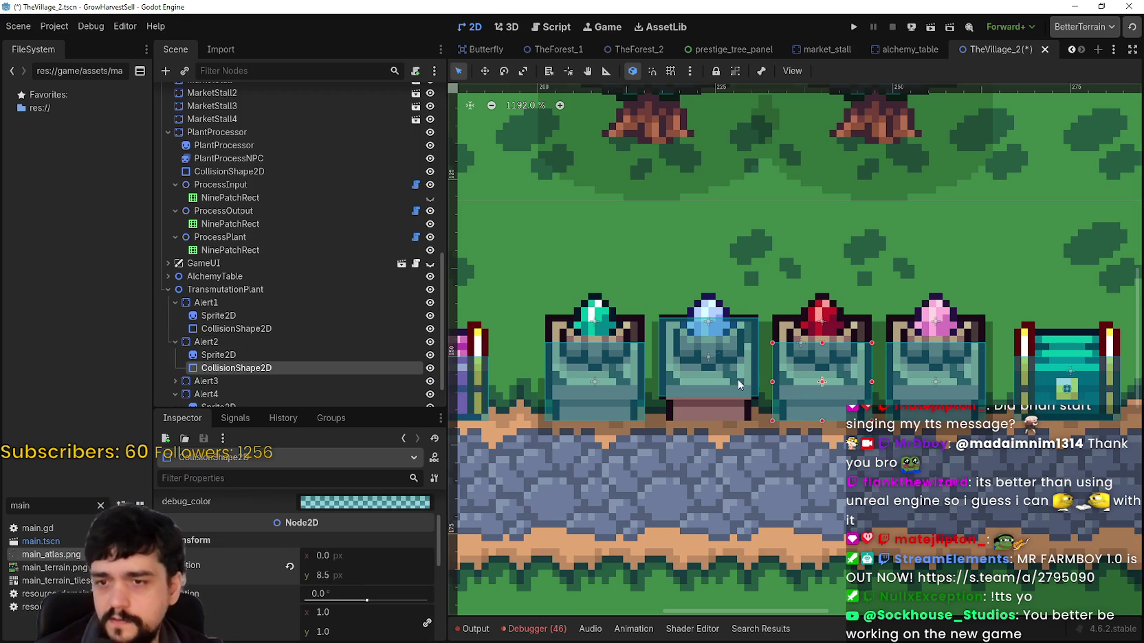
Step: Set the blue crystal stall's collision shape position y to 8.5
{"action": "left_click", "coordinate": [730, 377]}
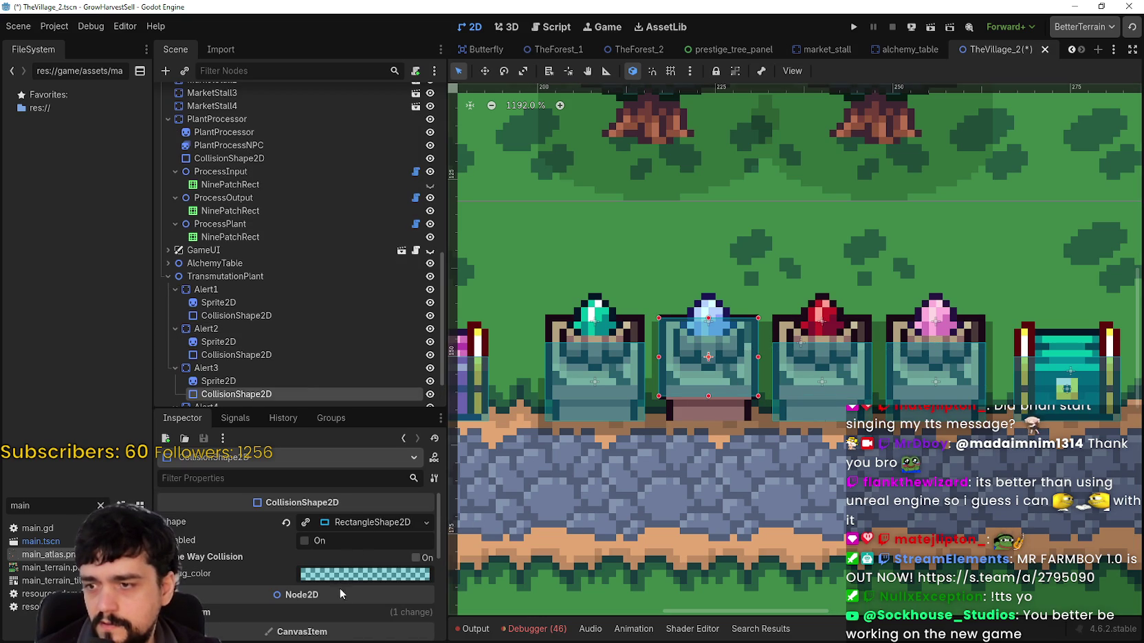
{"action": "scroll", "coordinate": [334, 570], "scroll_direction": "down", "scroll_amount": 1}
{"action": "left_click", "coordinate": [334, 575]}
{"action": "left_click", "coordinate": [339, 611]}
{"action": "type", "text": "8.5"}
{"action": "key", "text": "Return"}
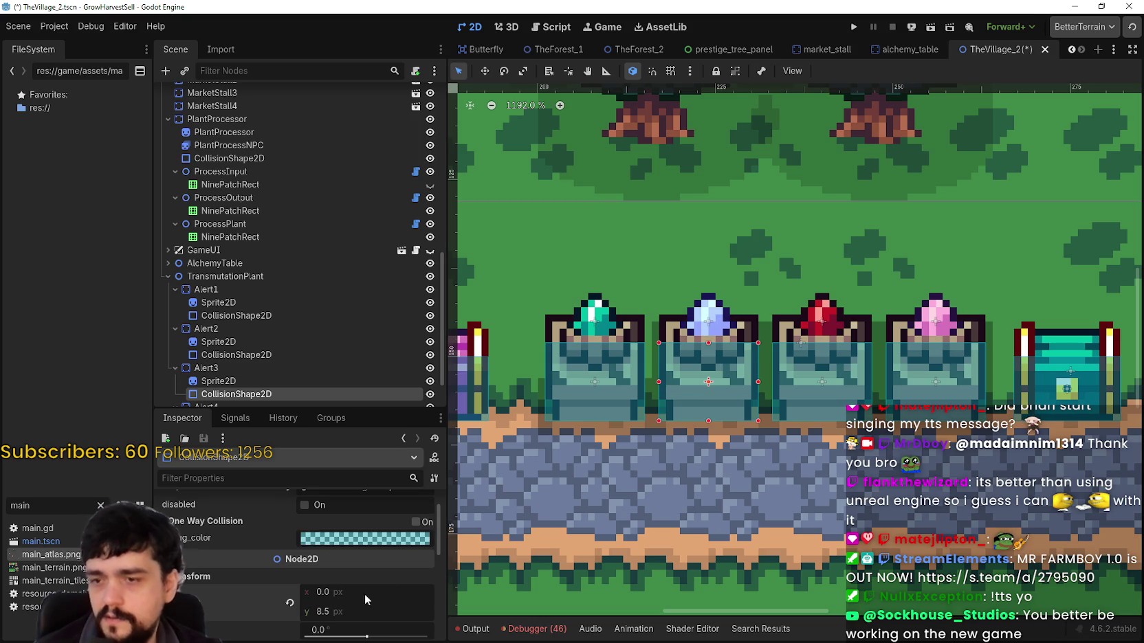
Step: Save the village scene with Ctrl+S
{"action": "key", "text": "Down"}
{"action": "key", "text": "Down"}
{"action": "key", "text": "Down"}
{"action": "key", "text": "ctrl+s"}
{"action": "scroll", "coordinate": [747, 438], "scroll_direction": "down", "scroll_amount": 5}
{"action": "scroll", "coordinate": [747, 437], "scroll_direction": "right", "scroll_amount": 10}
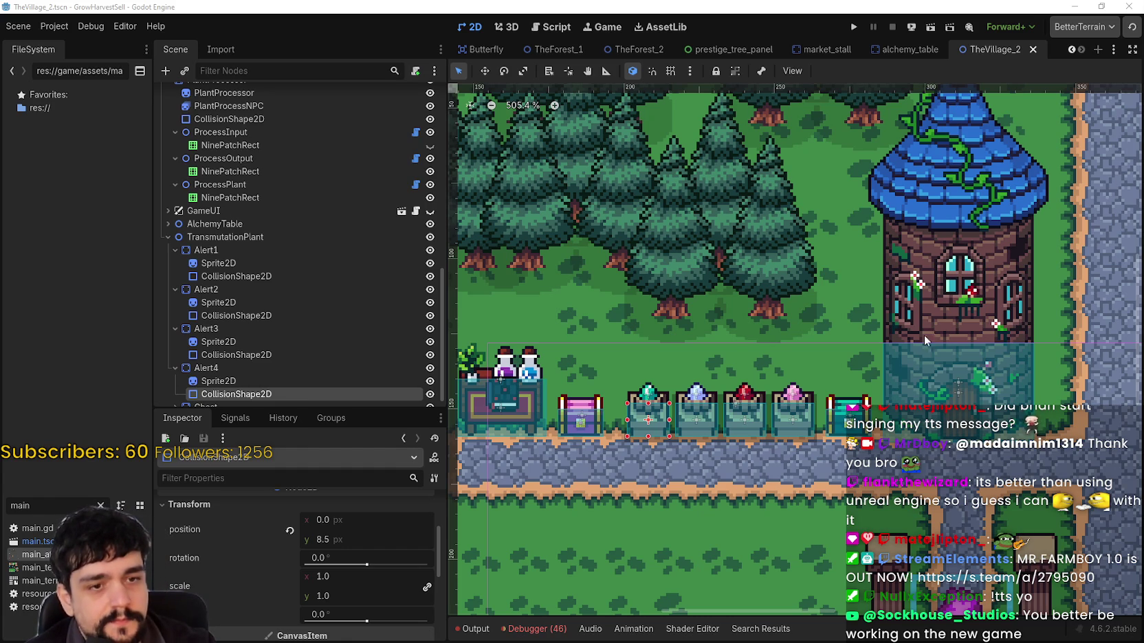
Step: Collapse the Alert4, Alert3, Alert2 and Alert1 branches in the Scene dock
{"action": "scroll", "coordinate": [715, 362], "scroll_direction": "down", "scroll_amount": 2}
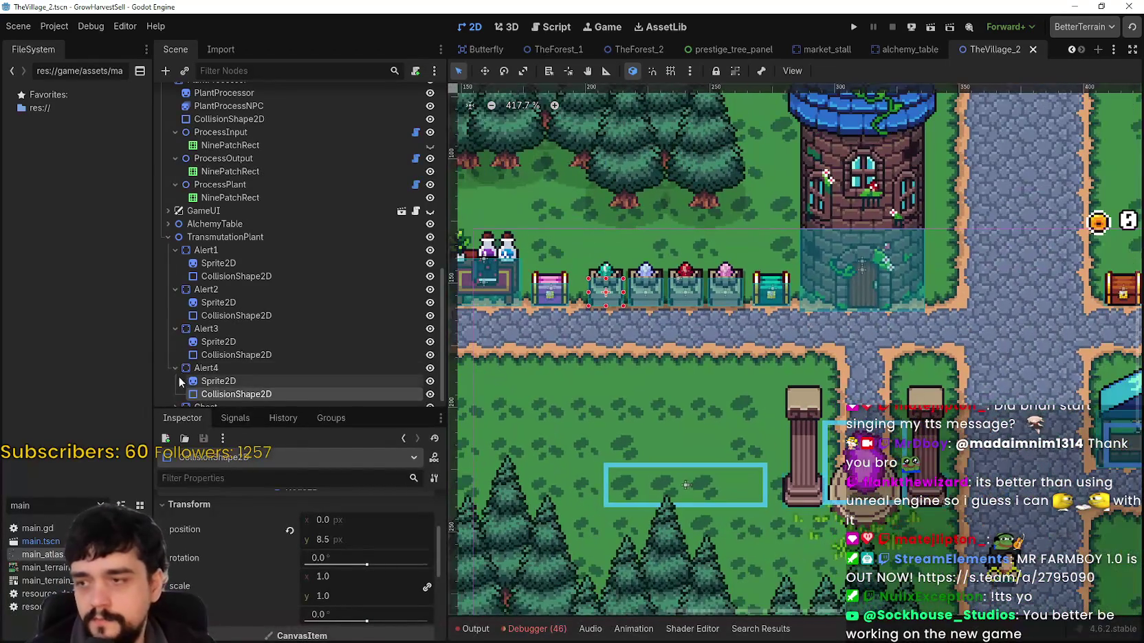
{"action": "left_click", "coordinate": [175, 368]}
{"action": "left_click", "coordinate": [175, 355]}
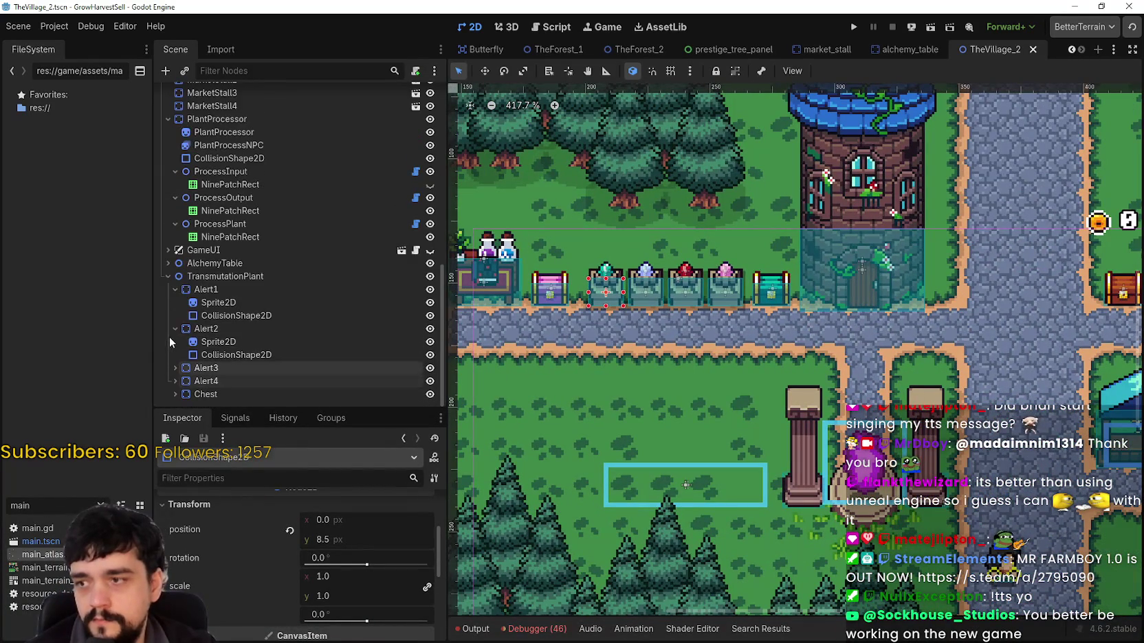
{"action": "left_click", "coordinate": [176, 329]}
{"action": "left_click", "coordinate": [174, 308]}
{"action": "left_click", "coordinate": [175, 315]}
Step: Run the game with F5, start a new game and maximise the game window
{"action": "key", "text": "F5"}
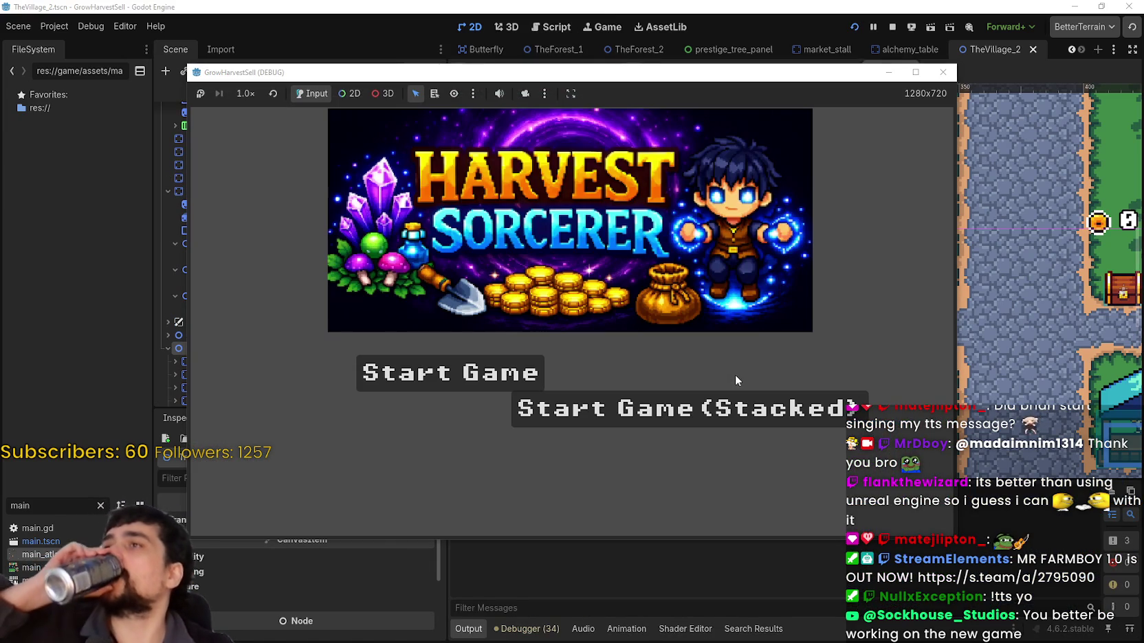
{"action": "left_click", "coordinate": [522, 373]}
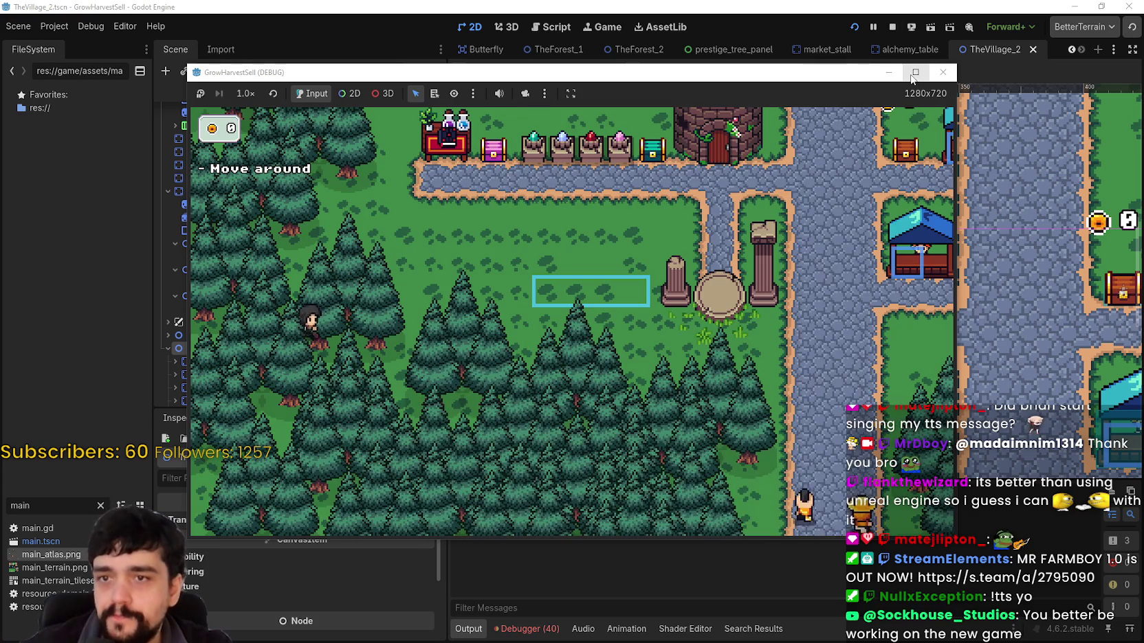
{"action": "left_click", "coordinate": [915, 71]}
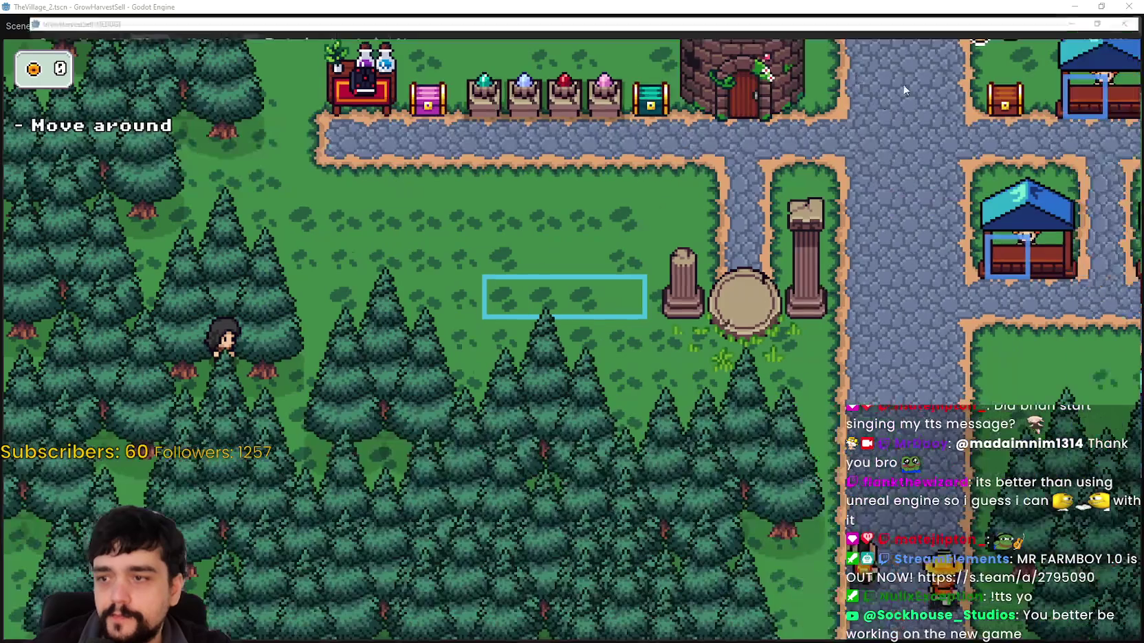
Step: Walk the player past the stalls and gem pedestals up to the tower door
{"action": "key", "text": "d"}
{"action": "key", "text": "w"}
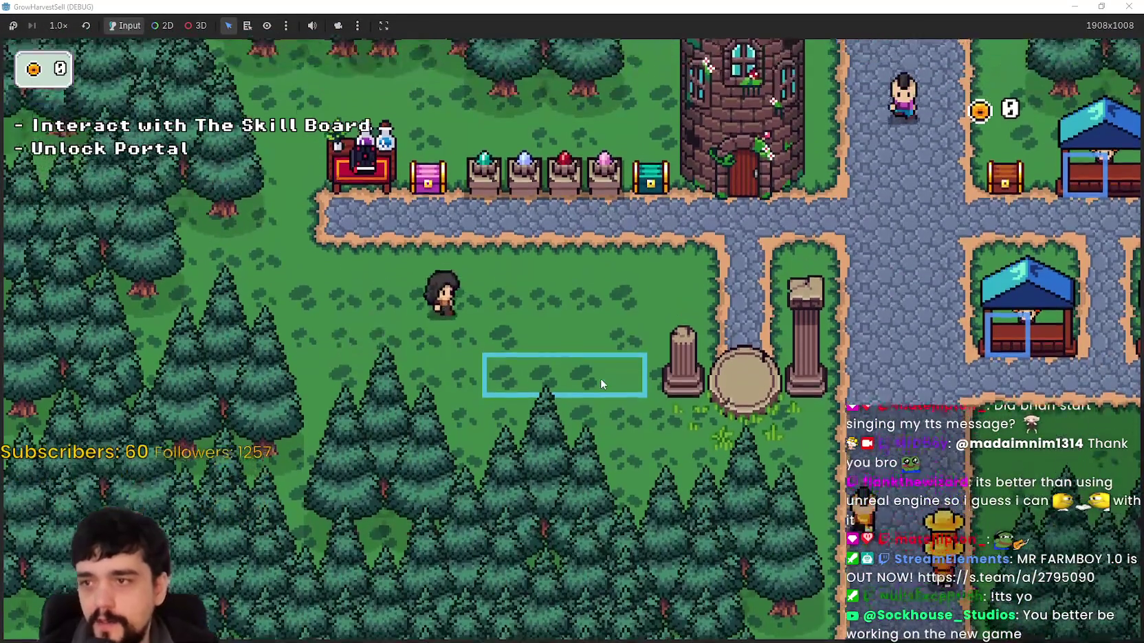
{"action": "key", "text": "d"}
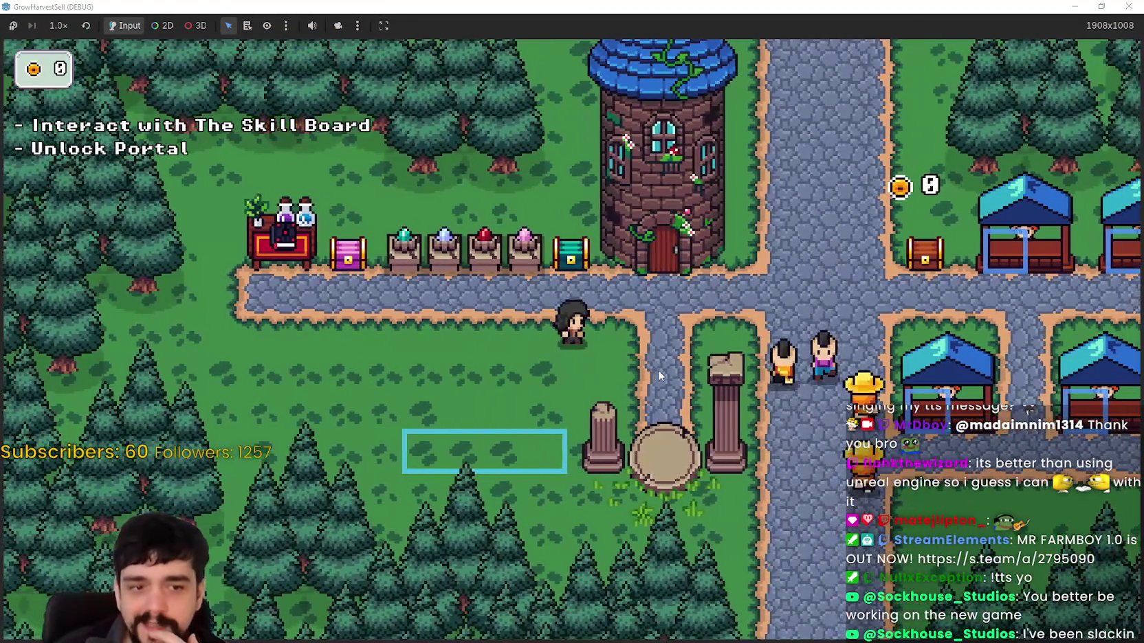
{"action": "key", "text": "a"}
{"action": "key", "text": "w"}
{"action": "key", "text": "d"}
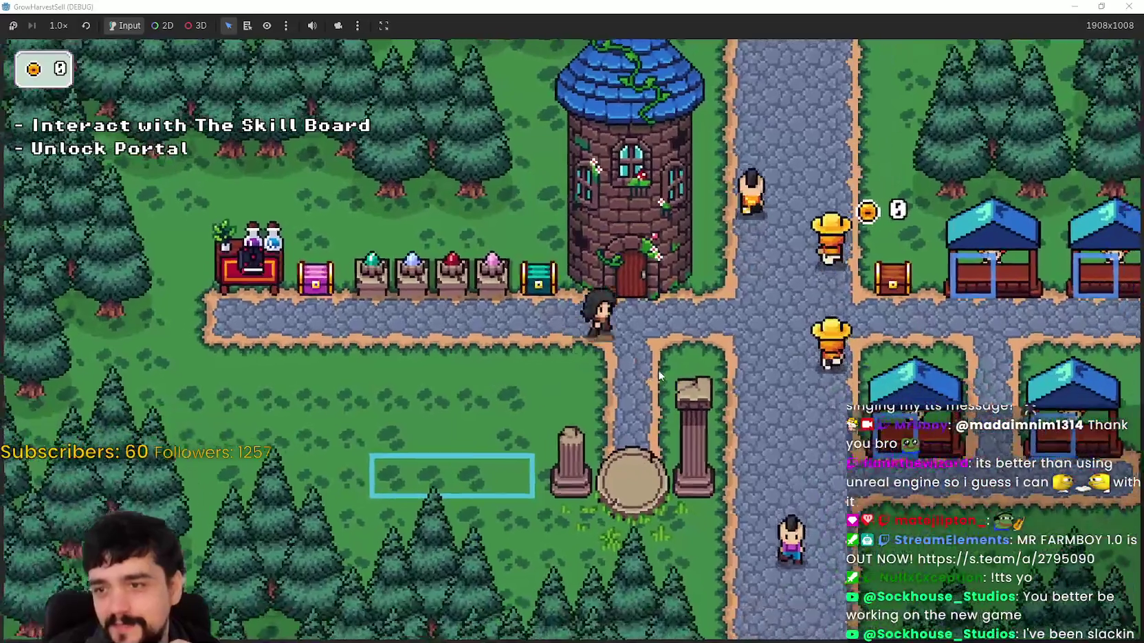
{"action": "key", "text": "d"}
{"action": "key", "text": "w"}
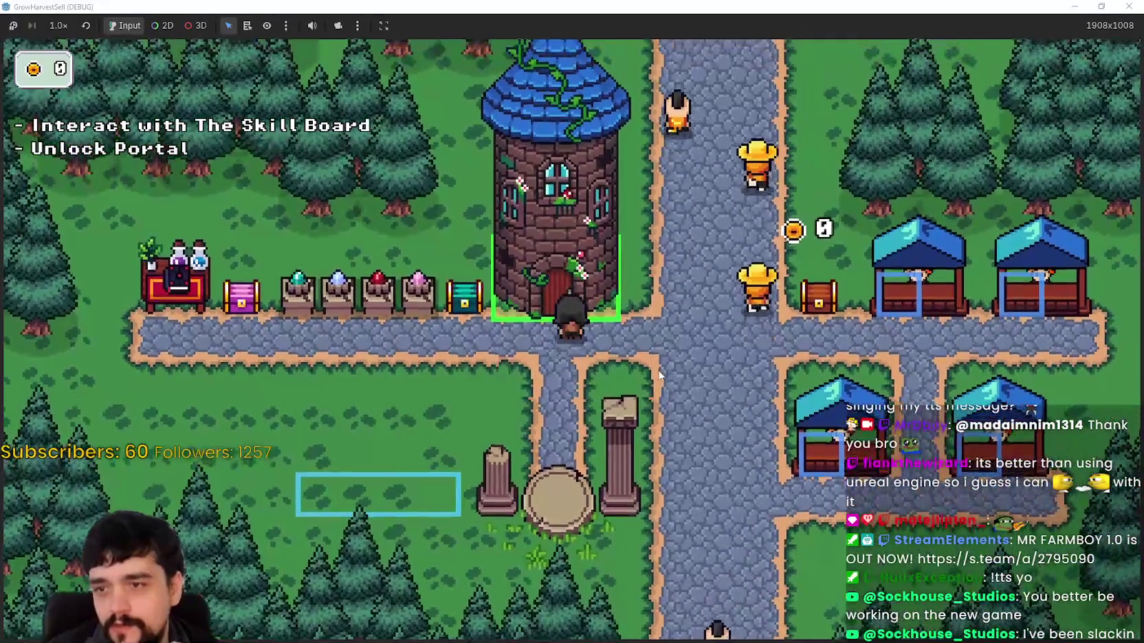
Step: Walk the player back down and along the path to the crossroads
{"action": "key", "text": "s"}
{"action": "key", "text": "a"}
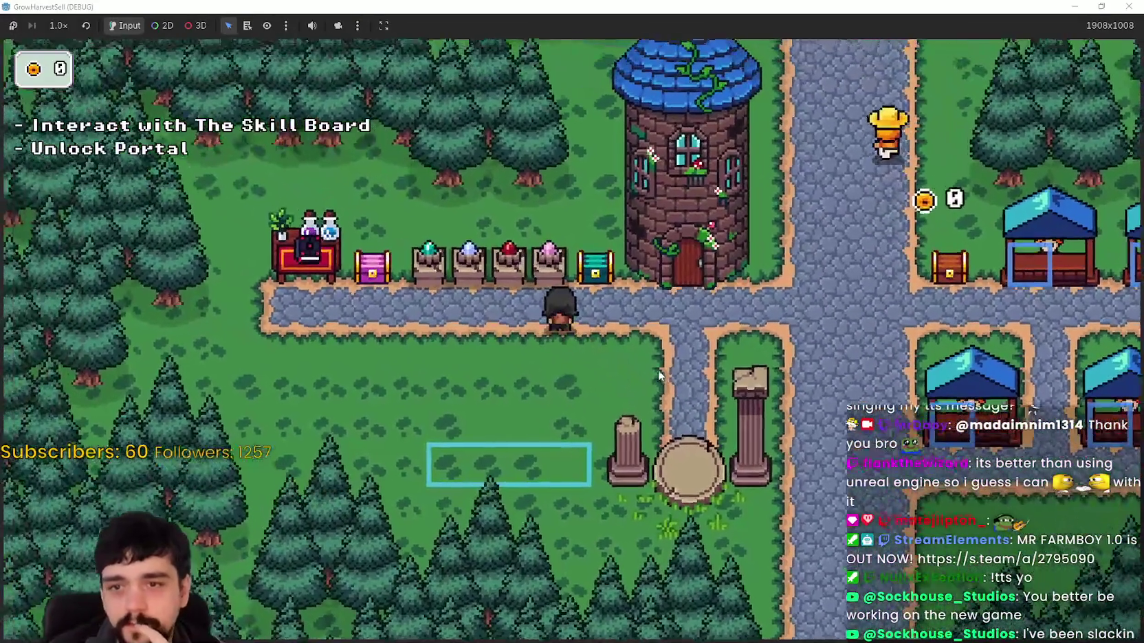
{"action": "key", "text": "a"}
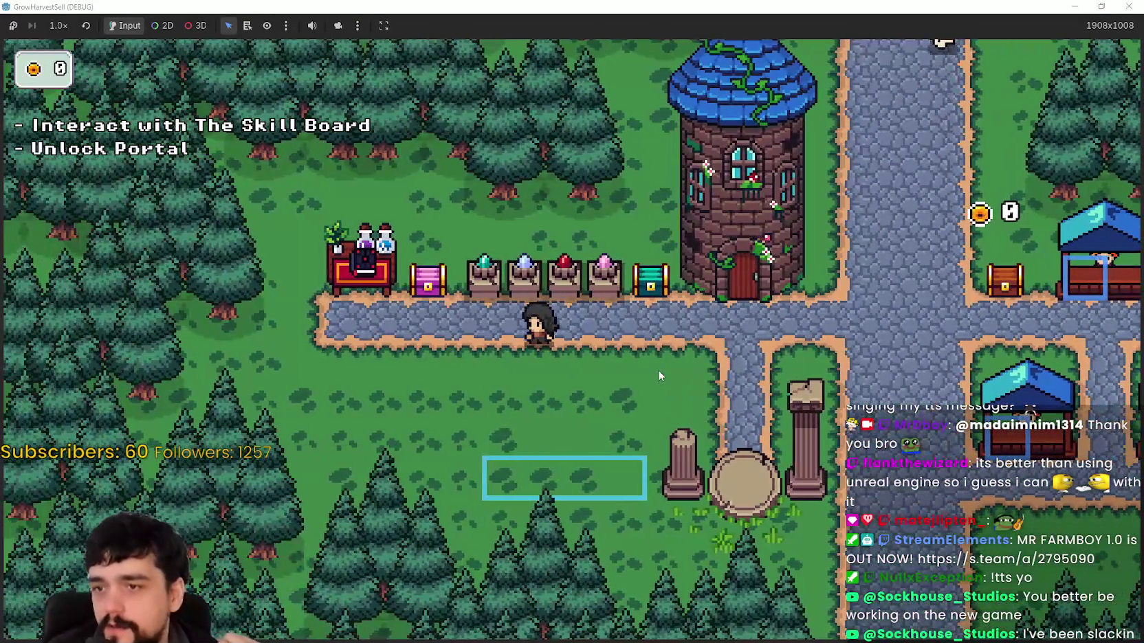
{"action": "key", "text": "d"}
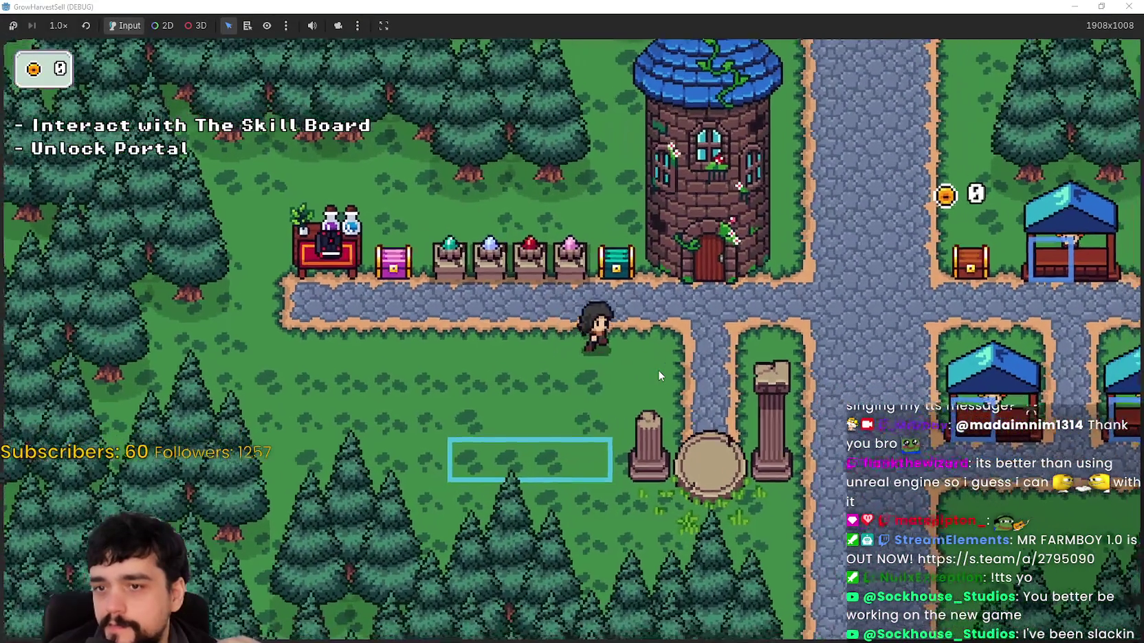
{"action": "key", "text": "d"}
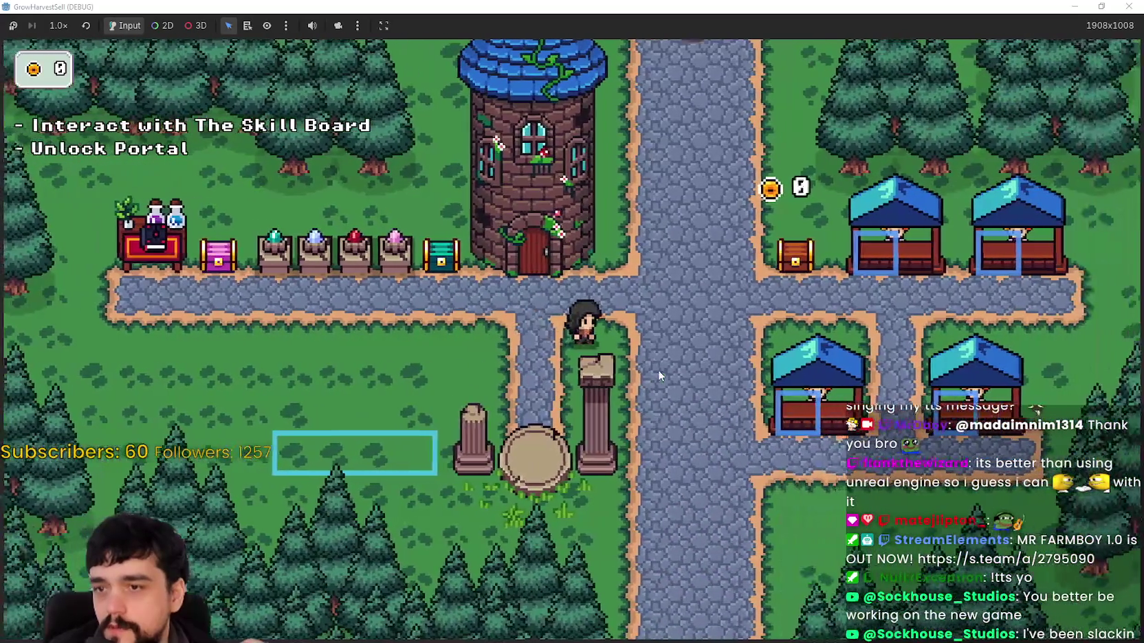
{"action": "key", "text": "a"}
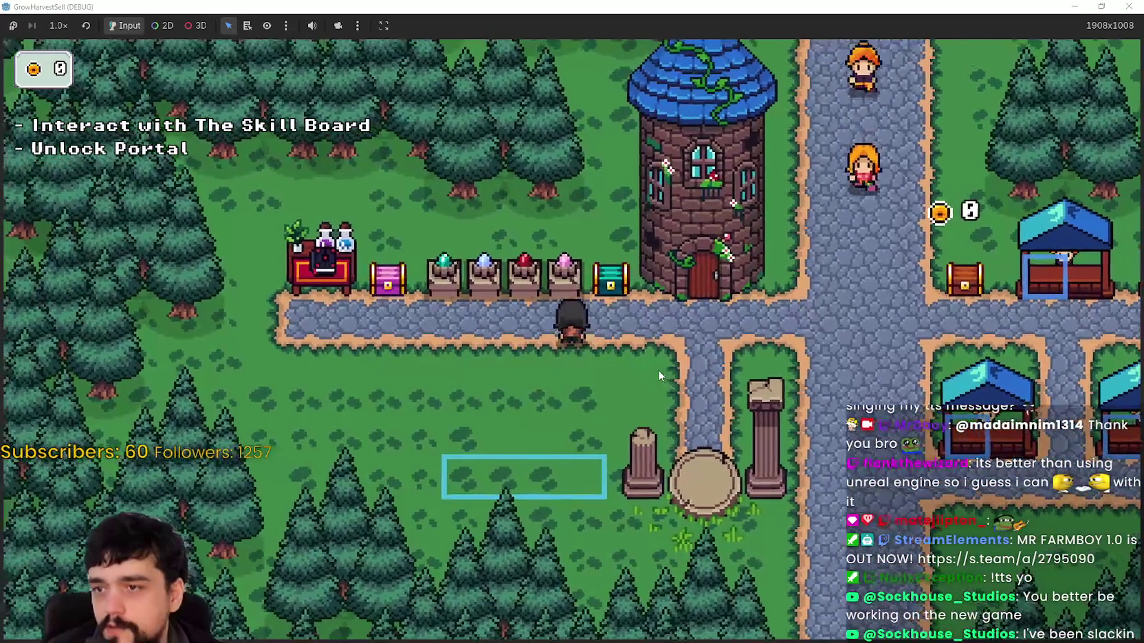
{"action": "key", "text": "d"}
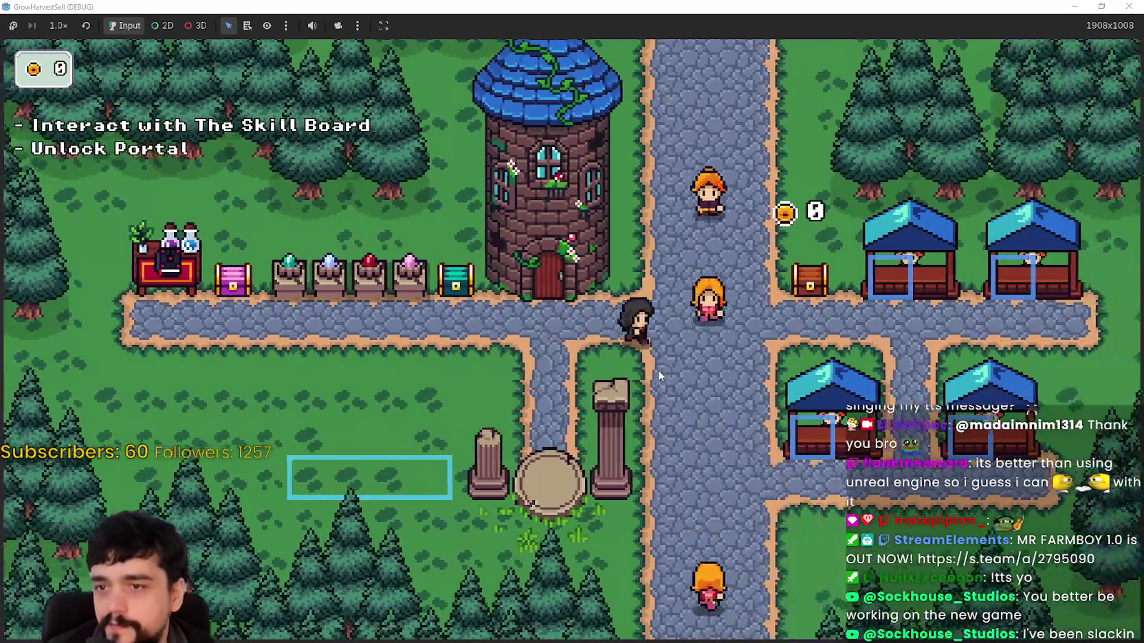
Step: Walk the player past the villagers and left onto the grass, then return with F8
{"action": "key", "text": "s"}
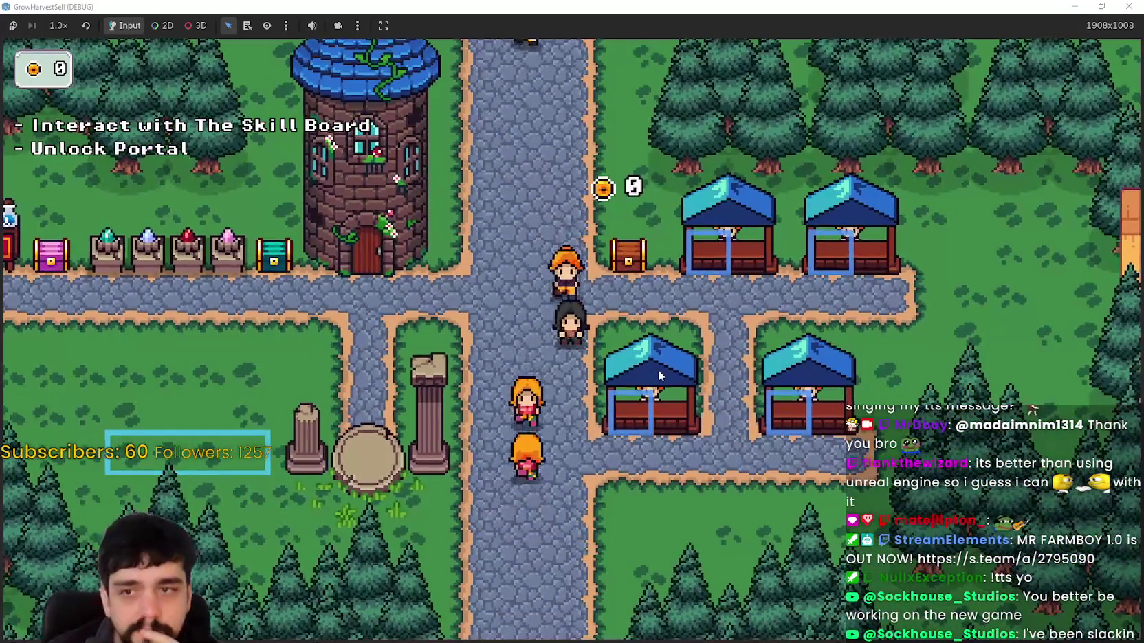
{"action": "key", "text": "w"}
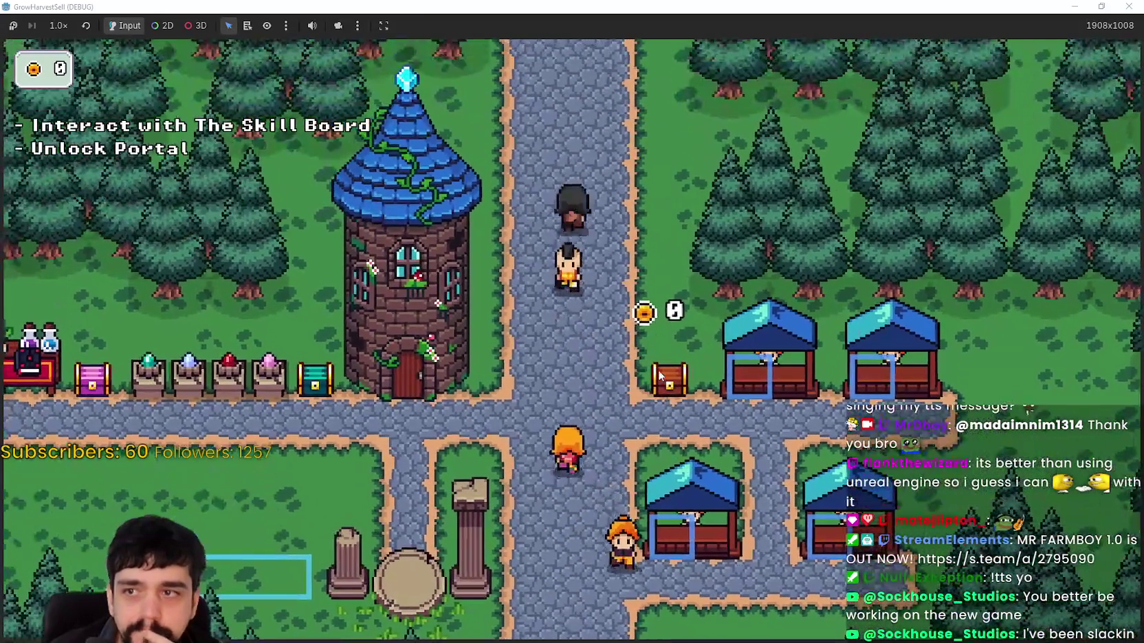
{"action": "key", "text": "s"}
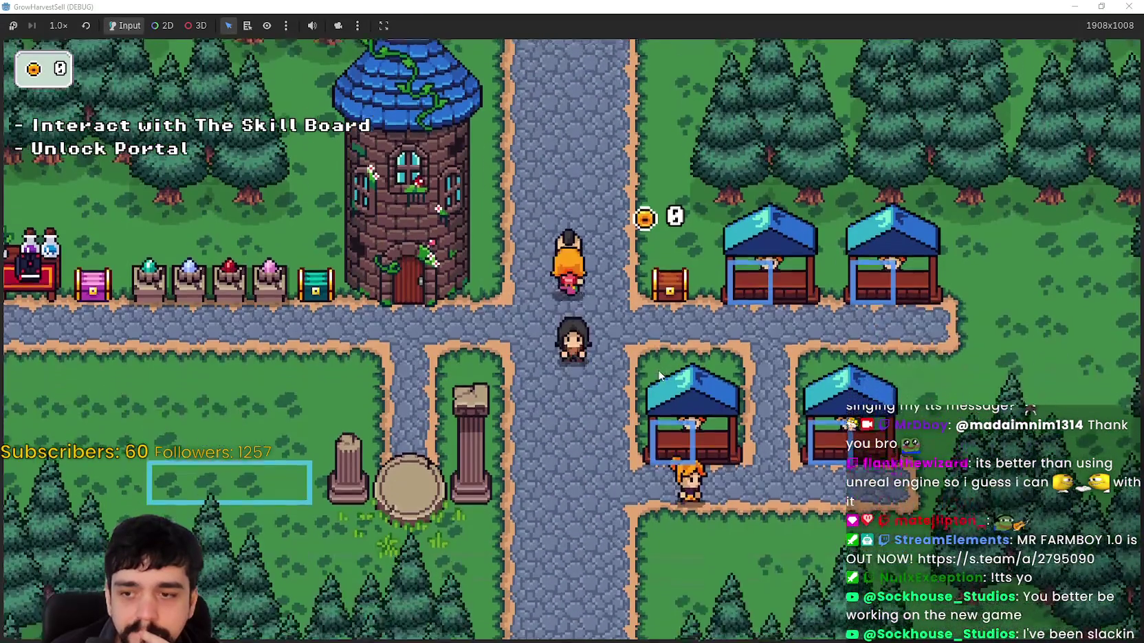
{"action": "key", "text": "d"}
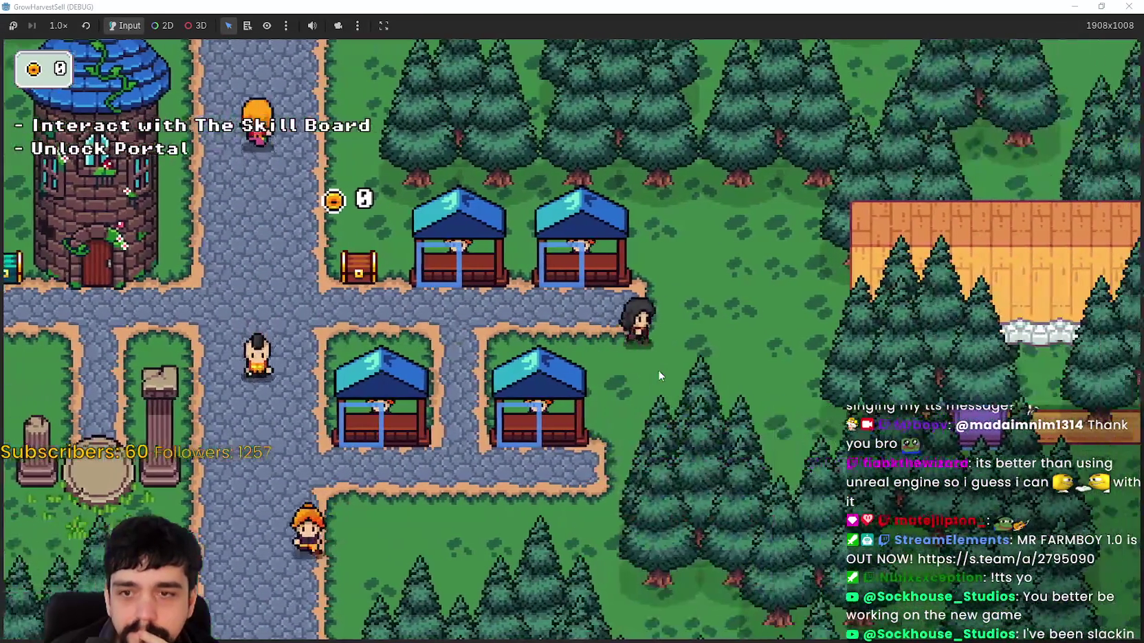
{"action": "key", "text": "a"}
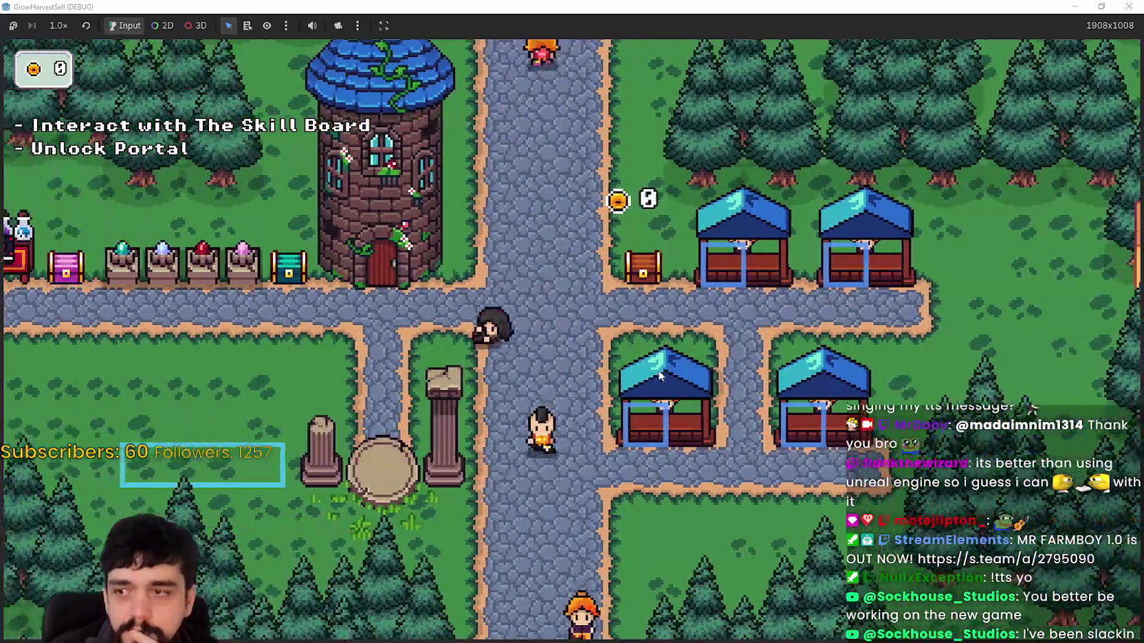
{"action": "key", "text": "a"}
{"action": "key", "text": "s"}
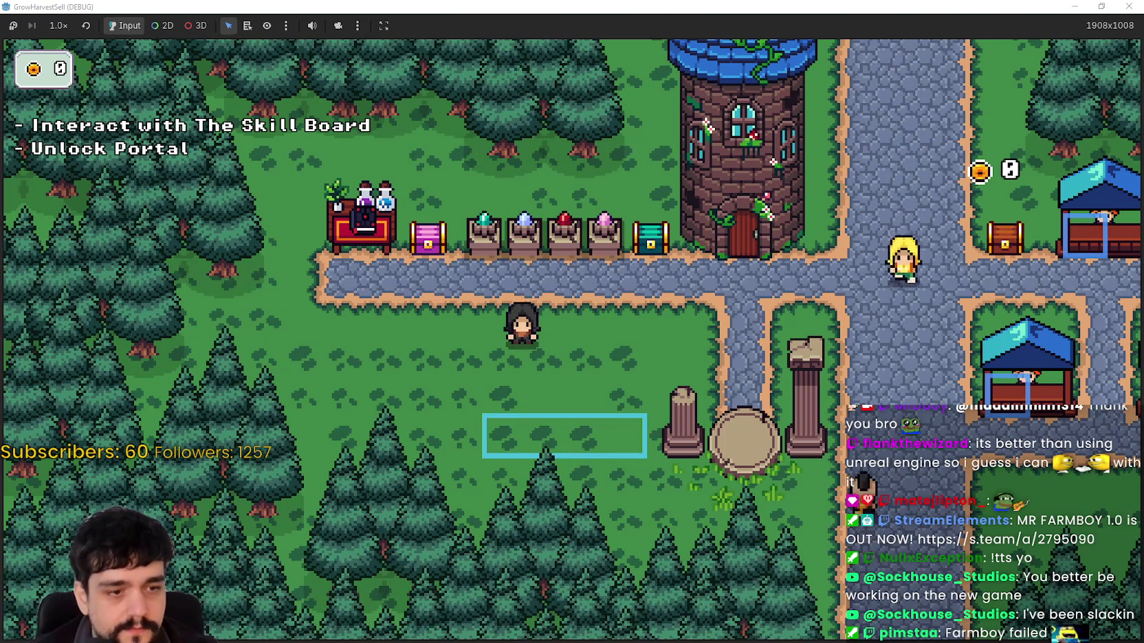
{"action": "key", "text": "F8"}
{"action": "scroll", "coordinate": [677, 289], "scroll_direction": "down", "scroll_amount": 3}
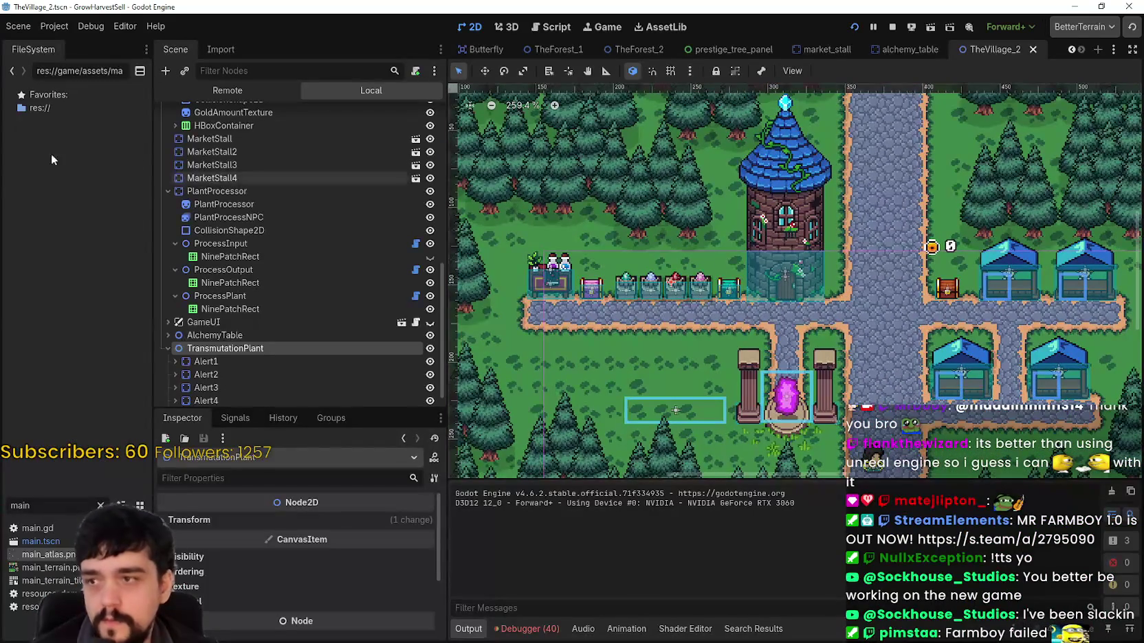
Step: Stop the running game and select the VillageObjects tile layer
{"action": "scroll", "coordinate": [260, 244], "scroll_direction": "up", "scroll_amount": 6}
{"action": "left_click", "coordinate": [891, 29]}
{"action": "scroll", "coordinate": [275, 192], "scroll_direction": "up", "scroll_amount": 2}
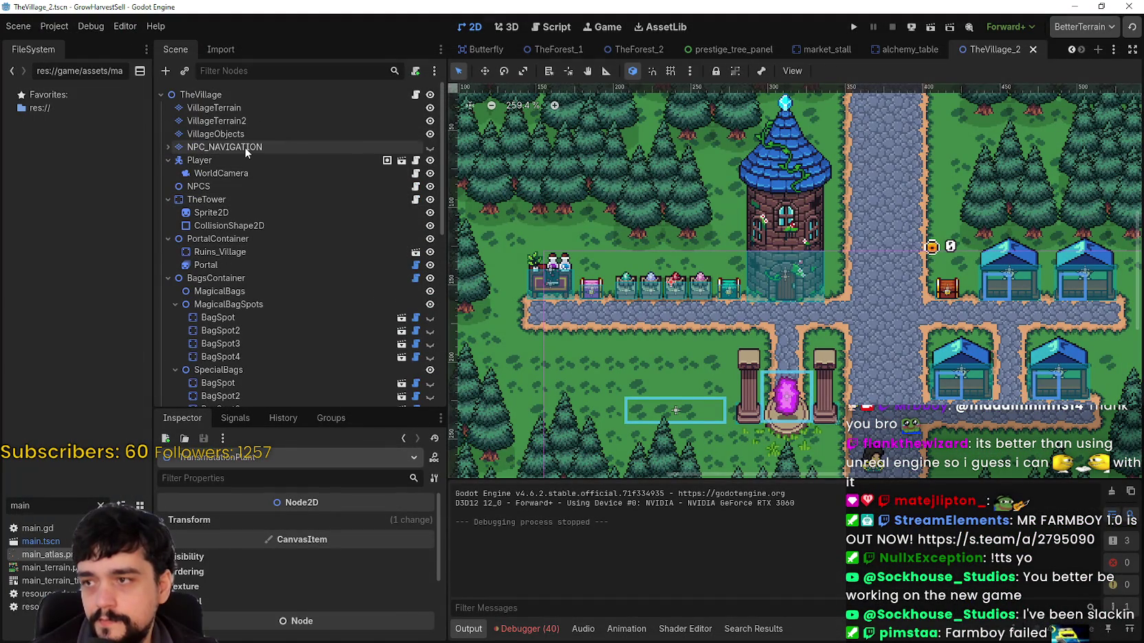
{"action": "left_click", "coordinate": [239, 137]}
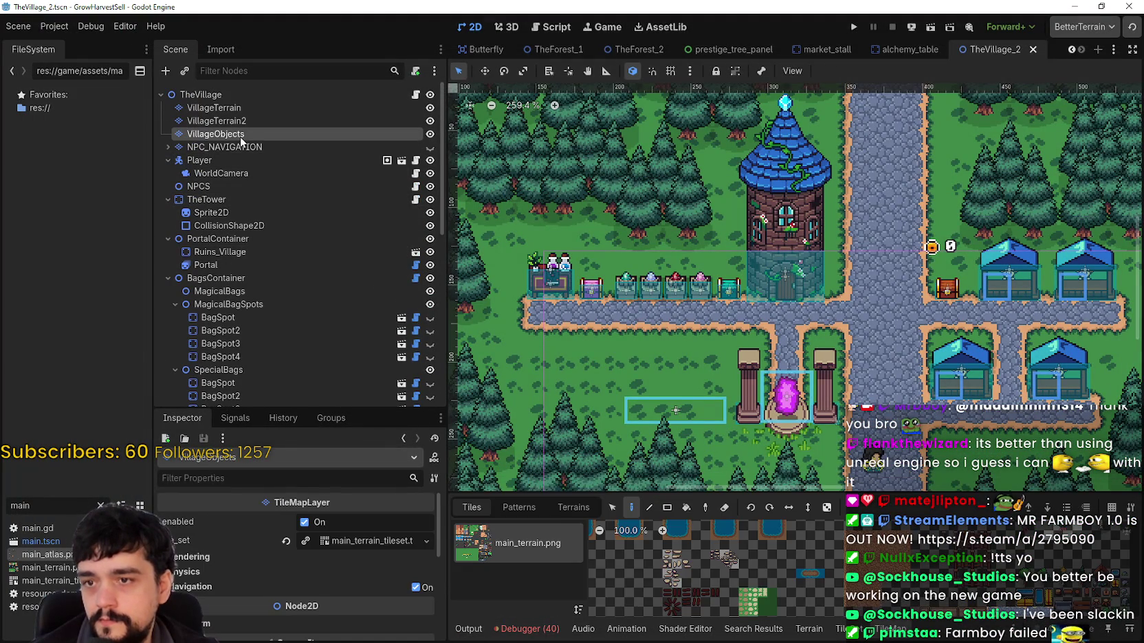
Step: Zoom the viewport onto the chest and coin counter, and select the Bank's CollisionShape2D
{"action": "scroll", "coordinate": [768, 279], "scroll_direction": "up", "scroll_amount": 2}
{"action": "scroll", "coordinate": [769, 279], "scroll_direction": "right", "scroll_amount": 5}
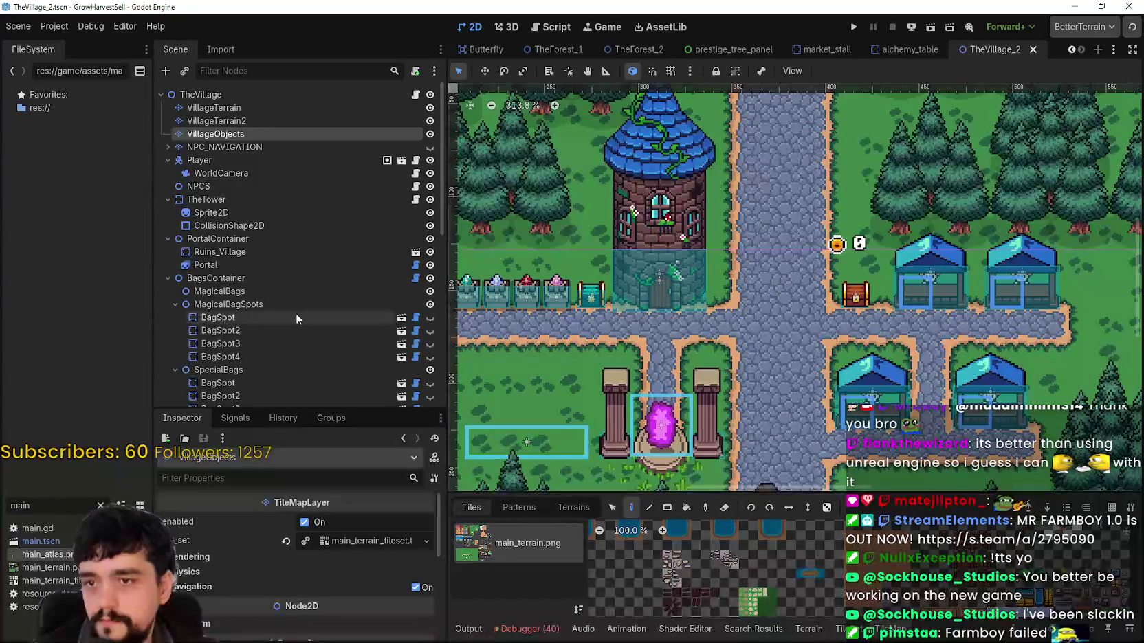
{"action": "scroll", "coordinate": [257, 341], "scroll_direction": "down", "scroll_amount": 5}
{"action": "scroll", "coordinate": [259, 348], "scroll_direction": "up", "scroll_amount": 5}
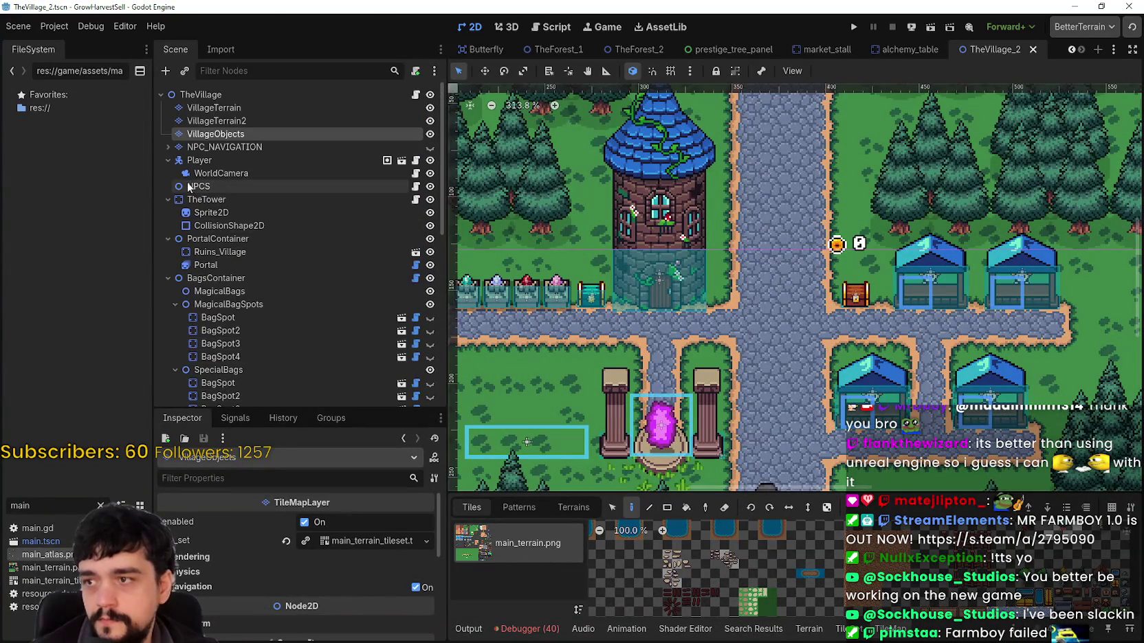
{"action": "scroll", "coordinate": [233, 344], "scroll_direction": "down", "scroll_amount": 6}
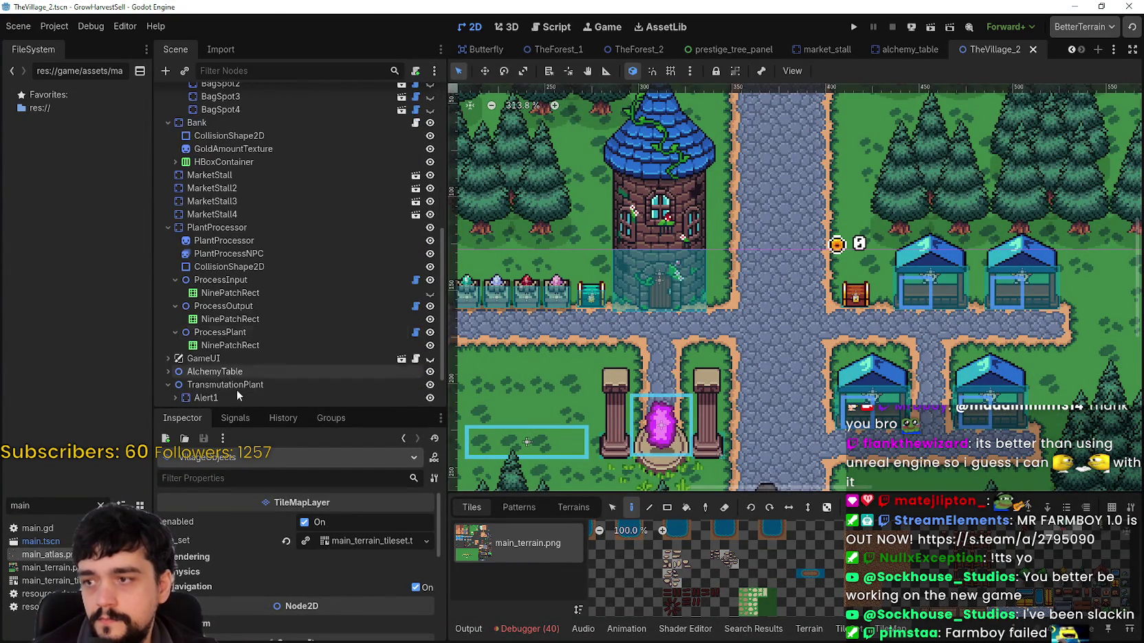
{"action": "scroll", "coordinate": [234, 387], "scroll_direction": "down", "scroll_amount": 2}
{"action": "scroll", "coordinate": [822, 314], "scroll_direction": "down", "scroll_amount": 3}
{"action": "scroll", "coordinate": [822, 315], "scroll_direction": "up", "scroll_amount": 3}
{"action": "scroll", "coordinate": [765, 301], "scroll_direction": "down", "scroll_amount": 2}
{"action": "scroll", "coordinate": [851, 254], "scroll_direction": "up", "scroll_amount": 2}
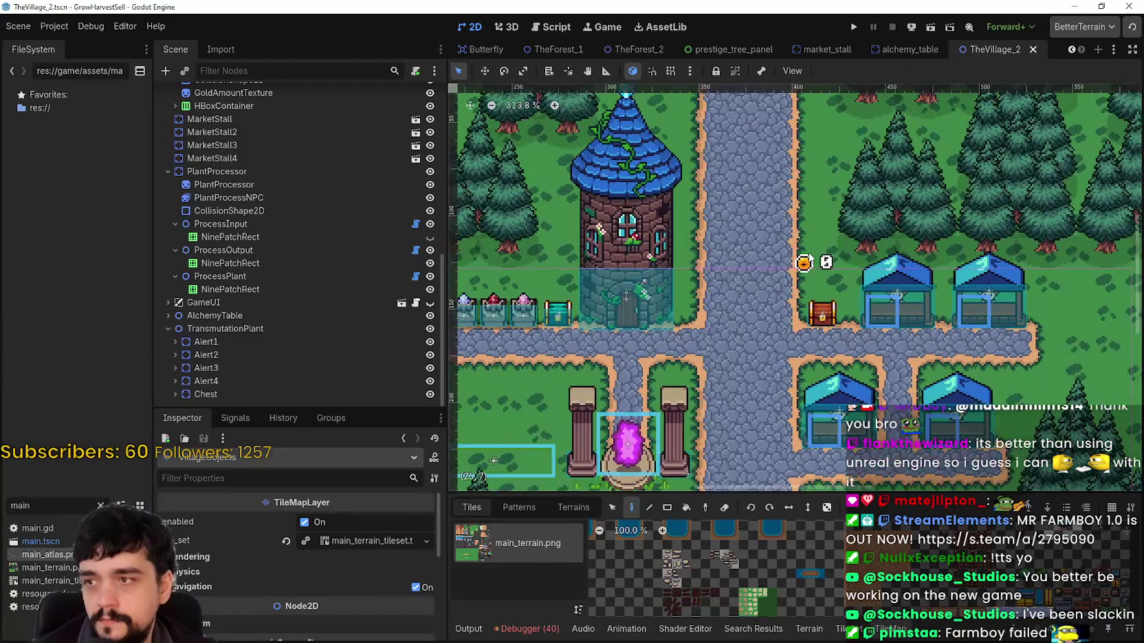
{"action": "scroll", "coordinate": [809, 259], "scroll_direction": "up", "scroll_amount": 4}
{"action": "scroll", "coordinate": [822, 267], "scroll_direction": "down", "scroll_amount": 2}
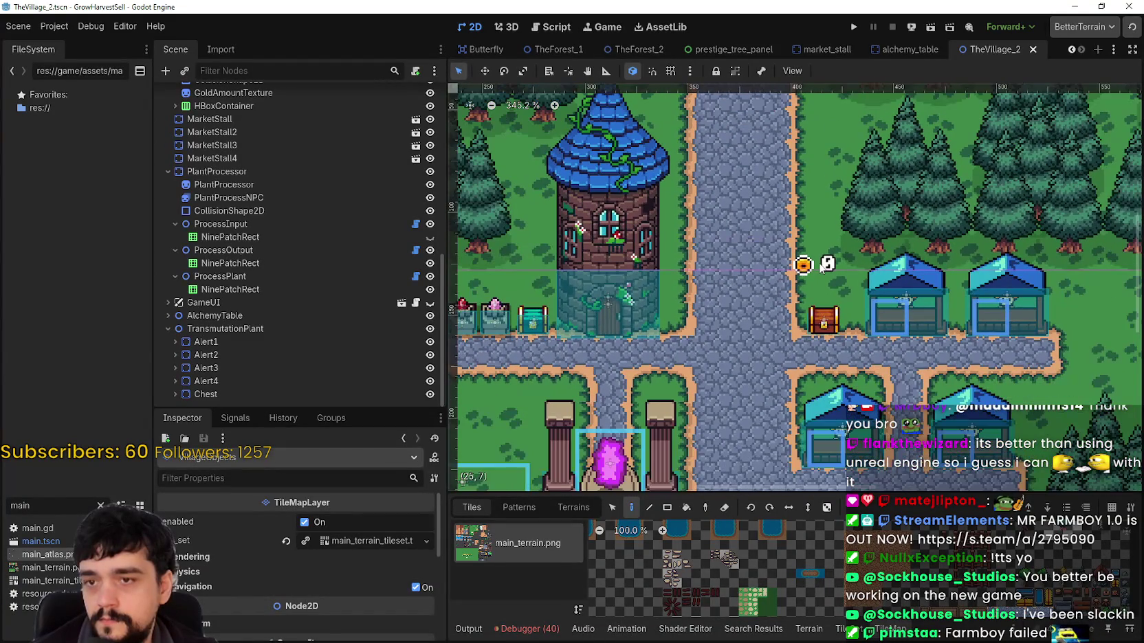
{"action": "scroll", "coordinate": [811, 272], "scroll_direction": "down", "scroll_amount": 2}
{"action": "scroll", "coordinate": [804, 274], "scroll_direction": "up", "scroll_amount": 4}
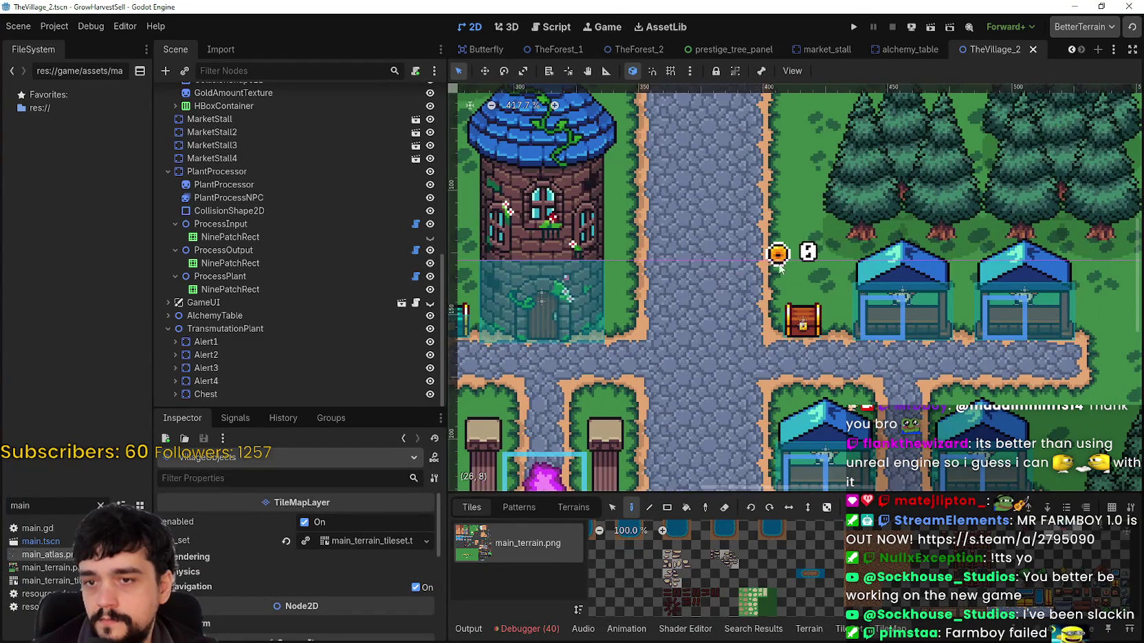
{"action": "scroll", "coordinate": [771, 264], "scroll_direction": "up", "scroll_amount": 1}
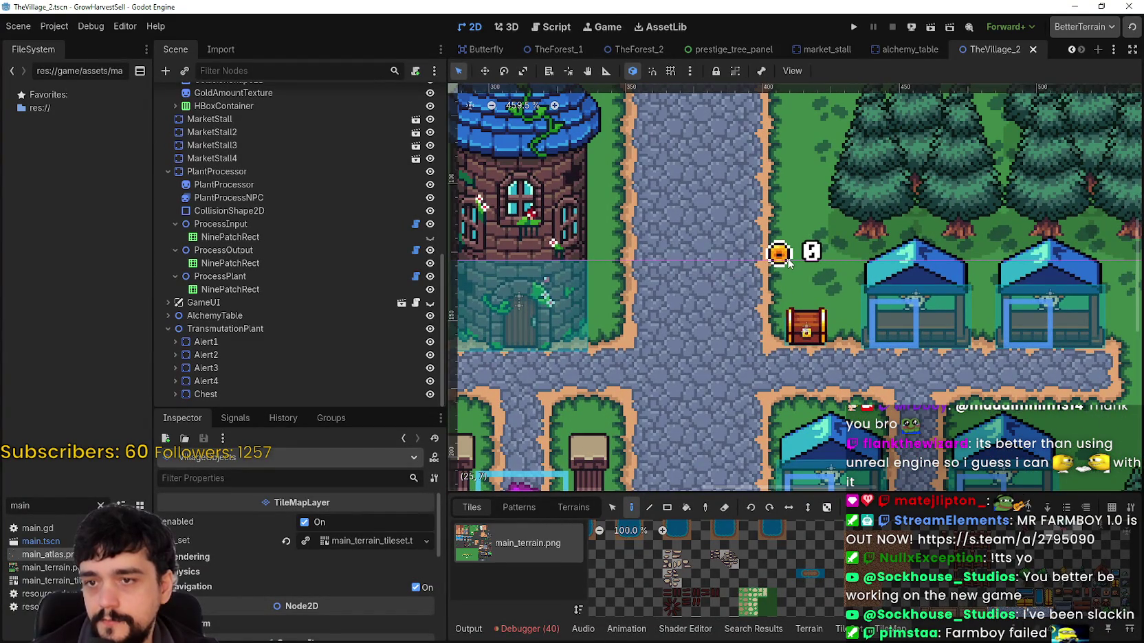
{"action": "scroll", "coordinate": [801, 289], "scroll_direction": "down", "scroll_amount": 4}
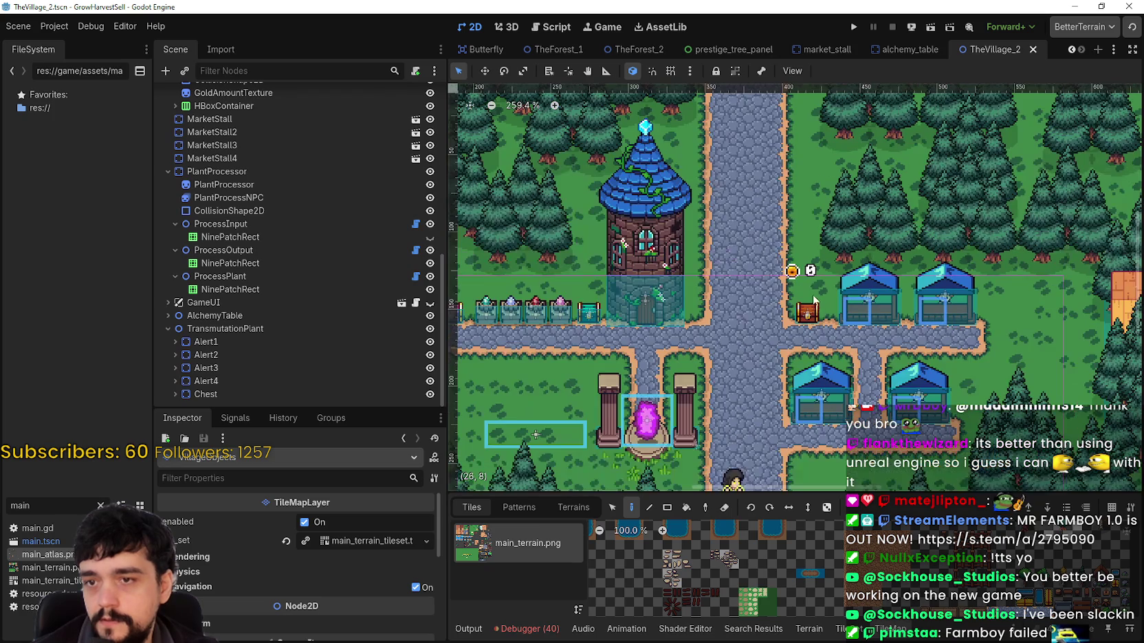
{"action": "scroll", "coordinate": [797, 275], "scroll_direction": "down", "scroll_amount": 4}
{"action": "scroll", "coordinate": [797, 275], "scroll_direction": "up", "scroll_amount": 4}
{"action": "scroll", "coordinate": [248, 309], "scroll_direction": "up", "scroll_amount": 3}
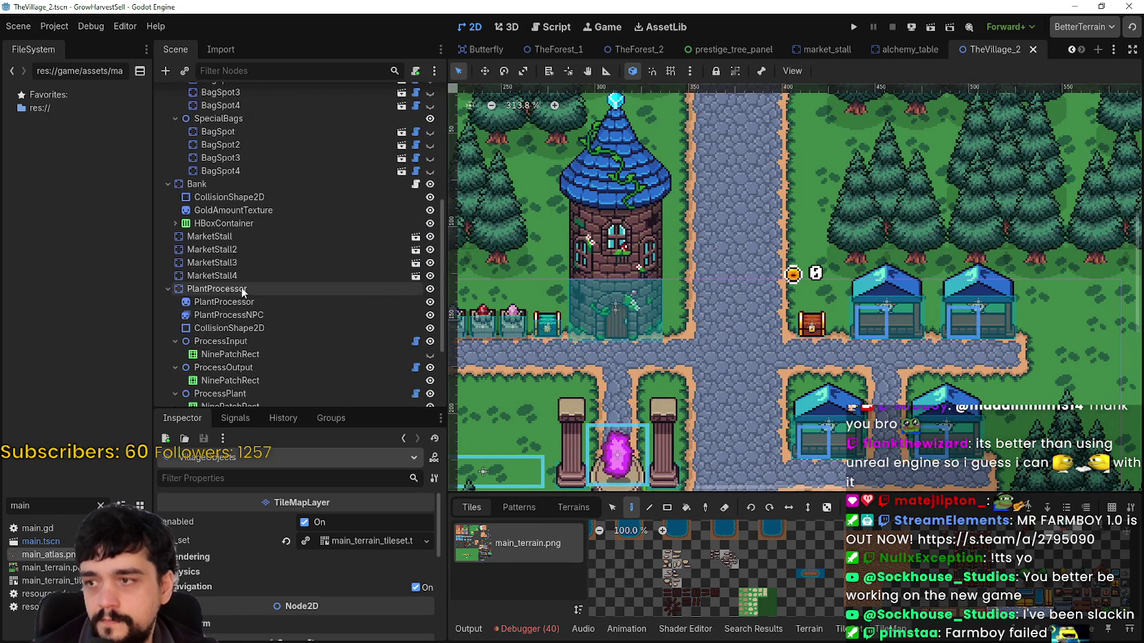
{"action": "scroll", "coordinate": [201, 249], "scroll_direction": "up", "scroll_amount": 3}
{"action": "left_click", "coordinate": [254, 353]}
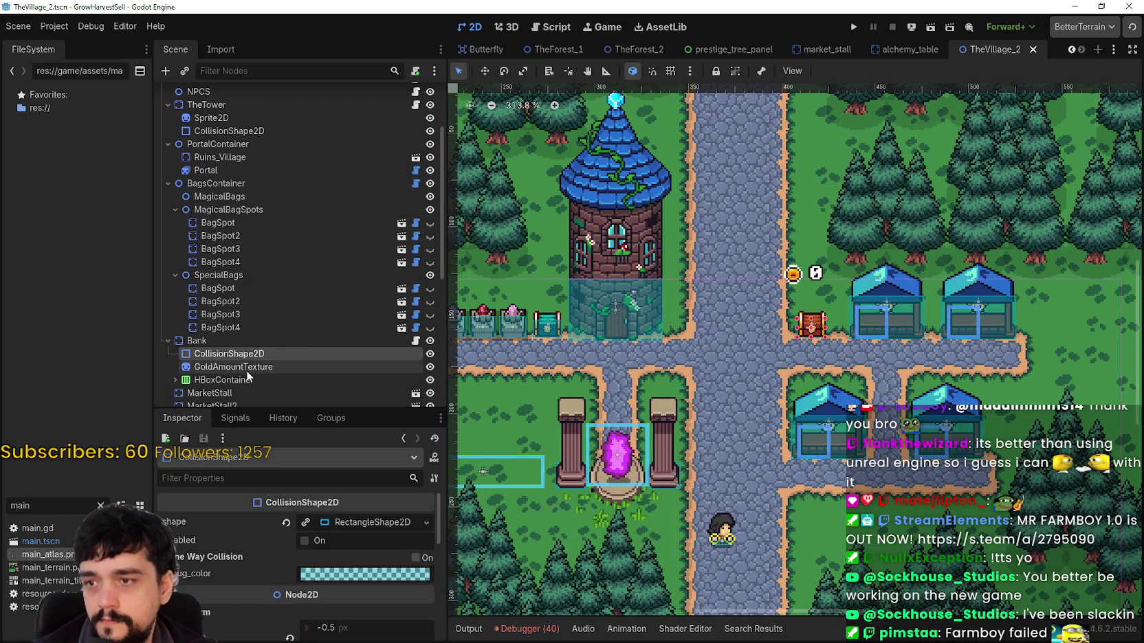
Step: Expand the Bank's gold counter and inspect the coin icon TextureRect's atlas texture
{"action": "left_click", "coordinate": [247, 369]}
{"action": "left_click", "coordinate": [175, 379]}
{"action": "scroll", "coordinate": [230, 289], "scroll_direction": "down", "scroll_amount": 3}
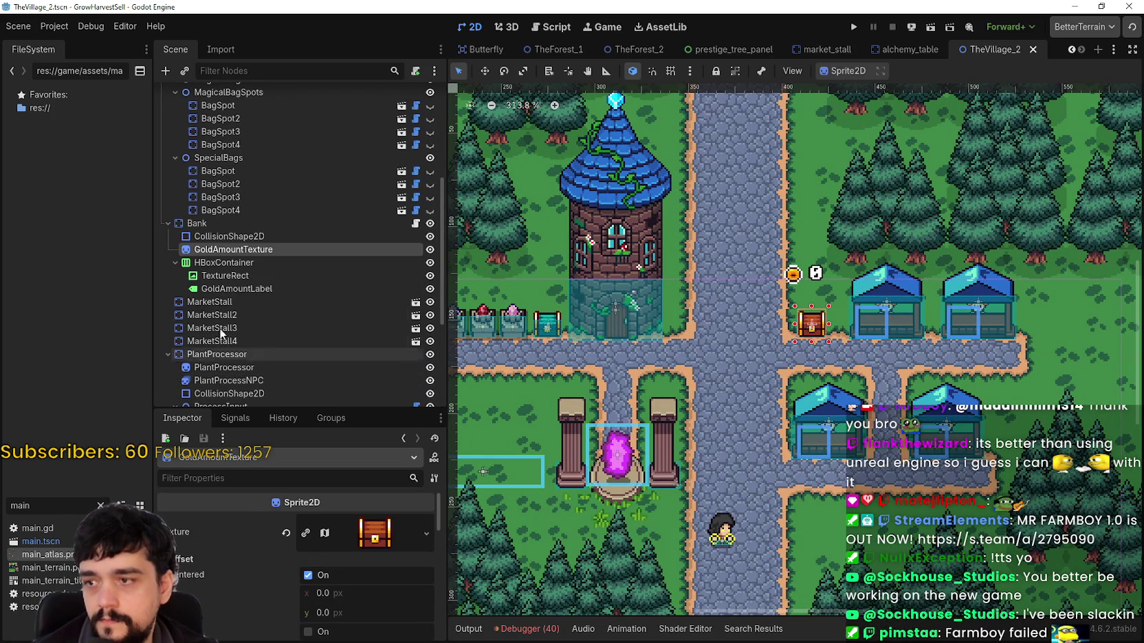
{"action": "left_click", "coordinate": [228, 275]}
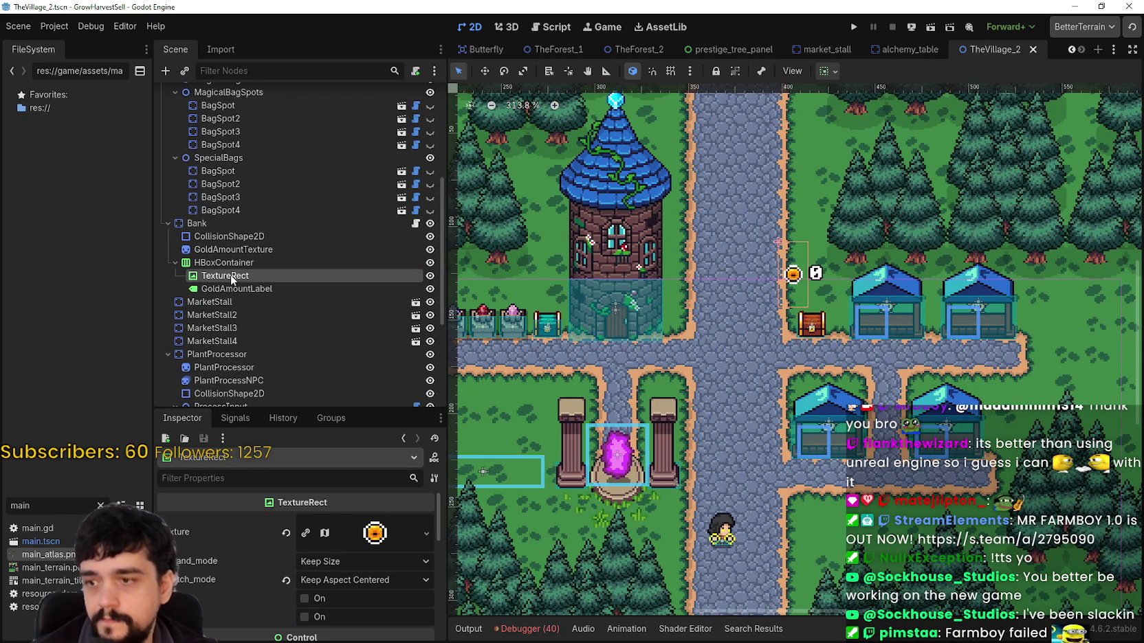
{"action": "left_click", "coordinate": [358, 534]}
{"action": "scroll", "coordinate": [394, 583], "scroll_direction": "down", "scroll_amount": 1}
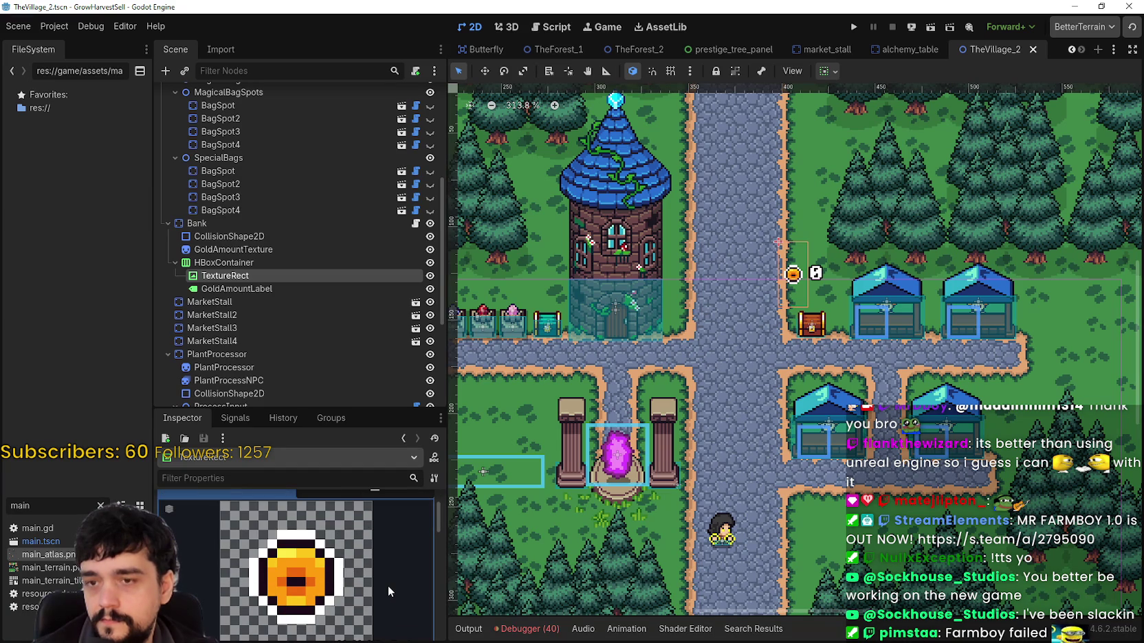
{"action": "scroll", "coordinate": [387, 584], "scroll_direction": "down", "scroll_amount": 3}
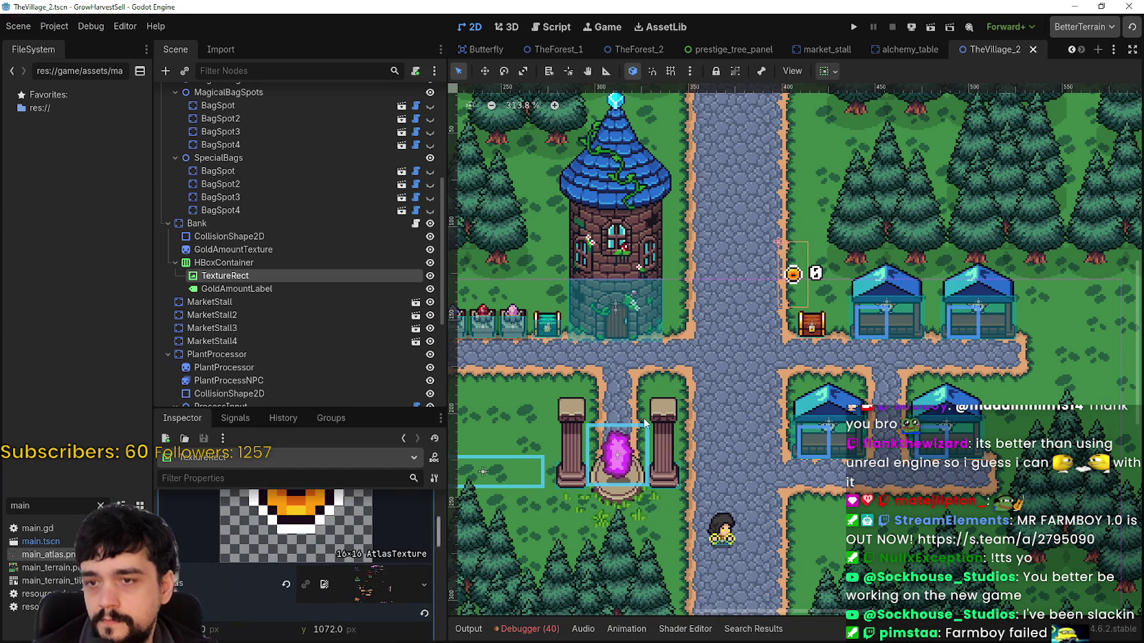
{"action": "scroll", "coordinate": [846, 316], "scroll_direction": "up", "scroll_amount": 3}
{"action": "scroll", "coordinate": [328, 550], "scroll_direction": "up", "scroll_amount": 3}
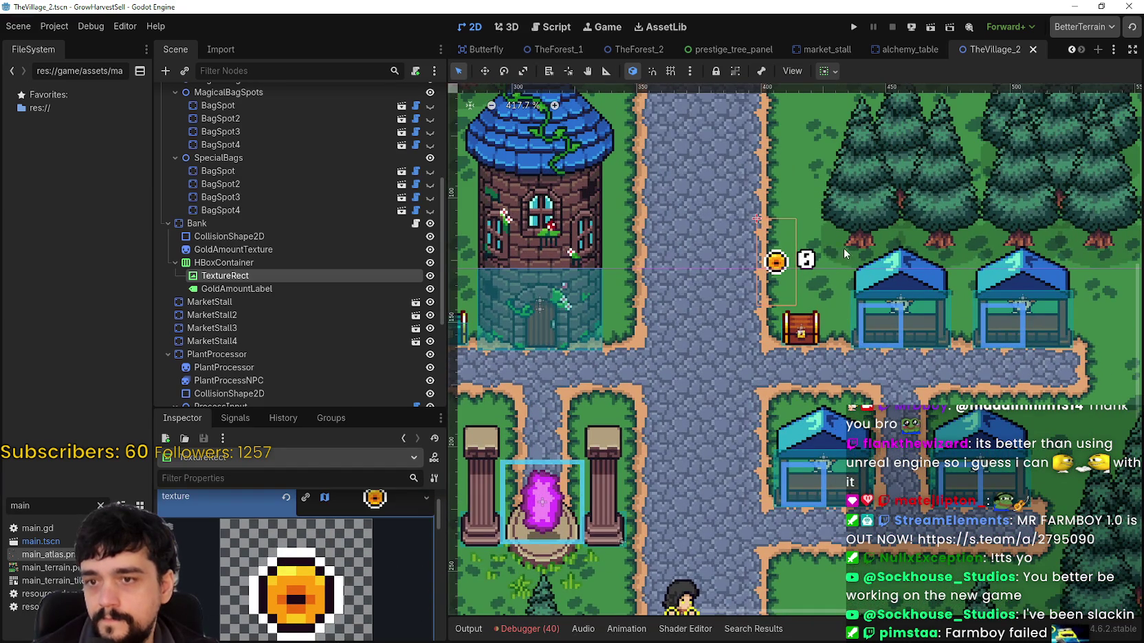
{"action": "scroll", "coordinate": [348, 599], "scroll_direction": "up", "scroll_amount": 1}
Step: Lower GoldAmountLabel's font_size theme override from 8 to 6 px
{"action": "left_click", "coordinate": [288, 288]}
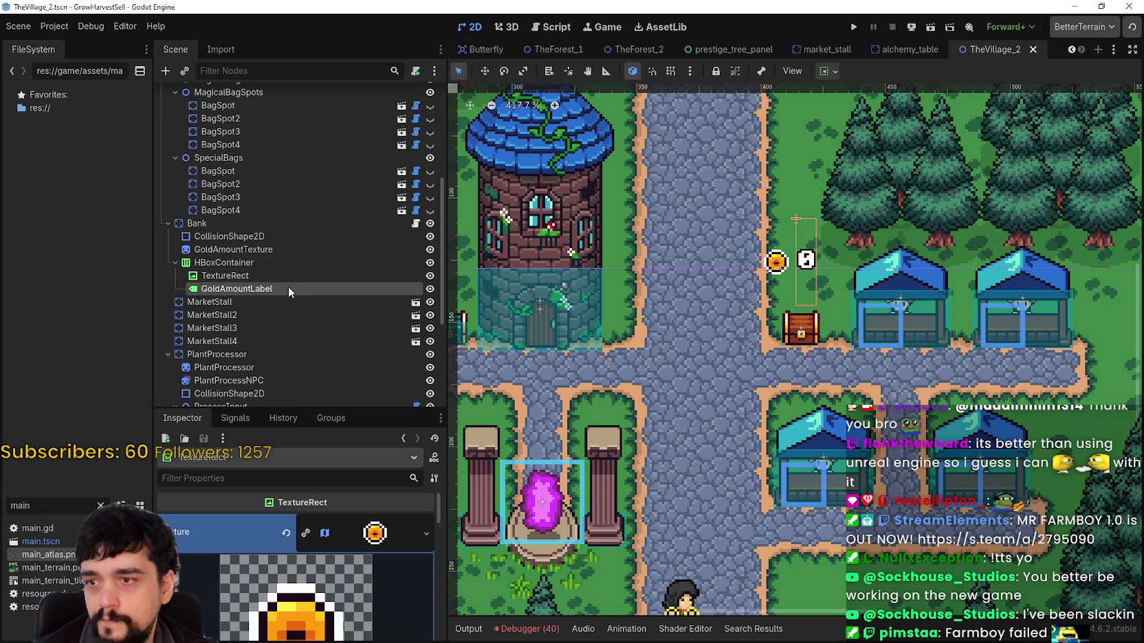
{"action": "scroll", "coordinate": [323, 609], "scroll_direction": "down", "scroll_amount": 10}
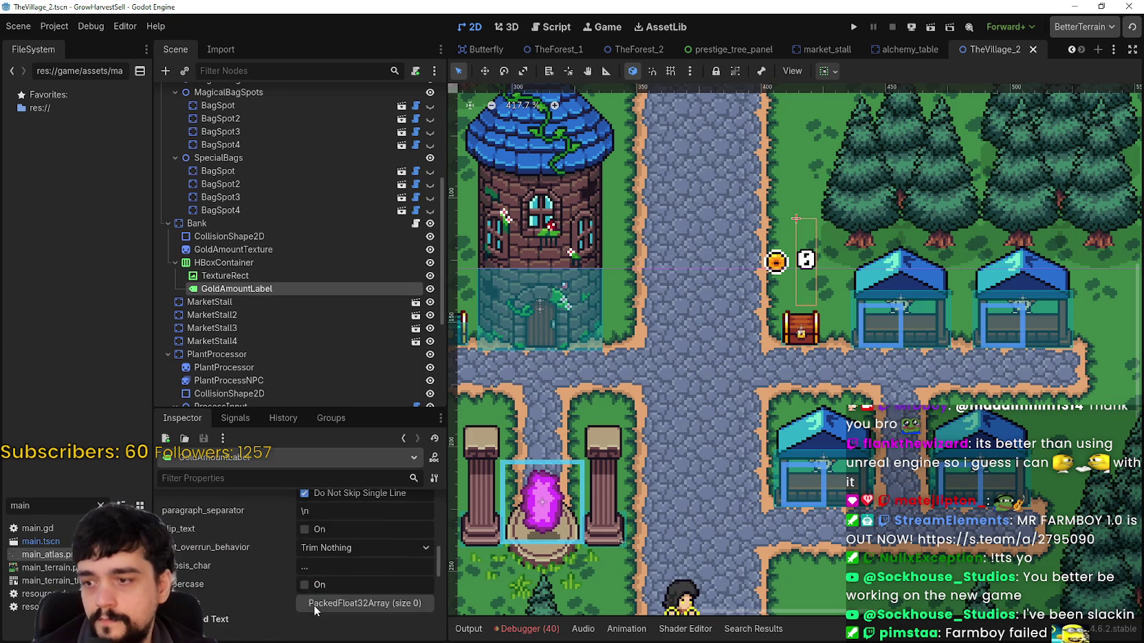
{"action": "scroll", "coordinate": [314, 604], "scroll_direction": "down", "scroll_amount": 3}
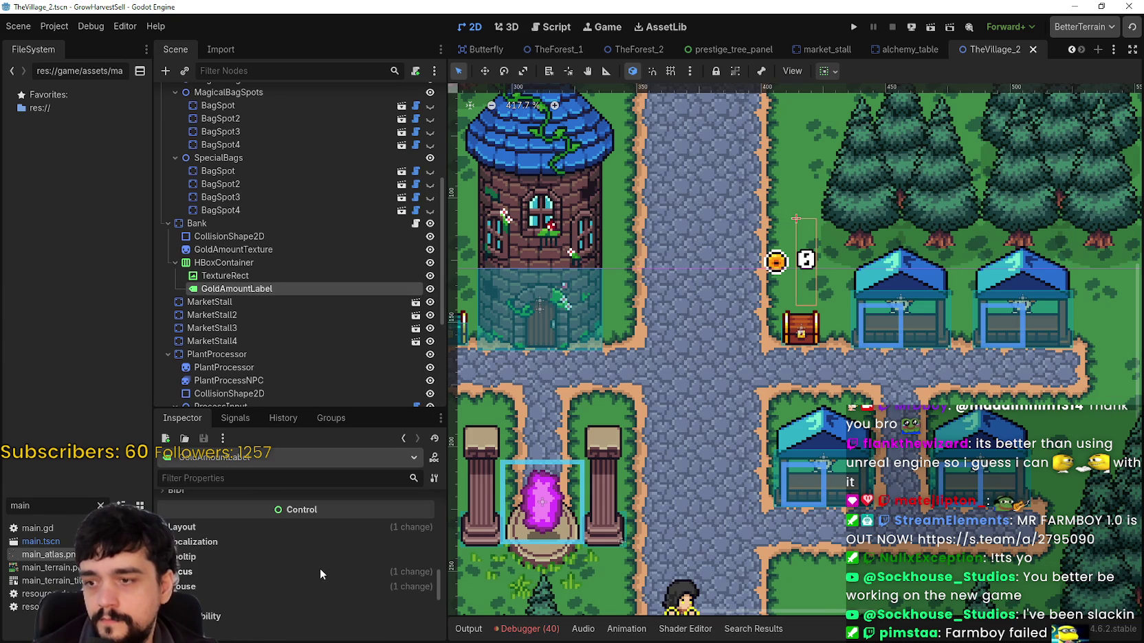
{"action": "scroll", "coordinate": [320, 568], "scroll_direction": "down", "scroll_amount": 5}
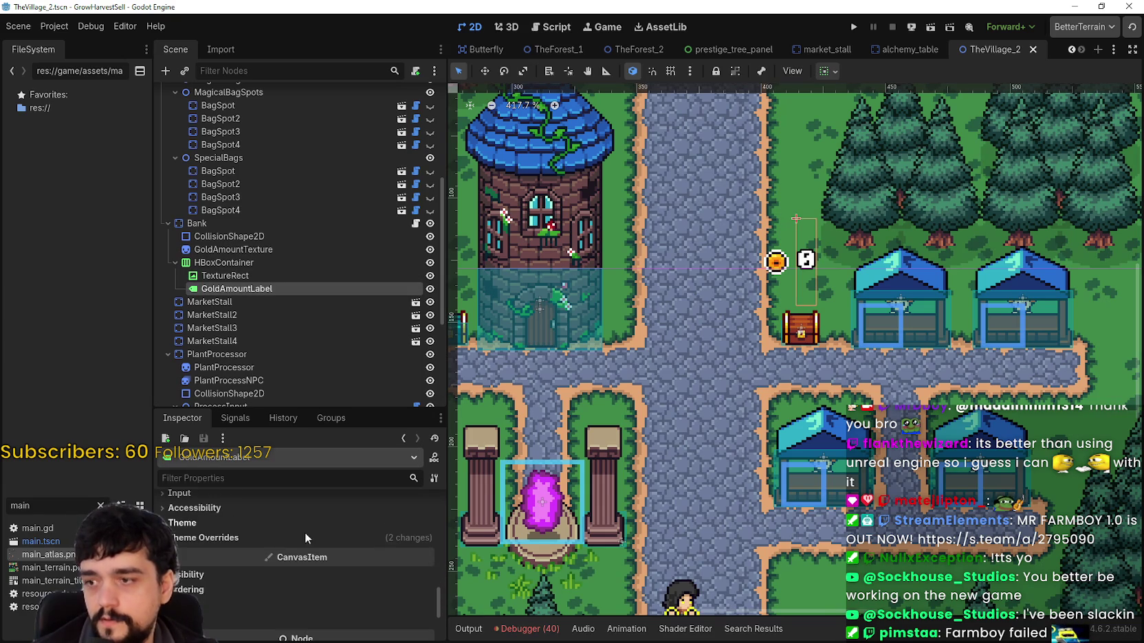
{"action": "scroll", "coordinate": [306, 540], "scroll_direction": "down", "scroll_amount": 1}
{"action": "left_click", "coordinate": [310, 547]}
{"action": "scroll", "coordinate": [312, 546], "scroll_direction": "down", "scroll_amount": 3}
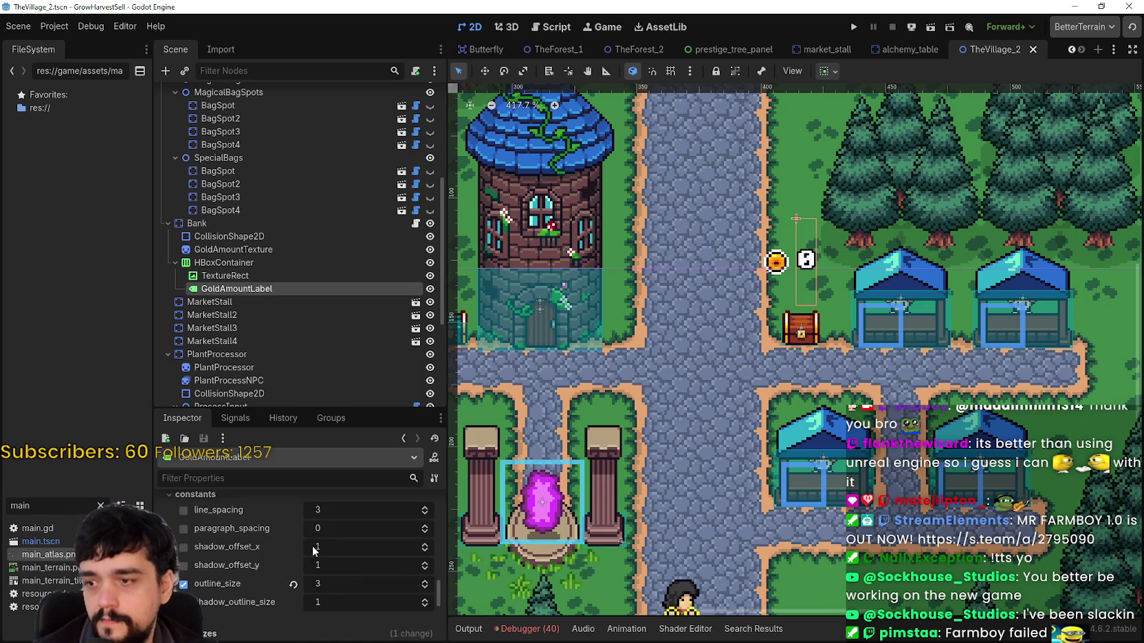
{"action": "scroll", "coordinate": [358, 601], "scroll_direction": "down", "scroll_amount": 5}
{"action": "left_click", "coordinate": [365, 545]}
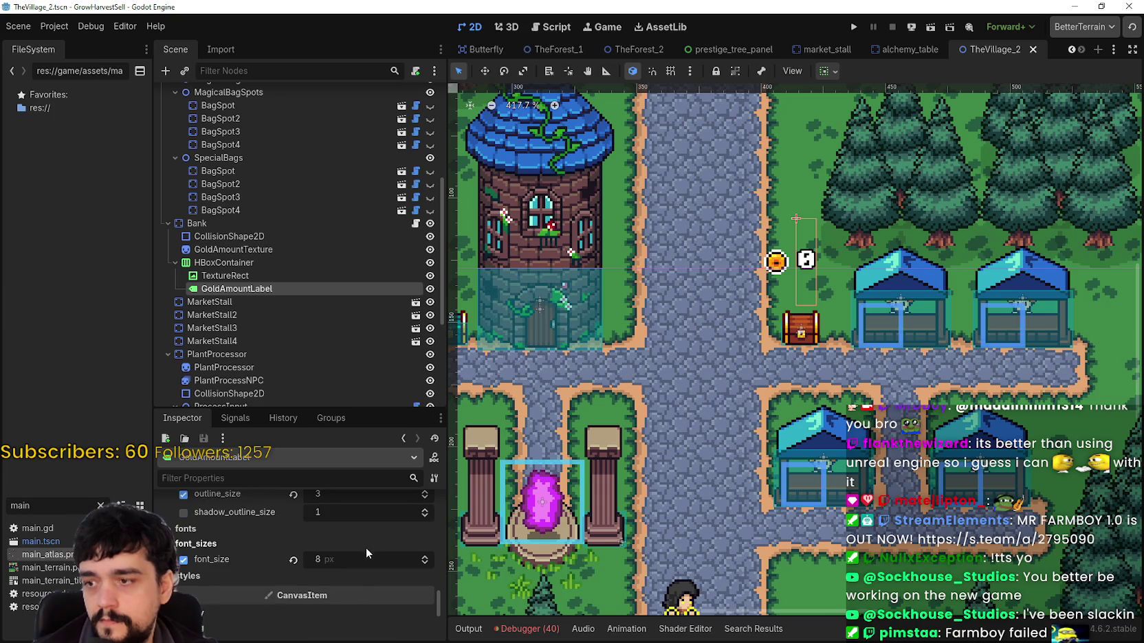
{"action": "scroll", "coordinate": [818, 233], "scroll_direction": "up", "scroll_amount": 5}
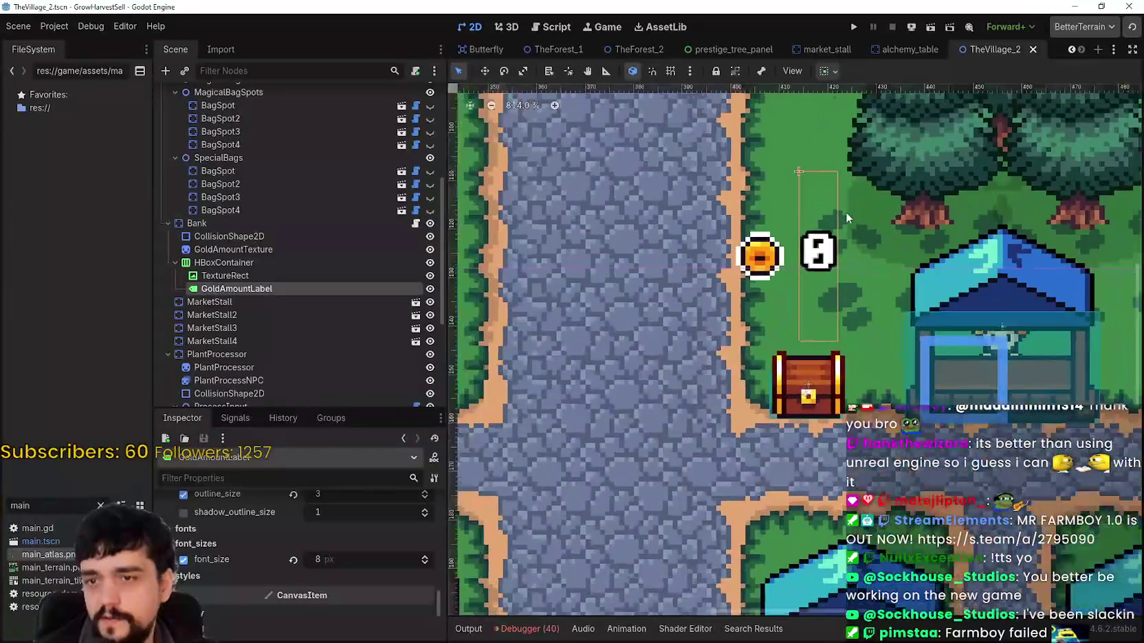
{"action": "left_click", "coordinate": [426, 564]}
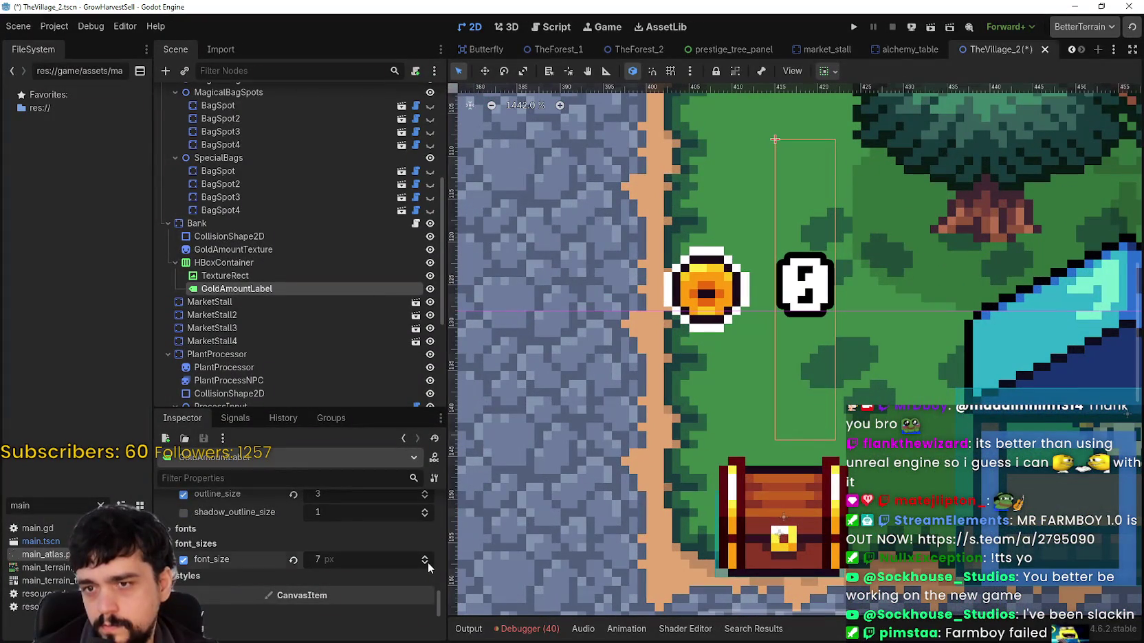
{"action": "left_click", "coordinate": [426, 565]}
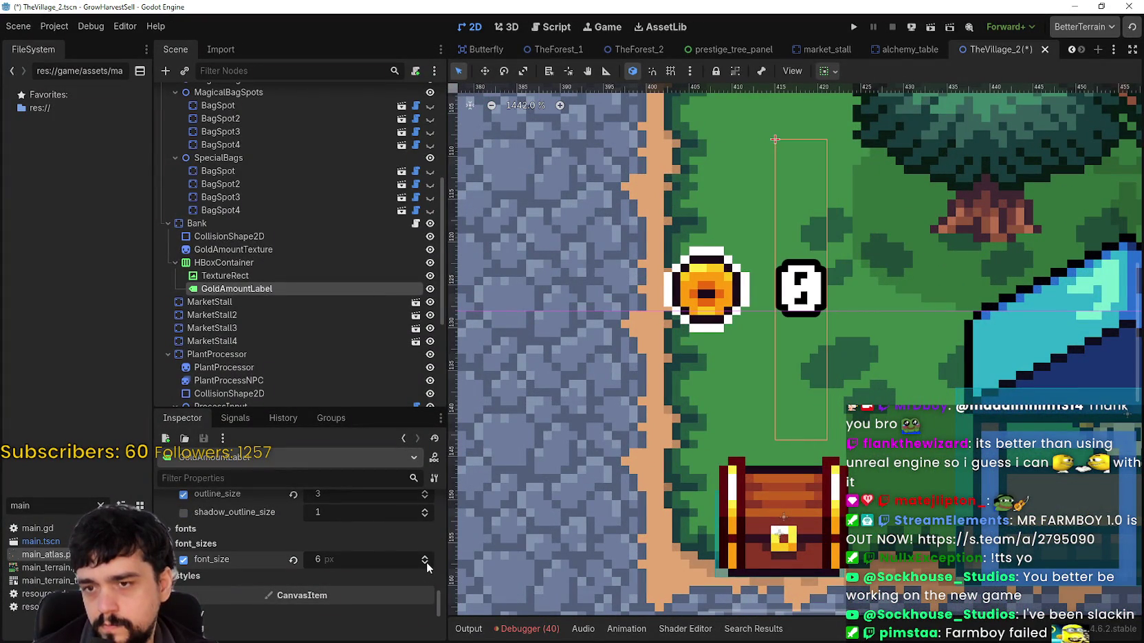
{"action": "scroll", "coordinate": [663, 419], "scroll_direction": "down", "scroll_amount": 3}
{"action": "scroll", "coordinate": [683, 313], "scroll_direction": "down", "scroll_amount": 1}
{"action": "left_click", "coordinate": [305, 272]}
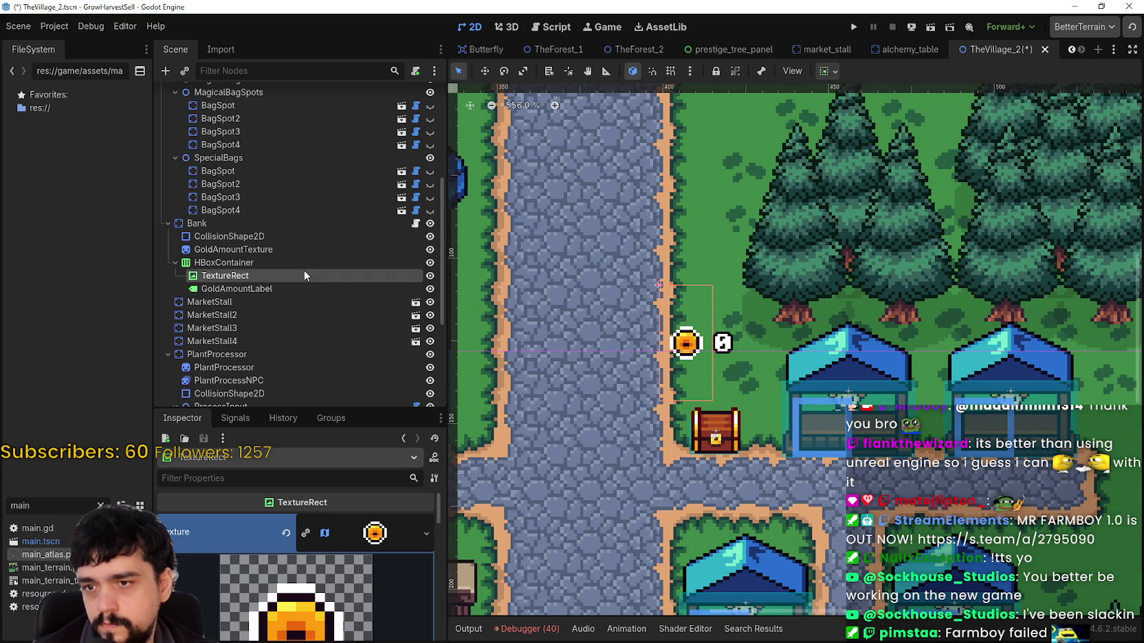
Step: Set the coin icon's expand_mode to Ignore Size
{"action": "scroll", "coordinate": [357, 543], "scroll_direction": "down", "scroll_amount": 1}
{"action": "scroll", "coordinate": [357, 543], "scroll_direction": "up", "scroll_amount": 1}
{"action": "left_click", "coordinate": [356, 561]}
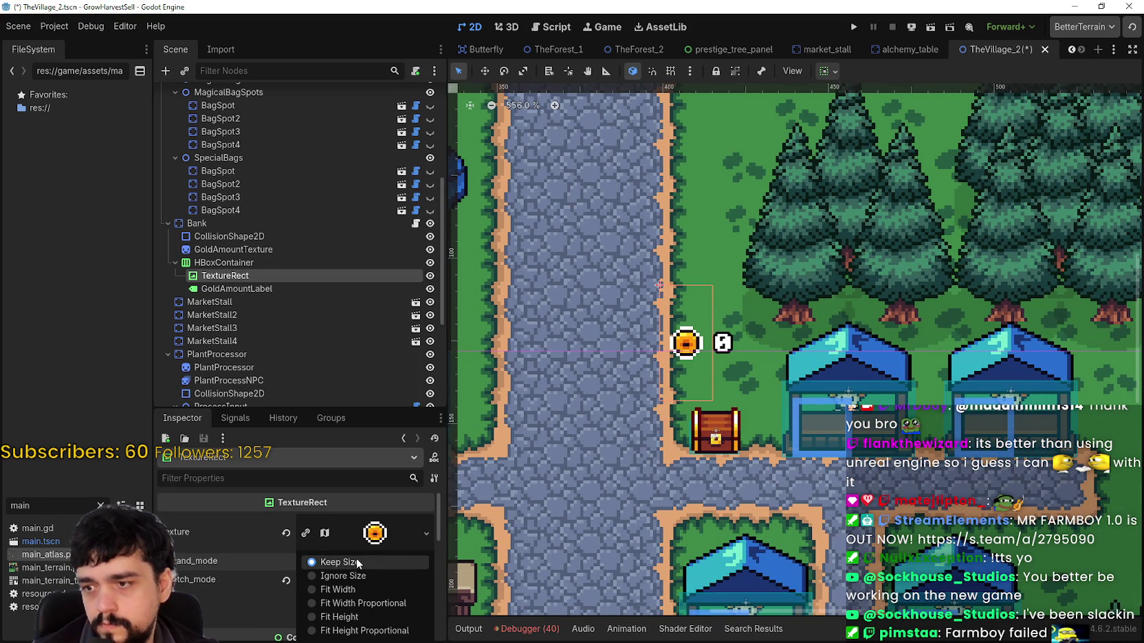
{"action": "left_click", "coordinate": [366, 575]}
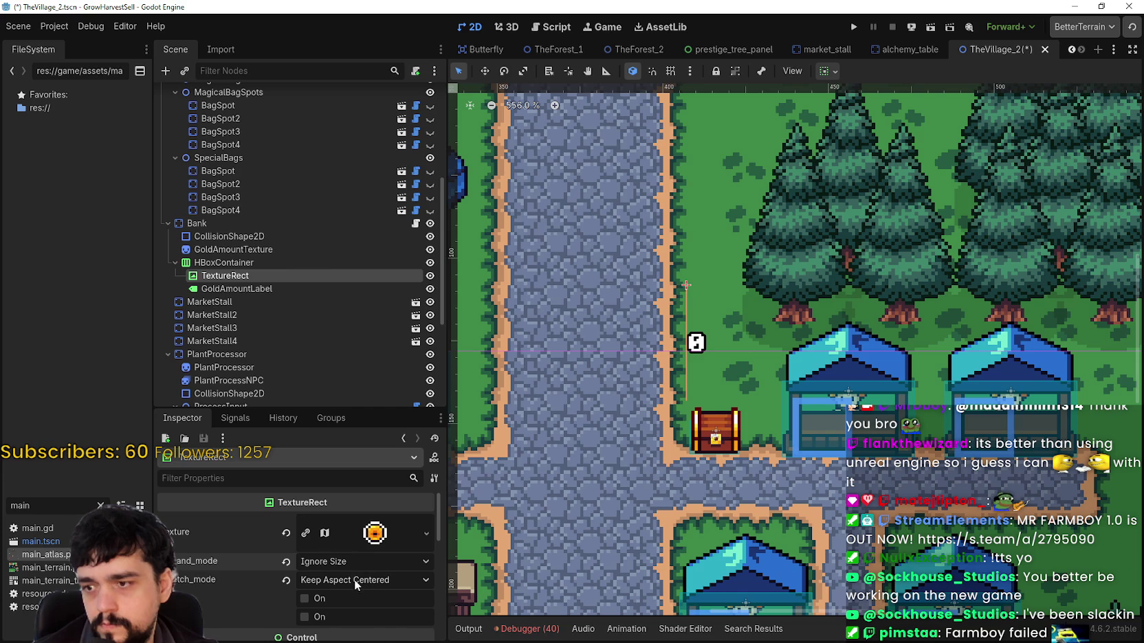
{"action": "left_click", "coordinate": [354, 578]}
{"action": "left_click", "coordinate": [362, 528]}
Step: Give the coin icon a custom minimum width of 12 px
{"action": "scroll", "coordinate": [369, 549], "scroll_direction": "down", "scroll_amount": 1}
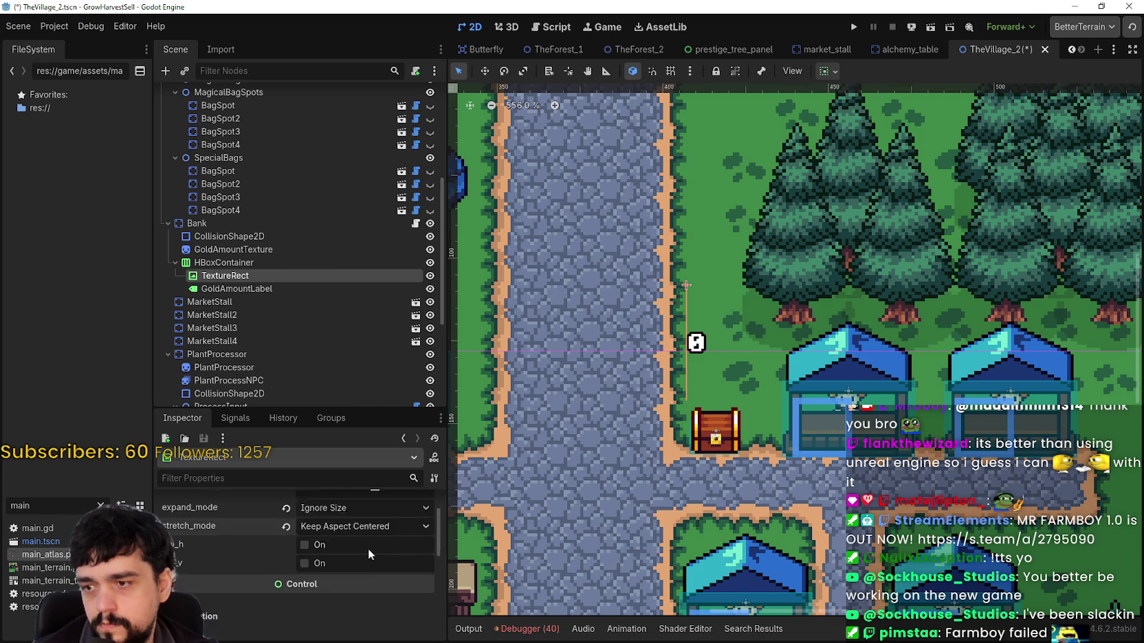
{"action": "scroll", "coordinate": [367, 550], "scroll_direction": "down", "scroll_amount": 5}
{"action": "left_click", "coordinate": [358, 536]}
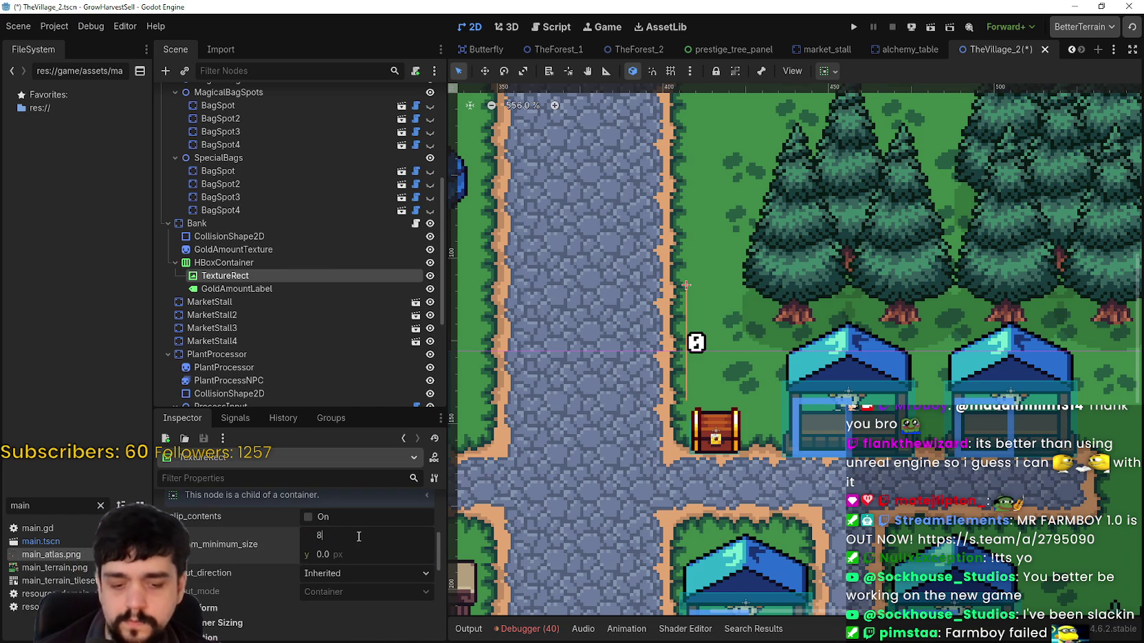
{"action": "type", "text": "8"}
{"action": "key", "text": "Return"}
{"action": "scroll", "coordinate": [753, 351], "scroll_direction": "up", "scroll_amount": 4}
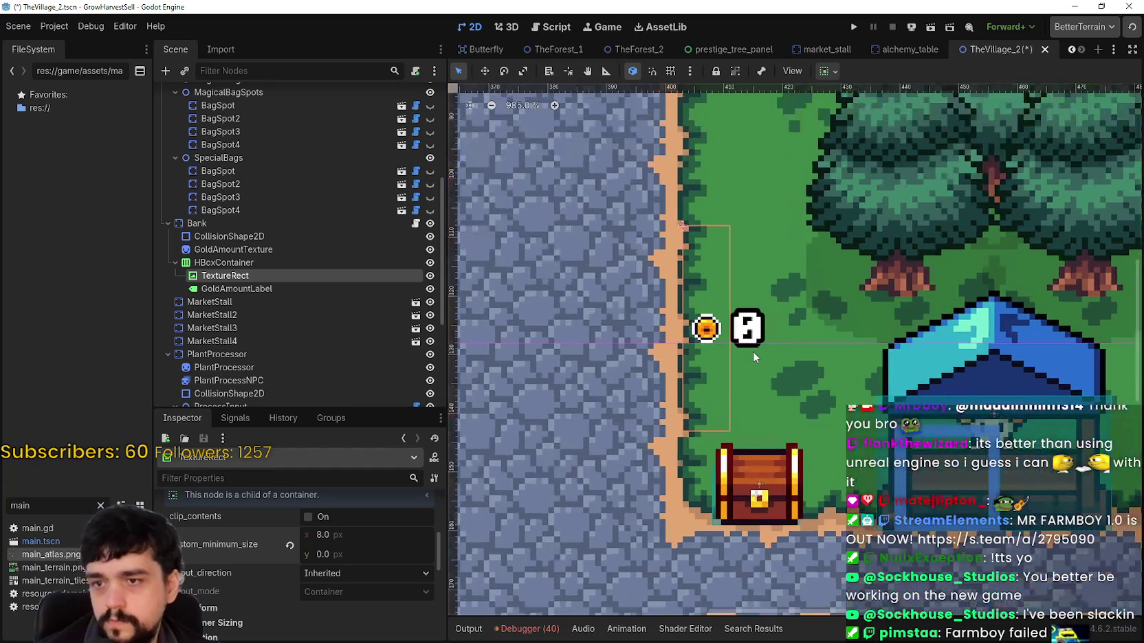
{"action": "scroll", "coordinate": [752, 350], "scroll_direction": "down", "scroll_amount": 1}
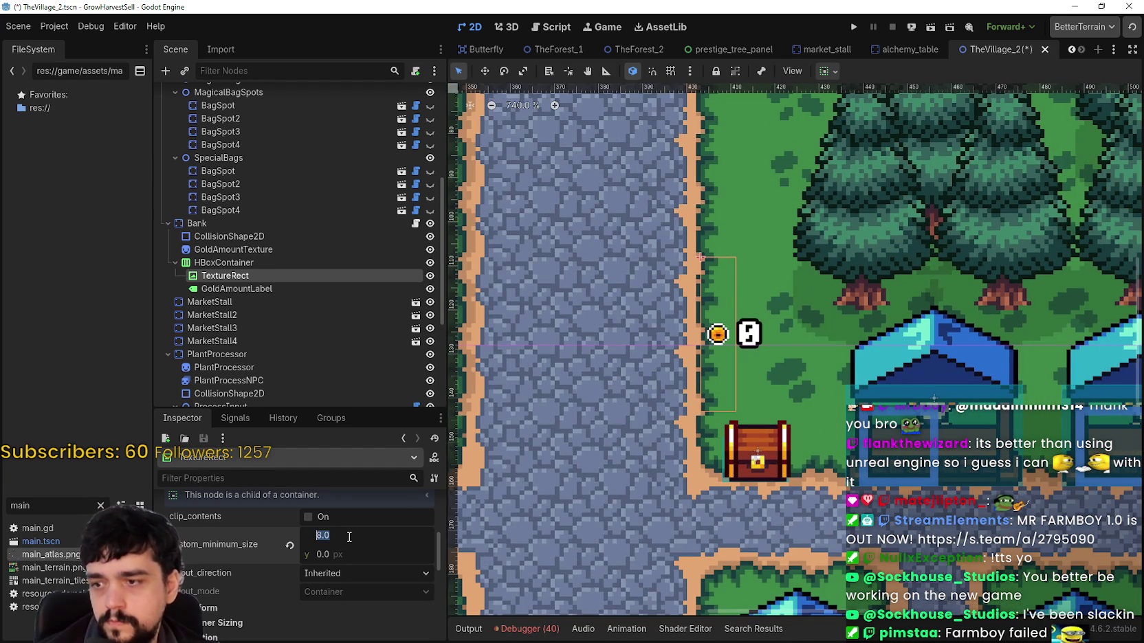
{"action": "type", "text": "12"}
{"action": "key", "text": "Return"}
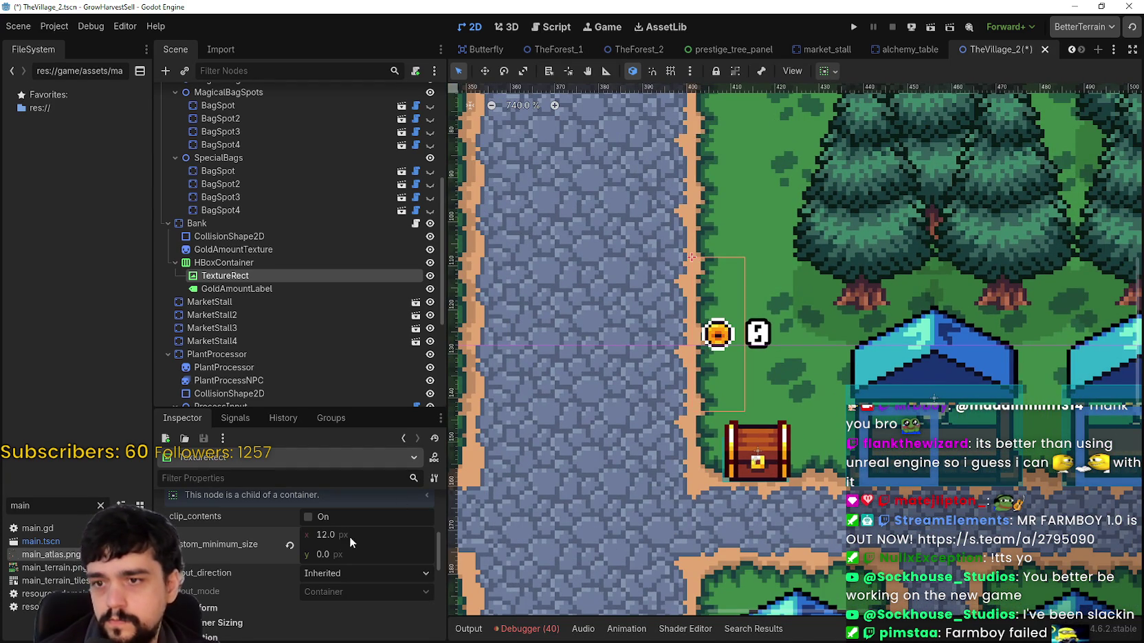
{"action": "scroll", "coordinate": [807, 308], "scroll_direction": "up", "scroll_amount": 8}
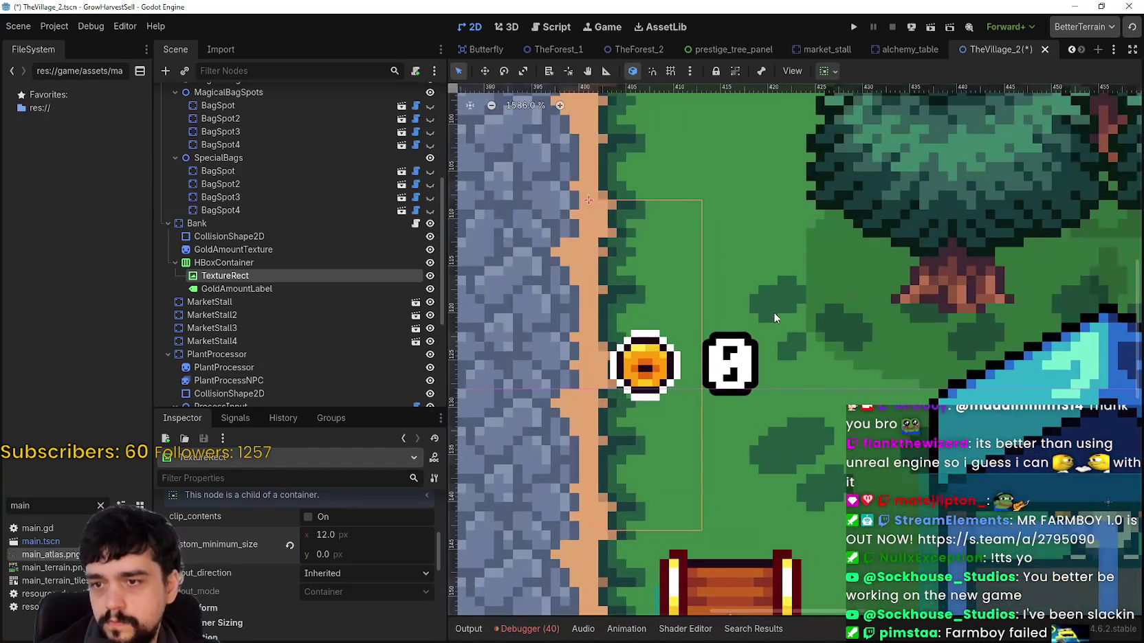
{"action": "scroll", "coordinate": [773, 312], "scroll_direction": "down", "scroll_amount": 12}
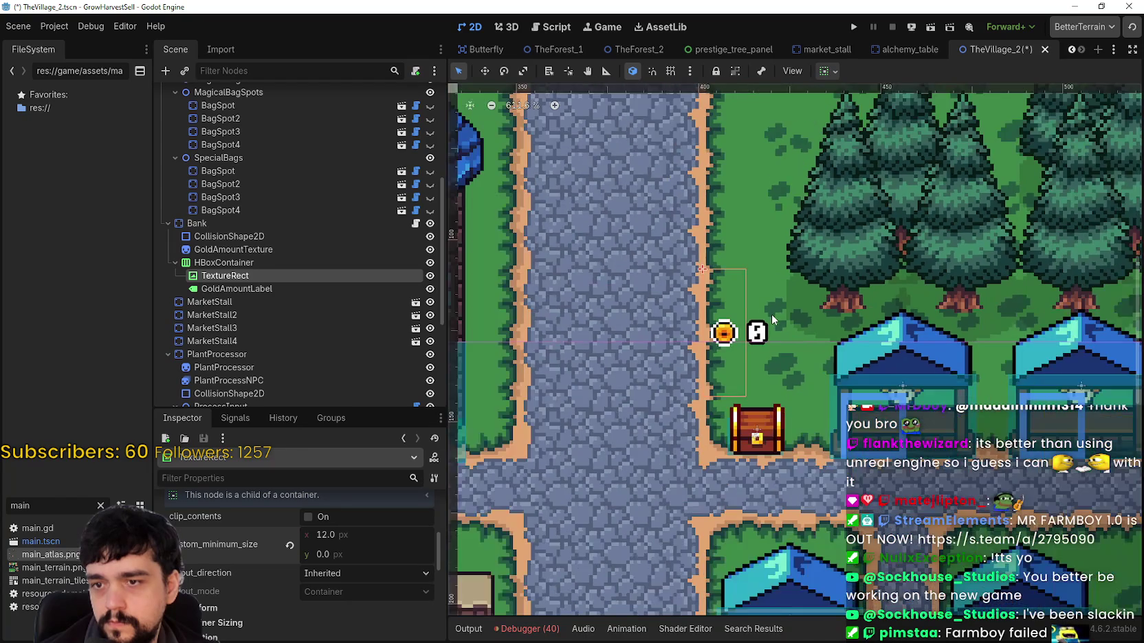
{"action": "scroll", "coordinate": [479, 439], "scroll_direction": "down", "scroll_amount": 3}
Step: Save the scene with Ctrl+S
{"action": "key", "text": "ctrl+s"}
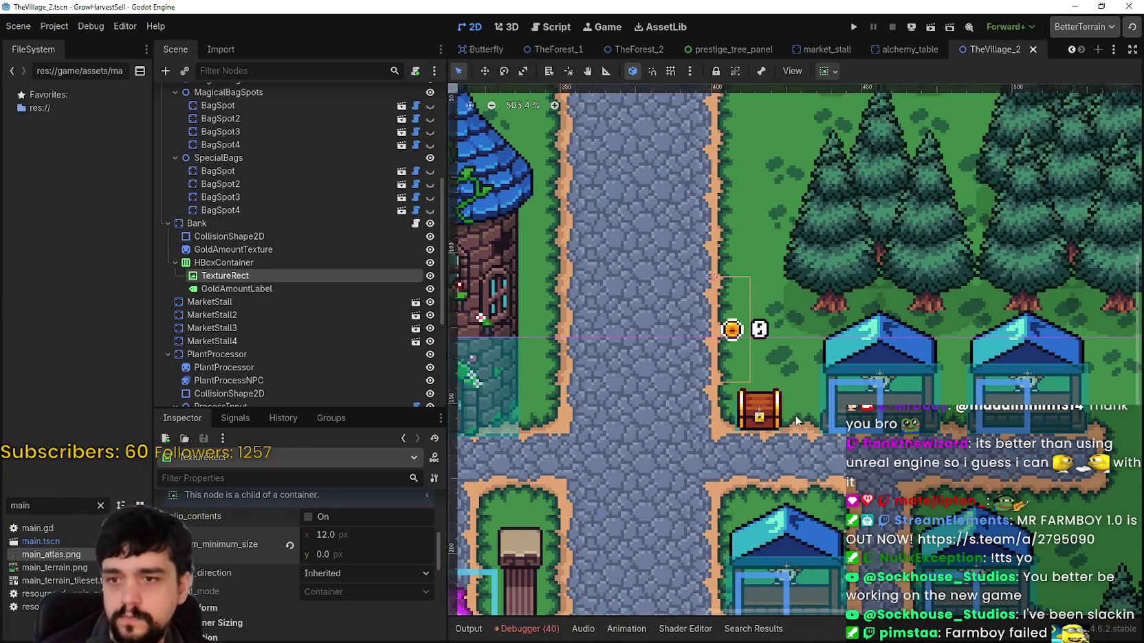
{"action": "scroll", "coordinate": [793, 415], "scroll_direction": "up", "scroll_amount": 1}
{"action": "scroll", "coordinate": [880, 279], "scroll_direction": "down", "scroll_amount": 2}
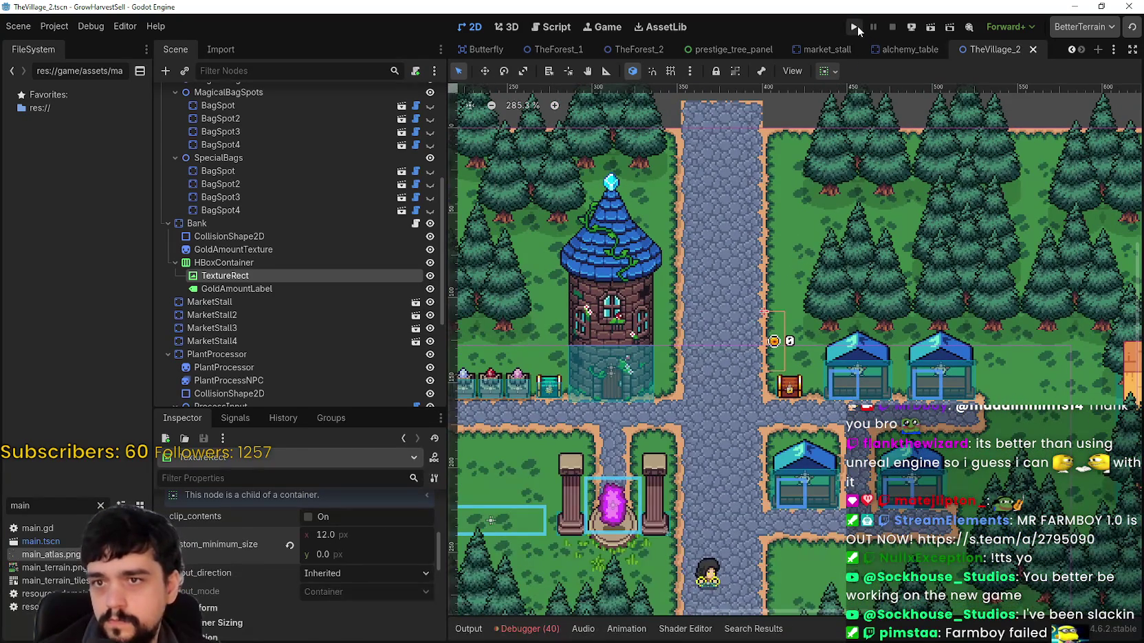
Step: Test-run the game, then change the counter HBoxContainer's horizontal size flags and apply the Center anchor preset
{"action": "left_click", "coordinate": [856, 26]}
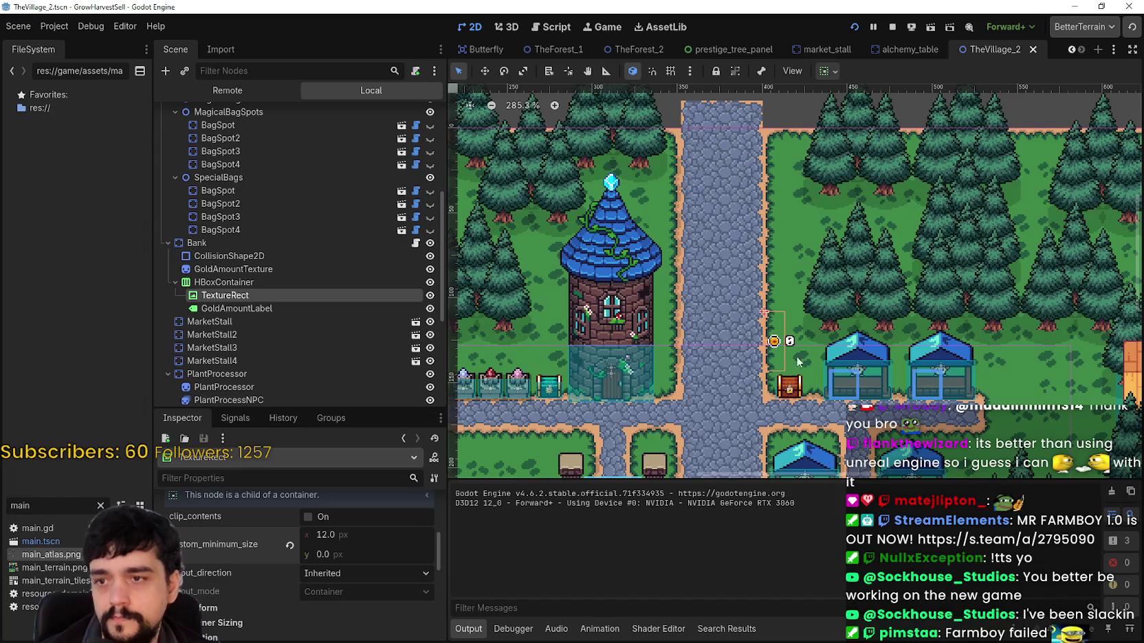
{"action": "scroll", "coordinate": [735, 303], "scroll_direction": "up", "scroll_amount": 5}
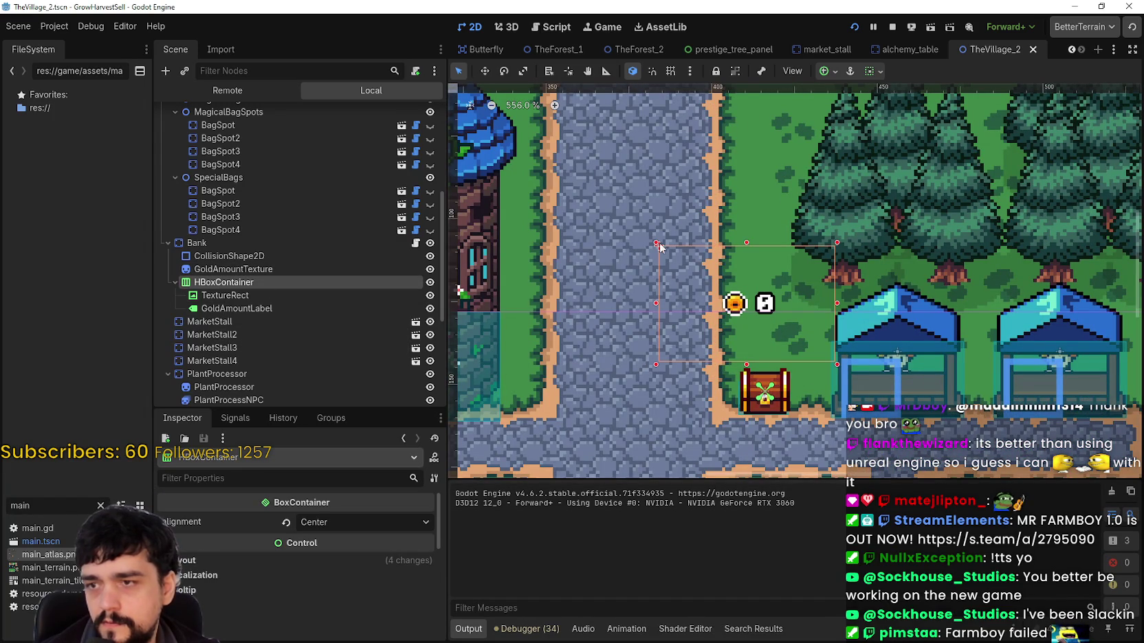
{"action": "left_click", "coordinate": [870, 72]}
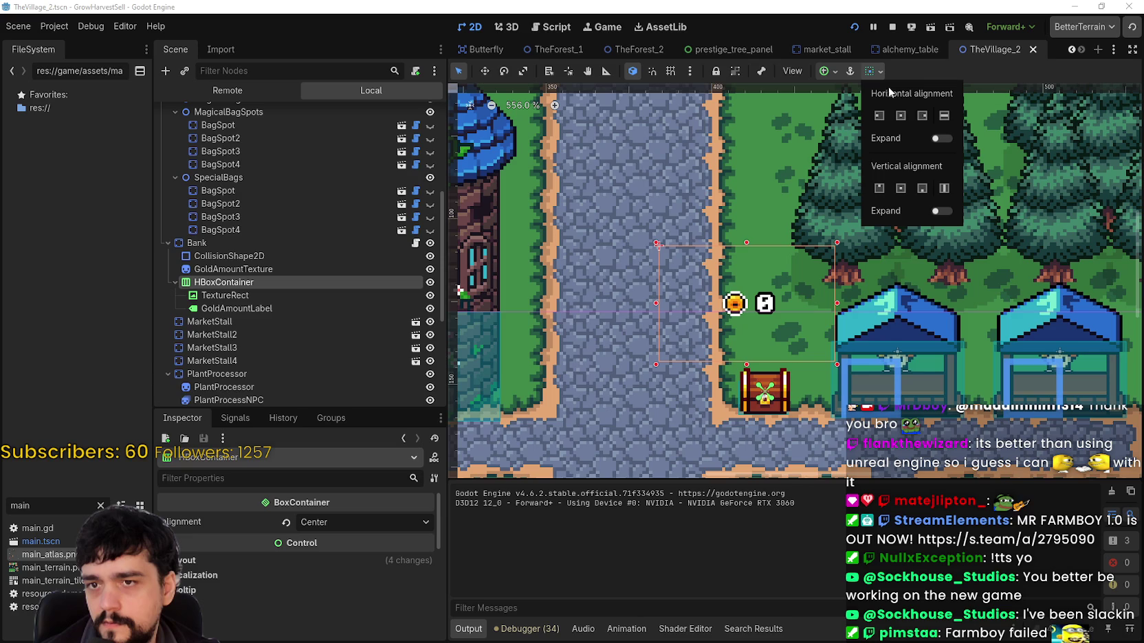
{"action": "left_click", "coordinate": [901, 116]}
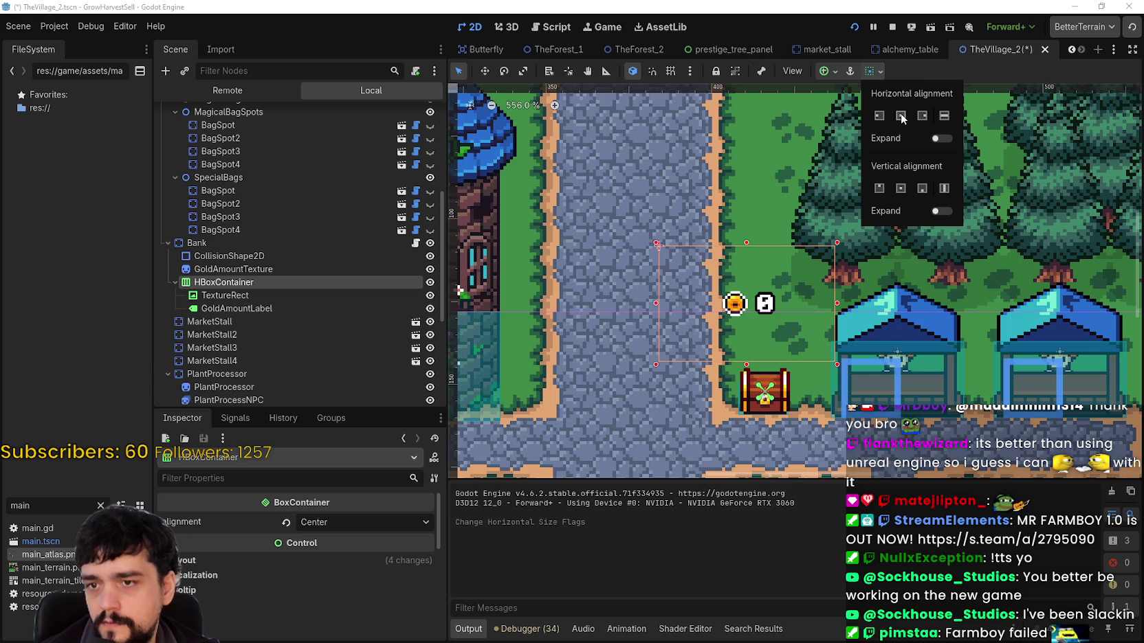
{"action": "left_click", "coordinate": [831, 72]}
{"action": "left_click", "coordinate": [854, 136]}
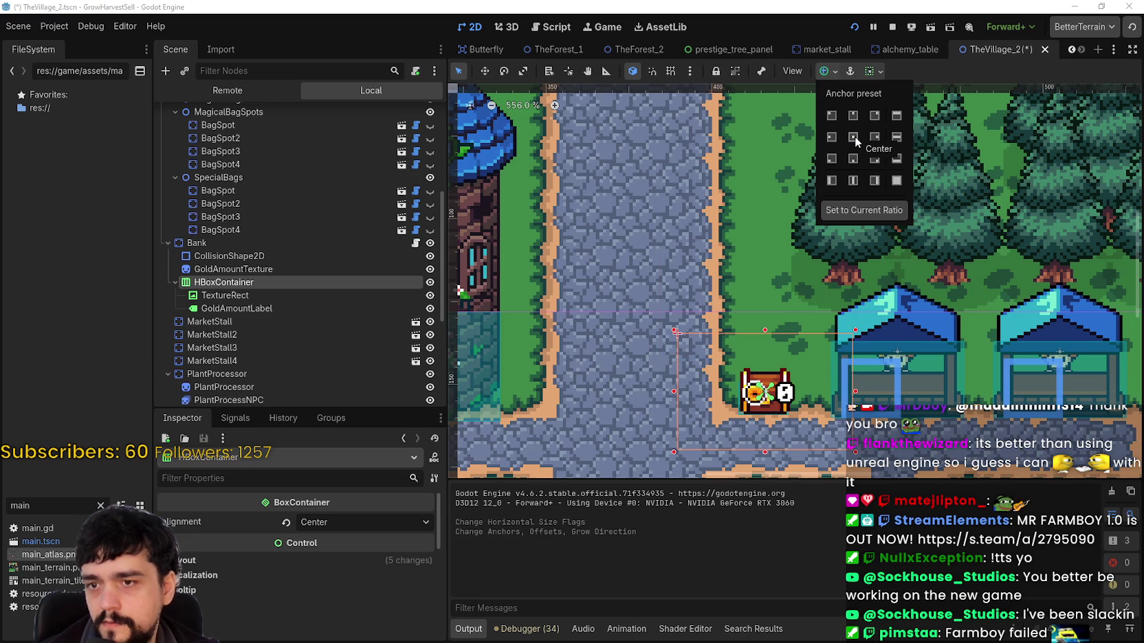
{"action": "left_click", "coordinate": [854, 116]}
{"action": "left_click", "coordinate": [854, 137]}
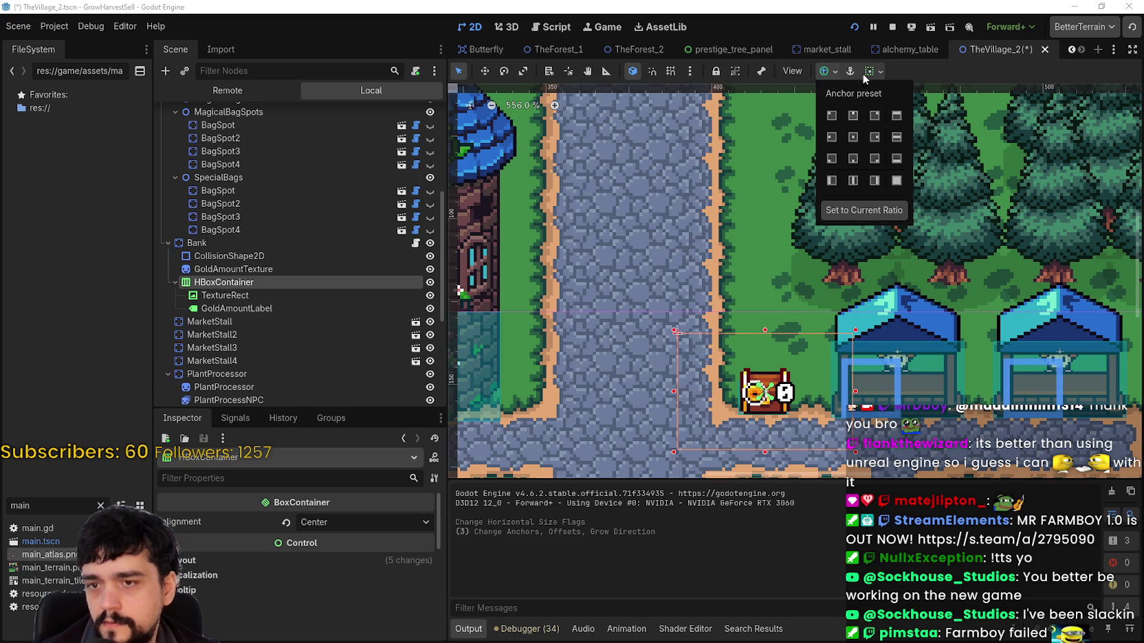
{"action": "left_click", "coordinate": [979, 105]}
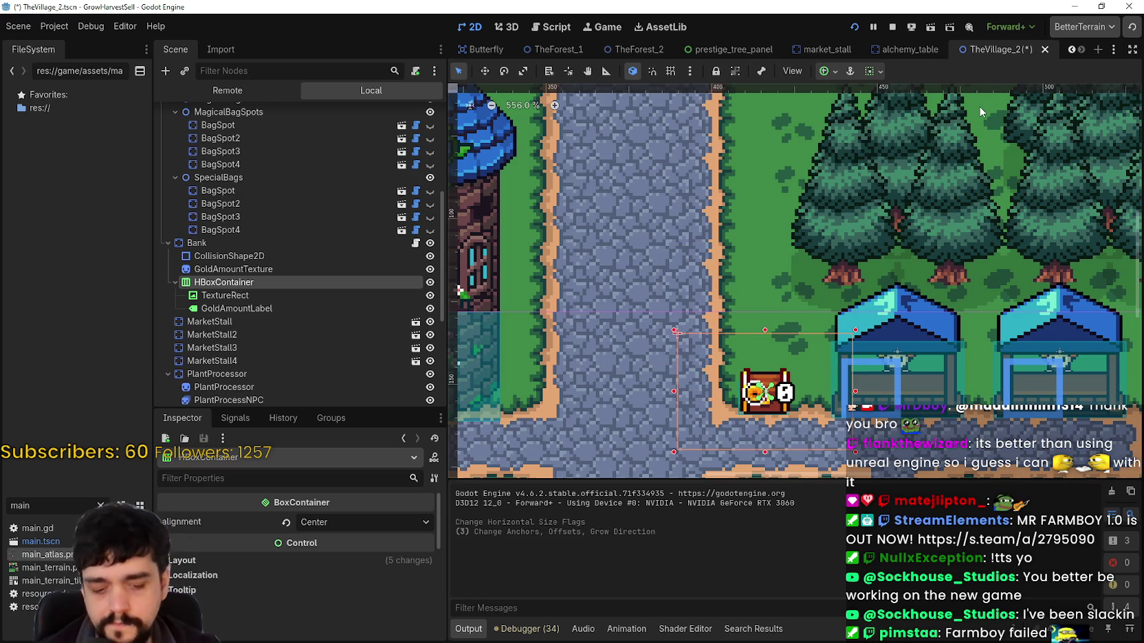
Step: Nudge the counter up above the chest to (-26, -35), save the scene, and relaunch the game
{"action": "key", "text": "Up"}
{"action": "key", "text": "Up"}
{"action": "key", "text": "Up"}
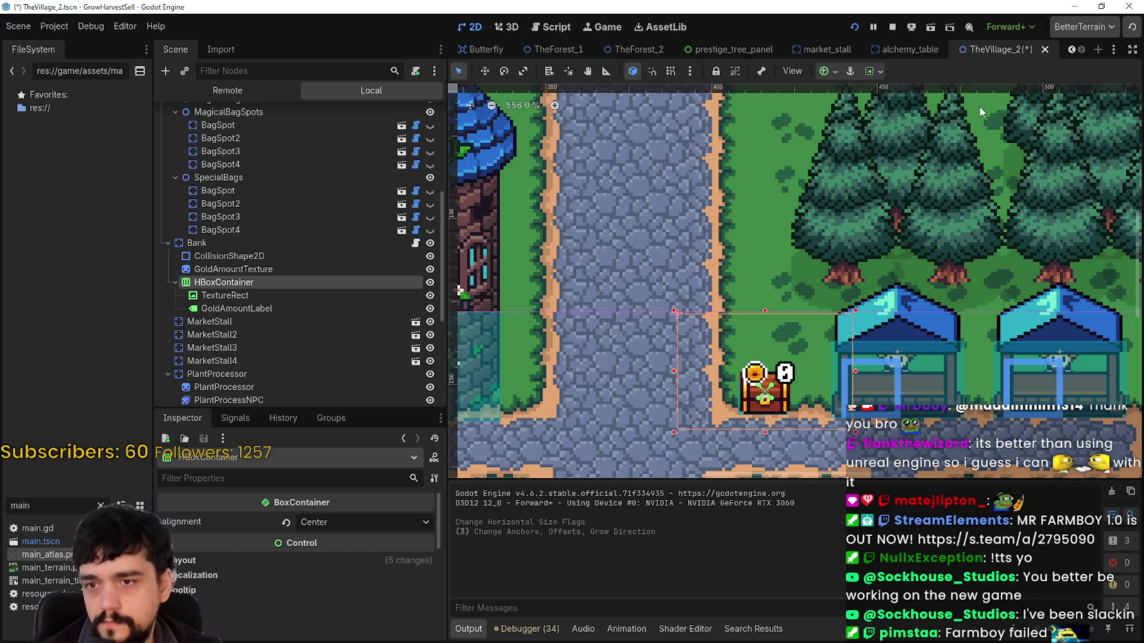
{"action": "key", "text": "Up"}
{"action": "key", "text": "Up"}
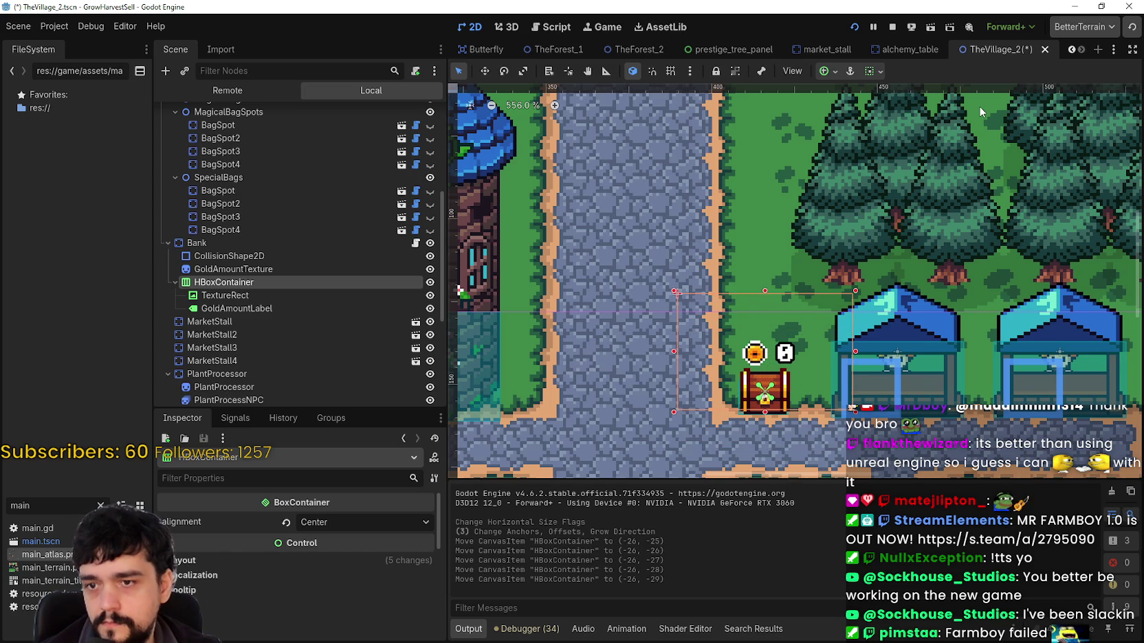
{"action": "key", "text": "Up"}
{"action": "key", "text": "Up"}
{"action": "key", "text": "Up"}
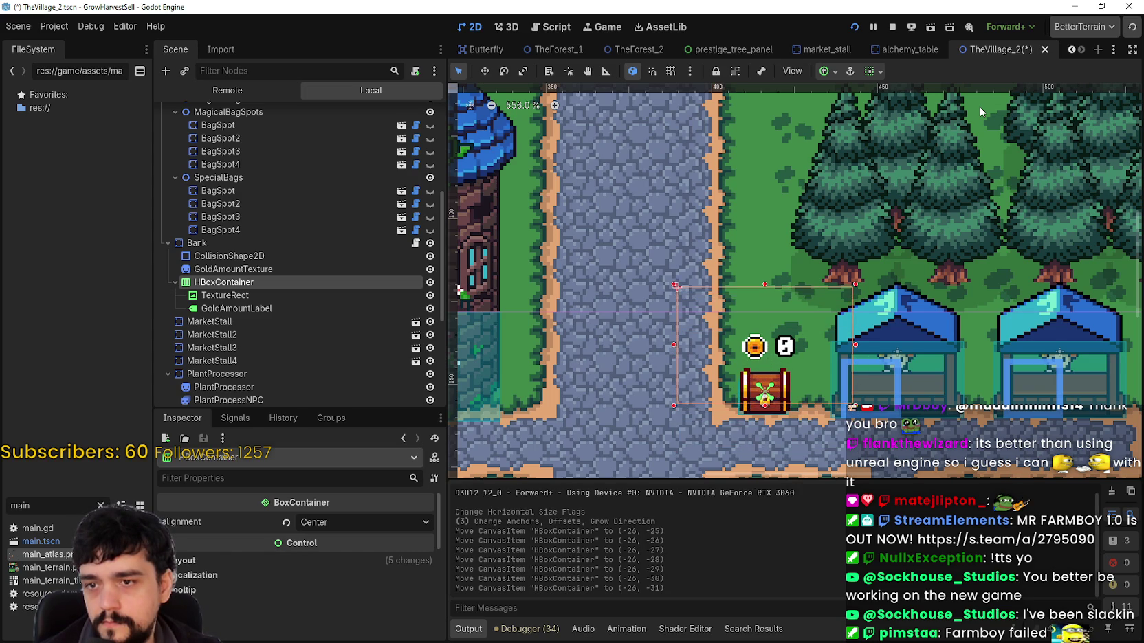
{"action": "key", "text": "Up"}
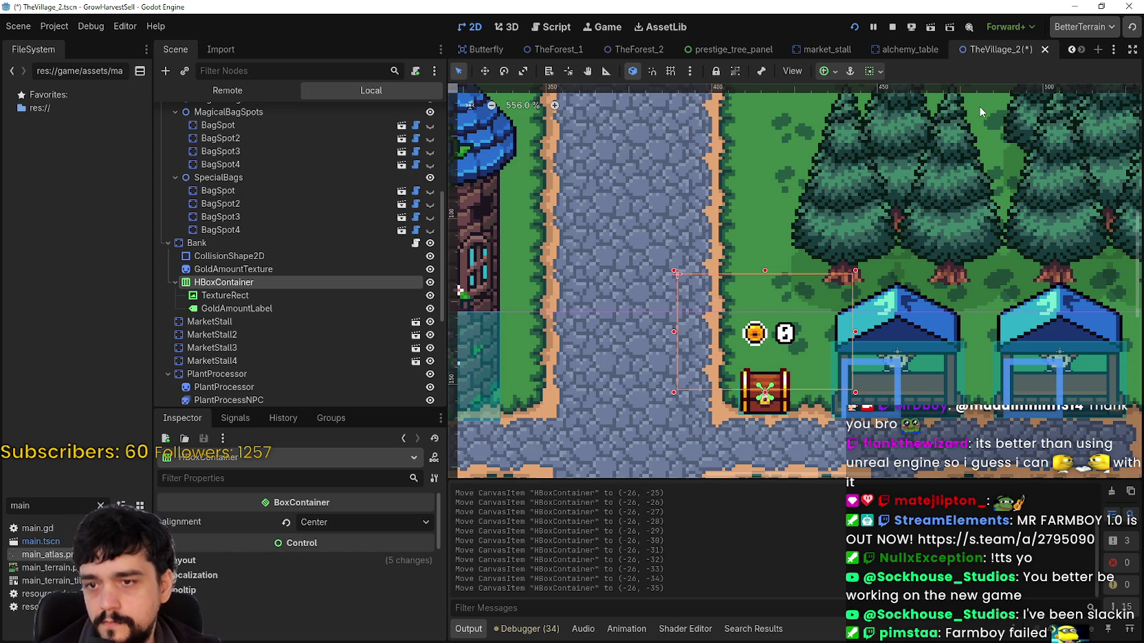
{"action": "key", "text": "ctrl+s"}
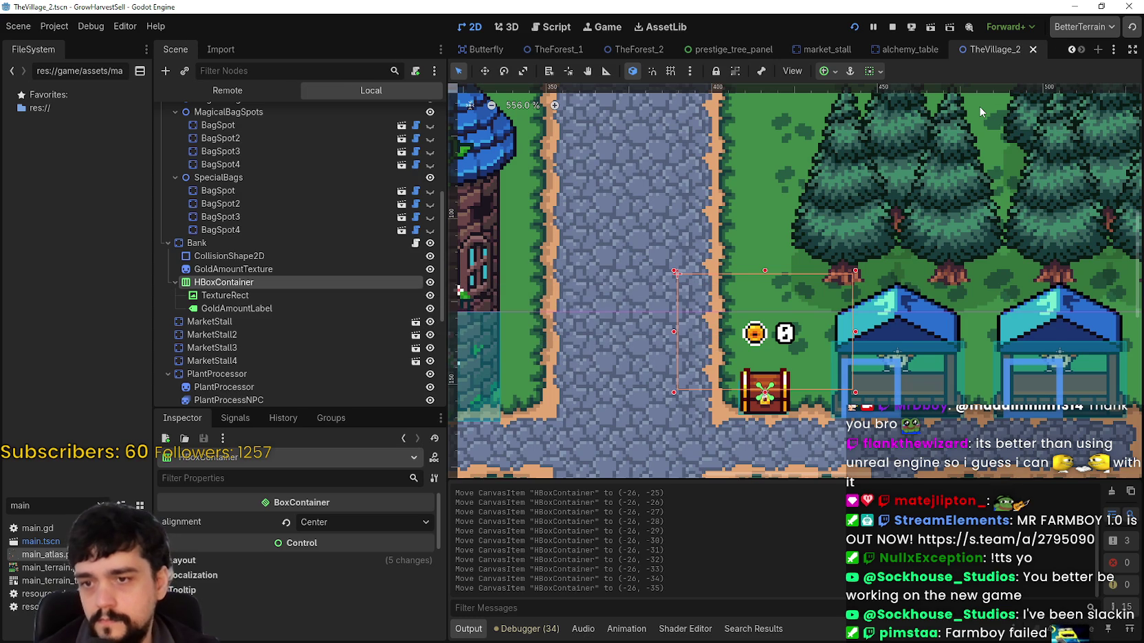
{"action": "key", "text": "Down"}
{"action": "key", "text": "ctrl+s"}
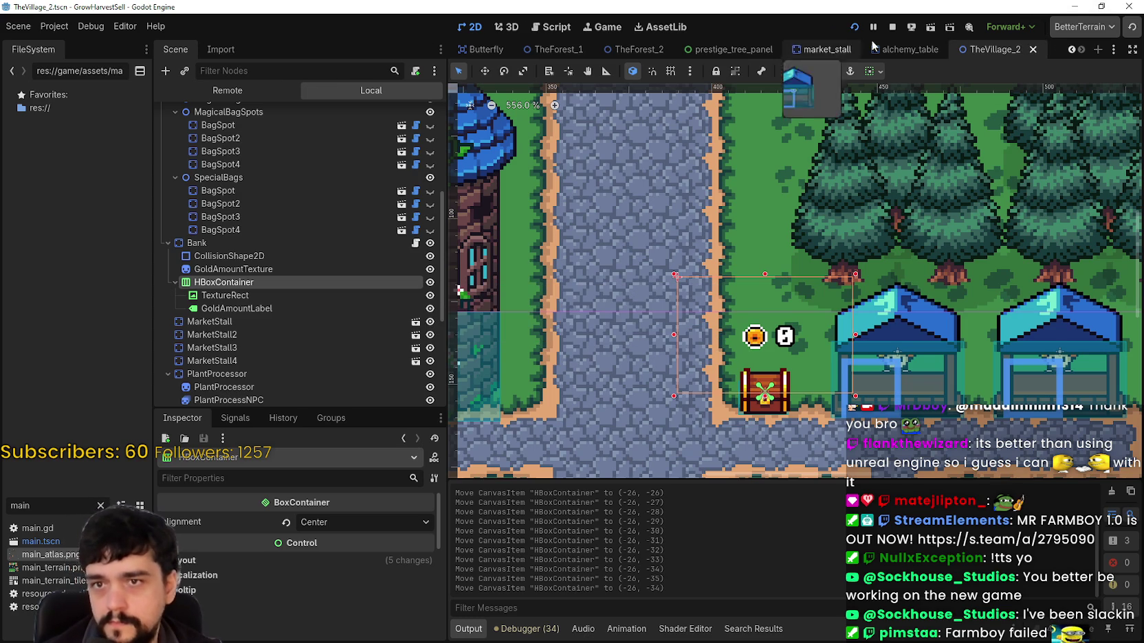
{"action": "left_click", "coordinate": [854, 26]}
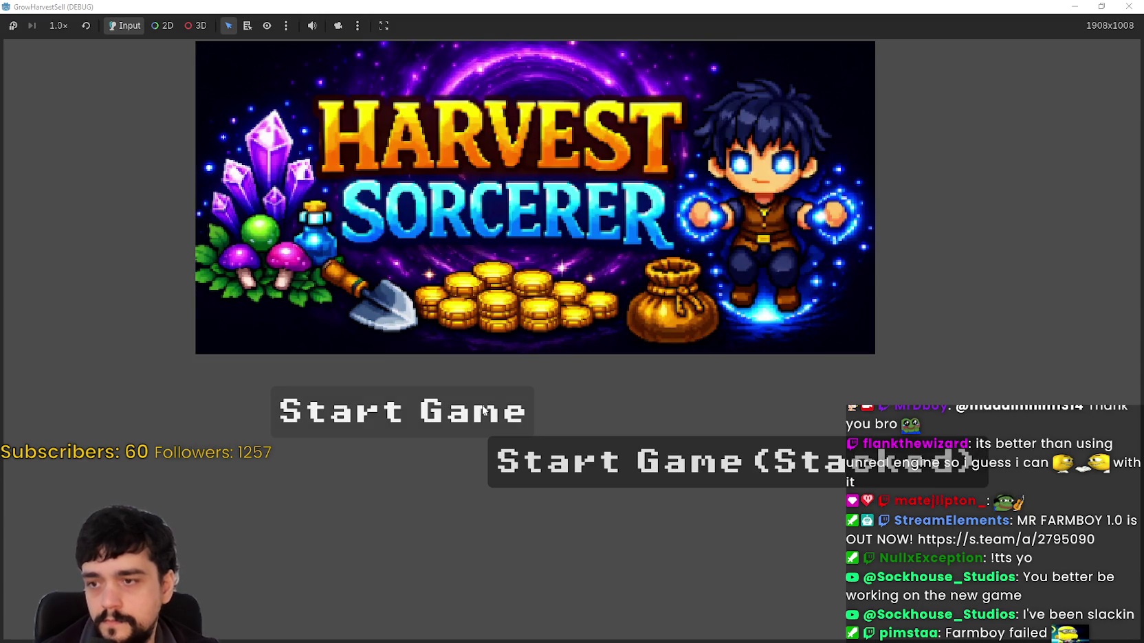
Step: Start the game from the title screen and walk the player up the road to the wooden chest
{"action": "left_click", "coordinate": [516, 409]}
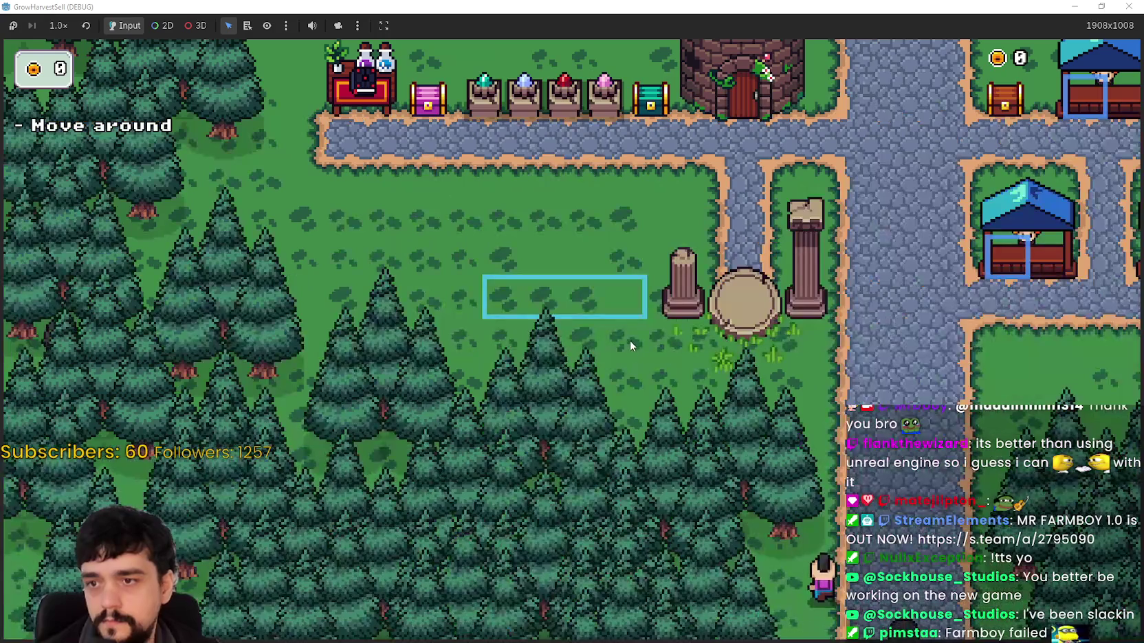
{"action": "key", "text": "d"}
{"action": "key", "text": "w"}
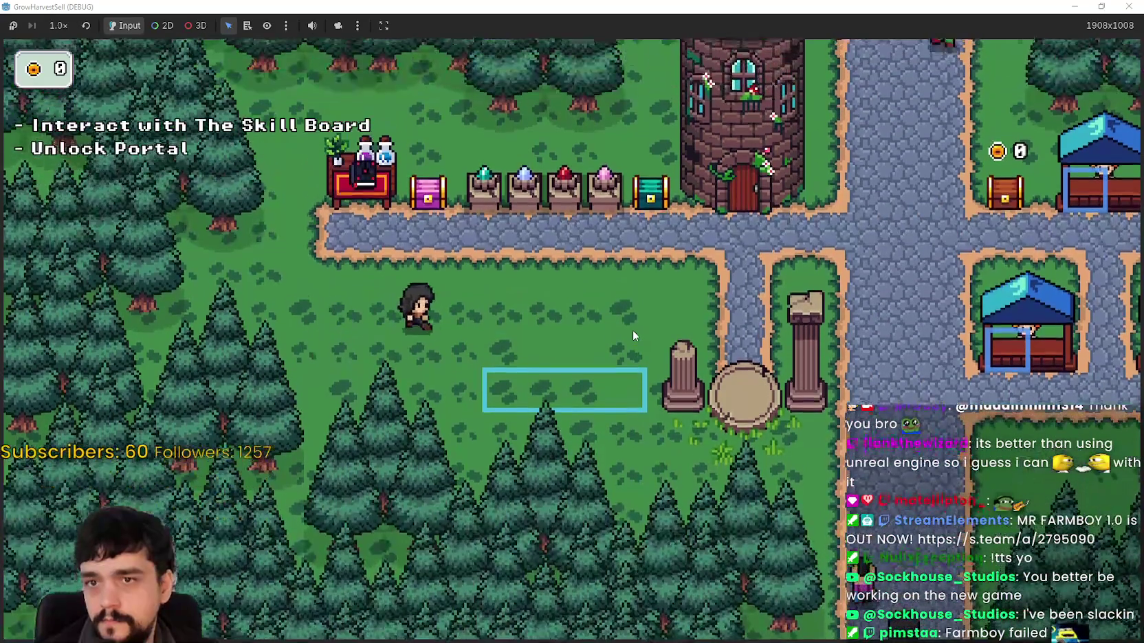
{"action": "key", "text": "d"}
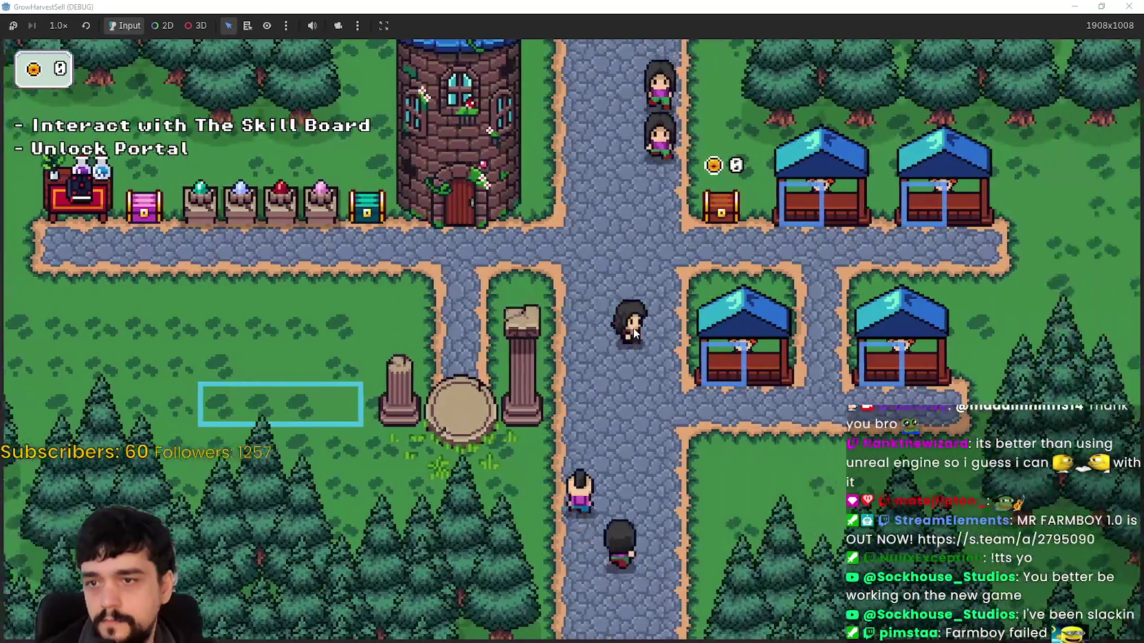
{"action": "key", "text": "w"}
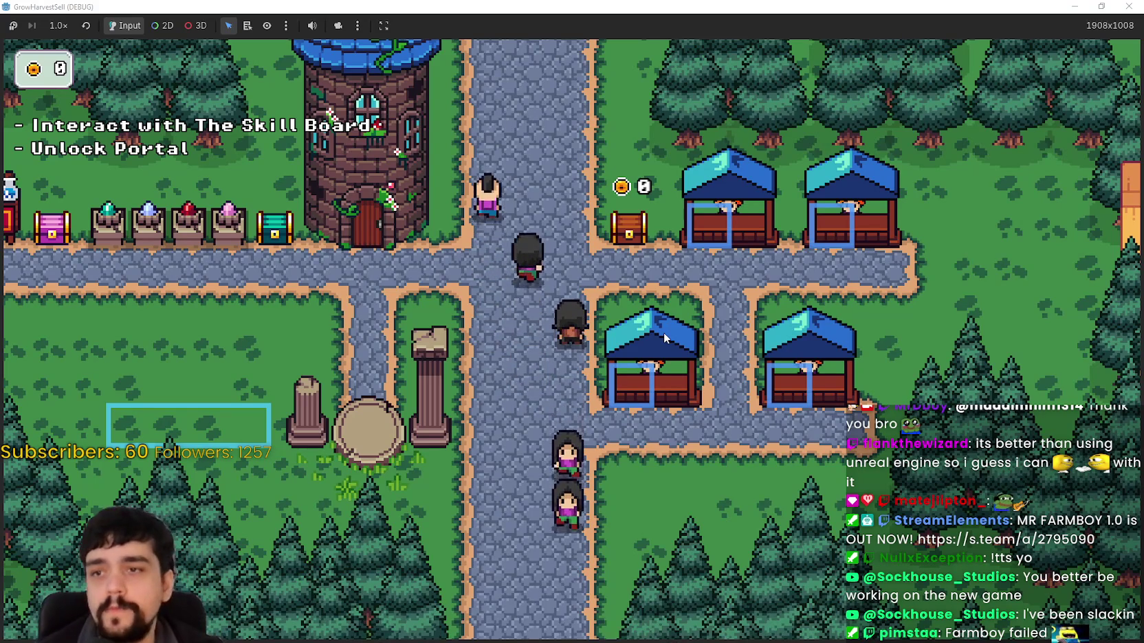
{"action": "key", "text": "w"}
{"action": "key", "text": "d"}
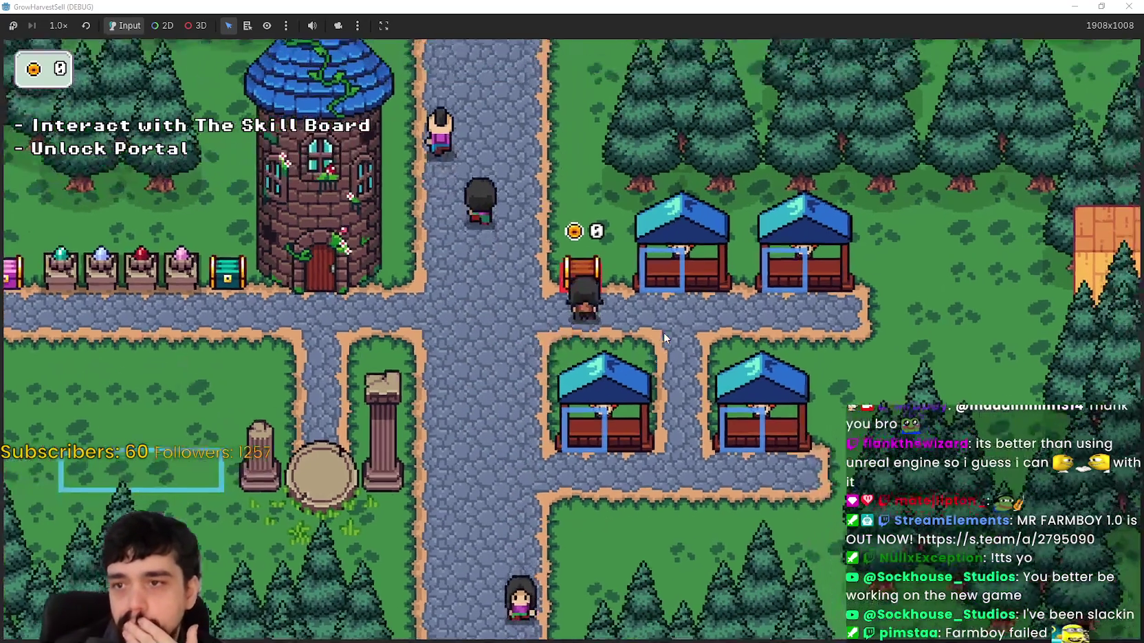
{"action": "key", "text": "d"}
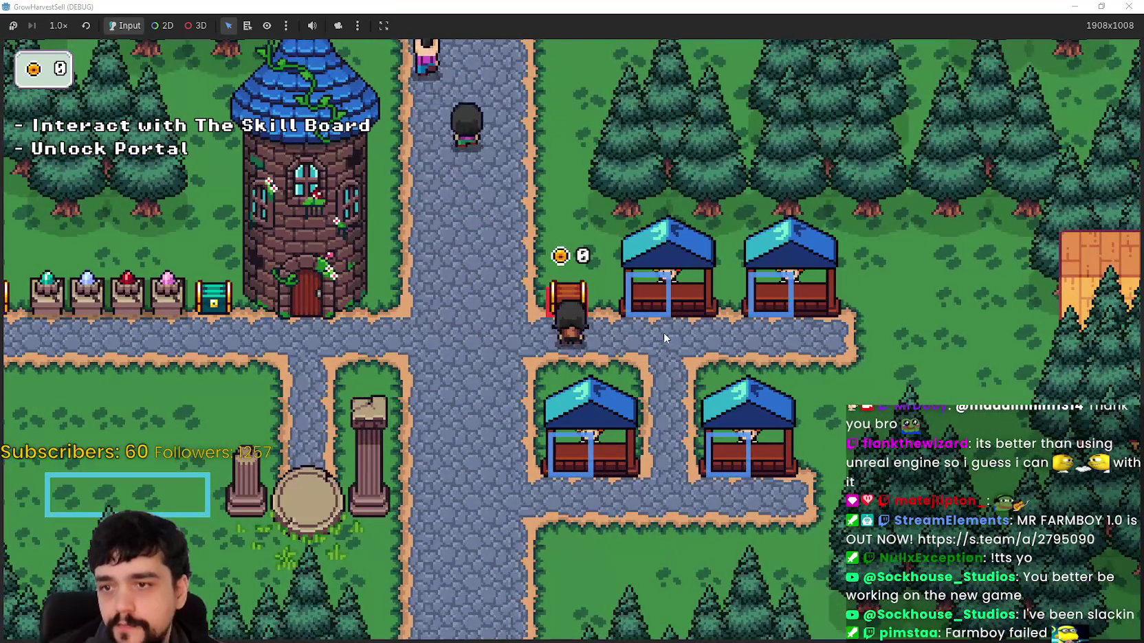
Step: Walk back and forth between the tower and the chest, then restore the window and stop the game
{"action": "key", "text": "a"}
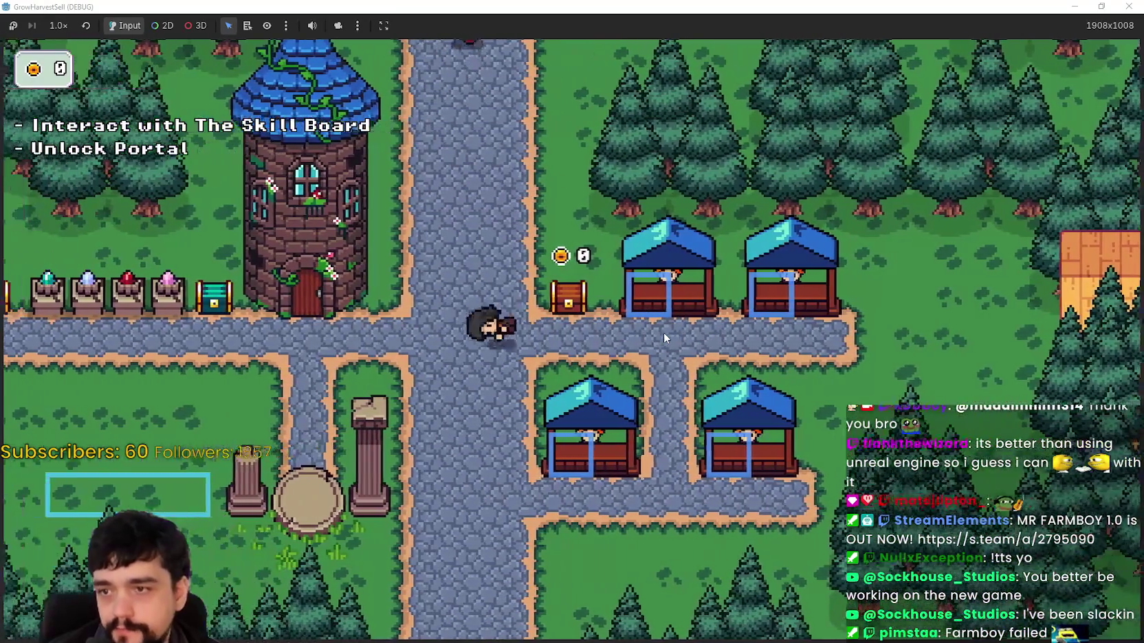
{"action": "key", "text": "d"}
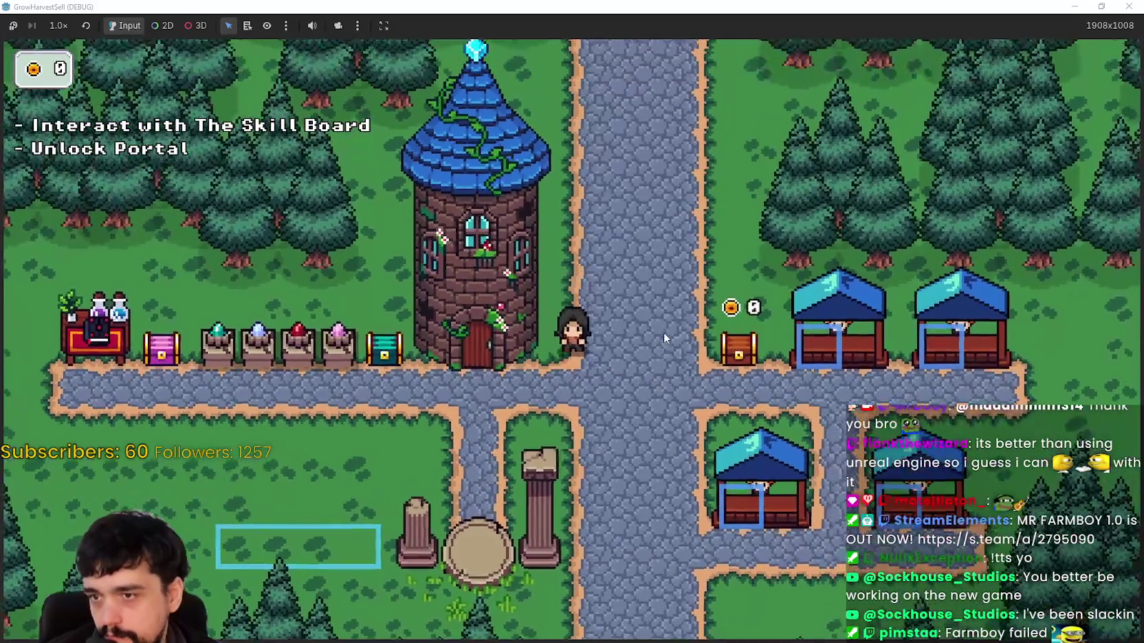
{"action": "key", "text": "s"}
{"action": "key", "text": "d"}
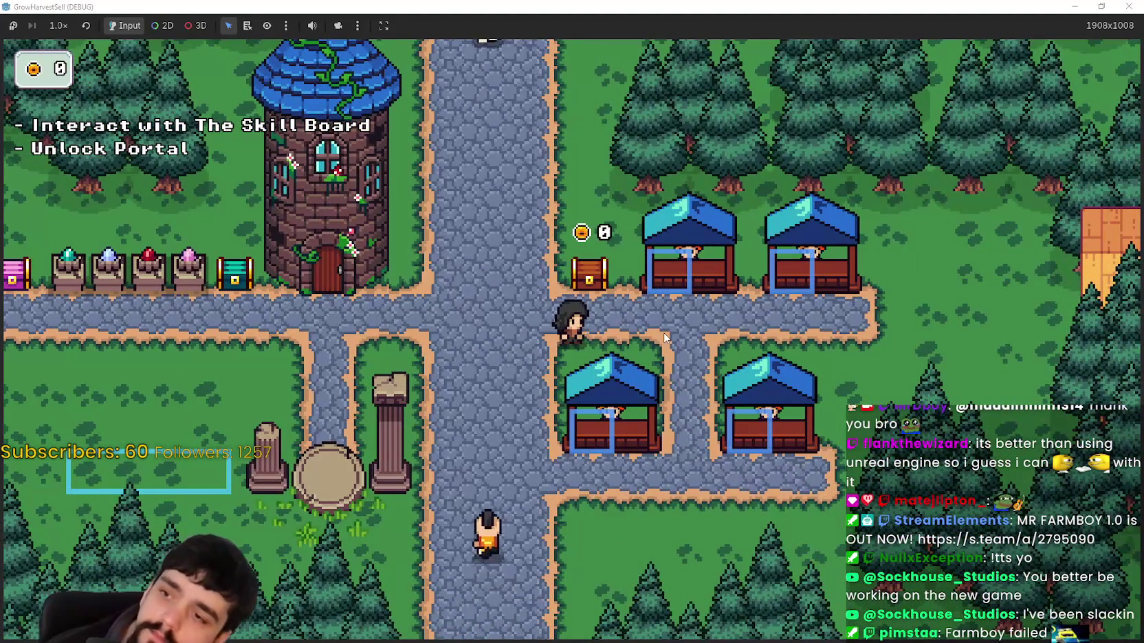
{"action": "key", "text": "a"}
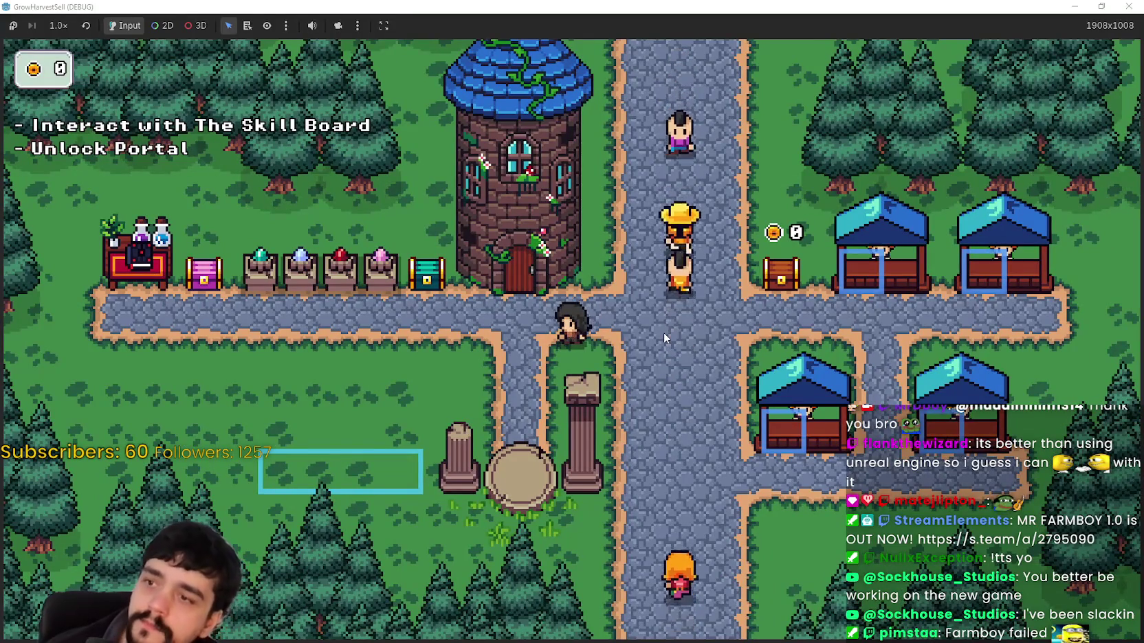
{"action": "key", "text": "a"}
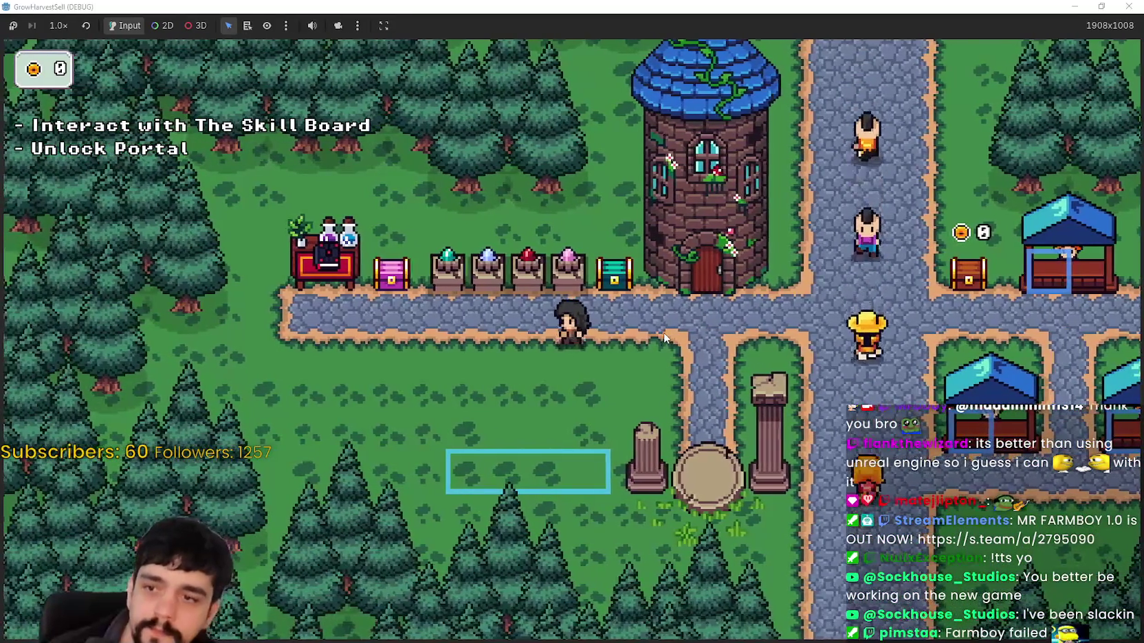
{"action": "key", "text": "d"}
{"action": "key", "text": "a"}
{"action": "key", "text": "a"}
{"action": "key", "text": "d"}
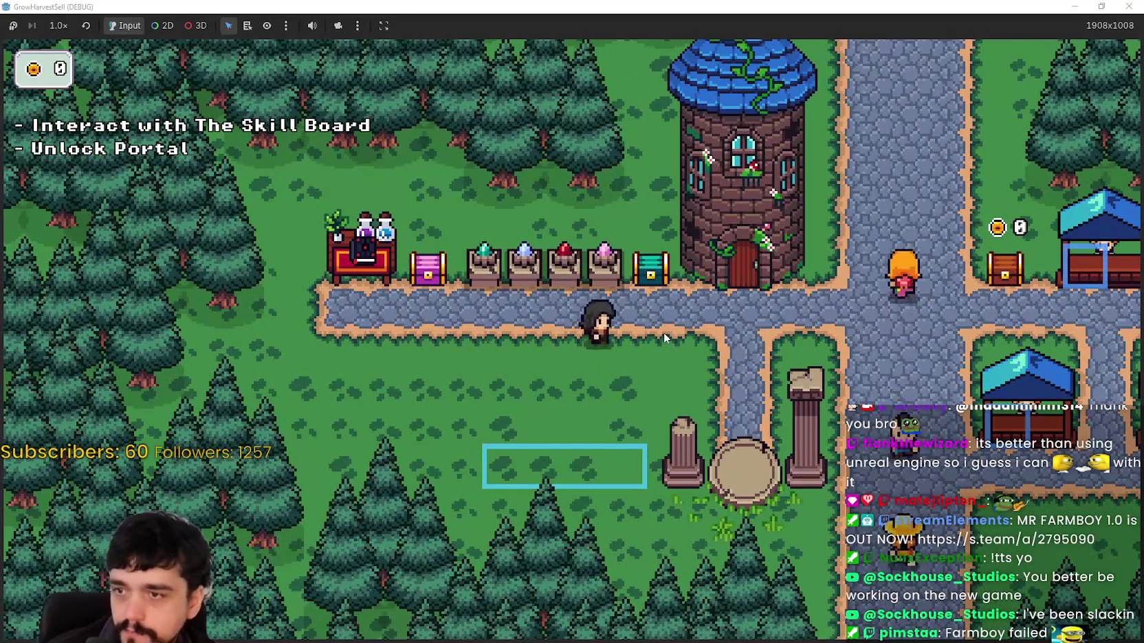
{"action": "key", "text": "a"}
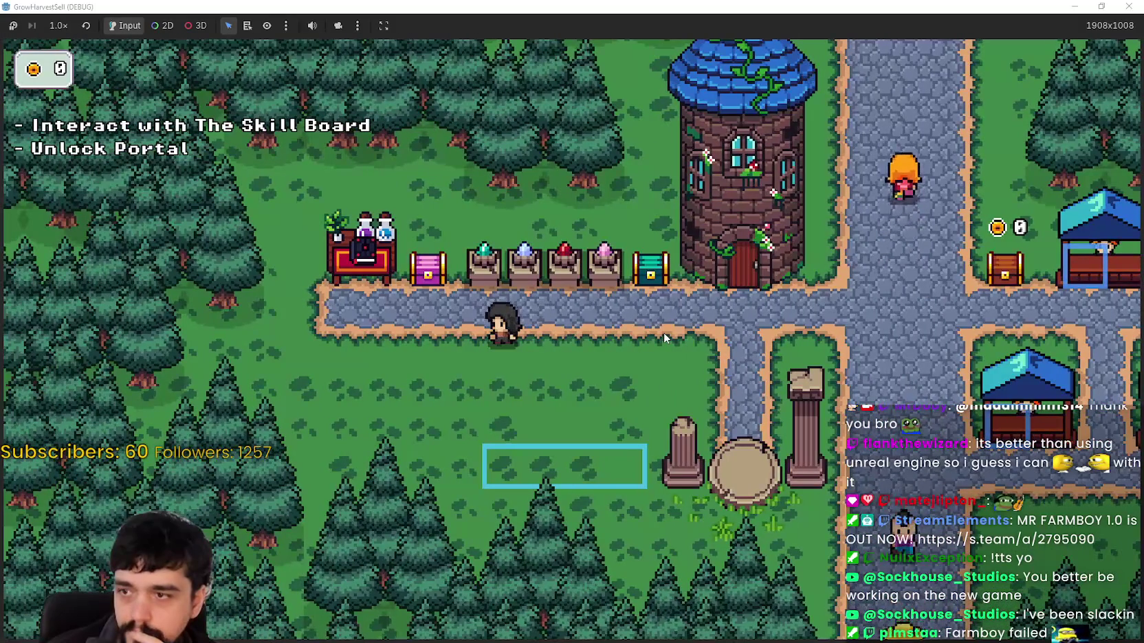
{"action": "key", "text": "a"}
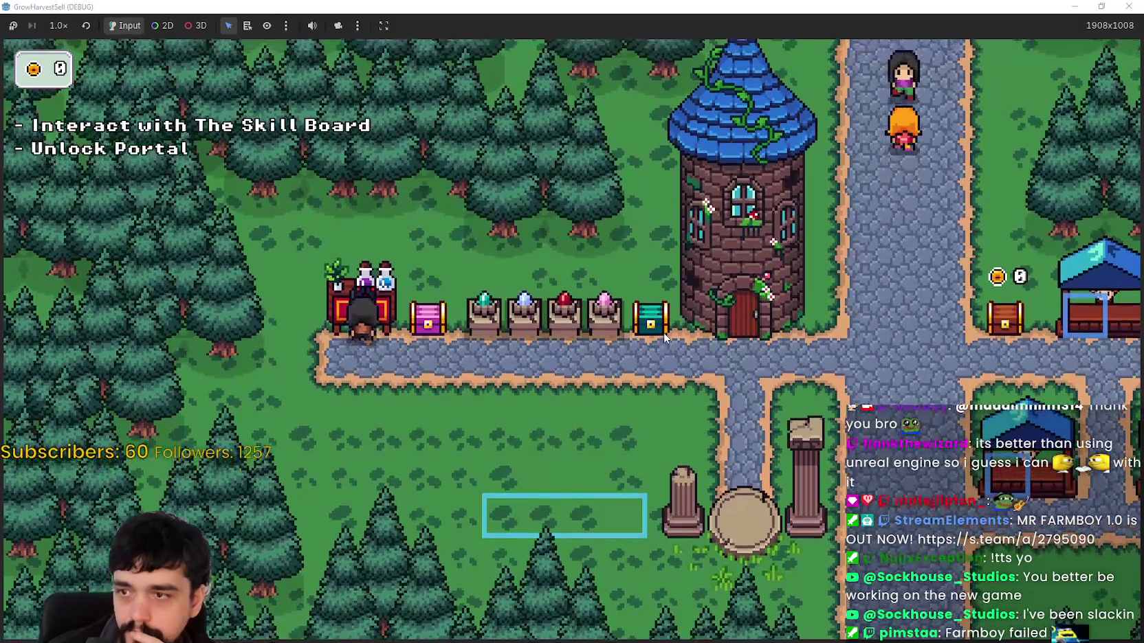
{"action": "key", "text": "d"}
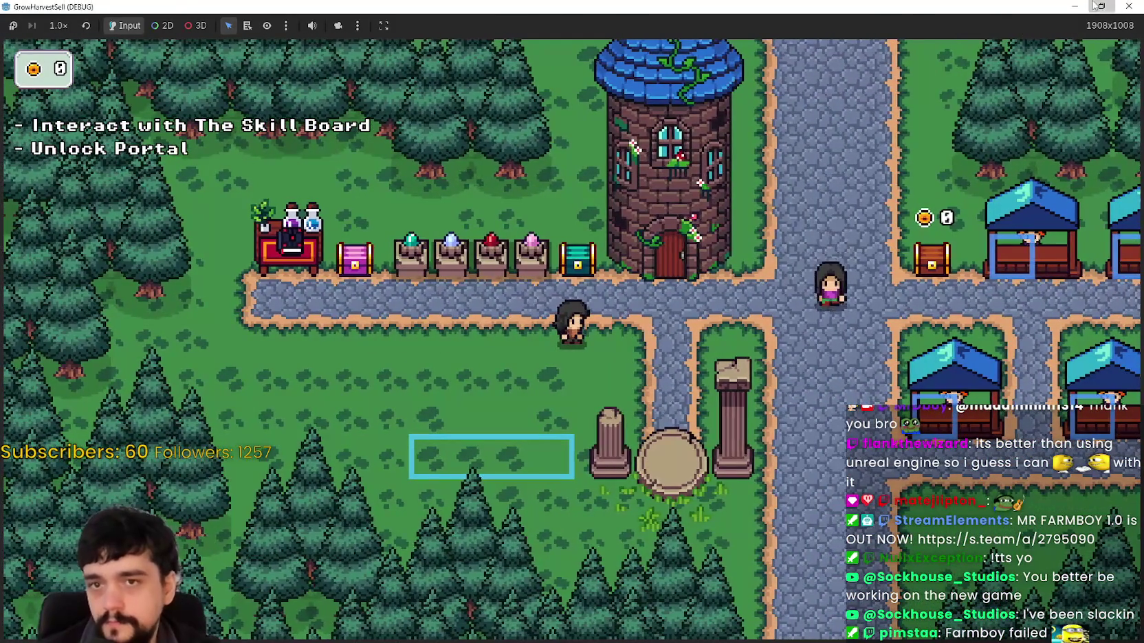
{"action": "double_click", "coordinate": [800, 9]}
{"action": "key", "text": "F8"}
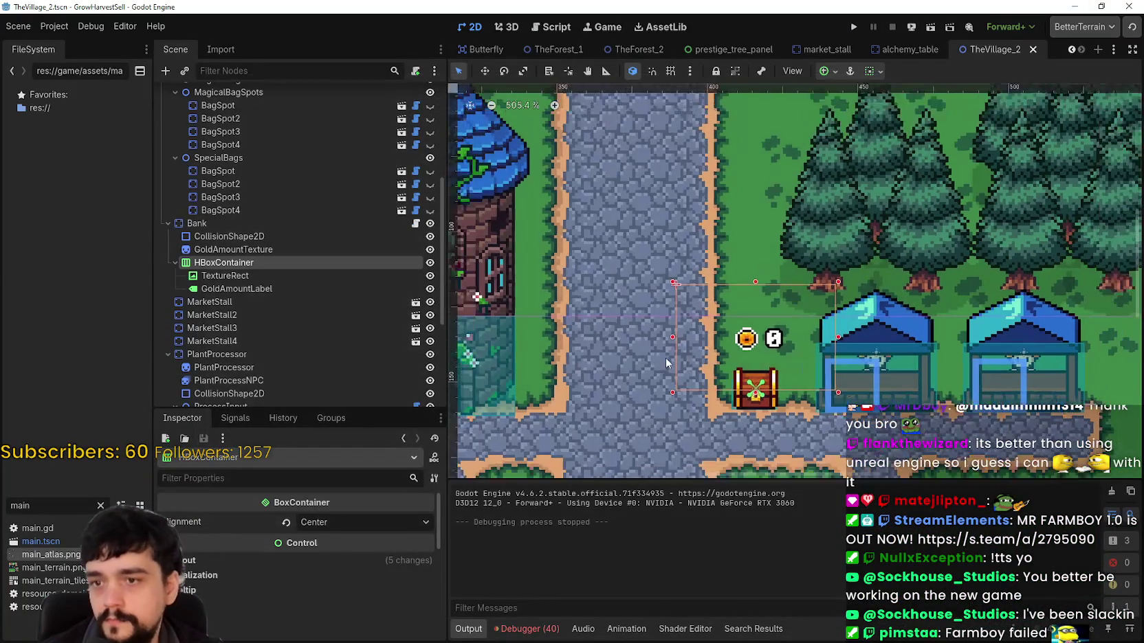
Step: Copy the Bank's coin-counter HBoxContainer
{"action": "right_click", "coordinate": [279, 262]}
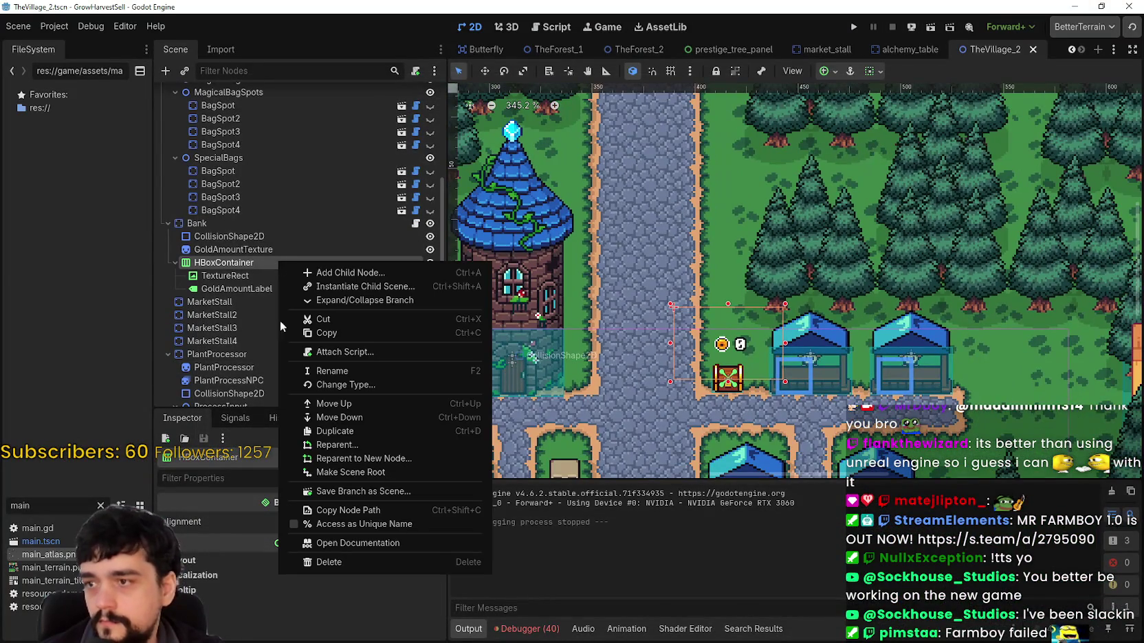
{"action": "left_click", "coordinate": [351, 333]}
{"action": "scroll", "coordinate": [287, 297], "scroll_direction": "down", "scroll_amount": 5}
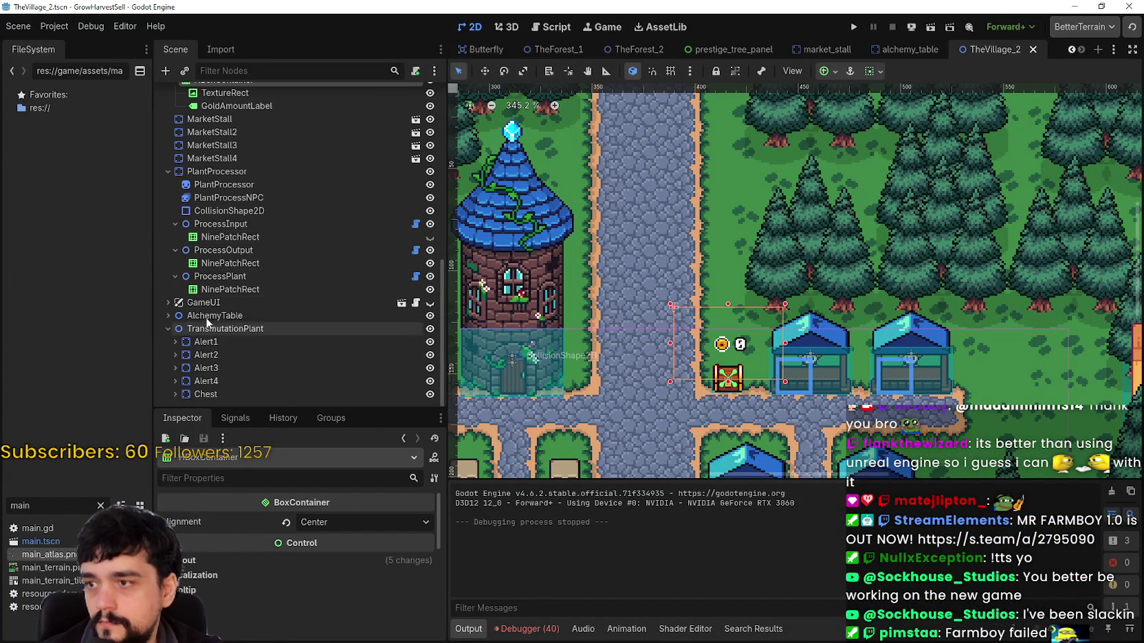
Step: Hide PlantProcessor and paste the counter as a child of the AlchemyTable's Chest
{"action": "left_click", "coordinate": [430, 171]}
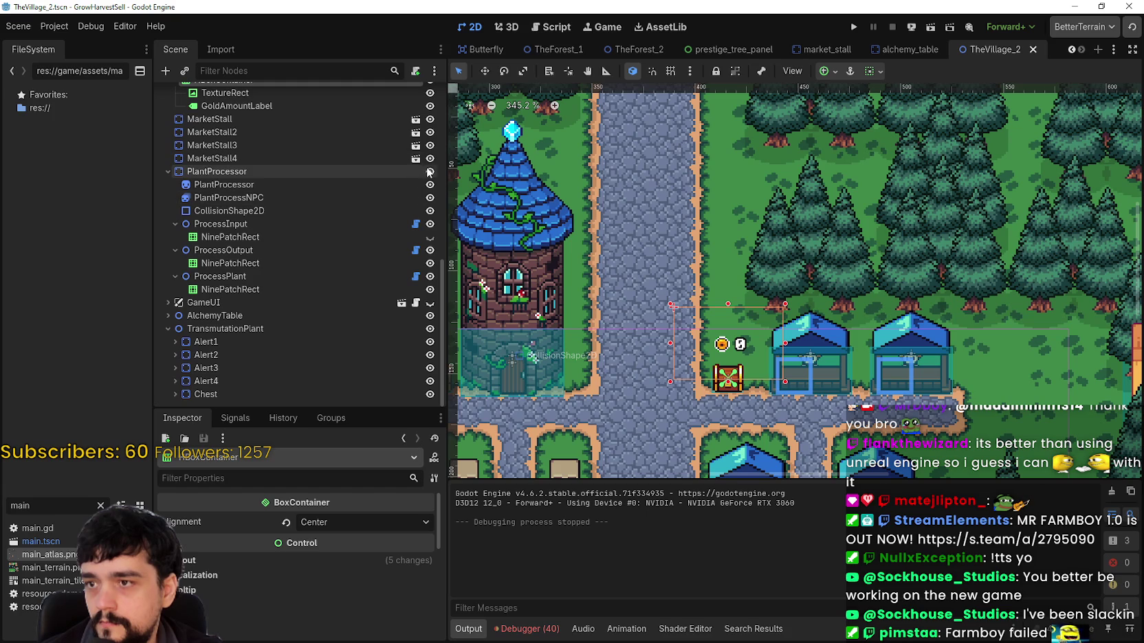
{"action": "left_click", "coordinate": [168, 315]}
{"action": "left_click", "coordinate": [207, 341]}
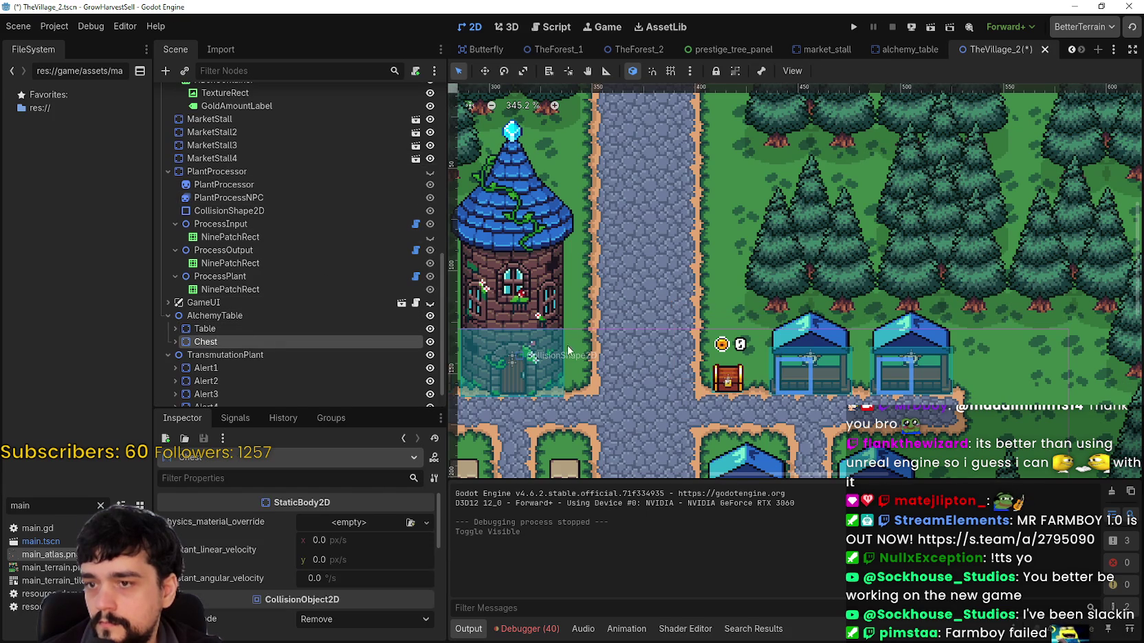
{"action": "scroll", "coordinate": [599, 396], "scroll_direction": "up", "scroll_amount": 2}
{"action": "left_click_drag", "start_coordinate": [594, 388], "coordinate": [609, 376]}
{"action": "right_click", "coordinate": [196, 341]}
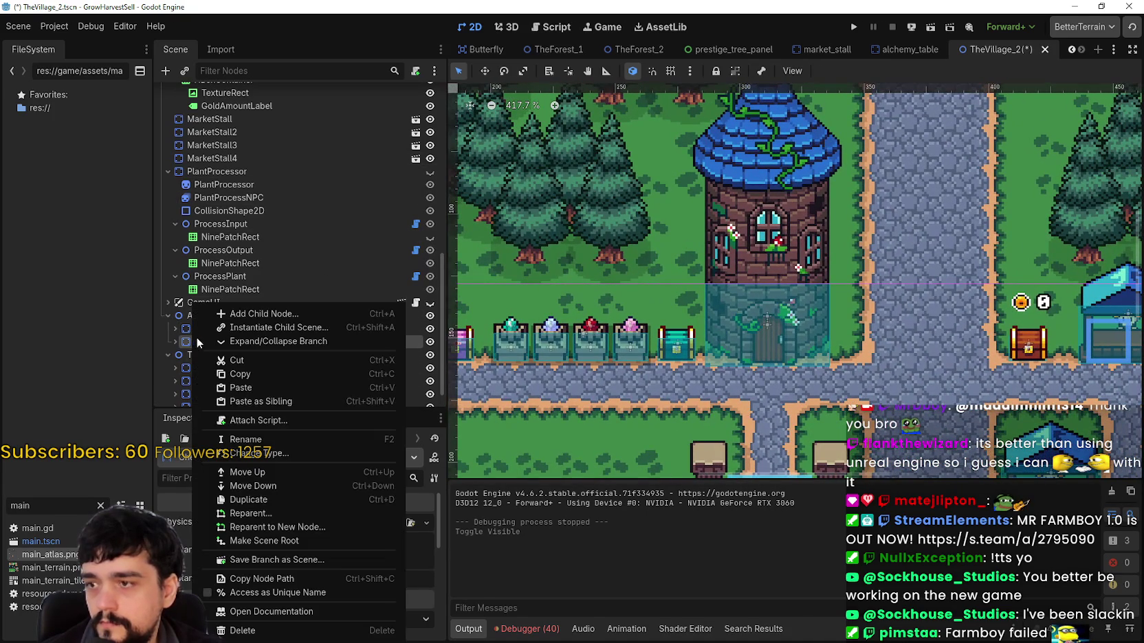
{"action": "left_click", "coordinate": [251, 387]}
{"action": "scroll", "coordinate": [564, 372], "scroll_direction": "left", "scroll_amount": 3}
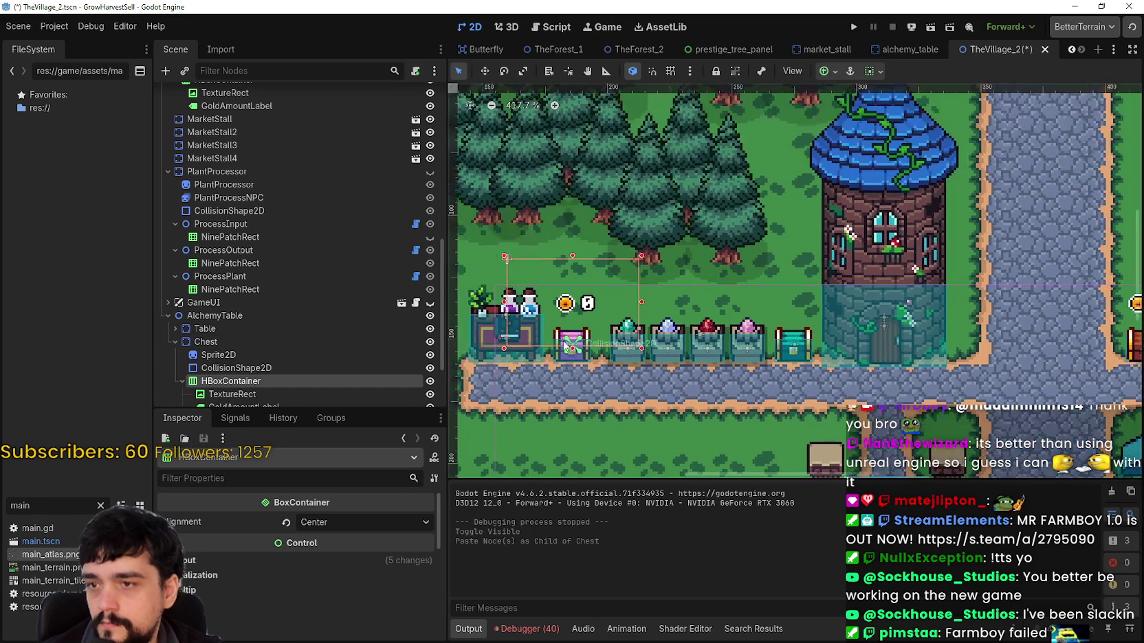
{"action": "scroll", "coordinate": [576, 352], "scroll_direction": "up", "scroll_amount": 3}
{"action": "scroll", "coordinate": [253, 364], "scroll_direction": "down", "scroll_amount": 3}
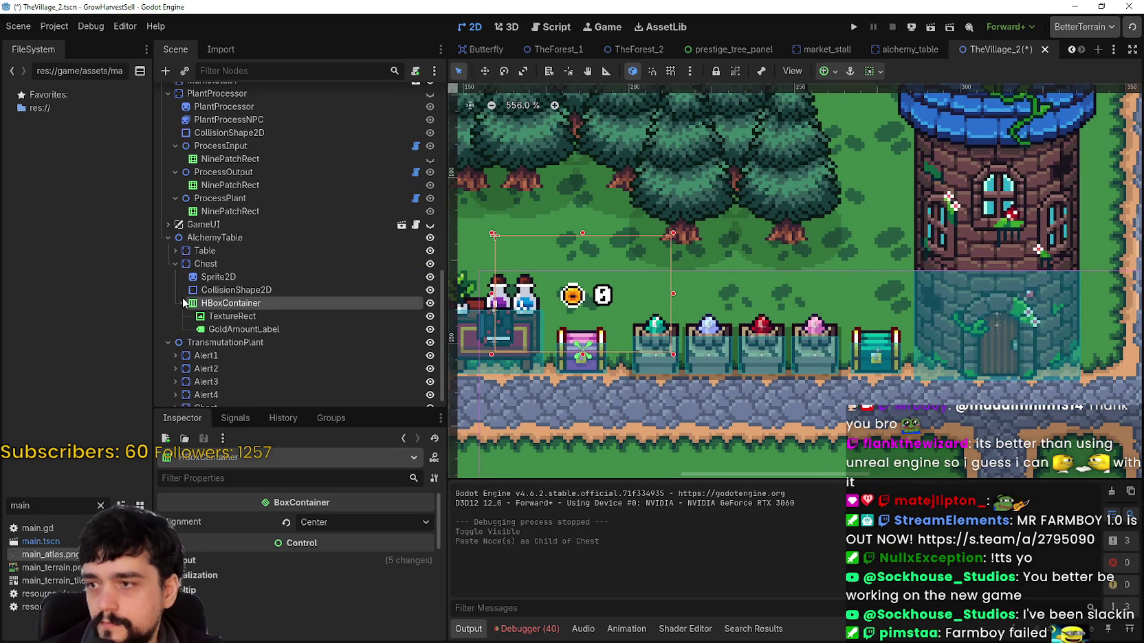
{"action": "scroll", "coordinate": [743, 368], "scroll_direction": "down", "scroll_amount": 3}
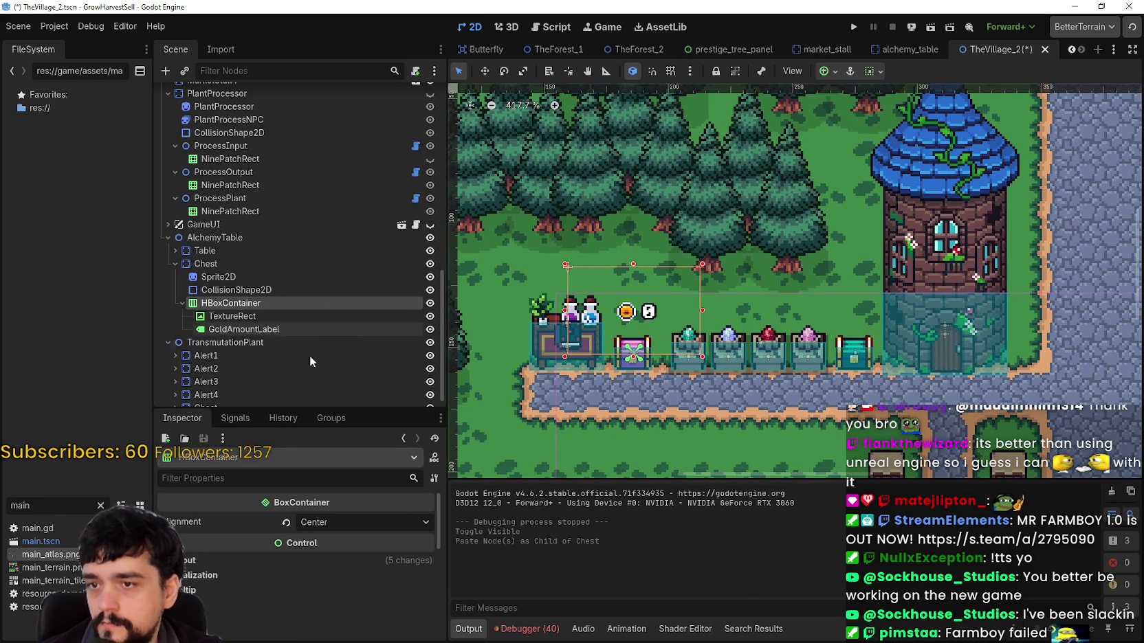
Step: Rename the pasted GoldAmountLabel to Amount and its HBoxContainer to PotionContainer
{"action": "left_click", "coordinate": [234, 317]}
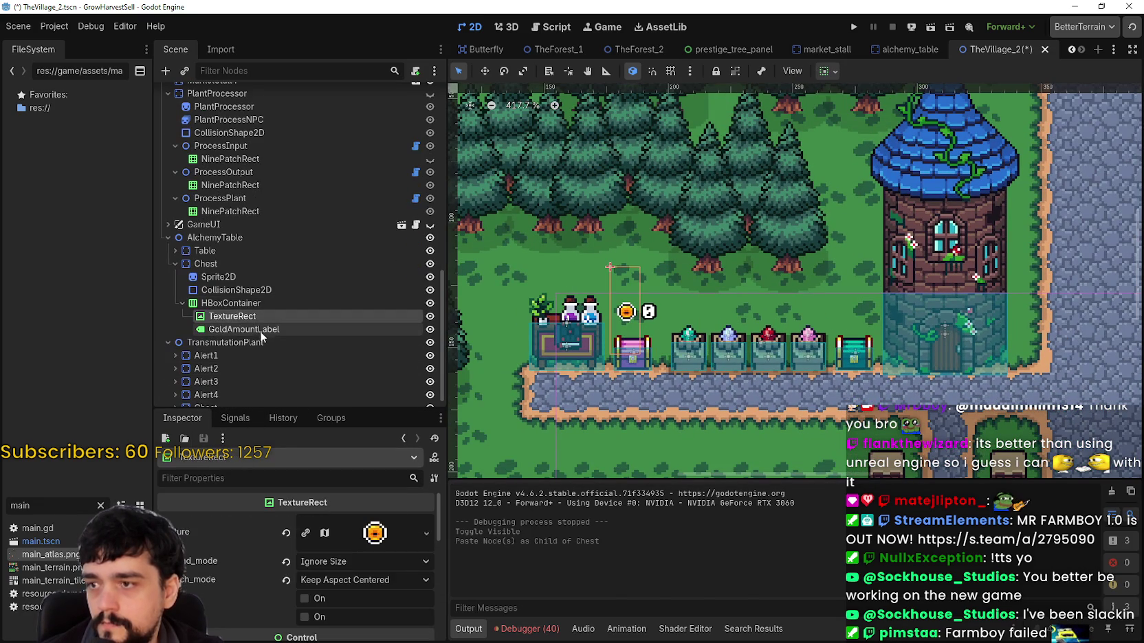
{"action": "left_click", "coordinate": [227, 329]}
{"action": "left_click", "coordinate": [227, 330]}
{"action": "type", "text": "Amount"}
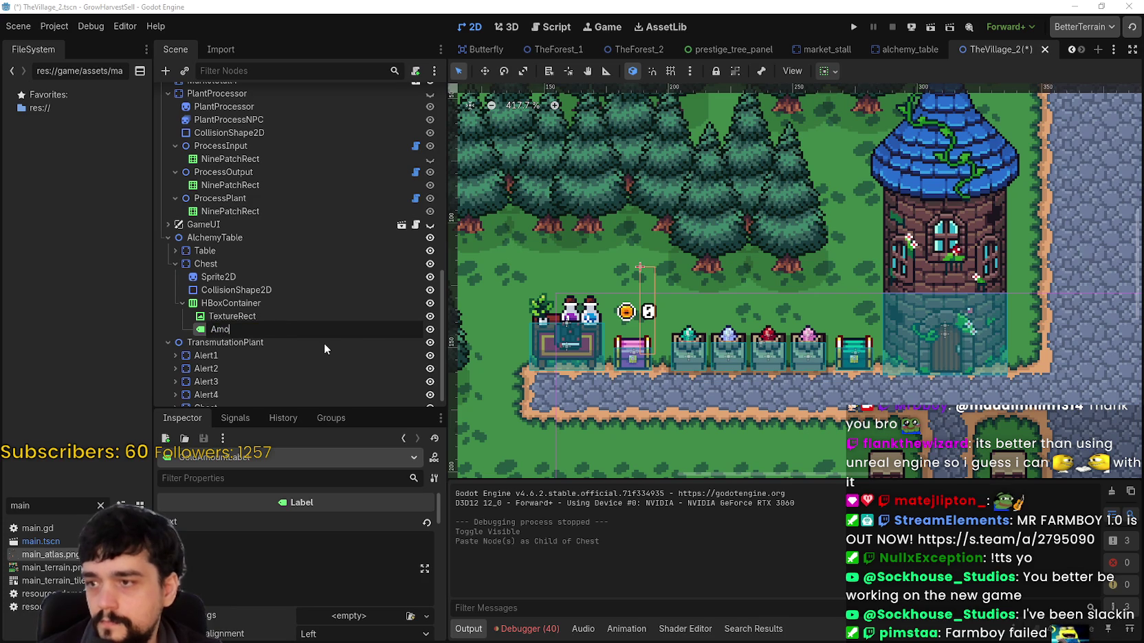
{"action": "key", "text": "Return"}
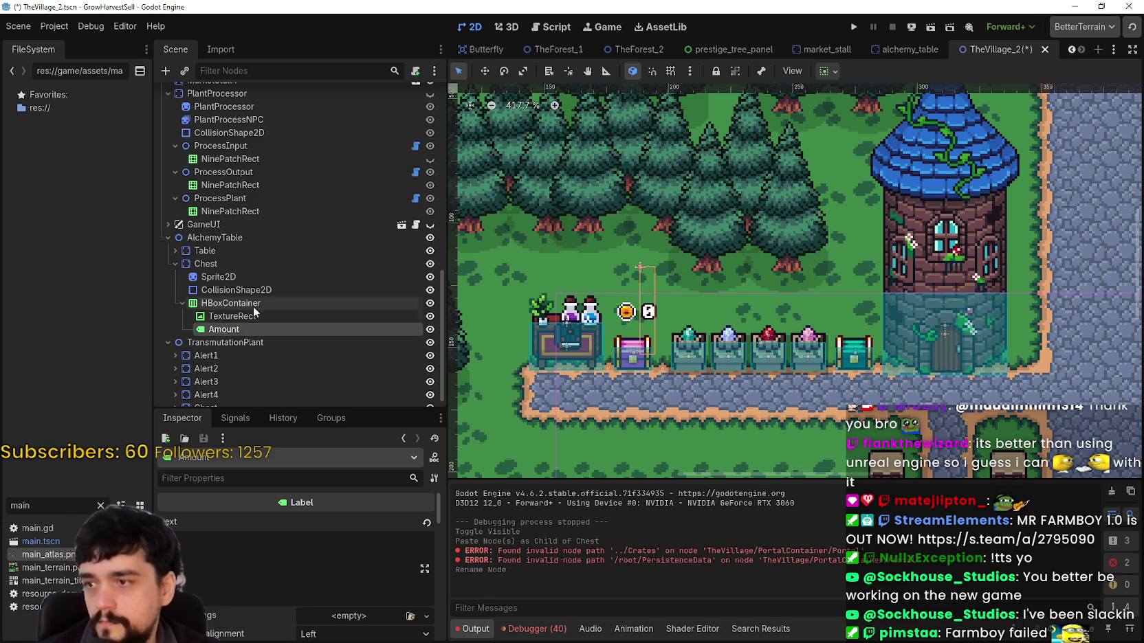
{"action": "left_click", "coordinate": [248, 318]}
{"action": "left_click", "coordinate": [237, 303]}
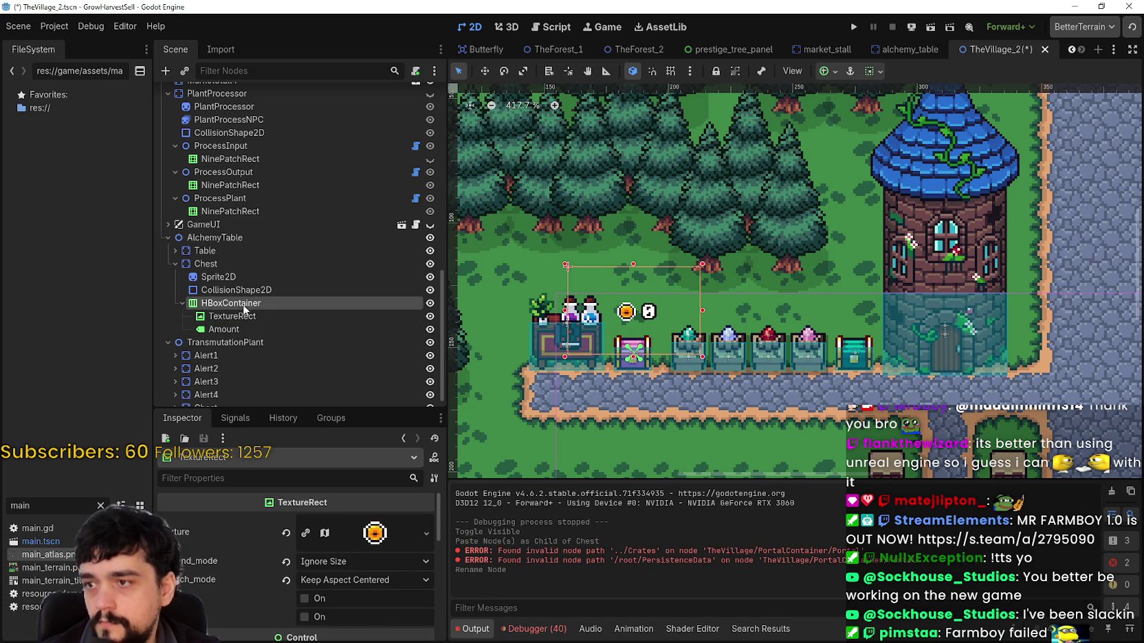
{"action": "left_click", "coordinate": [264, 301]}
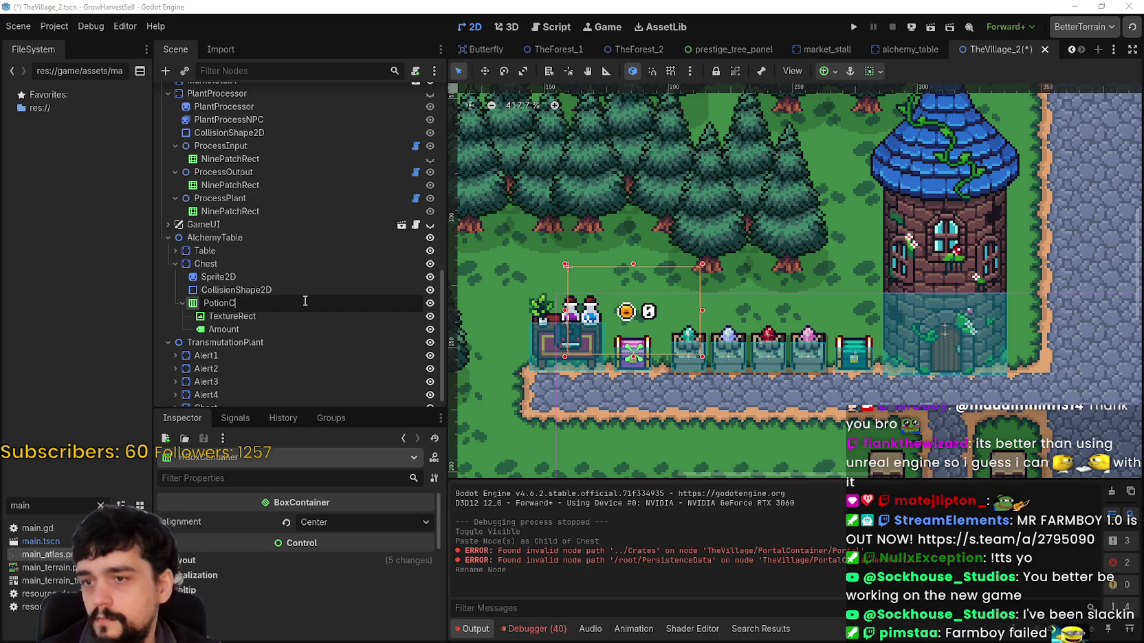
{"action": "key", "text": "Return"}
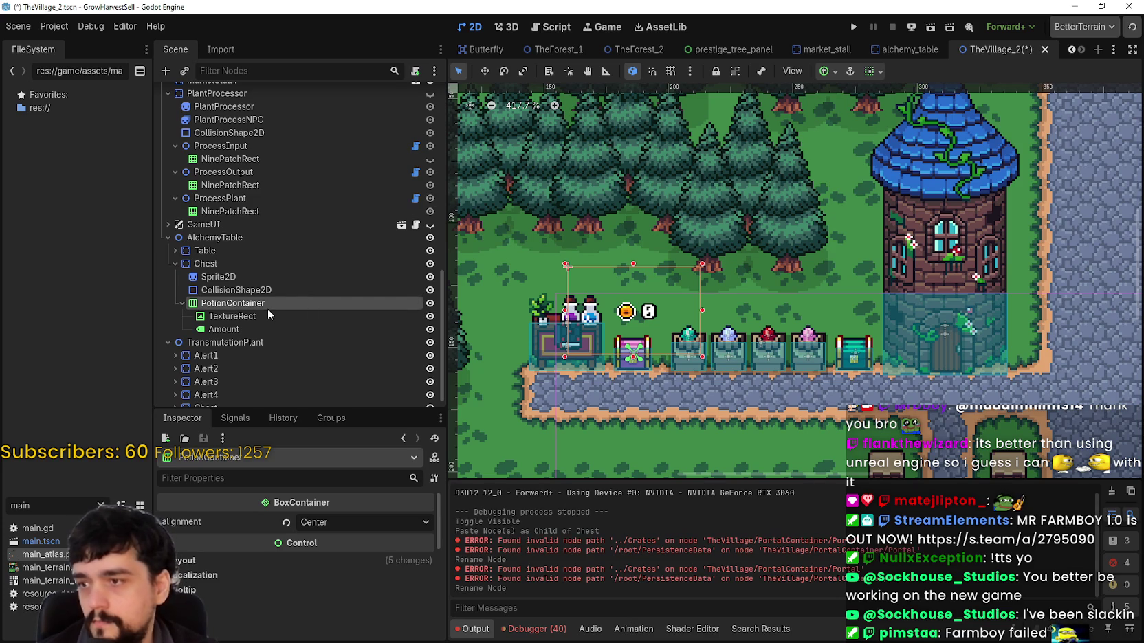
Step: Select PotionContainer's TextureRect and expand its atlas texture settings in the Inspector
{"action": "left_click", "coordinate": [253, 316]}
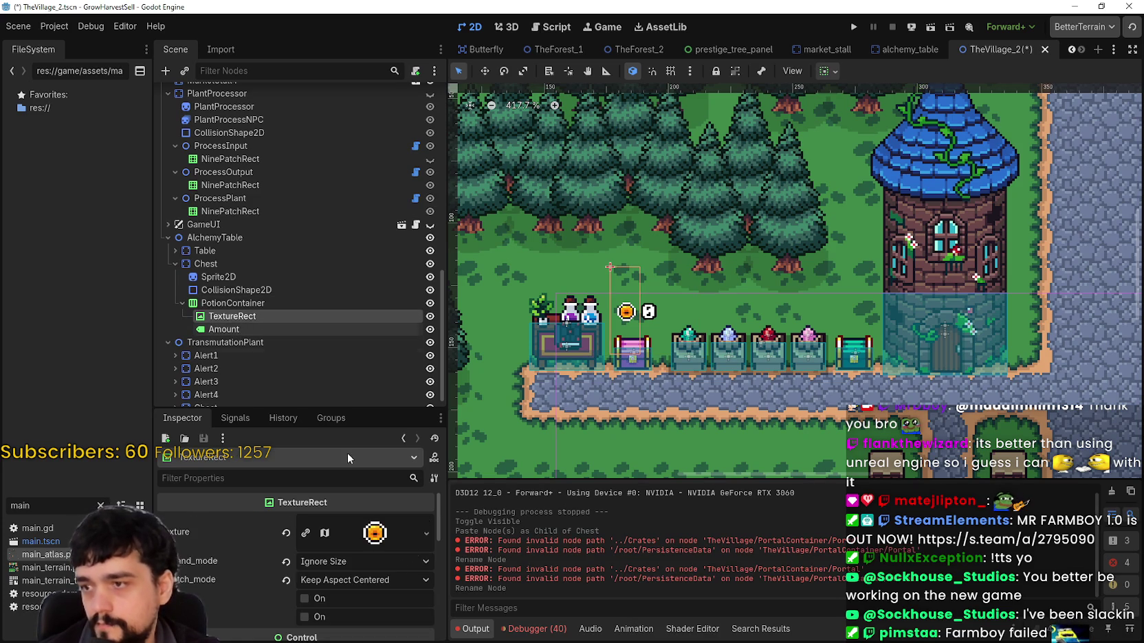
{"action": "key", "text": "ctrl+v"}
{"action": "left_click", "coordinate": [353, 536]}
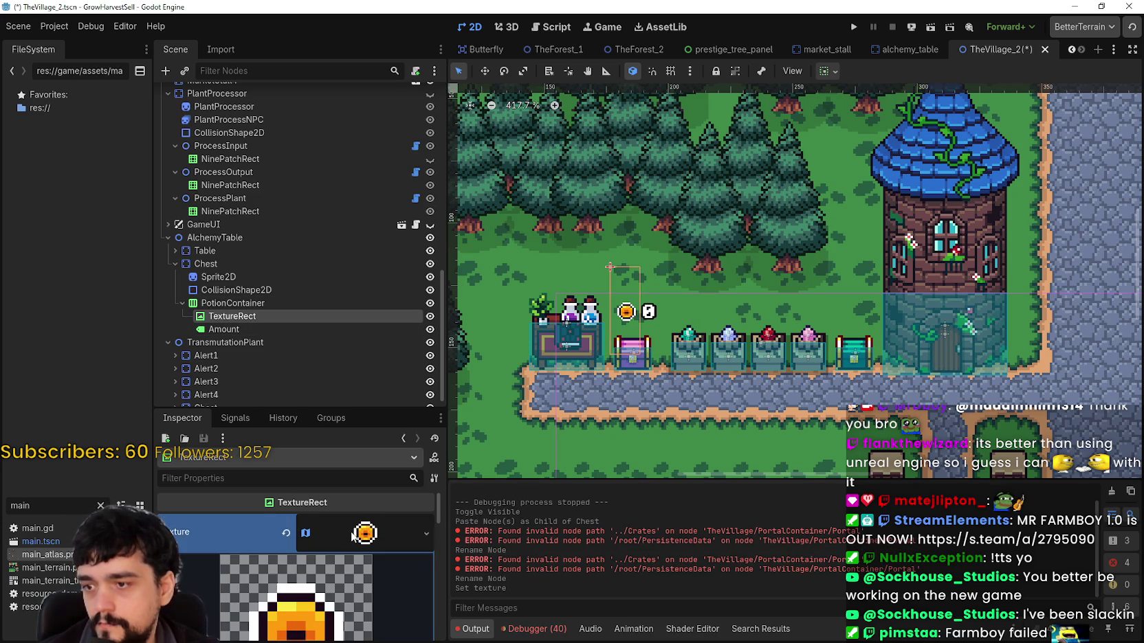
Step: Open the icon's atlas Region Editor and pan over to the item sprites
{"action": "scroll", "coordinate": [343, 540], "scroll_direction": "down", "scroll_amount": 5}
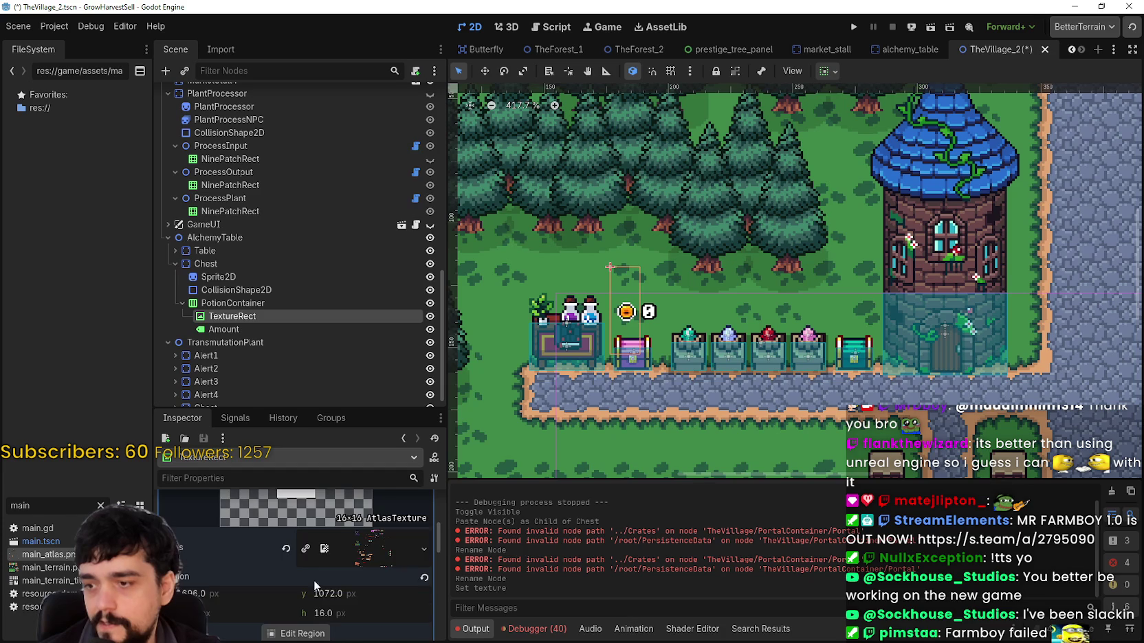
{"action": "left_click", "coordinate": [297, 630]}
{"action": "scroll", "coordinate": [626, 261], "scroll_direction": "down", "scroll_amount": 5}
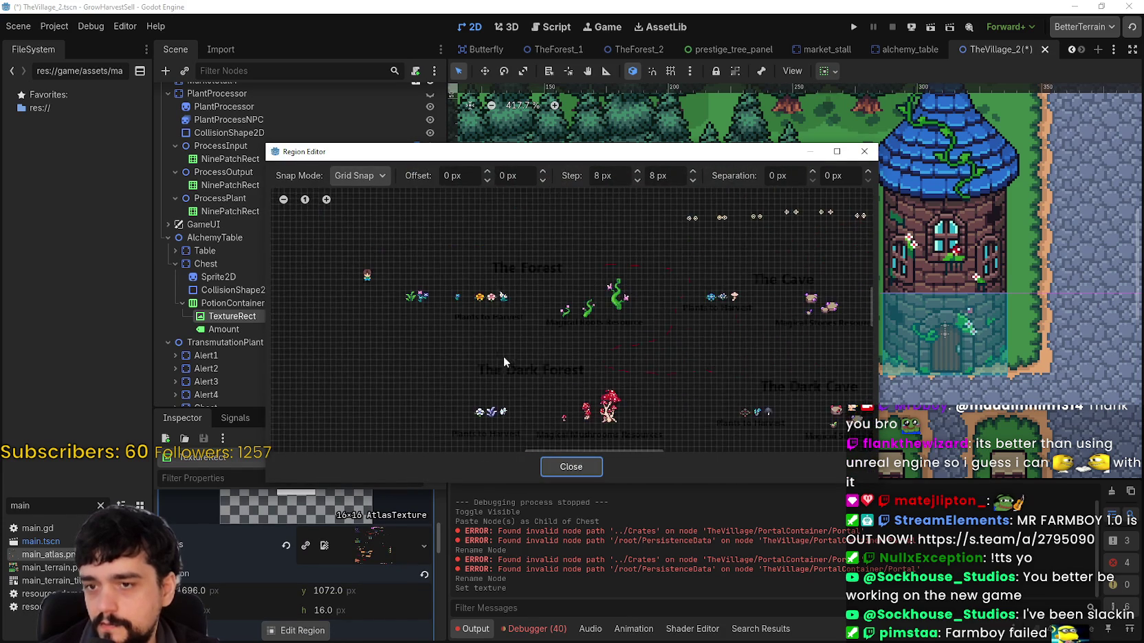
{"action": "scroll", "coordinate": [593, 329], "scroll_direction": "up", "scroll_amount": 5}
{"action": "mouse_move", "coordinate": [493, 329]}
{"action": "left_mouse_down"}
{"action": "mouse_move", "coordinate": [359, 378]}
{"action": "mouse_move", "coordinate": [556, 326]}
{"action": "left_mouse_up"}
Step: Scroll and zoom across the main atlas looking for the chest icon, then switch to the HarvestSorcererExport folder
{"action": "scroll", "coordinate": [569, 381], "scroll_direction": "up", "scroll_amount": 2}
{"action": "scroll", "coordinate": [494, 373], "scroll_direction": "down", "scroll_amount": 5}
{"action": "scroll", "coordinate": [494, 373], "scroll_direction": "left", "scroll_amount": 8}
{"action": "scroll", "coordinate": [606, 285], "scroll_direction": "right", "scroll_amount": 10}
{"action": "scroll", "coordinate": [720, 303], "scroll_direction": "up", "scroll_amount": 5}
{"action": "scroll", "coordinate": [467, 389], "scroll_direction": "down", "scroll_amount": 5}
{"action": "scroll", "coordinate": [585, 261], "scroll_direction": "right", "scroll_amount": 3}
{"action": "scroll", "coordinate": [420, 343], "scroll_direction": "up", "scroll_amount": 4}
{"action": "scroll", "coordinate": [597, 382], "scroll_direction": "left", "scroll_amount": 8}
{"action": "scroll", "coordinate": [346, 350], "scroll_direction": "up", "scroll_amount": 3}
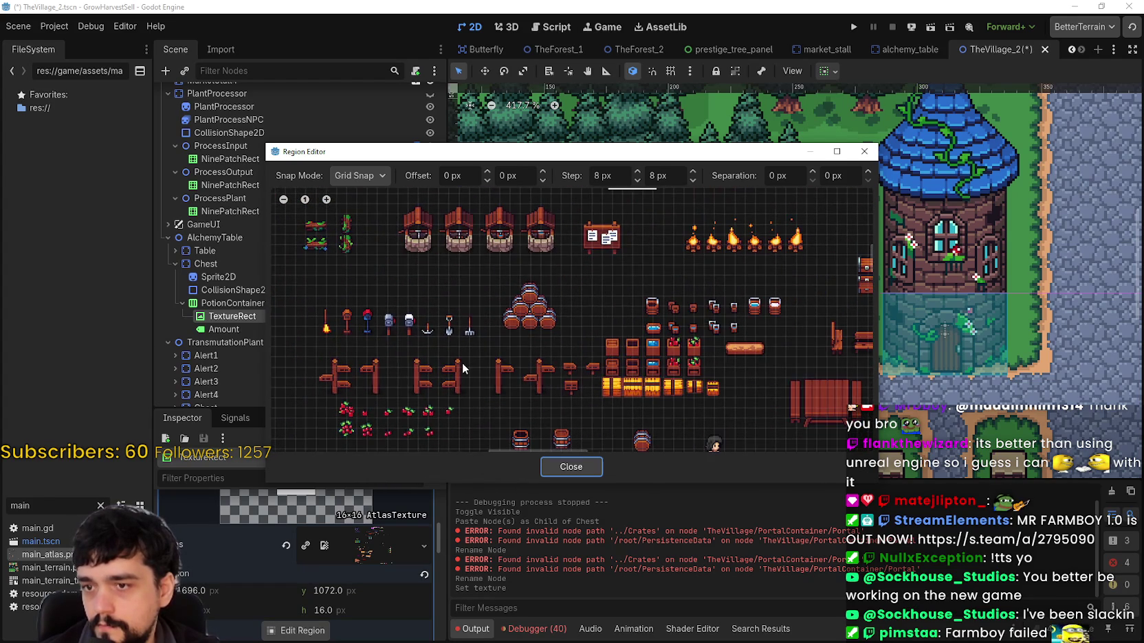
{"action": "scroll", "coordinate": [462, 362], "scroll_direction": "up", "scroll_amount": 3}
{"action": "scroll", "coordinate": [584, 316], "scroll_direction": "left", "scroll_amount": 3}
{"action": "scroll", "coordinate": [529, 361], "scroll_direction": "up", "scroll_amount": 3}
{"action": "scroll", "coordinate": [529, 361], "scroll_direction": "right", "scroll_amount": 3}
{"action": "scroll", "coordinate": [551, 378], "scroll_direction": "up", "scroll_amount": 1}
{"action": "scroll", "coordinate": [570, 416], "scroll_direction": "up", "scroll_amount": 3}
{"action": "scroll", "coordinate": [570, 416], "scroll_direction": "right", "scroll_amount": 2}
{"action": "scroll", "coordinate": [731, 433], "scroll_direction": "left", "scroll_amount": 3}
{"action": "scroll", "coordinate": [731, 440], "scroll_direction": "right", "scroll_amount": 3}
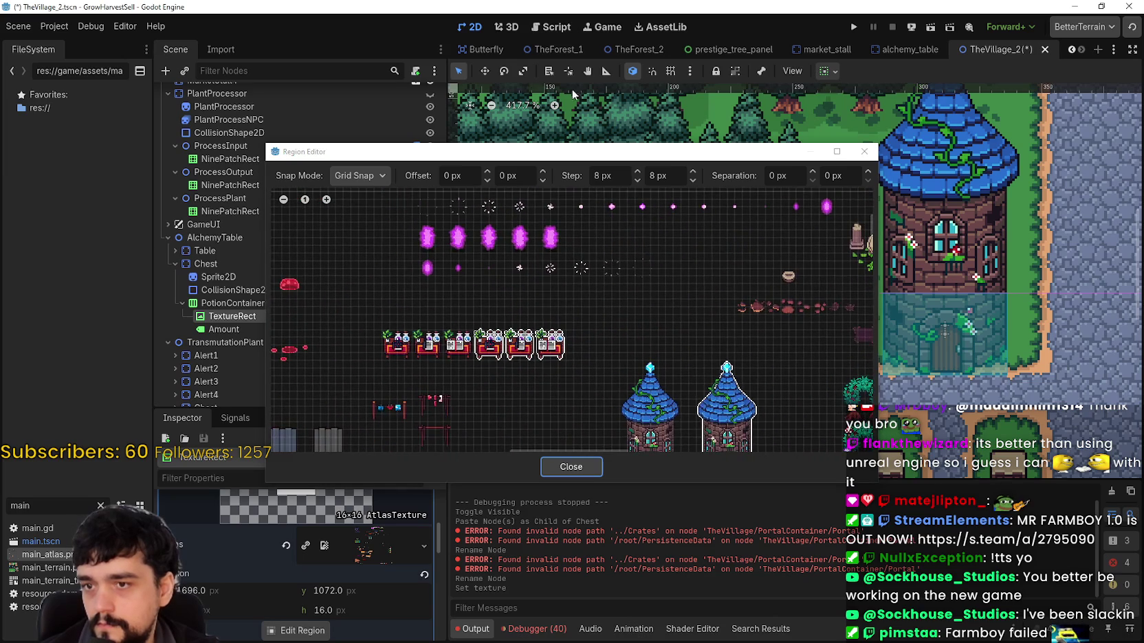
{"action": "scroll", "coordinate": [658, 230], "scroll_direction": "right", "scroll_amount": 3}
{"action": "scroll", "coordinate": [658, 230], "scroll_direction": "down", "scroll_amount": 2}
{"action": "scroll", "coordinate": [466, 299], "scroll_direction": "down", "scroll_amount": 2}
{"action": "scroll", "coordinate": [466, 299], "scroll_direction": "right", "scroll_amount": 3}
{"action": "scroll", "coordinate": [563, 342], "scroll_direction": "down", "scroll_amount": 3}
{"action": "scroll", "coordinate": [596, 245], "scroll_direction": "down", "scroll_amount": 2}
{"action": "scroll", "coordinate": [655, 306], "scroll_direction": "down", "scroll_amount": 1}
{"action": "scroll", "coordinate": [555, 328], "scroll_direction": "down", "scroll_amount": 2}
{"action": "scroll", "coordinate": [587, 257], "scroll_direction": "down", "scroll_amount": 3}
{"action": "scroll", "coordinate": [588, 257], "scroll_direction": "right", "scroll_amount": 3}
{"action": "scroll", "coordinate": [483, 303], "scroll_direction": "up", "scroll_amount": 3}
{"action": "scroll", "coordinate": [584, 306], "scroll_direction": "down", "scroll_amount": 3}
{"action": "scroll", "coordinate": [587, 309], "scroll_direction": "down", "scroll_amount": 2}
{"action": "scroll", "coordinate": [572, 205], "scroll_direction": "up", "scroll_amount": 3}
{"action": "scroll", "coordinate": [572, 204], "scroll_direction": "down", "scroll_amount": 3}
{"action": "scroll", "coordinate": [634, 312], "scroll_direction": "up", "scroll_amount": 2}
{"action": "scroll", "coordinate": [497, 312], "scroll_direction": "down", "scroll_amount": 2}
{"action": "scroll", "coordinate": [637, 304], "scroll_direction": "up", "scroll_amount": 2}
{"action": "scroll", "coordinate": [637, 304], "scroll_direction": "down", "scroll_amount": 1}
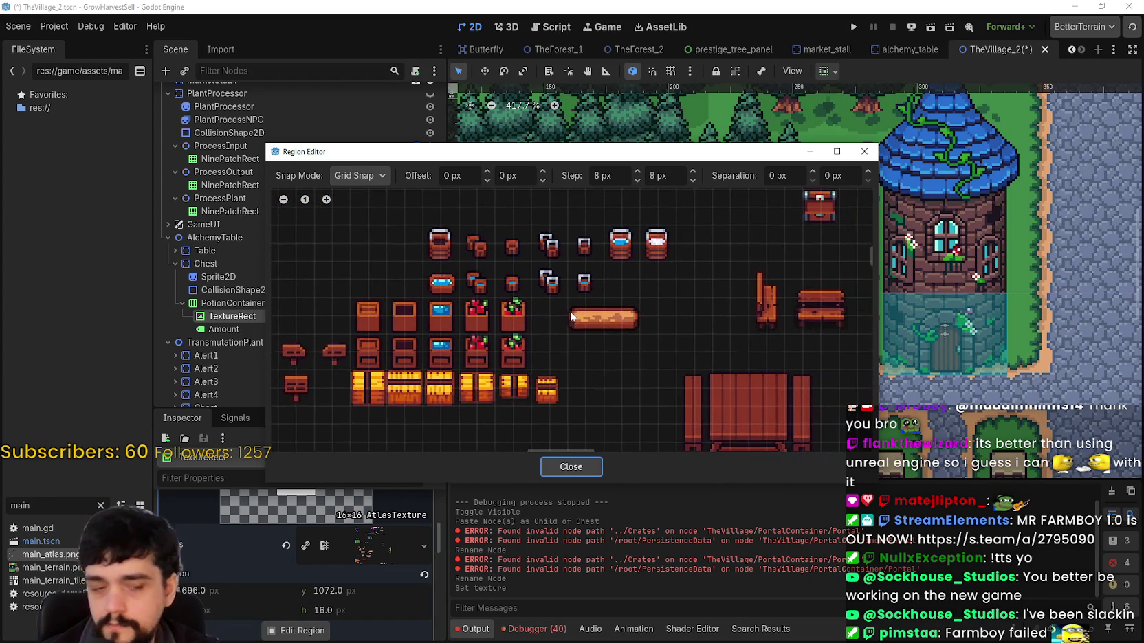
{"action": "key", "text": "alt+Tab"}
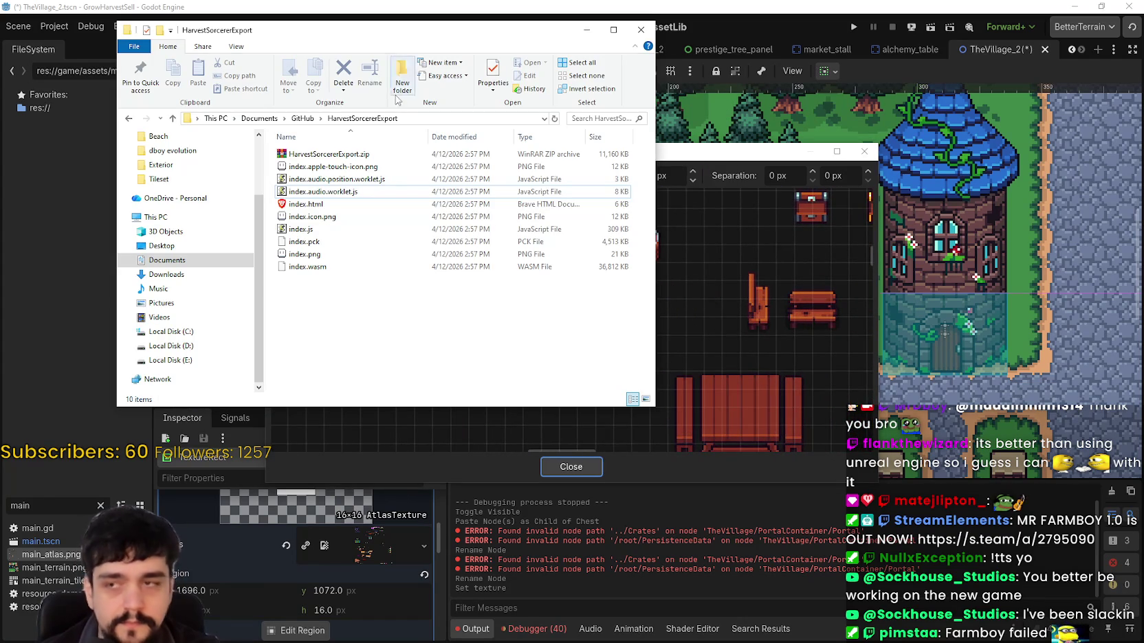
Step: Drag the HarvestSorcererExport window off to the right, then bring the HUD.png sheet forward
{"action": "mouse_move", "coordinate": [337, 41]}
{"action": "left_mouse_down"}
{"action": "mouse_move", "coordinate": [994, 104]}
{"action": "mouse_move", "coordinate": [1143, 103]}
{"action": "left_mouse_up"}
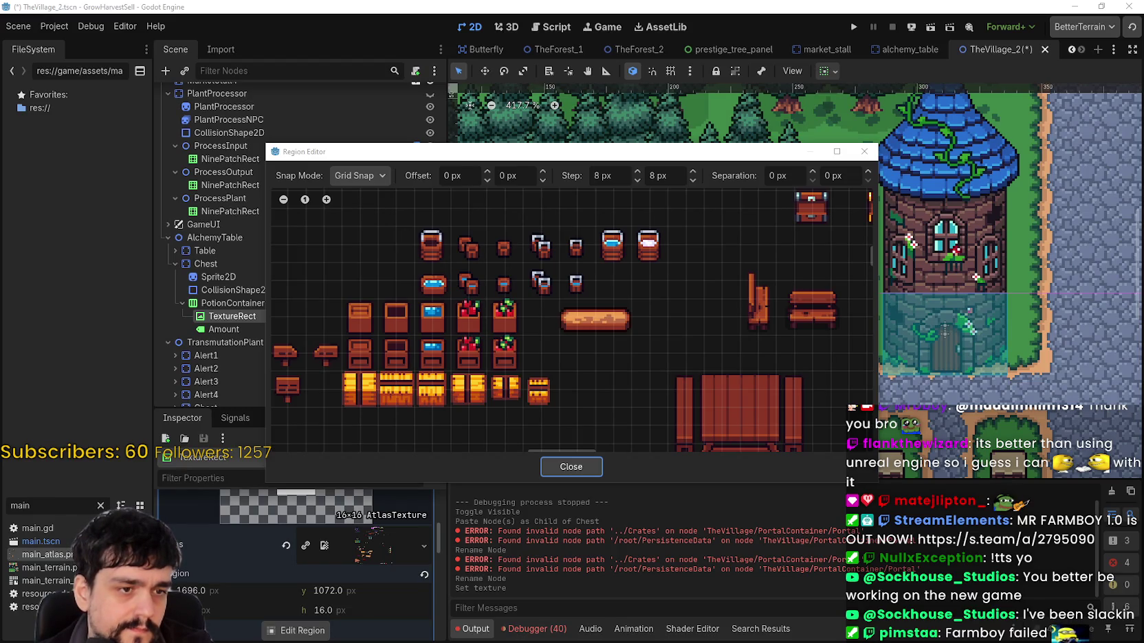
{"action": "key", "text": "alt+Tab"}
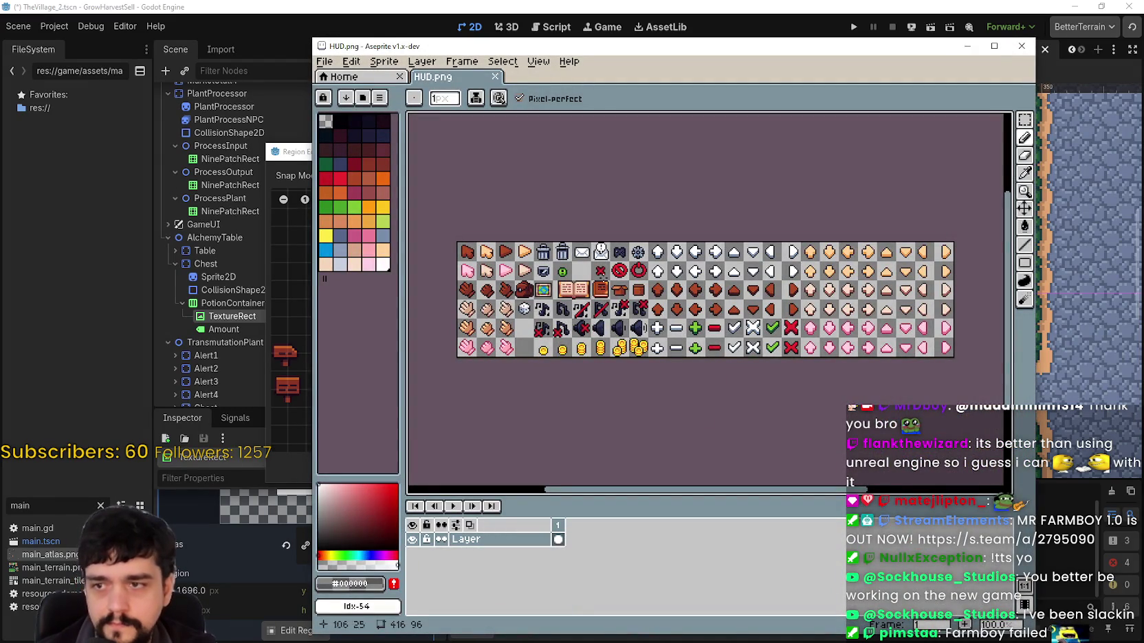
Step: Minimise and restore Aseprite's HUD.png, then zoom in on its arrow, coin-stack and check icons
{"action": "left_click", "coordinate": [1021, 46]}
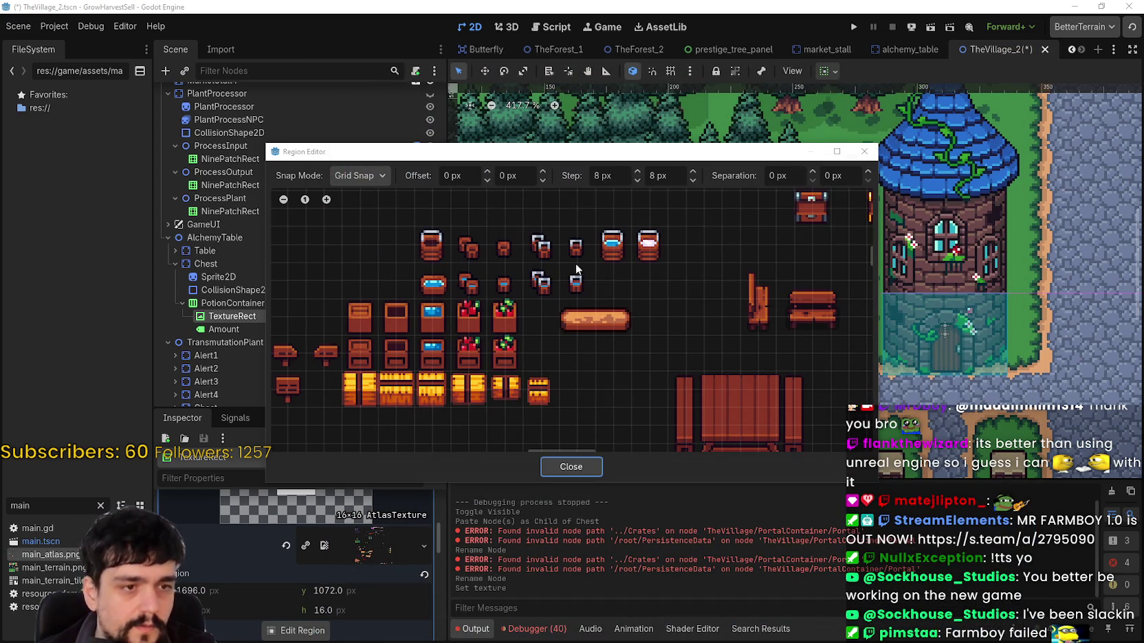
{"action": "key", "text": "alt+Tab"}
{"action": "scroll", "coordinate": [554, 304], "scroll_direction": "up", "scroll_amount": 3}
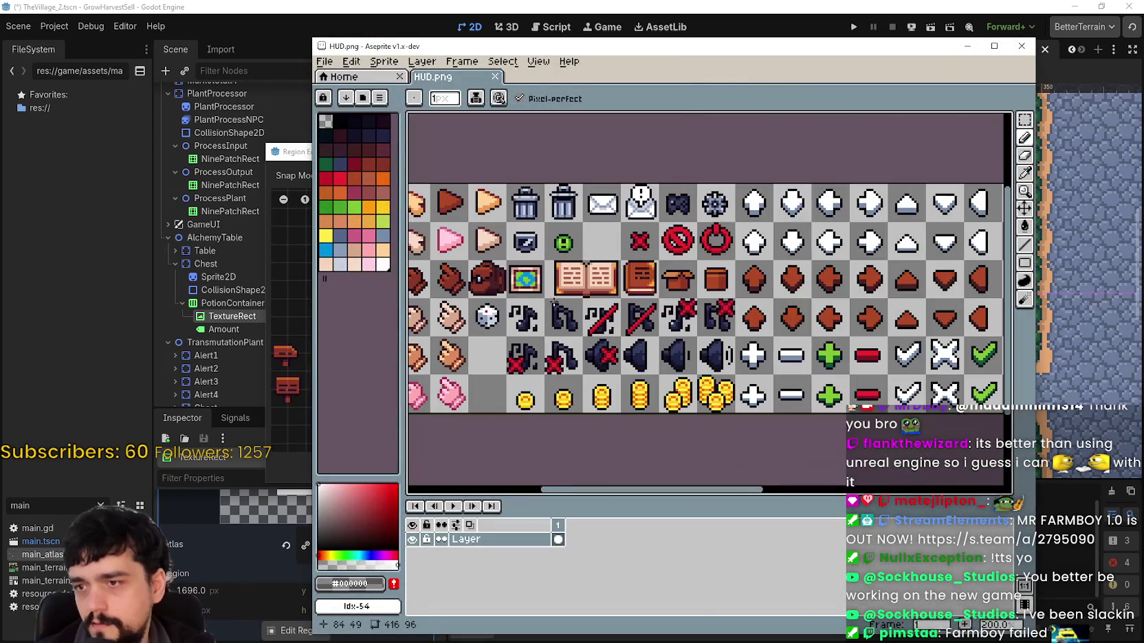
{"action": "scroll", "coordinate": [702, 298], "scroll_direction": "down", "scroll_amount": 2}
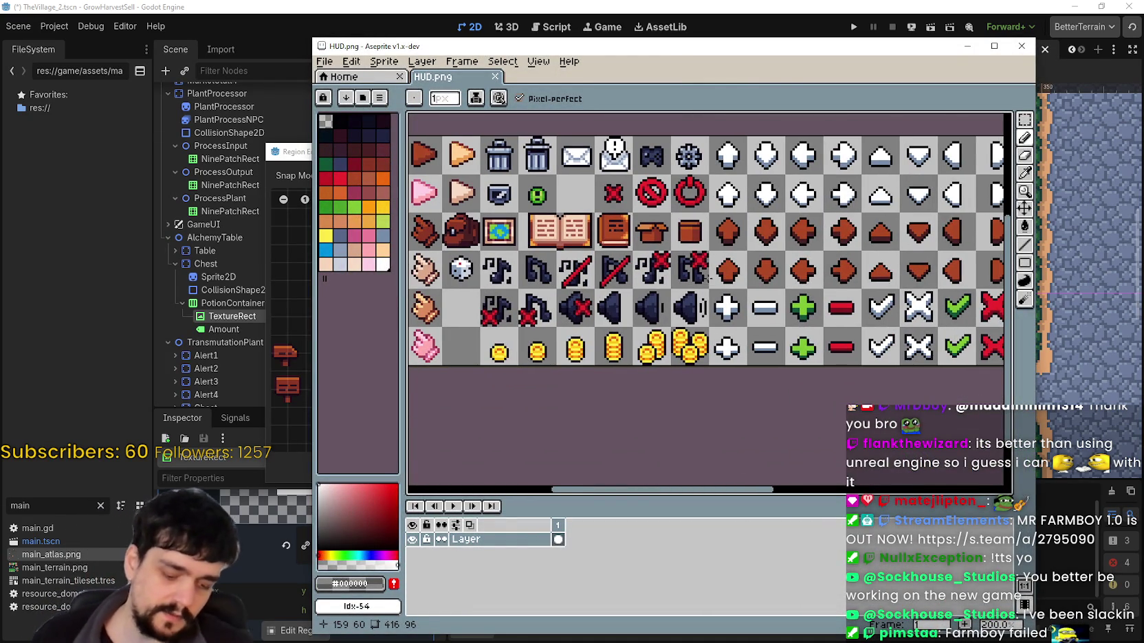
{"action": "scroll", "coordinate": [706, 276], "scroll_direction": "up", "scroll_amount": 2}
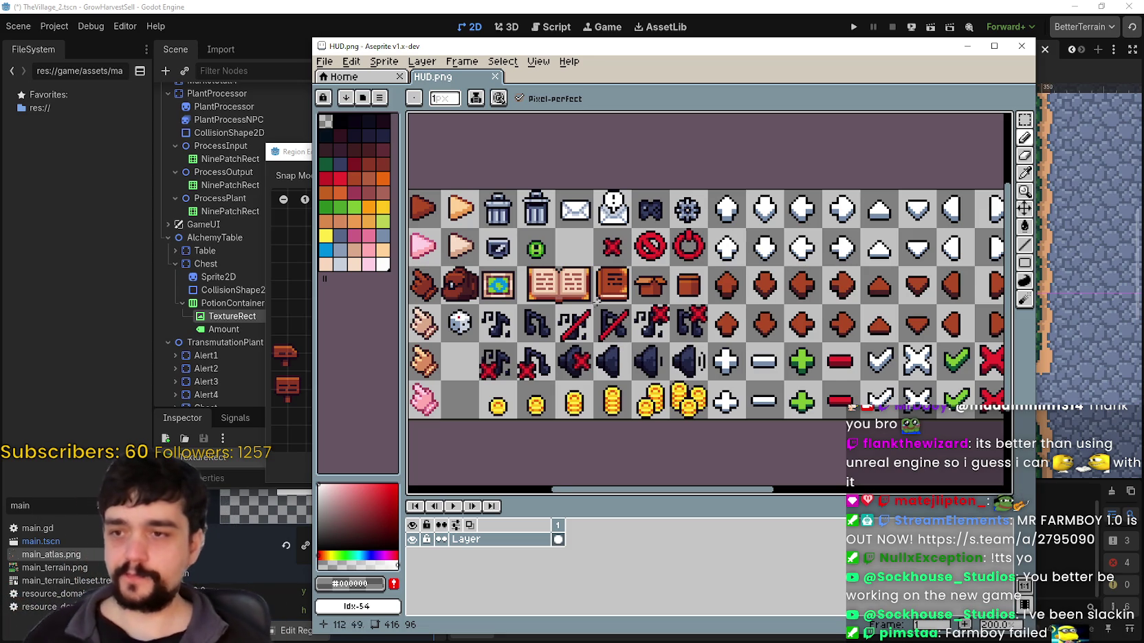
{"action": "scroll", "coordinate": [587, 320], "scroll_direction": "down", "scroll_amount": 2}
{"action": "scroll", "coordinate": [574, 311], "scroll_direction": "up", "scroll_amount": 2}
{"action": "left_click_drag", "start_coordinate": [593, 320], "coordinate": [695, 340]}
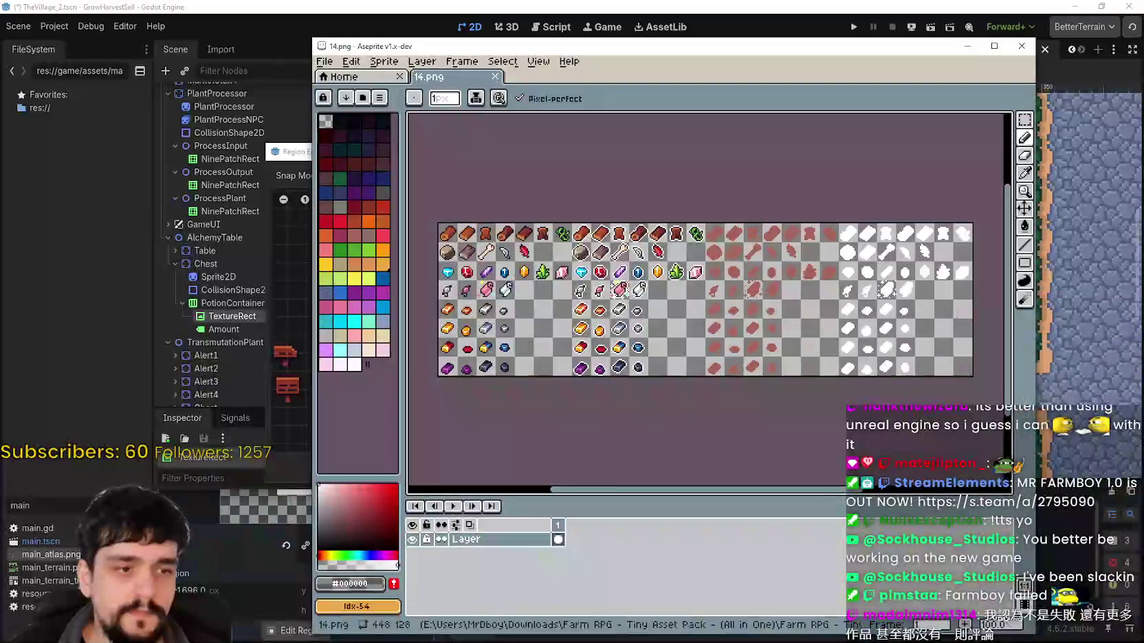
Step: Pan across 14.png's gems and ingots, close that sheet, and open Potions.png
{"action": "scroll", "coordinate": [835, 332], "scroll_direction": "up", "scroll_amount": 3}
{"action": "mouse_move", "coordinate": [835, 332]}
{"action": "left_mouse_down"}
{"action": "mouse_move", "coordinate": [852, 284]}
{"action": "mouse_move", "coordinate": [932, 287]}
{"action": "left_mouse_up"}
{"action": "left_click_drag", "start_coordinate": [827, 317], "coordinate": [833, 330]}
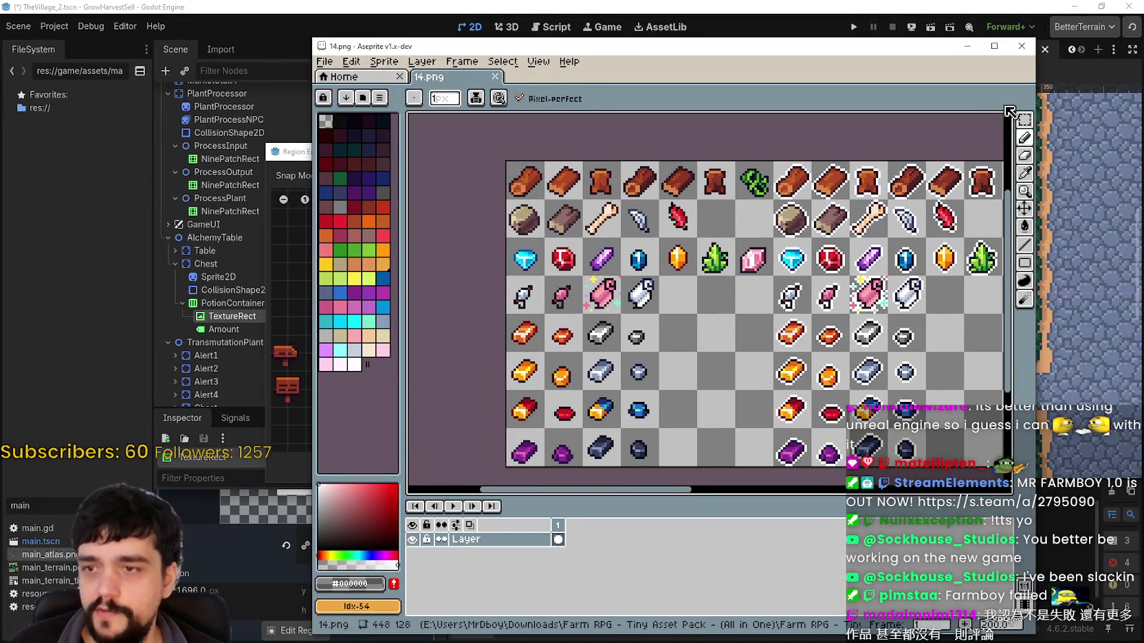
{"action": "left_click", "coordinate": [1021, 46]}
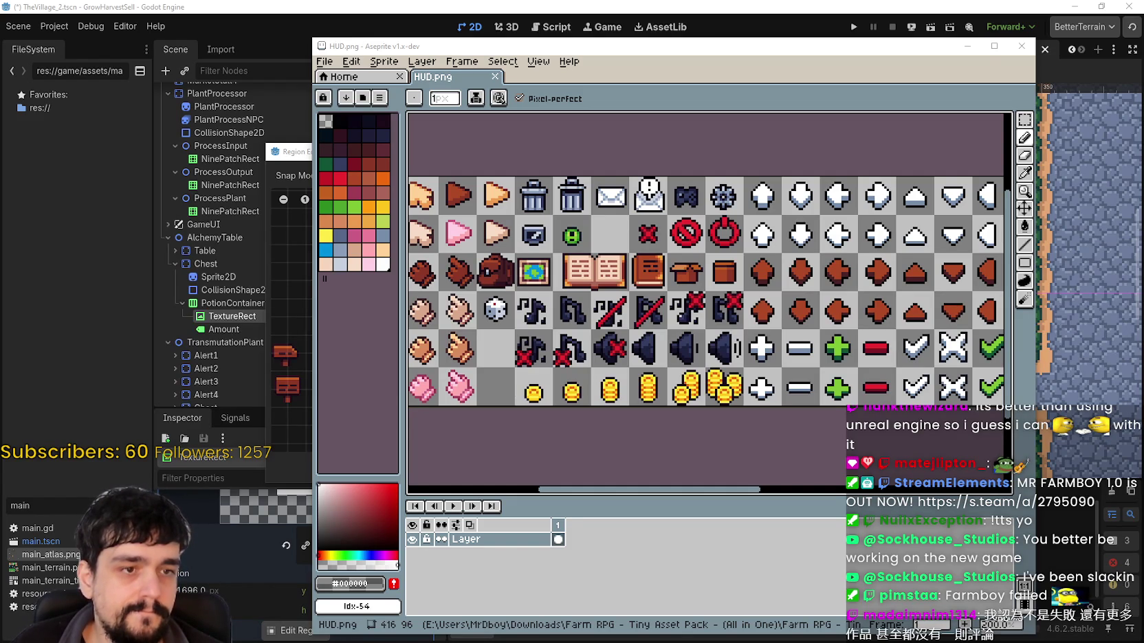
{"action": "key", "text": "ctrl+w"}
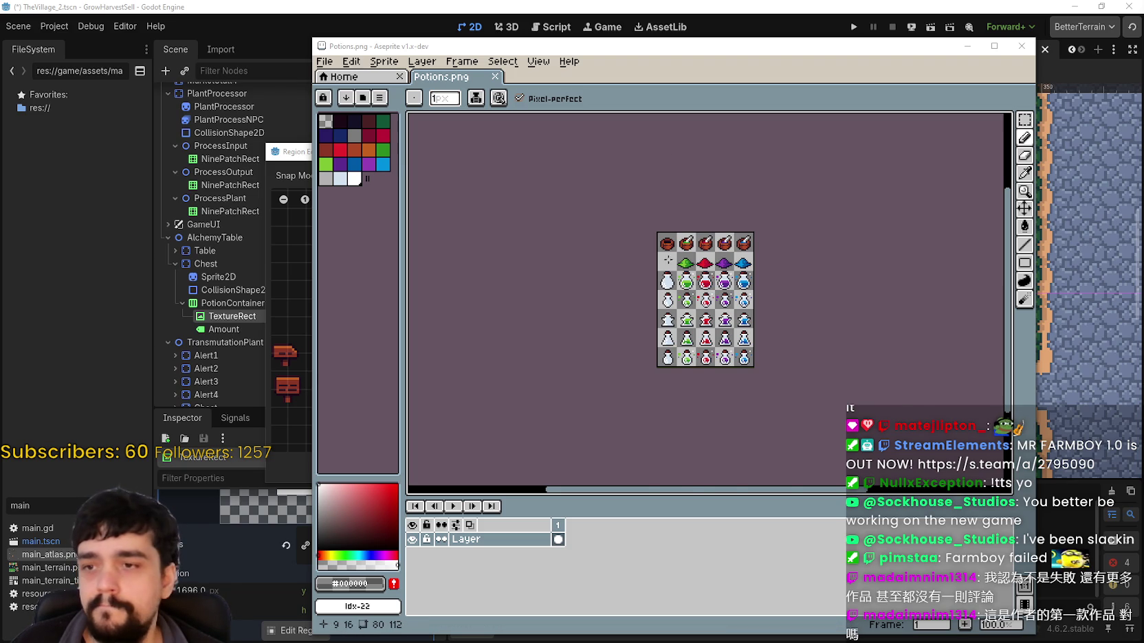
Step: Pick the rectangular marquee, zoom around the potion sheet, and move the Potions window beside Godot
{"action": "scroll", "coordinate": [735, 258], "scroll_direction": "up", "scroll_amount": 3}
{"action": "scroll", "coordinate": [736, 258], "scroll_direction": "down", "scroll_amount": 1}
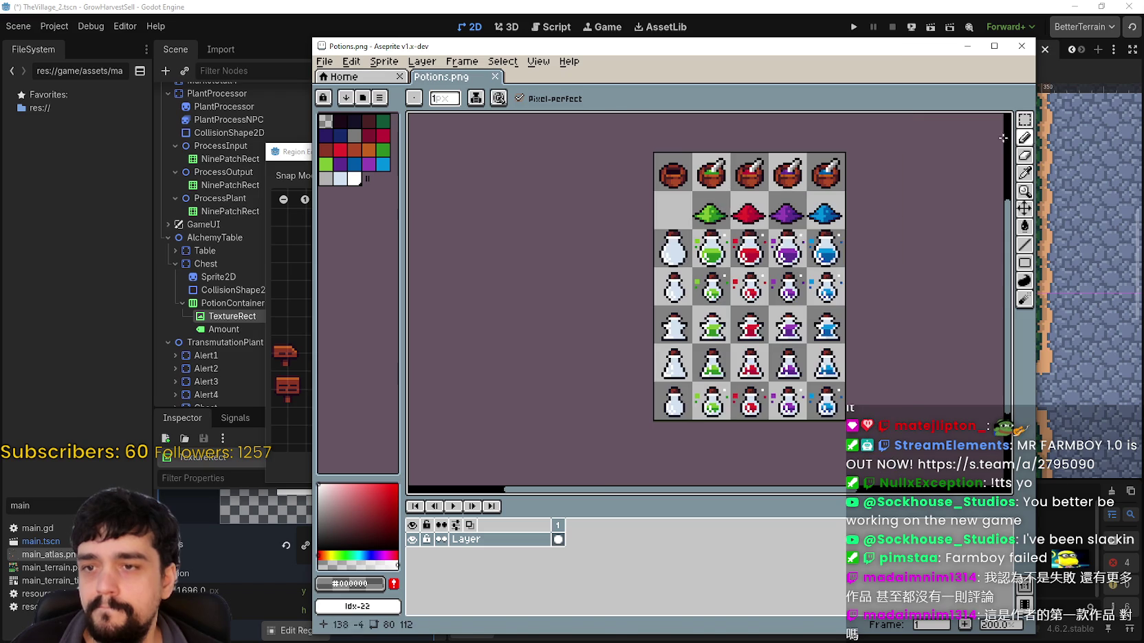
{"action": "key", "text": "m"}
{"action": "scroll", "coordinate": [784, 233], "scroll_direction": "up", "scroll_amount": 1}
{"action": "scroll", "coordinate": [784, 233], "scroll_direction": "up", "scroll_amount": 1}
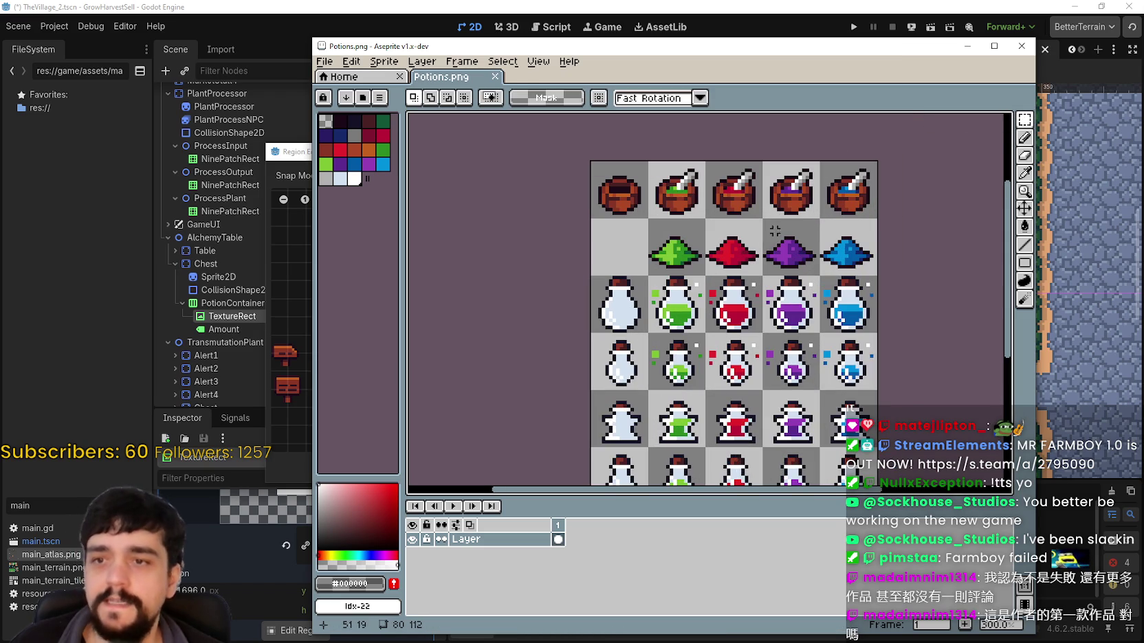
{"action": "scroll", "coordinate": [706, 288], "scroll_direction": "down", "scroll_amount": 1}
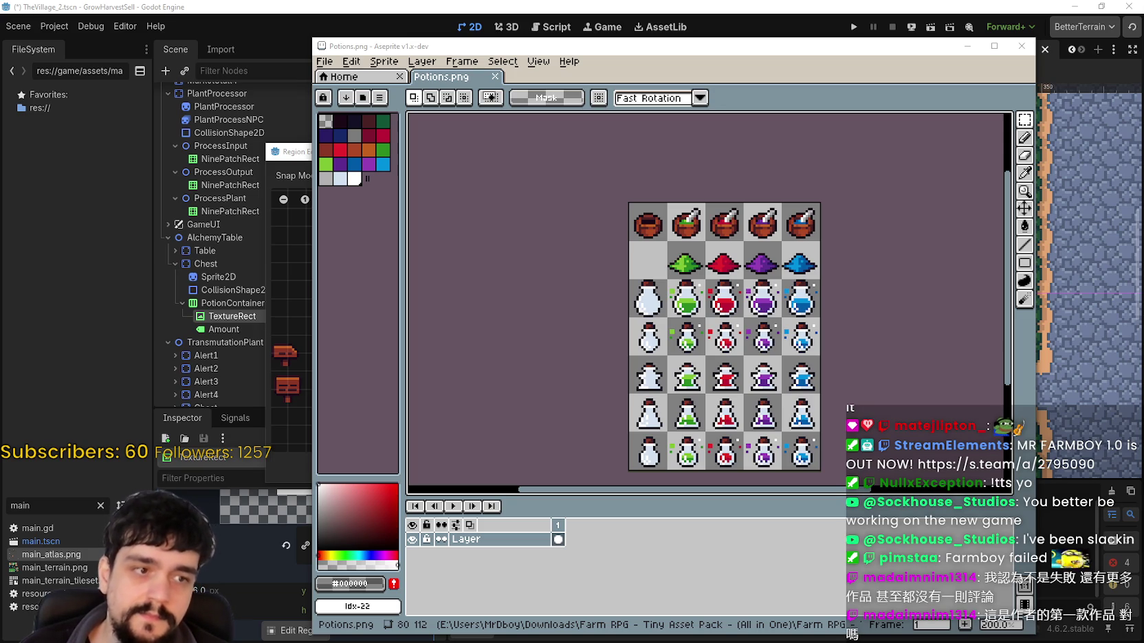
{"action": "left_click_drag", "start_coordinate": [856, 342], "coordinate": [830, 324]}
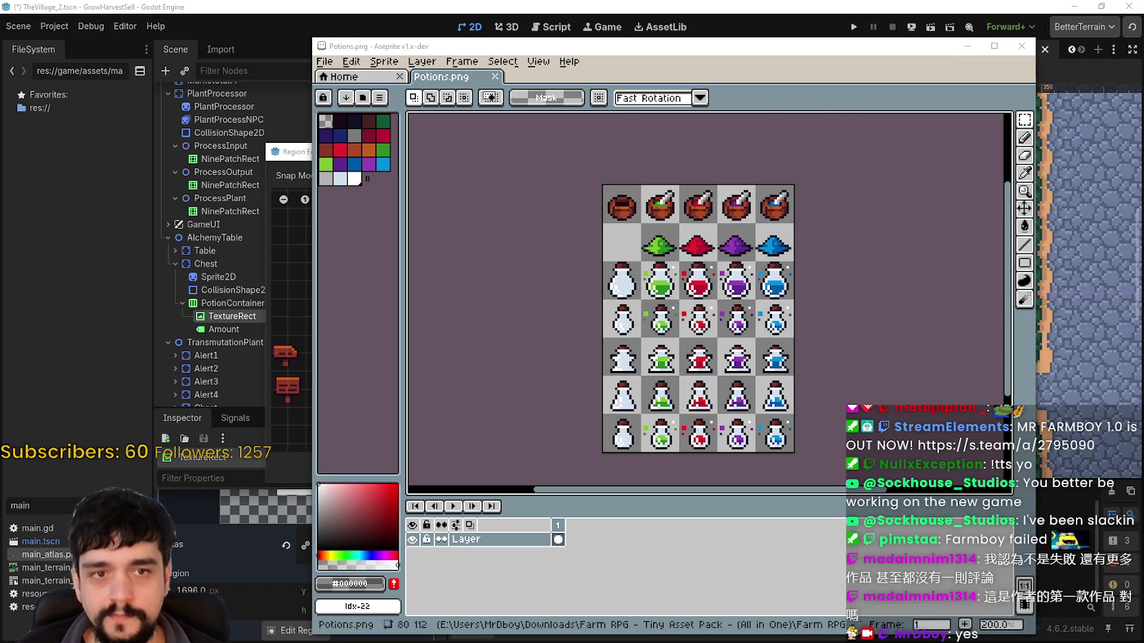
{"action": "scroll", "coordinate": [678, 299], "scroll_direction": "up", "scroll_amount": 1}
{"action": "scroll", "coordinate": [678, 299], "scroll_direction": "down", "scroll_amount": 1}
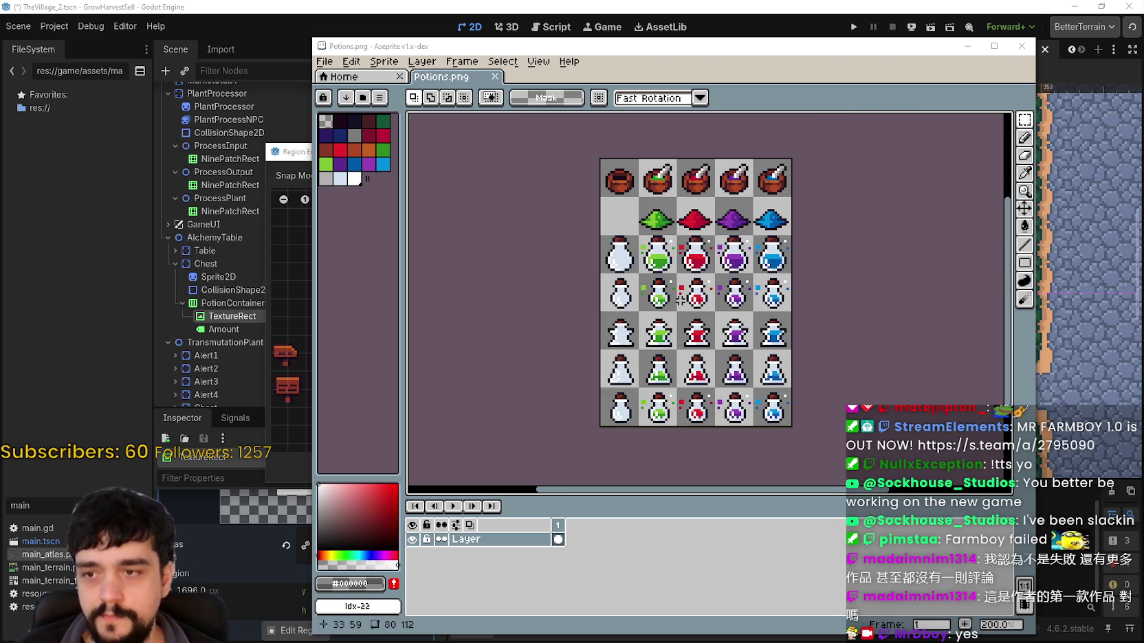
{"action": "scroll", "coordinate": [685, 302], "scroll_direction": "up", "scroll_amount": 1}
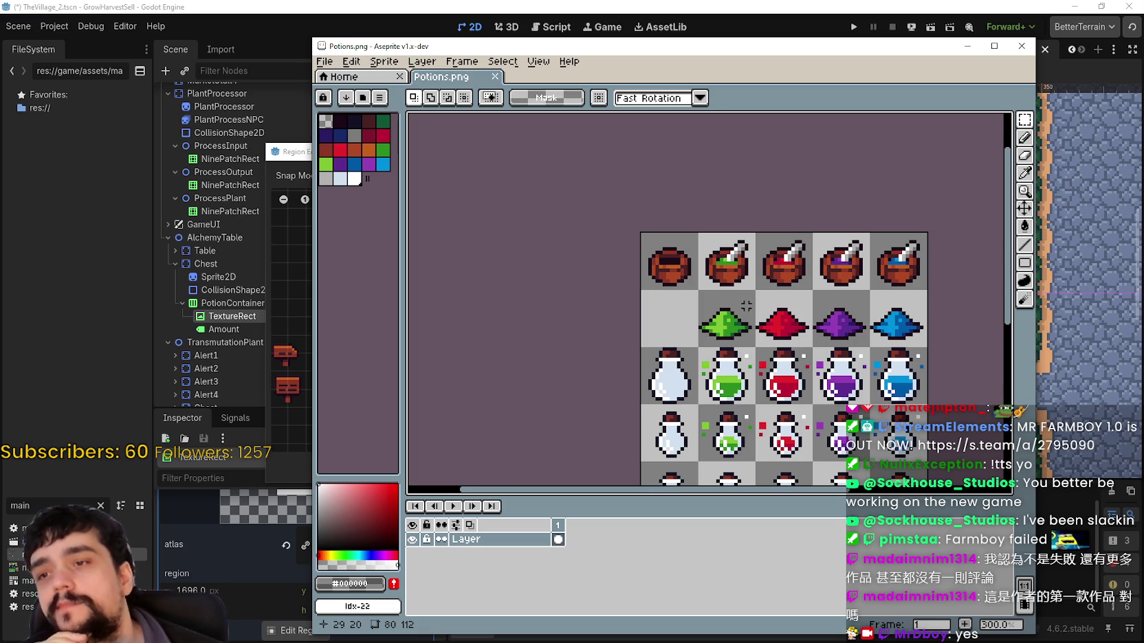
{"action": "scroll", "coordinate": [713, 319], "scroll_direction": "down", "scroll_amount": 1}
{"action": "mouse_move", "coordinate": [739, 388]}
{"action": "left_mouse_down"}
{"action": "mouse_move", "coordinate": [741, 291]}
{"action": "mouse_move", "coordinate": [744, 302]}
{"action": "mouse_move", "coordinate": [651, 293]}
{"action": "left_mouse_up"}
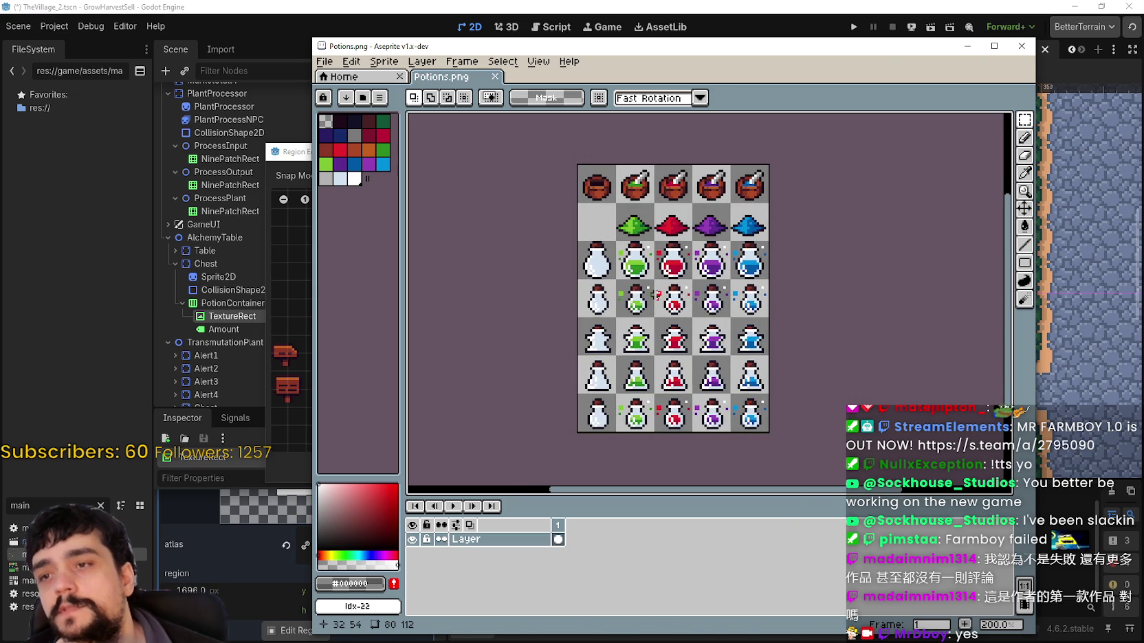
{"action": "mouse_move", "coordinate": [879, 52]}
{"action": "left_mouse_down"}
{"action": "mouse_move", "coordinate": [655, 14]}
{"action": "mouse_move", "coordinate": [573, 29]}
{"action": "left_mouse_up"}
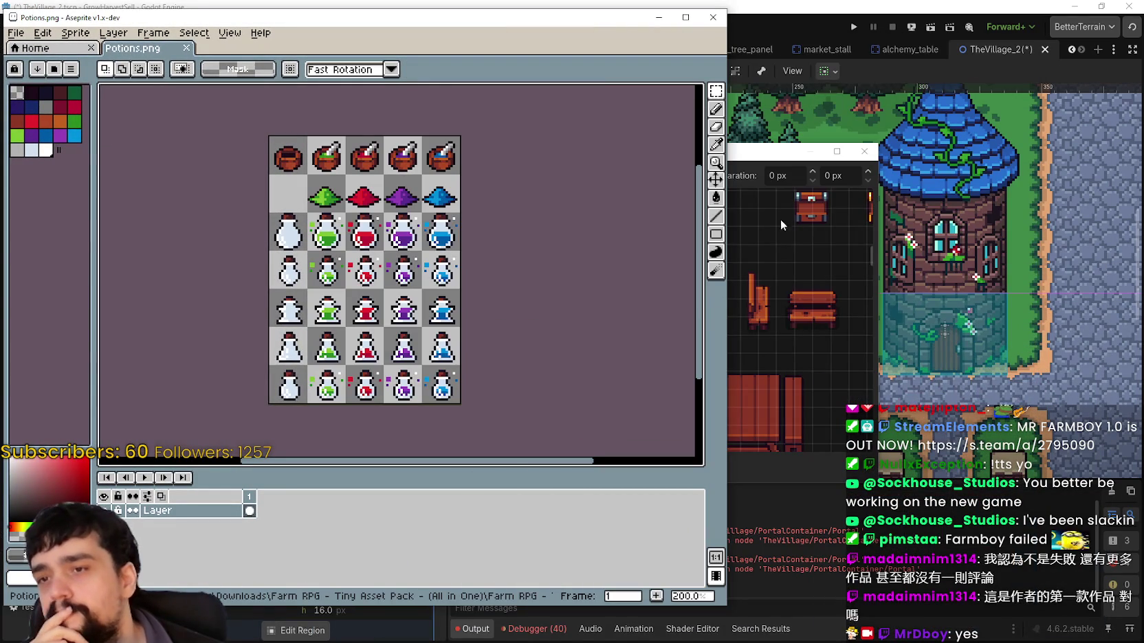
Step: Close Godot's region editor and select the entire 80x112 Potions.png sheet in Aseprite
{"action": "left_click", "coordinate": [733, 241]}
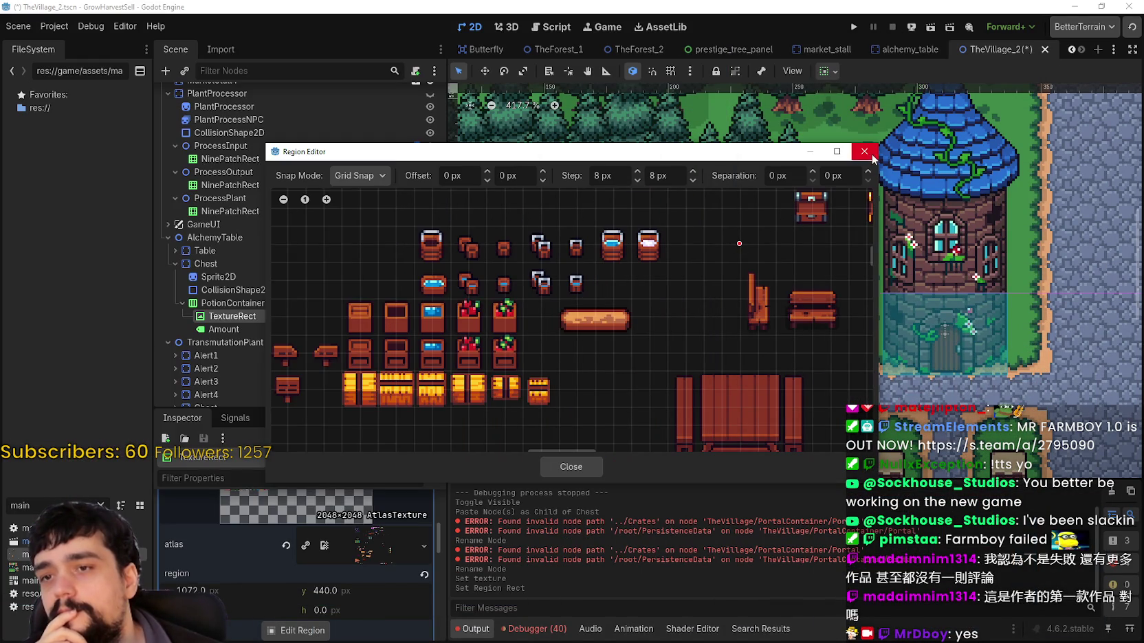
{"action": "left_click", "coordinate": [864, 151]}
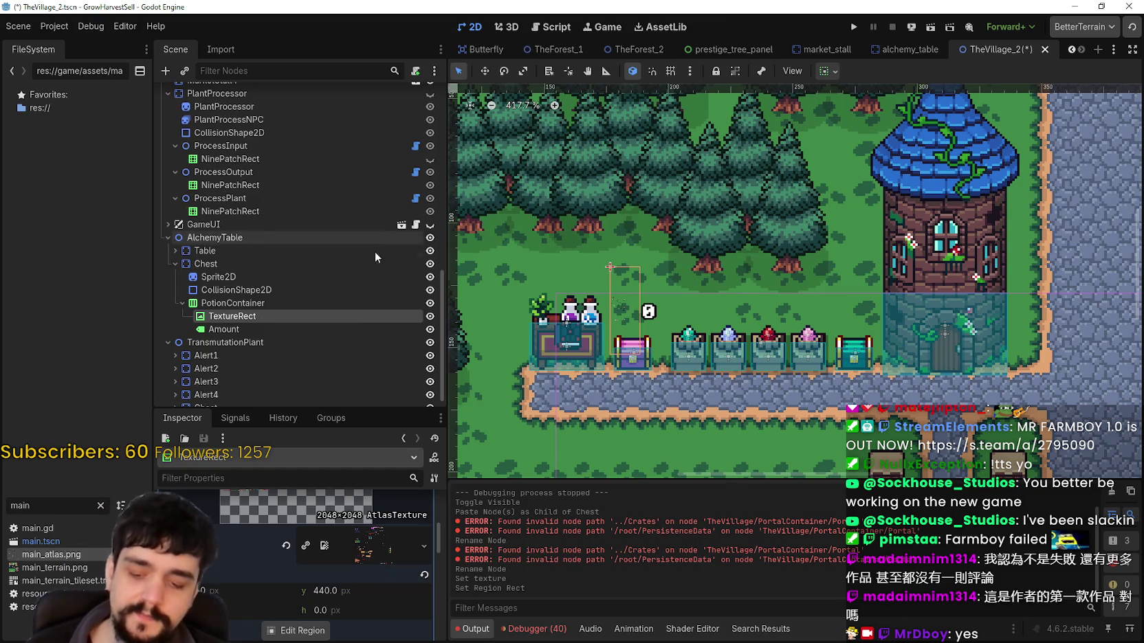
{"action": "key", "text": "alt+Tab"}
{"action": "left_click", "coordinate": [715, 90]}
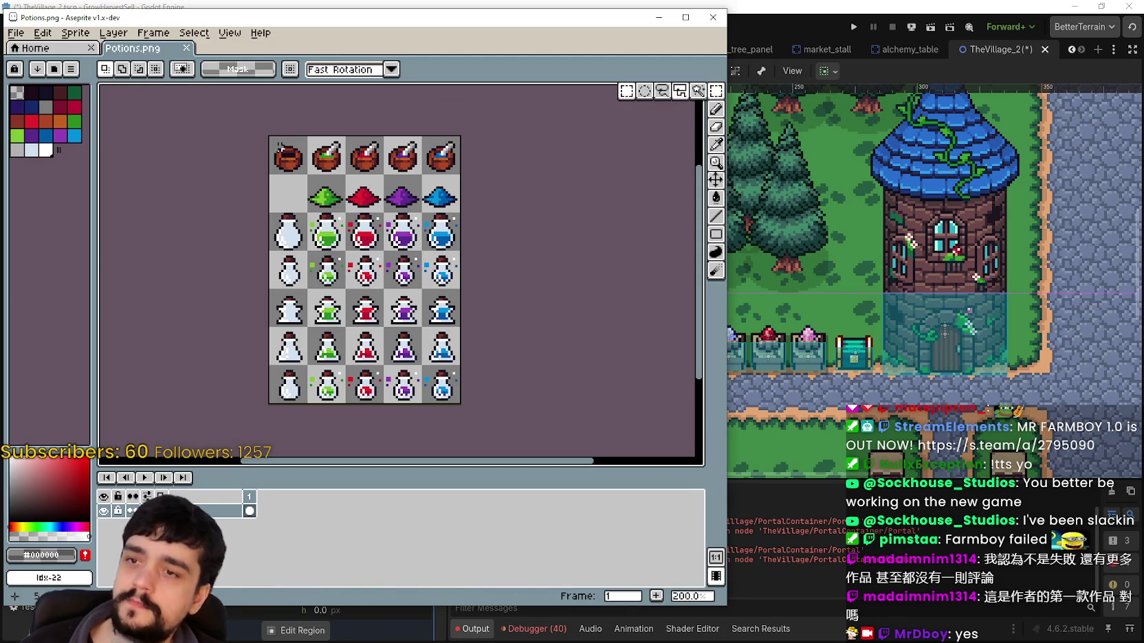
{"action": "mouse_move", "coordinate": [269, 136]}
{"action": "left_mouse_down"}
{"action": "mouse_move", "coordinate": [403, 344]}
{"action": "mouse_move", "coordinate": [461, 405]}
{"action": "left_mouse_up"}
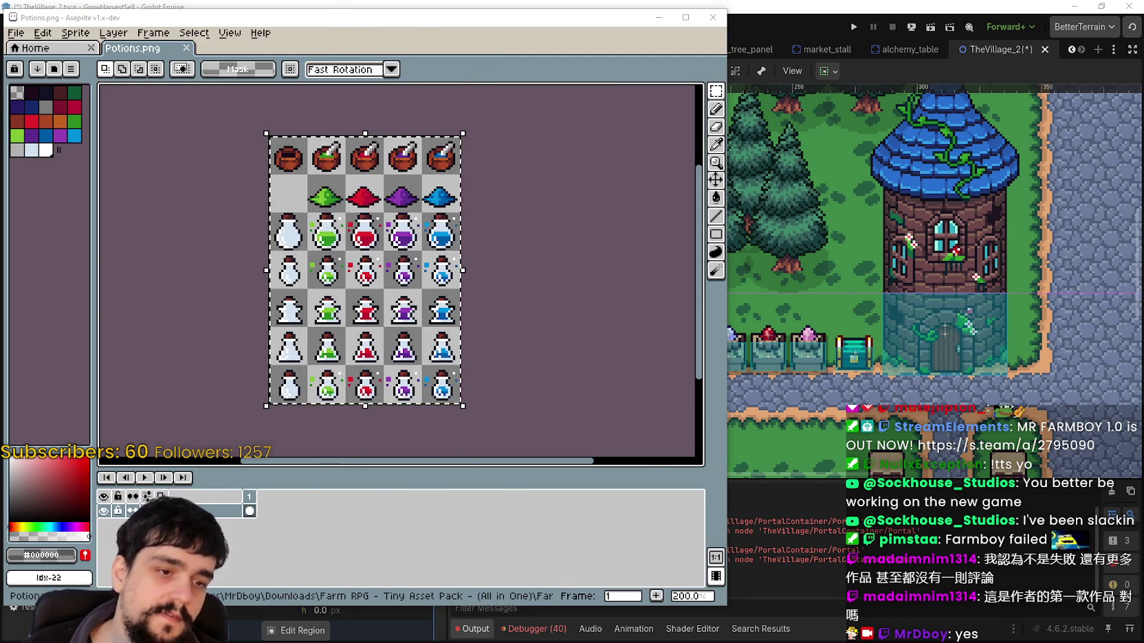
Step: Paste the potion sheet into free space near the fountains in main_atlas.png, then close Potions.png
{"action": "key", "text": "alt+Tab"}
{"action": "scroll", "coordinate": [649, 399], "scroll_direction": "down", "scroll_amount": 3}
{"action": "scroll", "coordinate": [619, 334], "scroll_direction": "up", "scroll_amount": 1}
{"action": "mouse_move", "coordinate": [619, 335]}
{"action": "left_mouse_down"}
{"action": "mouse_move", "coordinate": [498, 402]}
{"action": "mouse_move", "coordinate": [473, 481]}
{"action": "left_mouse_up"}
{"action": "mouse_move", "coordinate": [417, 321]}
{"action": "left_mouse_down"}
{"action": "mouse_move", "coordinate": [771, 274]}
{"action": "mouse_move", "coordinate": [823, 116]}
{"action": "mouse_move", "coordinate": [912, 320]}
{"action": "mouse_move", "coordinate": [949, 89]}
{"action": "left_mouse_up"}
{"action": "left_click_drag", "start_coordinate": [749, 385], "coordinate": [694, 220]}
{"action": "key", "text": "ctrl+v"}
{"action": "mouse_move", "coordinate": [708, 282]}
{"action": "left_mouse_down"}
{"action": "mouse_move", "coordinate": [695, 220]}
{"action": "mouse_move", "coordinate": [698, 358]}
{"action": "mouse_move", "coordinate": [749, 348]}
{"action": "mouse_move", "coordinate": [609, 297]}
{"action": "mouse_move", "coordinate": [684, 372]}
{"action": "mouse_move", "coordinate": [729, 331]}
{"action": "mouse_move", "coordinate": [740, 339]}
{"action": "mouse_move", "coordinate": [748, 298]}
{"action": "left_mouse_up"}
{"action": "scroll", "coordinate": [756, 354], "scroll_direction": "up", "scroll_amount": 2}
{"action": "key", "text": "Return"}
{"action": "left_click", "coordinate": [660, 18]}
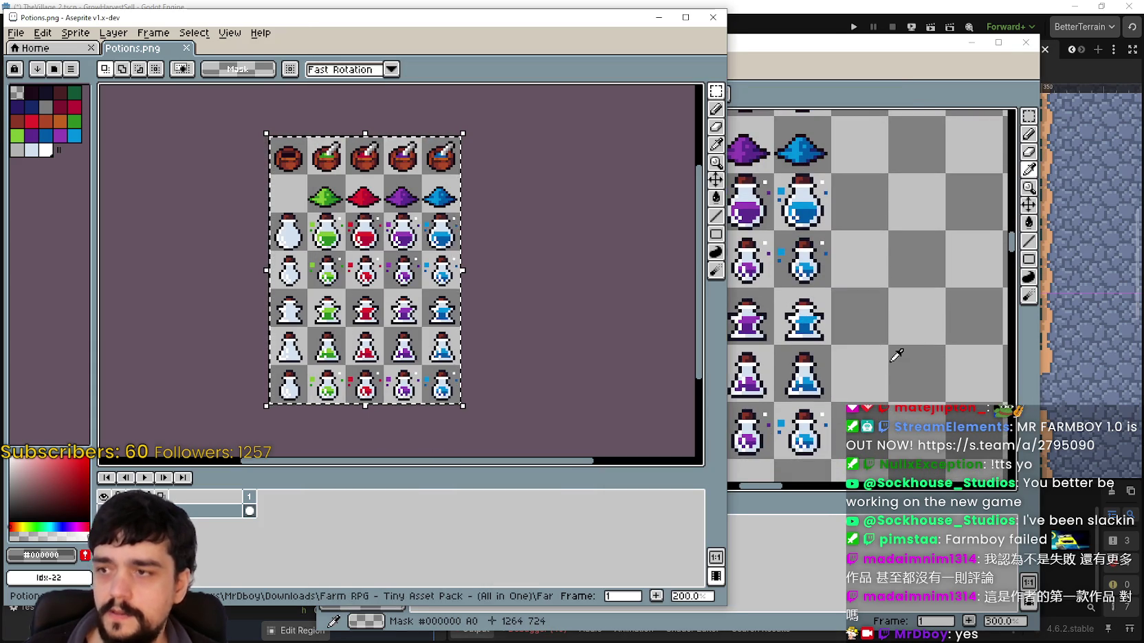
{"action": "left_click", "coordinate": [713, 18]}
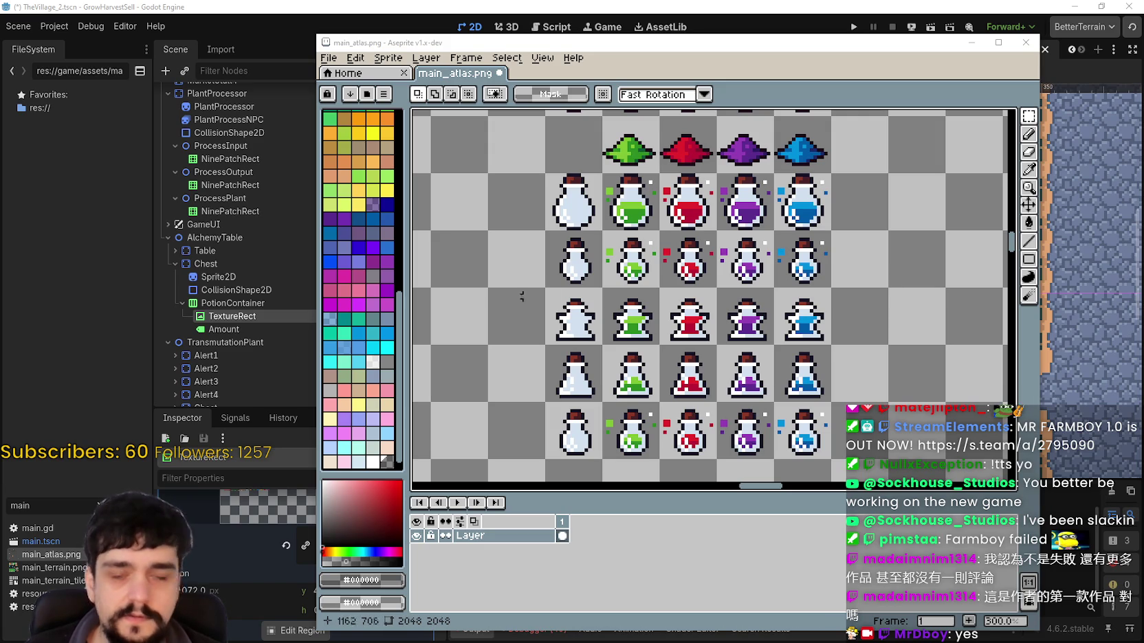
Step: Measure the 64×16 row of four coloured potion bottles in main_atlas.png, then go back to Godot
{"action": "mouse_move", "coordinate": [612, 292]}
{"action": "left_mouse_down"}
{"action": "mouse_move", "coordinate": [589, 317]}
{"action": "mouse_move", "coordinate": [594, 380]}
{"action": "left_mouse_up"}
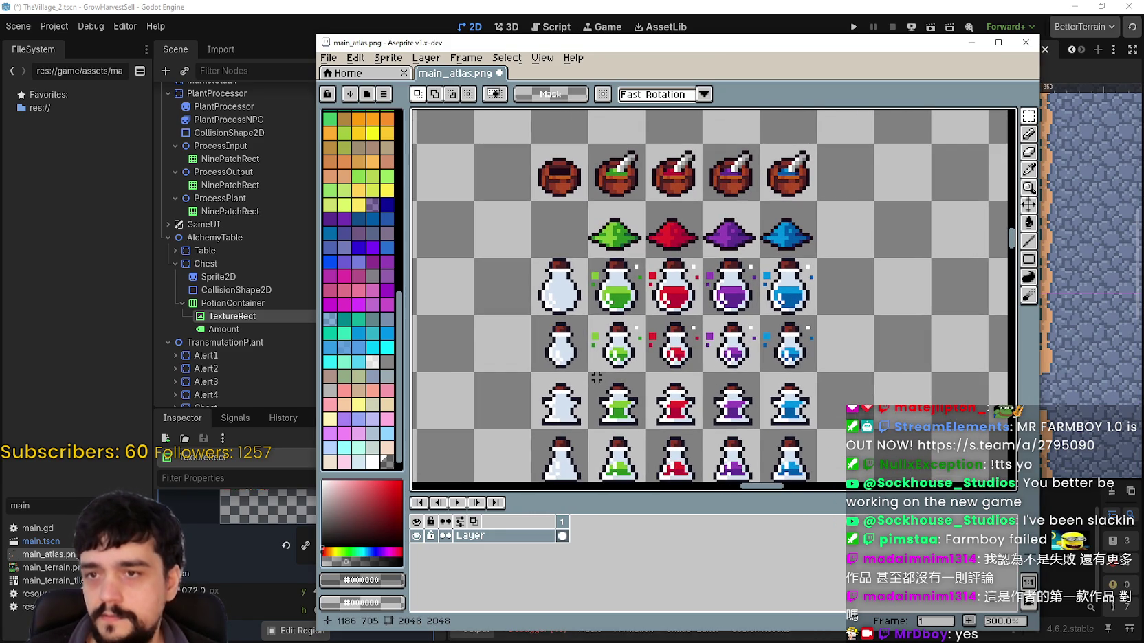
{"action": "mouse_move", "coordinate": [586, 200]}
{"action": "left_mouse_down"}
{"action": "mouse_move", "coordinate": [756, 259]}
{"action": "mouse_move", "coordinate": [817, 259]}
{"action": "left_mouse_up"}
{"action": "left_click_drag", "start_coordinate": [628, 274], "coordinate": [790, 302]}
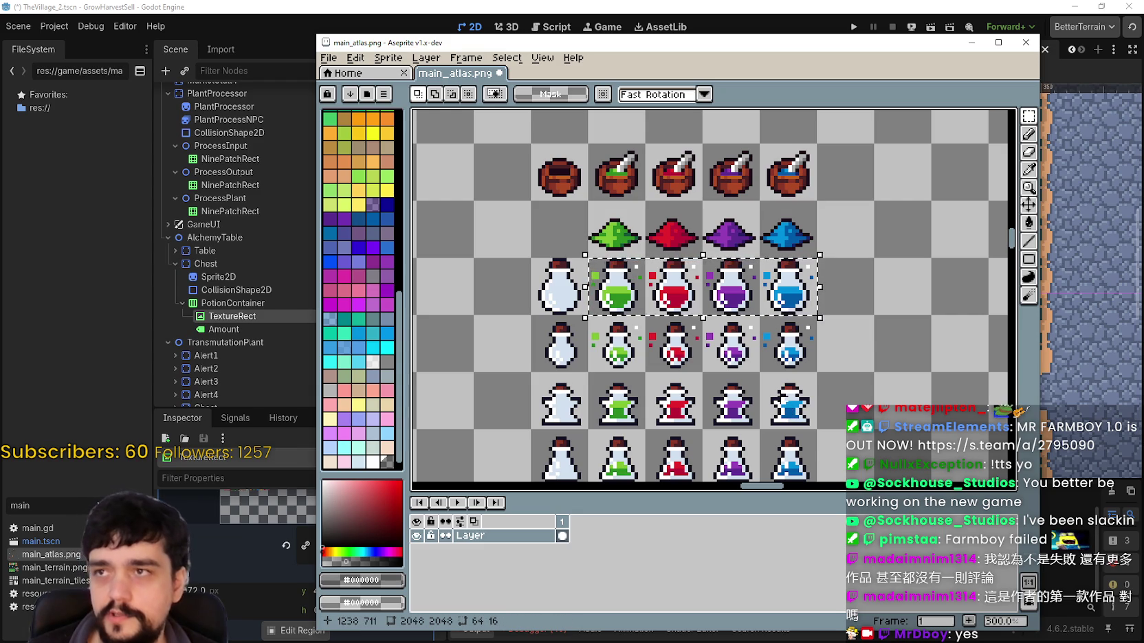
{"action": "left_click", "coordinate": [841, 7]}
{"action": "scroll", "coordinate": [638, 338], "scroll_direction": "up", "scroll_amount": 1}
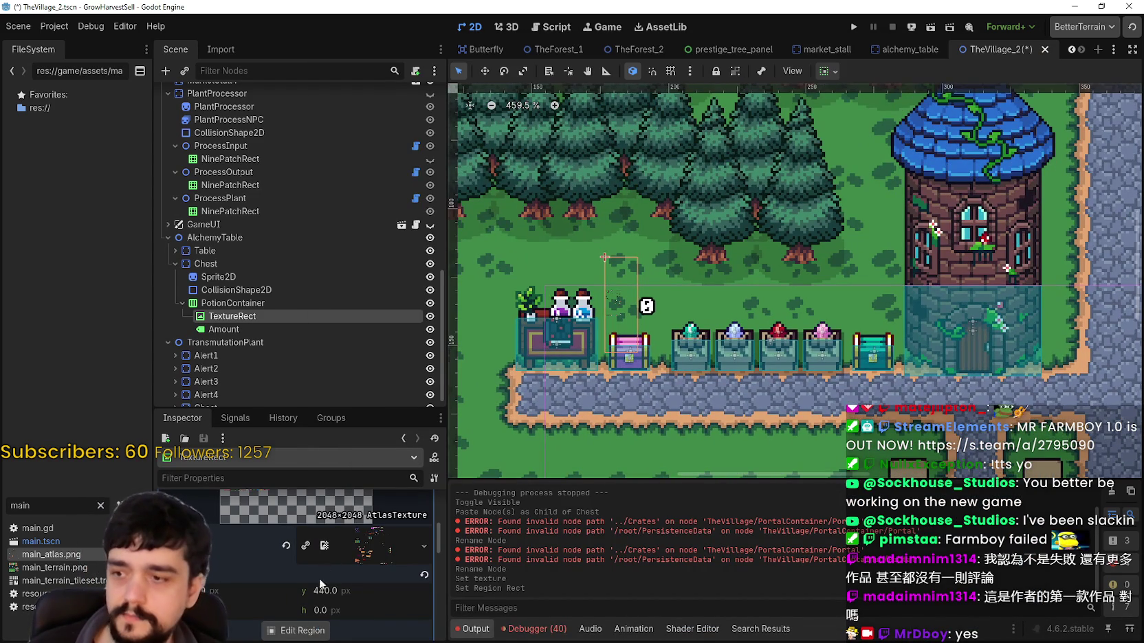
Step: Zoom around the main atlas in the icon's Region Editor, then close it
{"action": "left_click", "coordinate": [297, 630]}
{"action": "scroll", "coordinate": [560, 306], "scroll_direction": "down", "scroll_amount": 5}
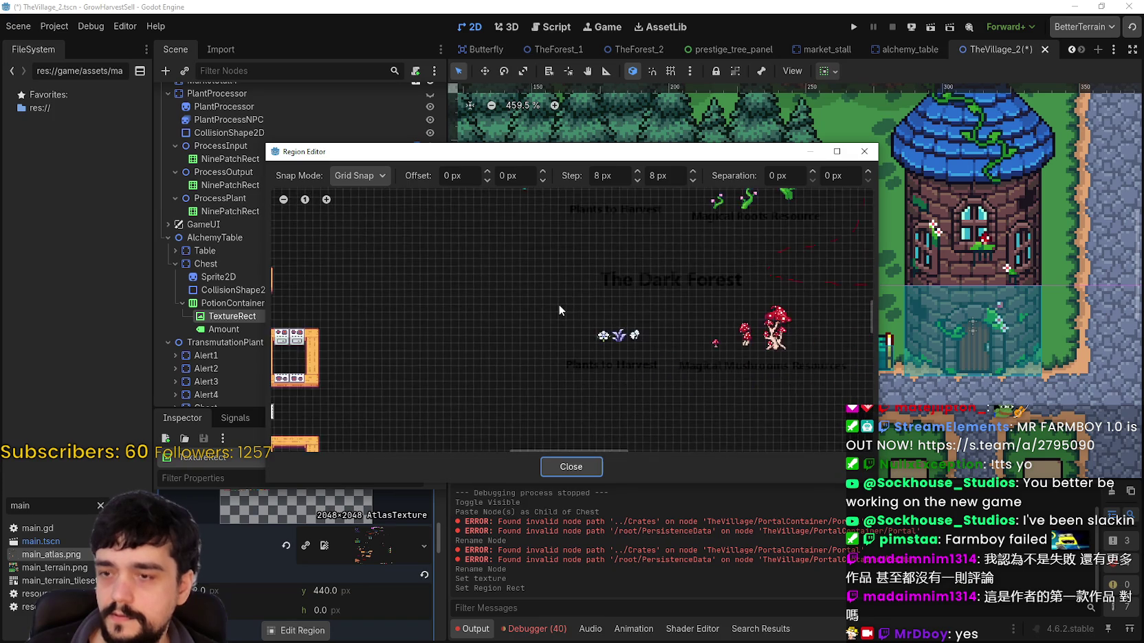
{"action": "scroll", "coordinate": [696, 328], "scroll_direction": "up", "scroll_amount": 3}
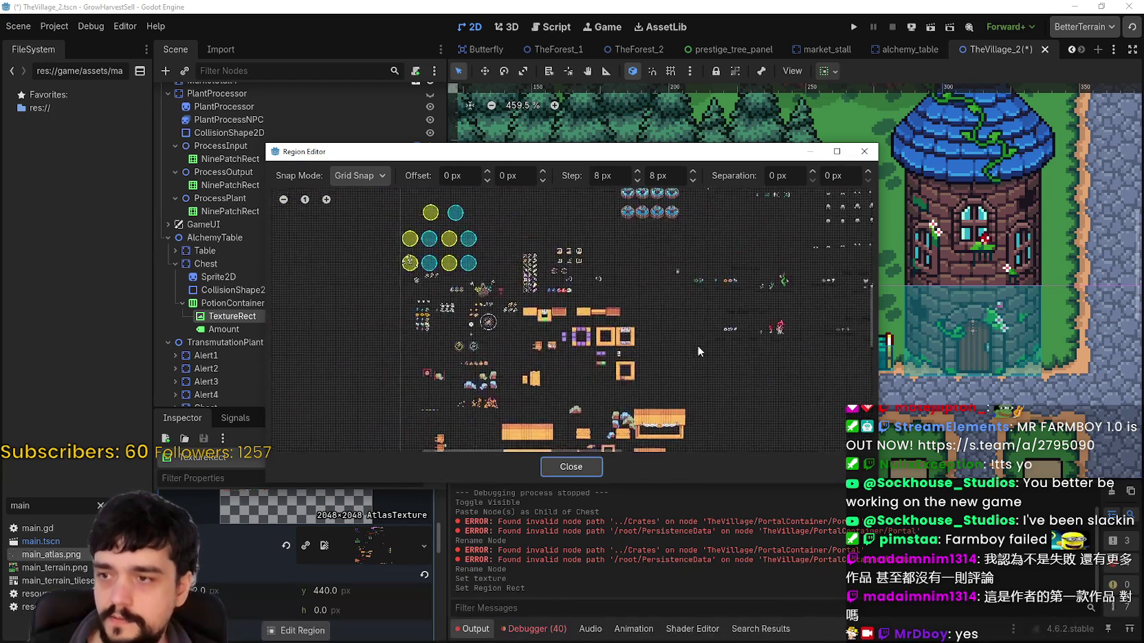
{"action": "scroll", "coordinate": [587, 214], "scroll_direction": "down", "scroll_amount": 3}
{"action": "scroll", "coordinate": [647, 290], "scroll_direction": "up", "scroll_amount": 5}
{"action": "scroll", "coordinate": [641, 250], "scroll_direction": "up", "scroll_amount": 5}
{"action": "scroll", "coordinate": [611, 351], "scroll_direction": "up", "scroll_amount": 3}
{"action": "scroll", "coordinate": [611, 350], "scroll_direction": "up", "scroll_amount": 3}
{"action": "scroll", "coordinate": [646, 385], "scroll_direction": "down", "scroll_amount": 5}
{"action": "scroll", "coordinate": [650, 385], "scroll_direction": "up", "scroll_amount": 5}
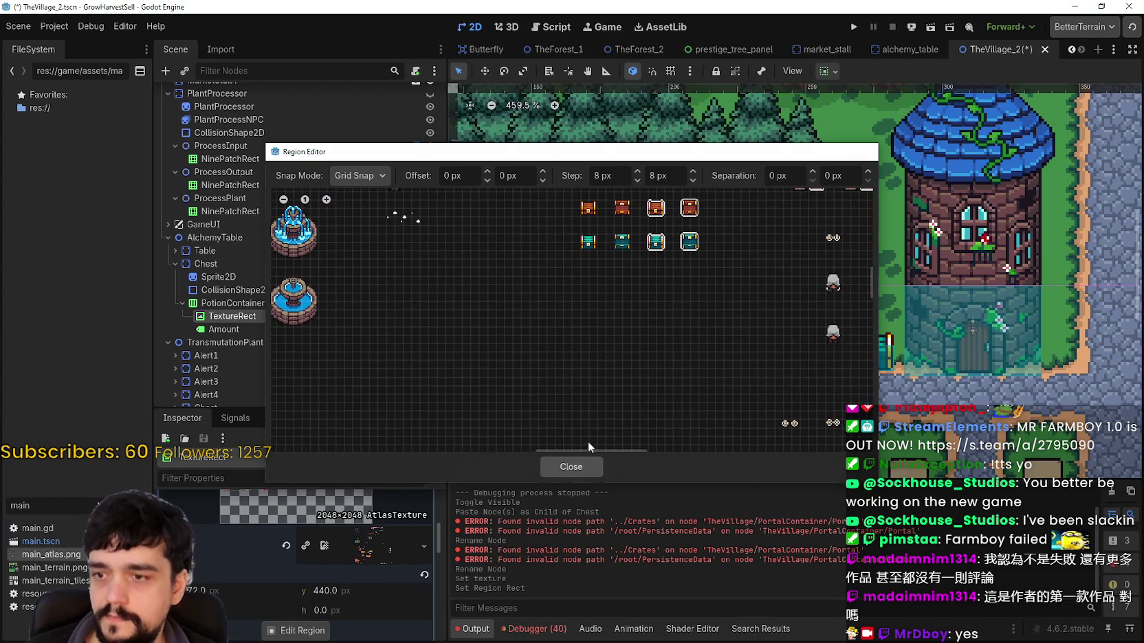
{"action": "left_click", "coordinate": [571, 466]}
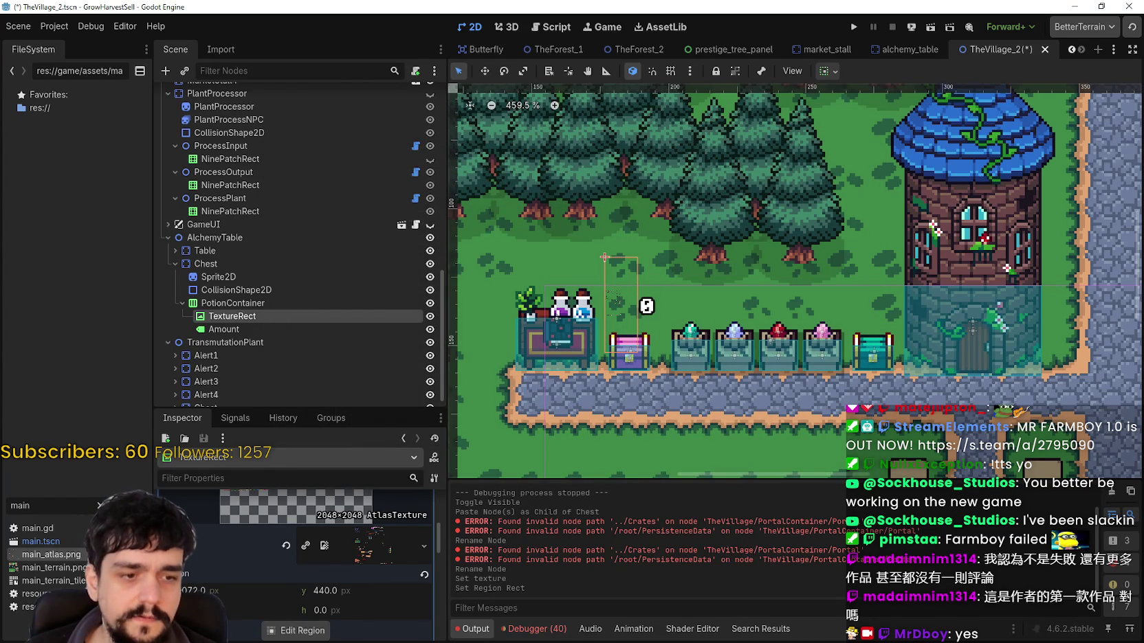
{"action": "key", "text": "alt+Tab"}
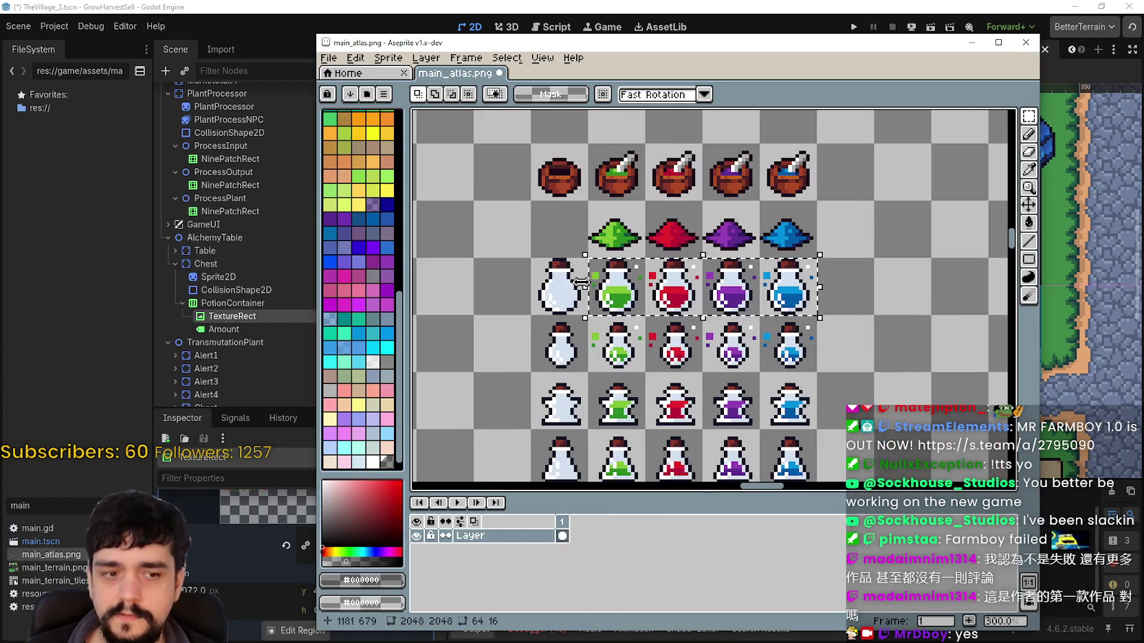
Step: Save the edited main_atlas.png in Aseprite and return to Godot
{"action": "key", "text": "ctrl+s"}
{"action": "key", "text": "Return"}
{"action": "left_click", "coordinate": [876, 7]}
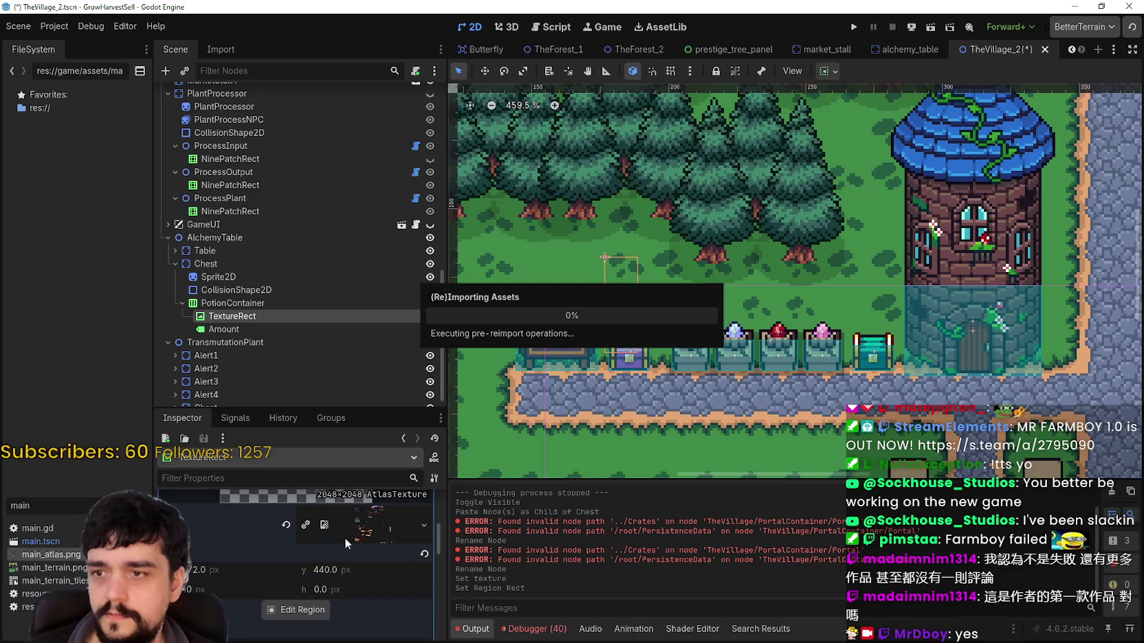
Step: Reopen the texture region editor on the reimported atlas showing the pasted potion rows
{"action": "left_click", "coordinate": [302, 609]}
{"action": "scroll", "coordinate": [595, 308], "scroll_direction": "up", "scroll_amount": 5}
{"action": "mouse_move", "coordinate": [604, 154]}
{"action": "left_mouse_down"}
{"action": "mouse_move", "coordinate": [671, 474]}
{"action": "mouse_move", "coordinate": [684, 238]}
{"action": "mouse_move", "coordinate": [691, 433]}
{"action": "mouse_move", "coordinate": [688, 216]}
{"action": "left_mouse_up"}
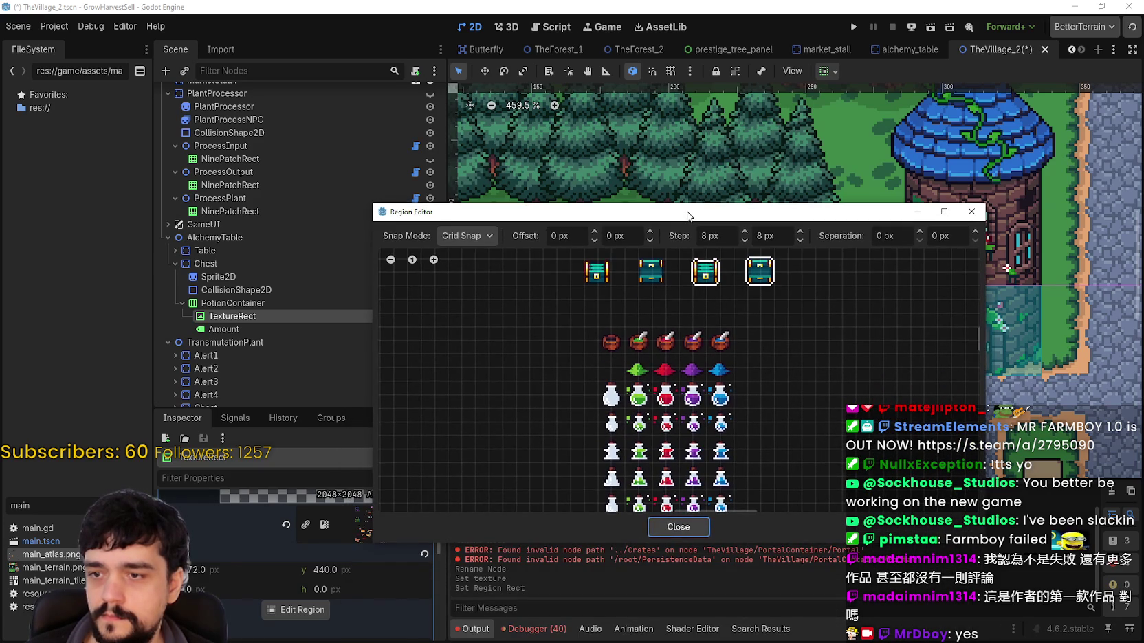
Step: Set the potion icon's region to a 16x16 rect over the small green potion
{"action": "scroll", "coordinate": [679, 370], "scroll_direction": "up", "scroll_amount": 4}
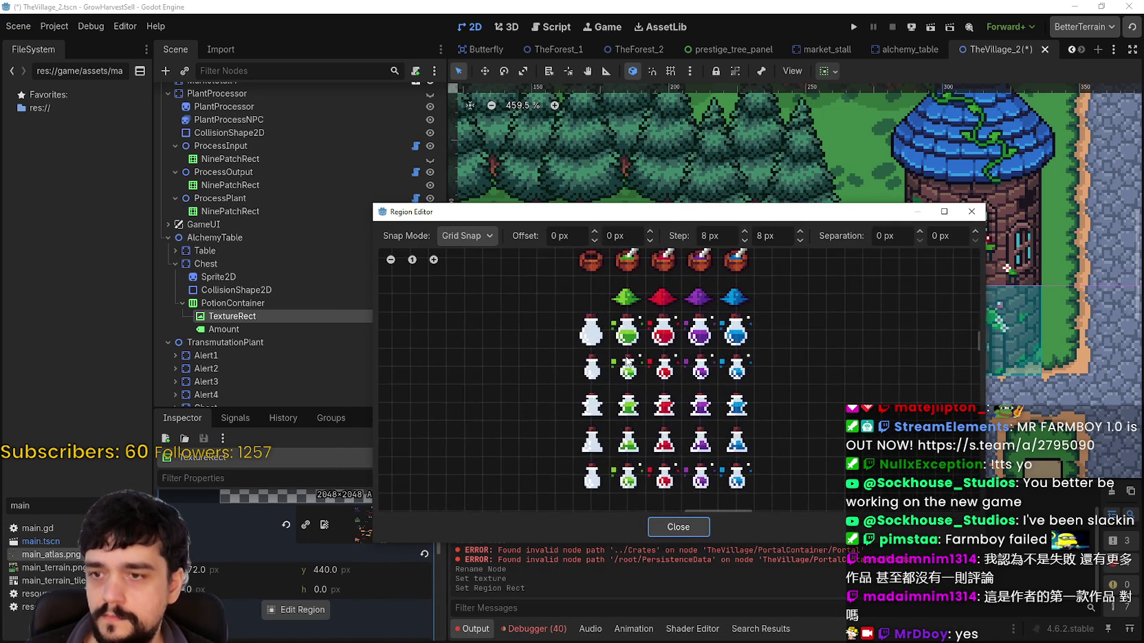
{"action": "scroll", "coordinate": [625, 366], "scroll_direction": "up", "scroll_amount": 1}
{"action": "scroll", "coordinate": [604, 356], "scroll_direction": "up", "scroll_amount": 1}
{"action": "left_click_drag", "start_coordinate": [598, 339], "coordinate": [652, 413]}
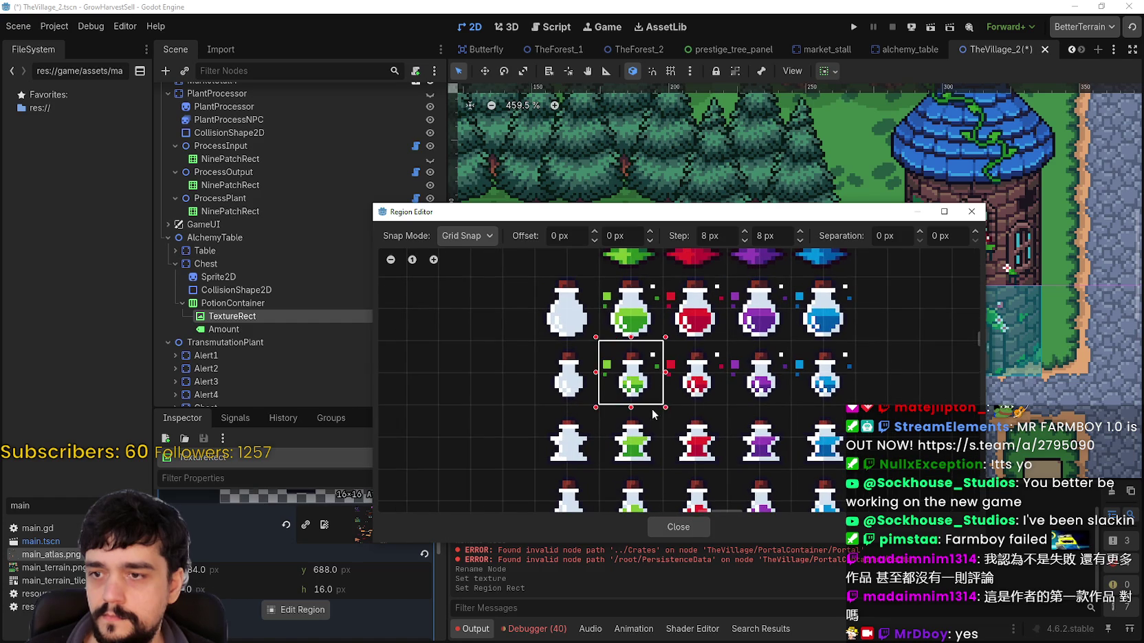
{"action": "mouse_move", "coordinate": [696, 215]}
{"action": "left_mouse_down"}
{"action": "mouse_move", "coordinate": [732, 571]}
{"action": "mouse_move", "coordinate": [732, 506]}
{"action": "mouse_move", "coordinate": [684, 238]}
{"action": "left_mouse_up"}
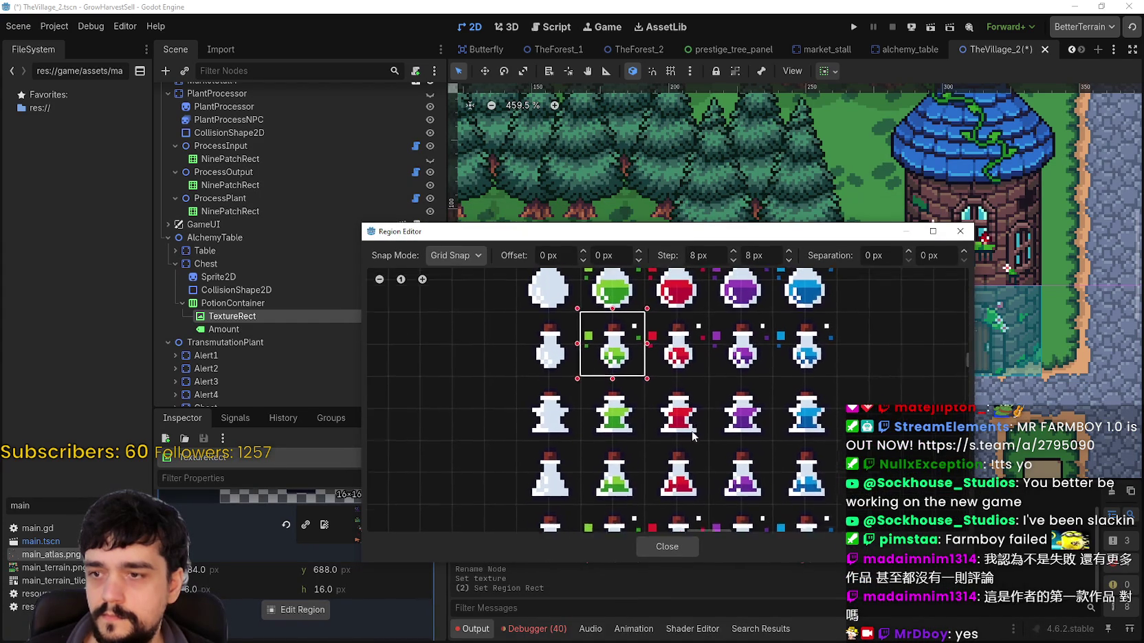
{"action": "scroll", "coordinate": [680, 433], "scroll_direction": "down", "scroll_amount": 2}
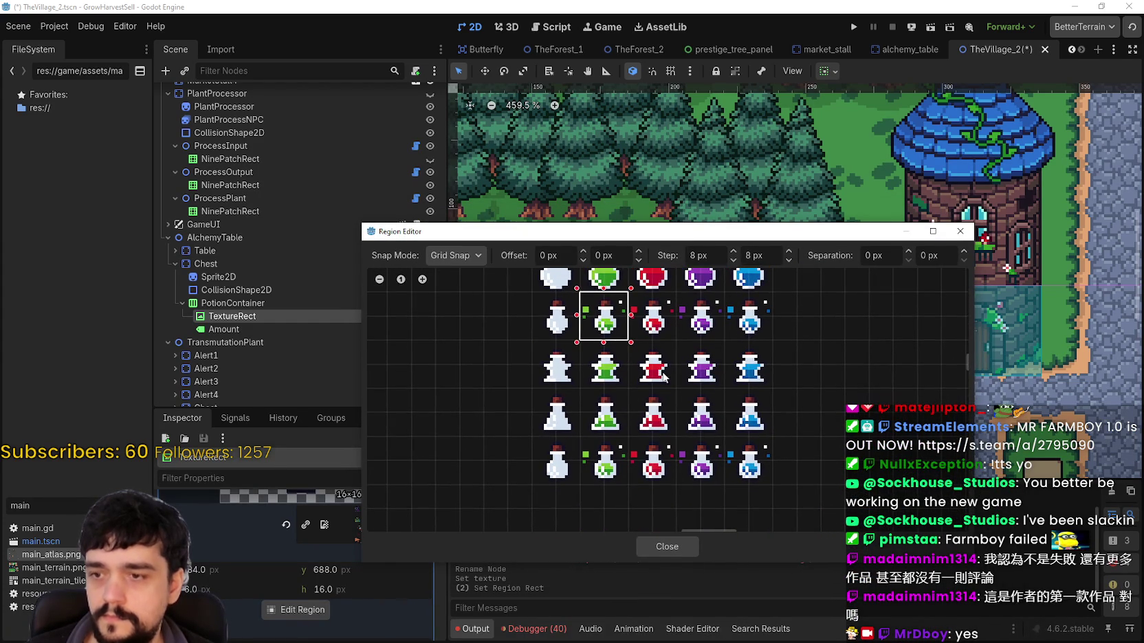
{"action": "left_click_drag", "start_coordinate": [722, 307], "coordinate": [699, 379]}
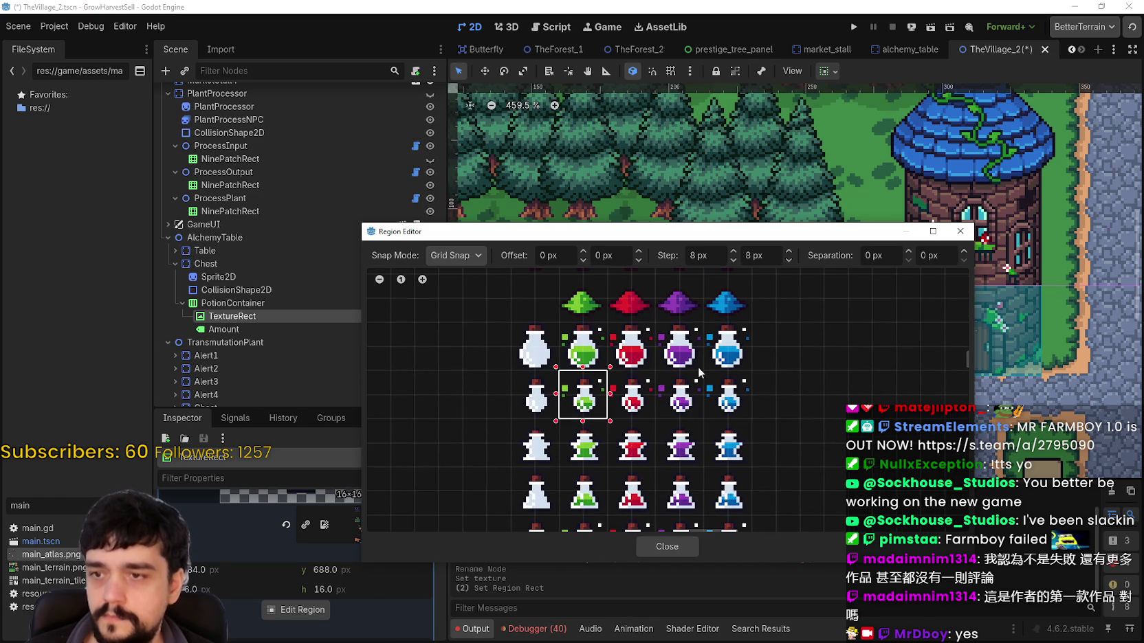
{"action": "left_click", "coordinate": [679, 546]}
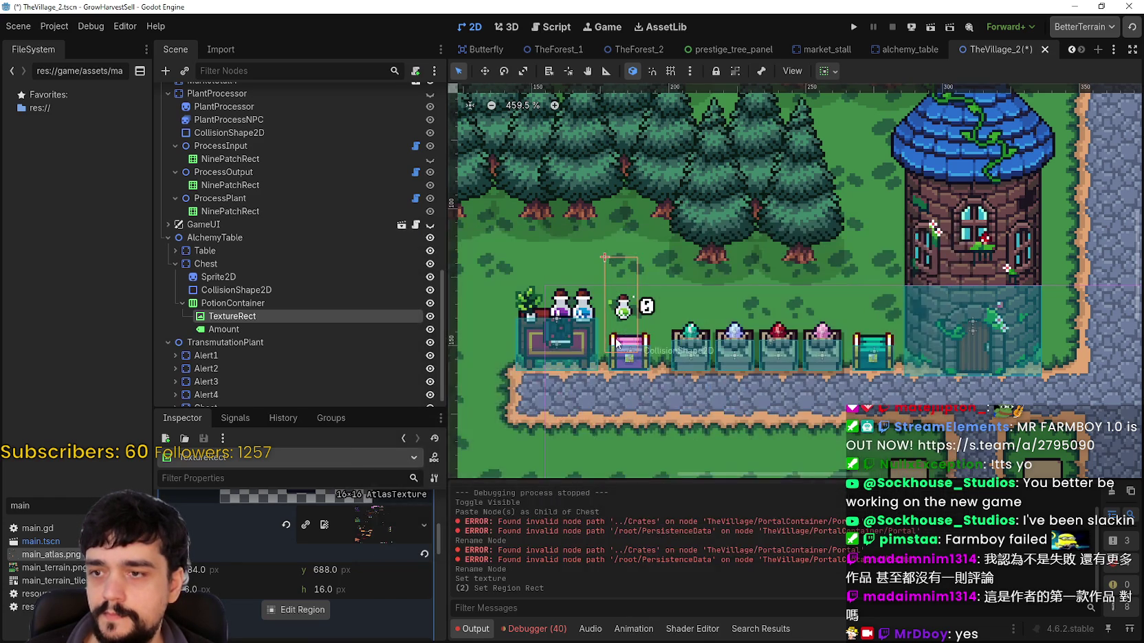
{"action": "scroll", "coordinate": [686, 326], "scroll_direction": "up", "scroll_amount": 4}
{"action": "scroll", "coordinate": [685, 326], "scroll_direction": "down", "scroll_amount": 3}
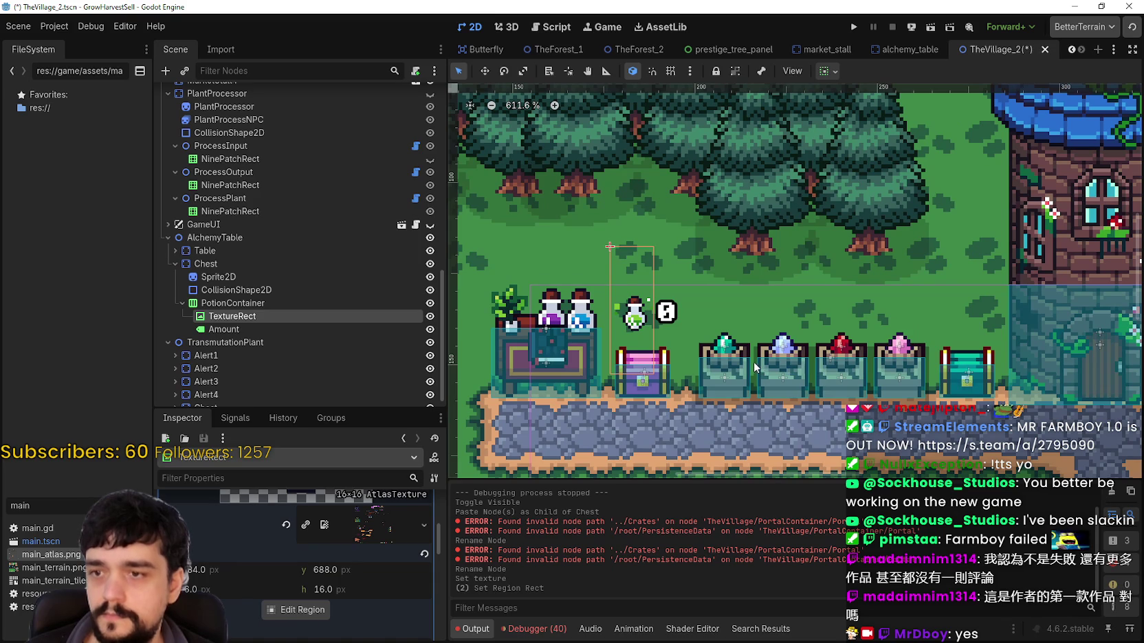
Step: Select the single green potion cell in Aseprite's main_atlas.png
{"action": "key", "text": "alt+Tab"}
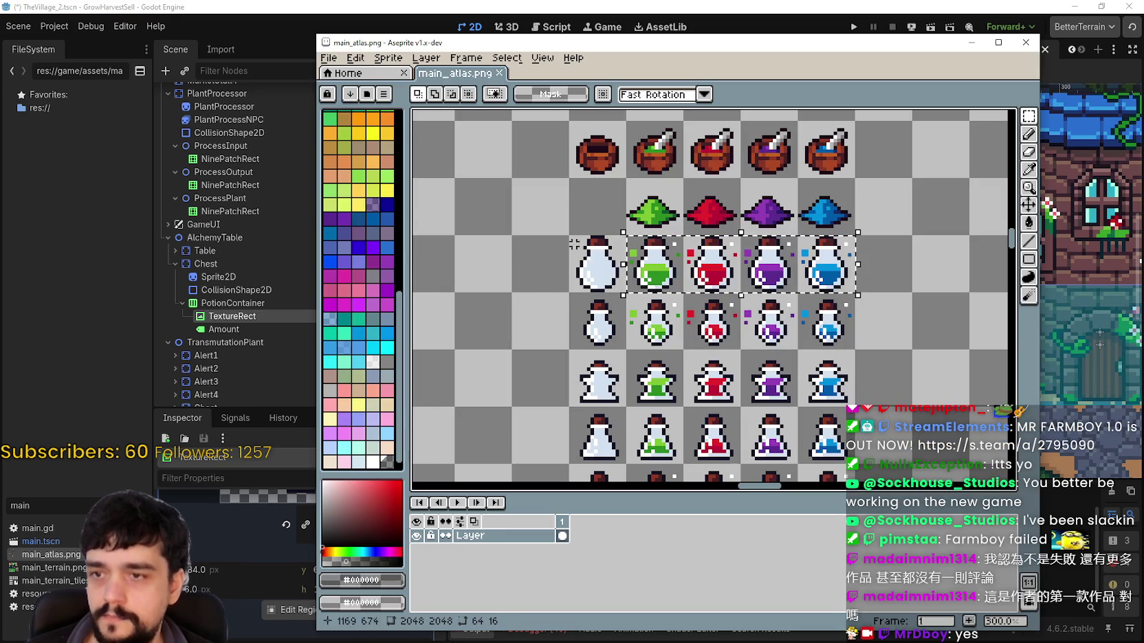
{"action": "scroll", "coordinate": [636, 309], "scroll_direction": "up", "scroll_amount": 1}
{"action": "left_click_drag", "start_coordinate": [650, 332], "coordinate": [670, 354]}
{"action": "scroll", "coordinate": [670, 158], "scroll_direction": "down", "scroll_amount": 1}
Step: Copy the small blue potion into the empty cell to its right
{"action": "mouse_move", "coordinate": [703, 42]}
{"action": "left_mouse_down"}
{"action": "mouse_move", "coordinate": [719, 471]}
{"action": "mouse_move", "coordinate": [674, 83]}
{"action": "left_mouse_up"}
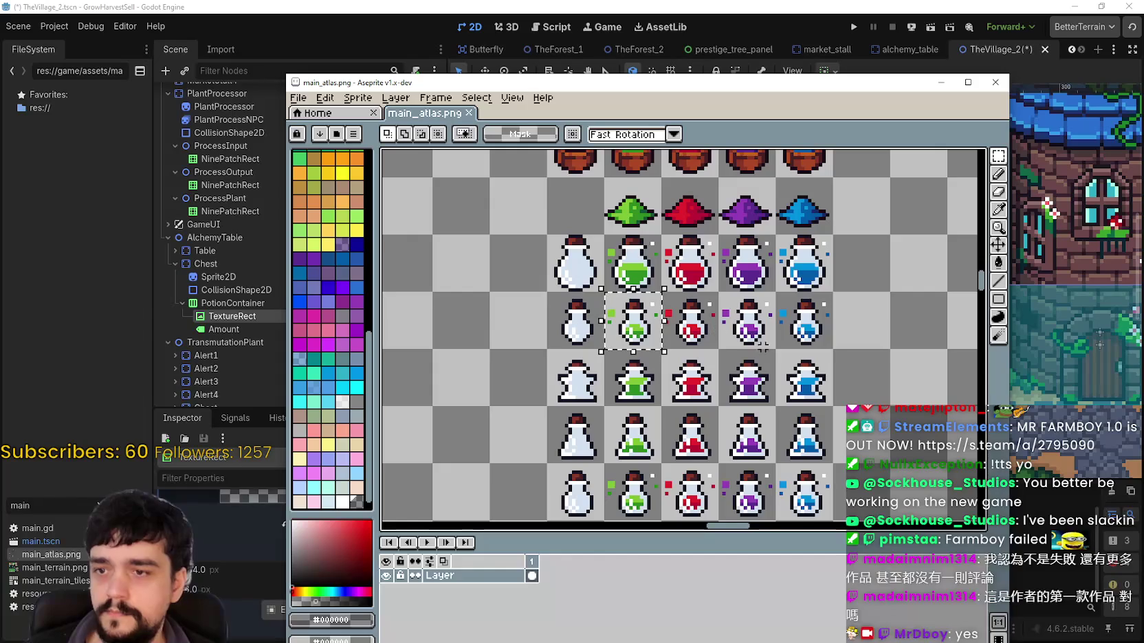
{"action": "scroll", "coordinate": [774, 350], "scroll_direction": "up", "scroll_amount": 1}
{"action": "mouse_move", "coordinate": [743, 89]}
{"action": "left_mouse_down"}
{"action": "mouse_move", "coordinate": [785, 552]}
{"action": "mouse_move", "coordinate": [777, 178]}
{"action": "mouse_move", "coordinate": [758, 147]}
{"action": "mouse_move", "coordinate": [803, 457]}
{"action": "mouse_move", "coordinate": [737, 135]}
{"action": "left_mouse_up"}
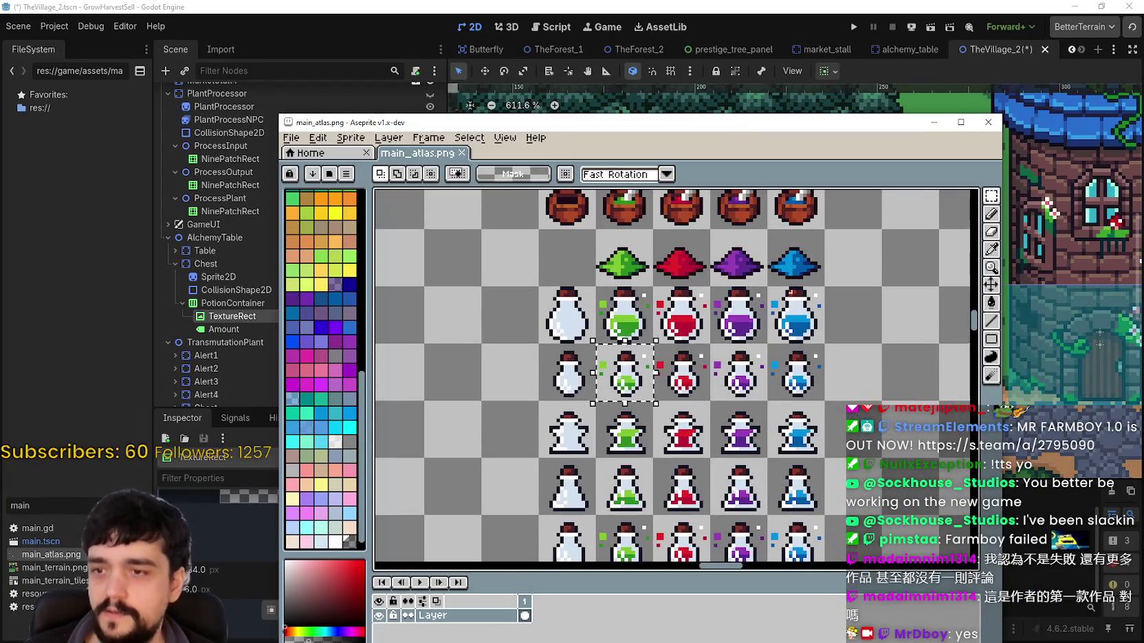
{"action": "scroll", "coordinate": [748, 372], "scroll_direction": "right", "scroll_amount": 1}
{"action": "mouse_move", "coordinate": [749, 392]}
{"action": "left_mouse_down"}
{"action": "mouse_move", "coordinate": [777, 363]}
{"action": "mouse_move", "coordinate": [787, 405]}
{"action": "mouse_move", "coordinate": [825, 440]}
{"action": "mouse_move", "coordinate": [818, 363]}
{"action": "left_mouse_up"}
{"action": "left_click", "coordinate": [842, 435]}
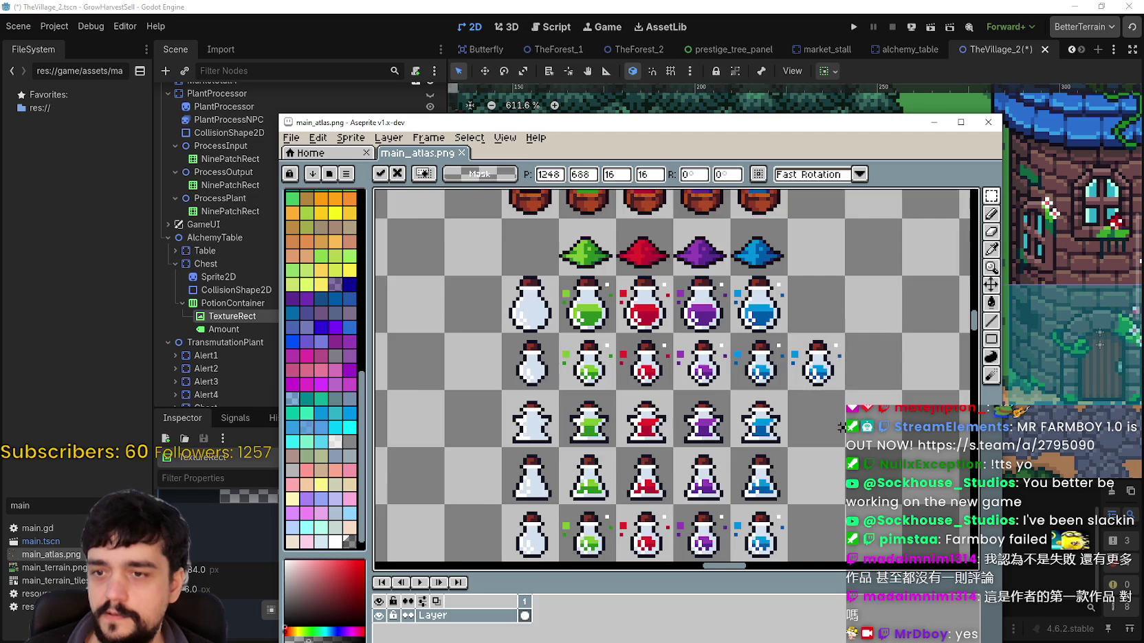
Step: Delete the stray pixels on both sides of the copied blue potion
{"action": "scroll", "coordinate": [840, 331], "scroll_direction": "up", "scroll_amount": 2}
{"action": "scroll", "coordinate": [840, 331], "scroll_direction": "up", "scroll_amount": 1}
{"action": "left_click_drag", "start_coordinate": [820, 308], "coordinate": [864, 370]}
{"action": "key", "text": "Delete"}
{"action": "left_click_drag", "start_coordinate": [738, 328], "coordinate": [704, 381]}
{"action": "key", "text": "Delete"}
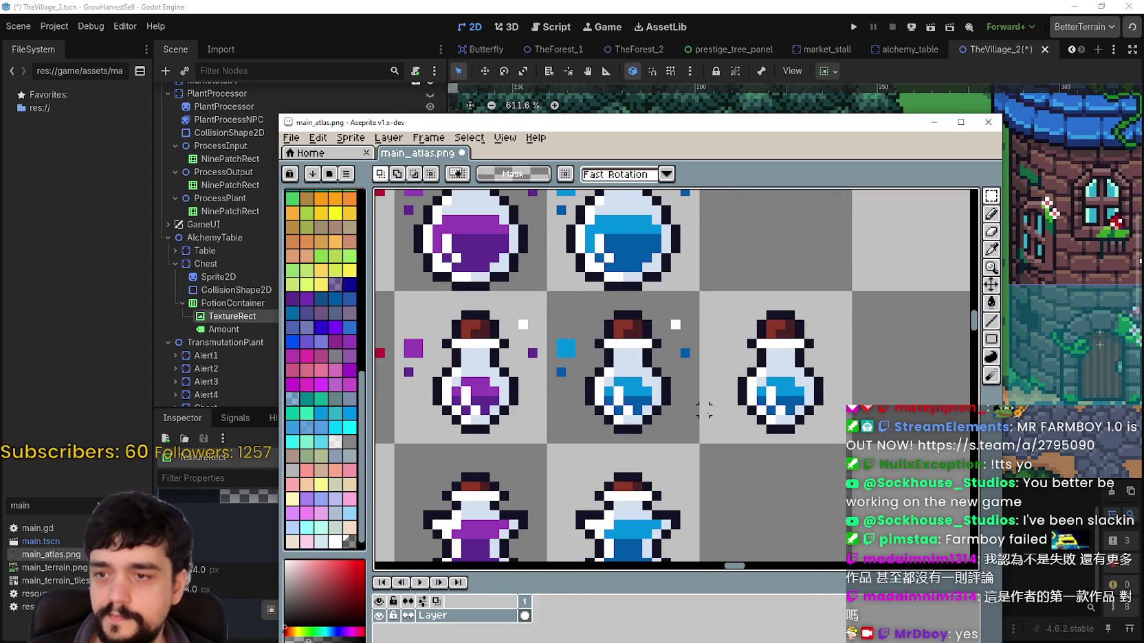
Step: Save main_atlas.png and return to Godot
{"action": "key", "text": "ctrl+s"}
{"action": "key", "text": "Return"}
{"action": "left_click", "coordinate": [934, 122]}
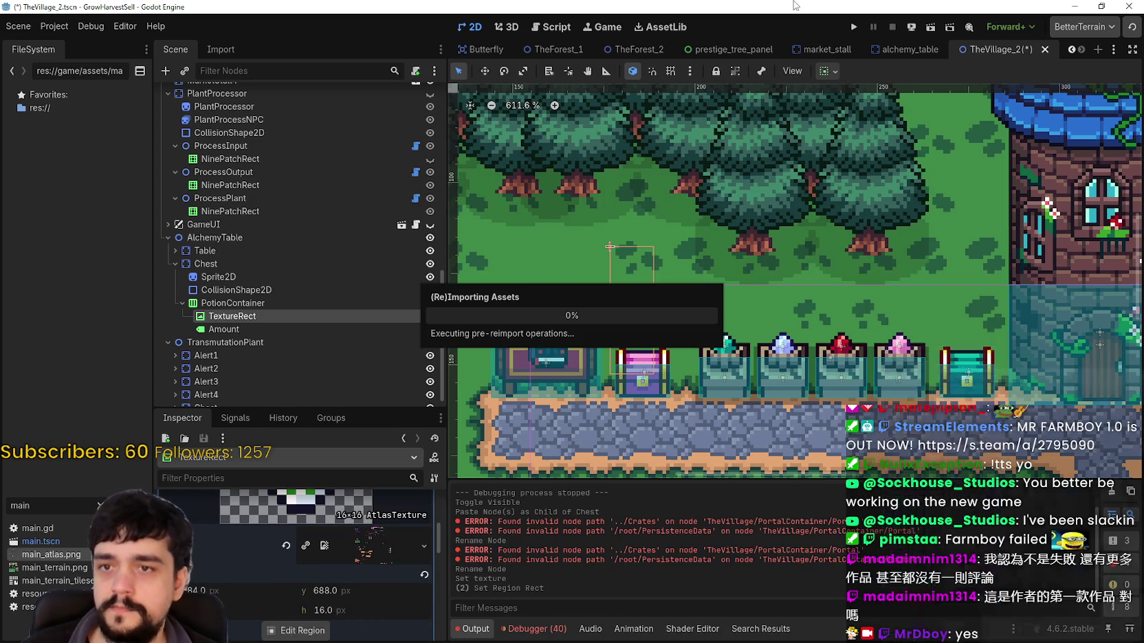
Step: Set the icon's region to the new blue potion at 1248, 688, widened to 16x16
{"action": "left_click", "coordinate": [296, 631]}
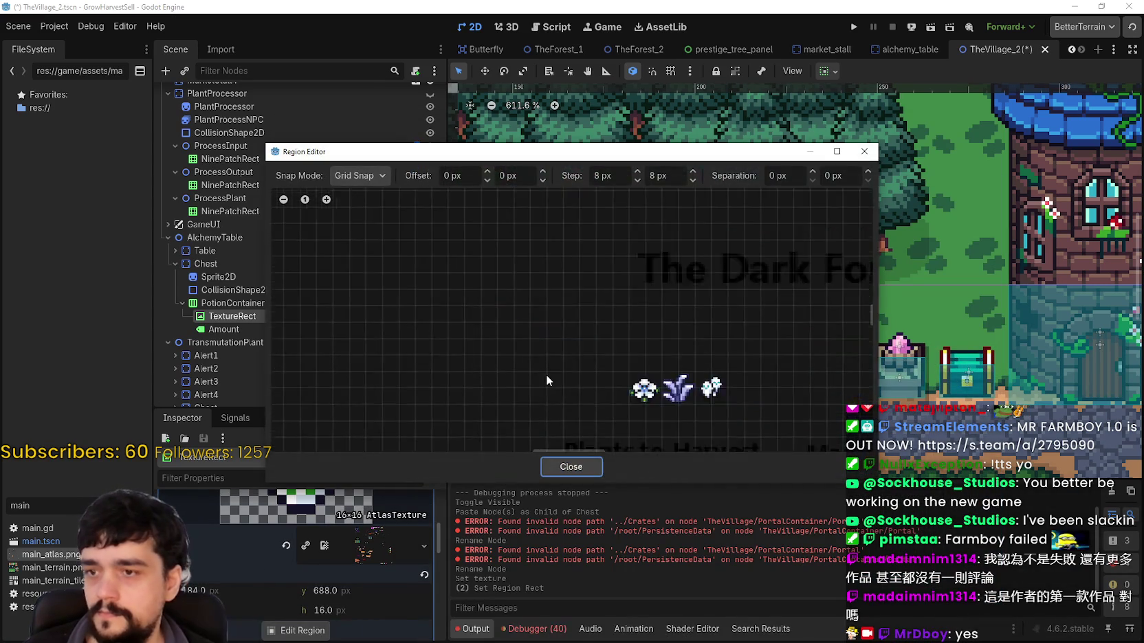
{"action": "scroll", "coordinate": [547, 368], "scroll_direction": "down", "scroll_amount": 5}
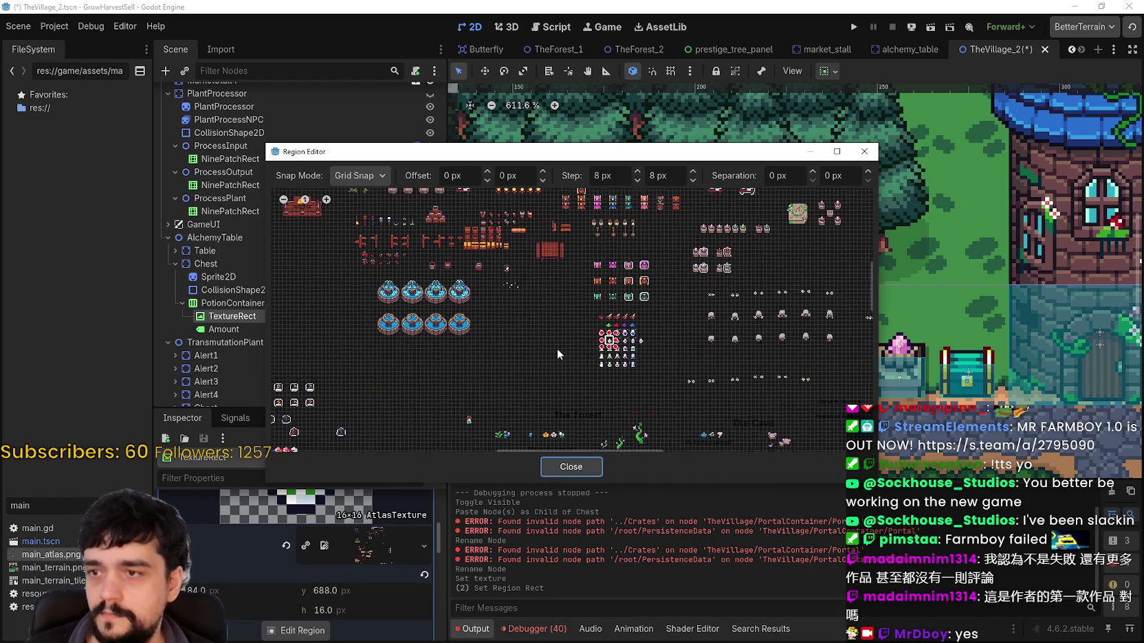
{"action": "mouse_move", "coordinate": [559, 255]}
{"action": "left_mouse_down"}
{"action": "mouse_move", "coordinate": [552, 289]}
{"action": "mouse_move", "coordinate": [586, 307]}
{"action": "left_mouse_up"}
{"action": "mouse_move", "coordinate": [581, 262]}
{"action": "left_mouse_down"}
{"action": "mouse_move", "coordinate": [567, 364]}
{"action": "mouse_move", "coordinate": [624, 238]}
{"action": "left_mouse_up"}
{"action": "scroll", "coordinate": [624, 402], "scroll_direction": "up", "scroll_amount": 3}
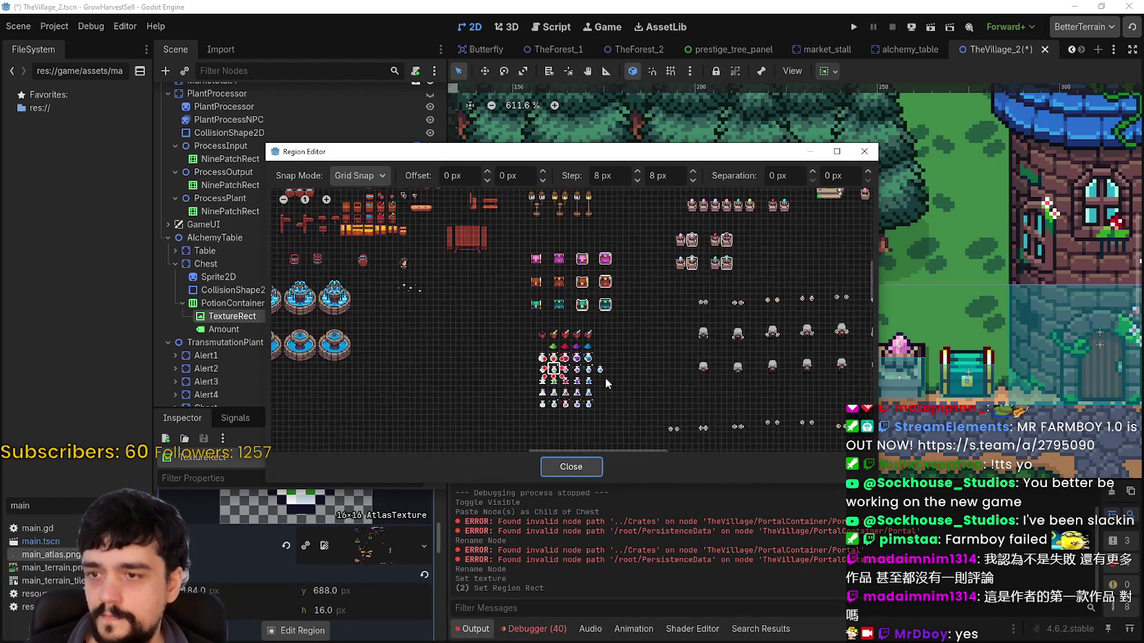
{"action": "left_click", "coordinate": [598, 366]}
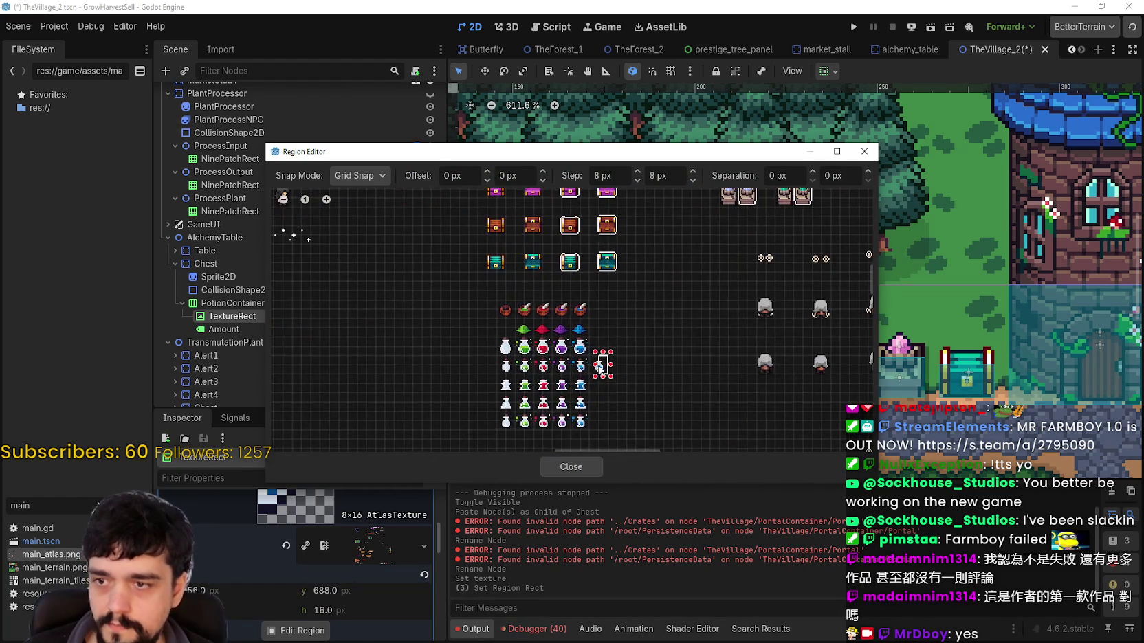
{"action": "scroll", "coordinate": [600, 367], "scroll_direction": "up", "scroll_amount": 3}
{"action": "left_click_drag", "start_coordinate": [588, 370], "coordinate": [570, 368]}
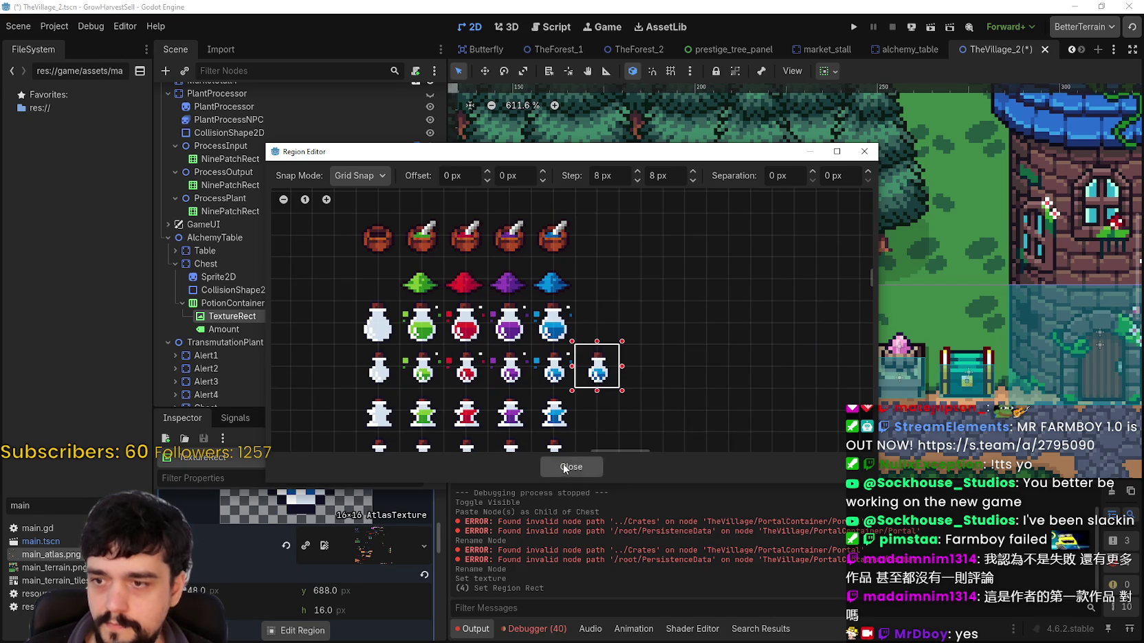
{"action": "left_click", "coordinate": [561, 467]}
Step: Save the village scene with Ctrl+S
{"action": "scroll", "coordinate": [734, 373], "scroll_direction": "down", "scroll_amount": 5}
{"action": "scroll", "coordinate": [734, 373], "scroll_direction": "up", "scroll_amount": 3}
{"action": "key", "text": "ctrl+s"}
{"action": "scroll", "coordinate": [654, 383], "scroll_direction": "up", "scroll_amount": 1}
{"action": "scroll", "coordinate": [654, 383], "scroll_direction": "up", "scroll_amount": 1}
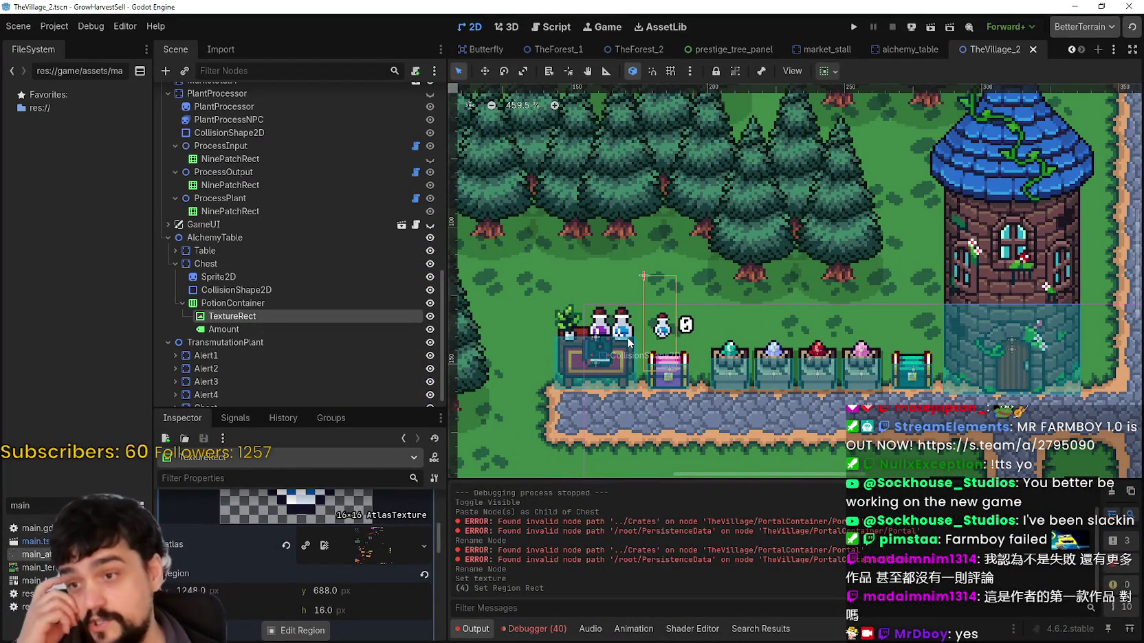
Step: Reopen the region editor to verify the blue potion icon, then close it
{"action": "left_click", "coordinate": [281, 638]}
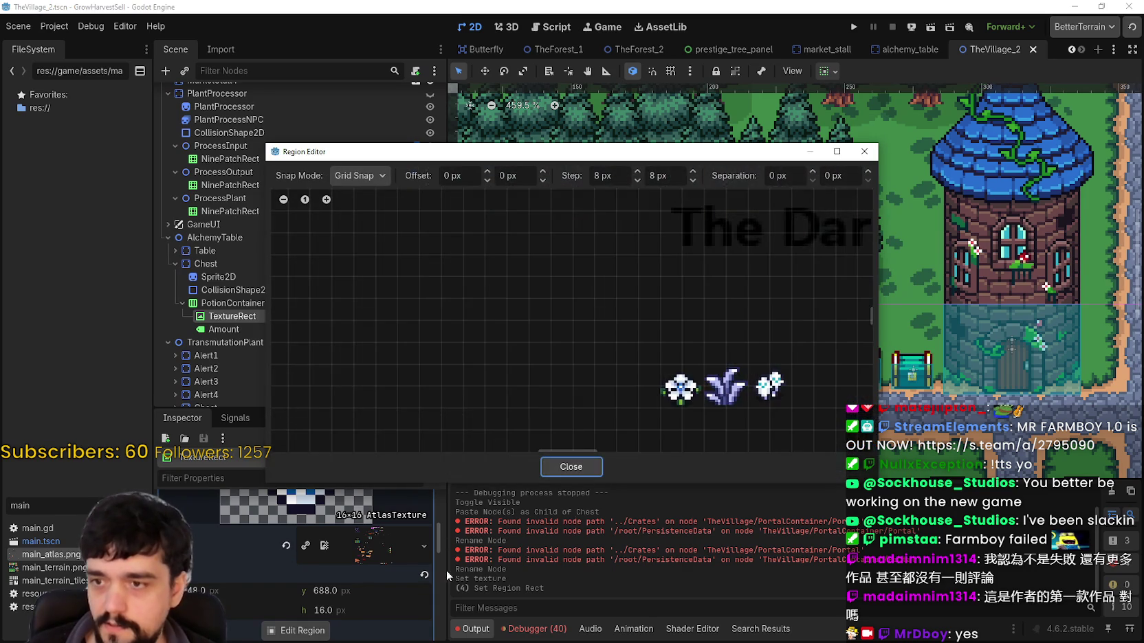
{"action": "left_click", "coordinate": [569, 470]}
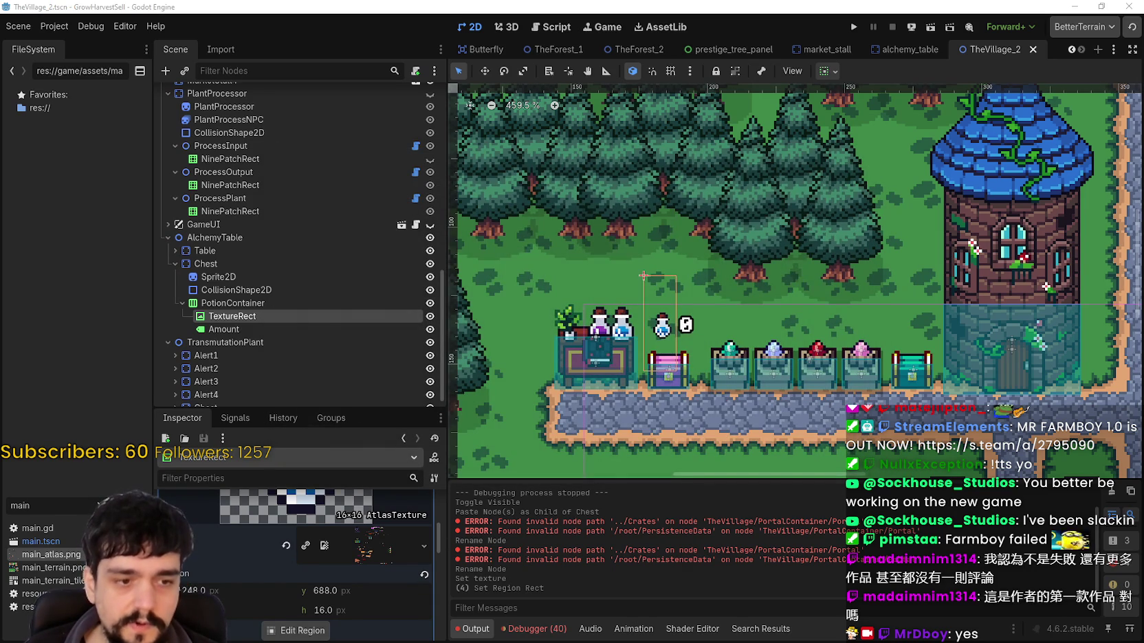
{"action": "key", "text": "alt+Tab"}
{"action": "scroll", "coordinate": [777, 362], "scroll_direction": "down", "scroll_amount": 3}
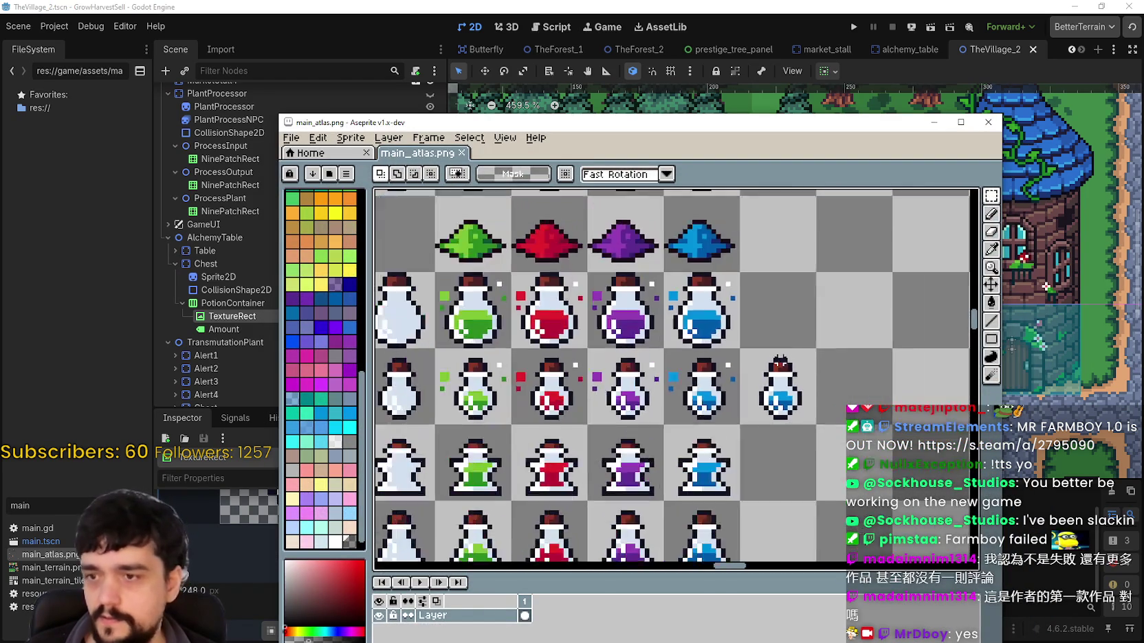
Step: Copy the red potion into the empty cell beside it using rectangle selection
{"action": "mouse_move", "coordinate": [702, 132]}
{"action": "left_mouse_down"}
{"action": "mouse_move", "coordinate": [719, 536]}
{"action": "mouse_move", "coordinate": [721, 103]}
{"action": "left_mouse_up"}
{"action": "scroll", "coordinate": [777, 375], "scroll_direction": "up", "scroll_amount": 2}
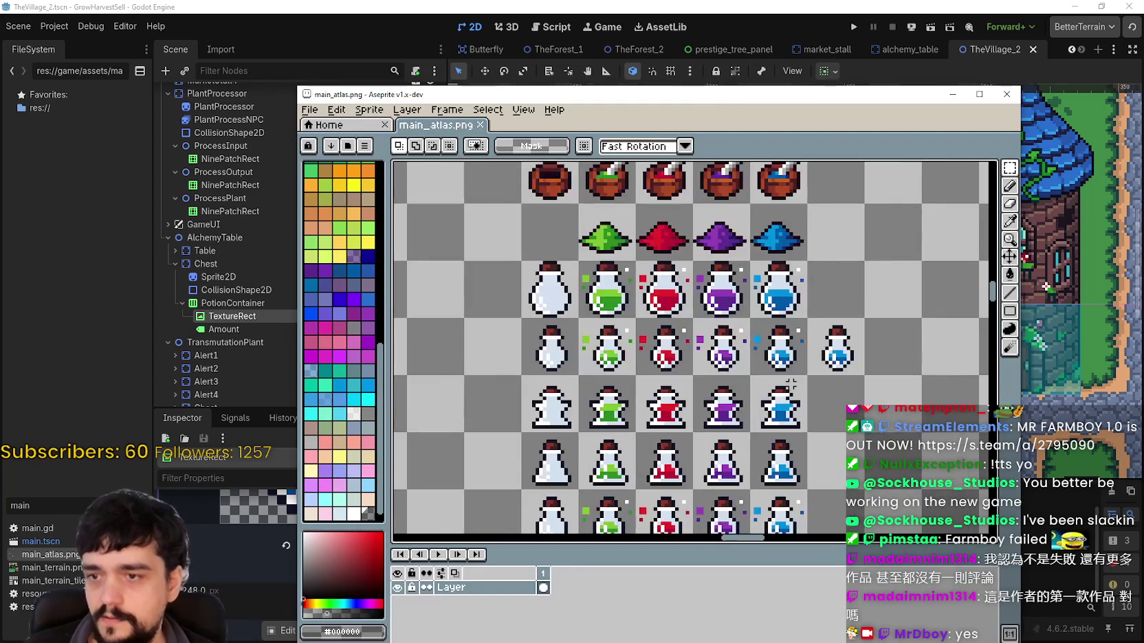
{"action": "scroll", "coordinate": [777, 376], "scroll_direction": "down", "scroll_amount": 2}
{"action": "left_click", "coordinate": [1009, 168]}
{"action": "mouse_move", "coordinate": [612, 260]}
{"action": "left_mouse_down"}
{"action": "mouse_move", "coordinate": [676, 322]}
{"action": "mouse_move", "coordinate": [660, 317]}
{"action": "mouse_move", "coordinate": [874, 376]}
{"action": "mouse_move", "coordinate": [874, 304]}
{"action": "left_mouse_up"}
{"action": "left_click", "coordinate": [835, 390]}
Step: Delete the stray pixels left and right of the red potion
{"action": "scroll", "coordinate": [672, 451], "scroll_direction": "up", "scroll_amount": 2}
{"action": "scroll", "coordinate": [687, 302], "scroll_direction": "up", "scroll_amount": 3}
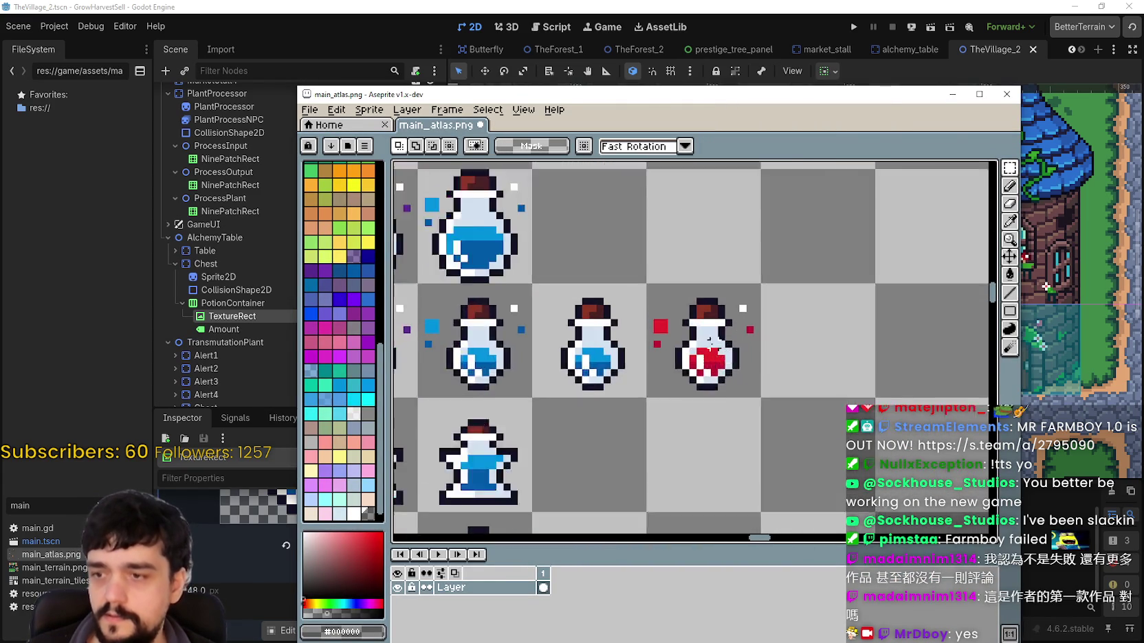
{"action": "left_click_drag", "start_coordinate": [657, 304], "coordinate": [621, 337]}
{"action": "left_click_drag", "start_coordinate": [614, 294], "coordinate": [667, 361]}
{"action": "key", "text": "Delete"}
{"action": "left_click_drag", "start_coordinate": [745, 277], "coordinate": [779, 352]}
{"action": "key", "text": "Delete"}
Step: Save main_atlas.png and return to Godot so it reimports the atlas
{"action": "scroll", "coordinate": [777, 352], "scroll_direction": "down", "scroll_amount": 2}
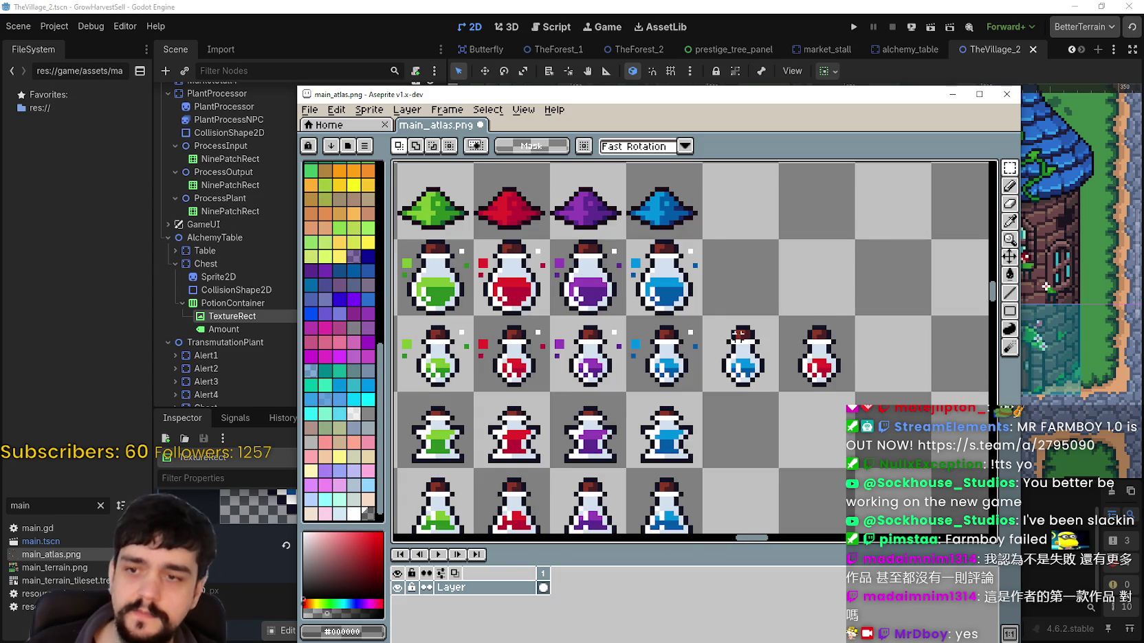
{"action": "scroll", "coordinate": [740, 334], "scroll_direction": "down", "scroll_amount": 1}
{"action": "mouse_move", "coordinate": [740, 334]}
{"action": "left_mouse_down"}
{"action": "mouse_move", "coordinate": [678, 311]}
{"action": "mouse_move", "coordinate": [734, 316]}
{"action": "left_mouse_up"}
{"action": "key", "text": "ctrl+s"}
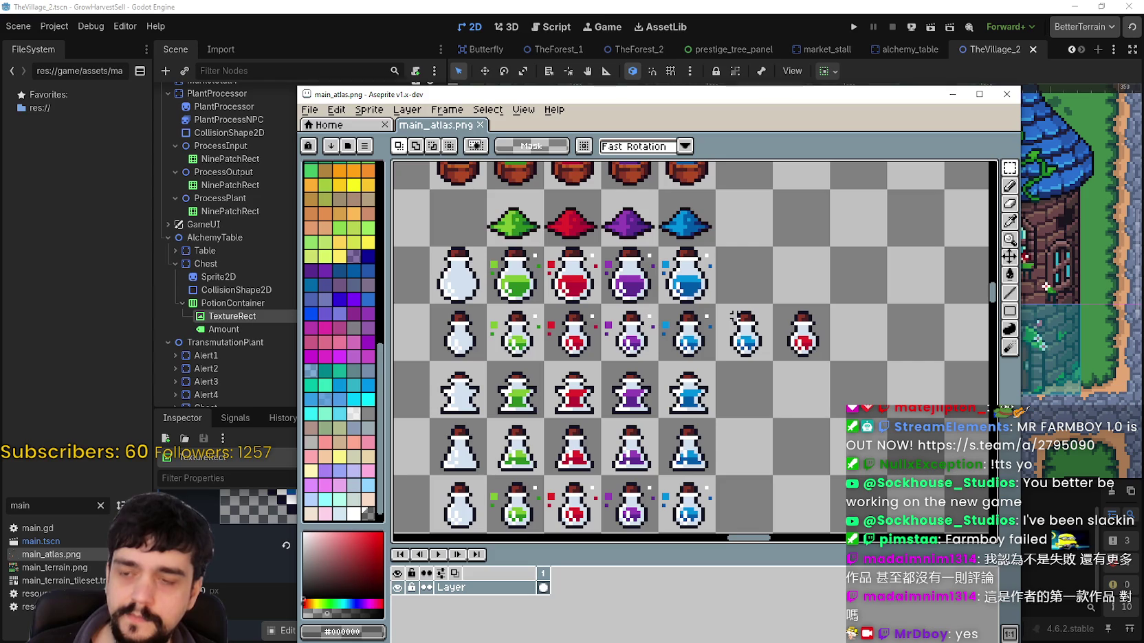
{"action": "mouse_move", "coordinate": [658, 97]}
{"action": "left_mouse_down"}
{"action": "mouse_move", "coordinate": [718, 419]}
{"action": "mouse_move", "coordinate": [718, 347]}
{"action": "mouse_move", "coordinate": [718, 369]}
{"action": "left_mouse_up"}
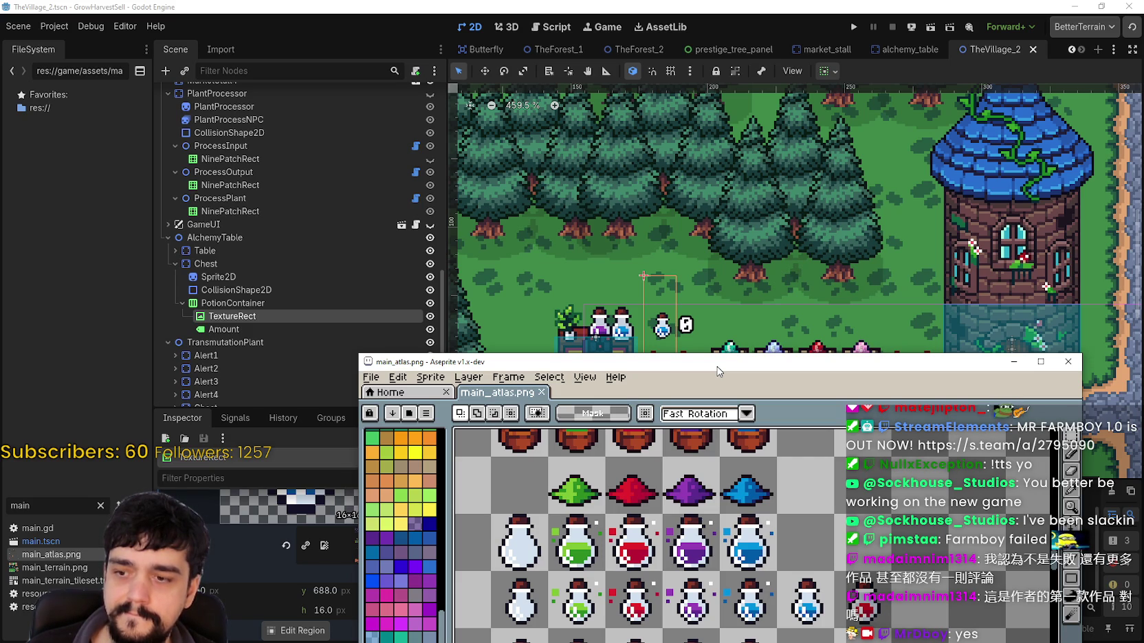
{"action": "mouse_move", "coordinate": [717, 371]}
{"action": "left_mouse_down"}
{"action": "mouse_move", "coordinate": [719, 472]}
{"action": "mouse_move", "coordinate": [740, 369]}
{"action": "mouse_move", "coordinate": [714, 180]}
{"action": "left_mouse_up"}
{"action": "left_click_drag", "start_coordinate": [759, 498], "coordinate": [776, 472]}
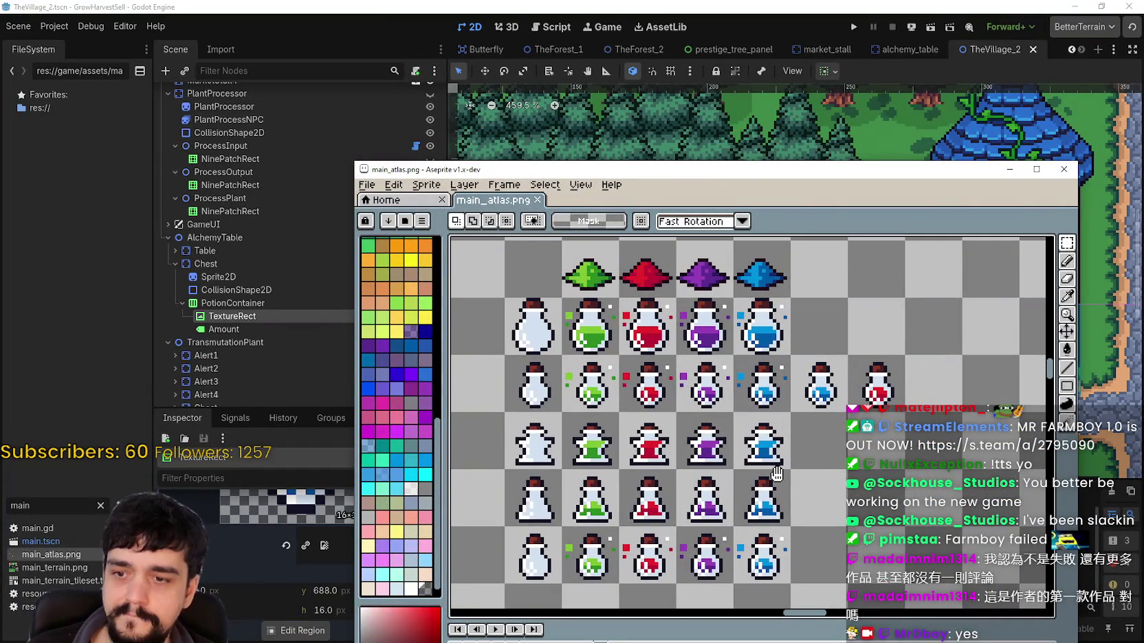
{"action": "mouse_move", "coordinate": [790, 171]}
{"action": "left_mouse_down"}
{"action": "mouse_move", "coordinate": [800, 519]}
{"action": "mouse_move", "coordinate": [776, 204]}
{"action": "mouse_move", "coordinate": [766, 212]}
{"action": "left_mouse_up"}
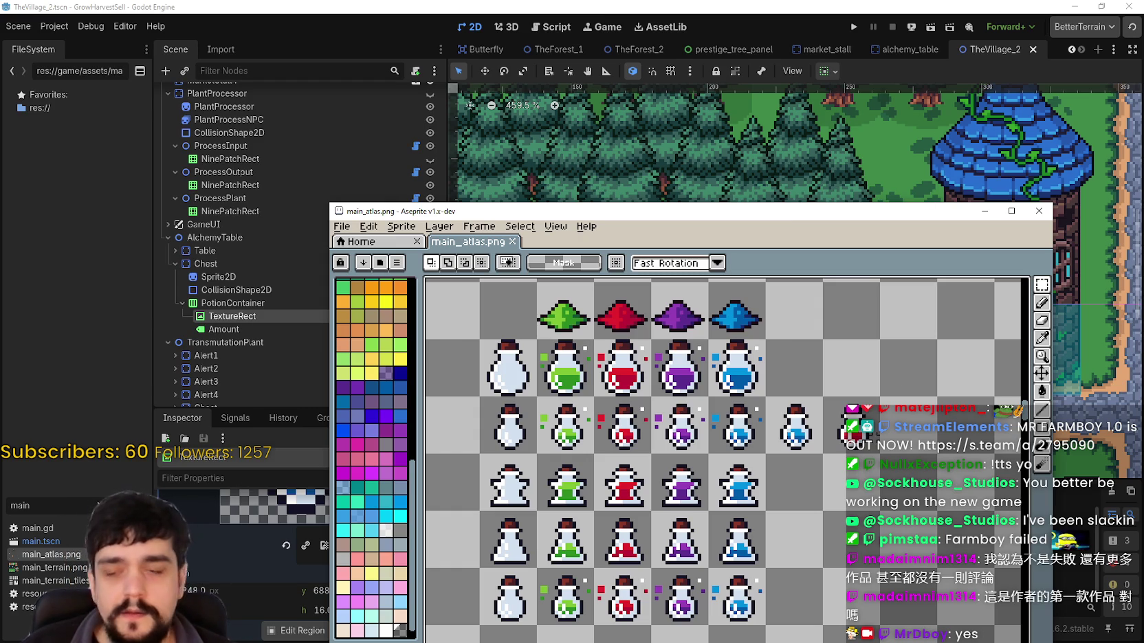
{"action": "left_click", "coordinate": [815, 187]}
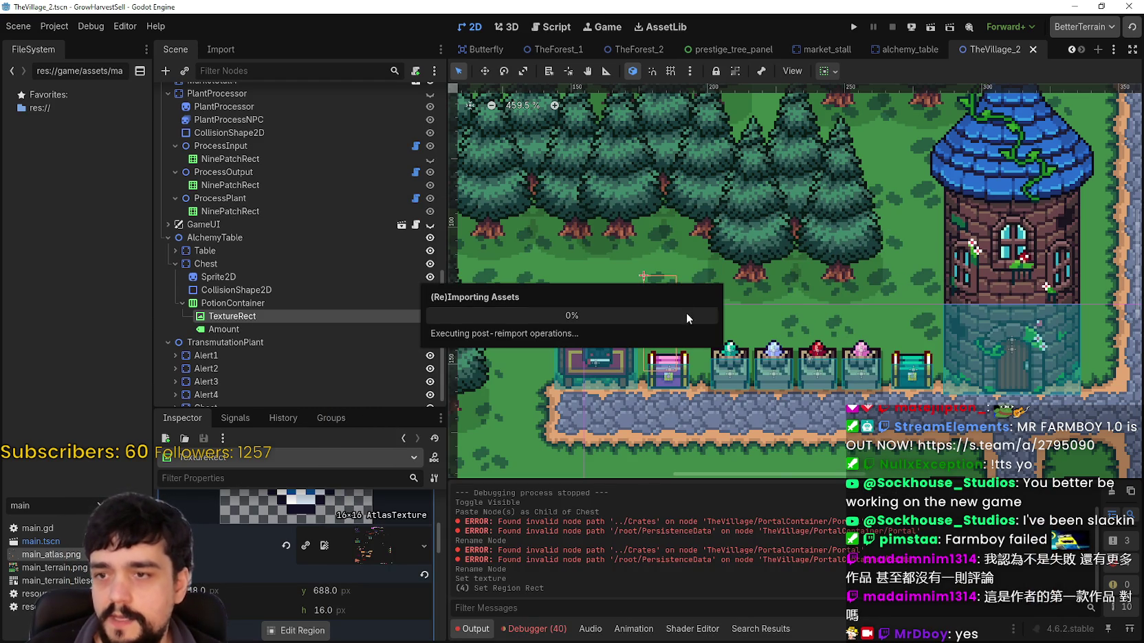
Step: Run the project and start the game from the Harvest Sorcerer title screen
{"action": "scroll", "coordinate": [668, 336], "scroll_direction": "down", "scroll_amount": 3}
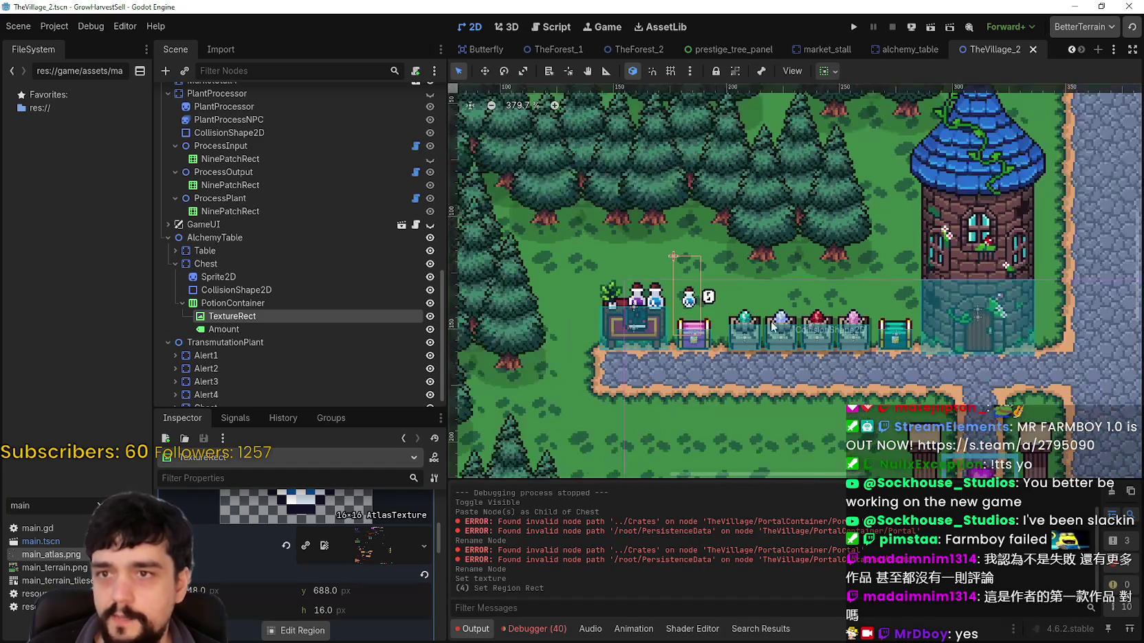
{"action": "left_click", "coordinate": [854, 28]}
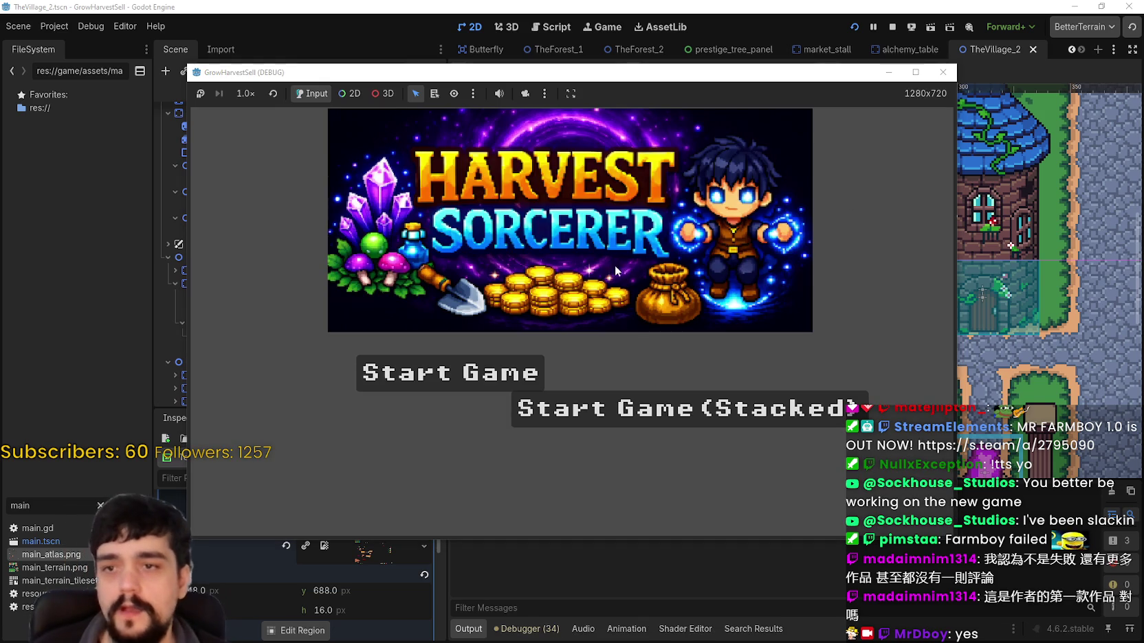
{"action": "left_click", "coordinate": [493, 373]}
Step: Load the village and walk the player past the alchemy table to the pedestals
{"action": "left_click", "coordinate": [915, 72]}
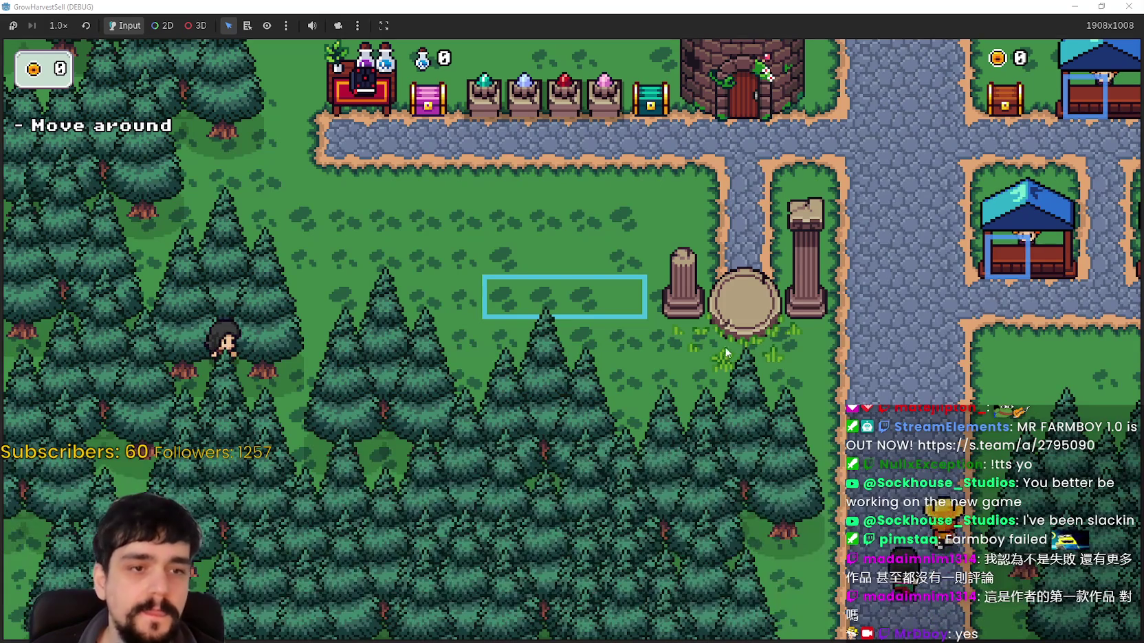
{"action": "key", "text": "w"}
{"action": "key", "text": "d"}
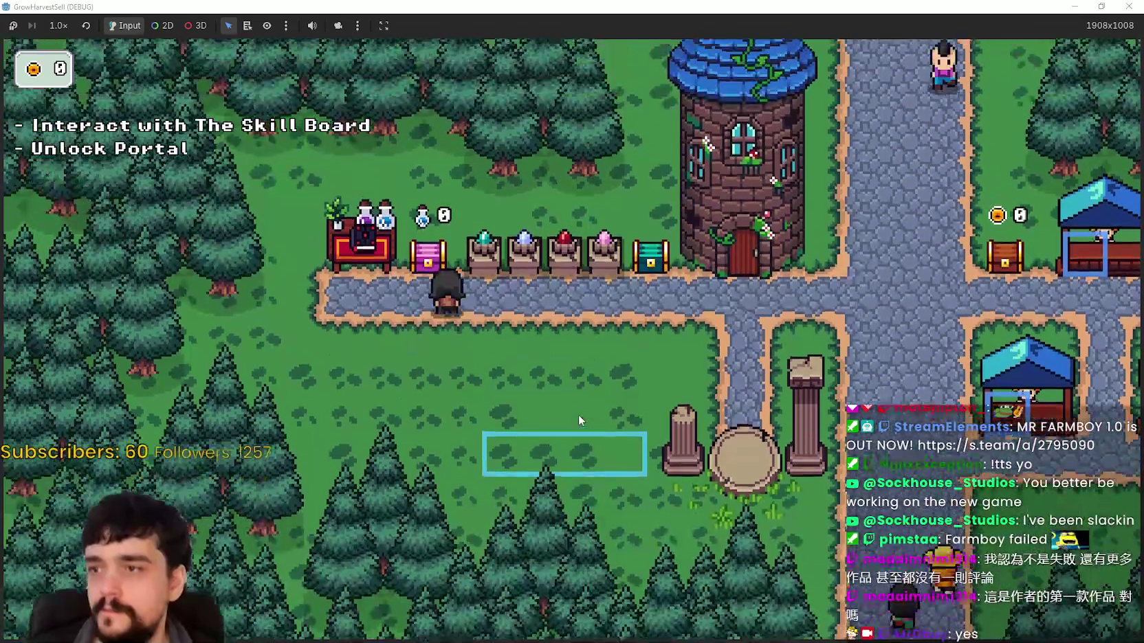
{"action": "key", "text": "a"}
{"action": "key", "text": "d"}
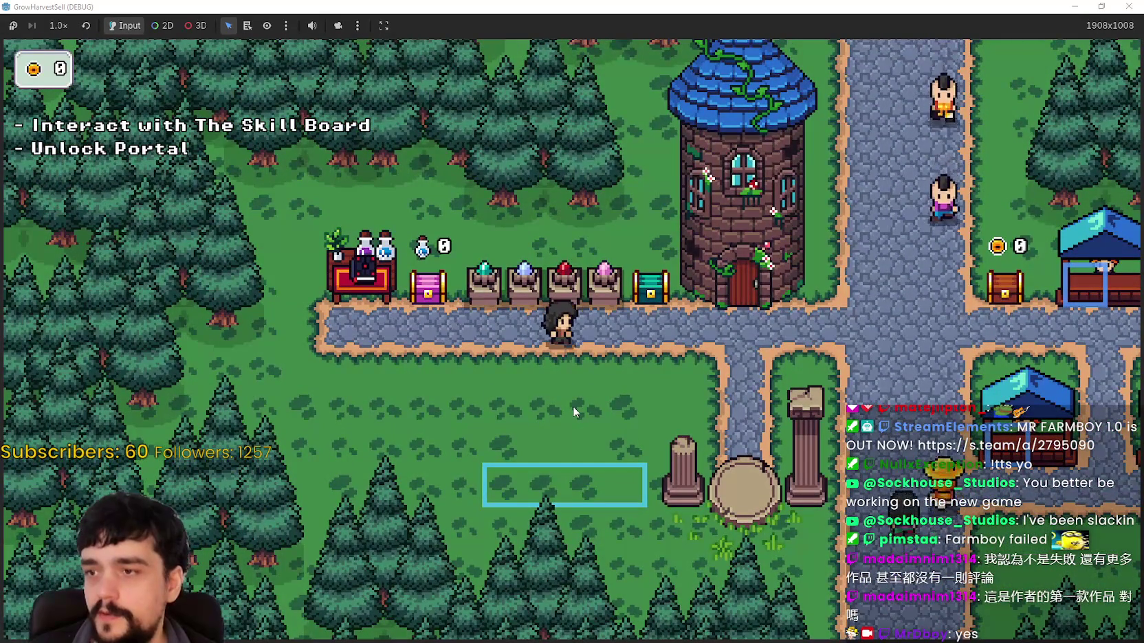
{"action": "key", "text": "a"}
{"action": "key", "text": "a"}
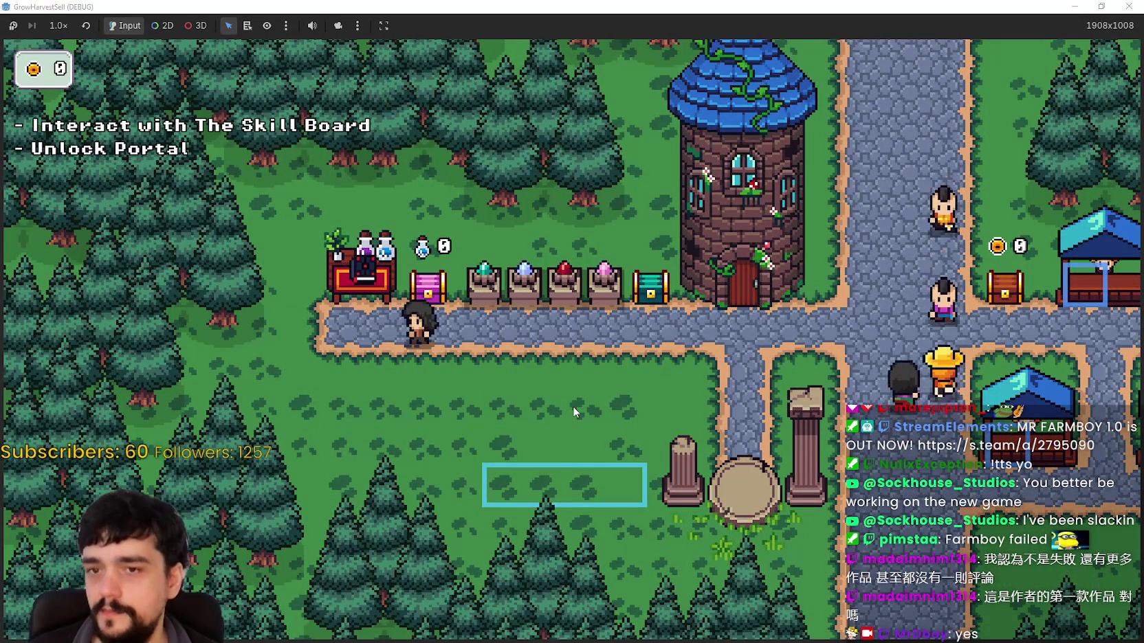
{"action": "key", "text": "s"}
{"action": "key", "text": "w"}
{"action": "key", "text": "a"}
{"action": "key", "text": "d"}
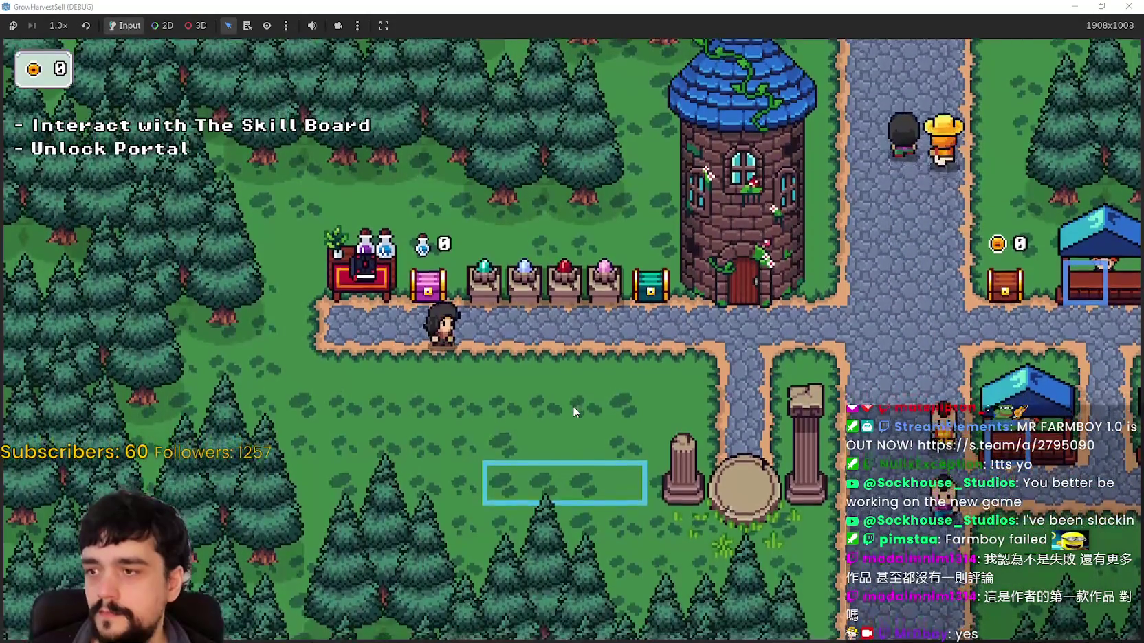
{"action": "key", "text": "w"}
Step: Walk to the tower and crossroads, then open and close the Prestige skill board
{"action": "key", "text": "d"}
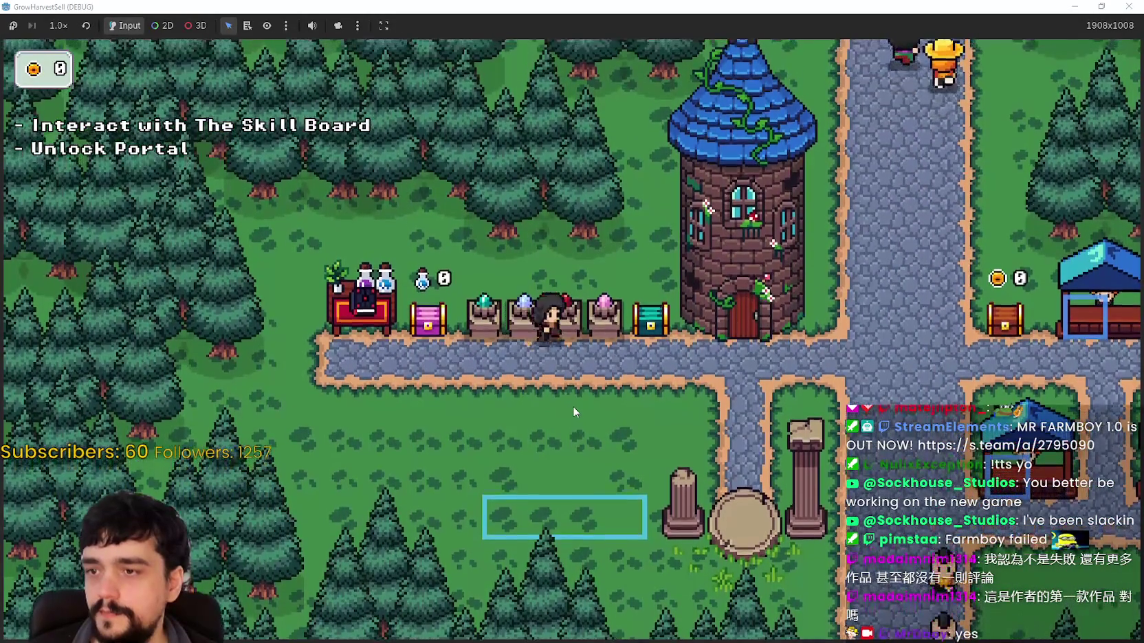
{"action": "key", "text": "d"}
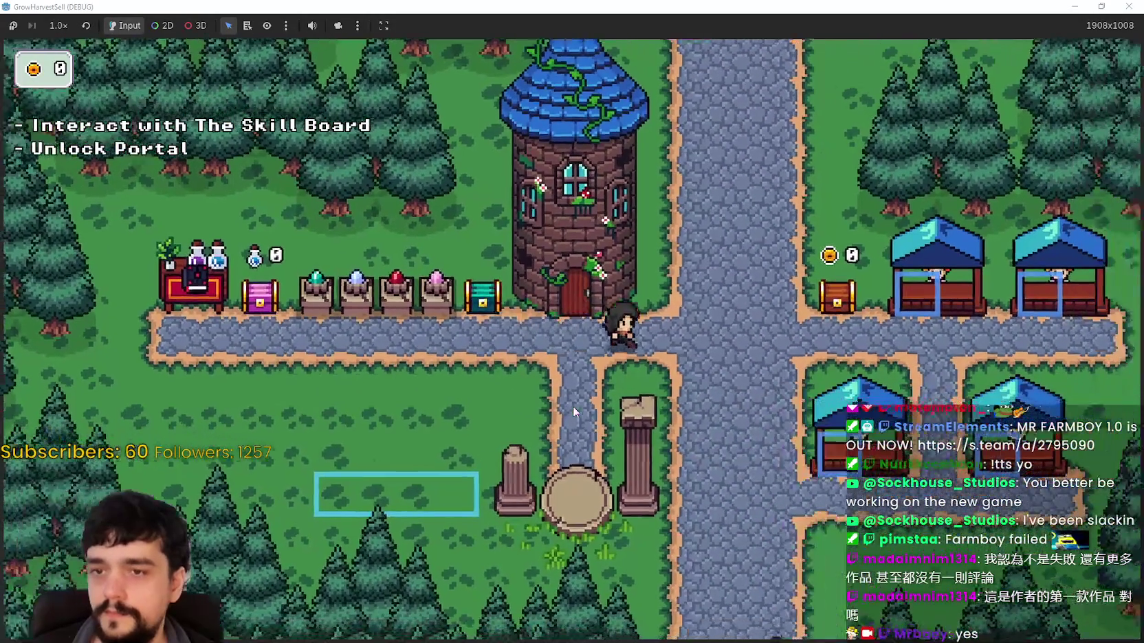
{"action": "key", "text": "a"}
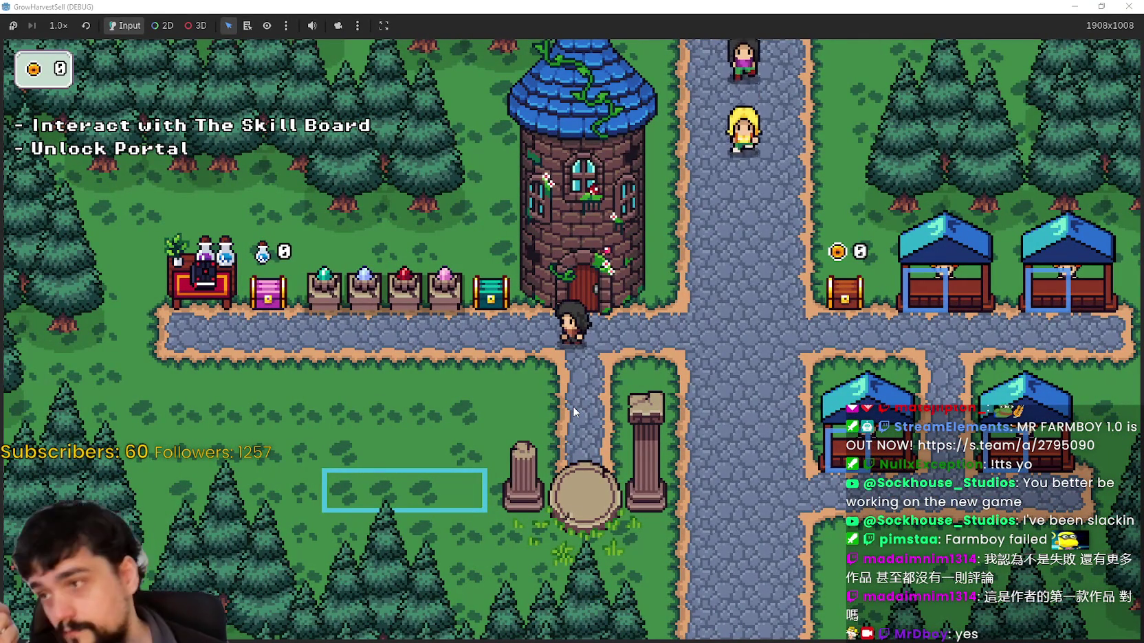
{"action": "key", "text": "d"}
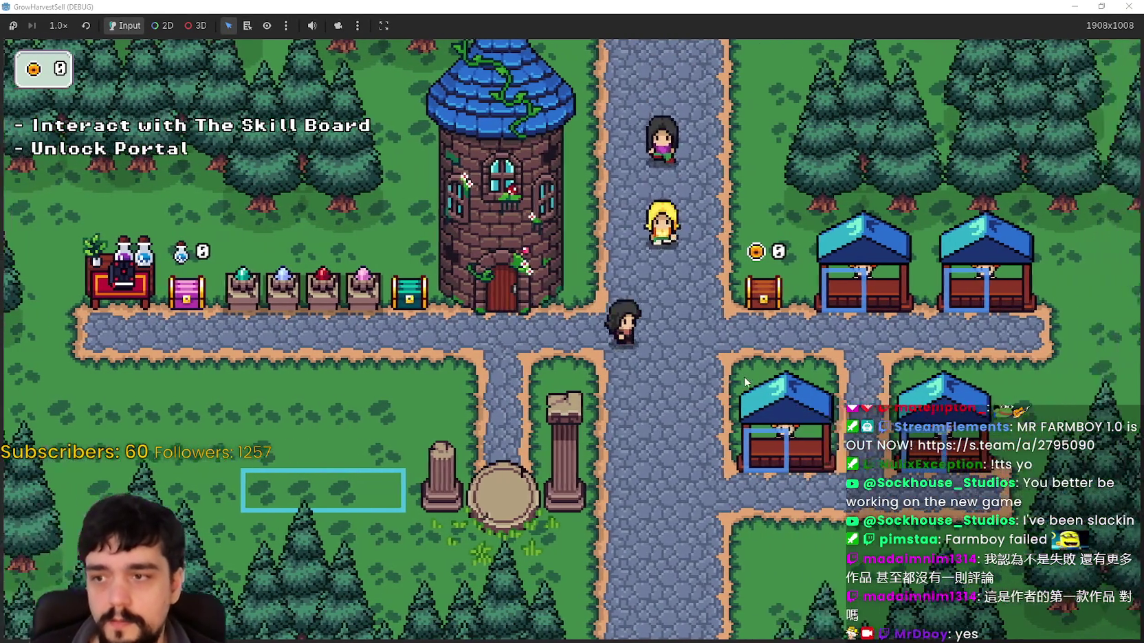
{"action": "key", "text": "d"}
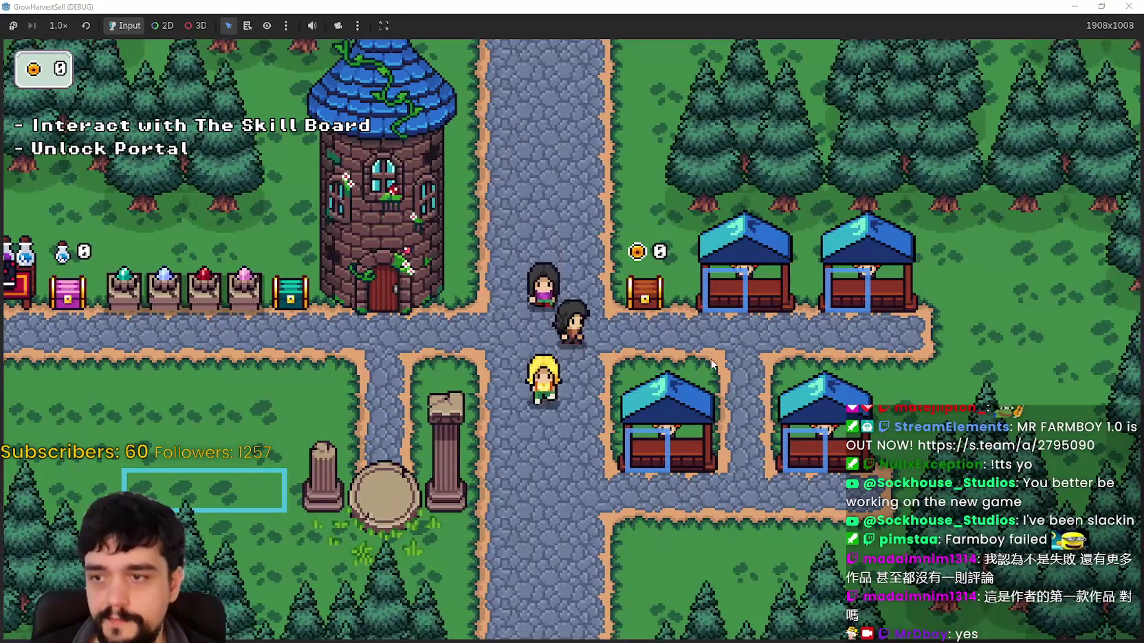
{"action": "key", "text": "s"}
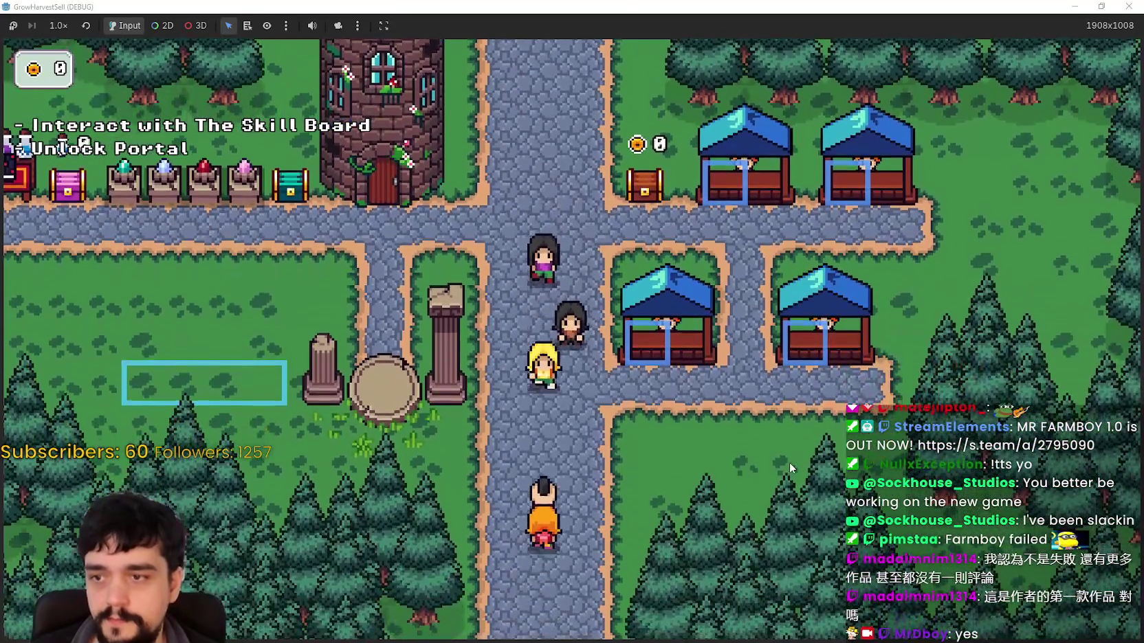
{"action": "key", "text": "w"}
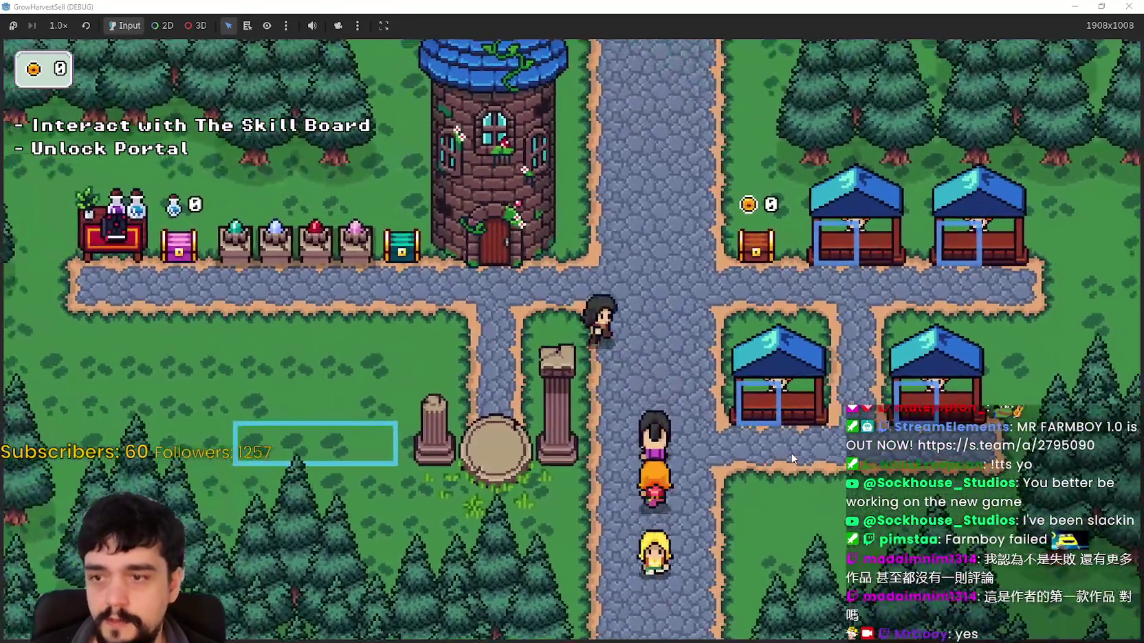
{"action": "key", "text": "w"}
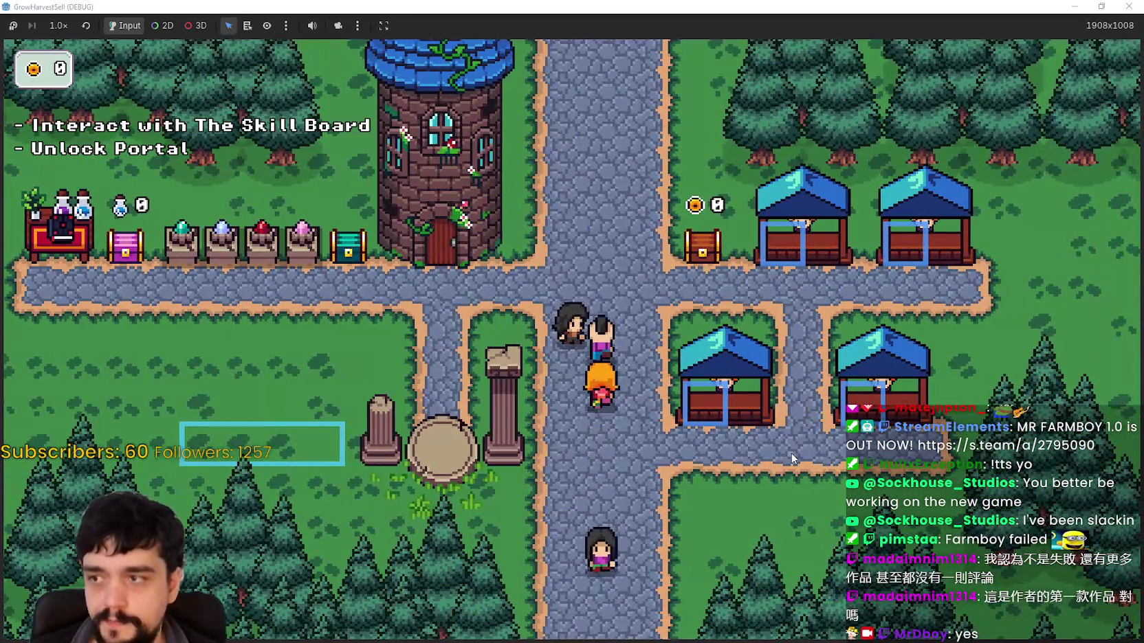
{"action": "key", "text": "e"}
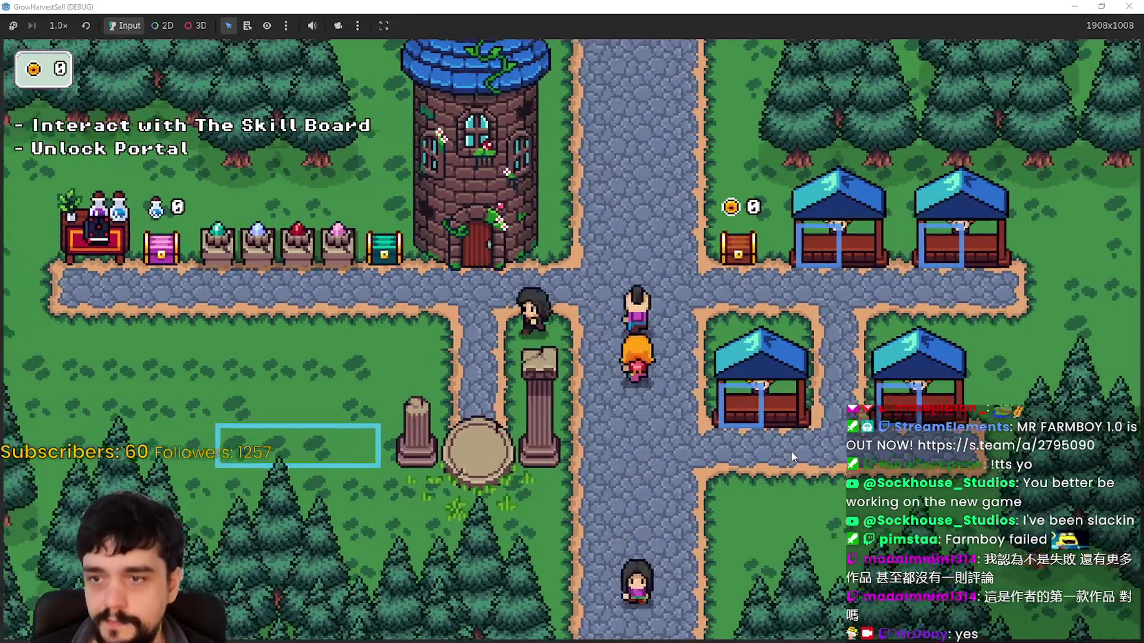
{"action": "key", "text": "Escape"}
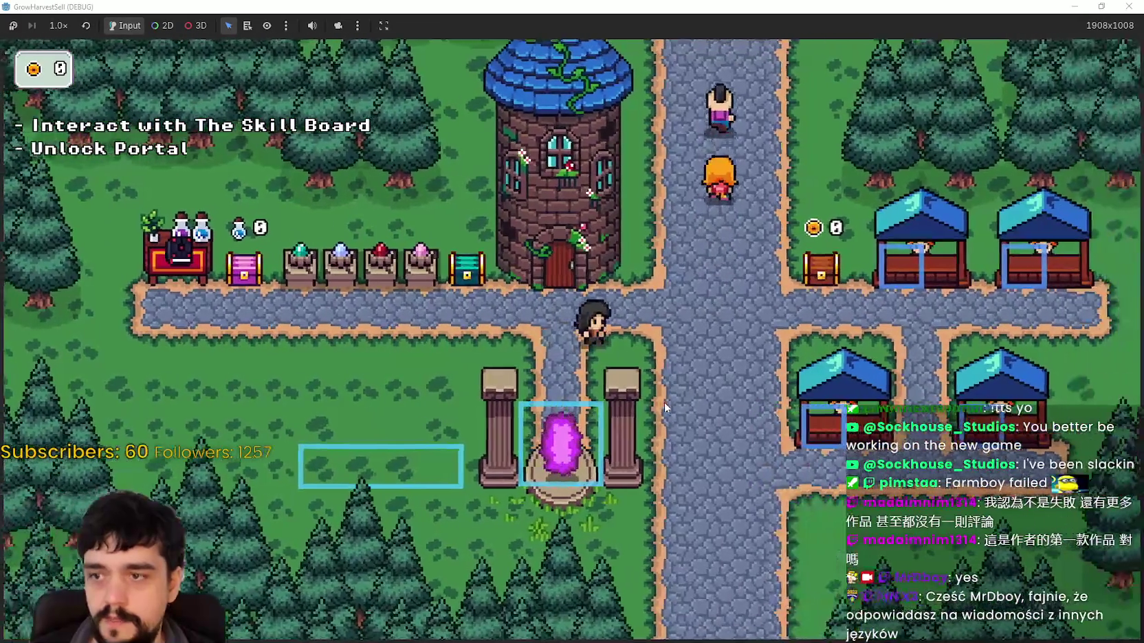
Step: Walk the player up to the tower, west past the potion stands, and down the side path
{"action": "key", "text": "w"}
{"action": "key", "text": "a"}
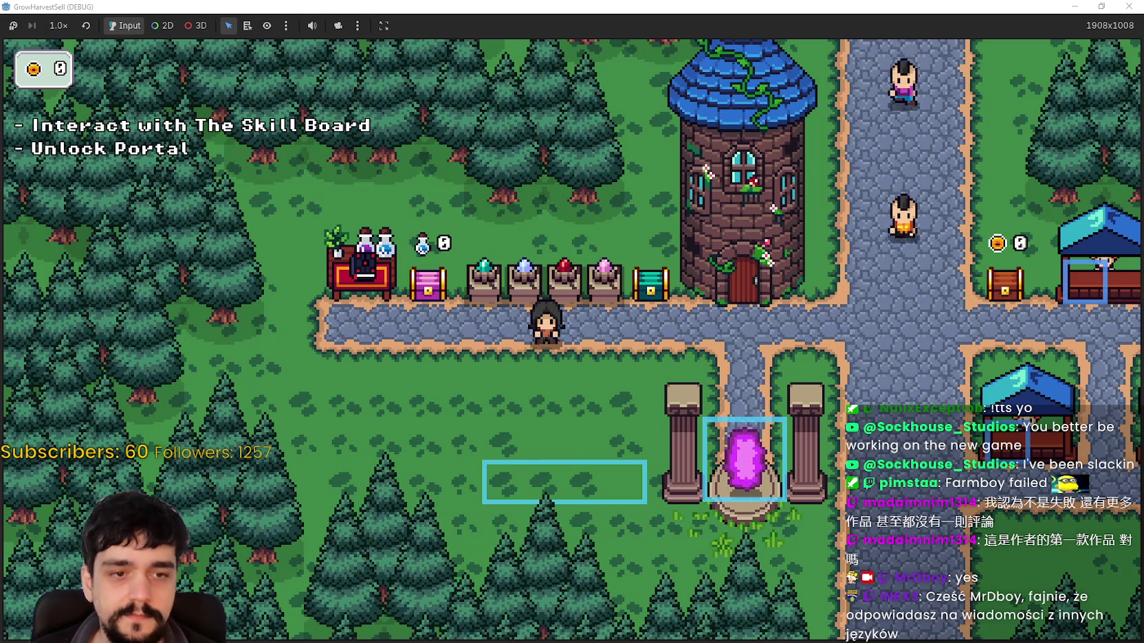
{"action": "key", "text": "Left"}
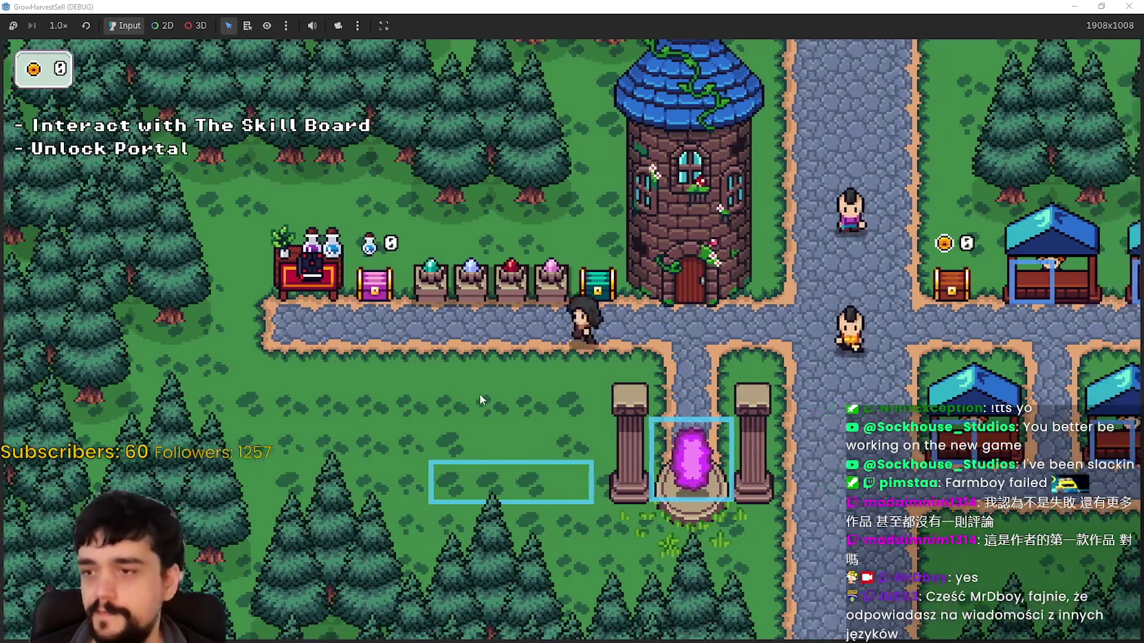
{"action": "key", "text": "Right"}
{"action": "key", "text": "Right"}
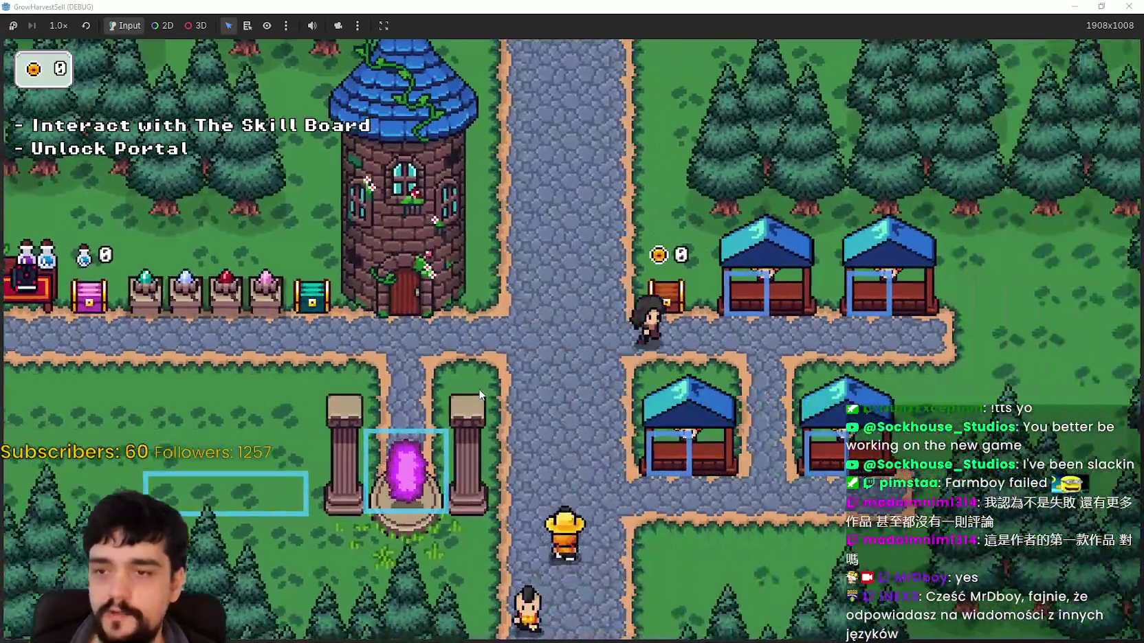
{"action": "key", "text": "Down"}
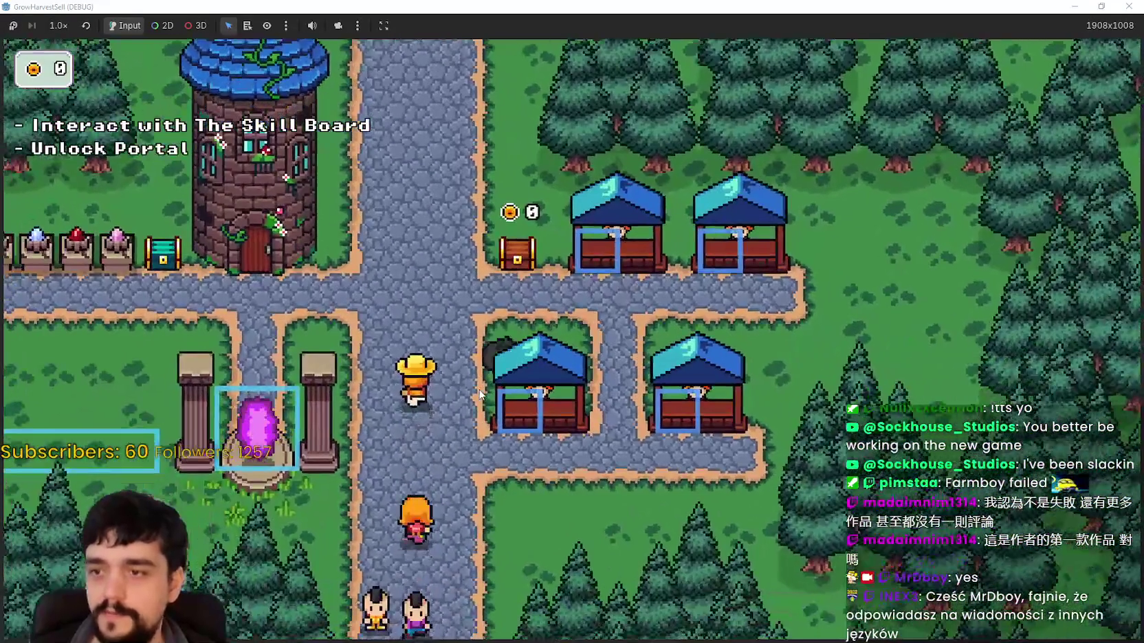
Step: Head toward the portal, then return up onto the road by the chests, facing down
{"action": "key", "text": "Down"}
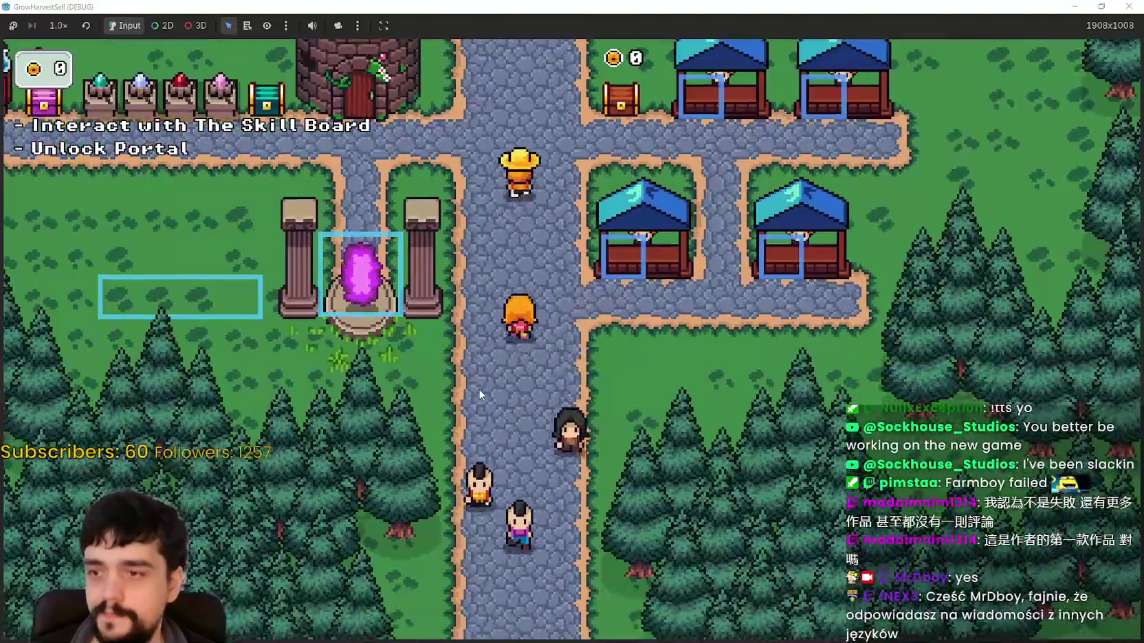
{"action": "key", "text": "Left"}
{"action": "key", "text": "Left"}
{"action": "key", "text": "Up"}
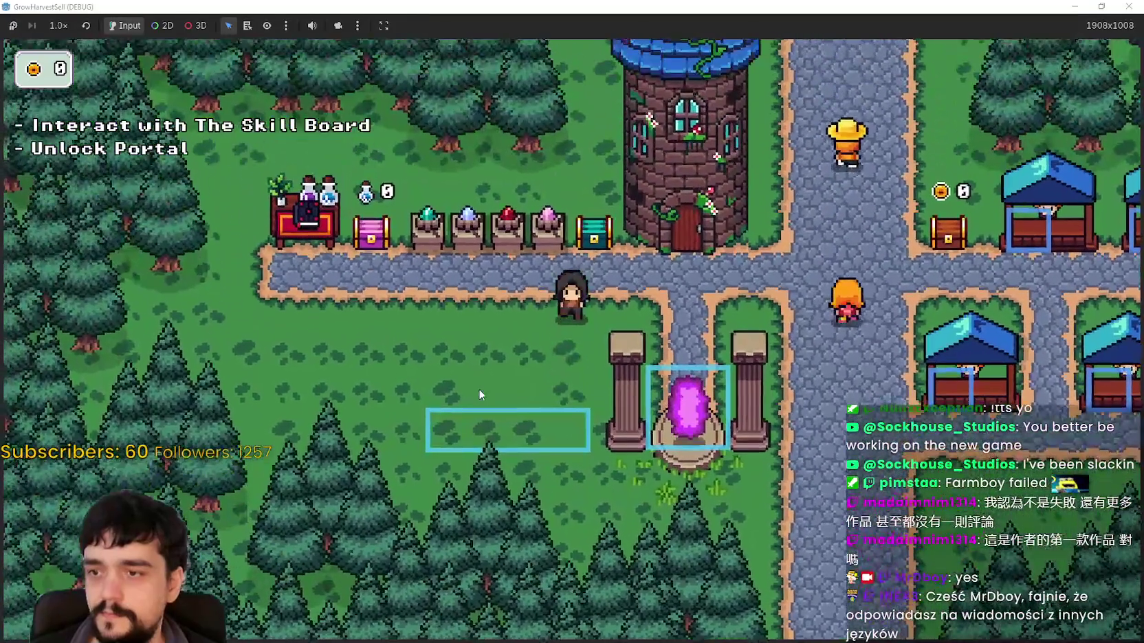
{"action": "key", "text": "Down"}
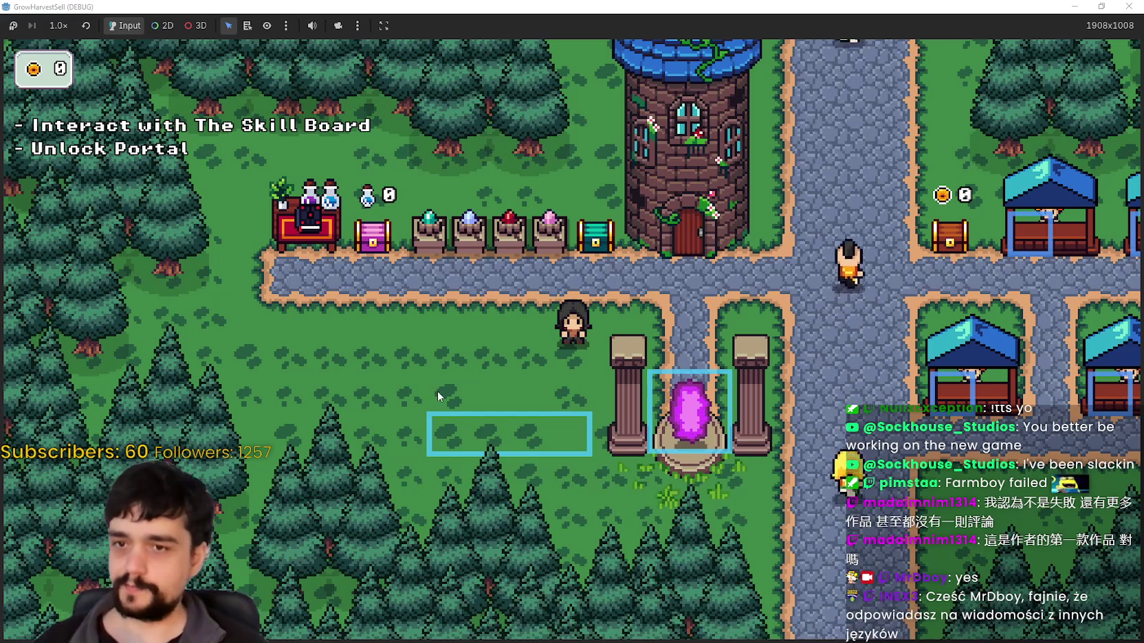
{"action": "key", "text": "w"}
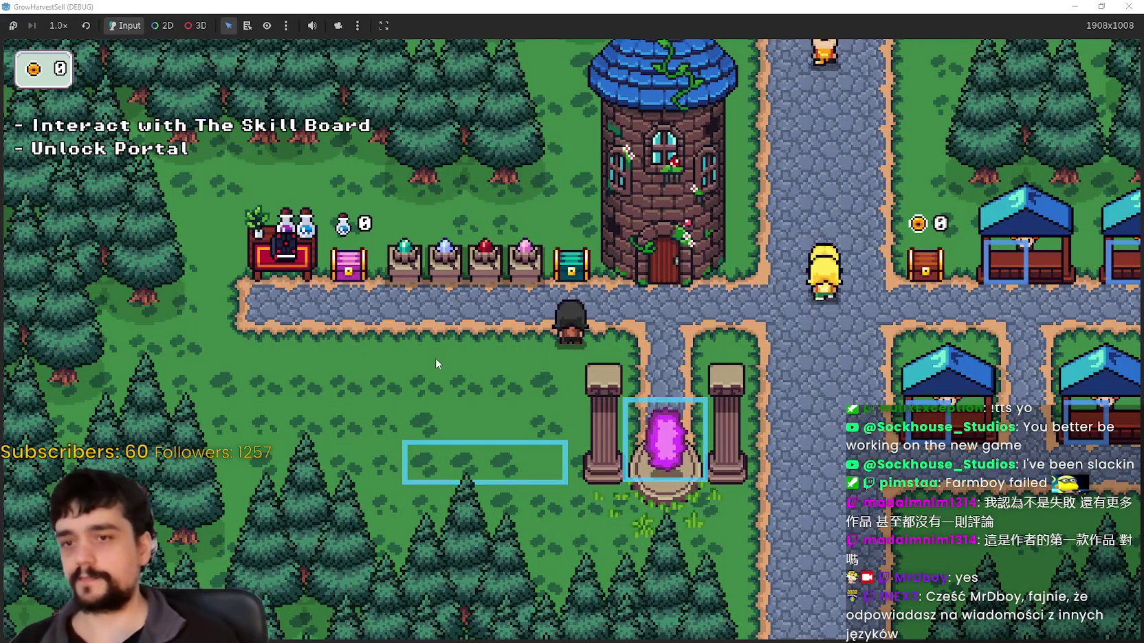
{"action": "key", "text": "s"}
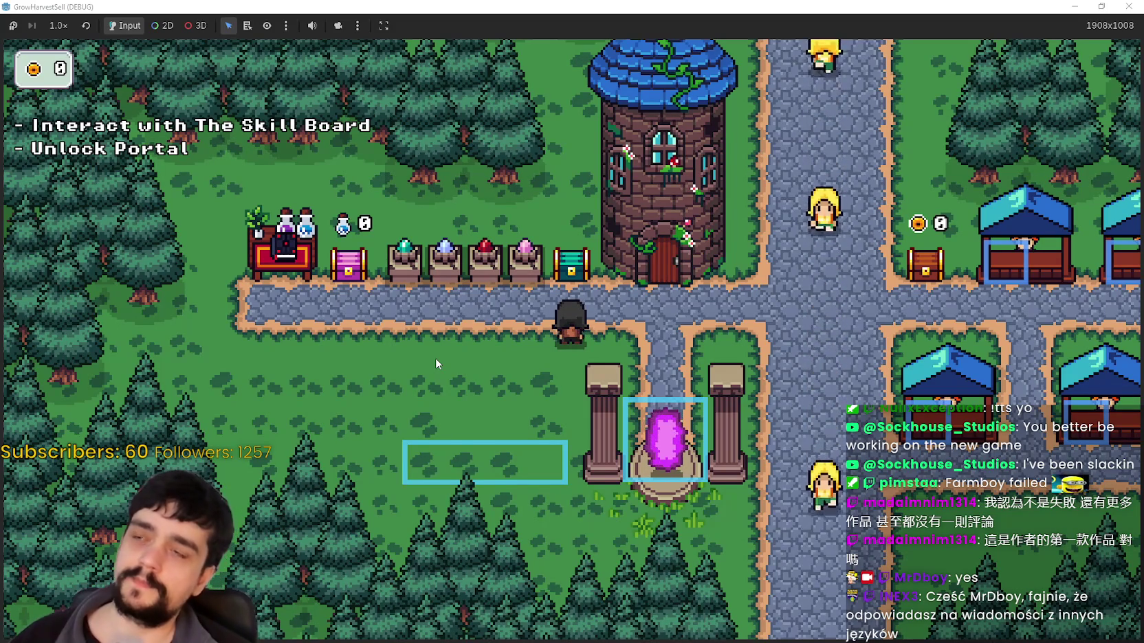
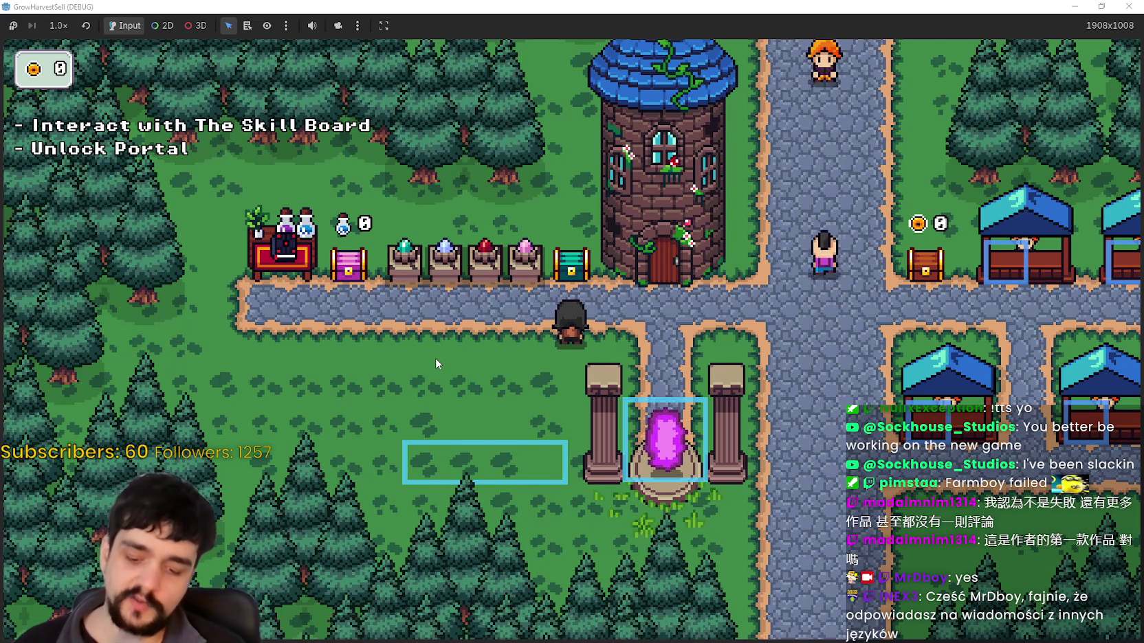
Step: Walk the player from the crossroads toward the tower and portal path, then back down the road
{"action": "key", "text": "d"}
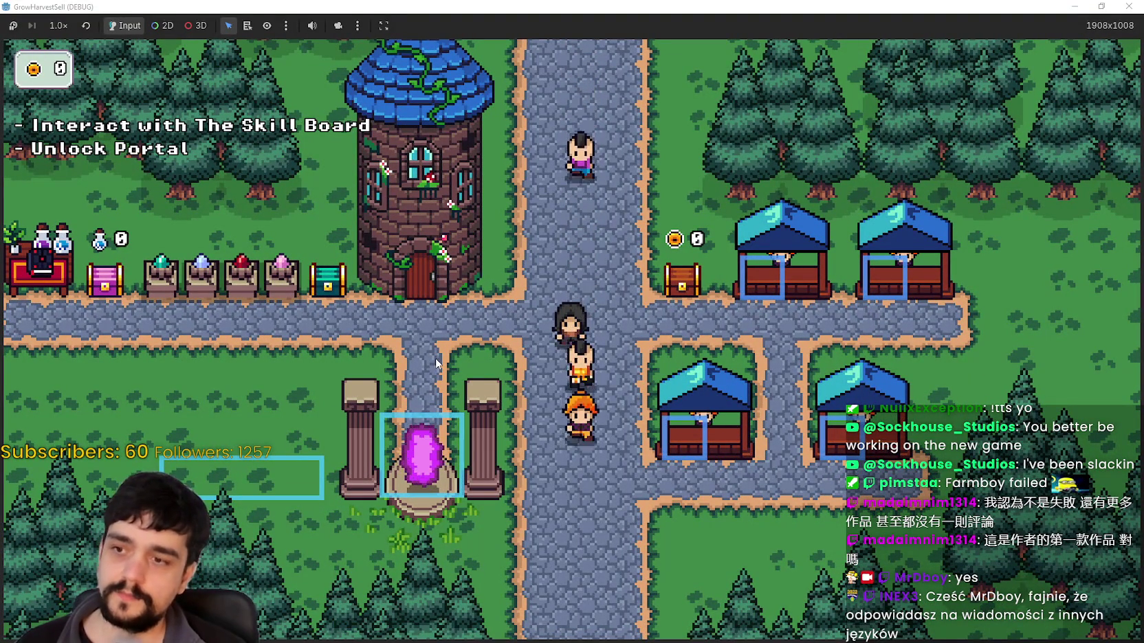
{"action": "key", "text": "a"}
{"action": "key", "text": "w"}
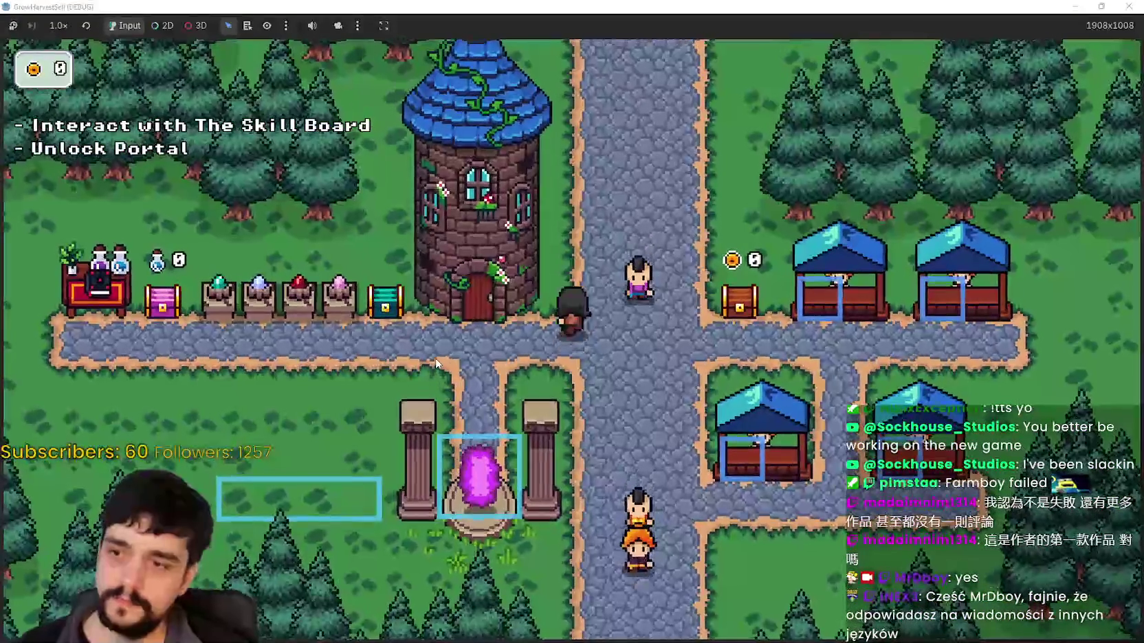
{"action": "key", "text": "a"}
{"action": "key", "text": "s"}
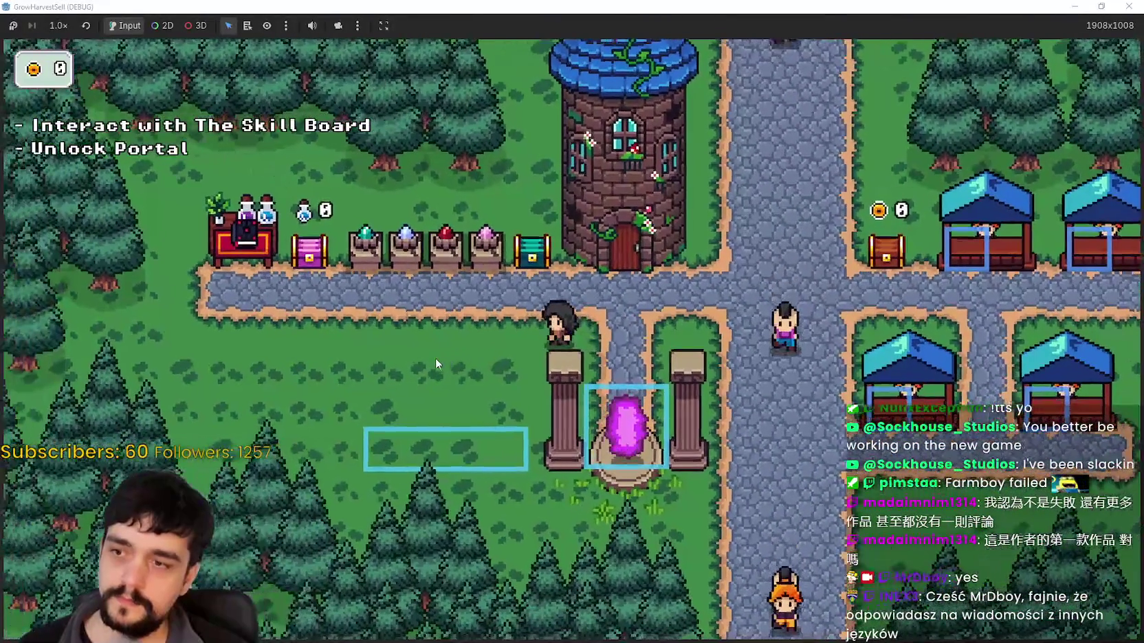
{"action": "key", "text": "w"}
{"action": "key", "text": "d"}
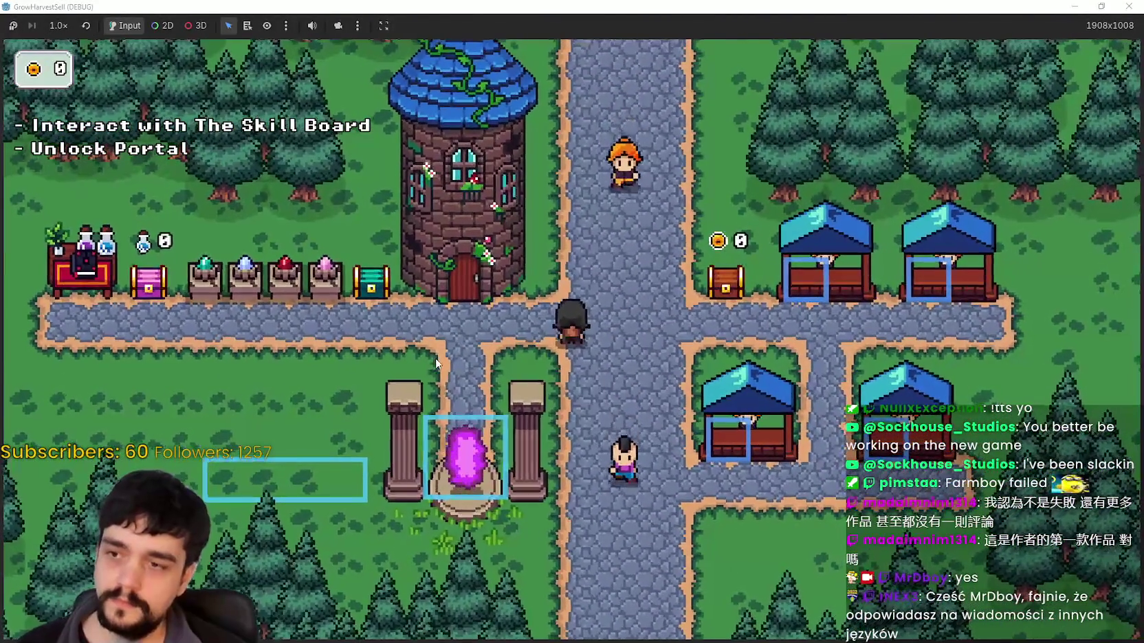
{"action": "key", "text": "a"}
{"action": "key", "text": "d"}
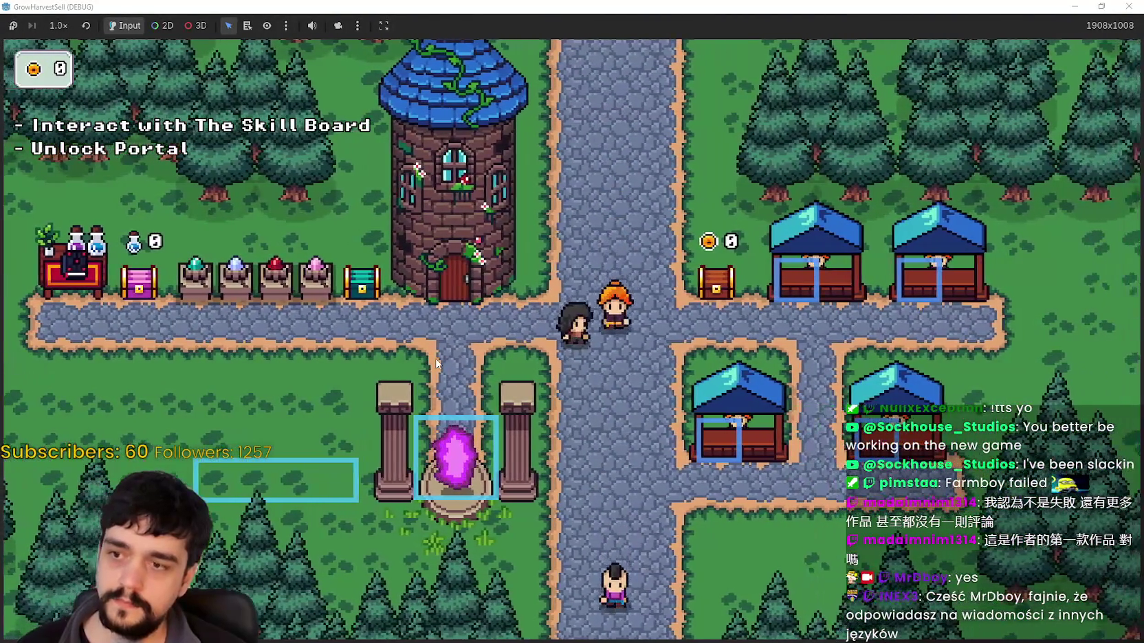
{"action": "key", "text": "w"}
{"action": "key", "text": "s"}
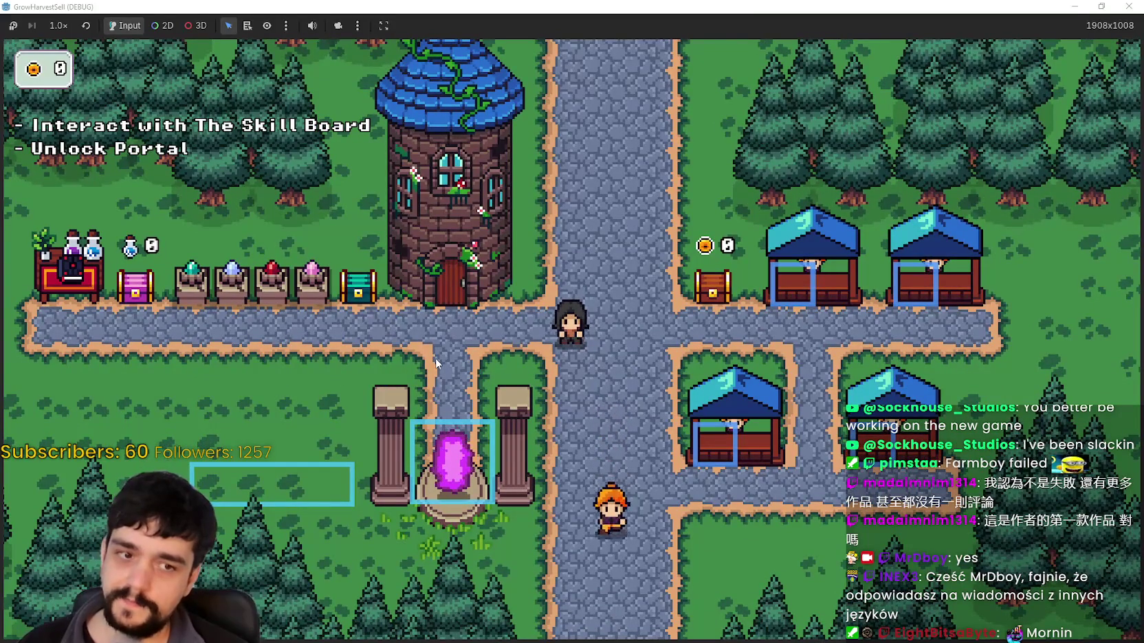
{"action": "key", "text": "d"}
{"action": "key", "text": "s"}
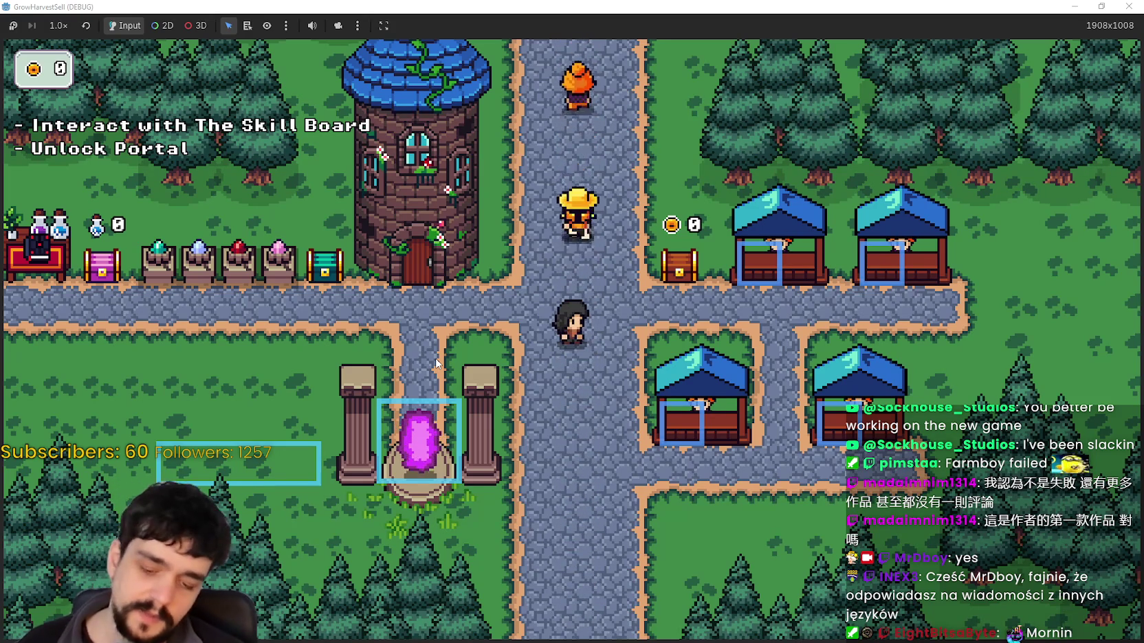
Step: Walk the player past the grass plot and shop stalls back to the crossroads, then return to the editor
{"action": "key", "text": "Left"}
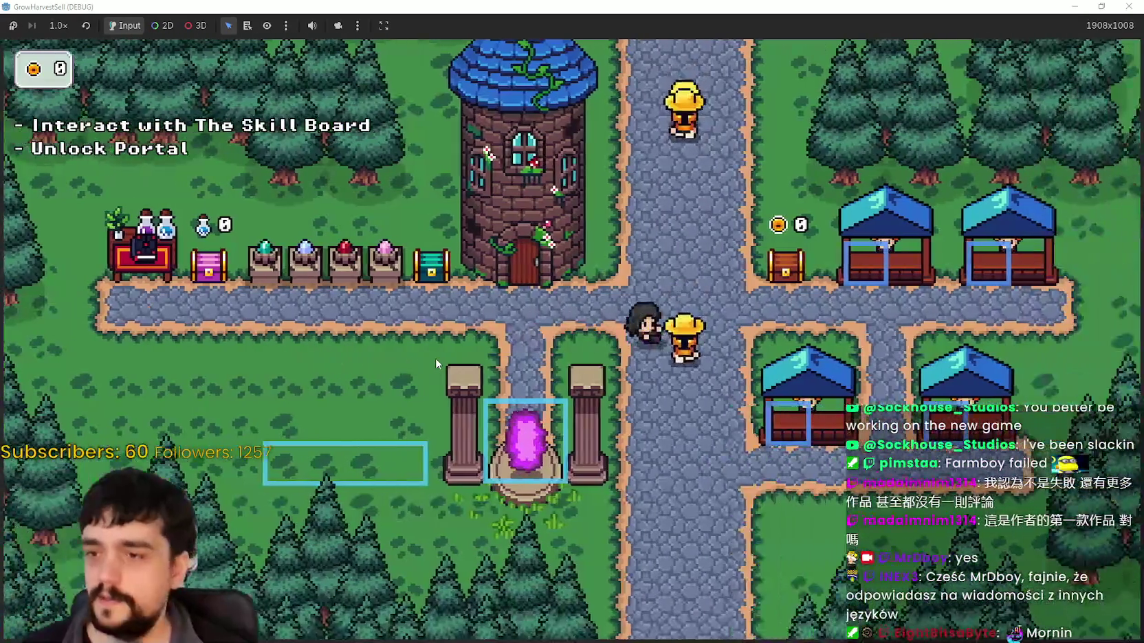
{"action": "key", "text": "Left"}
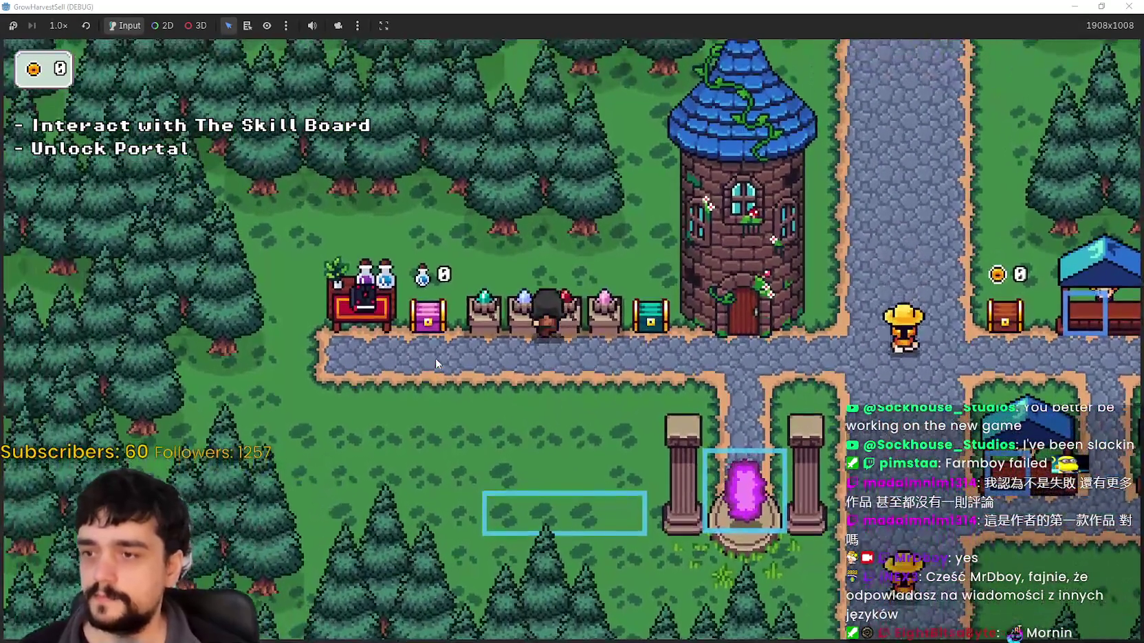
{"action": "key", "text": "Down"}
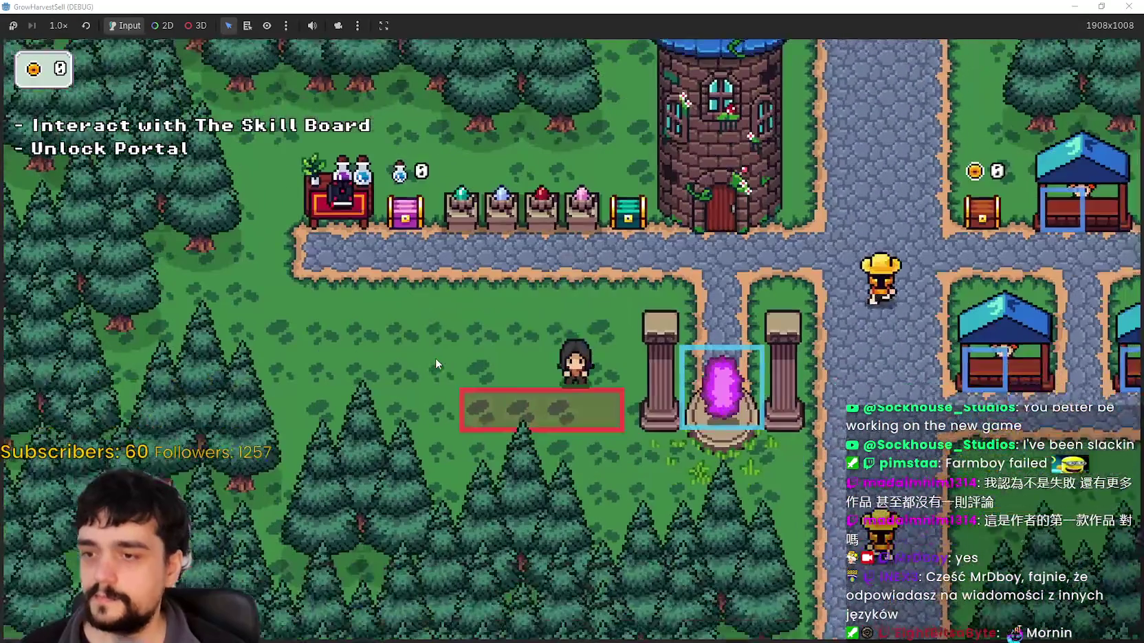
{"action": "key", "text": "Right"}
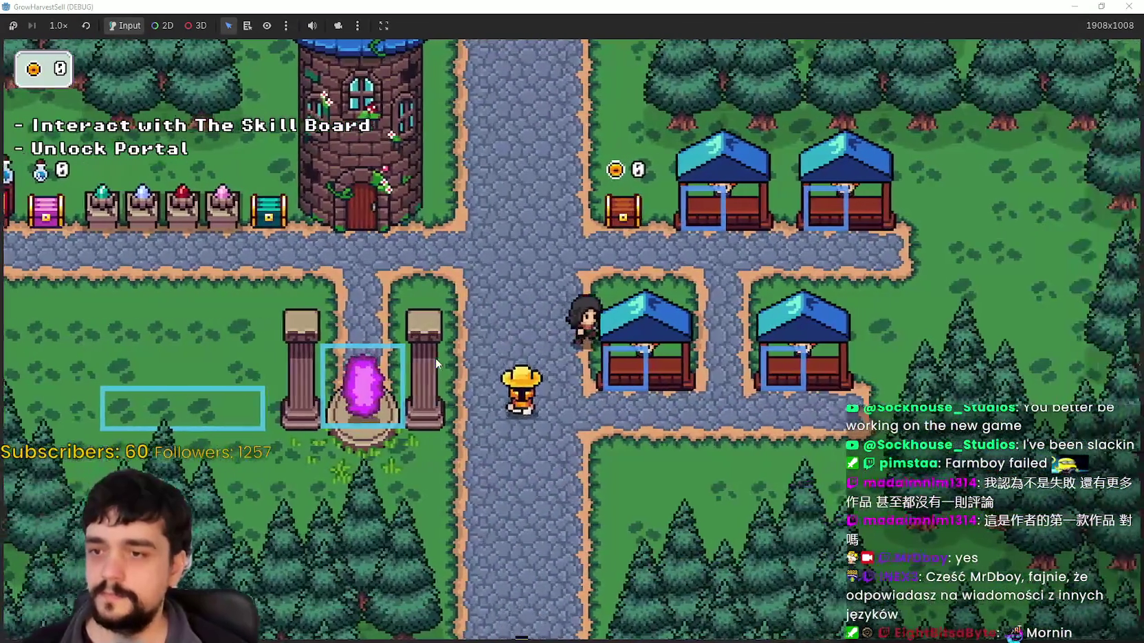
{"action": "key", "text": "Up"}
{"action": "key", "text": "Left"}
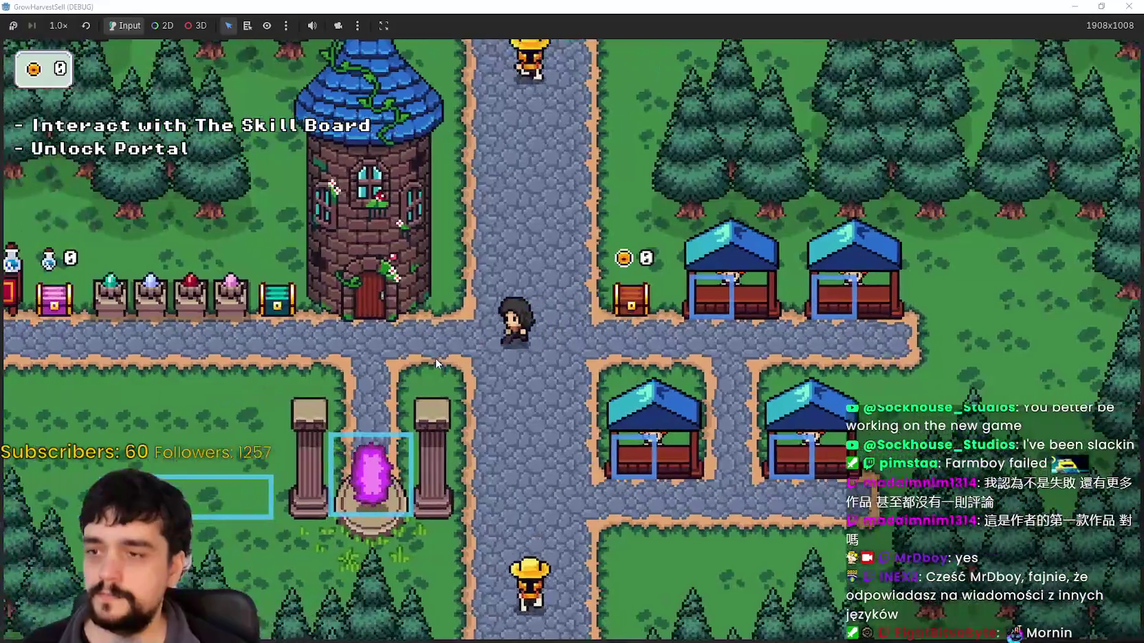
{"action": "key", "text": "Down"}
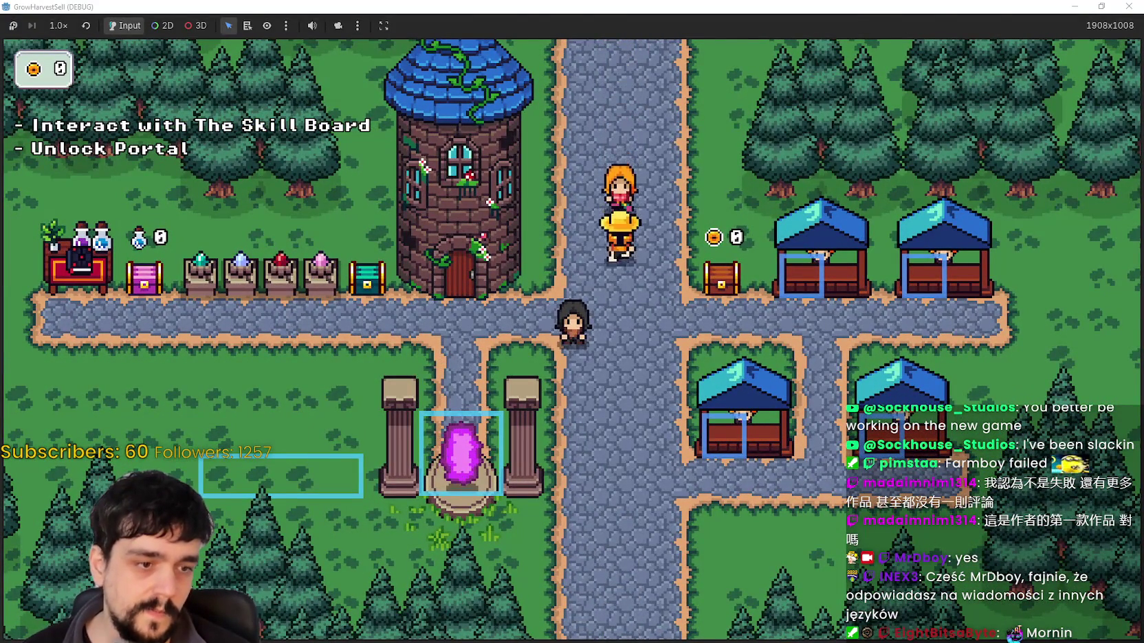
{"action": "key", "text": "alt+Tab"}
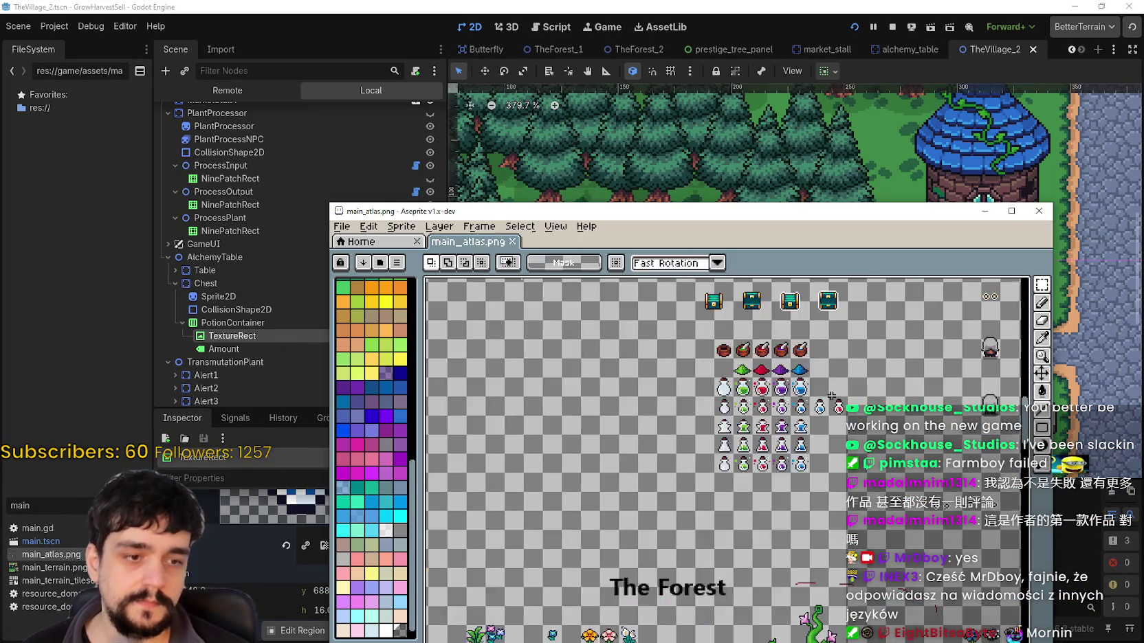
Step: Maximize Aseprite and bring the main_atlas.png stalls and coin sprites into view
{"action": "scroll", "coordinate": [728, 372], "scroll_direction": "down", "scroll_amount": 5}
{"action": "scroll", "coordinate": [728, 372], "scroll_direction": "up", "scroll_amount": 2}
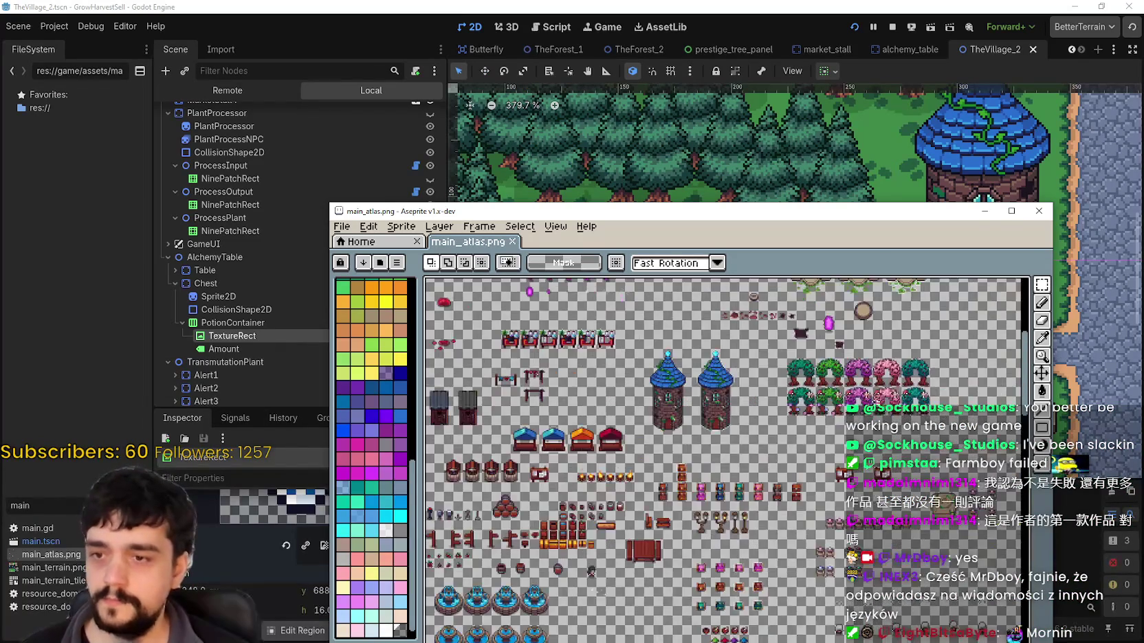
{"action": "left_click", "coordinate": [1016, 210]}
{"action": "mouse_move", "coordinate": [242, 230]}
{"action": "left_mouse_down"}
{"action": "mouse_move", "coordinate": [434, 95]}
{"action": "mouse_move", "coordinate": [497, 262]}
{"action": "mouse_move", "coordinate": [708, 162]}
{"action": "left_mouse_up"}
{"action": "mouse_move", "coordinate": [687, 385]}
{"action": "left_mouse_down"}
{"action": "mouse_move", "coordinate": [775, 199]}
{"action": "mouse_move", "coordinate": [769, 131]}
{"action": "mouse_move", "coordinate": [810, 92]}
{"action": "left_mouse_up"}
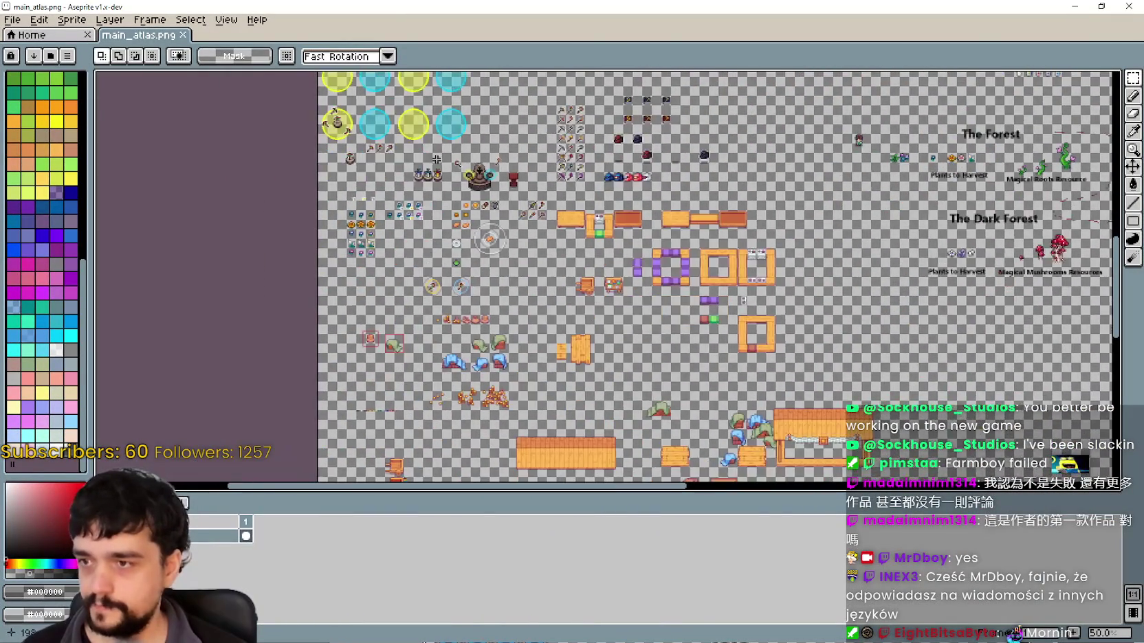
{"action": "scroll", "coordinate": [459, 235], "scroll_direction": "up", "scroll_amount": 4}
{"action": "scroll", "coordinate": [460, 236], "scroll_direction": "up", "scroll_amount": 1}
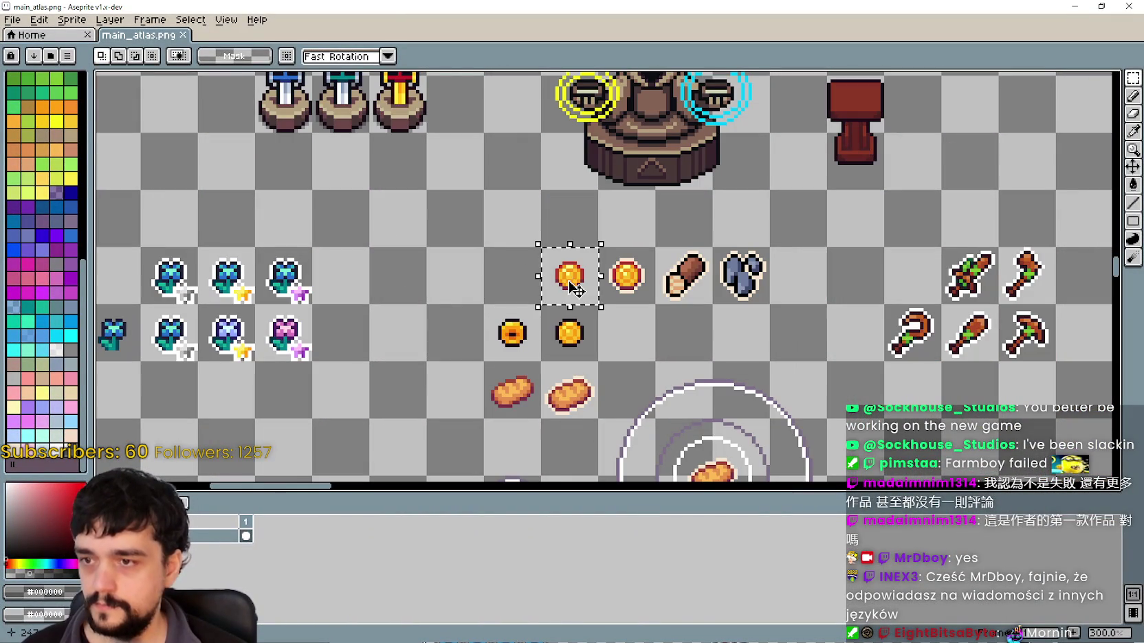
{"action": "scroll", "coordinate": [547, 346], "scroll_direction": "up", "scroll_amount": 3}
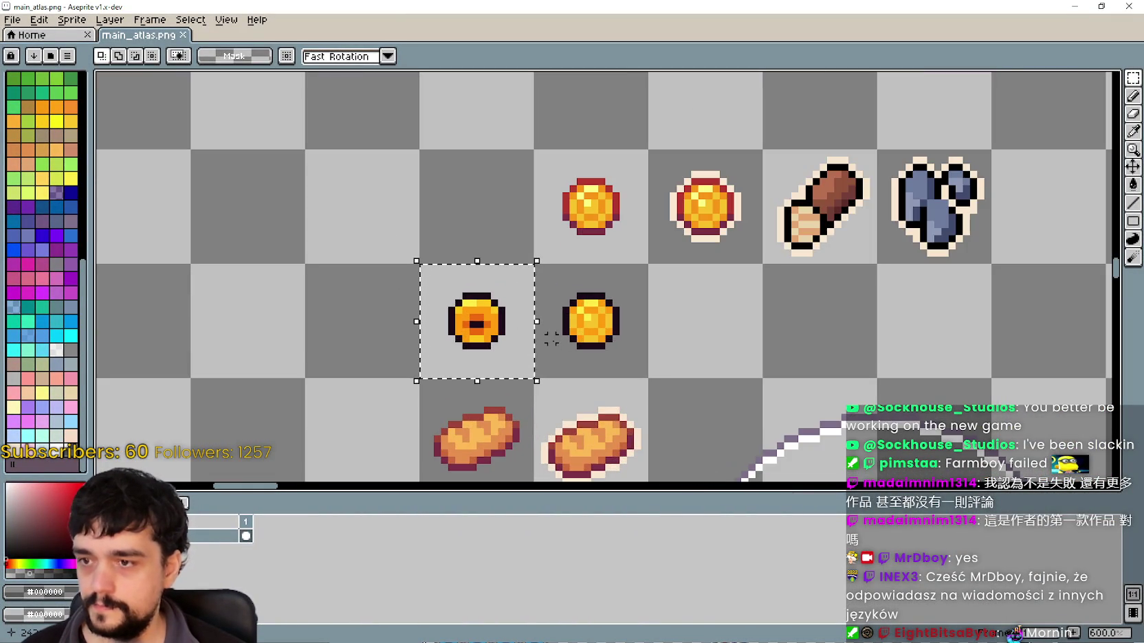
{"action": "scroll", "coordinate": [558, 338], "scroll_direction": "down", "scroll_amount": 5}
{"action": "scroll", "coordinate": [743, 244], "scroll_direction": "down", "scroll_amount": 3}
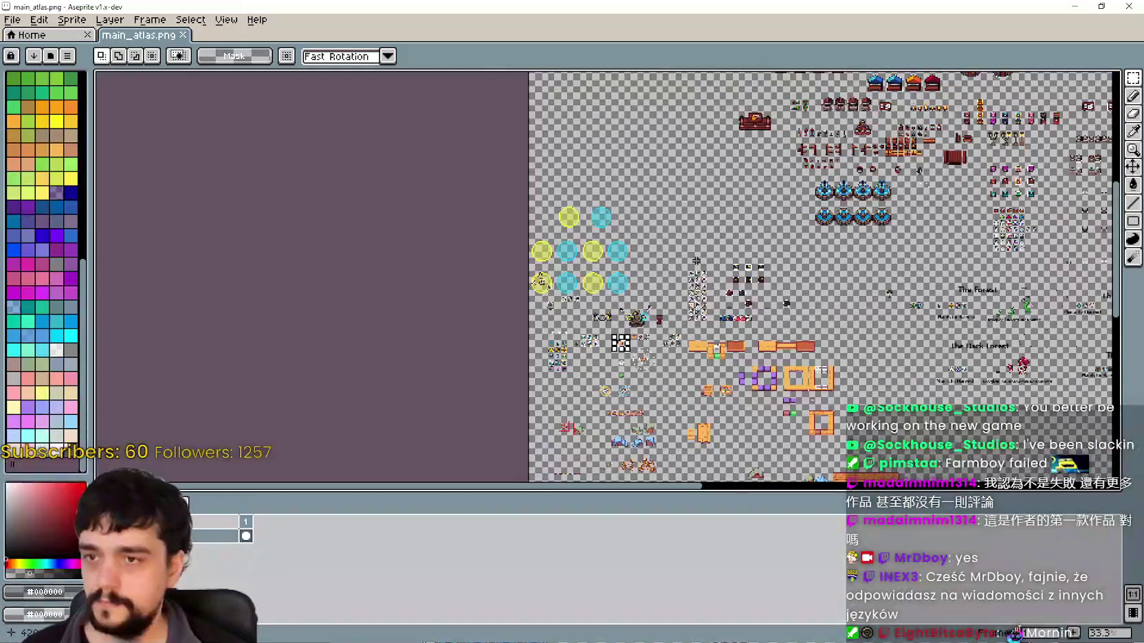
{"action": "scroll", "coordinate": [504, 262], "scroll_direction": "up", "scroll_amount": 6}
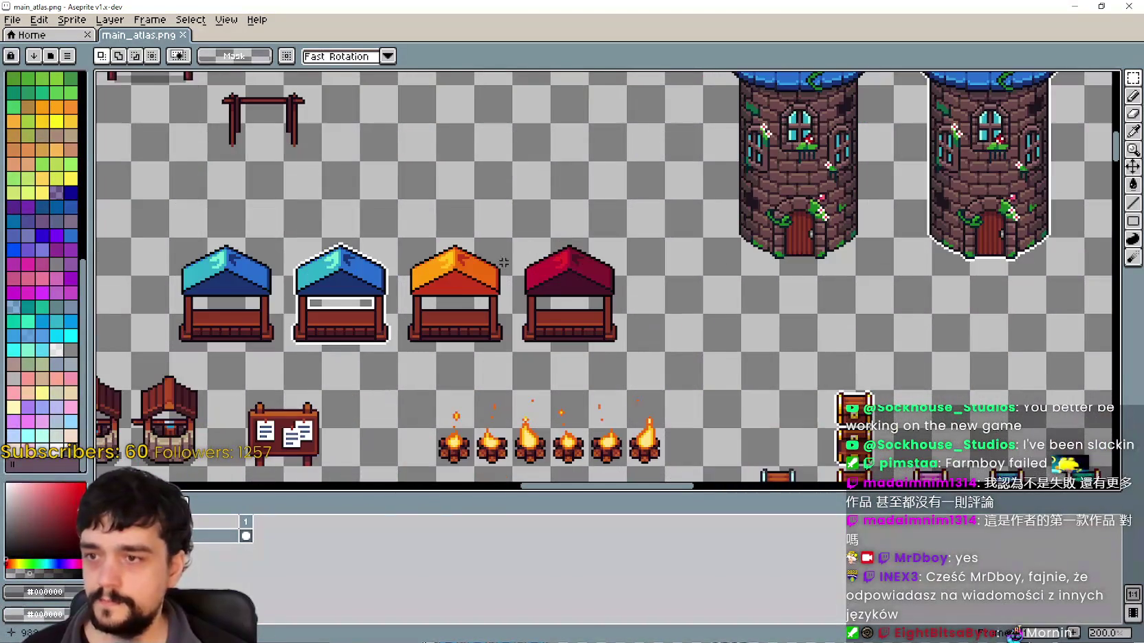
{"action": "scroll", "coordinate": [504, 263], "scroll_direction": "down", "scroll_amount": 1}
{"action": "scroll", "coordinate": [598, 289], "scroll_direction": "up", "scroll_amount": 3}
Step: Paste the coin sprite onto the blue stall's roof and centre it horizontally
{"action": "key", "text": "ctrl+v"}
{"action": "scroll", "coordinate": [609, 299], "scroll_direction": "up", "scroll_amount": 1}
{"action": "left_click_drag", "start_coordinate": [609, 299], "coordinate": [582, 205]}
{"action": "scroll", "coordinate": [636, 227], "scroll_direction": "down", "scroll_amount": 1}
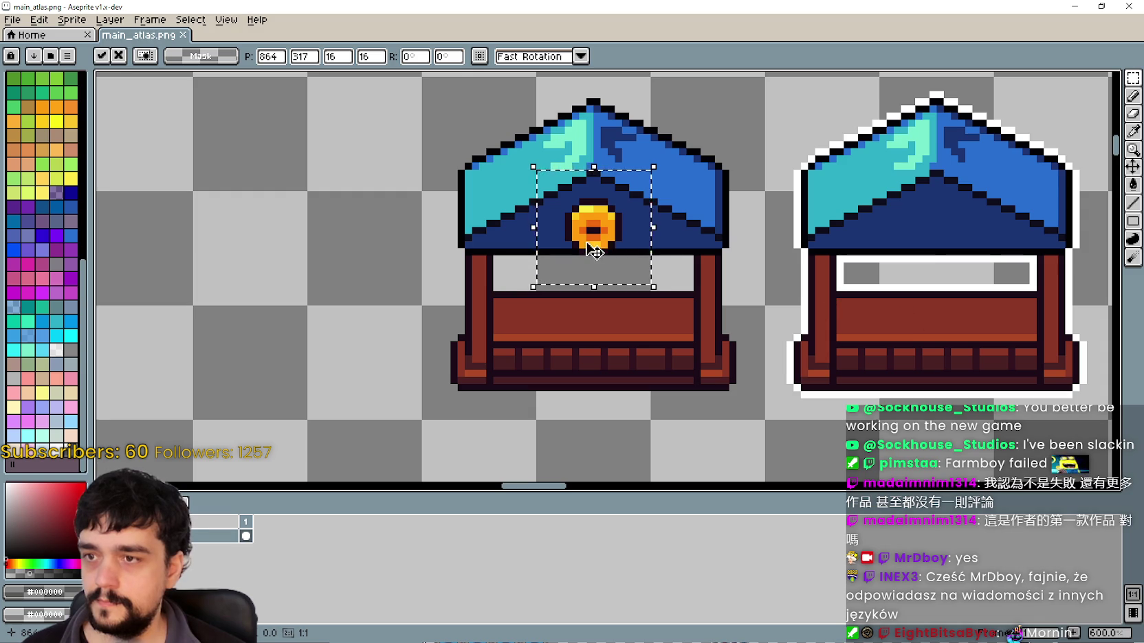
{"action": "key", "text": "Up"}
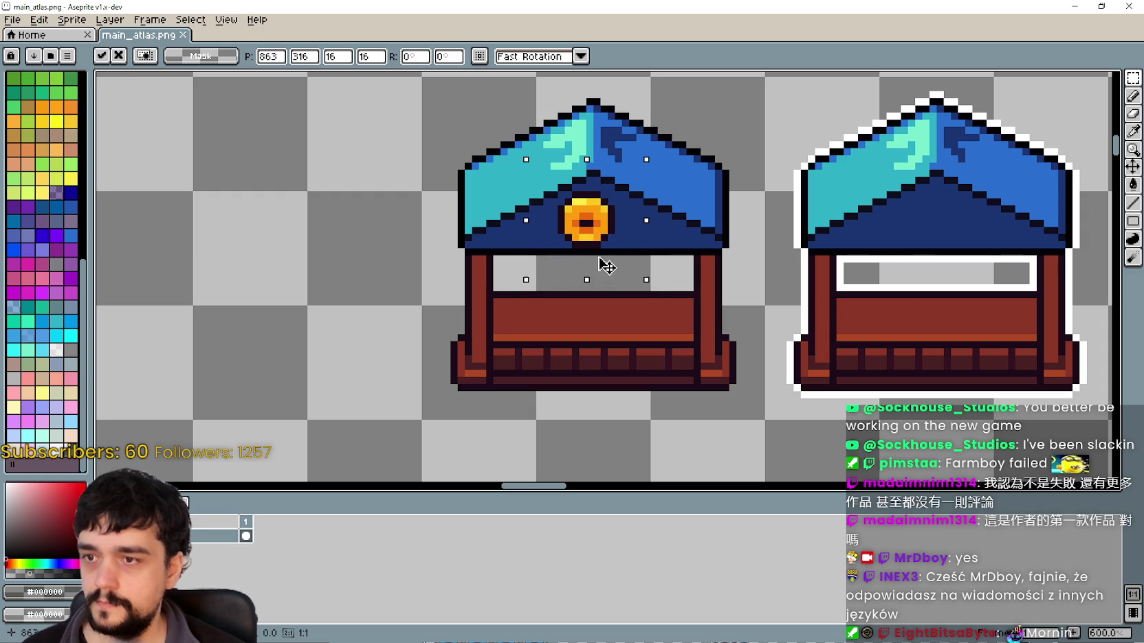
{"action": "key", "text": "Up"}
{"action": "left_click_drag", "start_coordinate": [612, 241], "coordinate": [610, 216]}
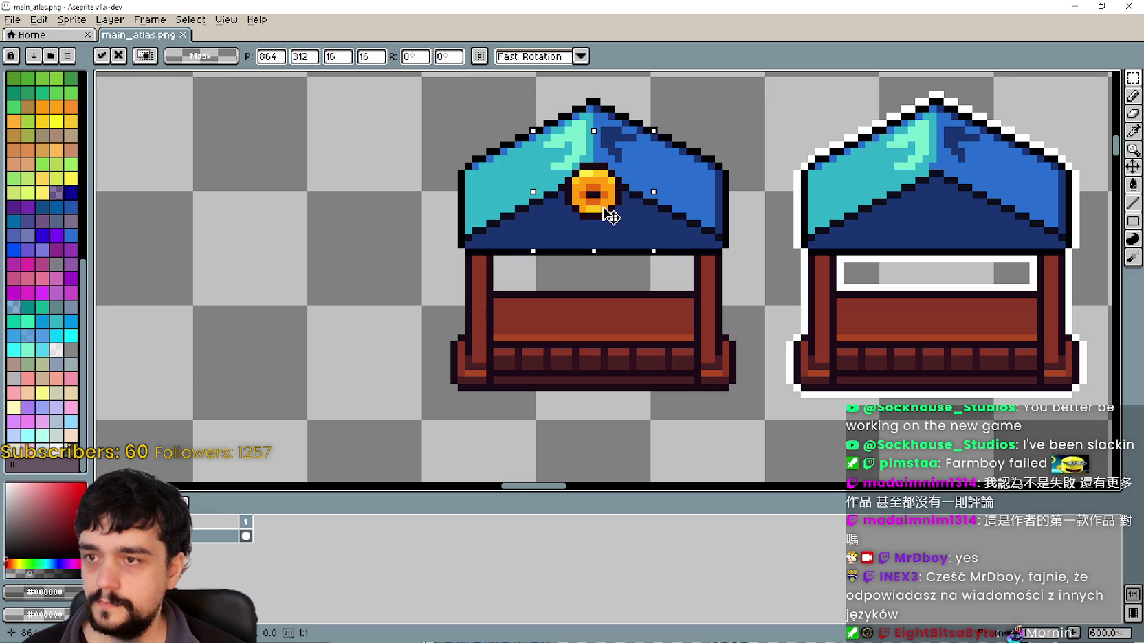
{"action": "scroll", "coordinate": [617, 242], "scroll_direction": "down", "scroll_amount": 3}
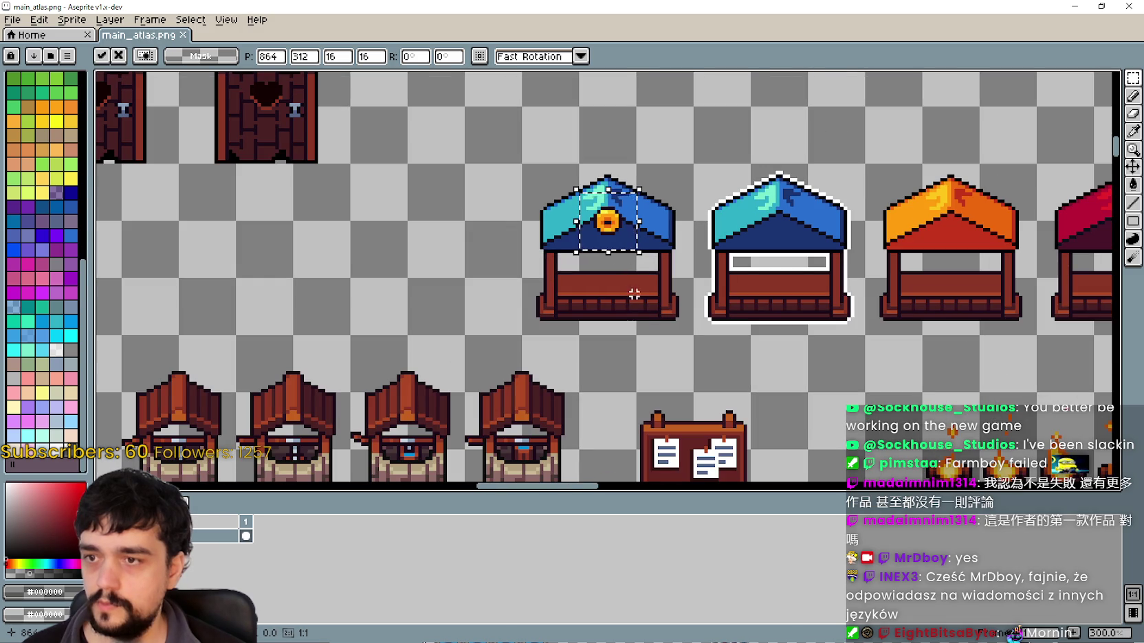
{"action": "left_click_drag", "start_coordinate": [617, 242], "coordinate": [619, 256]}
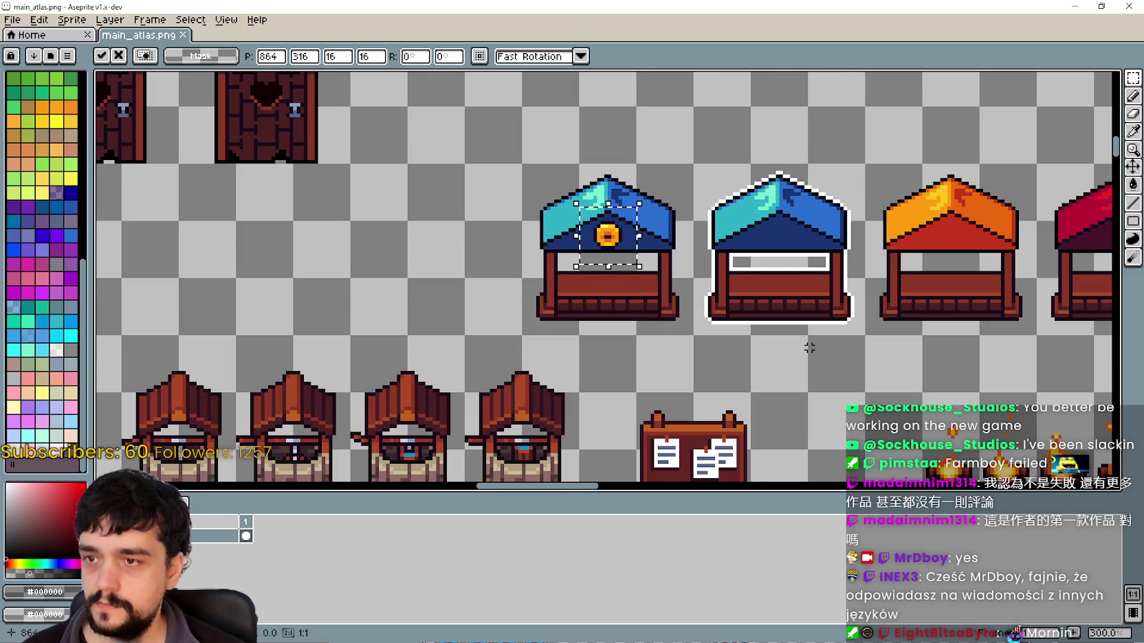
{"action": "left_click_drag", "start_coordinate": [605, 263], "coordinate": [602, 259]}
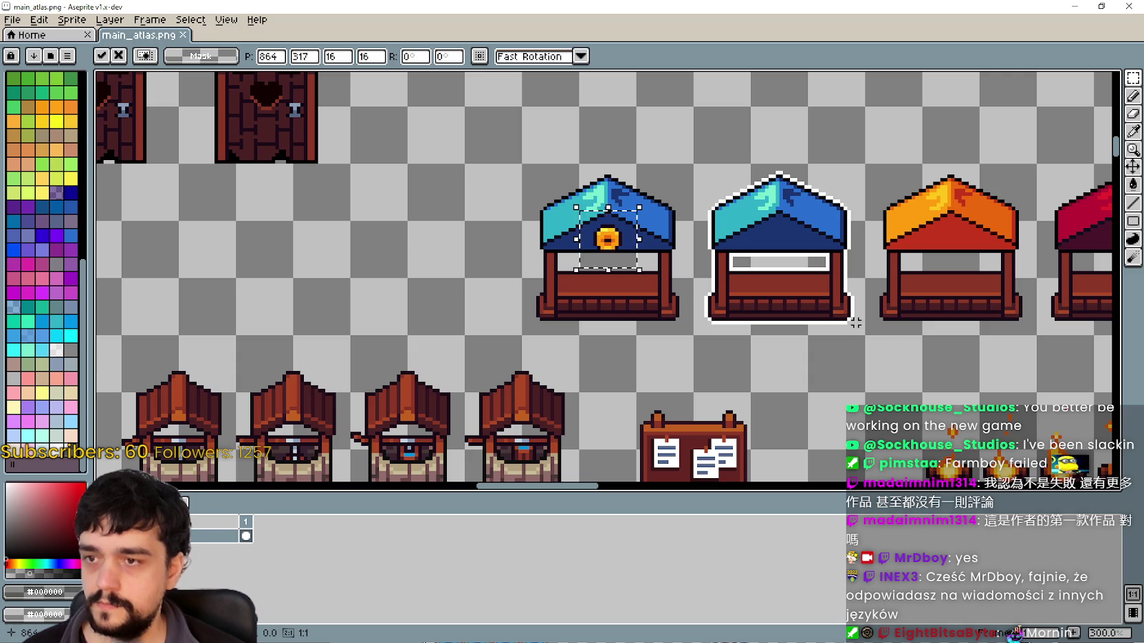
Step: Raise the coin three more pixels so it sits properly on the roof
{"action": "key", "text": "Up"}
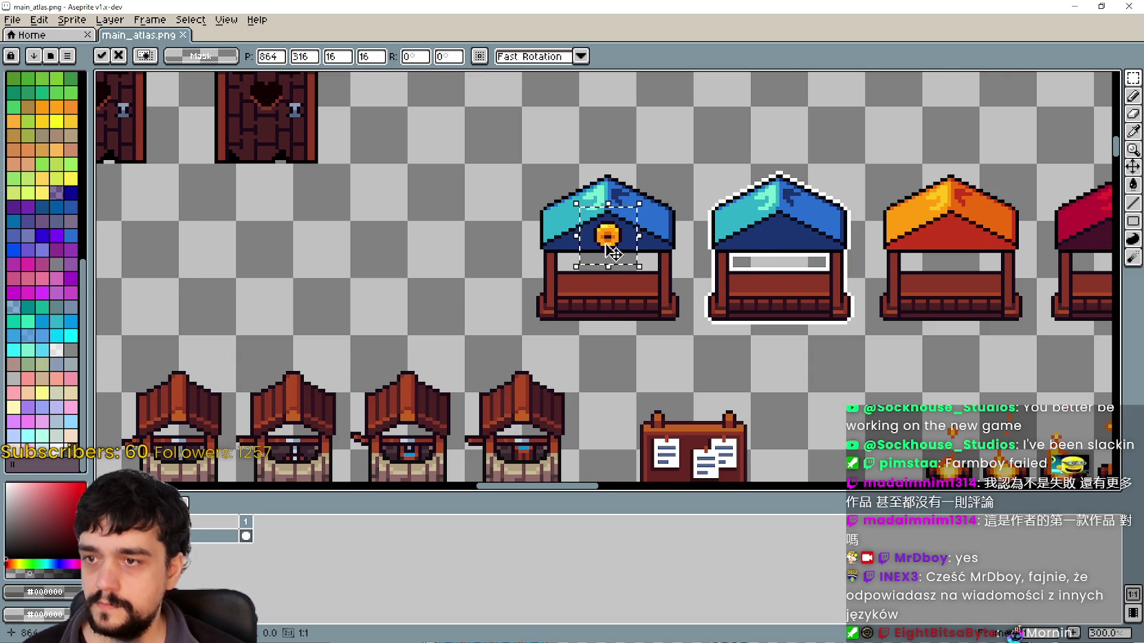
{"action": "scroll", "coordinate": [611, 244], "scroll_direction": "up", "scroll_amount": 1}
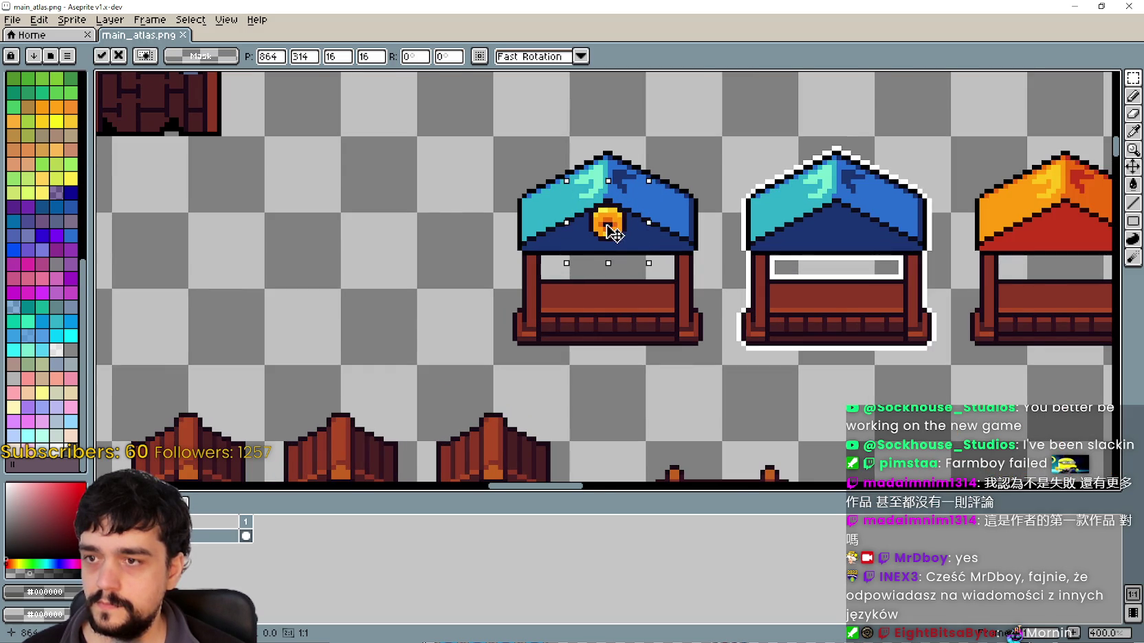
{"action": "scroll", "coordinate": [811, 287], "scroll_direction": "down", "scroll_amount": 1}
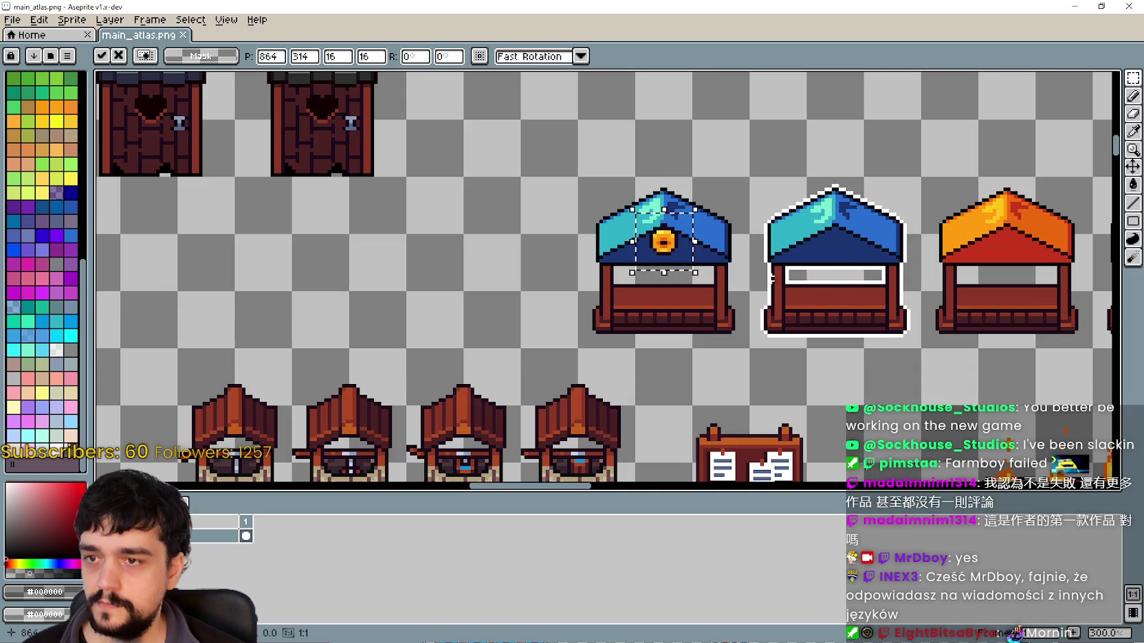
{"action": "scroll", "coordinate": [699, 262], "scroll_direction": "up", "scroll_amount": 2}
{"action": "scroll", "coordinate": [694, 257], "scroll_direction": "up", "scroll_amount": 2}
{"action": "key", "text": "Up"}
{"action": "scroll", "coordinate": [690, 253], "scroll_direction": "down", "scroll_amount": 3}
{"action": "key", "text": "Up"}
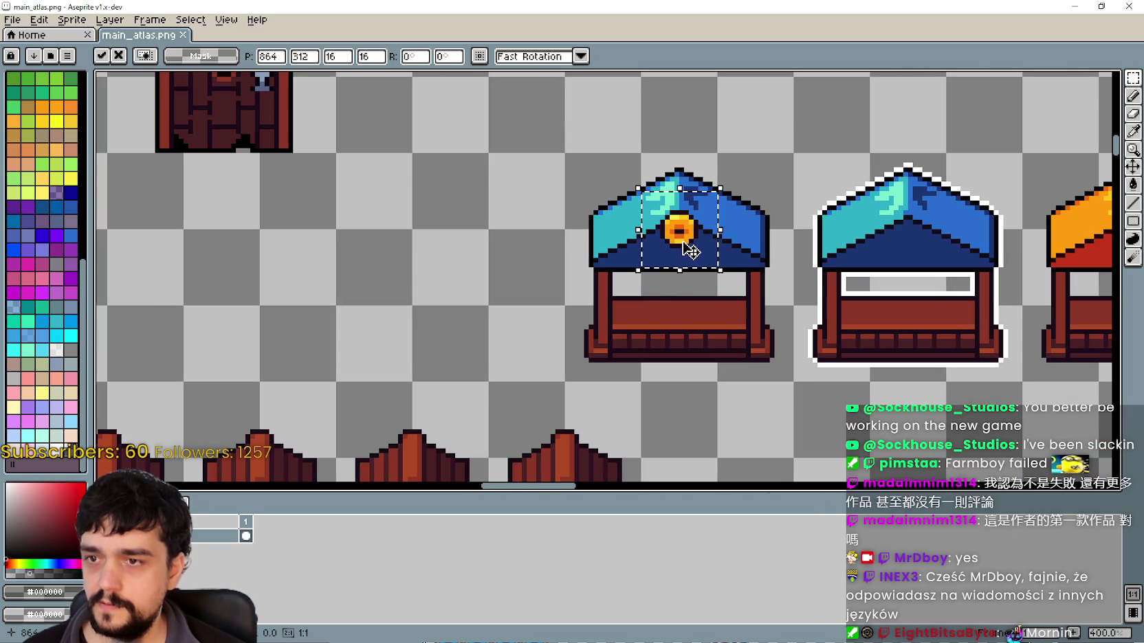
{"action": "scroll", "coordinate": [684, 244], "scroll_direction": "up", "scroll_amount": 1}
{"action": "scroll", "coordinate": [683, 244], "scroll_direction": "down", "scroll_amount": 2}
{"action": "scroll", "coordinate": [681, 246], "scroll_direction": "down", "scroll_amount": 1}
{"action": "scroll", "coordinate": [680, 246], "scroll_direction": "up", "scroll_amount": 1}
Step: Commit the coin placement, save main_atlas.png, and return to Godot
{"action": "key", "text": "Return"}
{"action": "key", "text": "ctrl+s"}
{"action": "key", "text": "alt+Tab"}
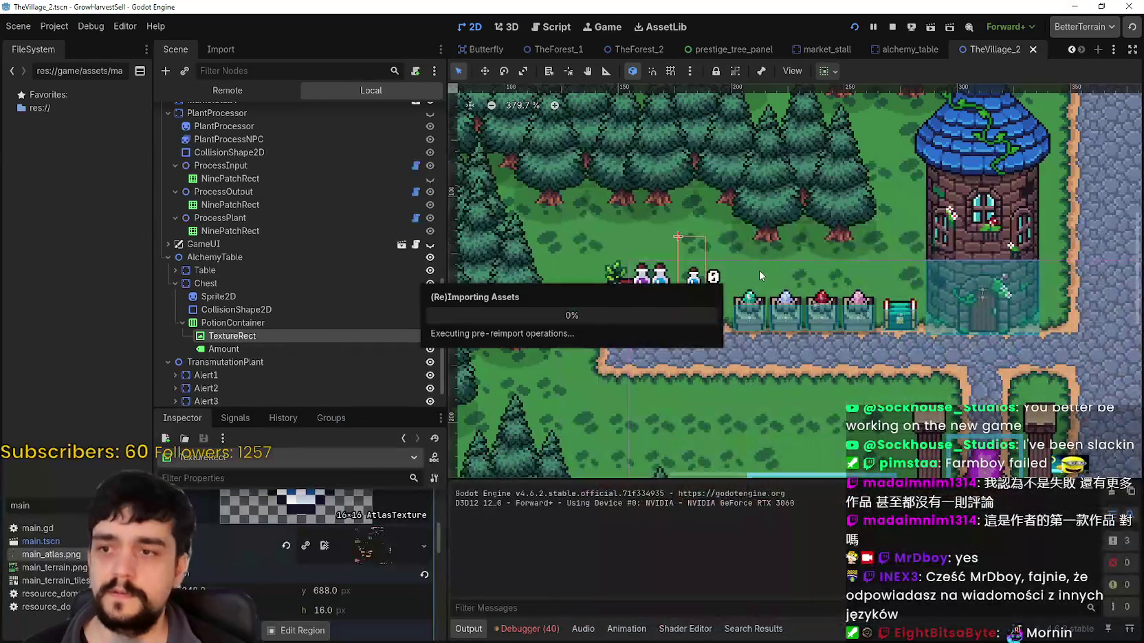
Step: Run the game with F5 and walk the player south-west, north and east through the village
{"action": "scroll", "coordinate": [933, 290], "scroll_direction": "right", "scroll_amount": 5}
{"action": "scroll", "coordinate": [933, 290], "scroll_direction": "down", "scroll_amount": 1}
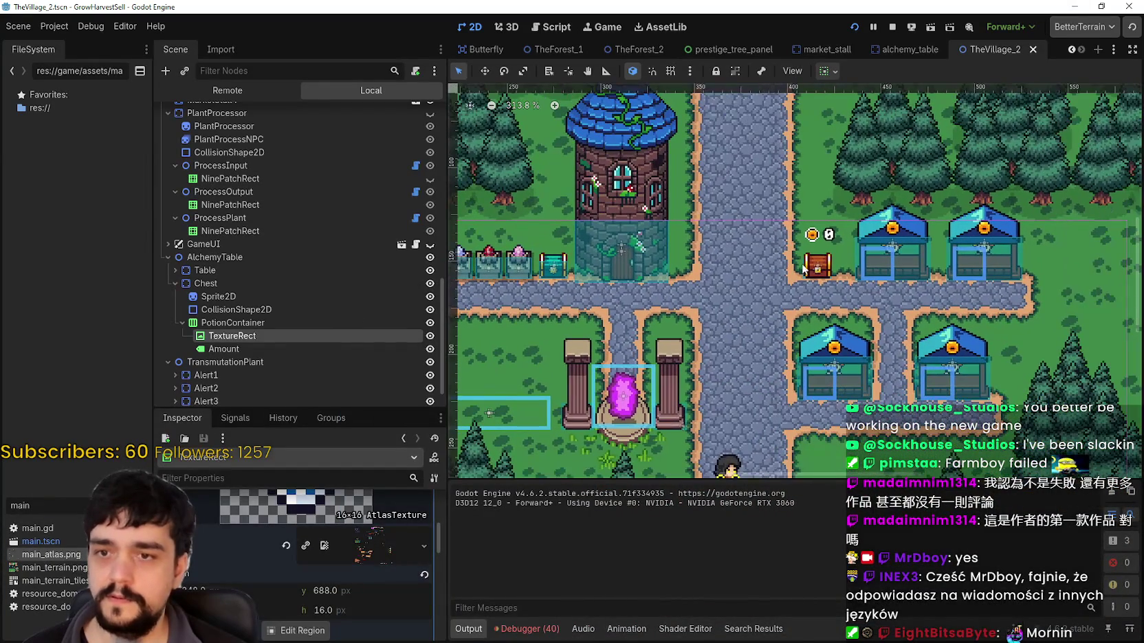
{"action": "key", "text": "F5"}
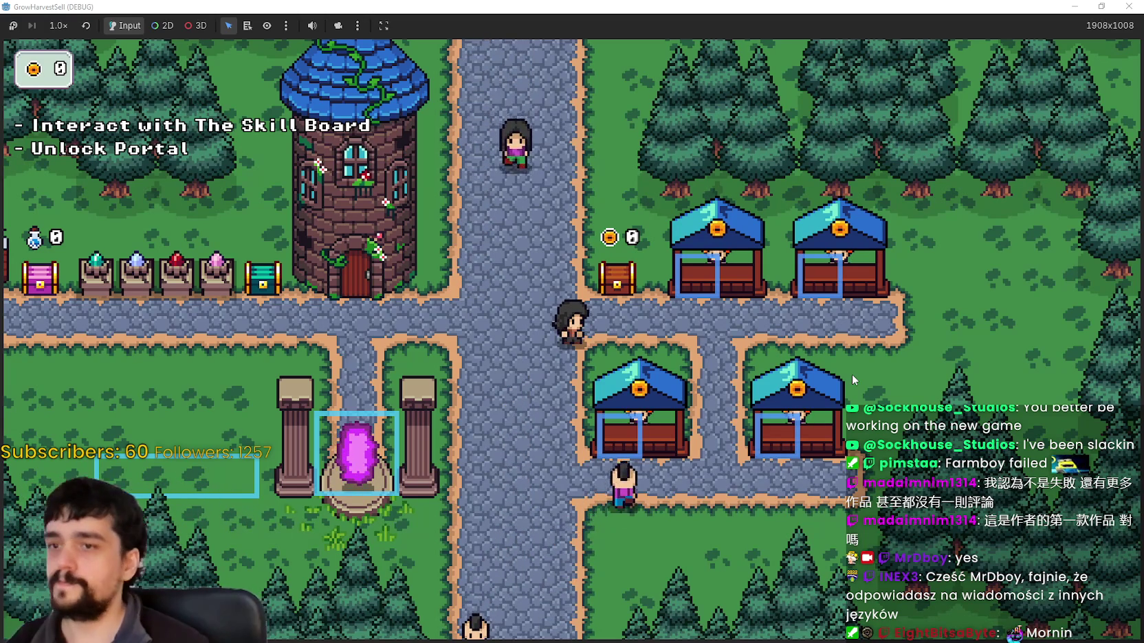
{"action": "key", "text": "a"}
{"action": "key", "text": "s"}
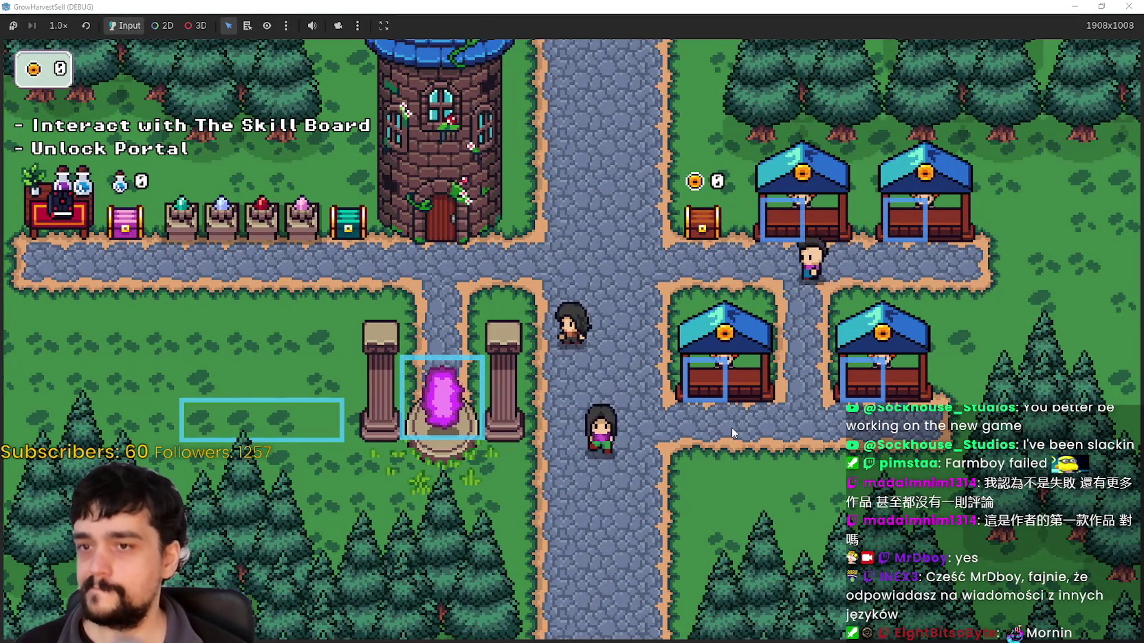
{"action": "key", "text": "w"}
{"action": "key", "text": "a"}
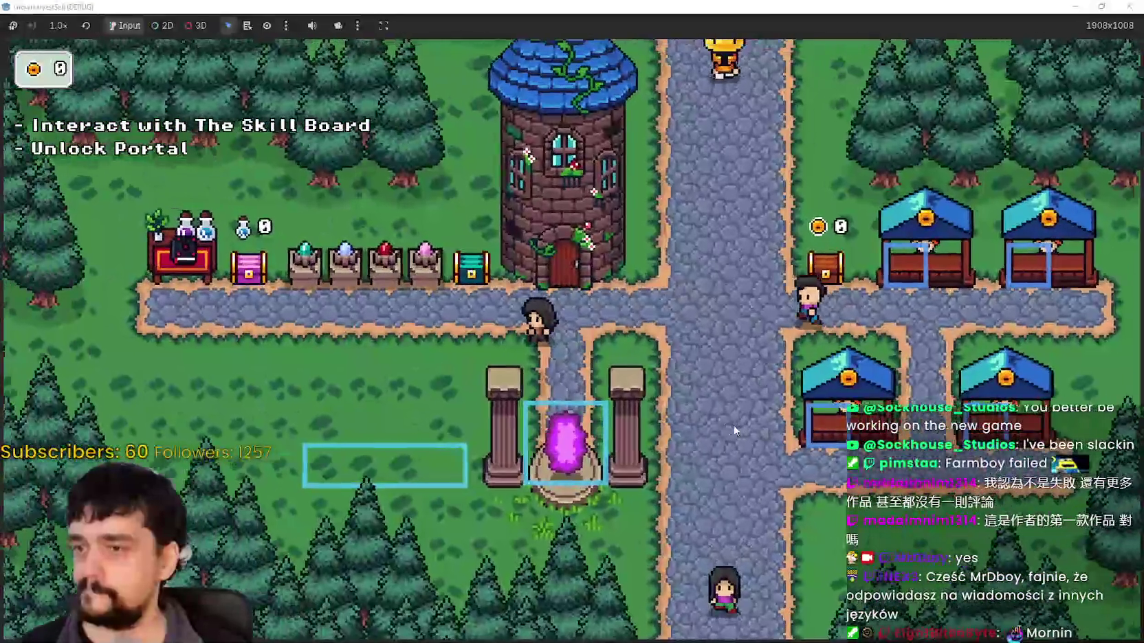
{"action": "key", "text": "d"}
{"action": "key", "text": "s"}
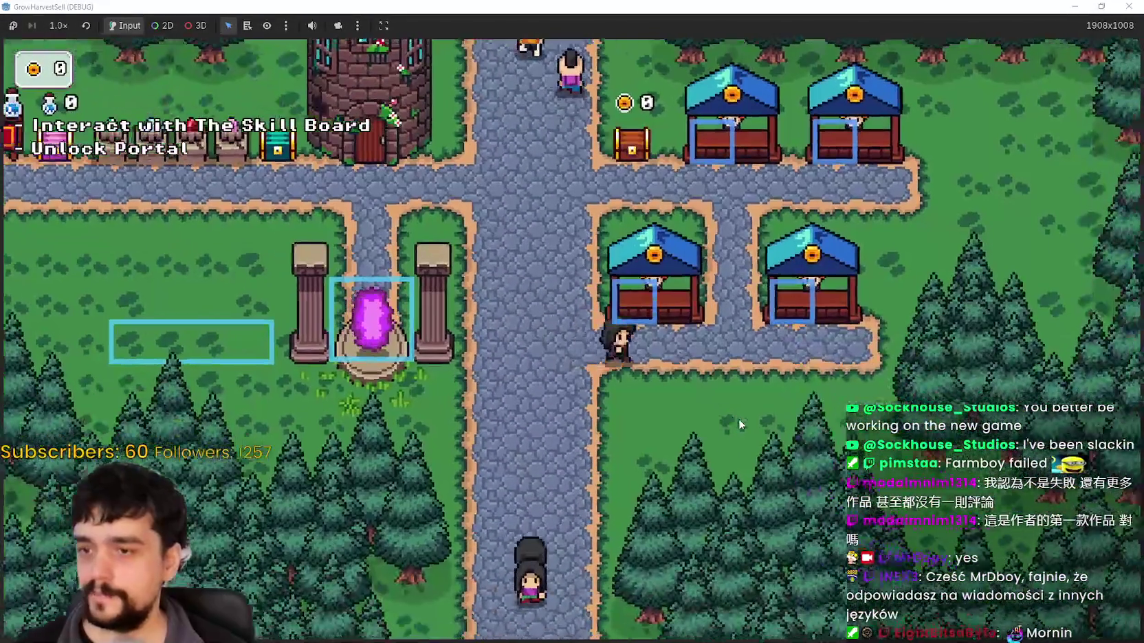
Step: Walk south between the coin-topped market stalls, then close the game and stop debugging
{"action": "key", "text": "s"}
{"action": "key", "text": "a"}
{"action": "key", "text": "s"}
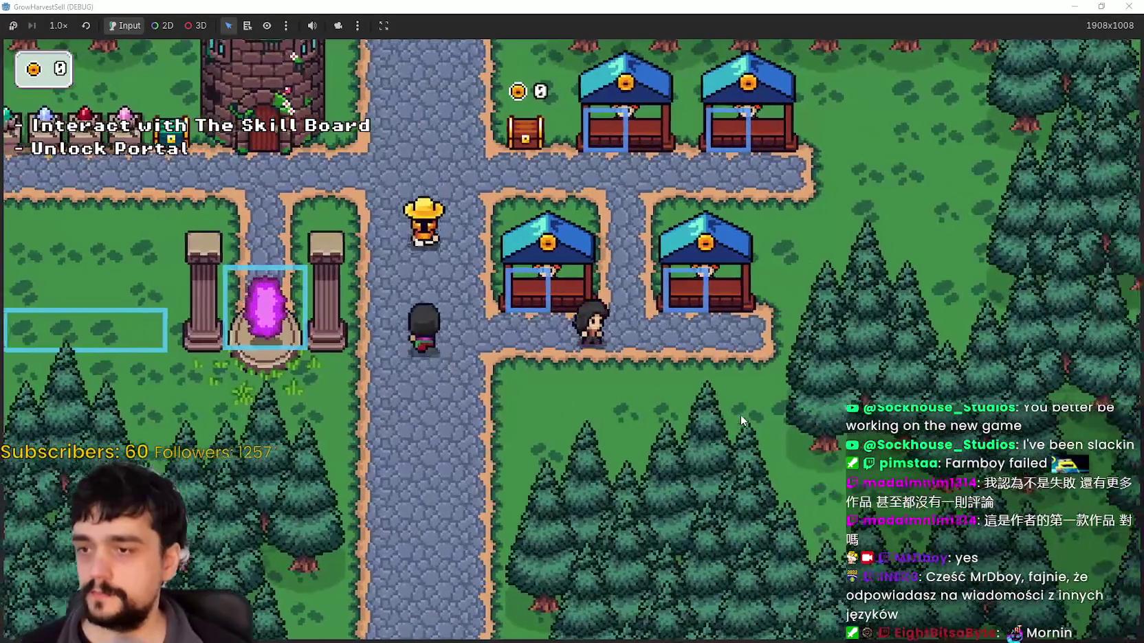
{"action": "key", "text": "s"}
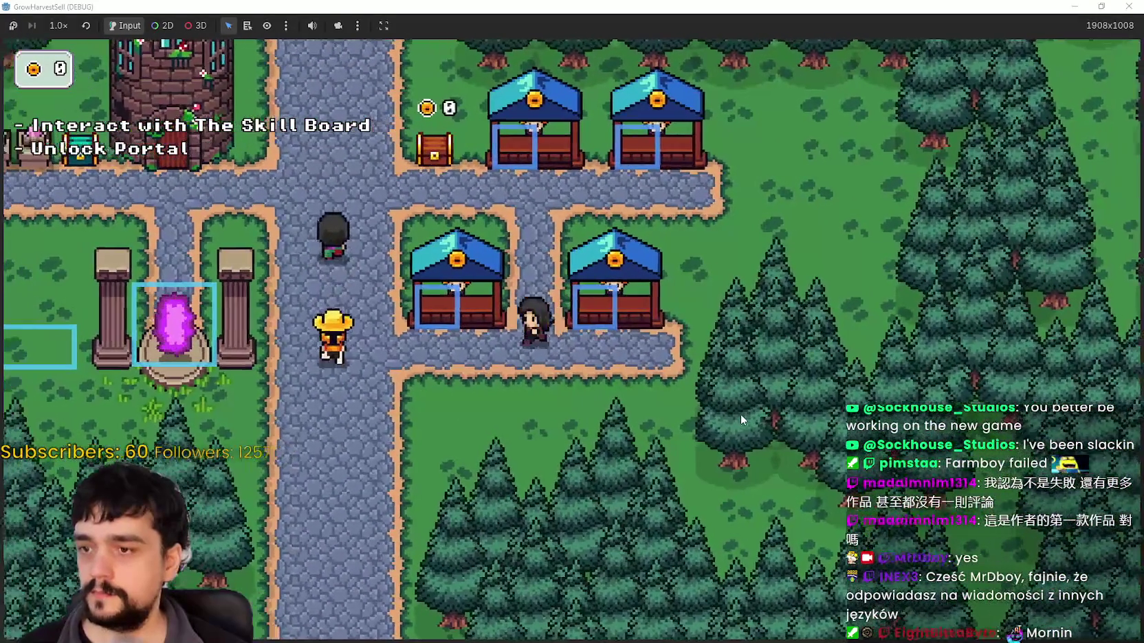
{"action": "key", "text": "s"}
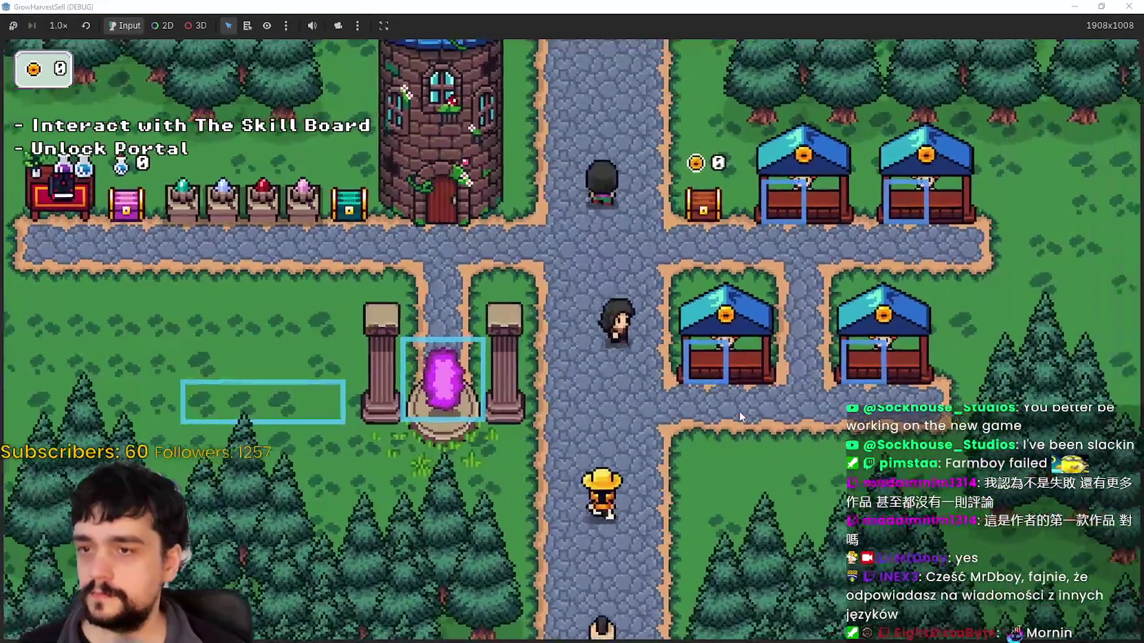
{"action": "key", "text": "d"}
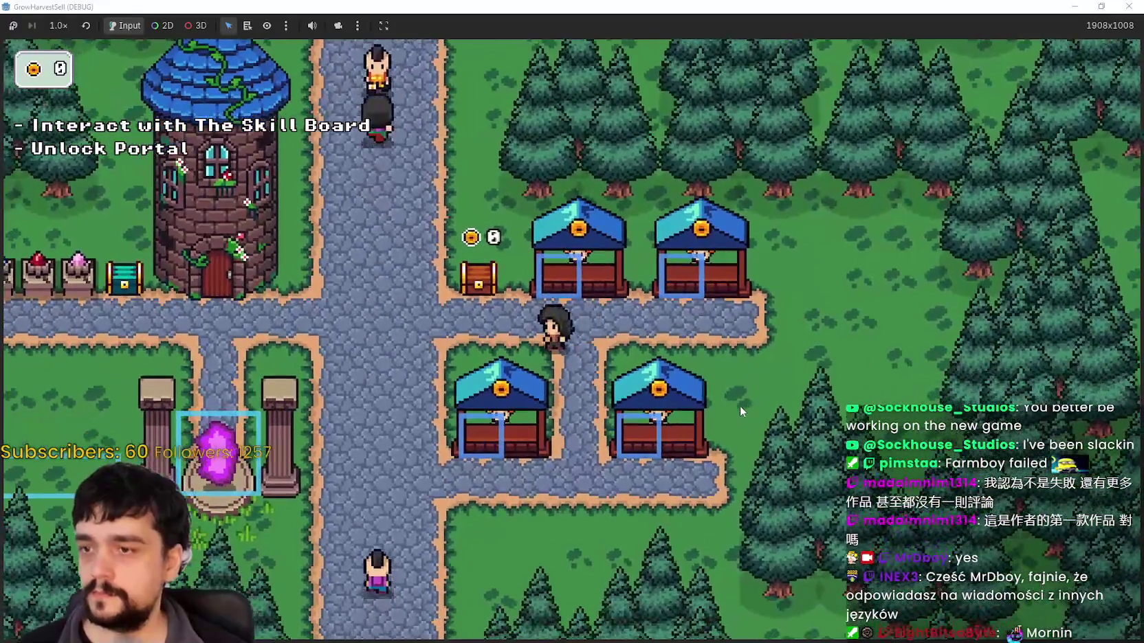
{"action": "key", "text": "a"}
{"action": "key", "text": "w"}
{"action": "double_click", "coordinate": [860, 8]}
{"action": "left_click", "coordinate": [892, 26]}
{"action": "left_click", "coordinate": [181, 303]}
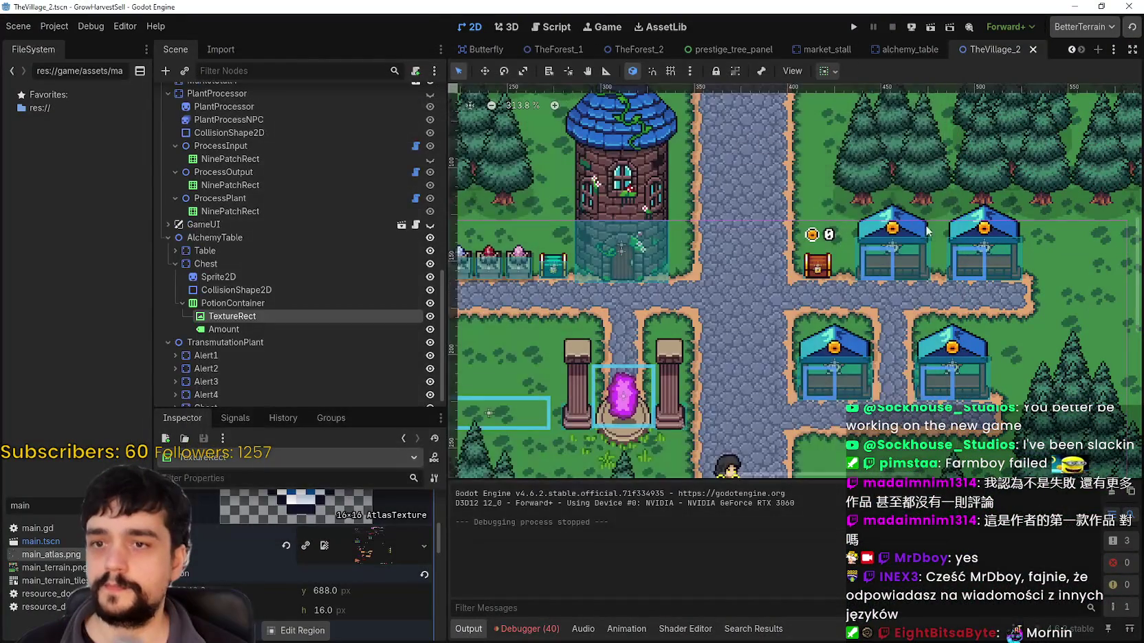
Step: Select the MarketStall instance and open market_stall.tscn in its own editor tab
{"action": "scroll", "coordinate": [208, 344], "scroll_direction": "up", "scroll_amount": 6}
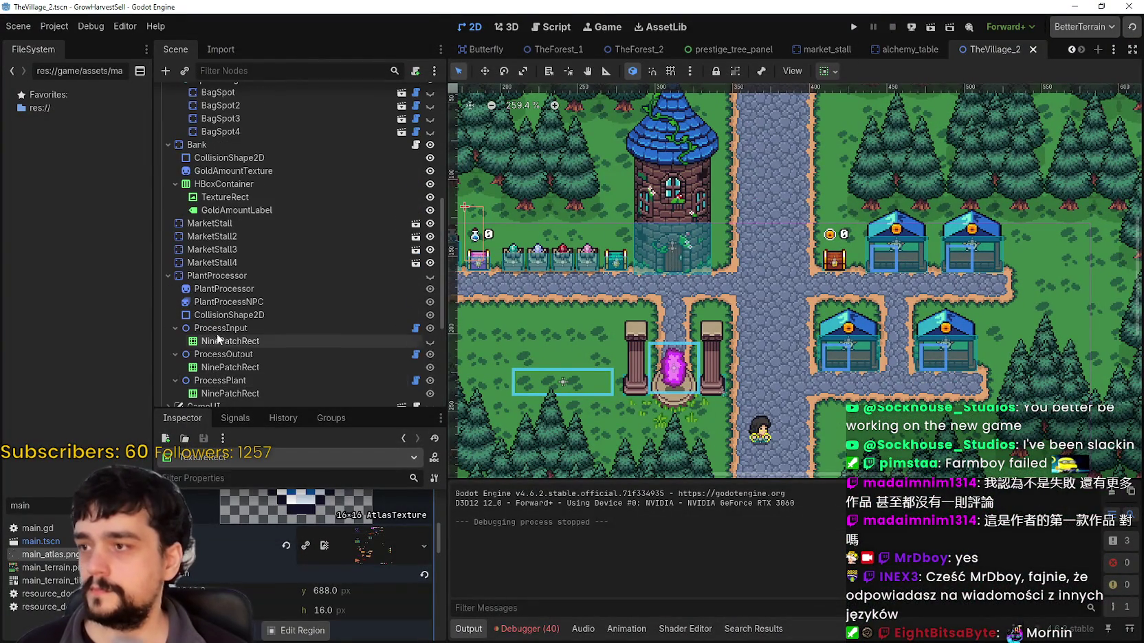
{"action": "left_click", "coordinate": [254, 222]}
{"action": "scroll", "coordinate": [485, 267], "scroll_direction": "right", "scroll_amount": 3}
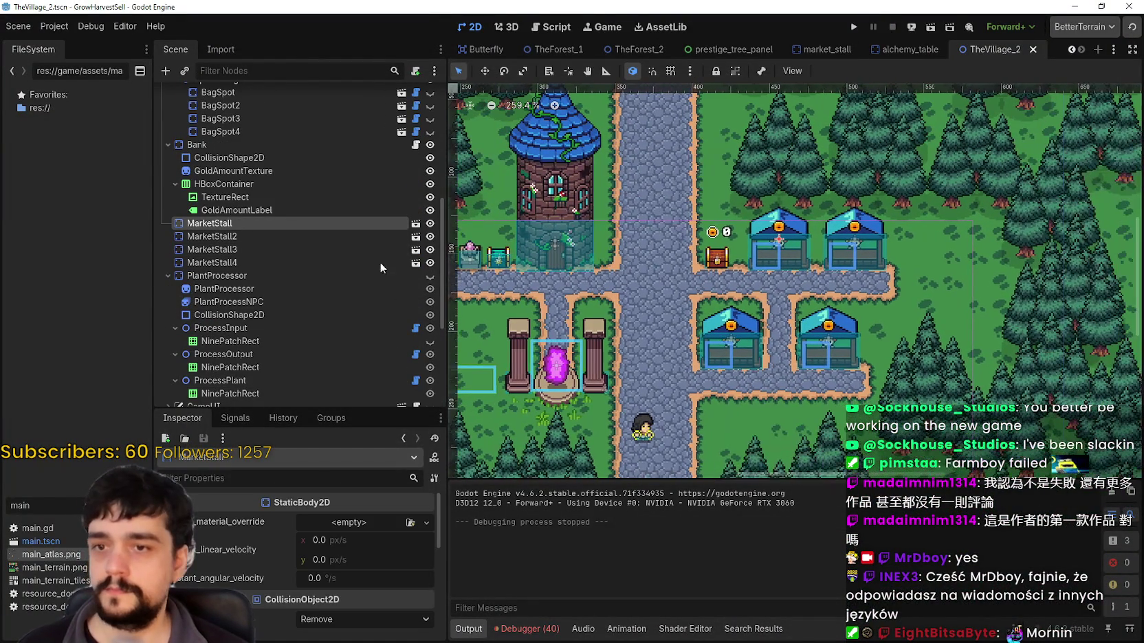
{"action": "left_click", "coordinate": [412, 223]}
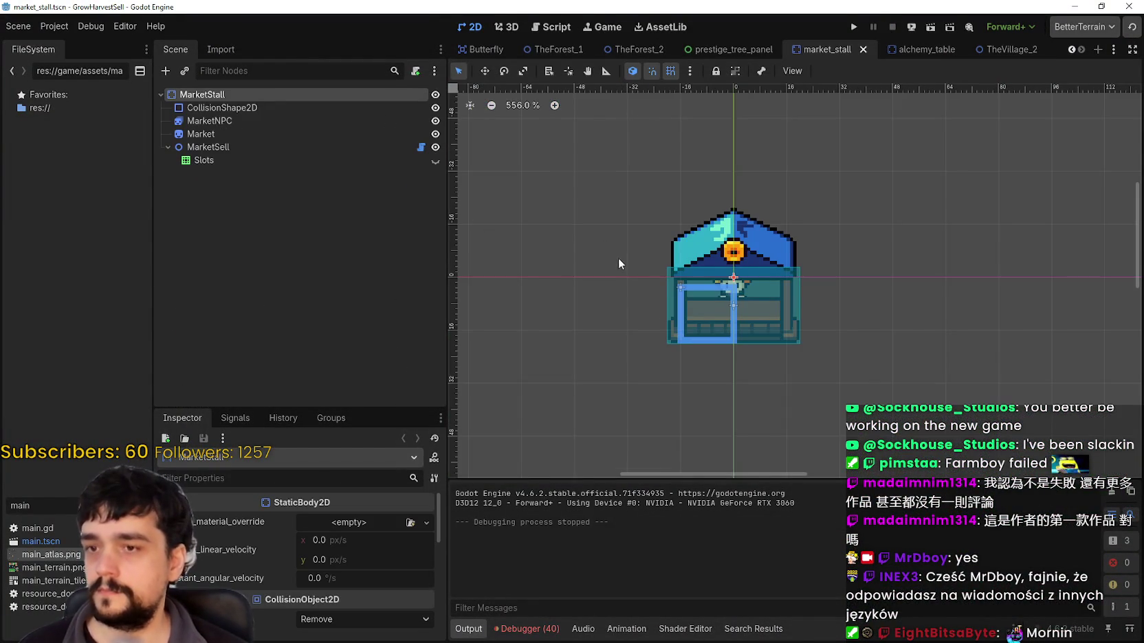
{"action": "scroll", "coordinate": [622, 262], "scroll_direction": "down", "scroll_amount": 1}
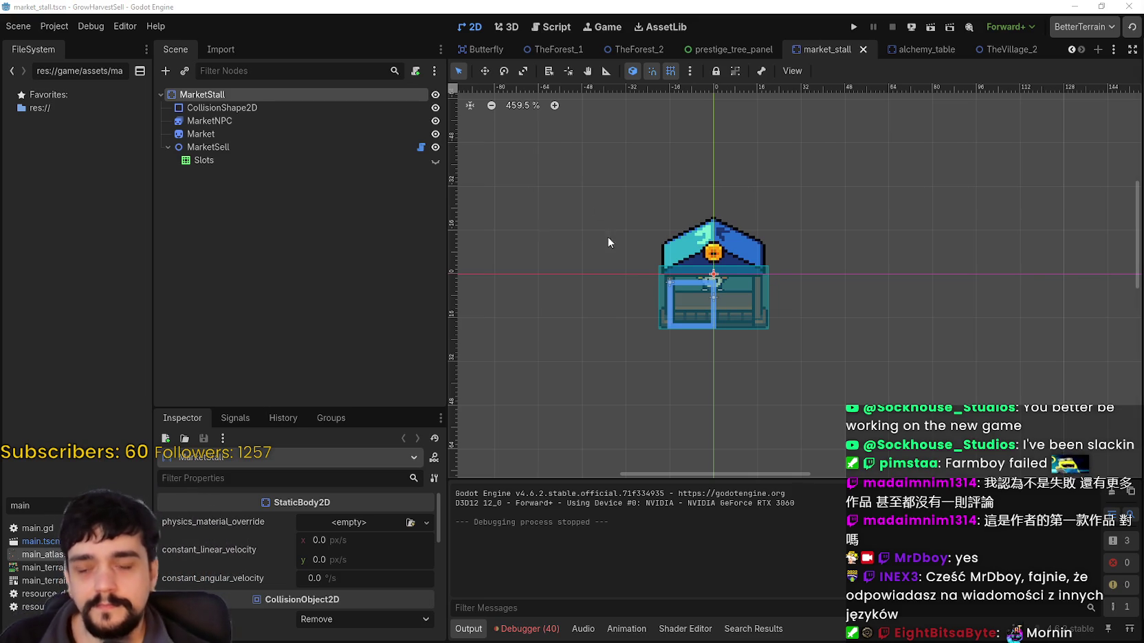
{"action": "scroll", "coordinate": [723, 298], "scroll_direction": "down", "scroll_amount": 1}
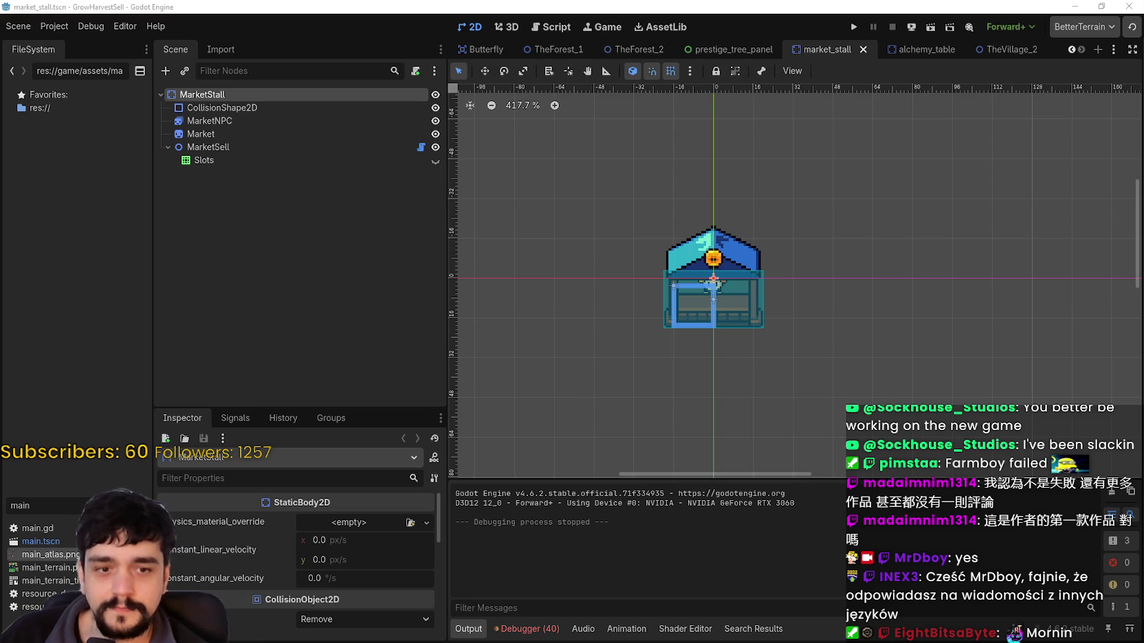
{"action": "scroll", "coordinate": [801, 266], "scroll_direction": "down", "scroll_amount": 2}
{"action": "left_click", "coordinate": [201, 134]}
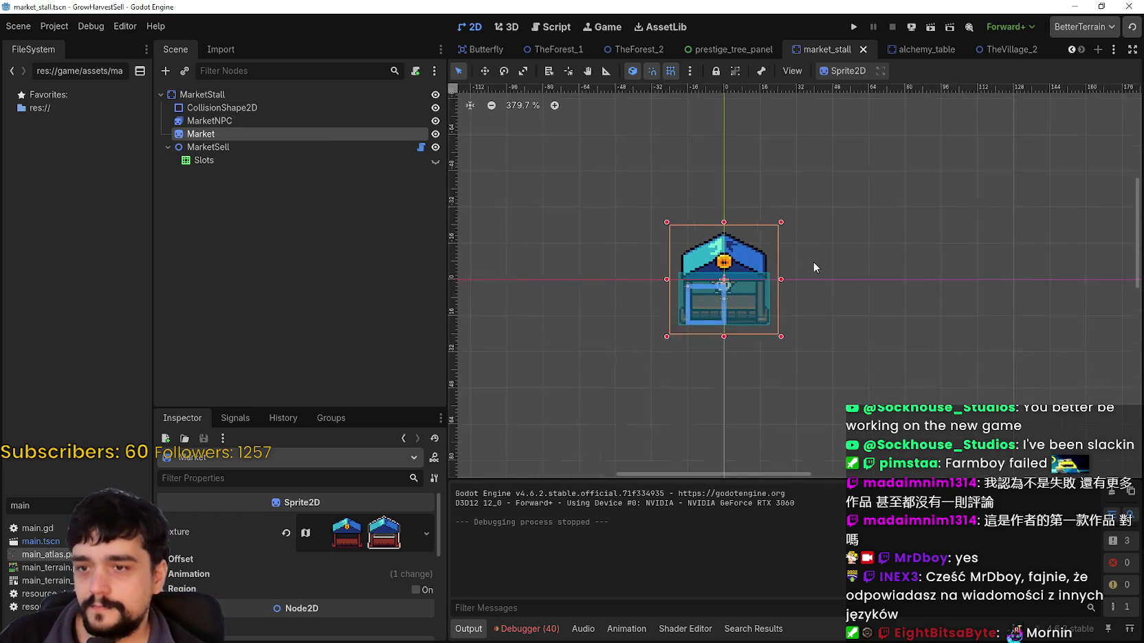
Step: Inspect the MarketNPC, Market and MarketSell nodes, then select Slots under MarketSell
{"action": "left_click", "coordinate": [277, 122]}
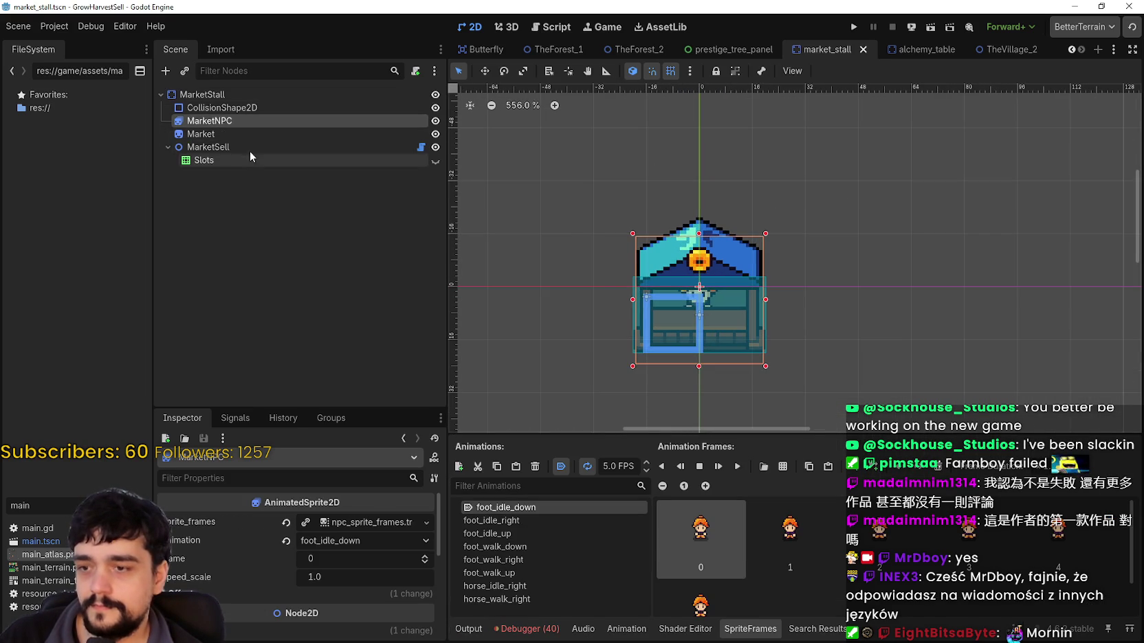
{"action": "left_click", "coordinate": [257, 133]}
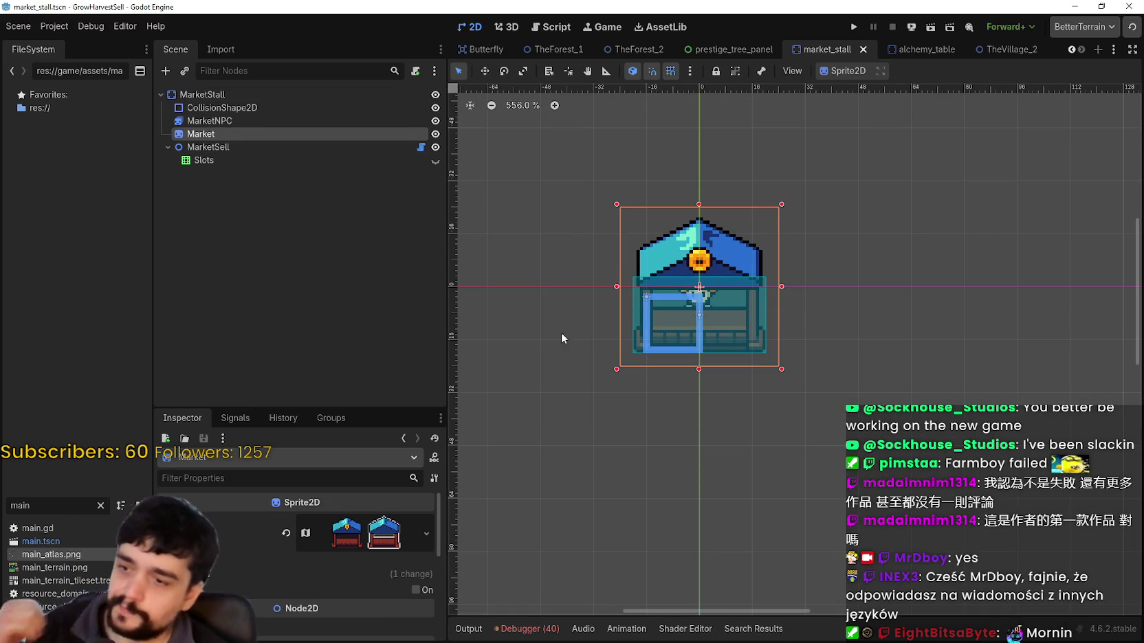
{"action": "left_click", "coordinate": [313, 147]}
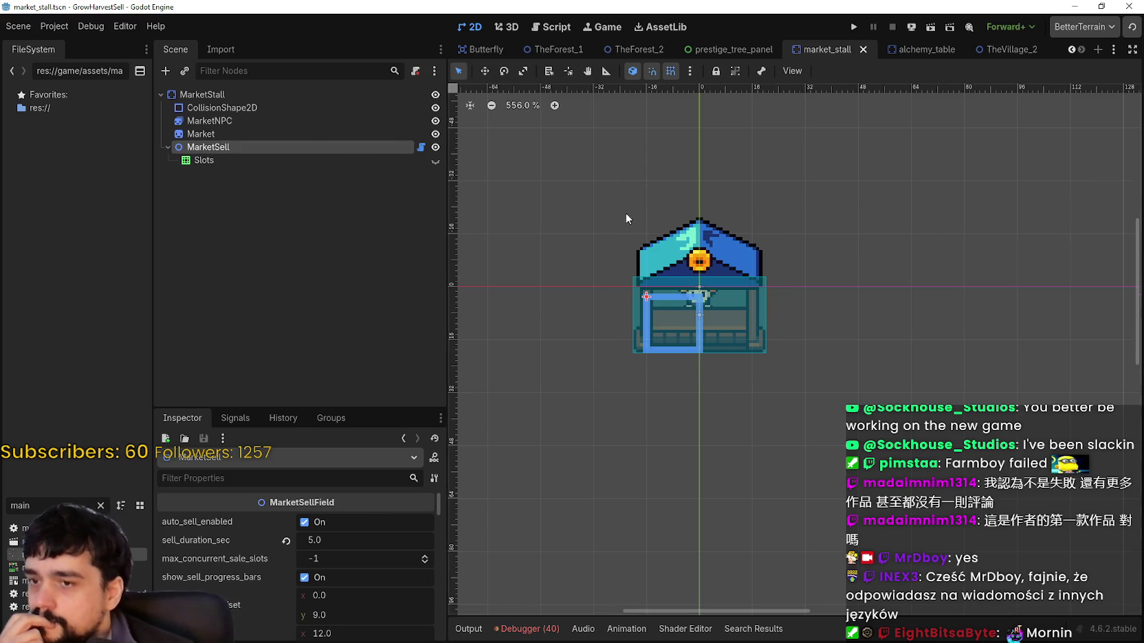
{"action": "scroll", "coordinate": [626, 218], "scroll_direction": "up", "scroll_amount": 1}
{"action": "left_click", "coordinate": [203, 159]}
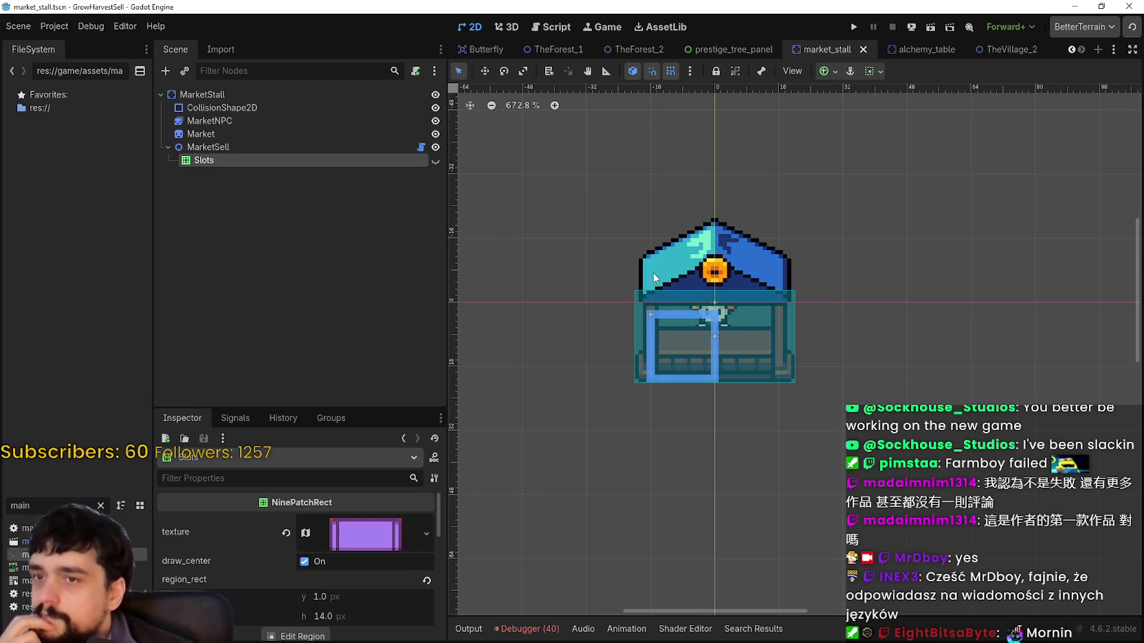
{"action": "scroll", "coordinate": [653, 275], "scroll_direction": "down", "scroll_amount": 1}
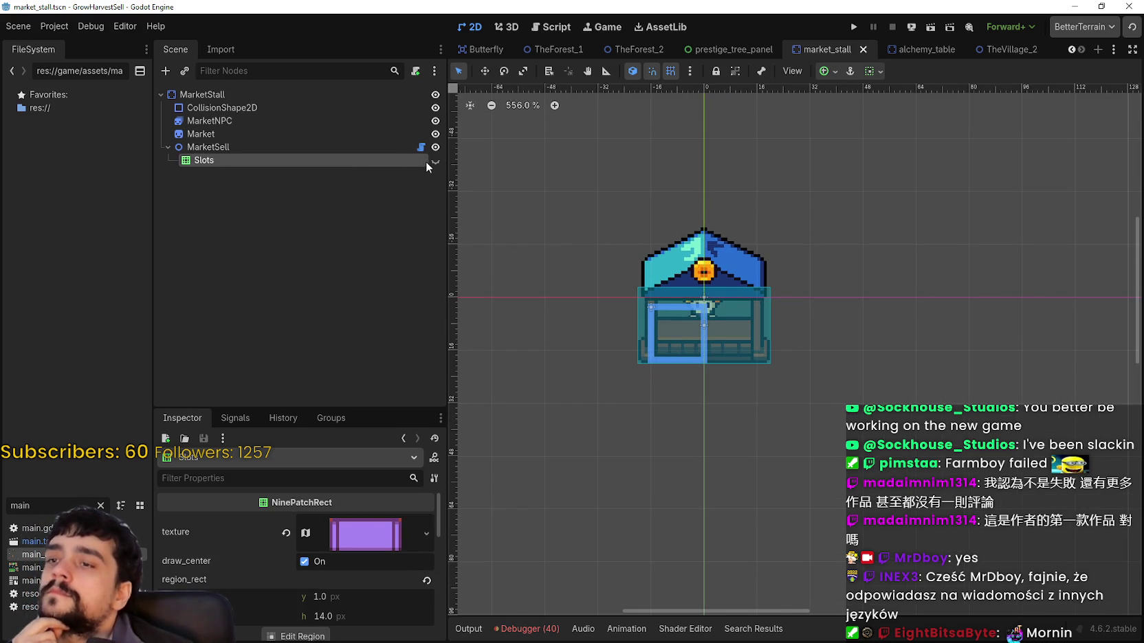
{"action": "scroll", "coordinate": [713, 264], "scroll_direction": "up", "scroll_amount": 2}
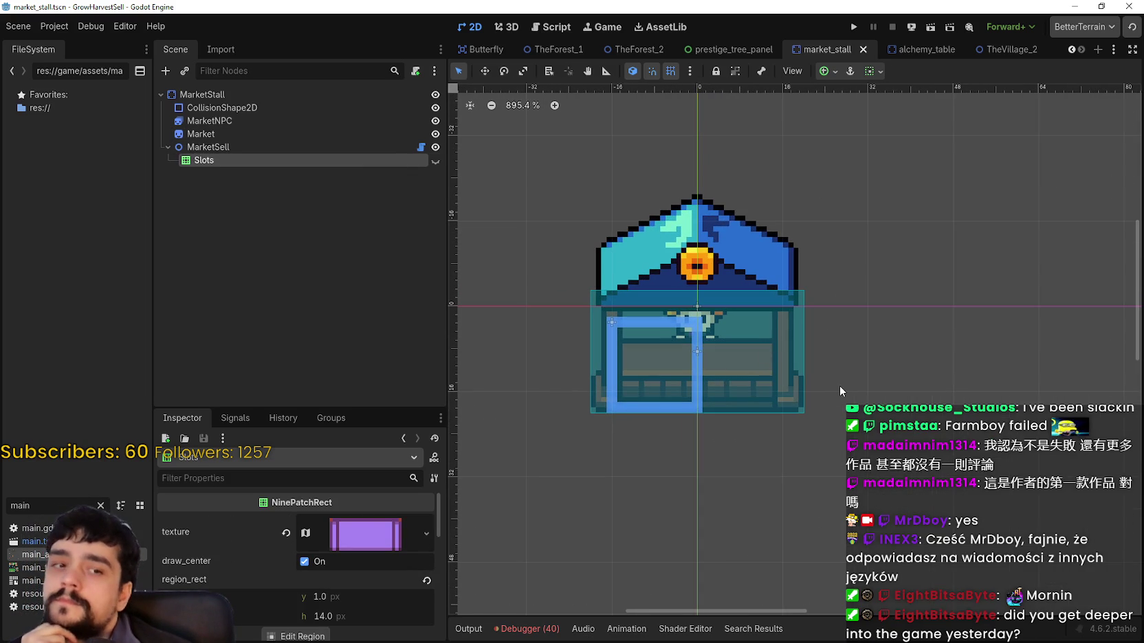
{"action": "scroll", "coordinate": [831, 381], "scroll_direction": "up", "scroll_amount": 1}
{"action": "scroll", "coordinate": [829, 381], "scroll_direction": "up", "scroll_amount": 3}
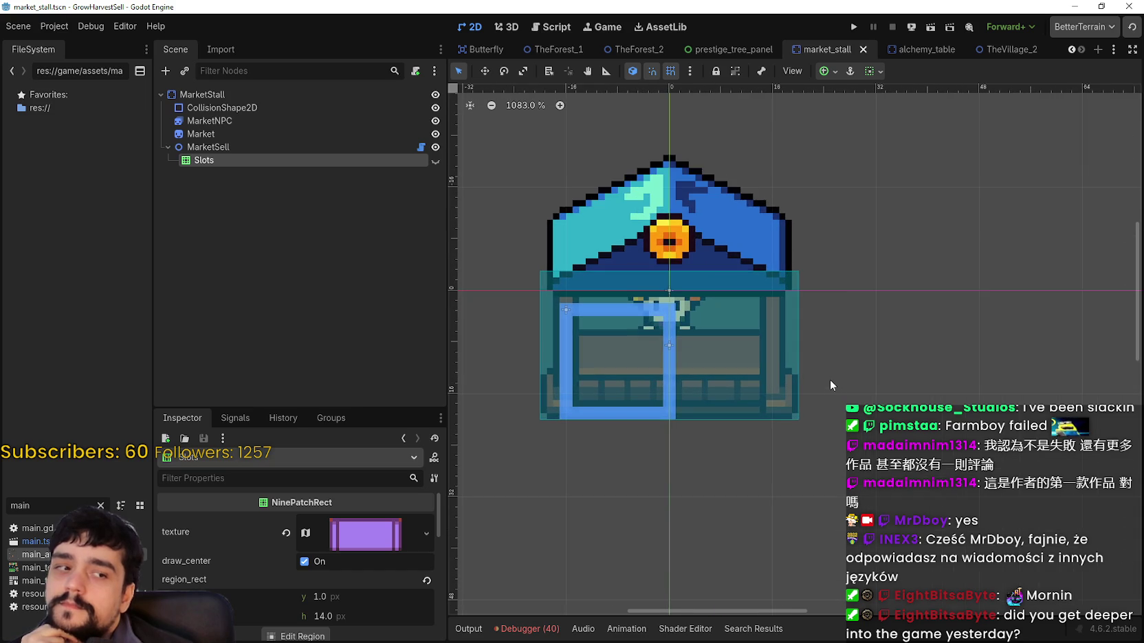
{"action": "scroll", "coordinate": [829, 380], "scroll_direction": "down", "scroll_amount": 6}
{"action": "scroll", "coordinate": [827, 377], "scroll_direction": "up", "scroll_amount": 3}
{"action": "scroll", "coordinate": [813, 367], "scroll_direction": "down", "scroll_amount": 1}
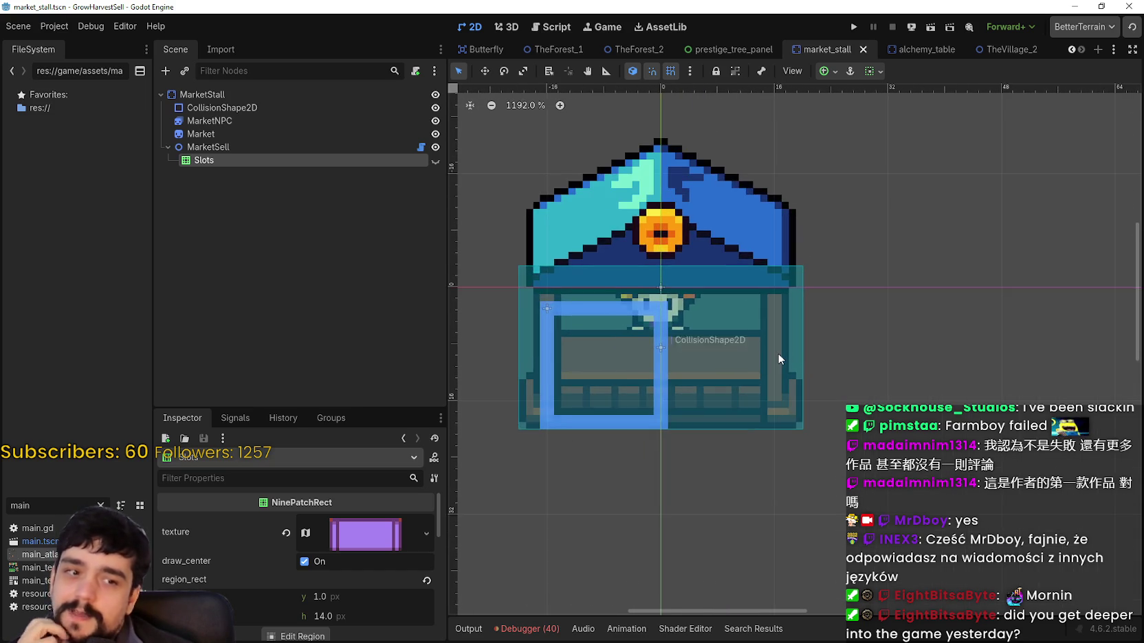
{"action": "scroll", "coordinate": [783, 353], "scroll_direction": "down", "scroll_amount": 1}
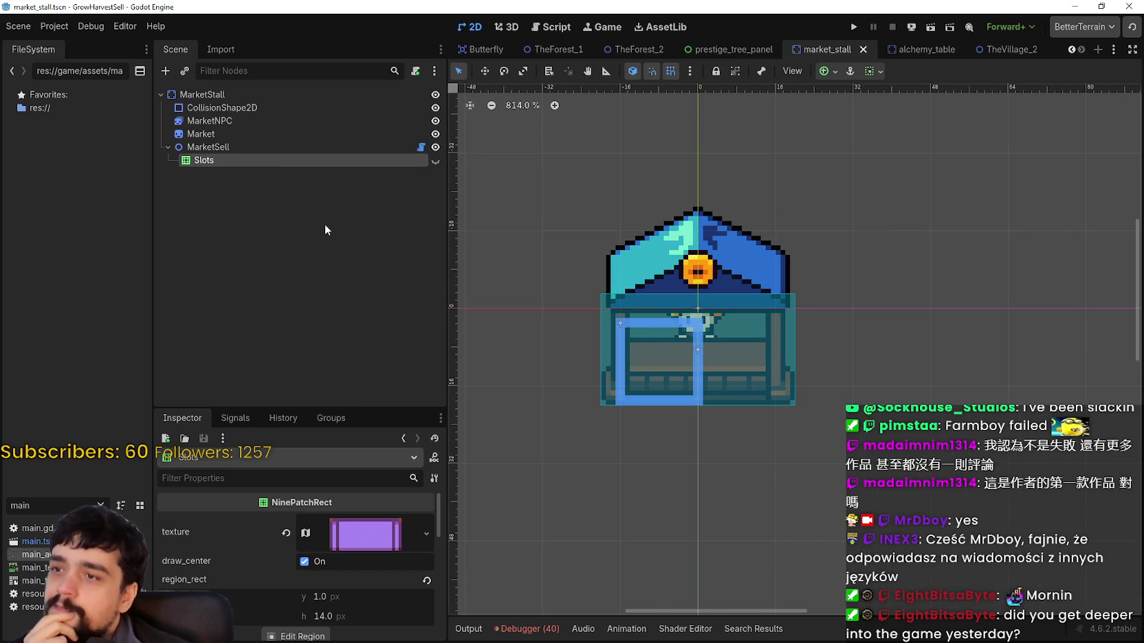
Step: Briefly show the purple Slots panel, then delete the Slots node and confirm
{"action": "left_click", "coordinate": [436, 162]}
{"action": "left_click", "coordinate": [435, 163]}
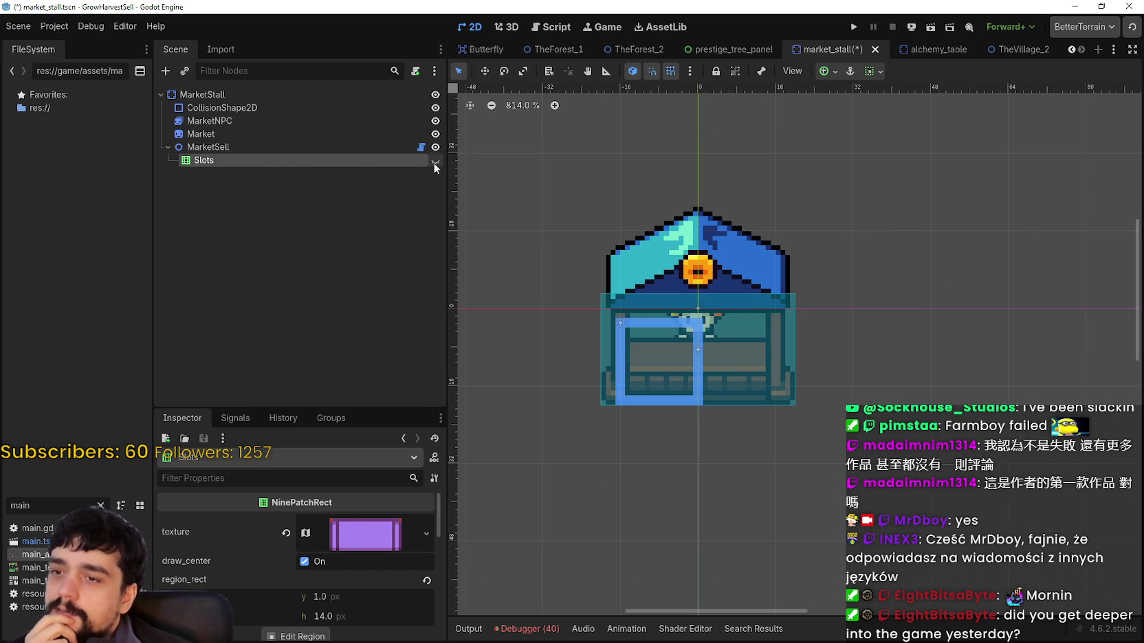
{"action": "right_click", "coordinate": [357, 167]}
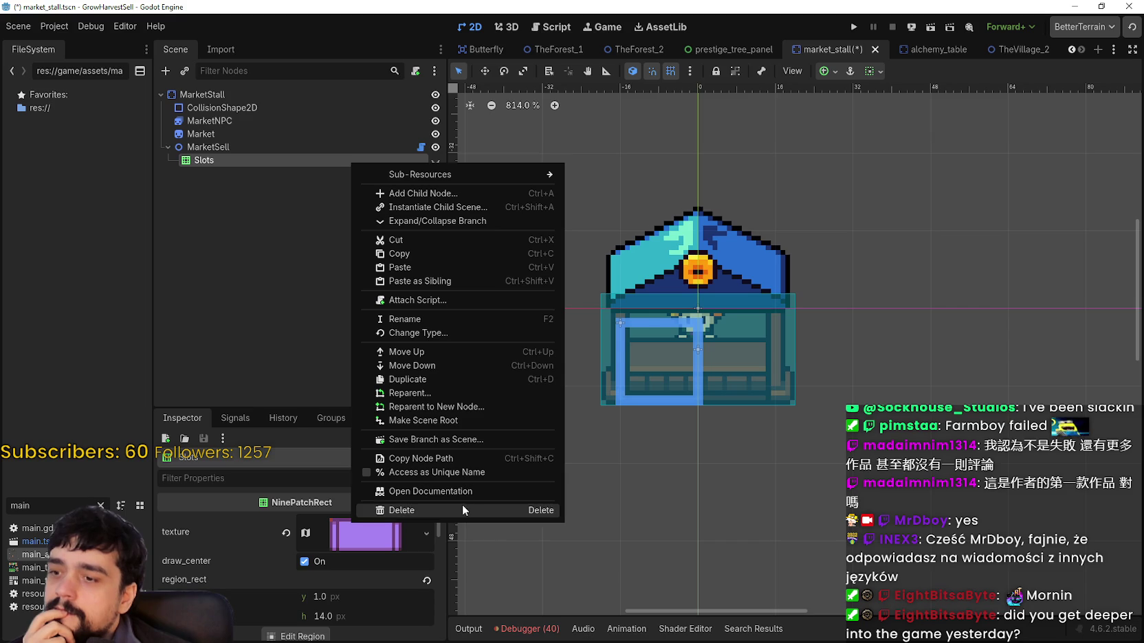
{"action": "left_click", "coordinate": [462, 505]}
{"action": "left_click", "coordinate": [545, 327]}
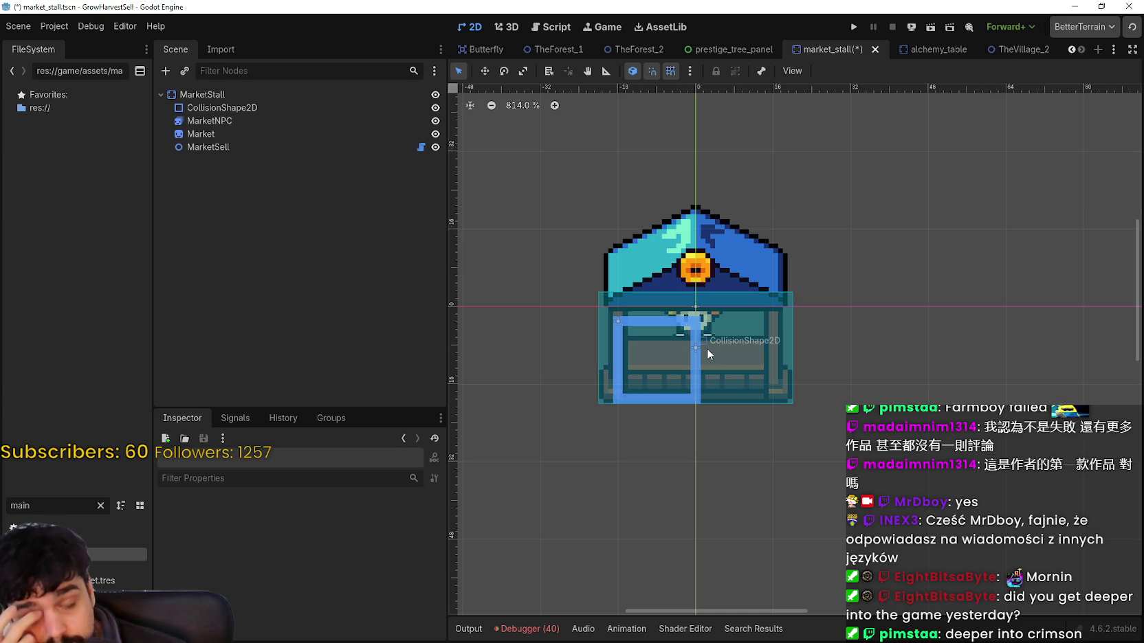
{"action": "scroll", "coordinate": [587, 297], "scroll_direction": "down", "scroll_amount": 1}
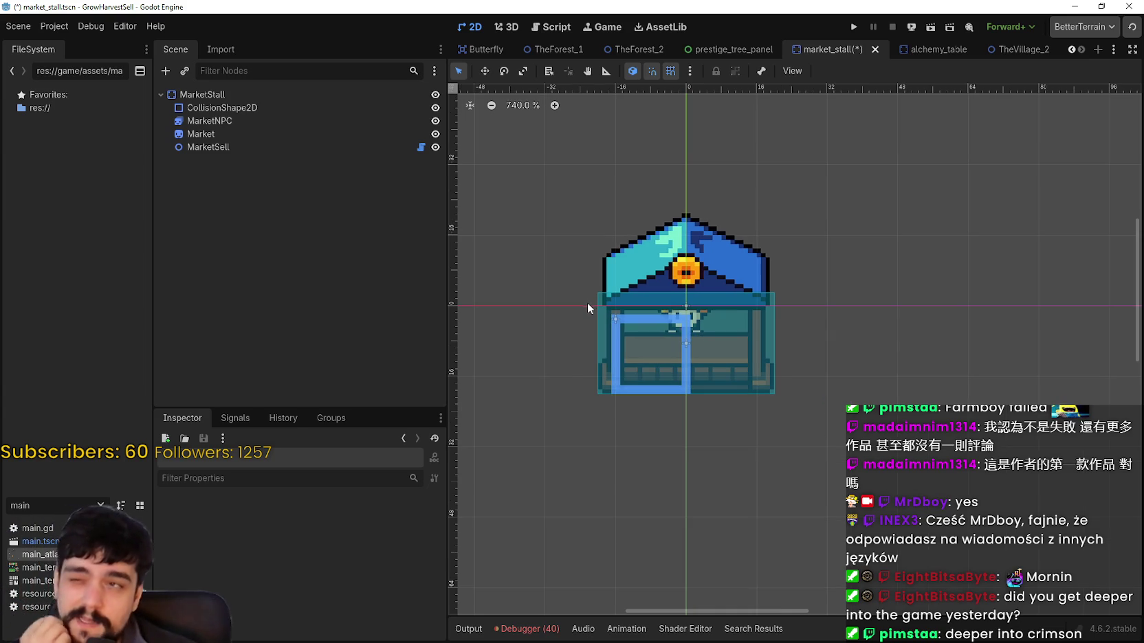
{"action": "scroll", "coordinate": [732, 332], "scroll_direction": "up", "scroll_amount": 2}
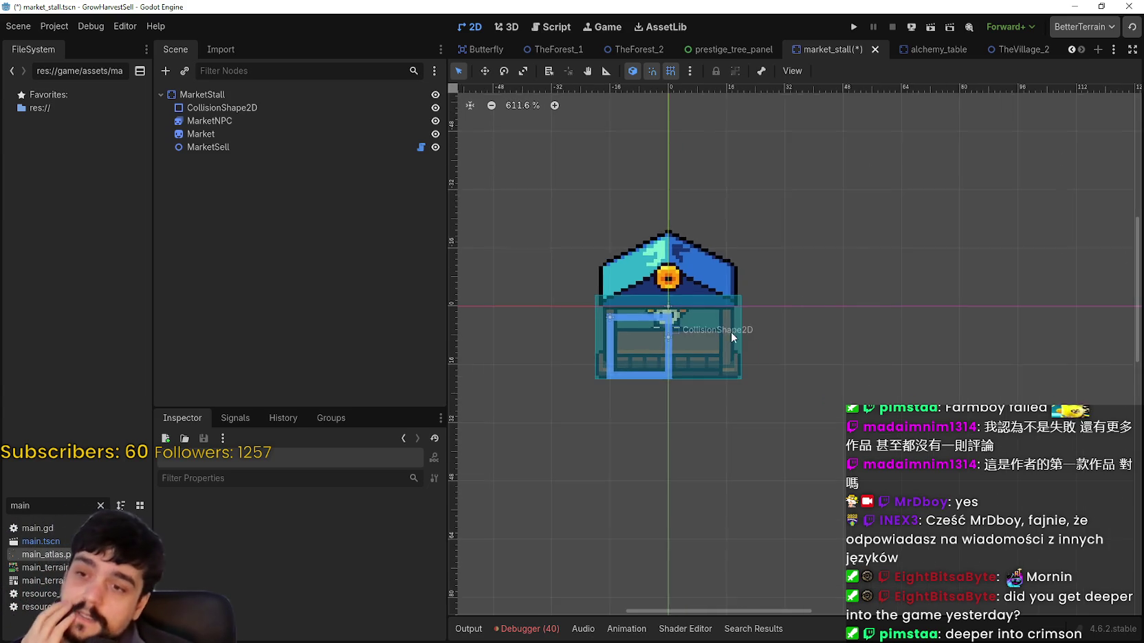
{"action": "scroll", "coordinate": [670, 348], "scroll_direction": "up", "scroll_amount": 2}
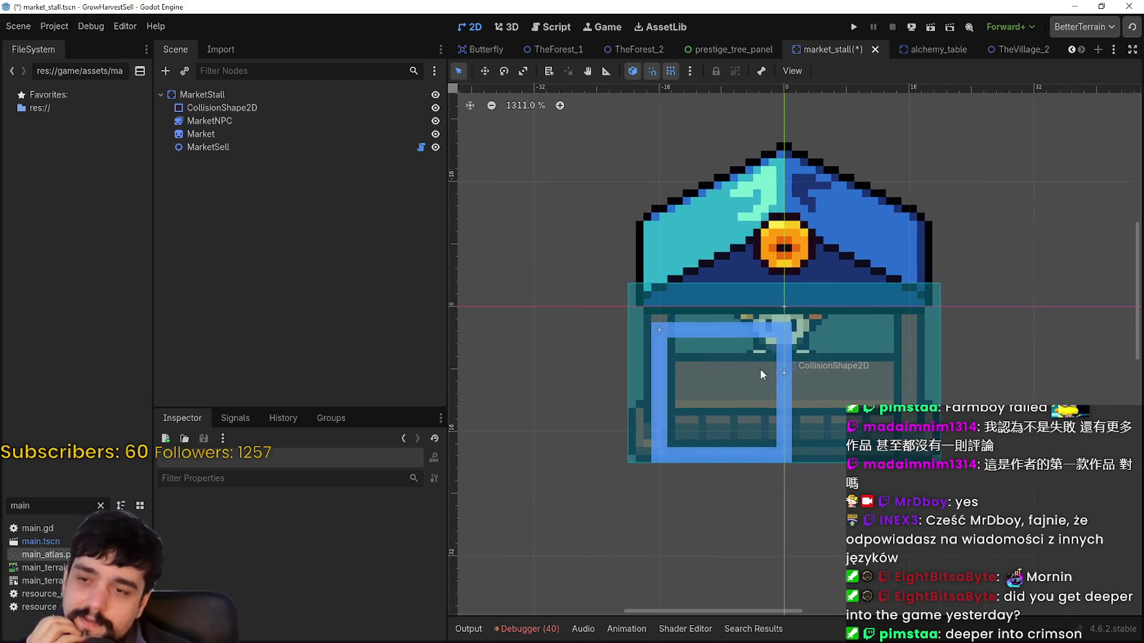
{"action": "scroll", "coordinate": [739, 364], "scroll_direction": "down", "scroll_amount": 2}
{"action": "scroll", "coordinate": [737, 353], "scroll_direction": "up", "scroll_amount": 2}
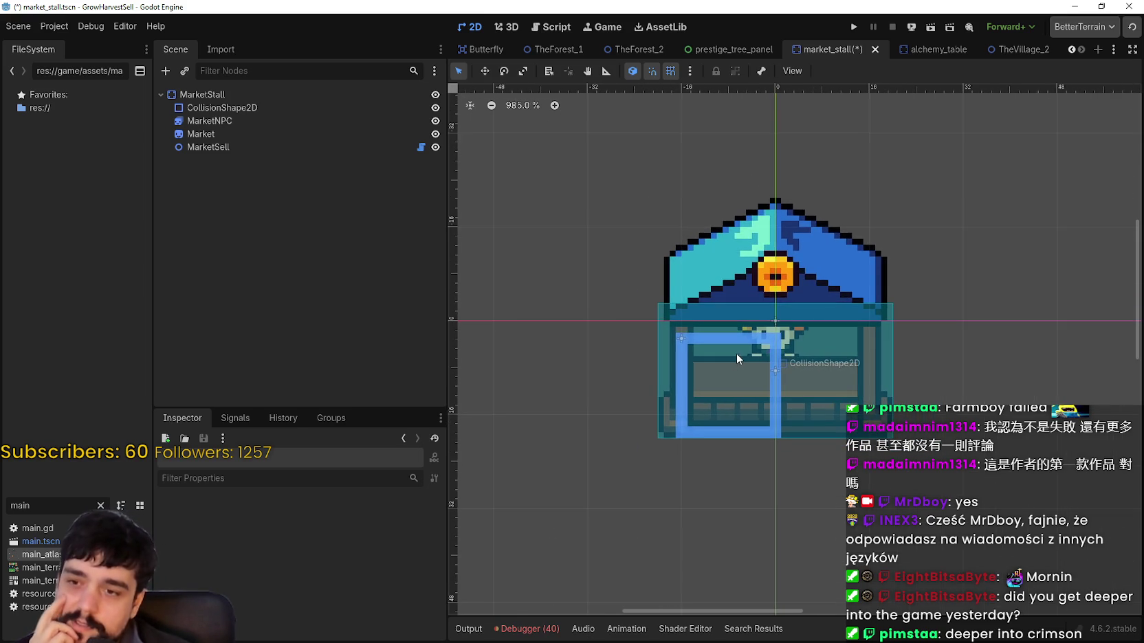
{"action": "scroll", "coordinate": [751, 351], "scroll_direction": "down", "scroll_amount": 2}
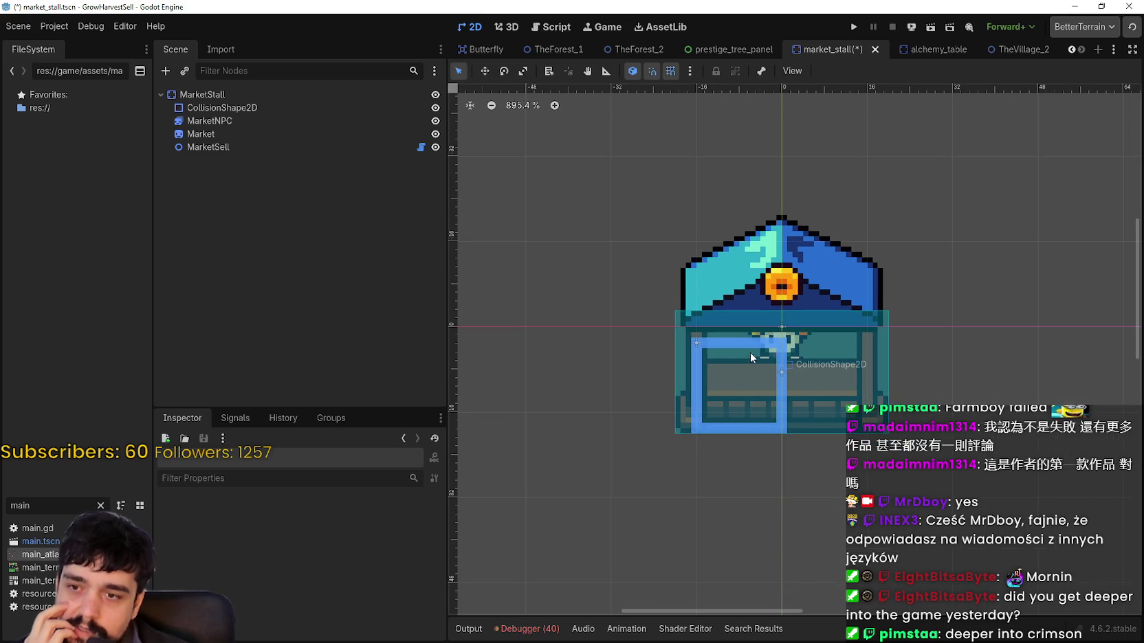
{"action": "scroll", "coordinate": [751, 349], "scroll_direction": "down", "scroll_amount": 2}
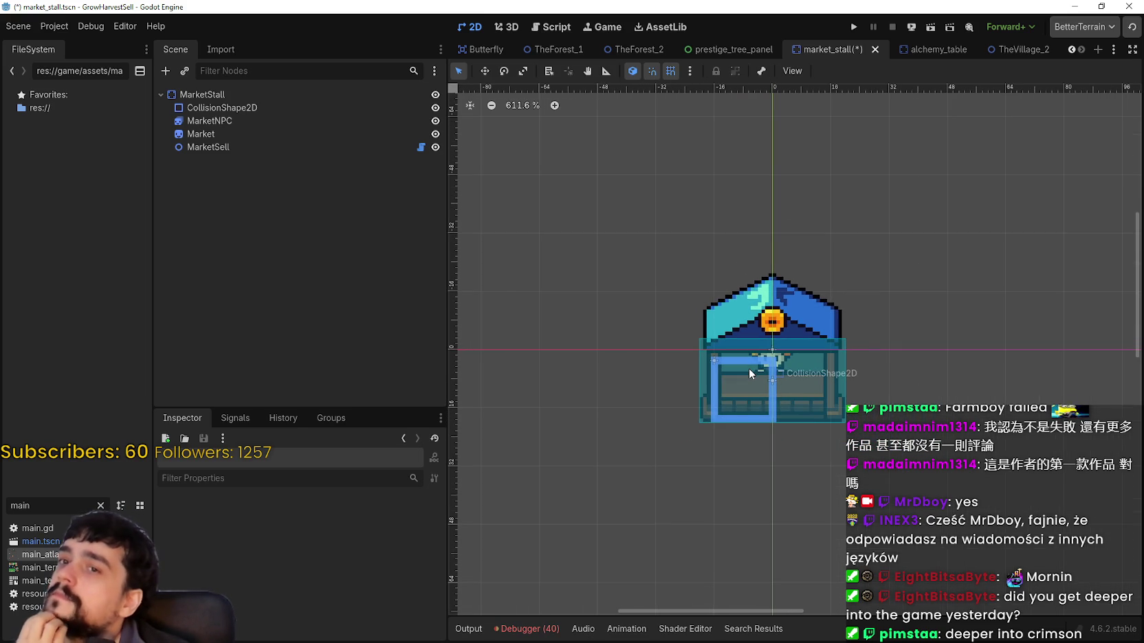
{"action": "left_click_drag", "start_coordinate": [757, 378], "coordinate": [764, 370]}
{"action": "key", "text": "ctrl+s"}
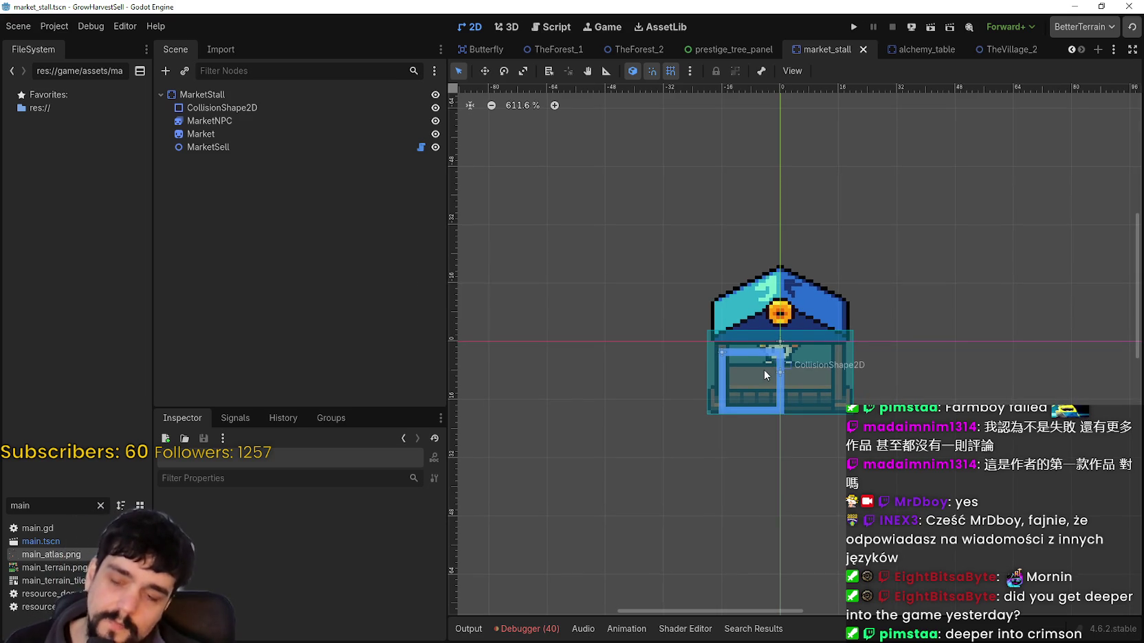
{"action": "scroll", "coordinate": [765, 369], "scroll_direction": "up", "scroll_amount": 3}
{"action": "scroll", "coordinate": [758, 387], "scroll_direction": "down", "scroll_amount": 2}
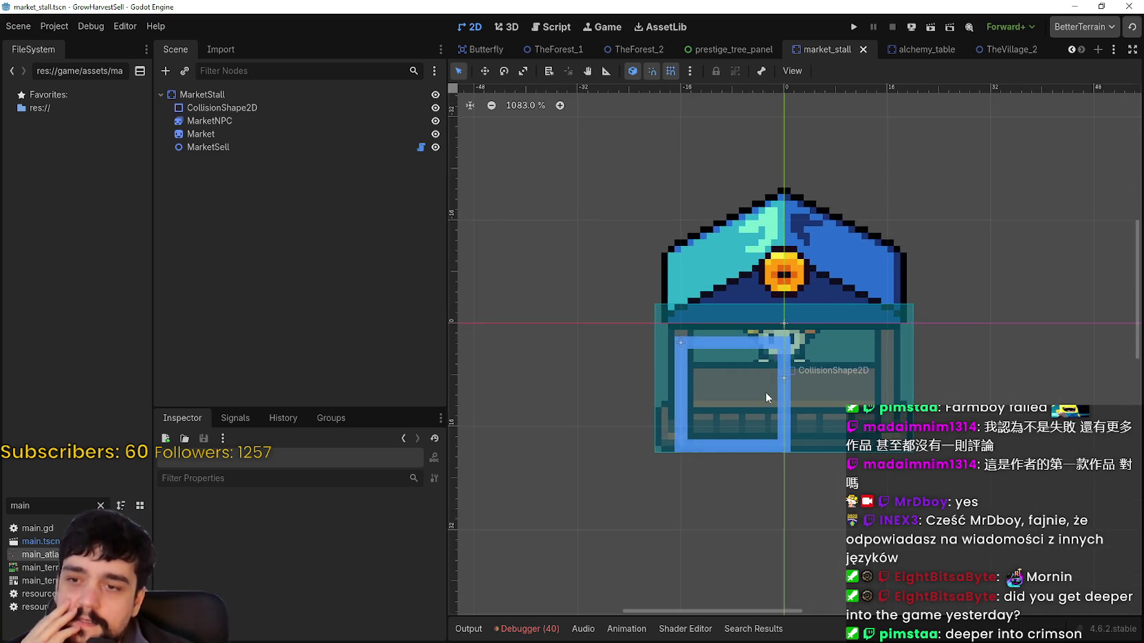
{"action": "scroll", "coordinate": [761, 389], "scroll_direction": "up", "scroll_amount": 2}
{"action": "scroll", "coordinate": [759, 384], "scroll_direction": "down", "scroll_amount": 2}
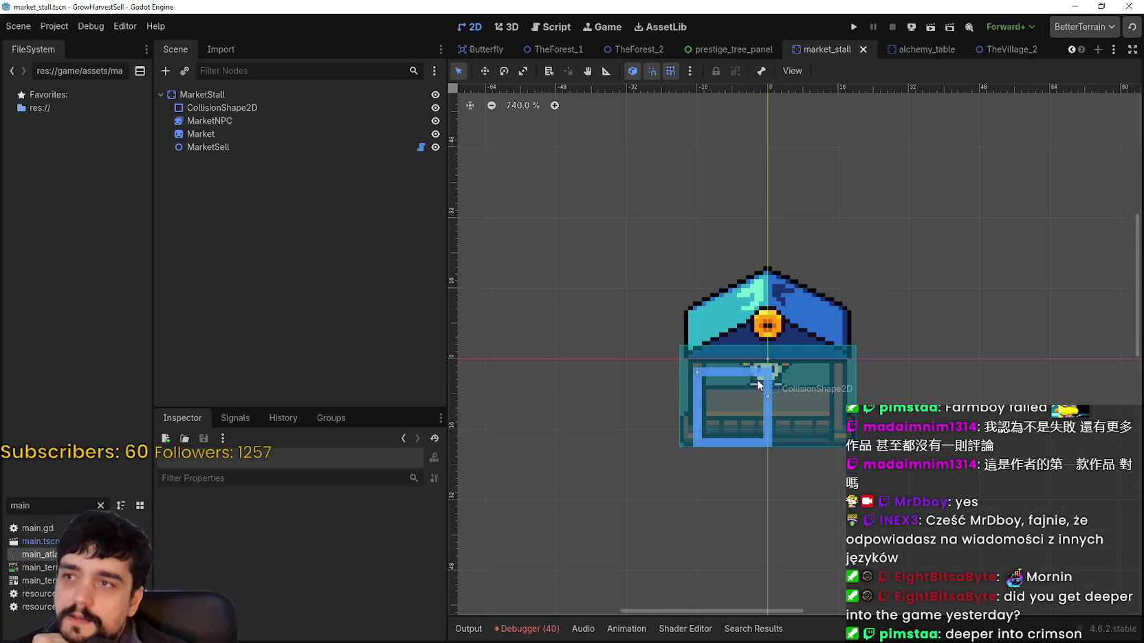
{"action": "scroll", "coordinate": [791, 402], "scroll_direction": "up", "scroll_amount": 2}
{"action": "scroll", "coordinate": [818, 416], "scroll_direction": "down", "scroll_amount": 1}
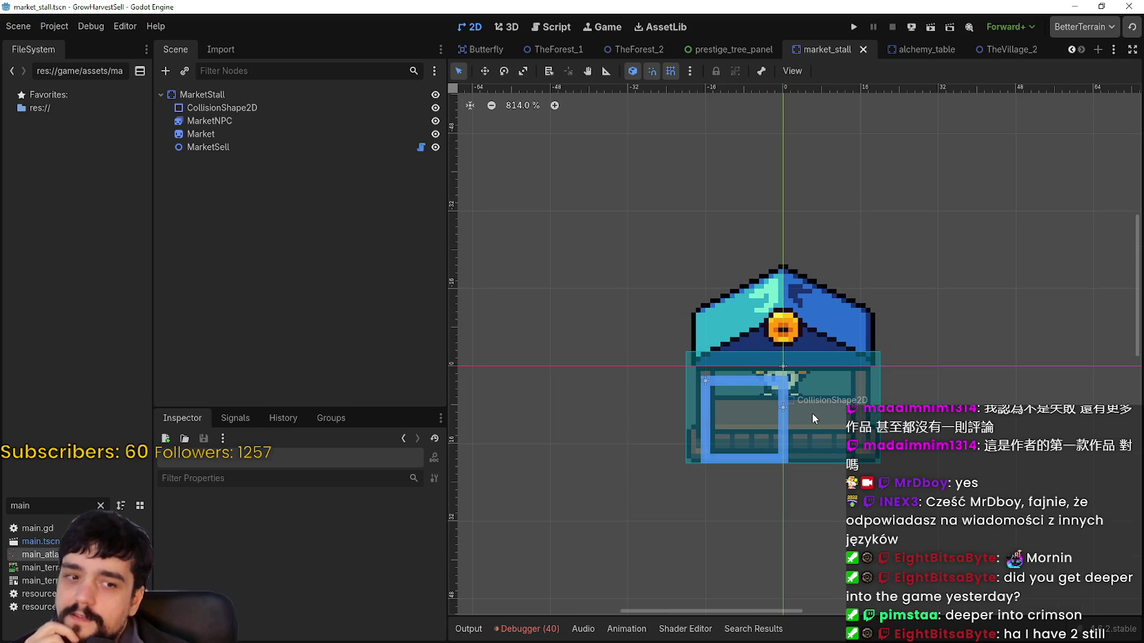
{"action": "scroll", "coordinate": [812, 414], "scroll_direction": "up", "scroll_amount": 2}
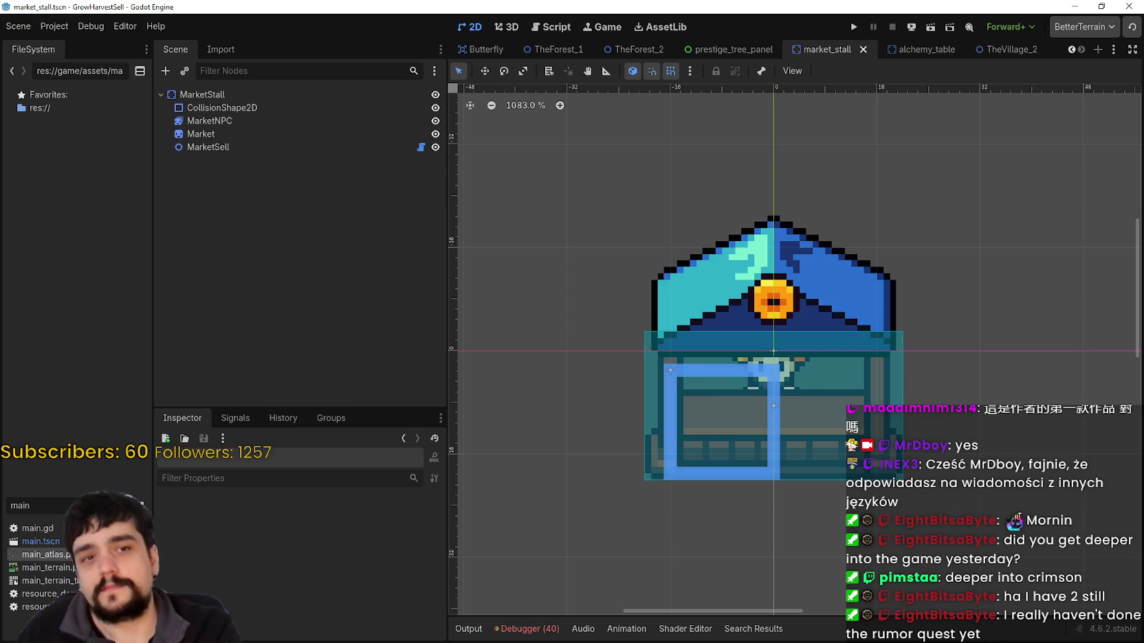
Step: Bring up the add-node context menu on the market_stall canvas, then dismiss it
{"action": "scroll", "coordinate": [861, 404], "scroll_direction": "down", "scroll_amount": 3}
{"action": "scroll", "coordinate": [807, 398], "scroll_direction": "down", "scroll_amount": 1}
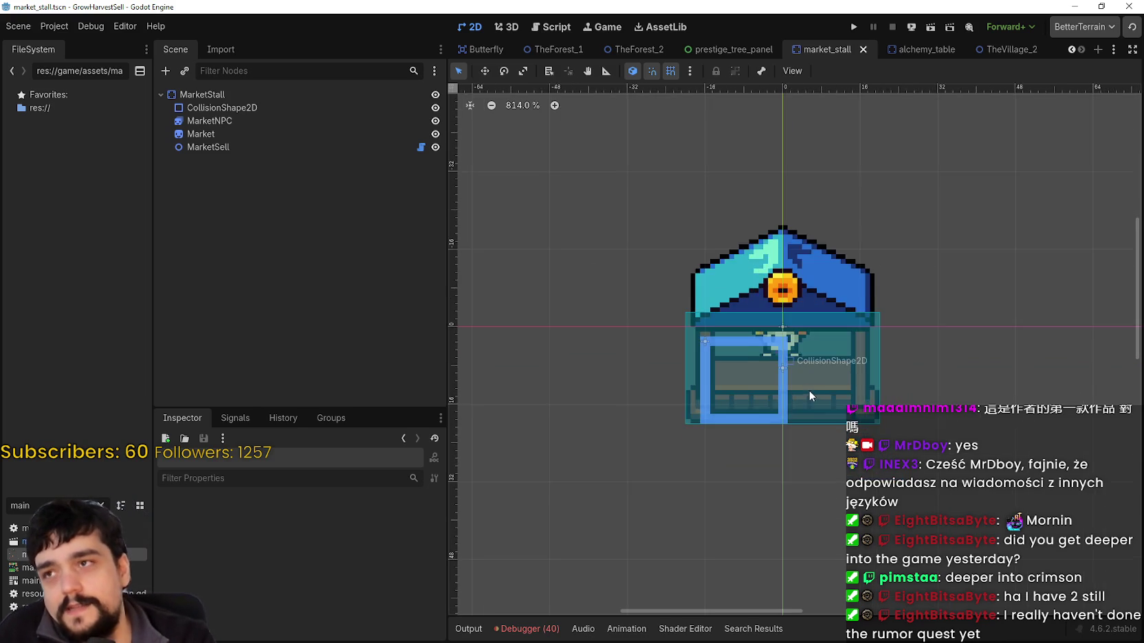
{"action": "scroll", "coordinate": [804, 389], "scroll_direction": "up", "scroll_amount": 4}
{"action": "scroll", "coordinate": [815, 406], "scroll_direction": "down", "scroll_amount": 2}
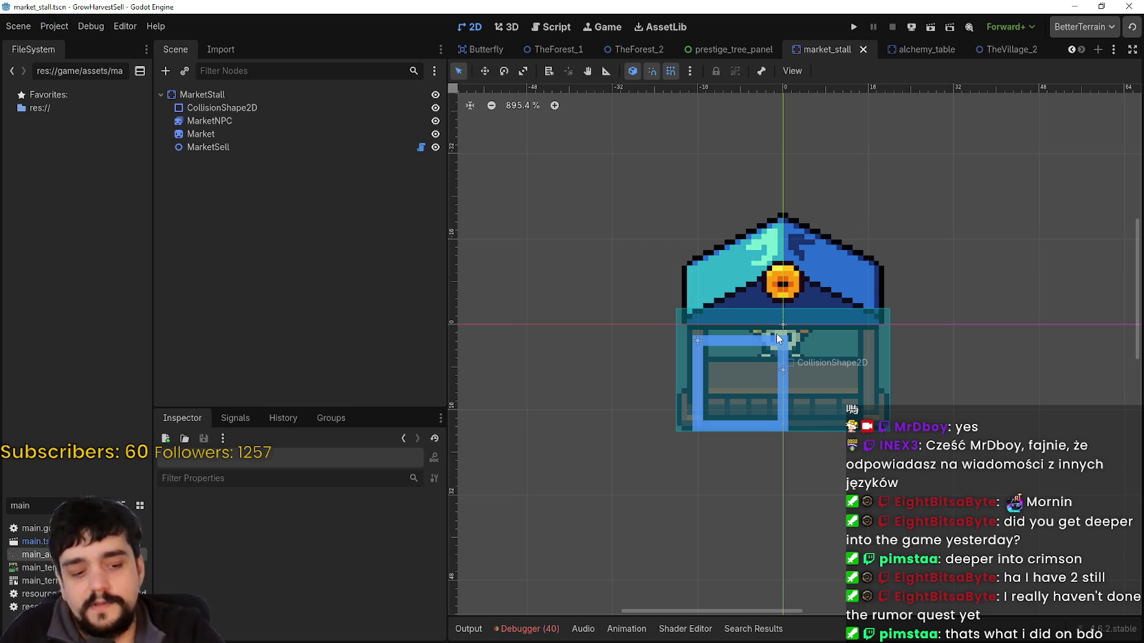
{"action": "scroll", "coordinate": [867, 397], "scroll_direction": "up", "scroll_amount": 1}
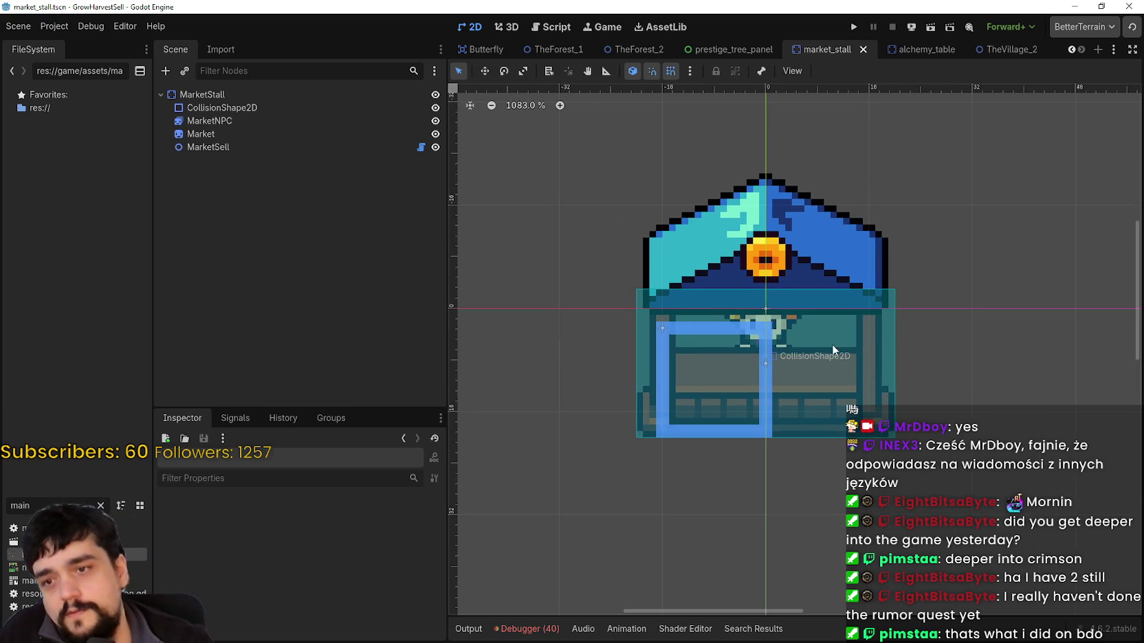
{"action": "scroll", "coordinate": [798, 313], "scroll_direction": "up", "scroll_amount": 1}
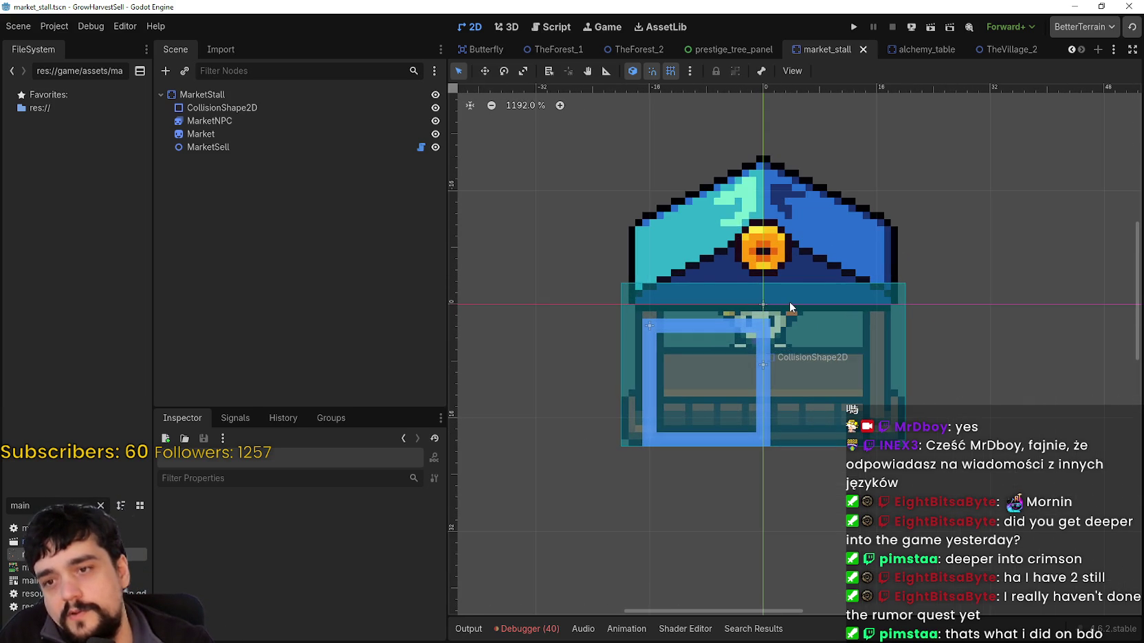
{"action": "scroll", "coordinate": [789, 301], "scroll_direction": "down", "scroll_amount": 2}
{"action": "scroll", "coordinate": [798, 296], "scroll_direction": "up", "scroll_amount": 2}
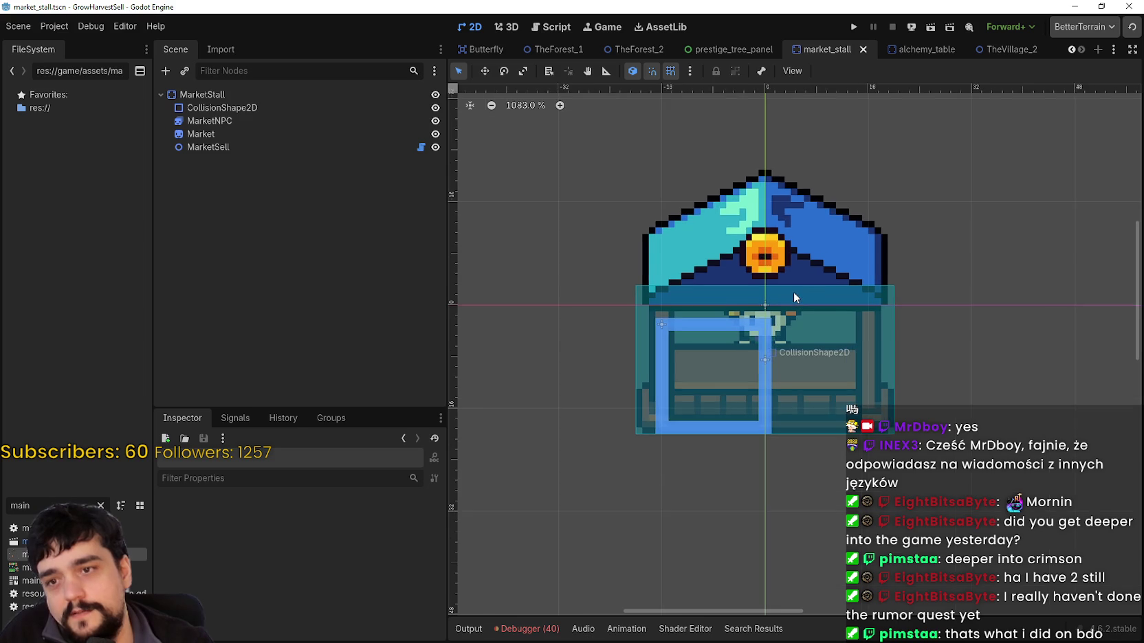
{"action": "scroll", "coordinate": [821, 320], "scroll_direction": "down", "scroll_amount": 3}
{"action": "scroll", "coordinate": [822, 330], "scroll_direction": "up", "scroll_amount": 2}
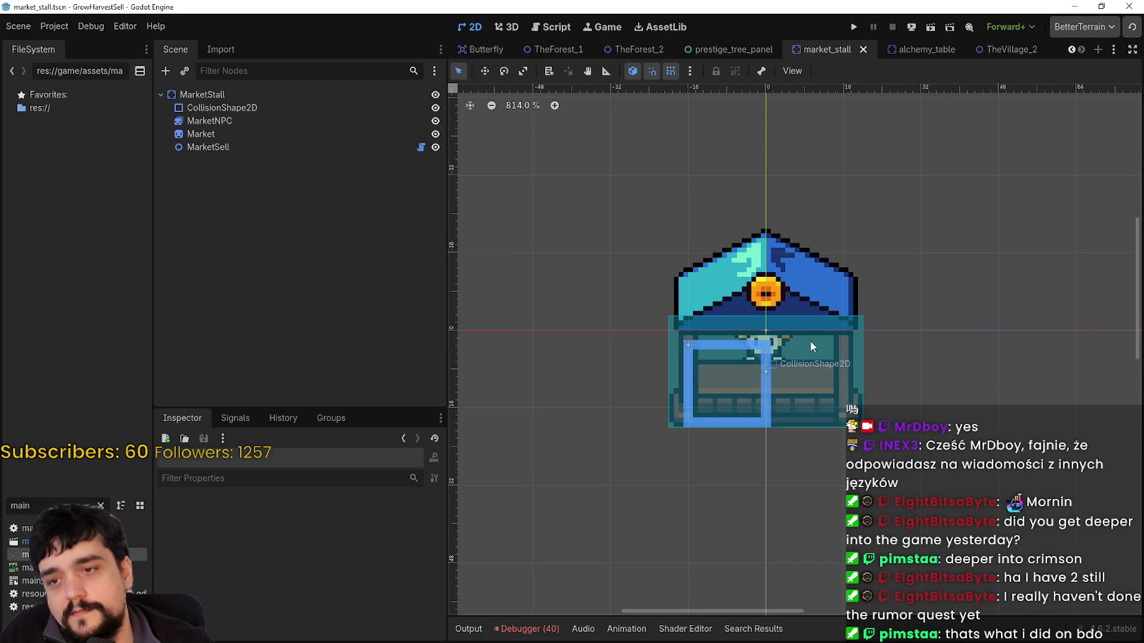
{"action": "right_click", "coordinate": [762, 387]}
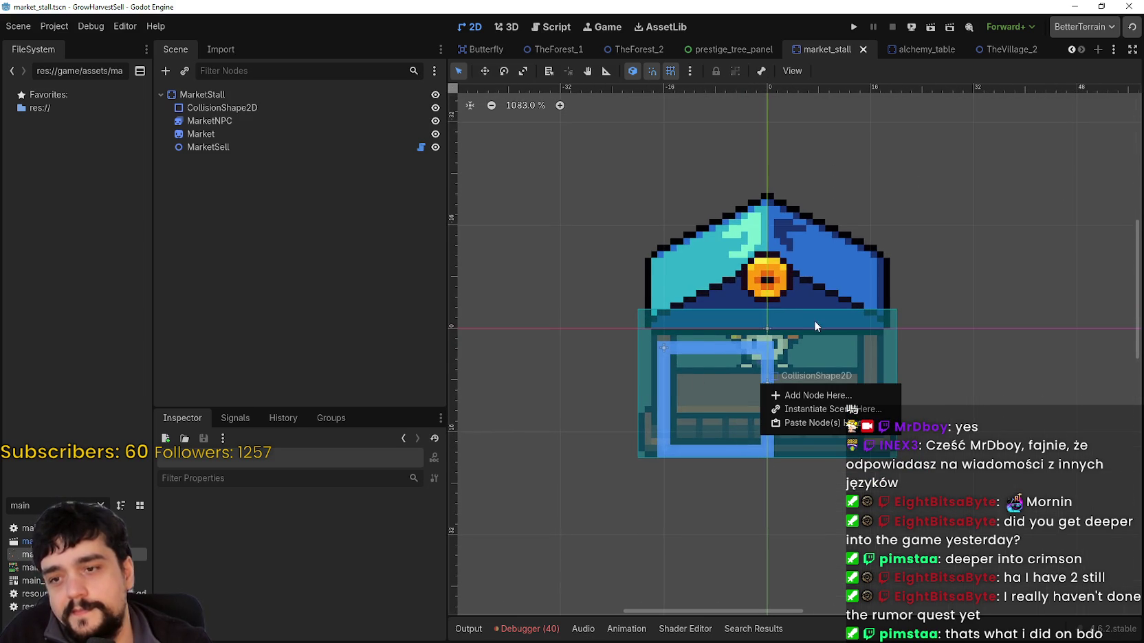
{"action": "scroll", "coordinate": [770, 330], "scroll_direction": "down", "scroll_amount": 1}
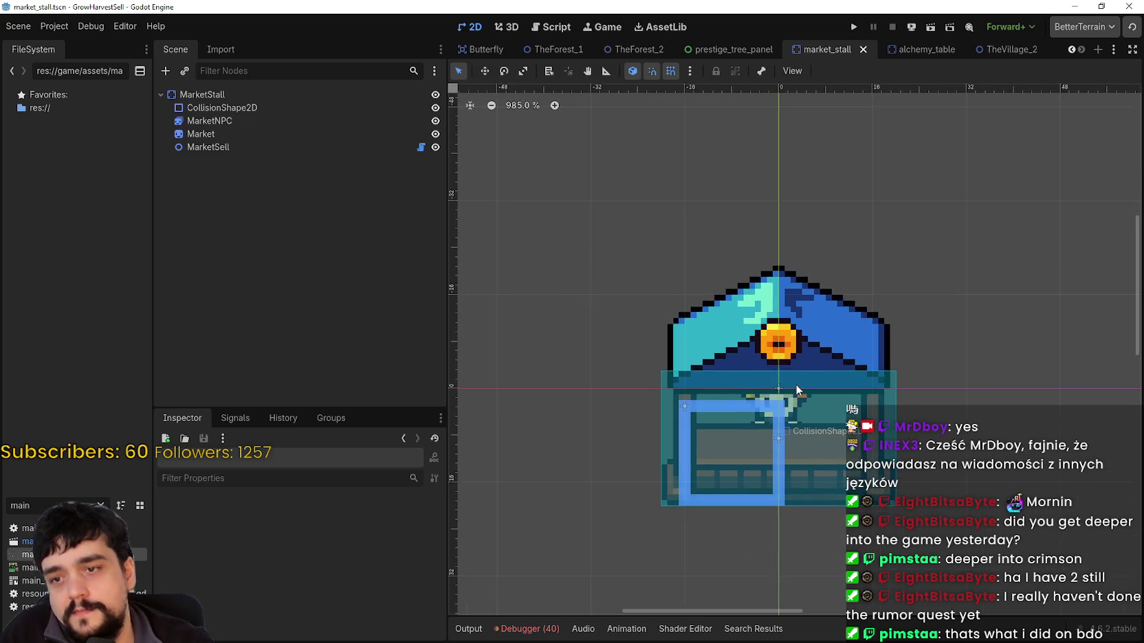
{"action": "scroll", "coordinate": [822, 345], "scroll_direction": "up", "scroll_amount": 1}
{"action": "scroll", "coordinate": [819, 333], "scroll_direction": "down", "scroll_amount": 1}
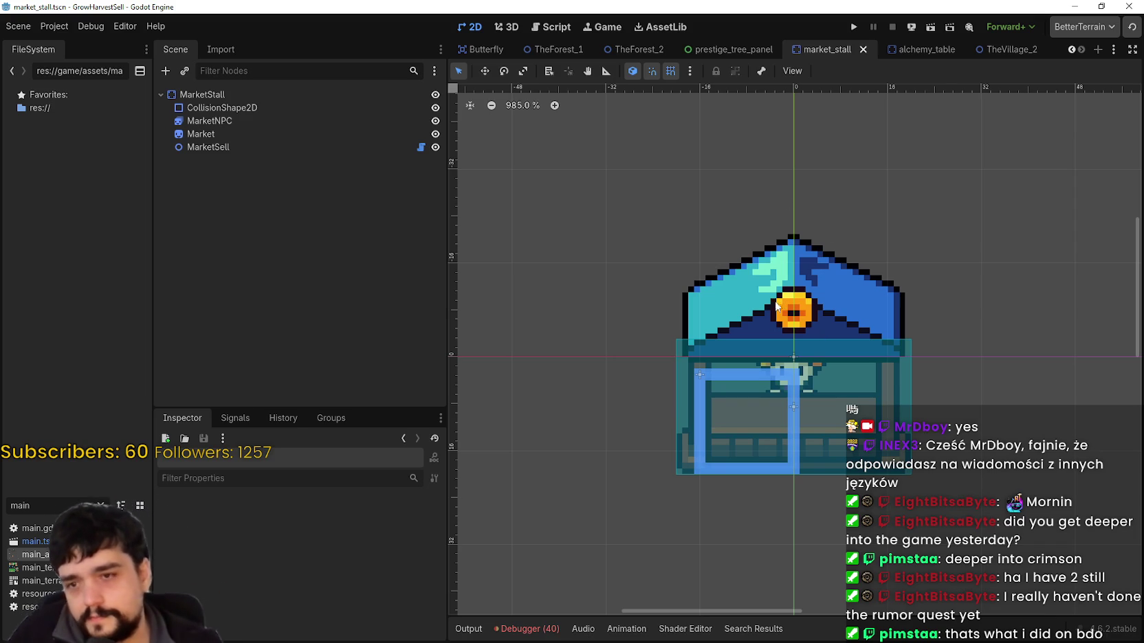
Step: Select MarketNPC to show npc_sprite_frames with foot_idle_down and the other walk and idle animations
{"action": "scroll", "coordinate": [780, 306], "scroll_direction": "down", "scroll_amount": 2}
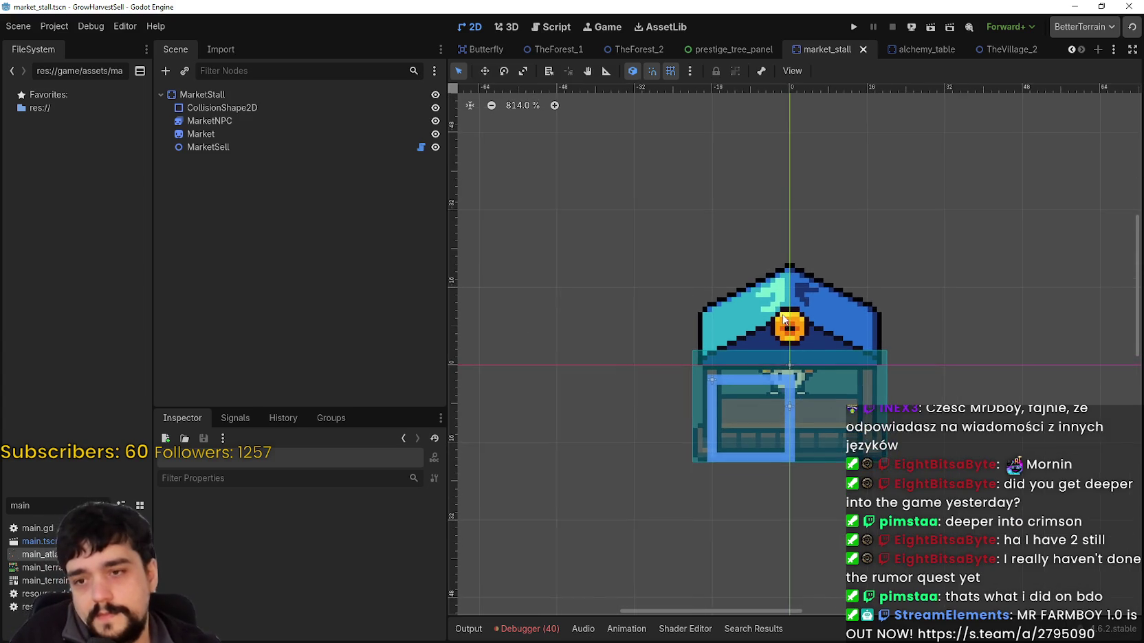
{"action": "scroll", "coordinate": [785, 319], "scroll_direction": "up", "scroll_amount": 11}
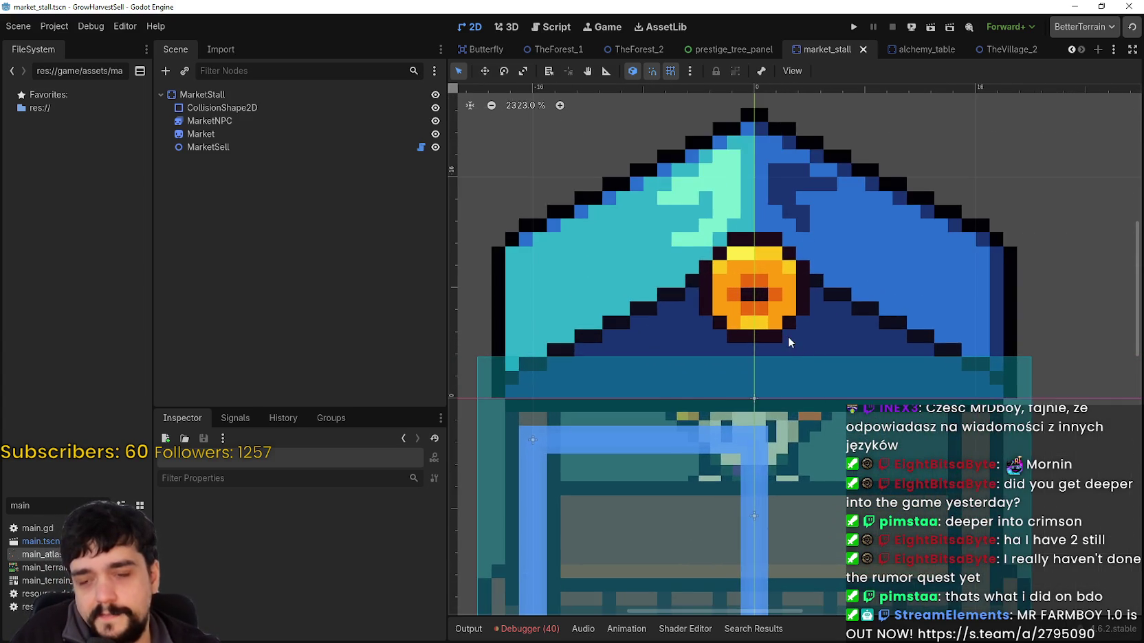
{"action": "scroll", "coordinate": [791, 340], "scroll_direction": "down", "scroll_amount": 10}
{"action": "scroll", "coordinate": [850, 453], "scroll_direction": "up", "scroll_amount": 6}
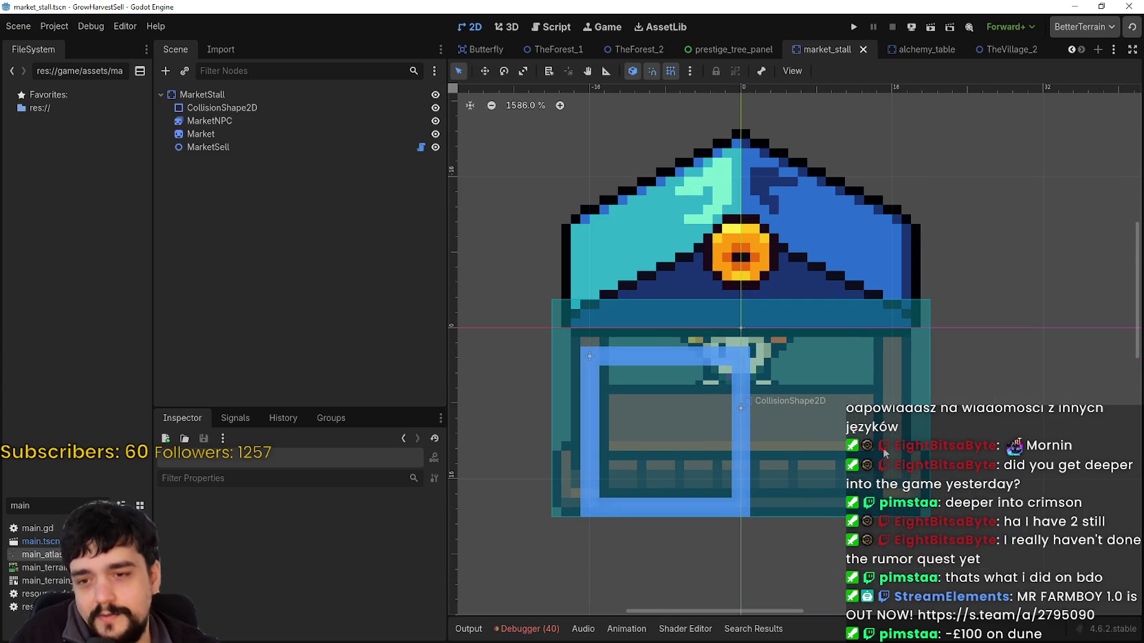
{"action": "scroll", "coordinate": [884, 454], "scroll_direction": "down", "scroll_amount": 2}
{"action": "left_click", "coordinate": [914, 431]}
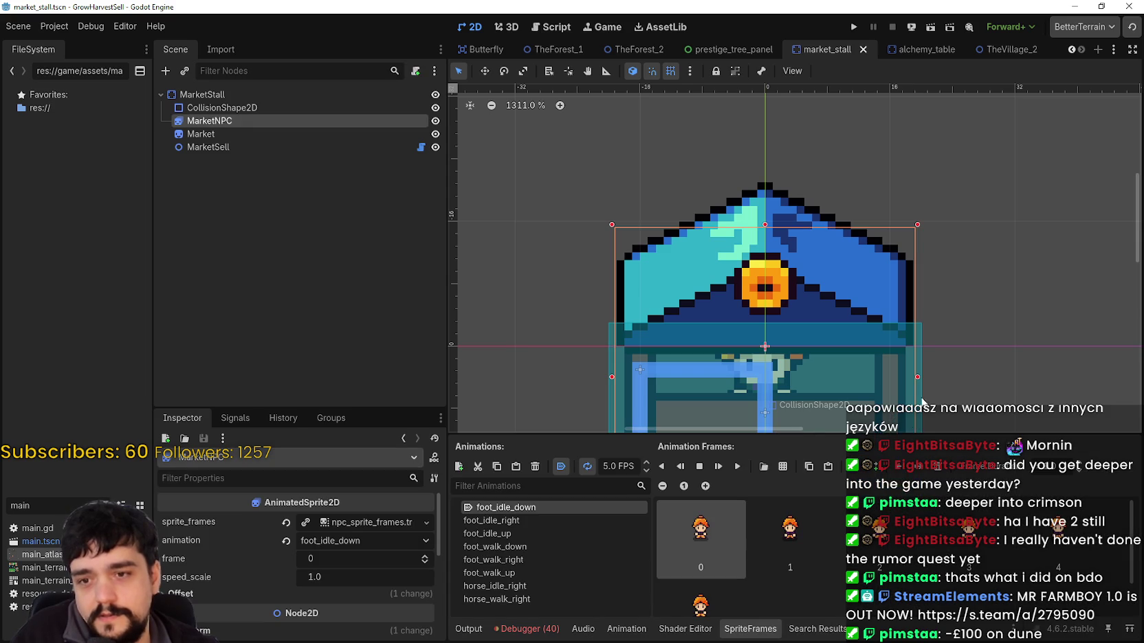
Step: Select the stall's CollisionShape2D to show its RectangleShape2D properties
{"action": "scroll", "coordinate": [901, 341], "scroll_direction": "down", "scroll_amount": 2}
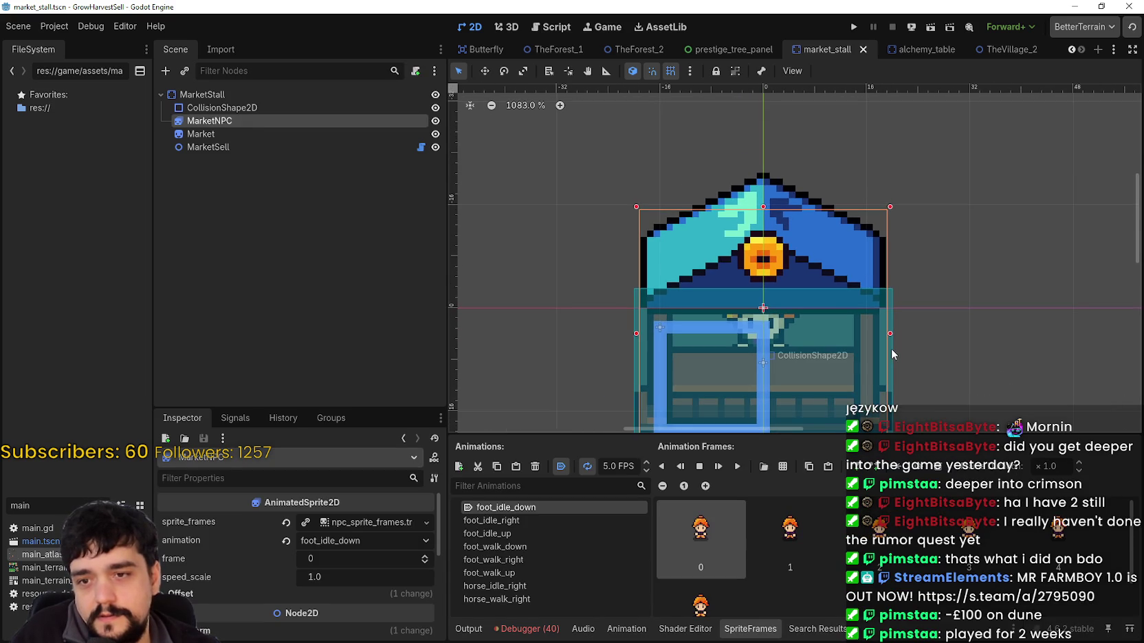
{"action": "left_click", "coordinate": [891, 349]}
{"action": "scroll", "coordinate": [925, 369], "scroll_direction": "down", "scroll_amount": 3}
{"action": "scroll", "coordinate": [876, 291], "scroll_direction": "up", "scroll_amount": 3}
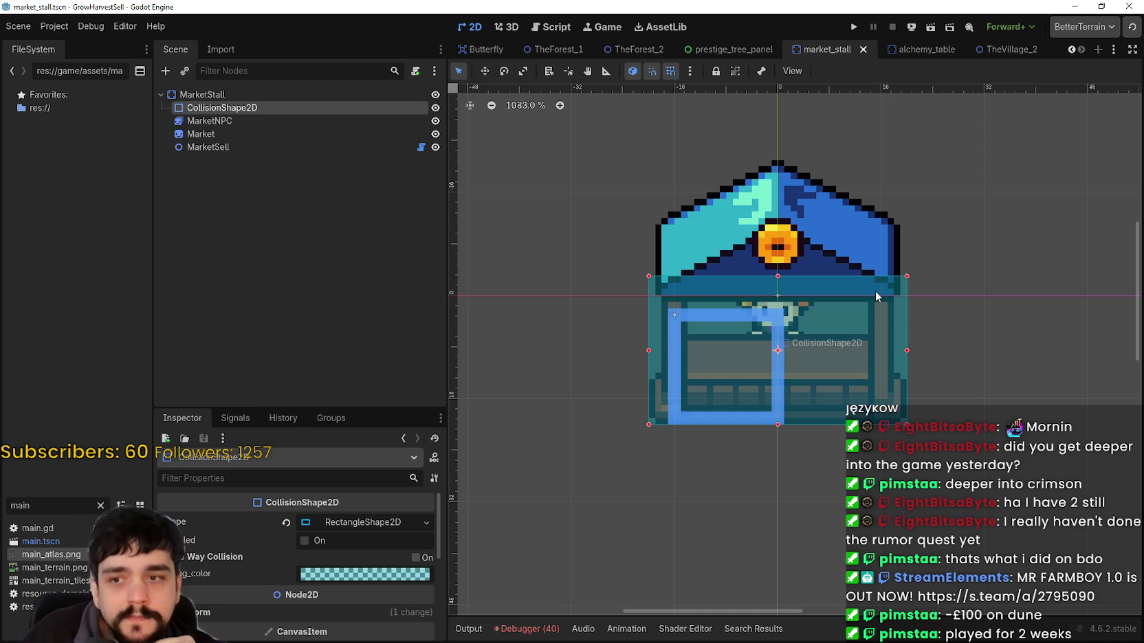
{"action": "scroll", "coordinate": [721, 474], "scroll_direction": "up", "scroll_amount": 1}
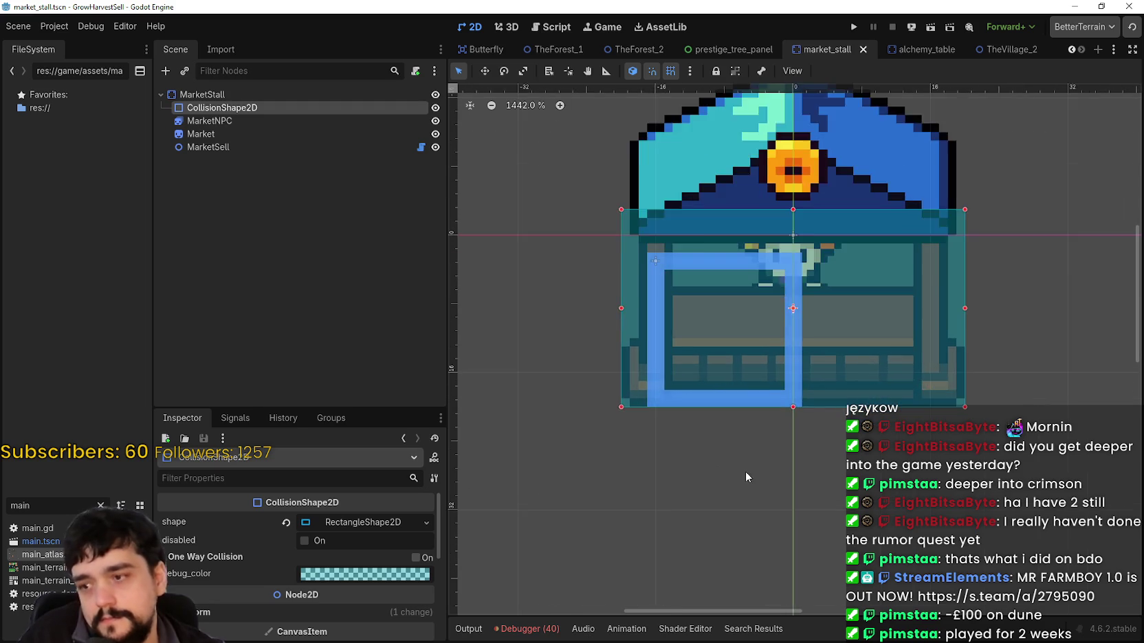
Step: Briefly open the Debugger's error list and hide it again
{"action": "left_click", "coordinate": [526, 628]}
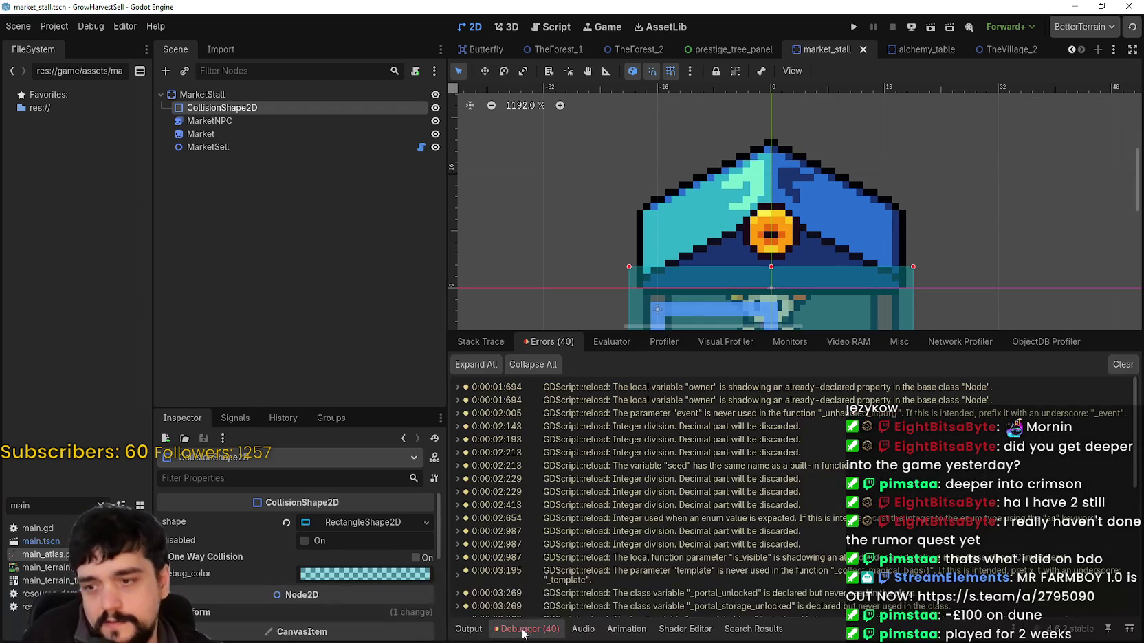
{"action": "left_click", "coordinate": [526, 627]}
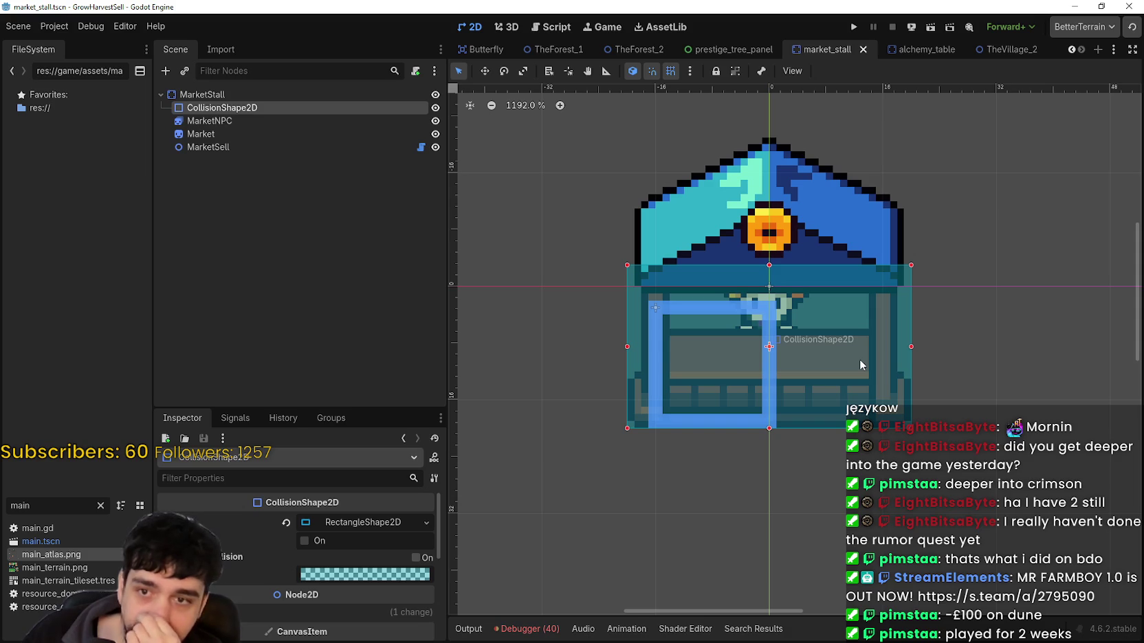
{"action": "scroll", "coordinate": [882, 336], "scroll_direction": "down", "scroll_amount": 2}
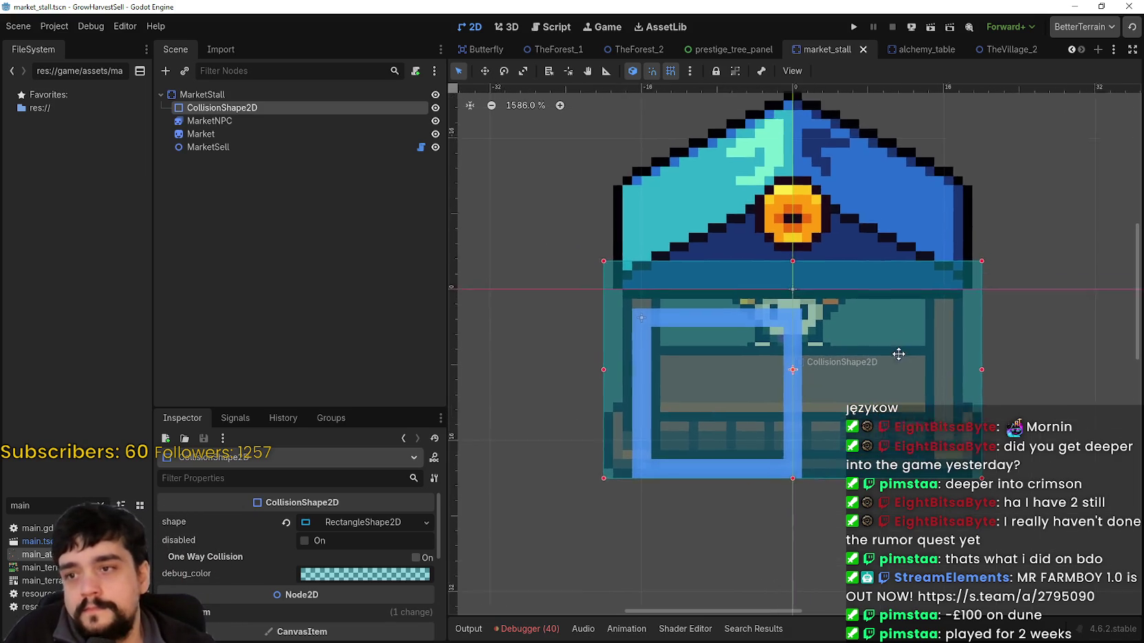
{"action": "scroll", "coordinate": [928, 427], "scroll_direction": "up", "scroll_amount": 2}
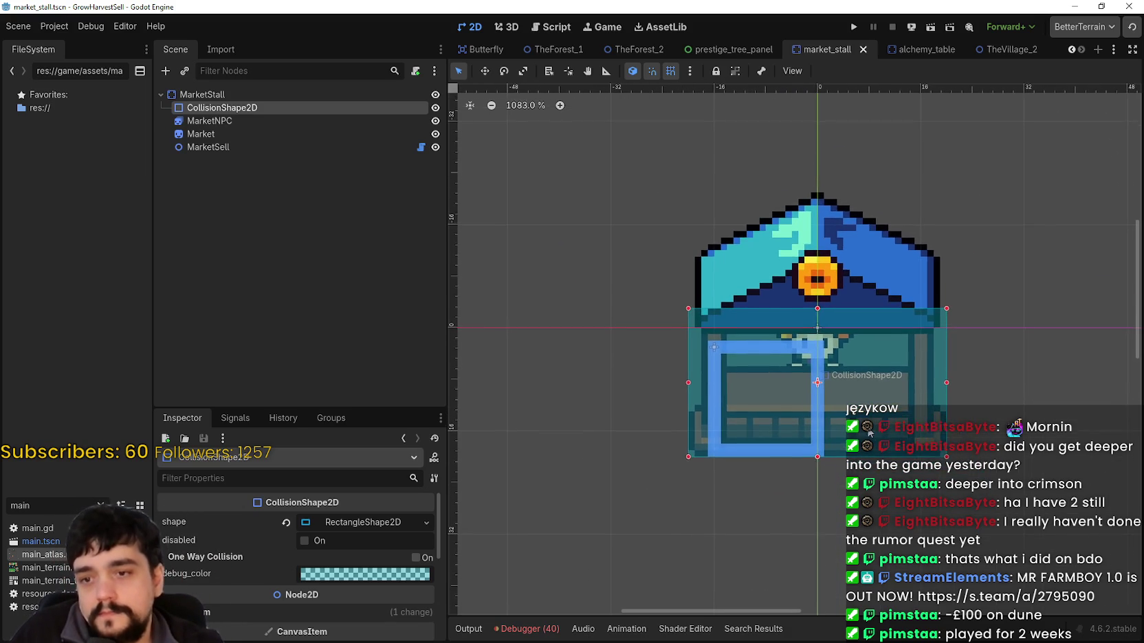
{"action": "scroll", "coordinate": [852, 381], "scroll_direction": "down", "scroll_amount": 1}
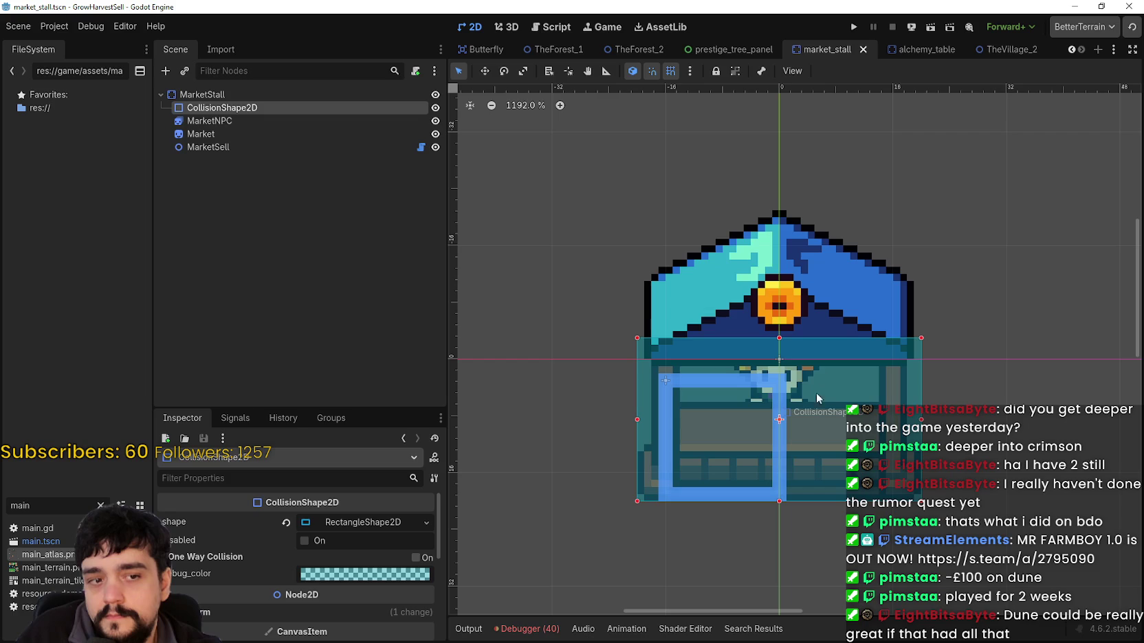
{"action": "scroll", "coordinate": [804, 392], "scroll_direction": "down", "scroll_amount": 1}
{"action": "scroll", "coordinate": [839, 414], "scroll_direction": "up", "scroll_amount": 2}
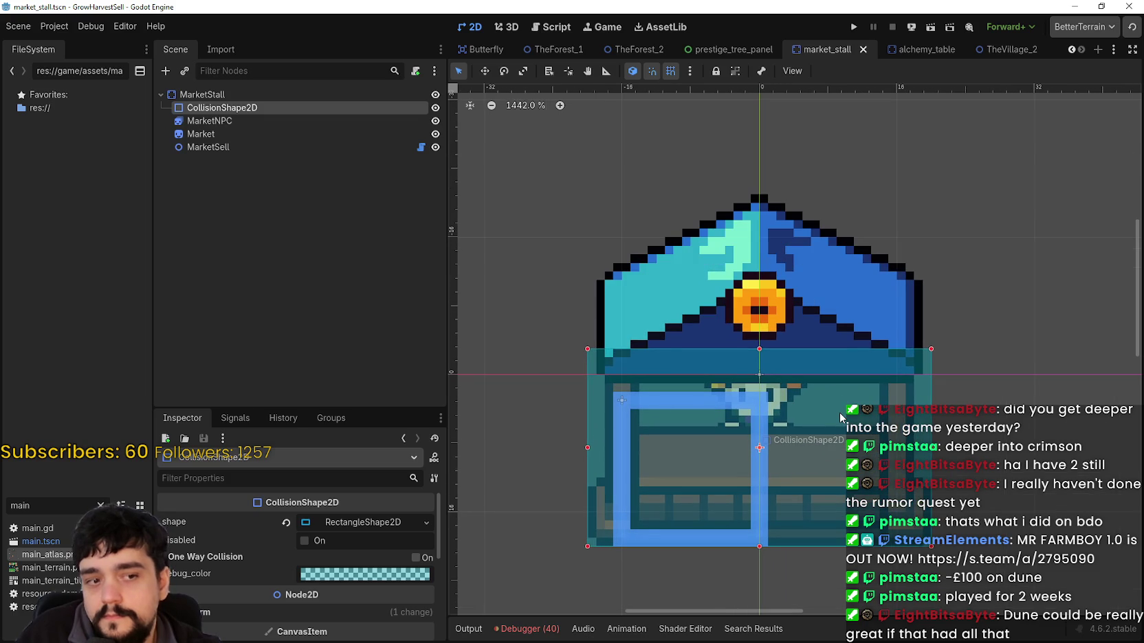
{"action": "scroll", "coordinate": [834, 409], "scroll_direction": "down", "scroll_amount": 3}
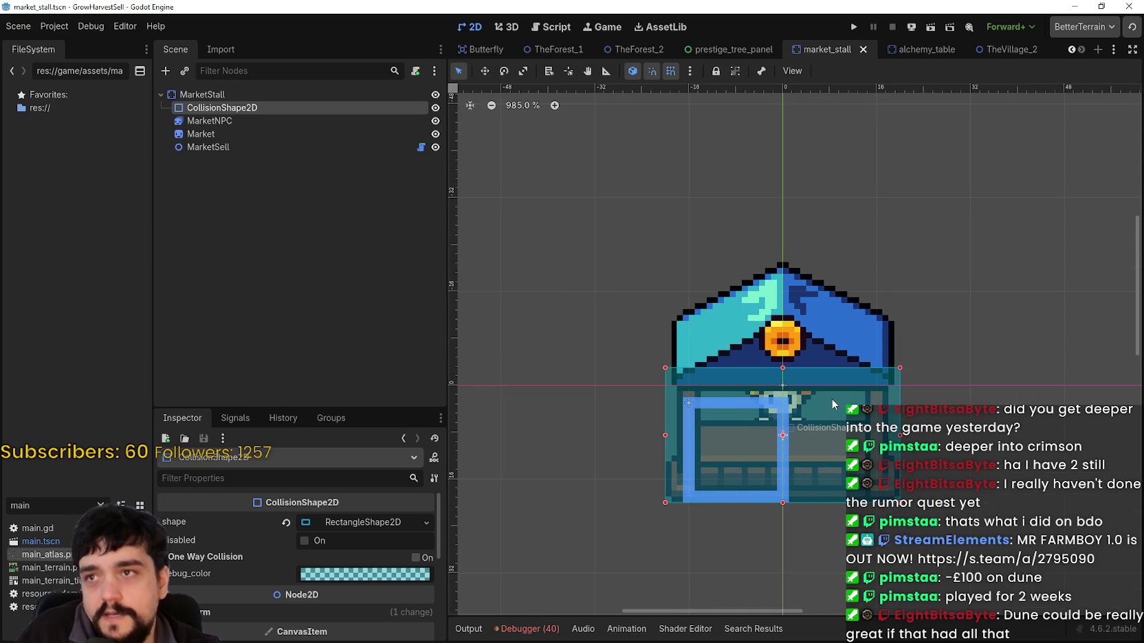
{"action": "scroll", "coordinate": [822, 390], "scroll_direction": "up", "scroll_amount": 2}
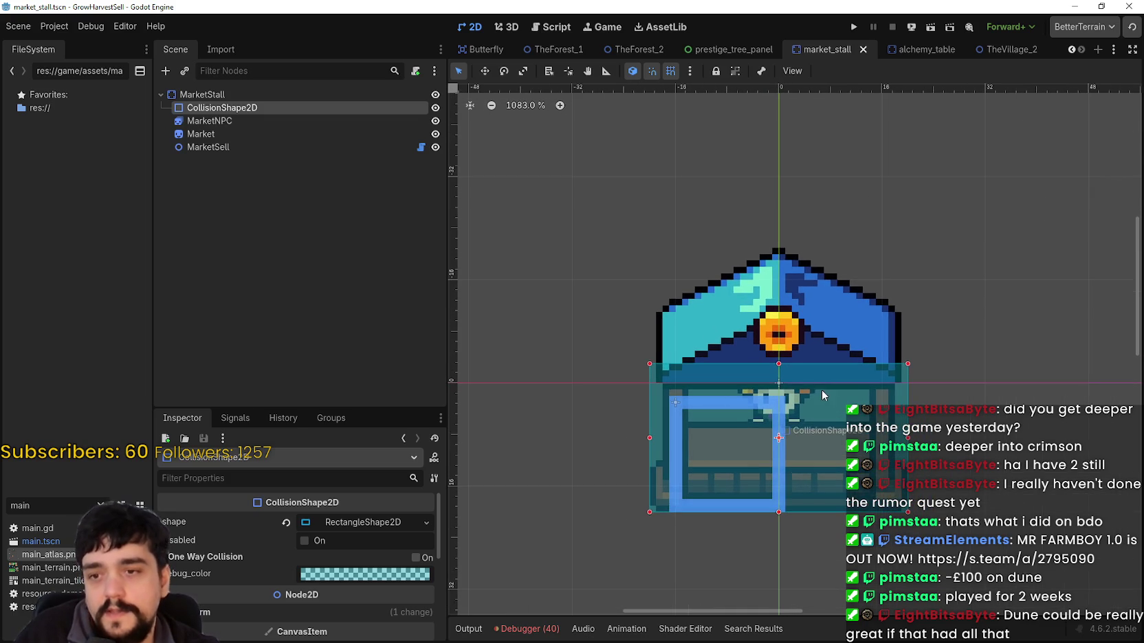
{"action": "scroll", "coordinate": [818, 404], "scroll_direction": "up", "scroll_amount": 2}
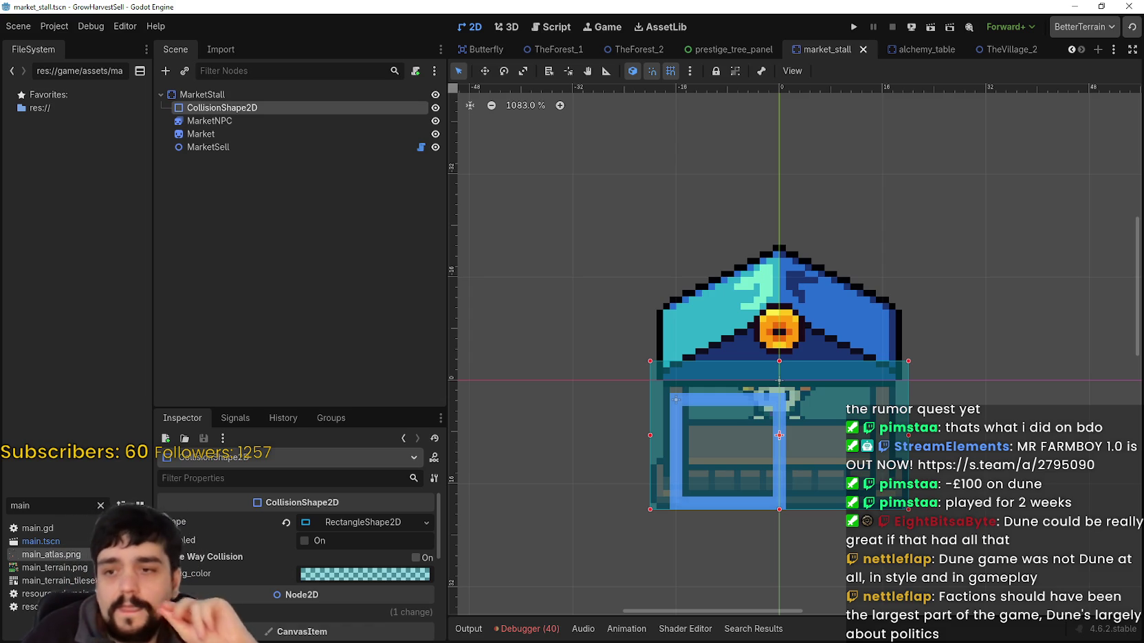
Step: Read the debugger's 40 errors, then collapse the Debugger panel
{"action": "scroll", "coordinate": [745, 431], "scroll_direction": "up", "scroll_amount": 2}
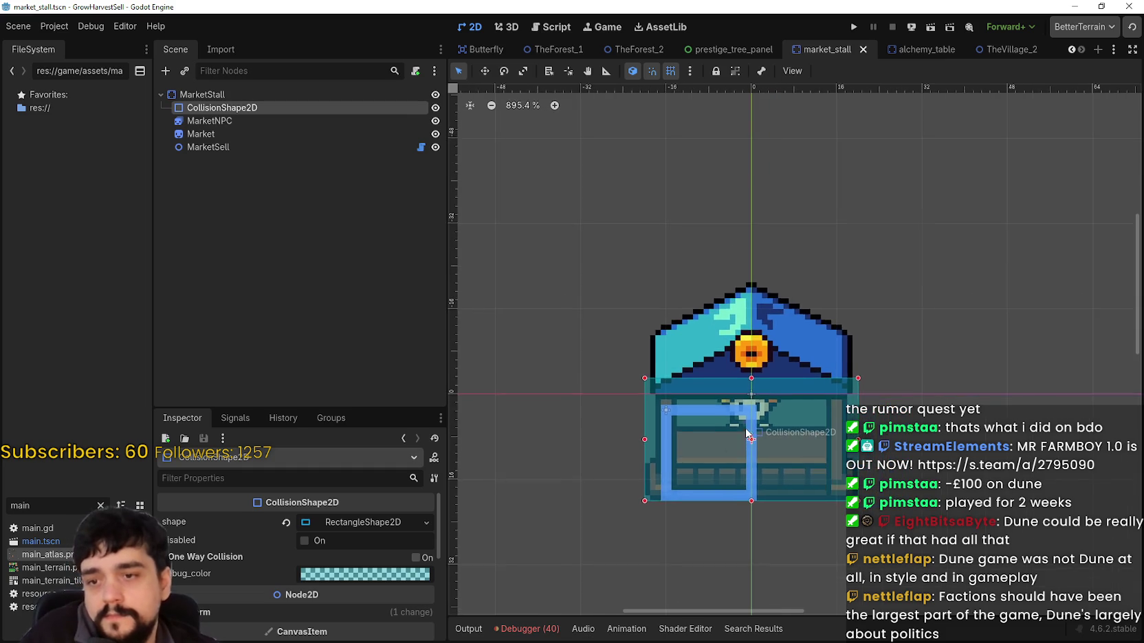
{"action": "scroll", "coordinate": [793, 420], "scroll_direction": "up", "scroll_amount": 4}
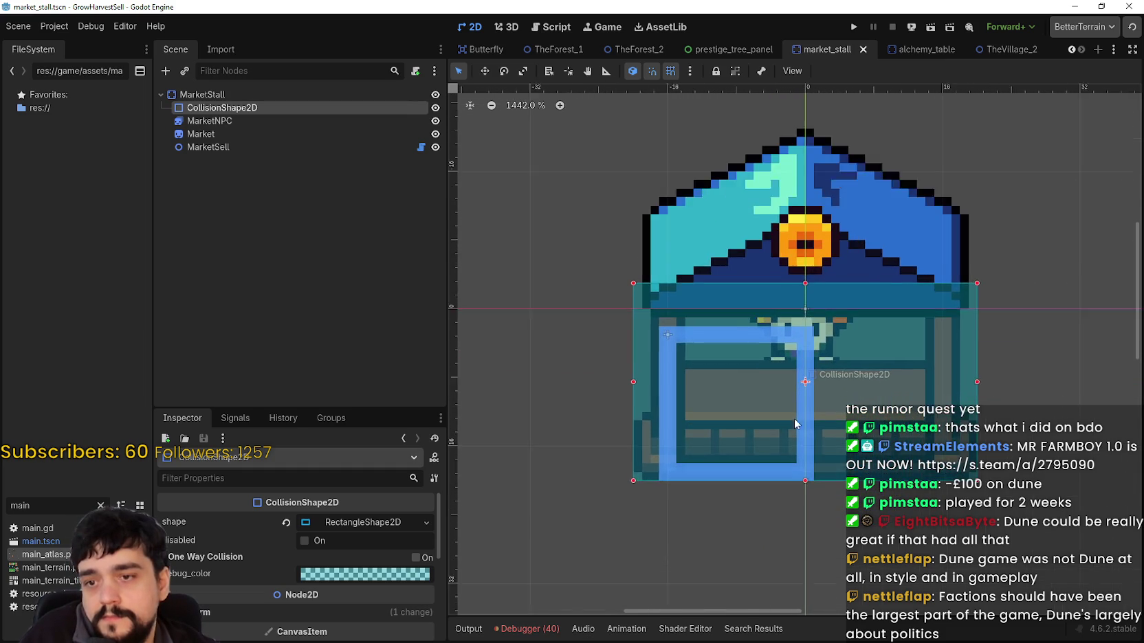
{"action": "scroll", "coordinate": [786, 340], "scroll_direction": "down", "scroll_amount": 4}
{"action": "scroll", "coordinate": [790, 297], "scroll_direction": "up", "scroll_amount": 2}
{"action": "scroll", "coordinate": [801, 303], "scroll_direction": "down", "scroll_amount": 4}
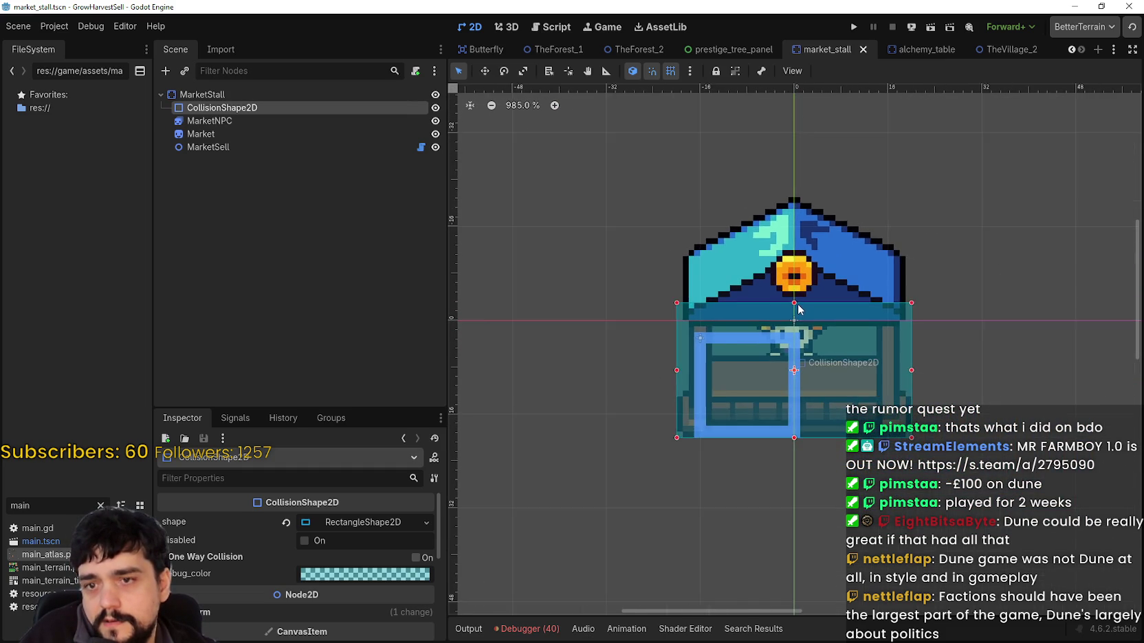
{"action": "scroll", "coordinate": [793, 306], "scroll_direction": "down", "scroll_amount": 2}
{"action": "scroll", "coordinate": [782, 392], "scroll_direction": "up", "scroll_amount": 9}
{"action": "scroll", "coordinate": [788, 352], "scroll_direction": "down", "scroll_amount": 2}
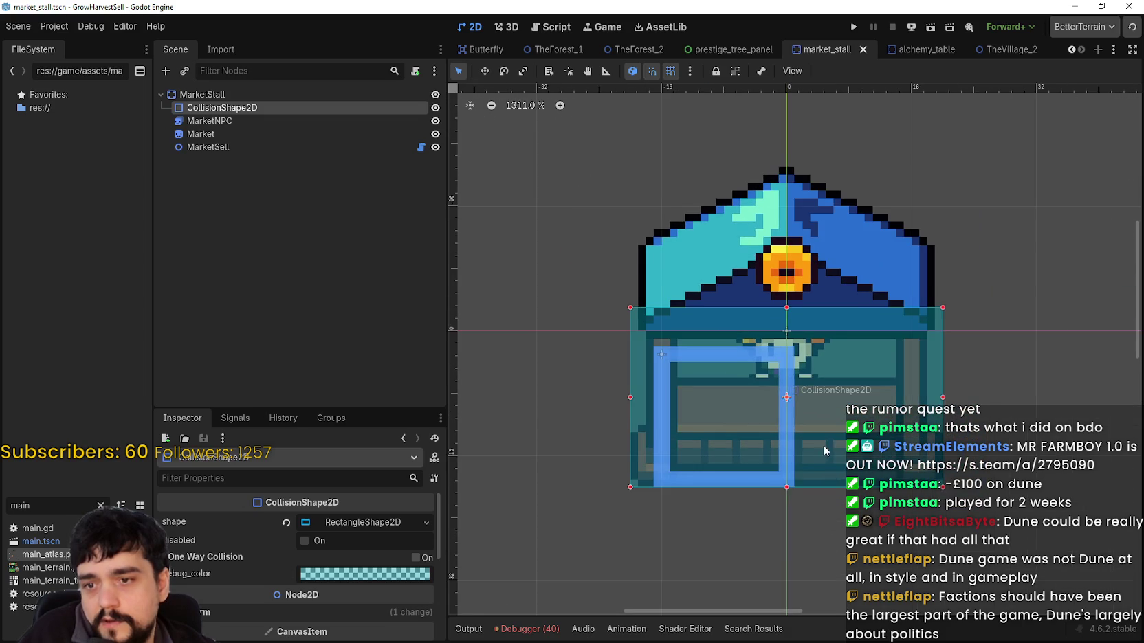
{"action": "left_click", "coordinate": [541, 636]}
{"action": "left_click", "coordinate": [541, 636]}
{"action": "left_click", "coordinate": [542, 636]}
{"action": "scroll", "coordinate": [532, 607], "scroll_direction": "down", "scroll_amount": 5}
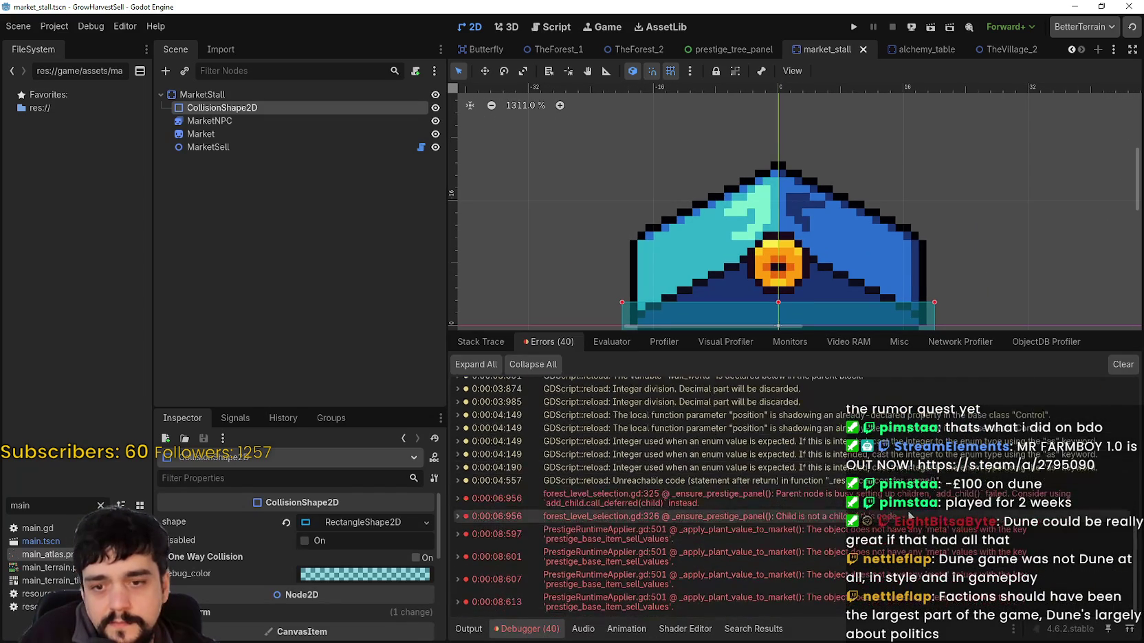
{"action": "left_click", "coordinate": [542, 636]}
{"action": "scroll", "coordinate": [729, 378], "scroll_direction": "down", "scroll_amount": 2}
Step: Step through MarketStall's nodes: MarketSell, Market sprite, MarketNPC, CollisionShape2D and the root body
{"action": "left_click", "coordinate": [289, 147]}
{"action": "left_click", "coordinate": [282, 133]}
{"action": "left_click", "coordinate": [283, 122]}
{"action": "left_click", "coordinate": [280, 133]}
{"action": "left_click", "coordinate": [277, 121]}
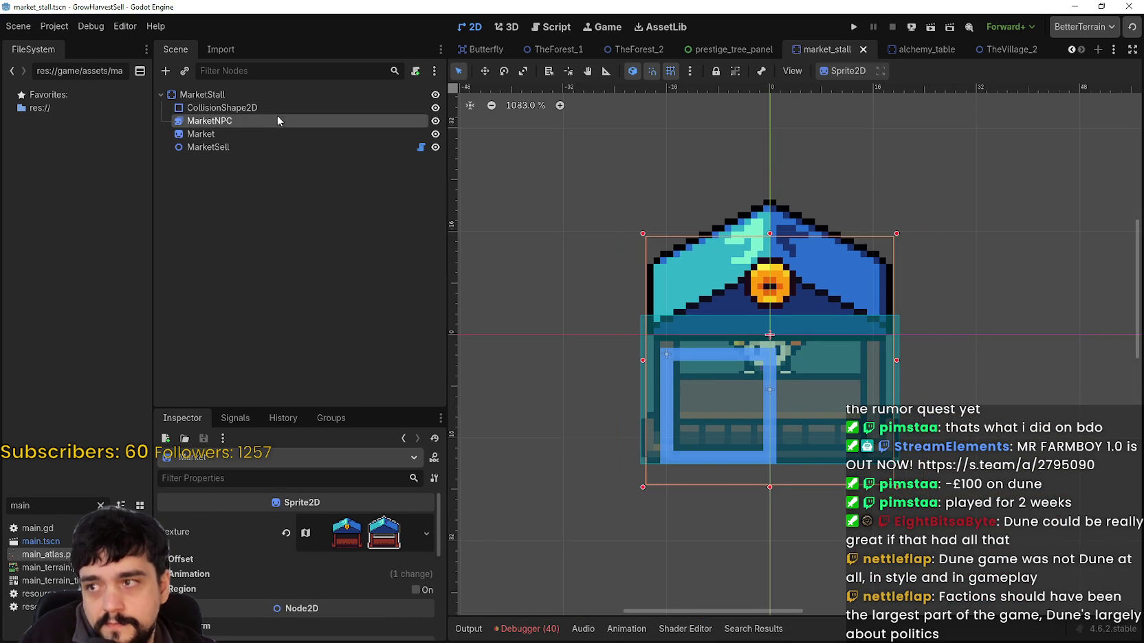
{"action": "left_click", "coordinate": [283, 110]}
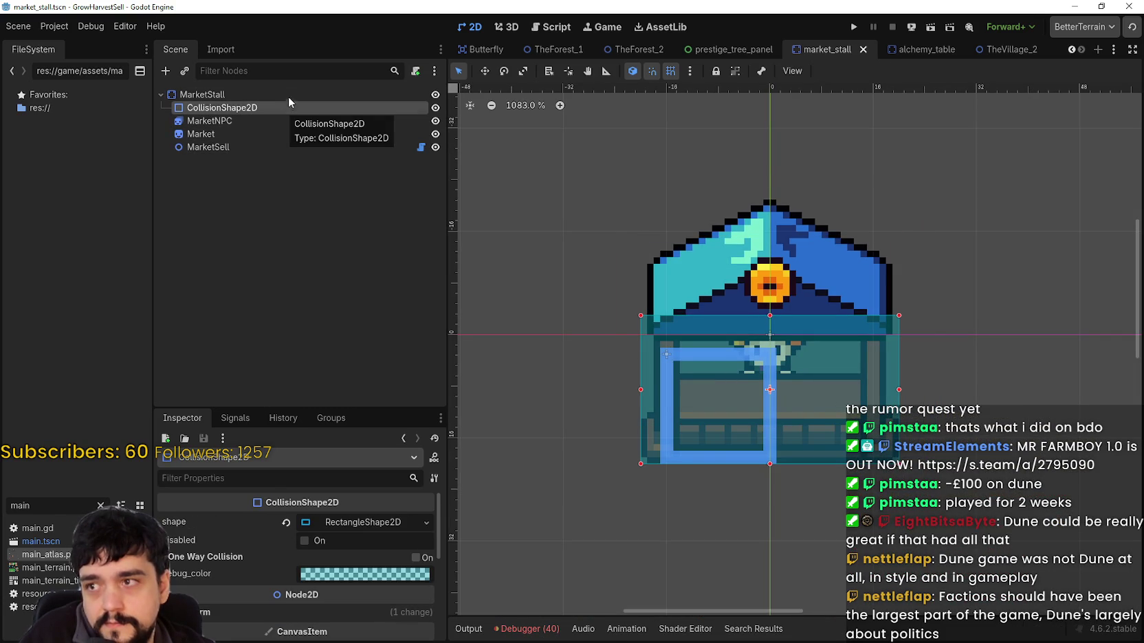
{"action": "left_click", "coordinate": [288, 100]}
{"action": "left_click", "coordinate": [273, 105]}
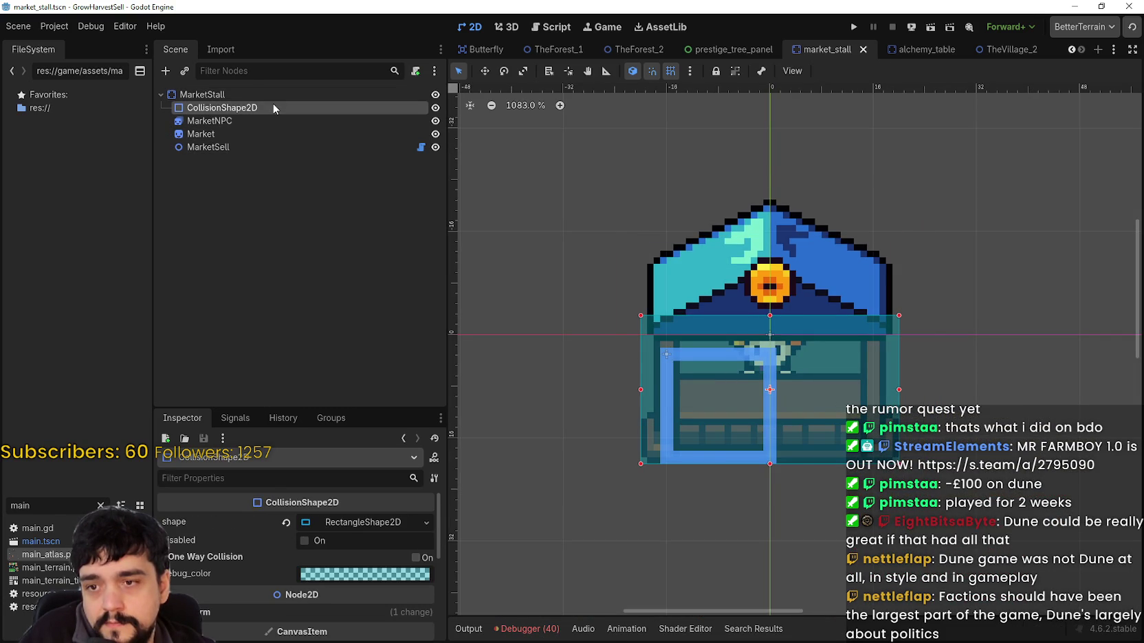
{"action": "left_click", "coordinate": [255, 120]}
{"action": "scroll", "coordinate": [915, 323], "scroll_direction": "down", "scroll_amount": 1}
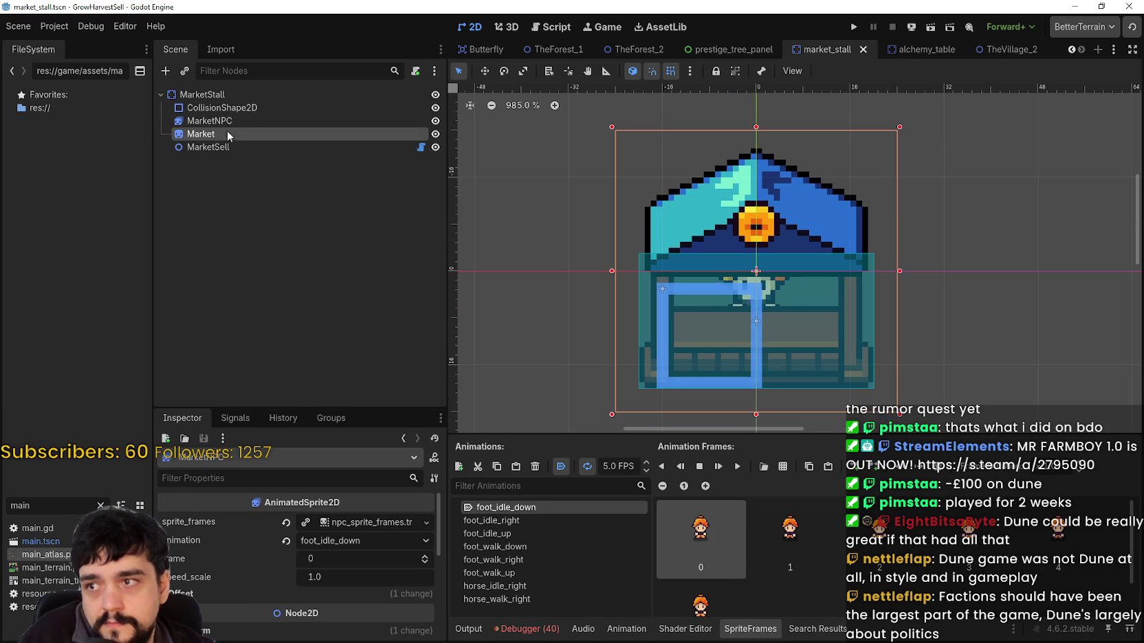
{"action": "left_click", "coordinate": [228, 132]}
{"action": "left_click", "coordinate": [248, 115]}
{"action": "left_click", "coordinate": [254, 109]}
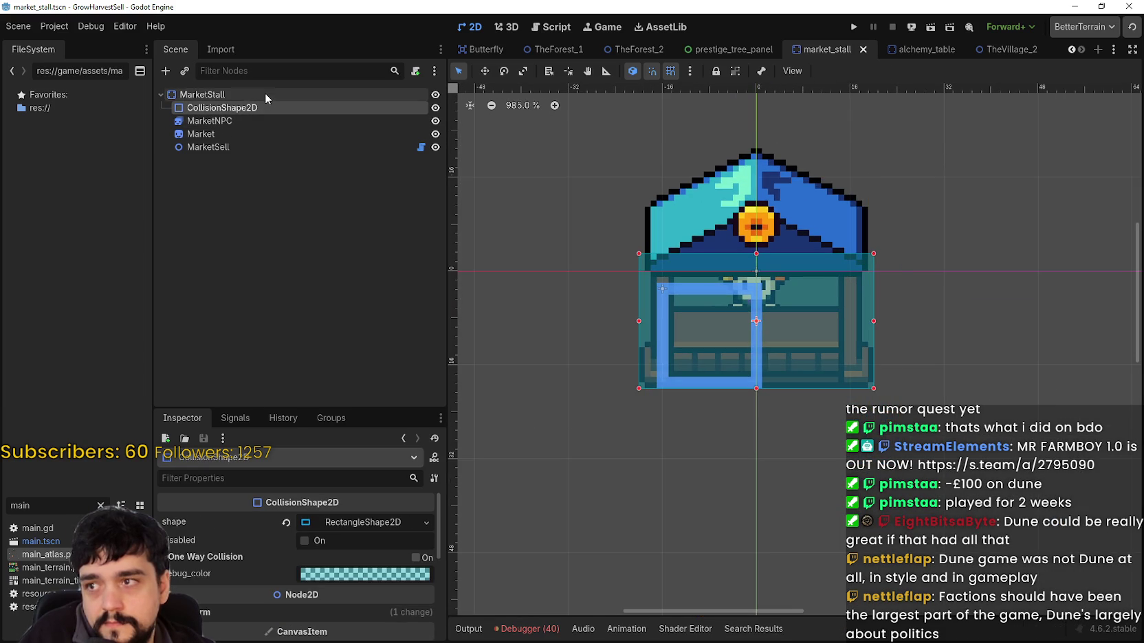
{"action": "left_click", "coordinate": [265, 95]}
Step: Zoom and pan the canvas over the stall and select the Market stall sprite
{"action": "scroll", "coordinate": [677, 240], "scroll_direction": "up", "scroll_amount": 4}
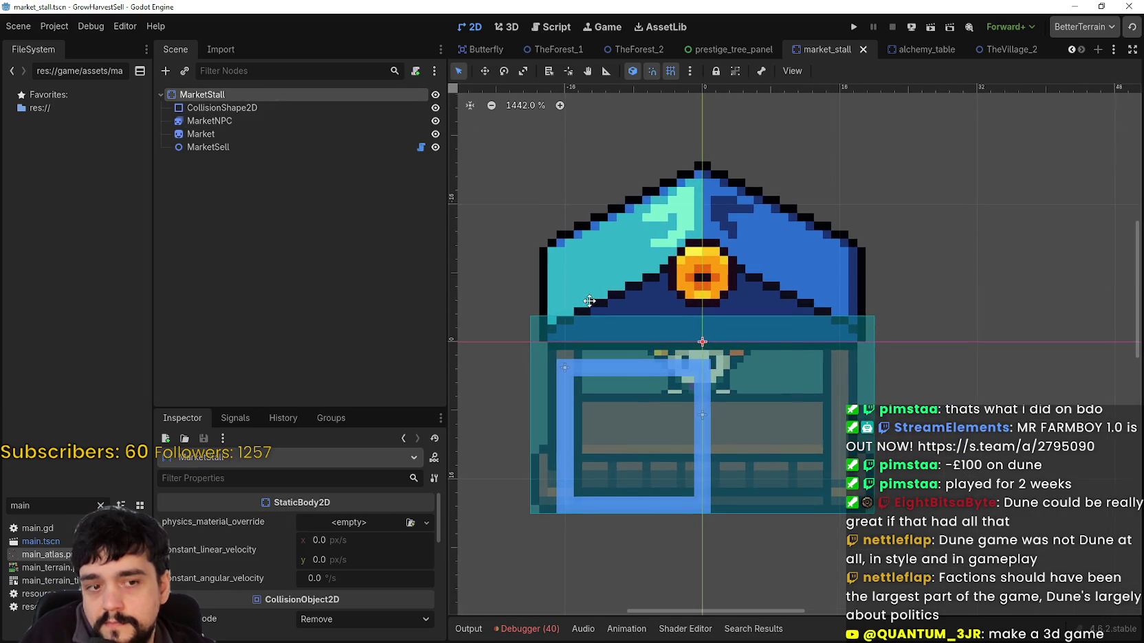
{"action": "left_click_drag", "start_coordinate": [589, 301], "coordinate": [609, 295]}
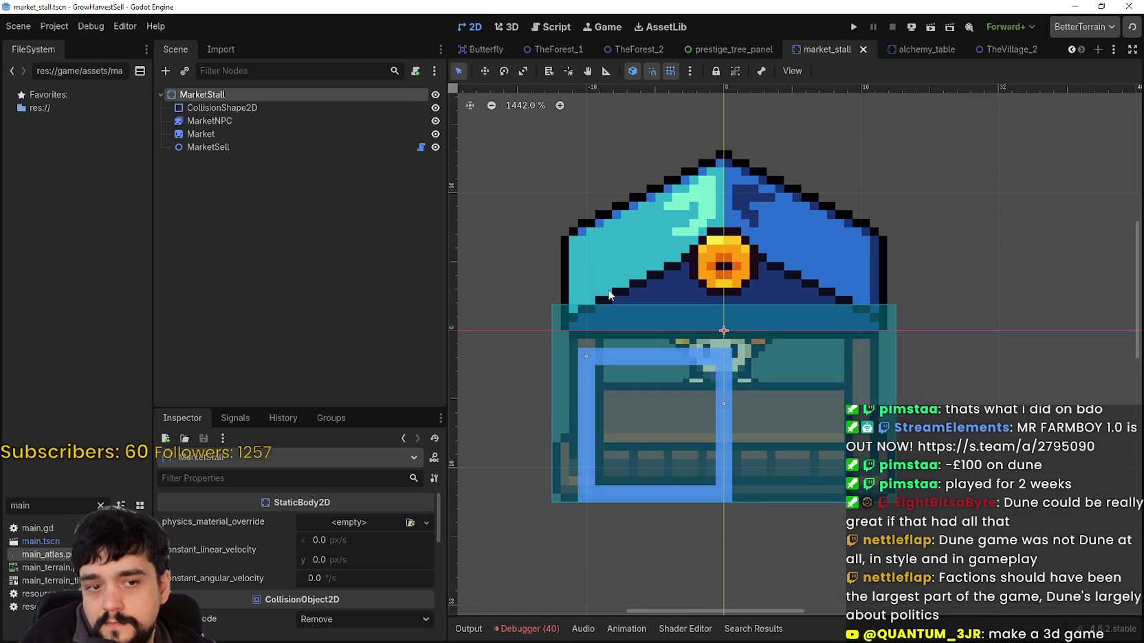
{"action": "scroll", "coordinate": [608, 295], "scroll_direction": "down", "scroll_amount": 3}
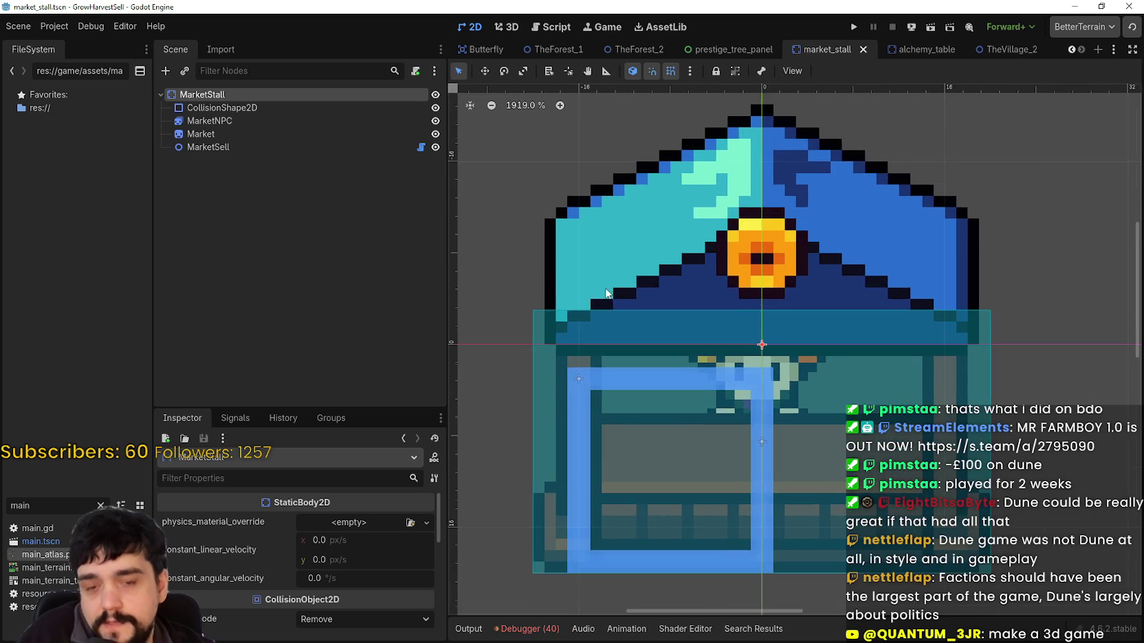
{"action": "scroll", "coordinate": [709, 402], "scroll_direction": "down", "scroll_amount": 2}
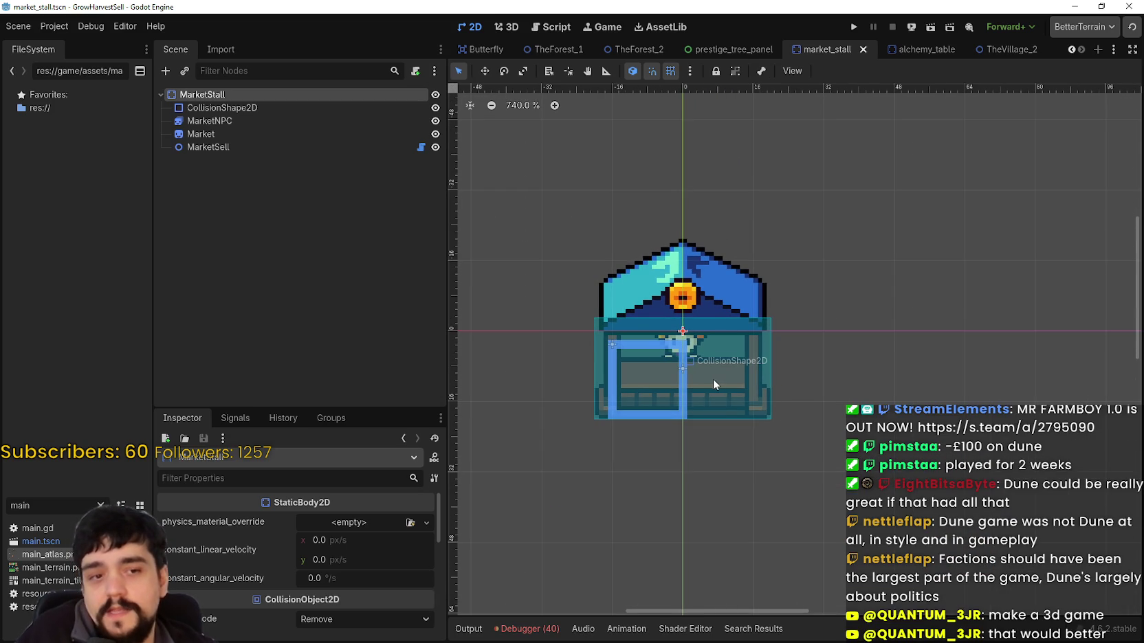
{"action": "scroll", "coordinate": [703, 361], "scroll_direction": "up", "scroll_amount": 3}
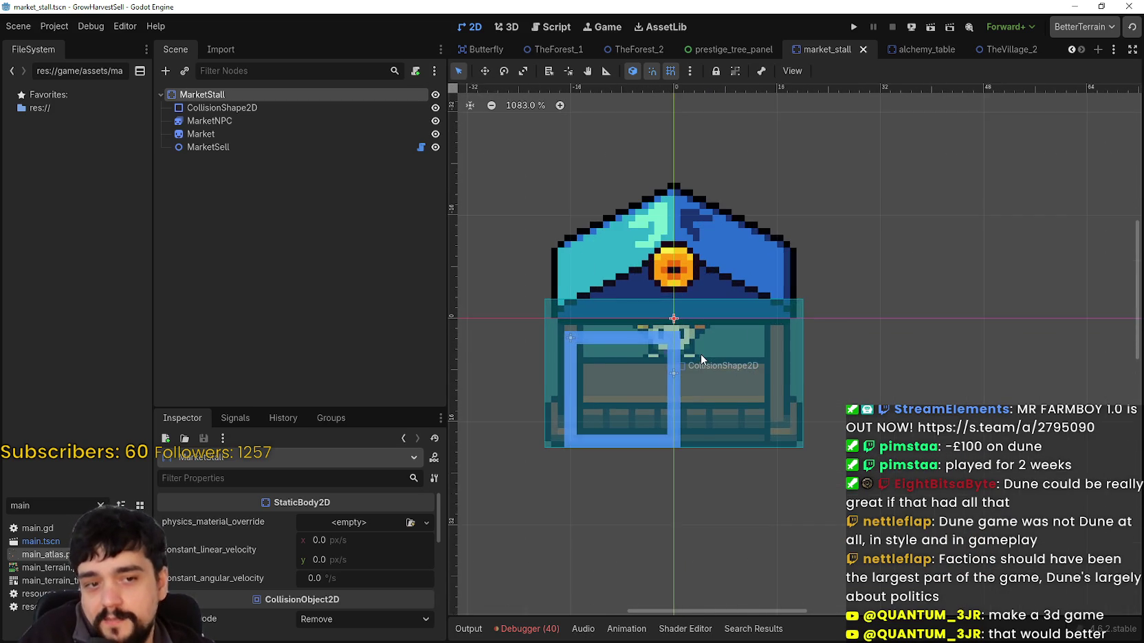
{"action": "scroll", "coordinate": [700, 346], "scroll_direction": "down", "scroll_amount": 3}
{"action": "scroll", "coordinate": [801, 382], "scroll_direction": "up", "scroll_amount": 1}
{"action": "left_click", "coordinate": [751, 360]}
{"action": "scroll", "coordinate": [752, 358], "scroll_direction": "up", "scroll_amount": 2}
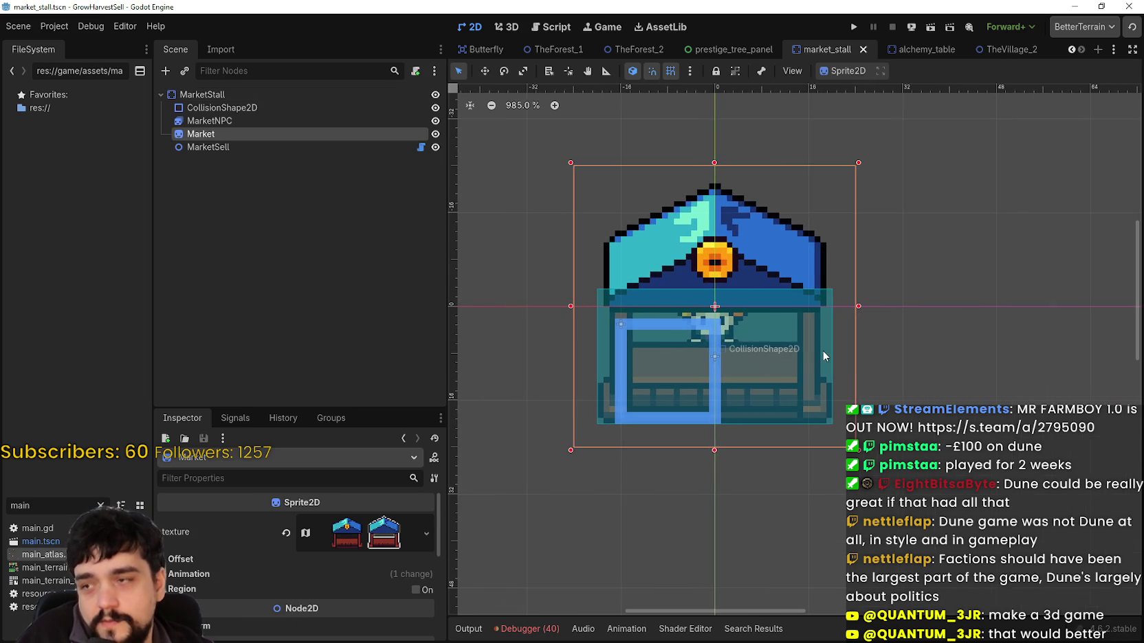
Step: Inspect MarketNPC, the stall's CollisionShape2D and MarketStall root, then clear the selection
{"action": "left_click", "coordinate": [359, 120]}
{"action": "left_click", "coordinate": [356, 106]}
{"action": "scroll", "coordinate": [758, 315], "scroll_direction": "down", "scroll_amount": 2}
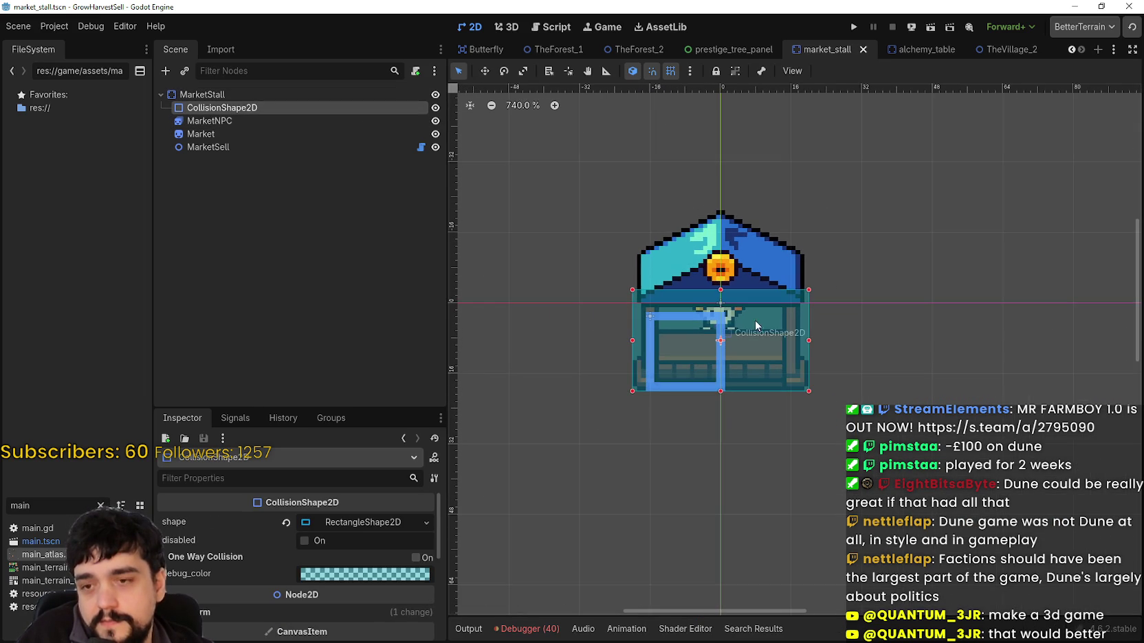
{"action": "left_click", "coordinate": [261, 96]}
{"action": "scroll", "coordinate": [622, 255], "scroll_direction": "up", "scroll_amount": 4}
{"action": "scroll", "coordinate": [681, 296], "scroll_direction": "down", "scroll_amount": 4}
{"action": "scroll", "coordinate": [731, 314], "scroll_direction": "up", "scroll_amount": 1}
{"action": "scroll", "coordinate": [731, 314], "scroll_direction": "down", "scroll_amount": 2}
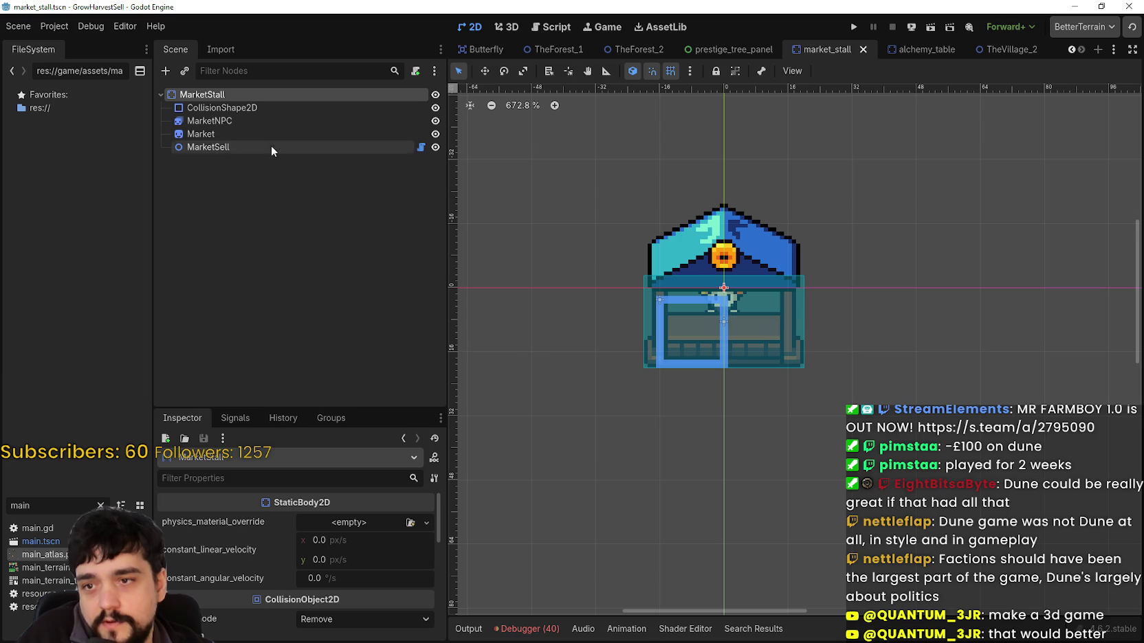
{"action": "left_click", "coordinate": [275, 107]}
{"action": "left_click", "coordinate": [308, 360]}
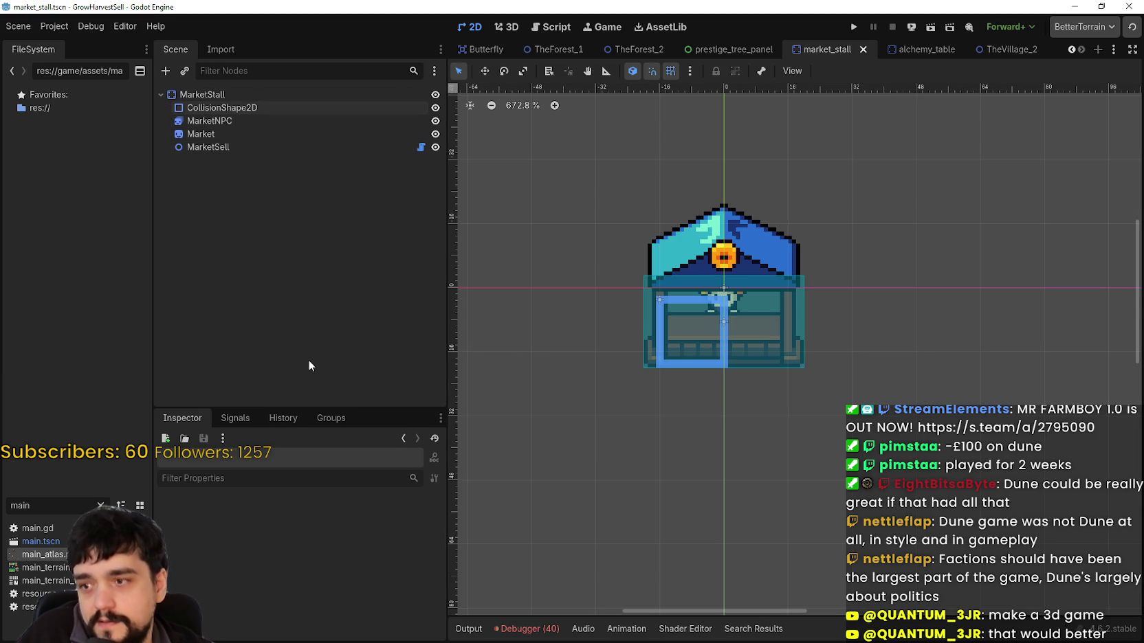
Step: Reselect the stall's nodes, ending on MarketNPC's foot_idle_down animation frames
{"action": "left_click", "coordinate": [259, 111]}
{"action": "scroll", "coordinate": [545, 241], "scroll_direction": "up", "scroll_amount": 2}
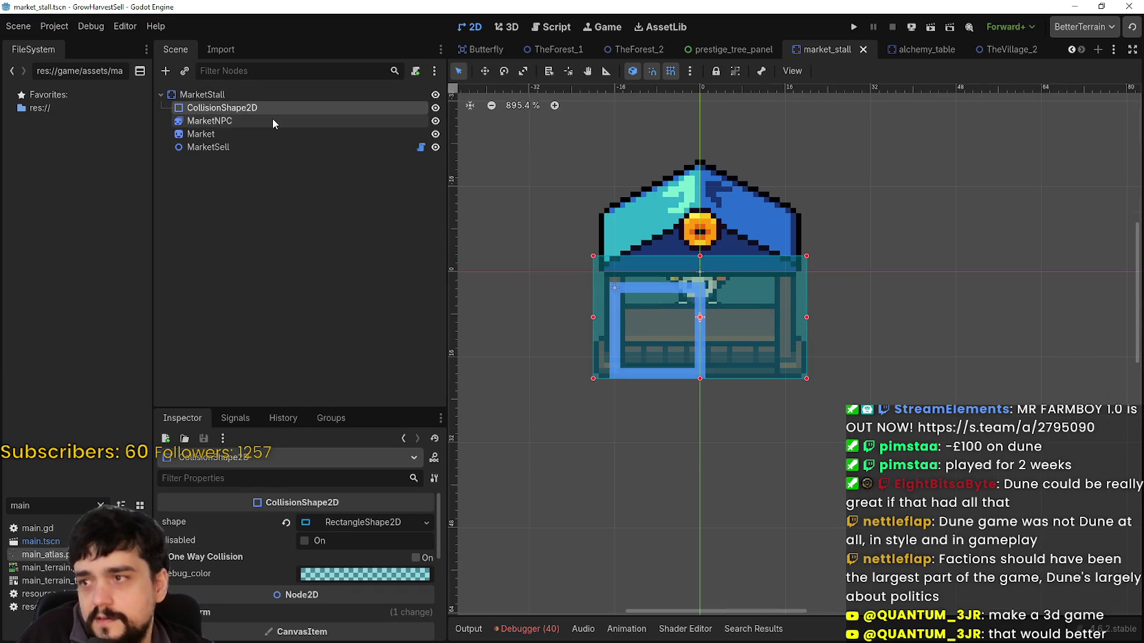
{"action": "left_click", "coordinate": [272, 118]}
{"action": "left_click", "coordinate": [273, 108]}
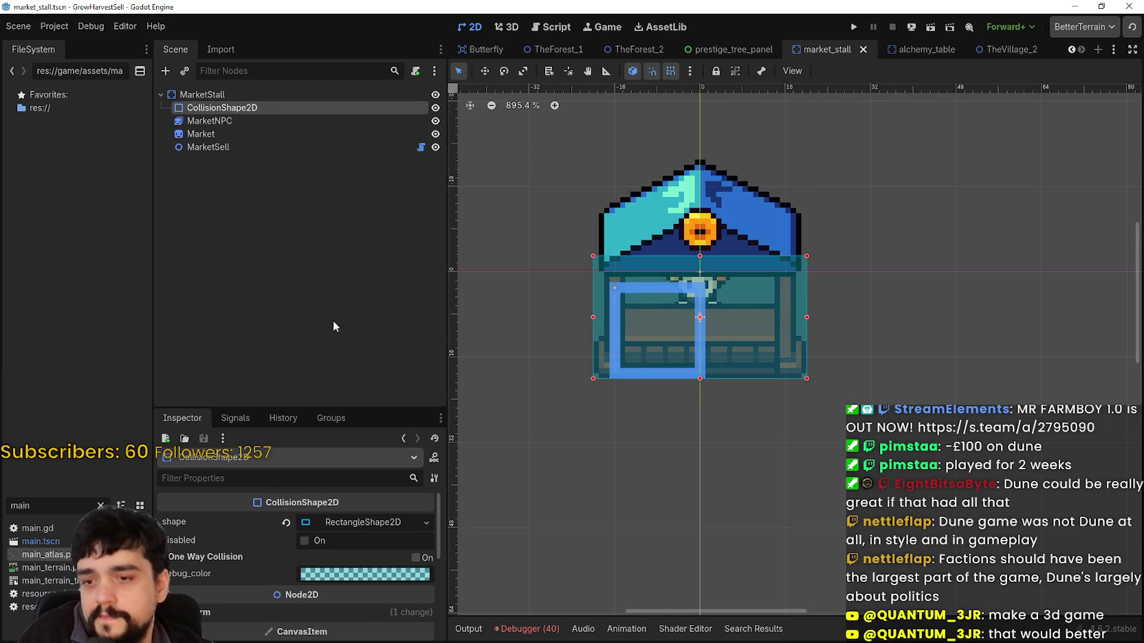
{"action": "left_click", "coordinate": [274, 120]}
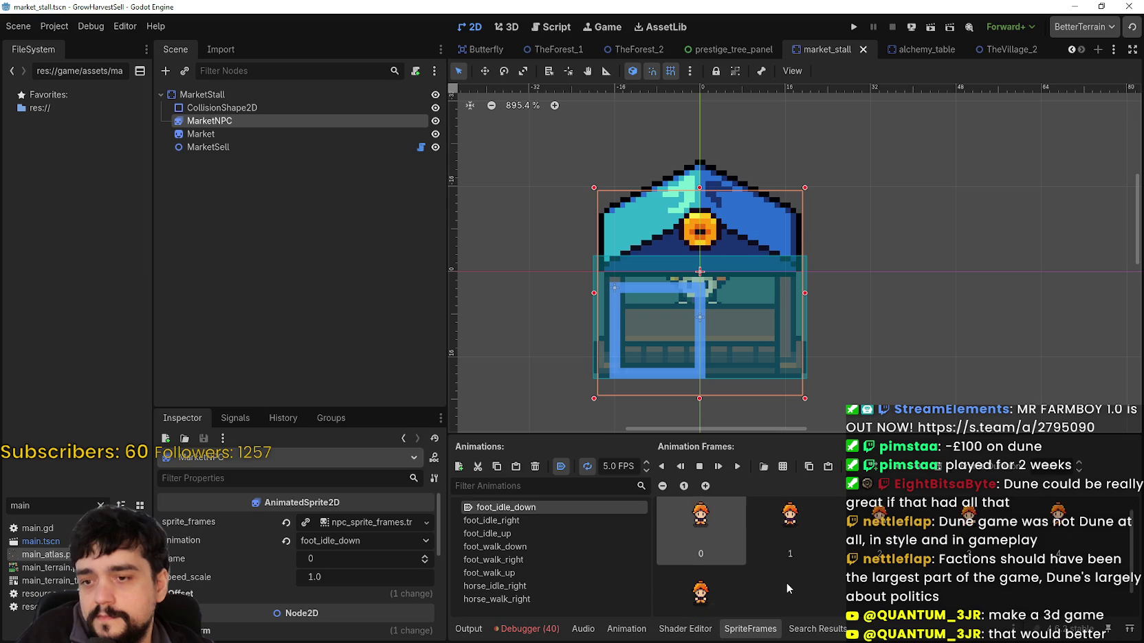
{"action": "left_click", "coordinate": [275, 134]}
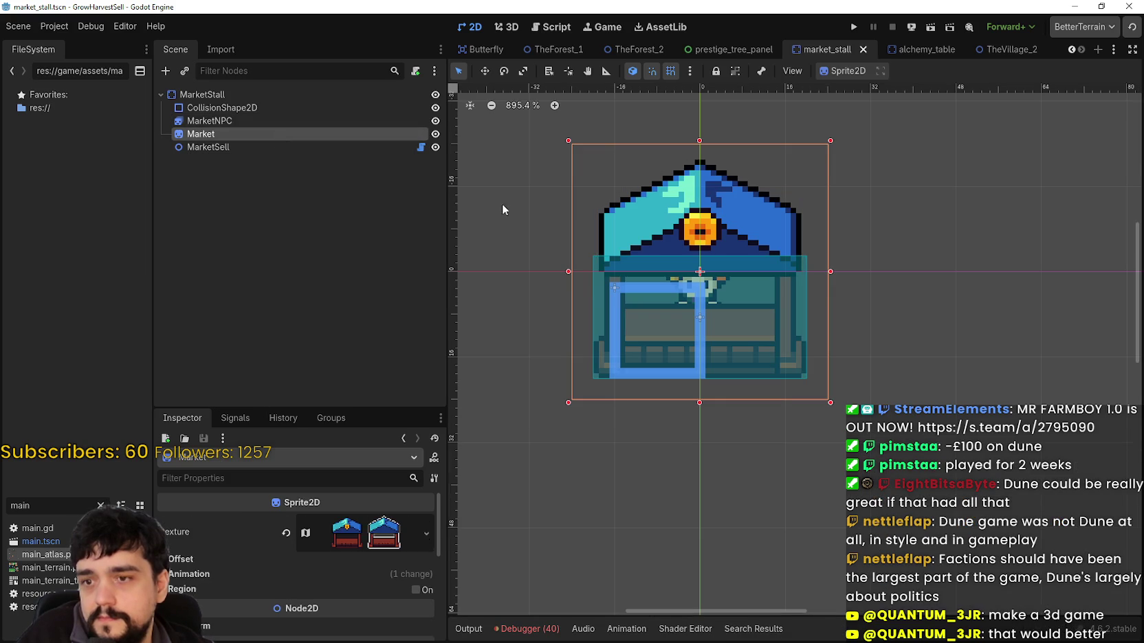
{"action": "left_click", "coordinate": [227, 95]}
{"action": "left_click", "coordinate": [229, 134]}
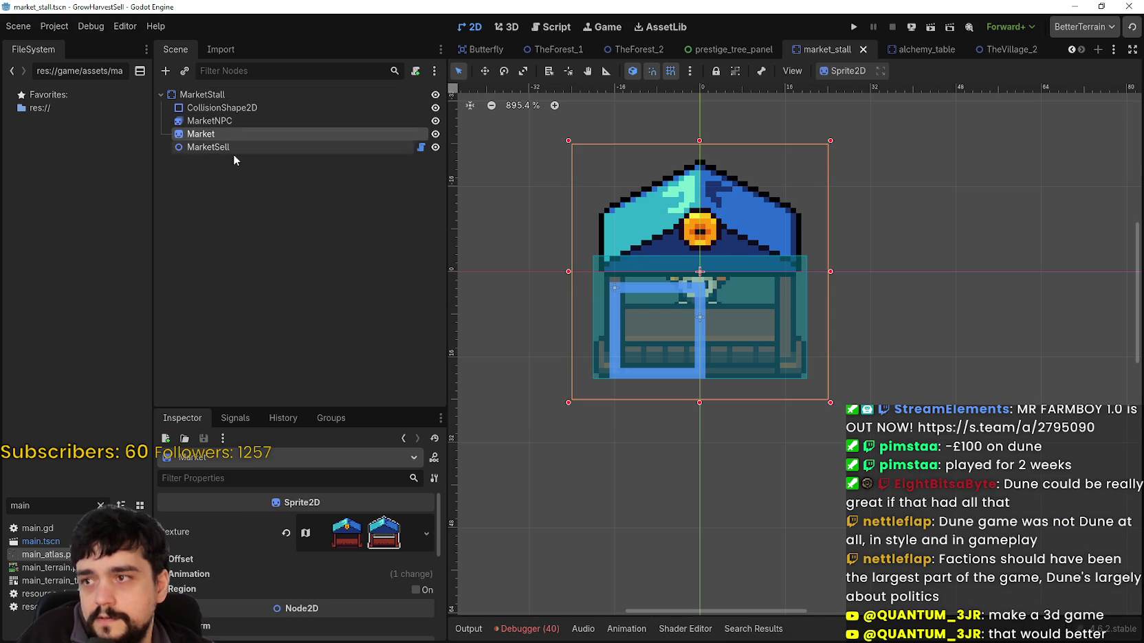
{"action": "left_click", "coordinate": [233, 147]}
{"action": "left_click", "coordinate": [233, 133]}
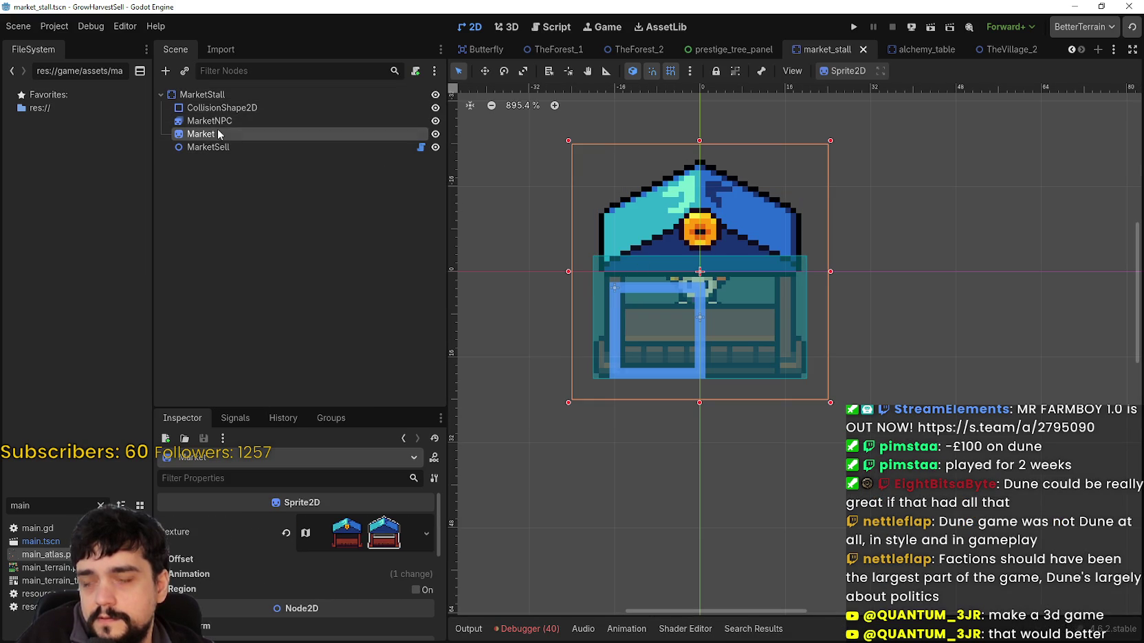
{"action": "left_click", "coordinate": [222, 120]}
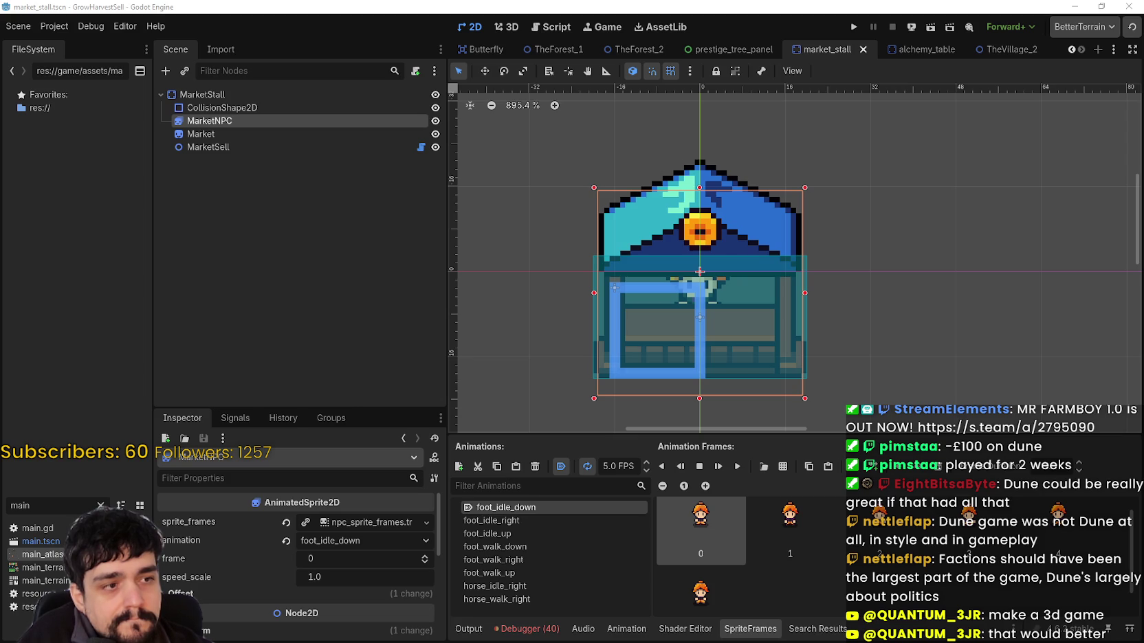
{"action": "key", "text": "alt+Tab"}
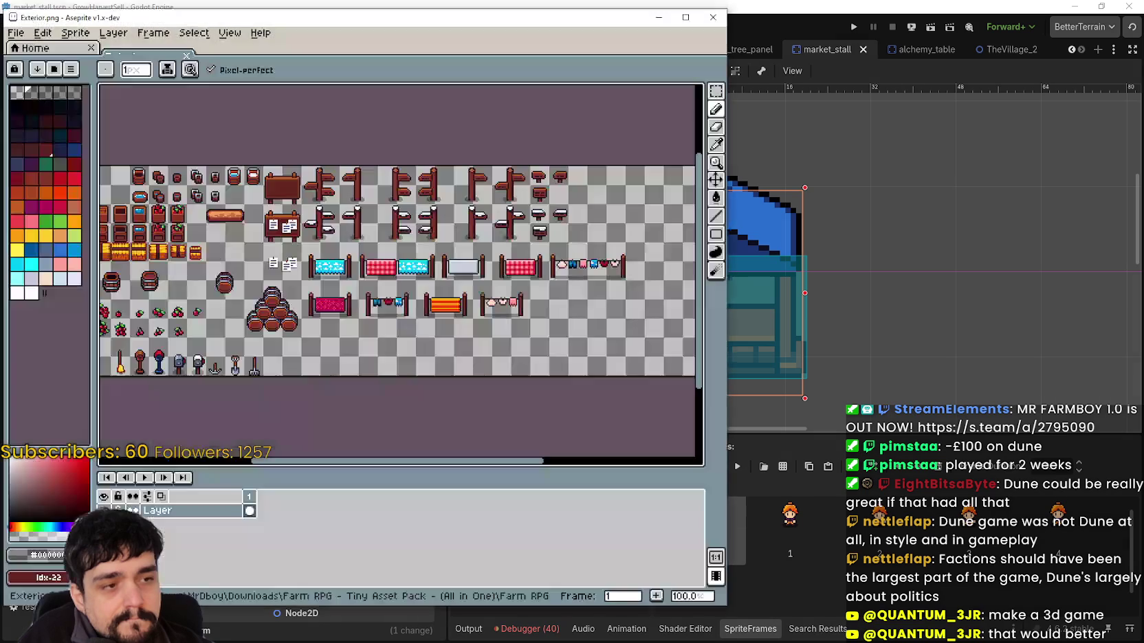
{"action": "scroll", "coordinate": [481, 290], "scroll_direction": "up", "scroll_amount": 3}
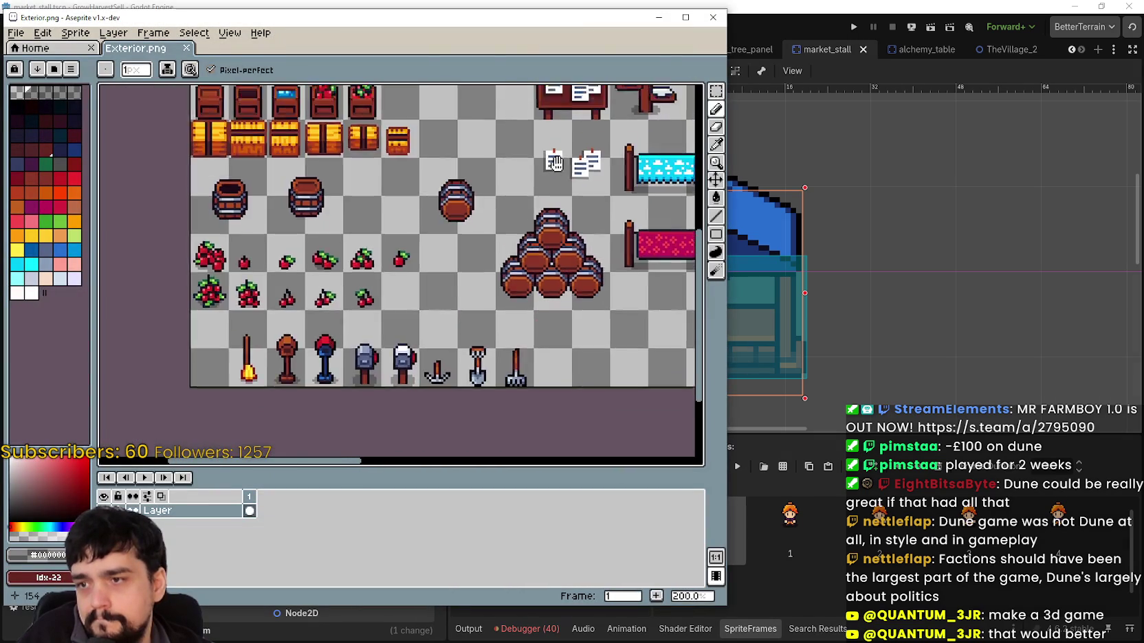
{"action": "left_click_drag", "start_coordinate": [479, 290], "coordinate": [40, 205]}
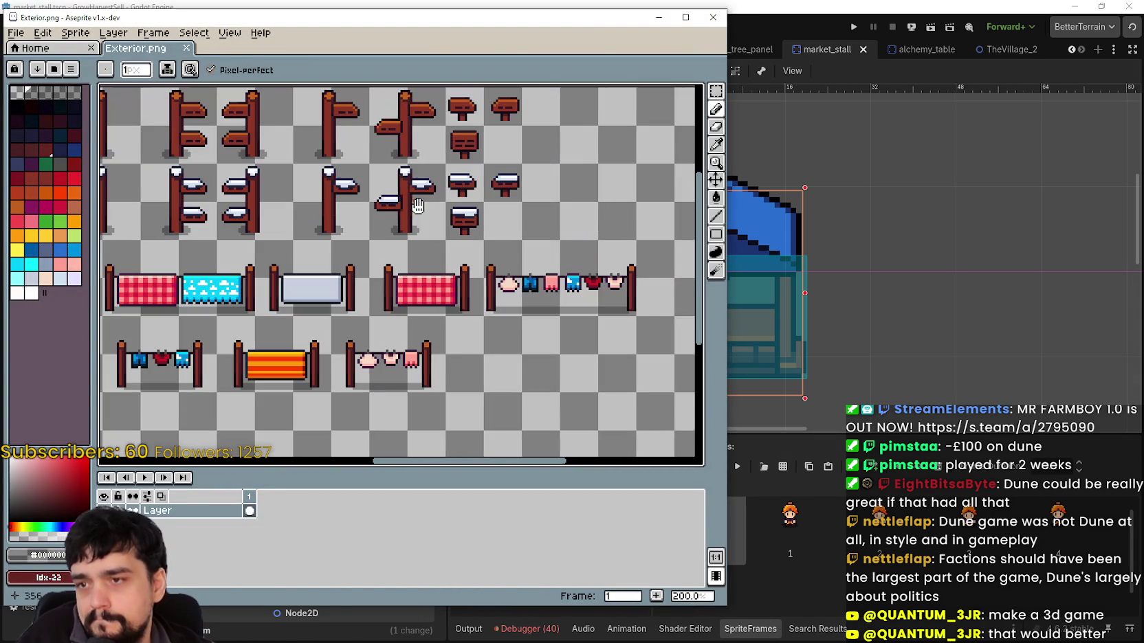
{"action": "key", "text": "alt+Tab"}
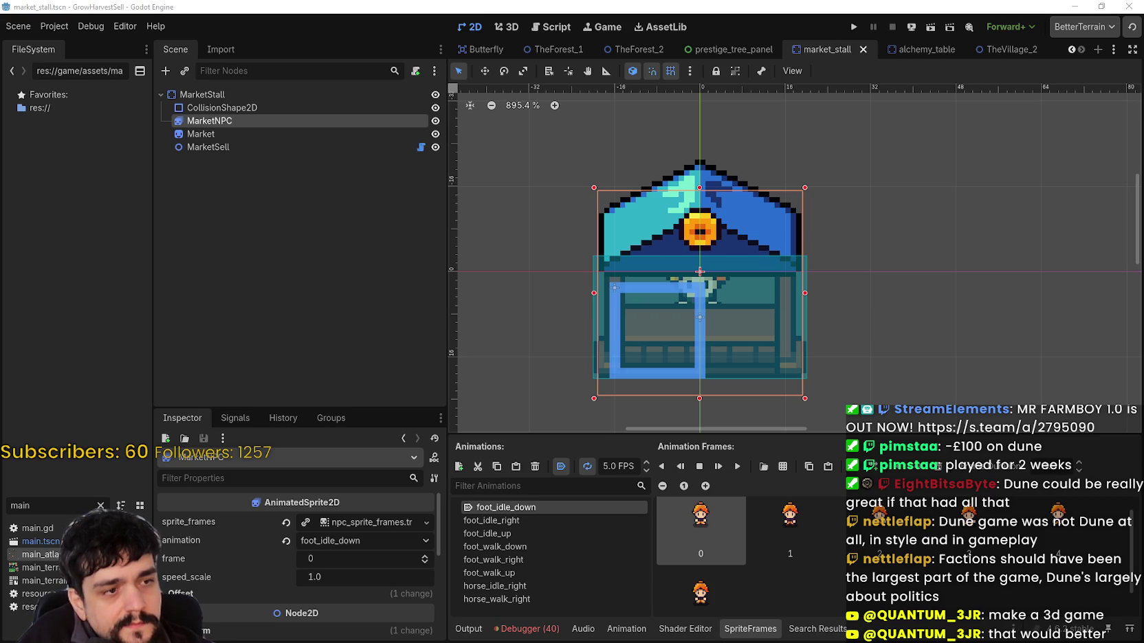
{"action": "key", "text": "alt+Tab"}
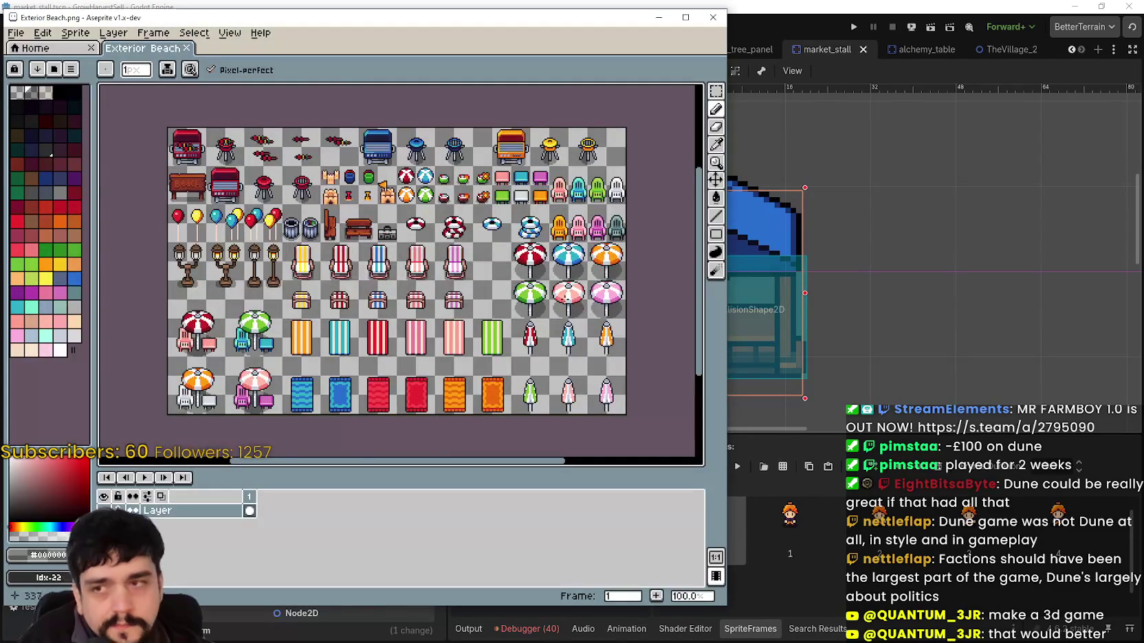
{"action": "scroll", "coordinate": [443, 299], "scroll_direction": "up", "scroll_amount": 2}
{"action": "mouse_move", "coordinate": [444, 299]}
{"action": "left_mouse_down"}
{"action": "mouse_move", "coordinate": [486, 248]}
{"action": "mouse_move", "coordinate": [467, 227]}
{"action": "mouse_move", "coordinate": [275, 172]}
{"action": "mouse_move", "coordinate": [154, 292]}
{"action": "left_mouse_up"}
{"action": "mouse_move", "coordinate": [298, 287]}
{"action": "left_mouse_down"}
{"action": "mouse_move", "coordinate": [310, 426]}
{"action": "mouse_move", "coordinate": [583, 345]}
{"action": "mouse_move", "coordinate": [530, 141]}
{"action": "mouse_move", "coordinate": [406, 271]}
{"action": "left_mouse_up"}
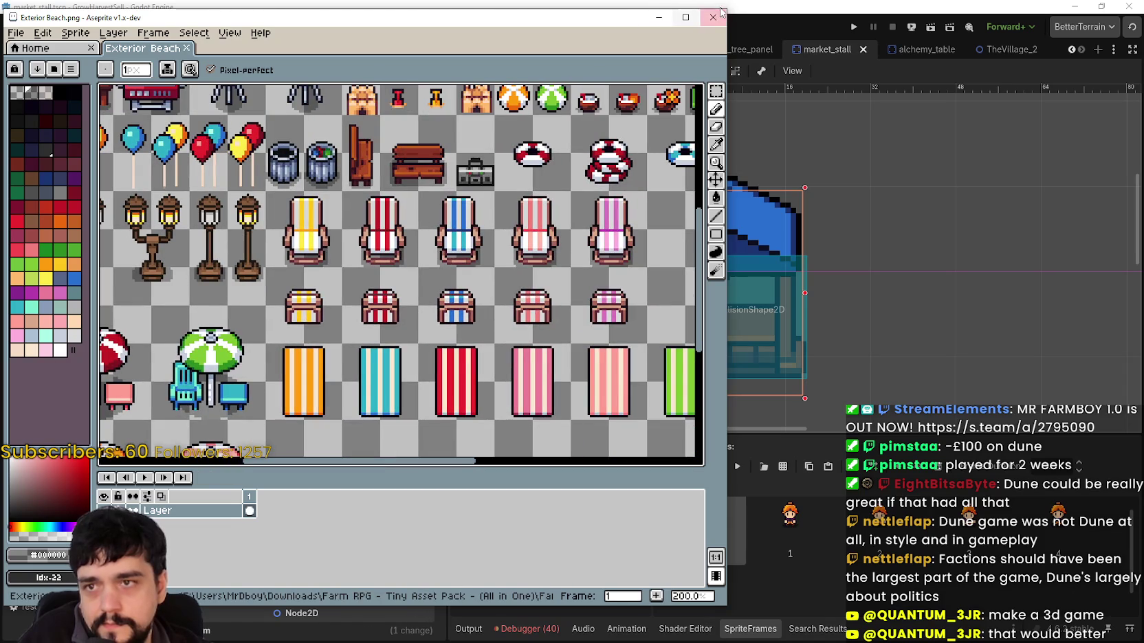
{"action": "left_click", "coordinate": [713, 17]}
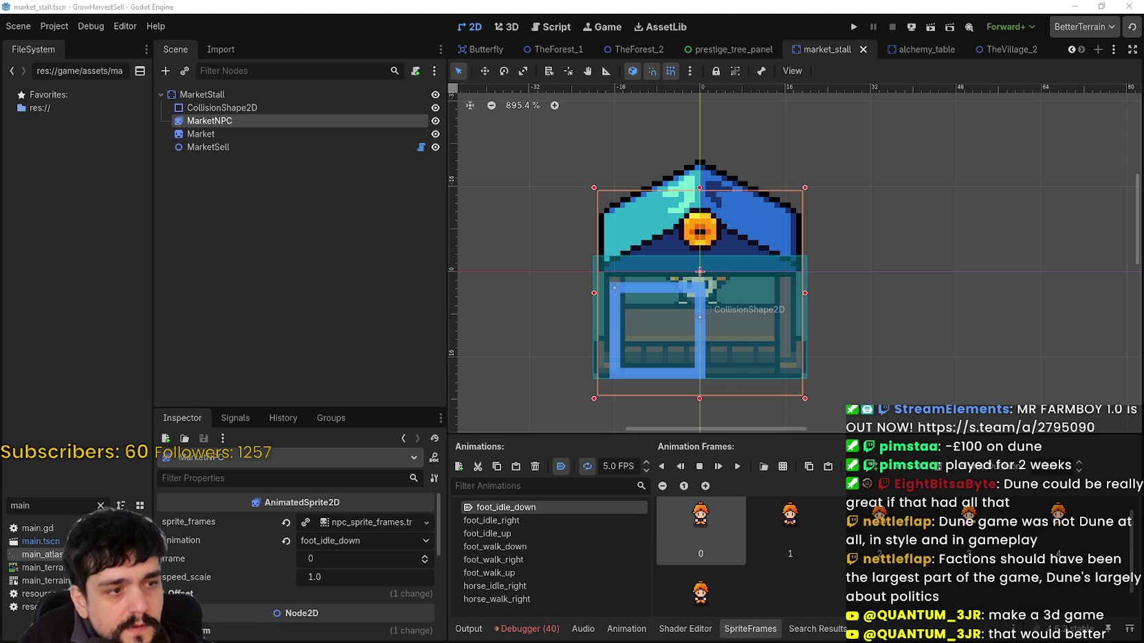
{"action": "key", "text": "alt+Tab"}
{"action": "scroll", "coordinate": [397, 389], "scroll_direction": "down", "scroll_amount": 3}
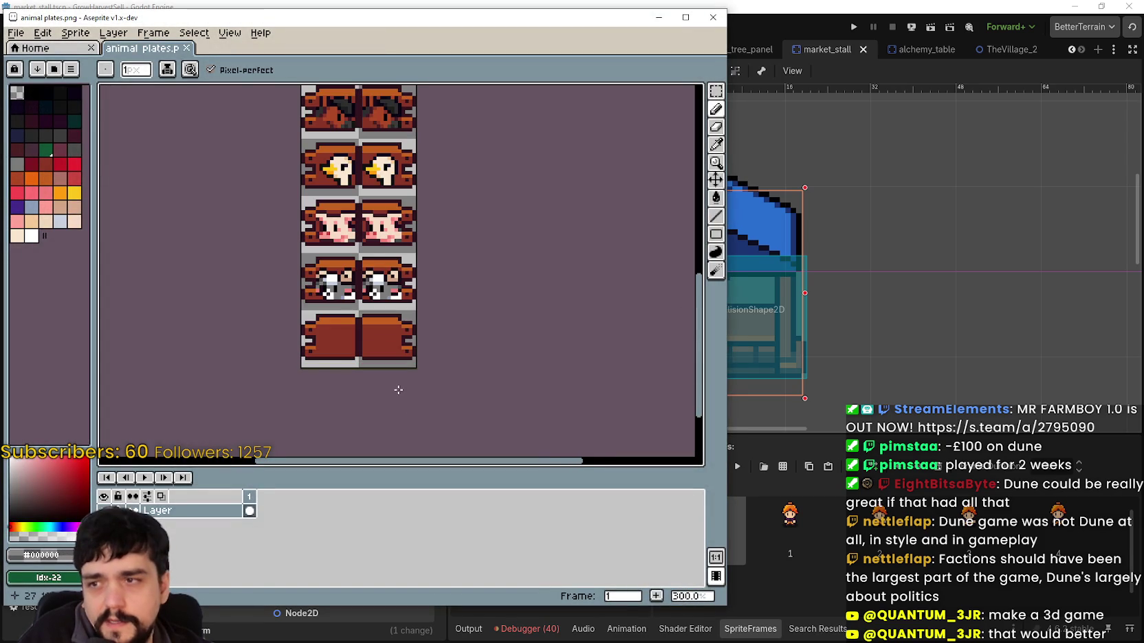
{"action": "scroll", "coordinate": [372, 362], "scroll_direction": "up", "scroll_amount": 1}
{"action": "scroll", "coordinate": [372, 362], "scroll_direction": "down", "scroll_amount": 4}
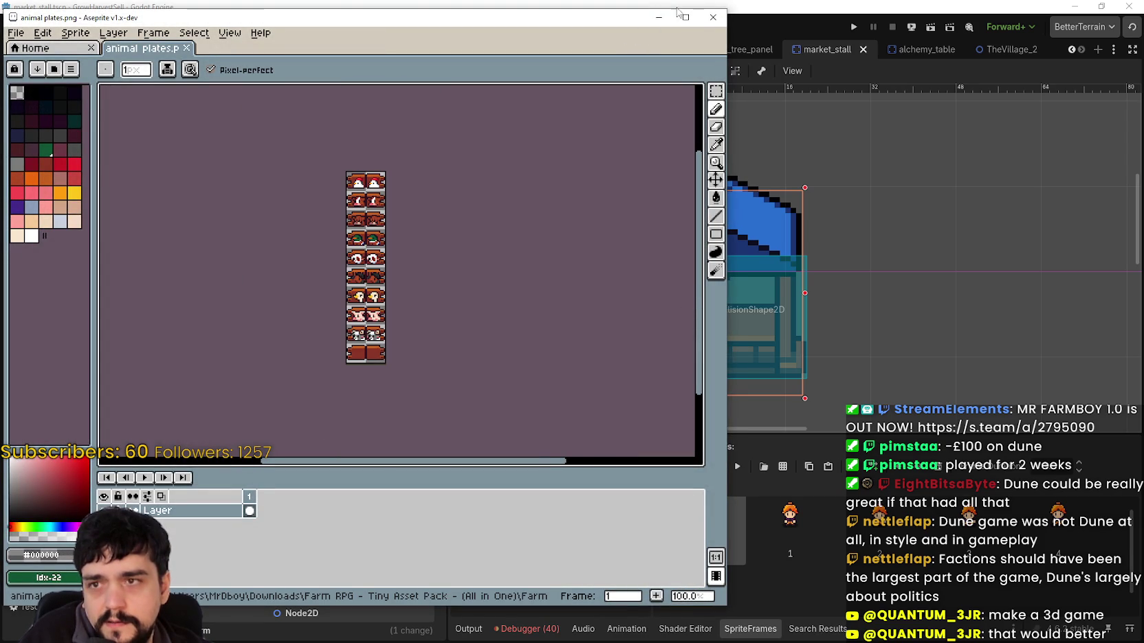
{"action": "left_click", "coordinate": [739, 42]}
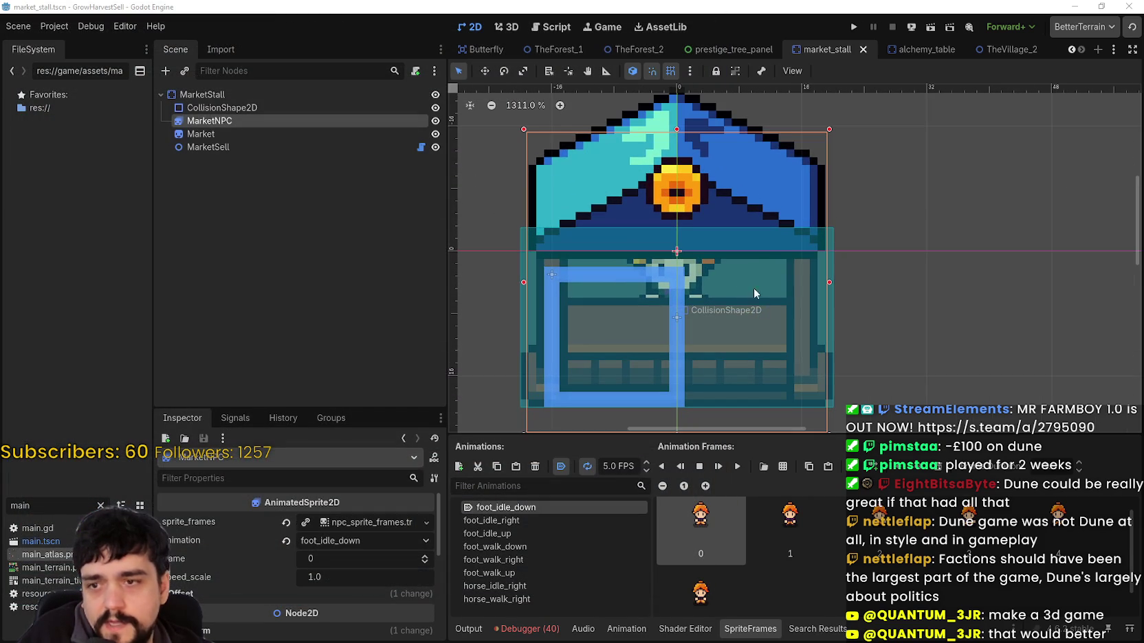
Step: Bring Aseprite with the Box.png crop-crate sheet to the front
{"action": "scroll", "coordinate": [694, 298], "scroll_direction": "down", "scroll_amount": 2}
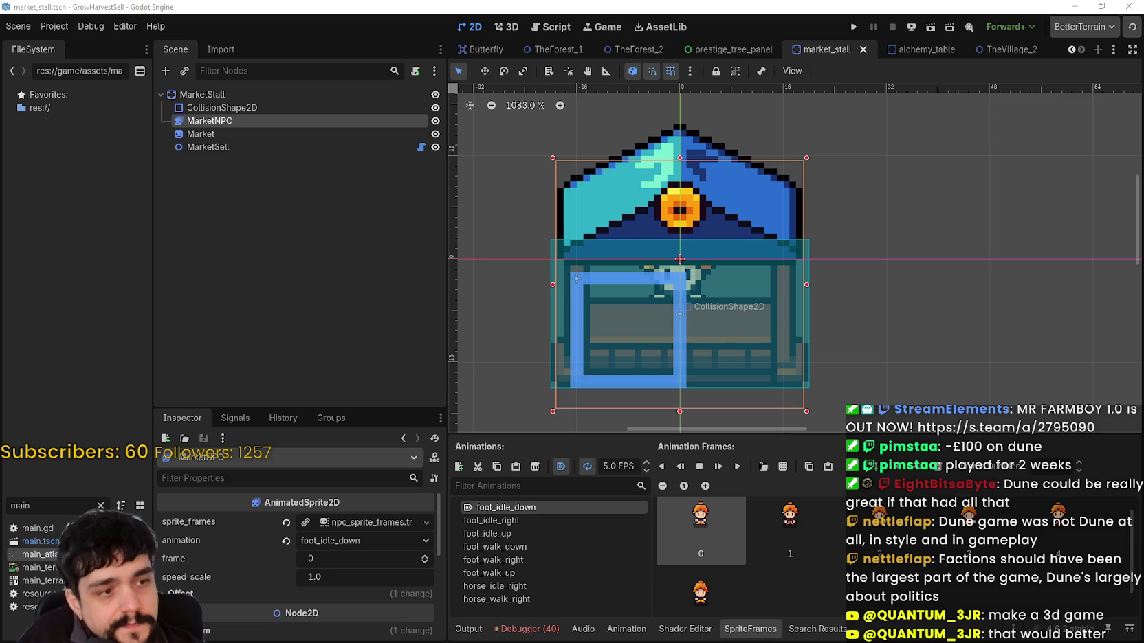
{"action": "key", "text": "alt+Tab"}
{"action": "scroll", "coordinate": [430, 274], "scroll_direction": "up", "scroll_amount": 2}
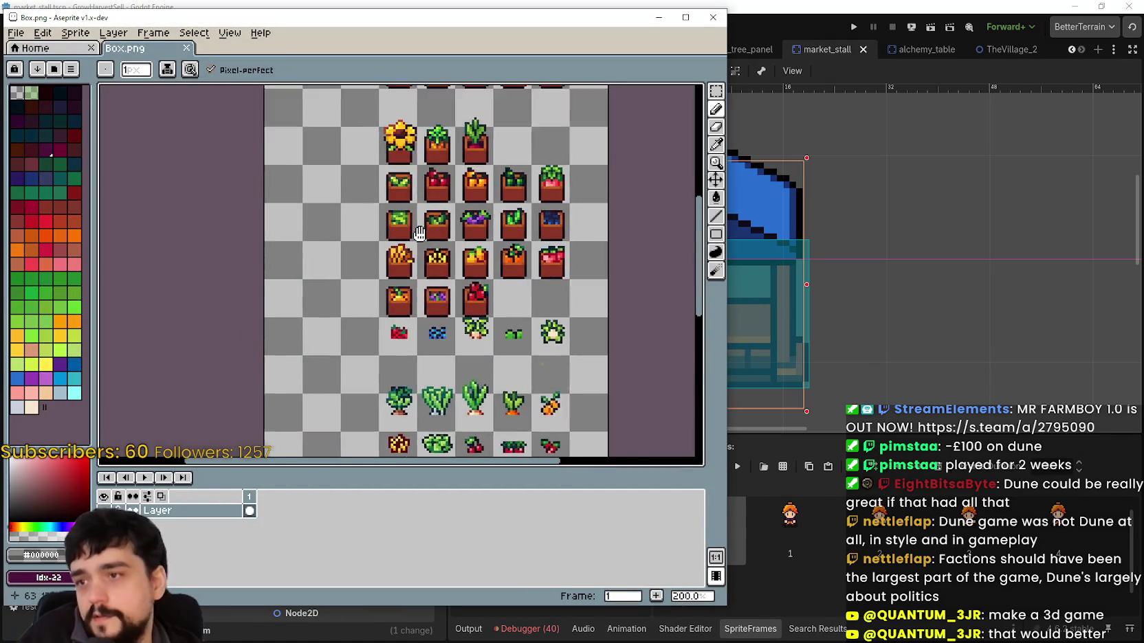
Step: Zoom into Box.png's top crate rows and shift the sprite editor aside
{"action": "scroll", "coordinate": [430, 274], "scroll_direction": "up", "scroll_amount": 3}
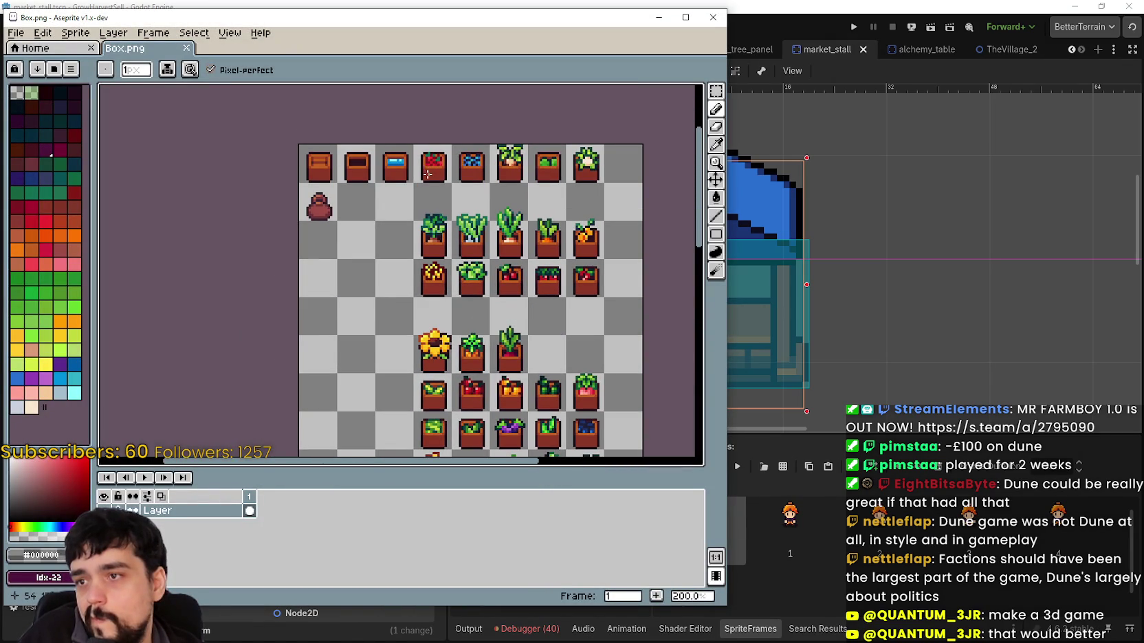
{"action": "scroll", "coordinate": [421, 292], "scroll_direction": "up", "scroll_amount": 2}
{"action": "scroll", "coordinate": [421, 292], "scroll_direction": "up", "scroll_amount": 1}
{"action": "scroll", "coordinate": [427, 285], "scroll_direction": "down", "scroll_amount": 5}
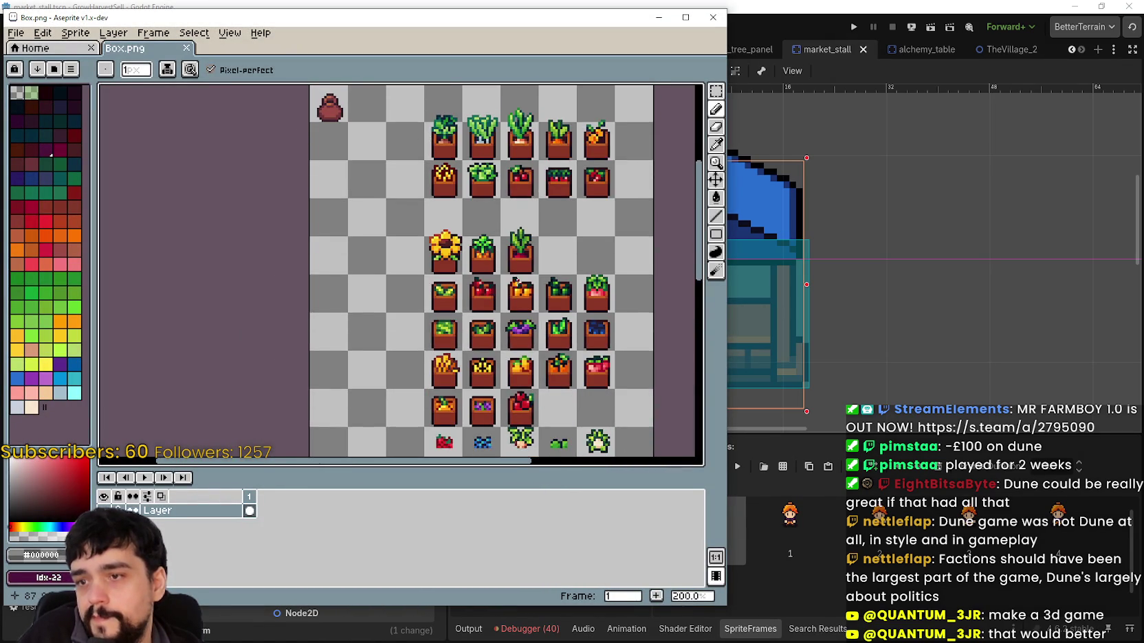
{"action": "scroll", "coordinate": [439, 275], "scroll_direction": "up", "scroll_amount": 3}
{"action": "scroll", "coordinate": [440, 275], "scroll_direction": "down", "scroll_amount": 2}
{"action": "scroll", "coordinate": [440, 275], "scroll_direction": "up", "scroll_amount": 2}
{"action": "left_click_drag", "start_coordinate": [411, 177], "coordinate": [447, 428]}
{"action": "scroll", "coordinate": [305, 334], "scroll_direction": "up", "scroll_amount": 1}
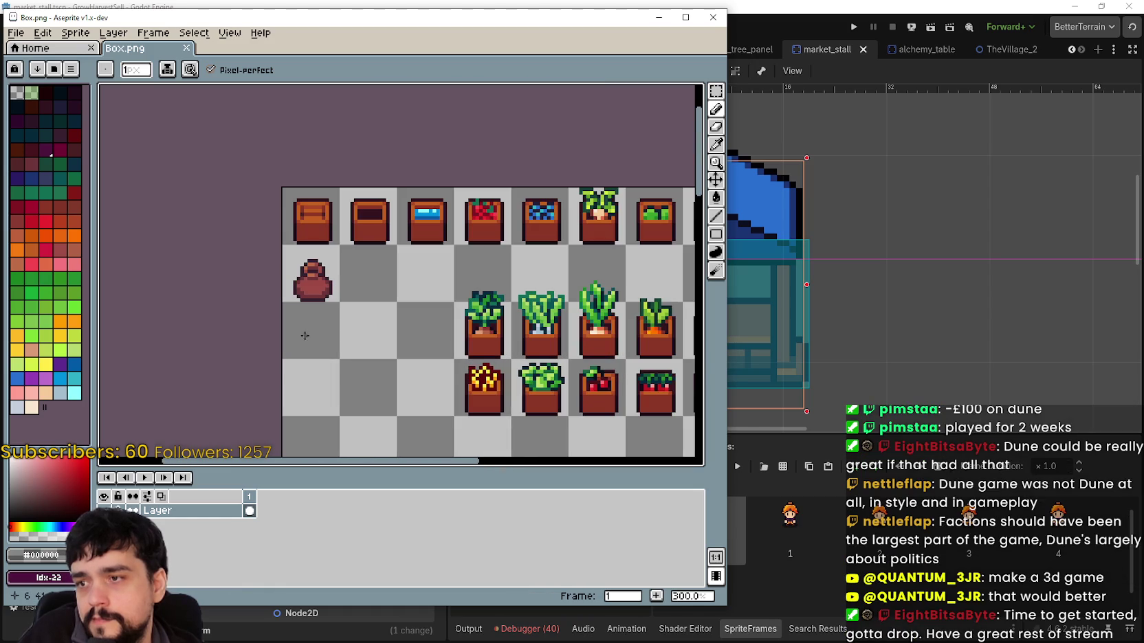
{"action": "mouse_move", "coordinate": [584, 17]}
{"action": "left_mouse_down"}
{"action": "mouse_move", "coordinate": [454, 94]}
{"action": "mouse_move", "coordinate": [506, 79]}
{"action": "left_mouse_up"}
Step: Pan Box.png over the potted crops and loose produce rows, then close Aseprite
{"action": "scroll", "coordinate": [679, 282], "scroll_direction": "up", "scroll_amount": 1}
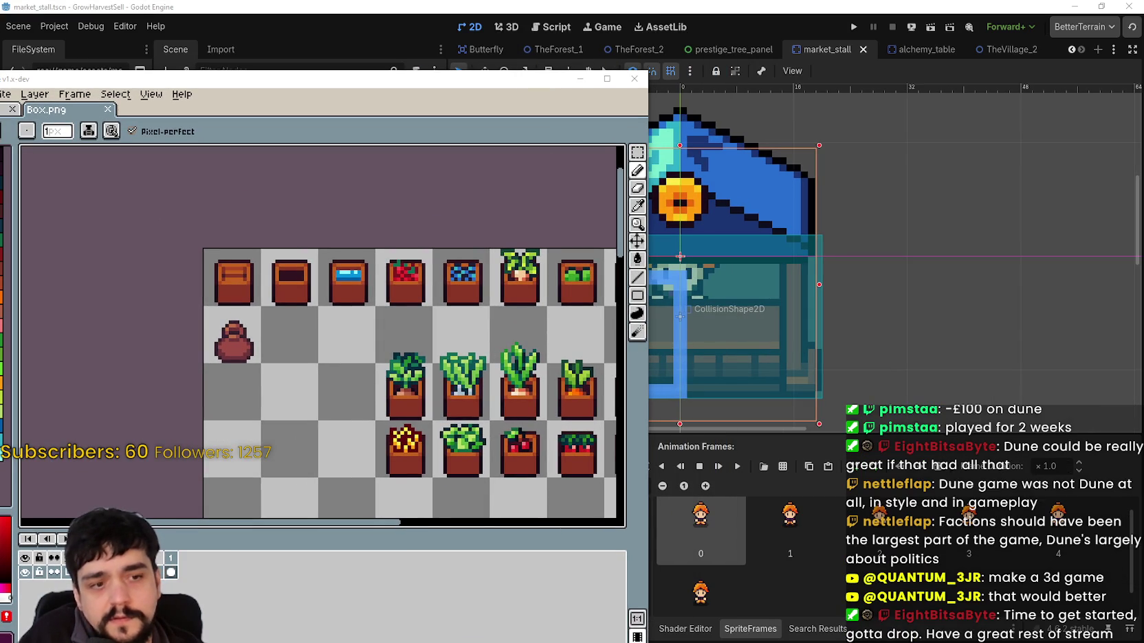
{"action": "scroll", "coordinate": [574, 314], "scroll_direction": "down", "scroll_amount": 2}
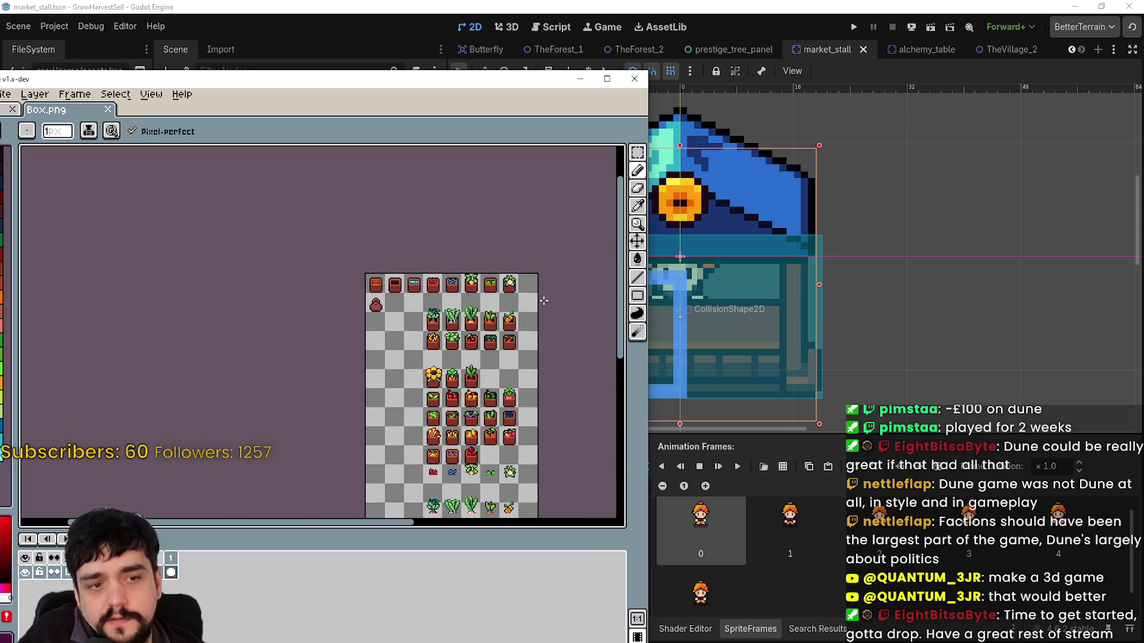
{"action": "scroll", "coordinate": [543, 295], "scroll_direction": "up", "scroll_amount": 2}
{"action": "mouse_move", "coordinate": [513, 302]}
{"action": "left_mouse_down"}
{"action": "mouse_move", "coordinate": [605, 248]}
{"action": "mouse_move", "coordinate": [615, 228]}
{"action": "left_mouse_up"}
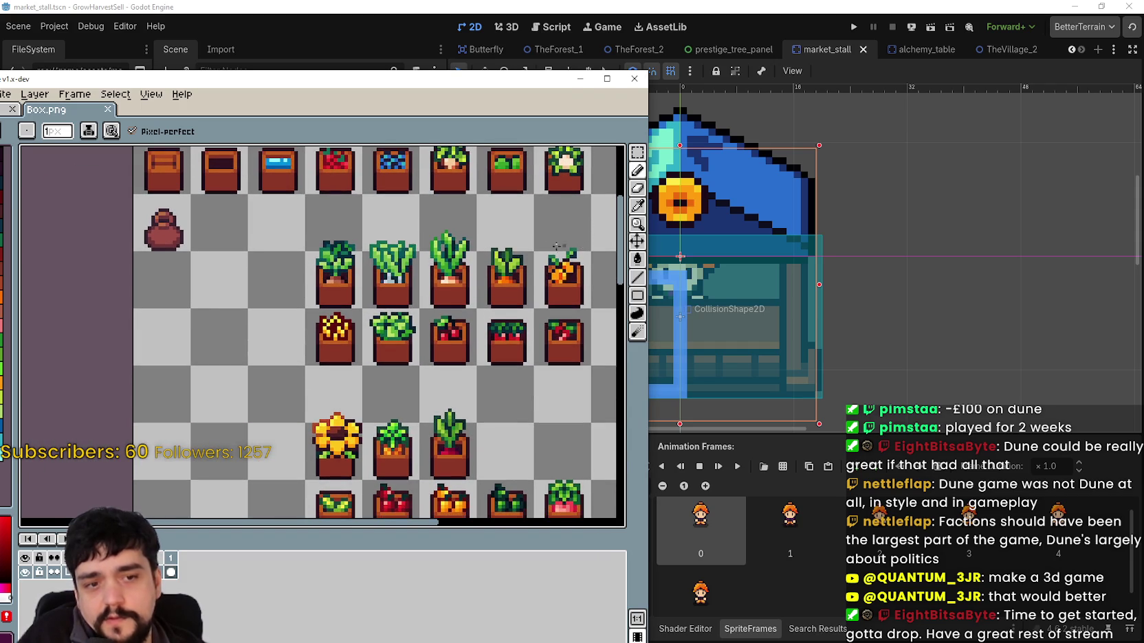
{"action": "scroll", "coordinate": [436, 339], "scroll_direction": "down", "scroll_amount": 2}
{"action": "scroll", "coordinate": [436, 339], "scroll_direction": "up", "scroll_amount": 2}
{"action": "left_click_drag", "start_coordinate": [436, 339], "coordinate": [285, 145]}
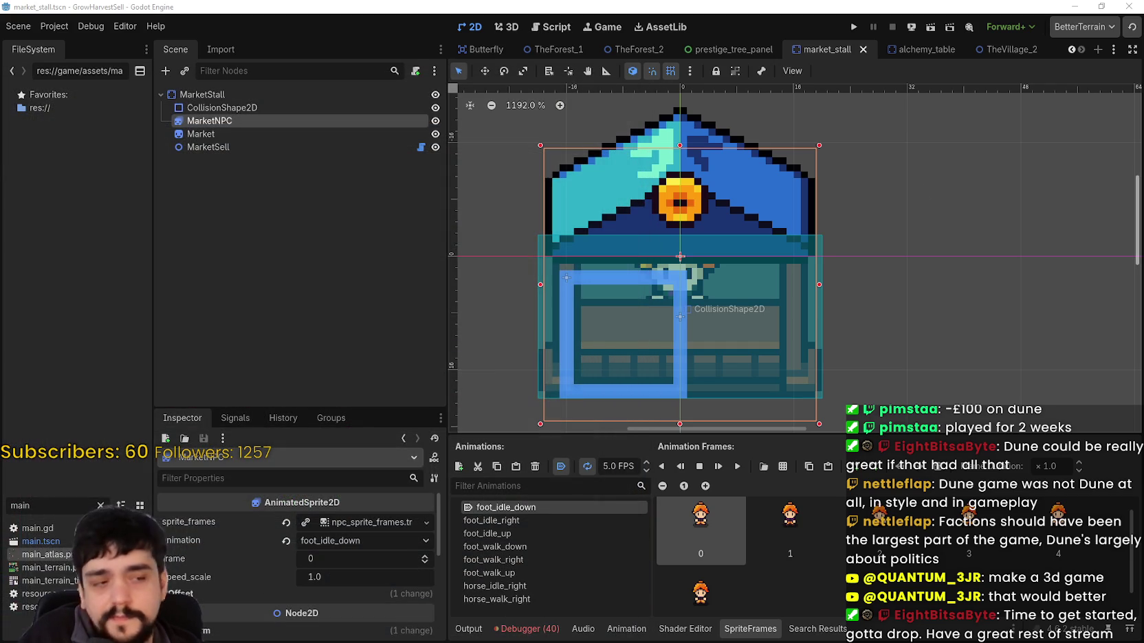
{"action": "left_click", "coordinate": [635, 79]}
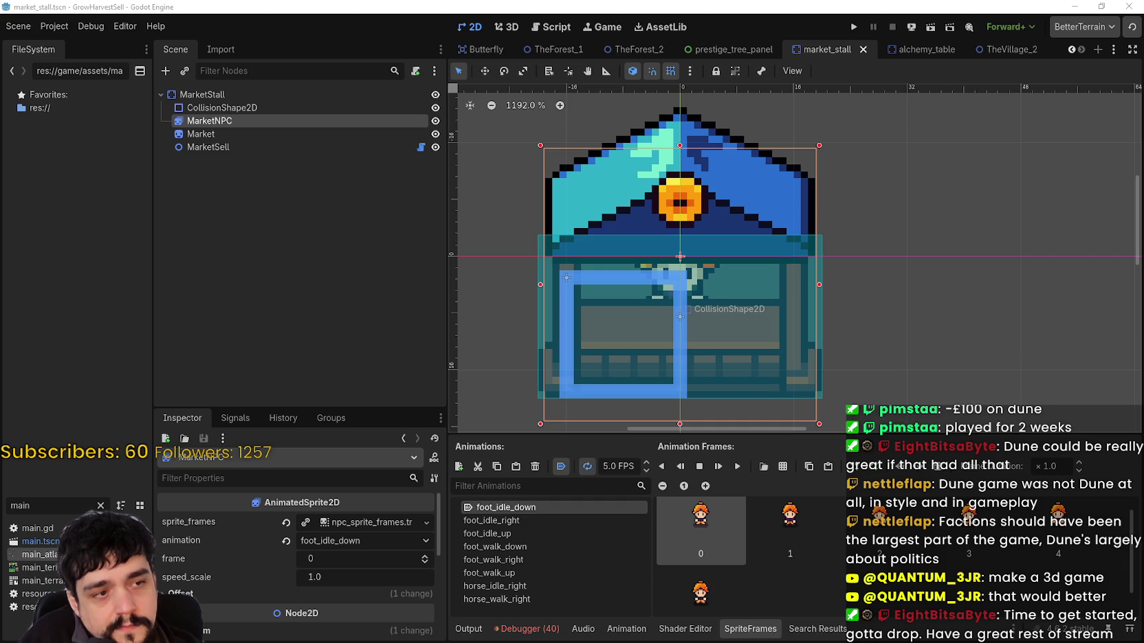
Step: Bring up Picnic.png, view its bottom edge, and close it to return to Godot
{"action": "key", "text": "alt+Tab"}
{"action": "scroll", "coordinate": [255, 431], "scroll_direction": "up", "scroll_amount": 2}
{"action": "scroll", "coordinate": [253, 445], "scroll_direction": "left", "scroll_amount": 1}
{"action": "left_click_drag", "start_coordinate": [254, 444], "coordinate": [280, 405]}
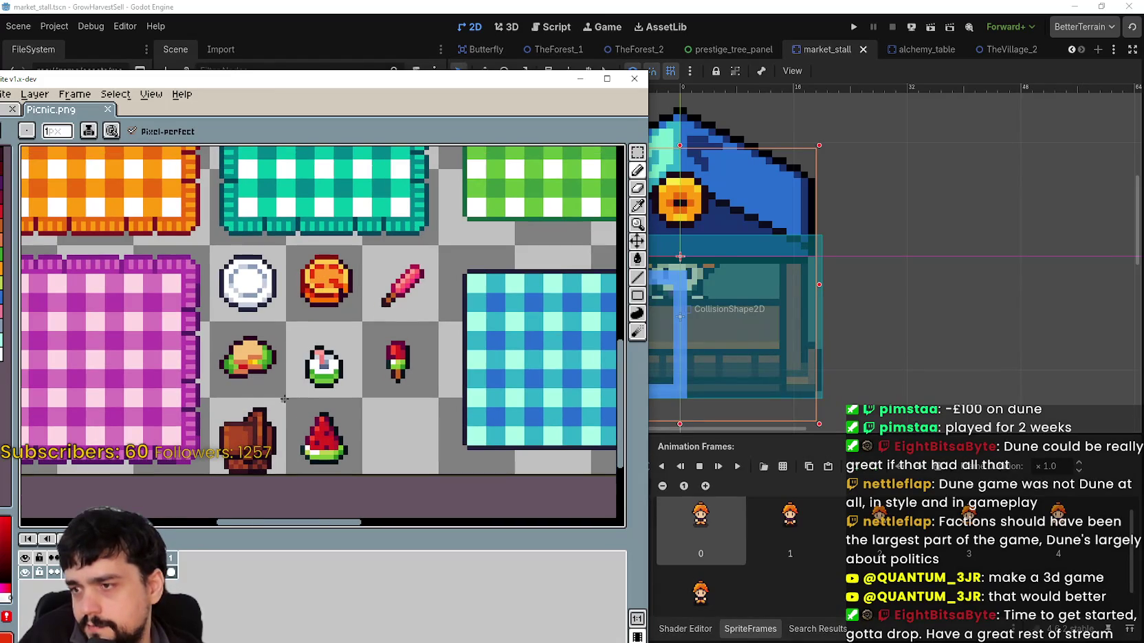
{"action": "left_click", "coordinate": [641, 83]}
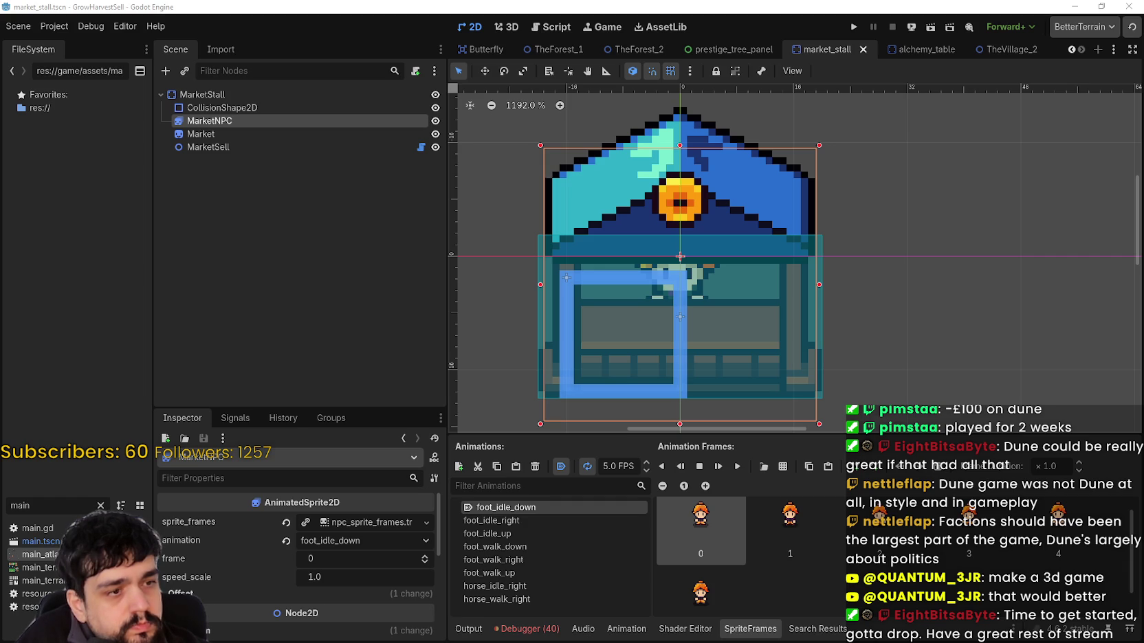
Step: Zoom out the 2D viewport and drag the Scene/Inspector divider up to enlarge the Inspector
{"action": "scroll", "coordinate": [866, 364], "scroll_direction": "down", "scroll_amount": 3}
{"action": "scroll", "coordinate": [839, 289], "scroll_direction": "down", "scroll_amount": 3}
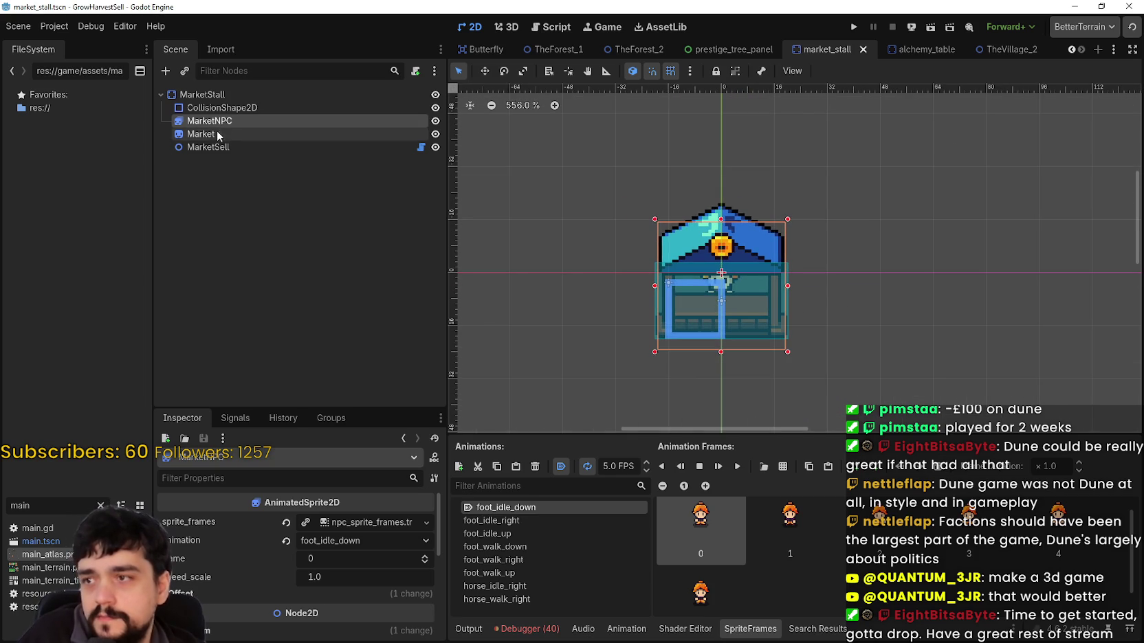
{"action": "left_click_drag", "start_coordinate": [307, 408], "coordinate": [306, 238]}
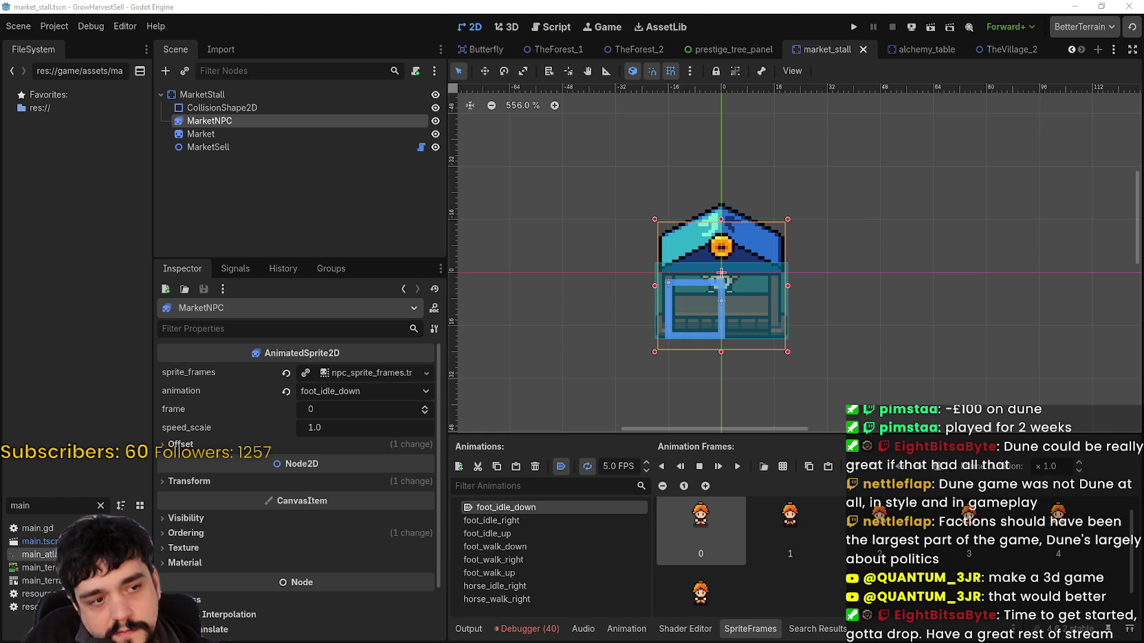
{"action": "key", "text": "alt+Tab"}
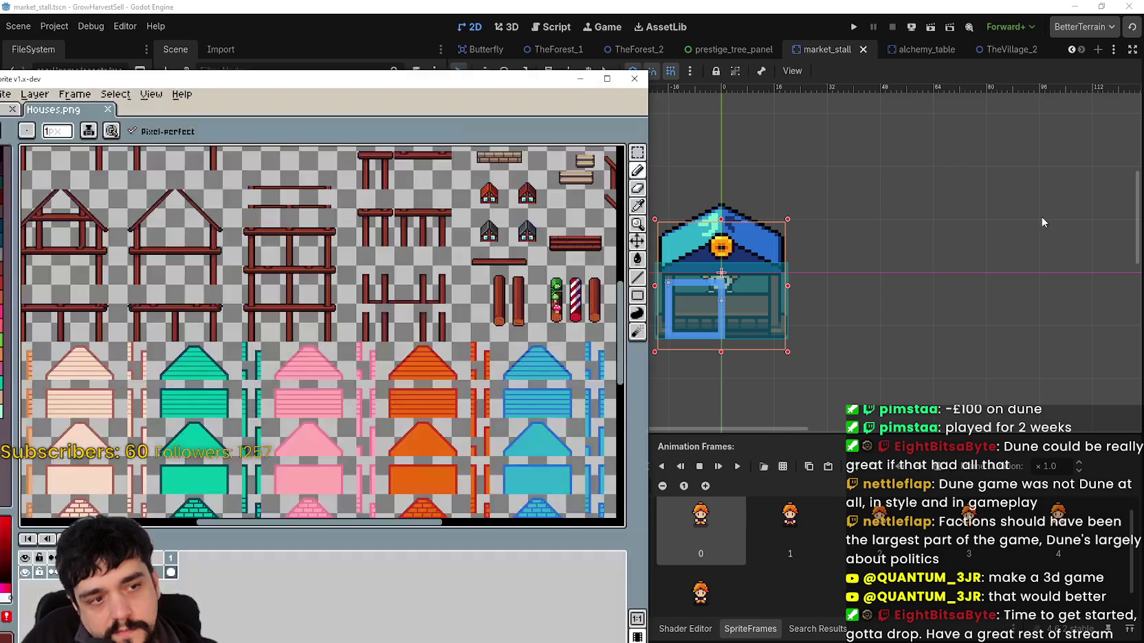
{"action": "left_click", "coordinate": [635, 78]}
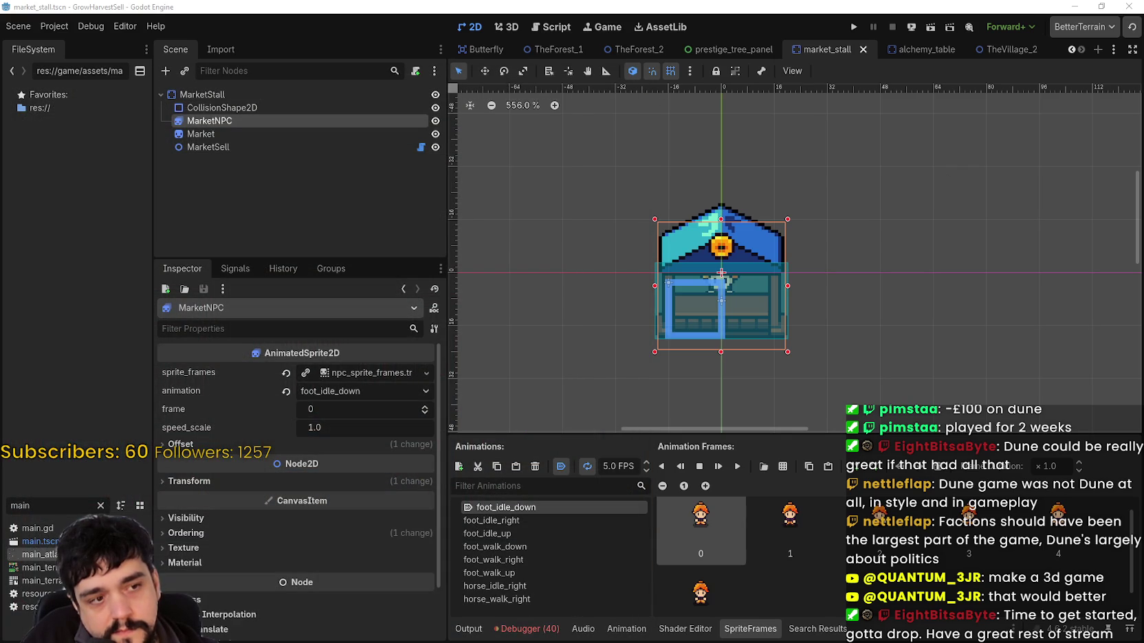
{"action": "key", "text": "alt+Tab"}
{"action": "scroll", "coordinate": [258, 402], "scroll_direction": "down", "scroll_amount": 2}
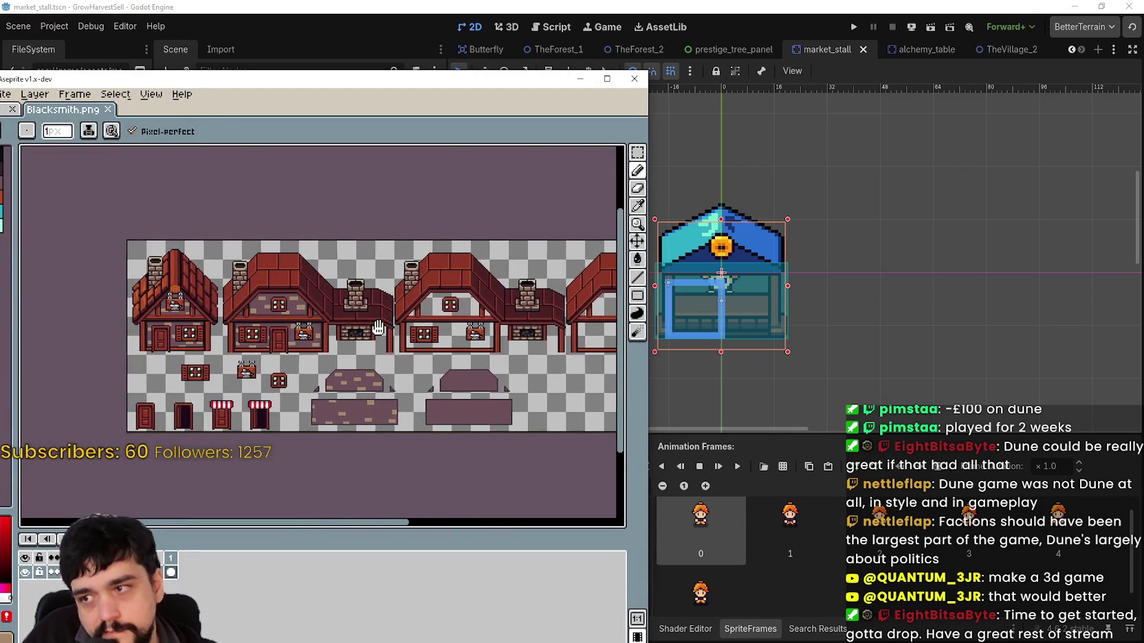
{"action": "scroll", "coordinate": [260, 402], "scroll_direction": "up", "scroll_amount": 4}
{"action": "scroll", "coordinate": [260, 402], "scroll_direction": "down", "scroll_amount": 3}
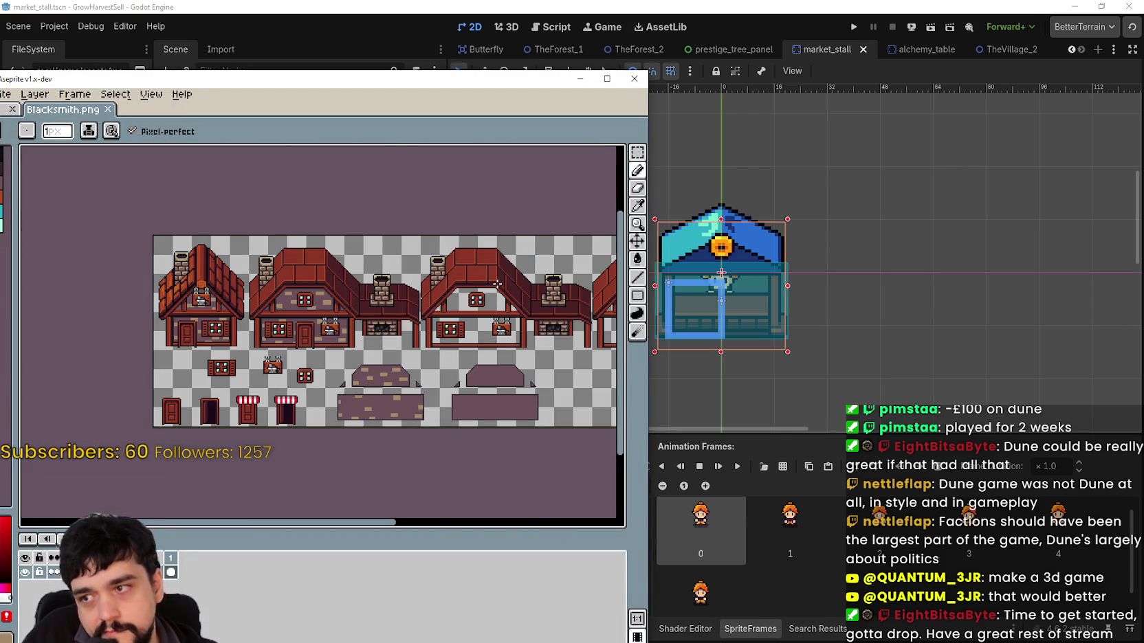
{"action": "scroll", "coordinate": [436, 299], "scroll_direction": "up", "scroll_amount": 1}
{"action": "scroll", "coordinate": [203, 422], "scroll_direction": "up", "scroll_amount": 1}
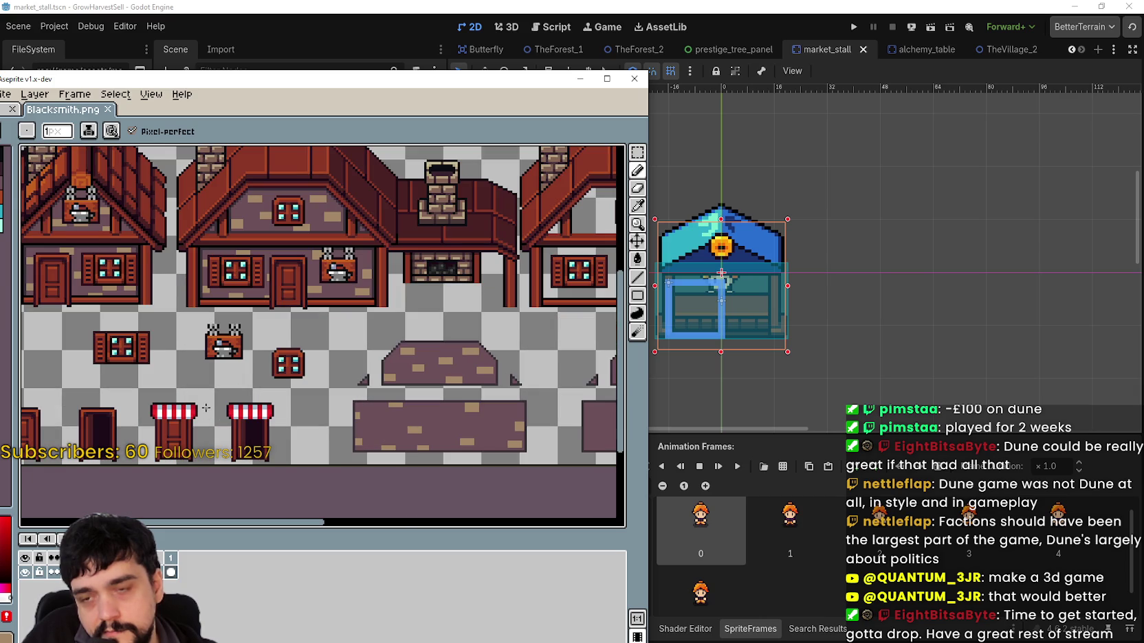
{"action": "scroll", "coordinate": [201, 393], "scroll_direction": "up", "scroll_amount": 2}
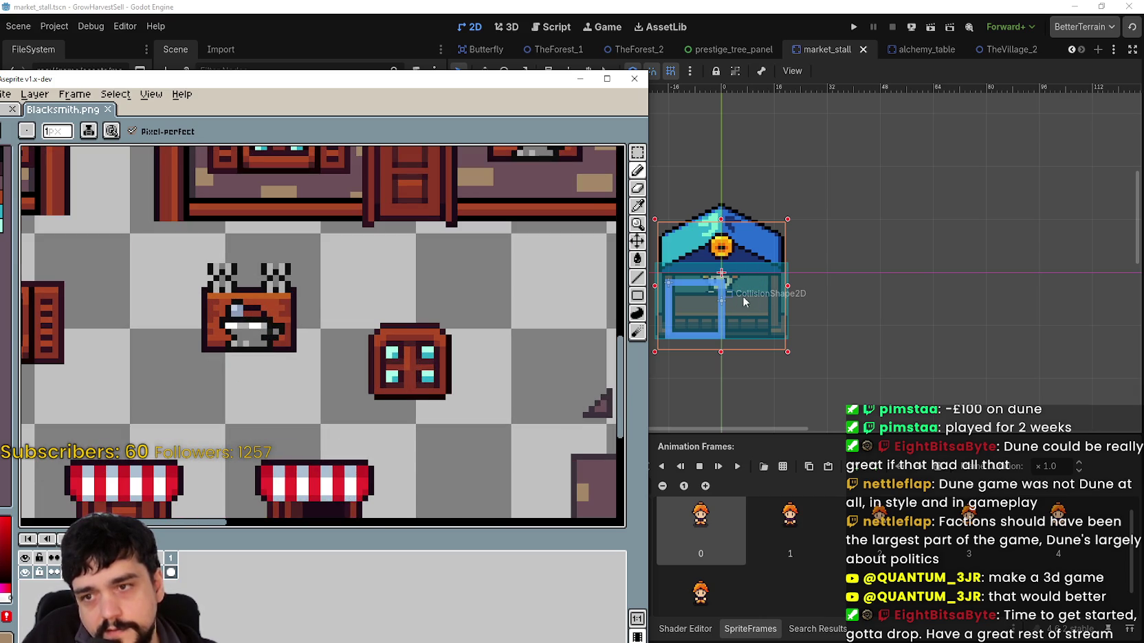
{"action": "left_click", "coordinate": [634, 79]}
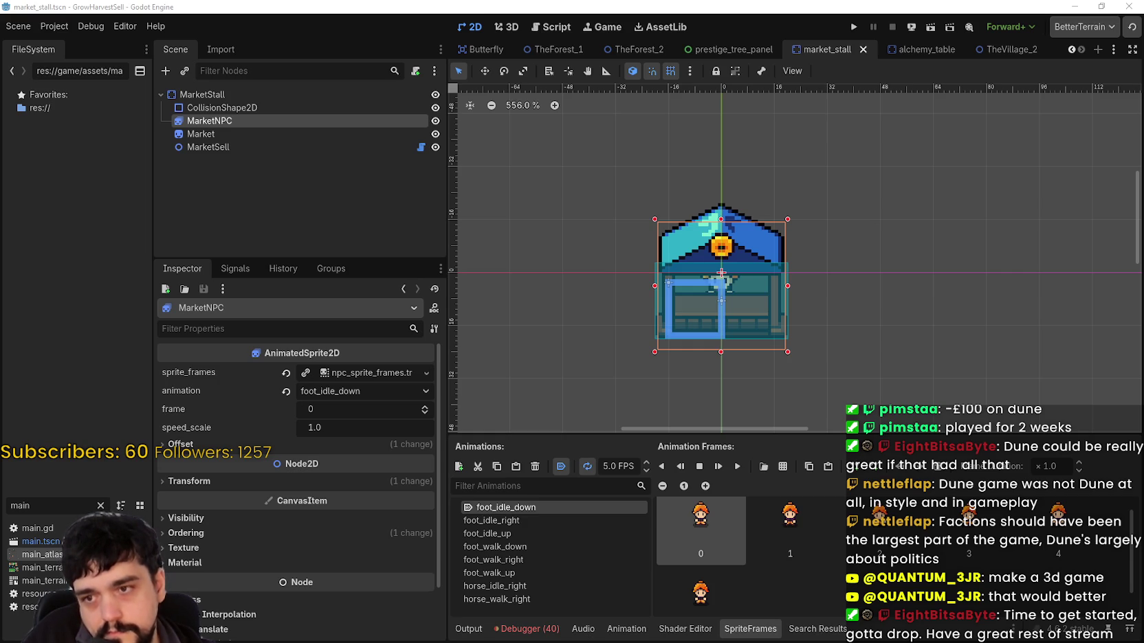
{"action": "scroll", "coordinate": [749, 255], "scroll_direction": "up", "scroll_amount": 2}
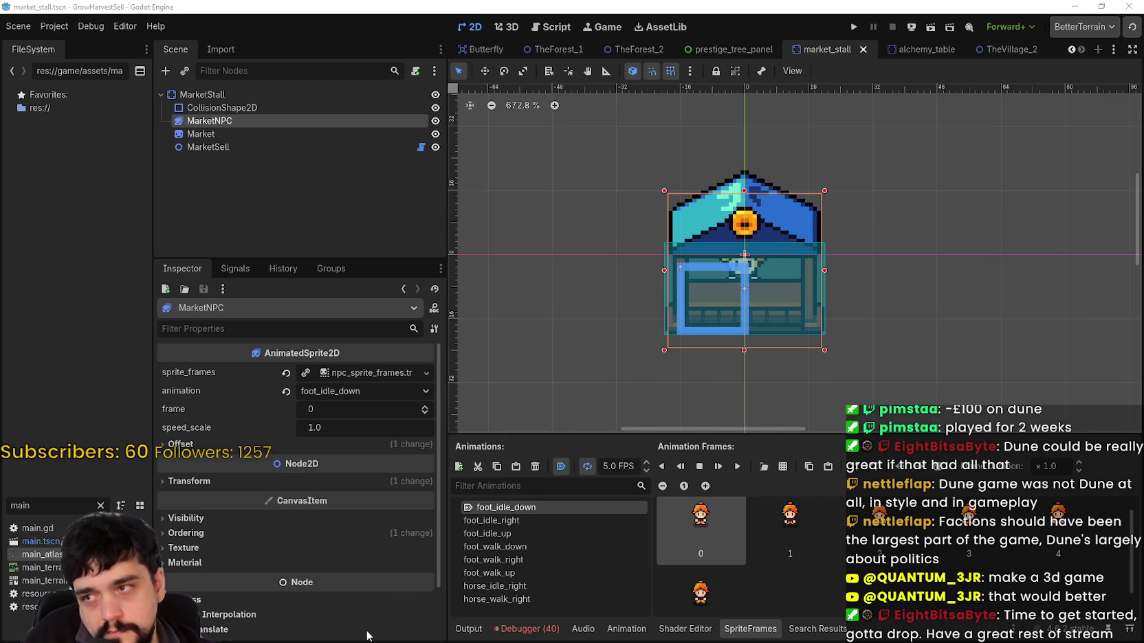
Step: Click through the stall's nodes and settle on MarketSell's settings in the Inspector
{"action": "left_click", "coordinate": [265, 103]}
{"action": "left_click", "coordinate": [277, 93]}
{"action": "left_click", "coordinate": [303, 121]}
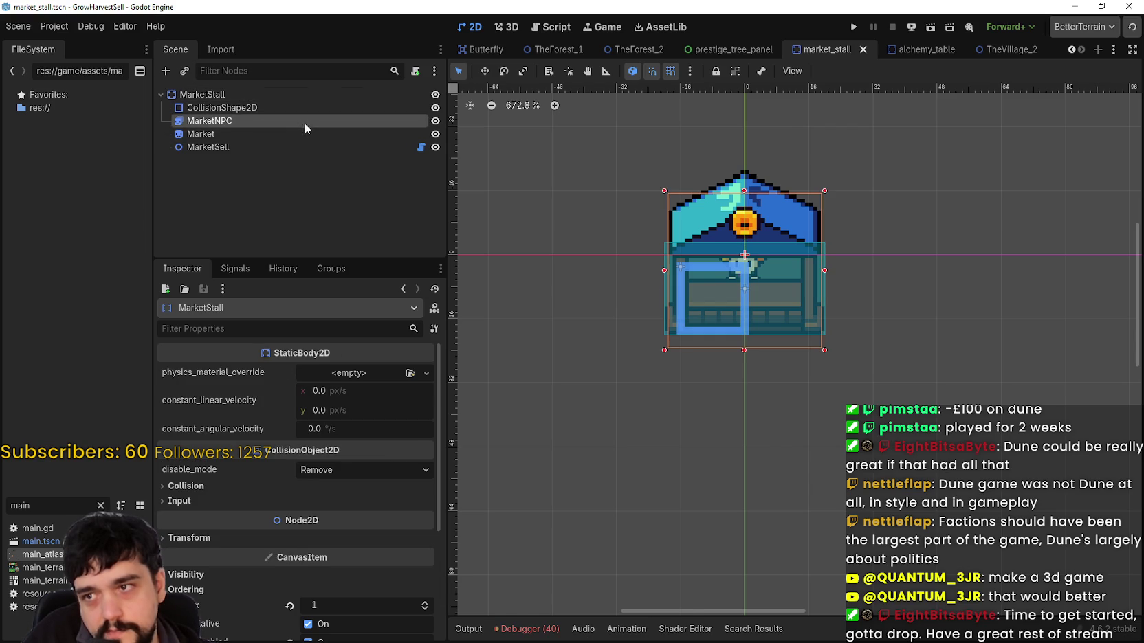
{"action": "left_click", "coordinate": [307, 134]}
{"action": "left_click", "coordinate": [315, 147]}
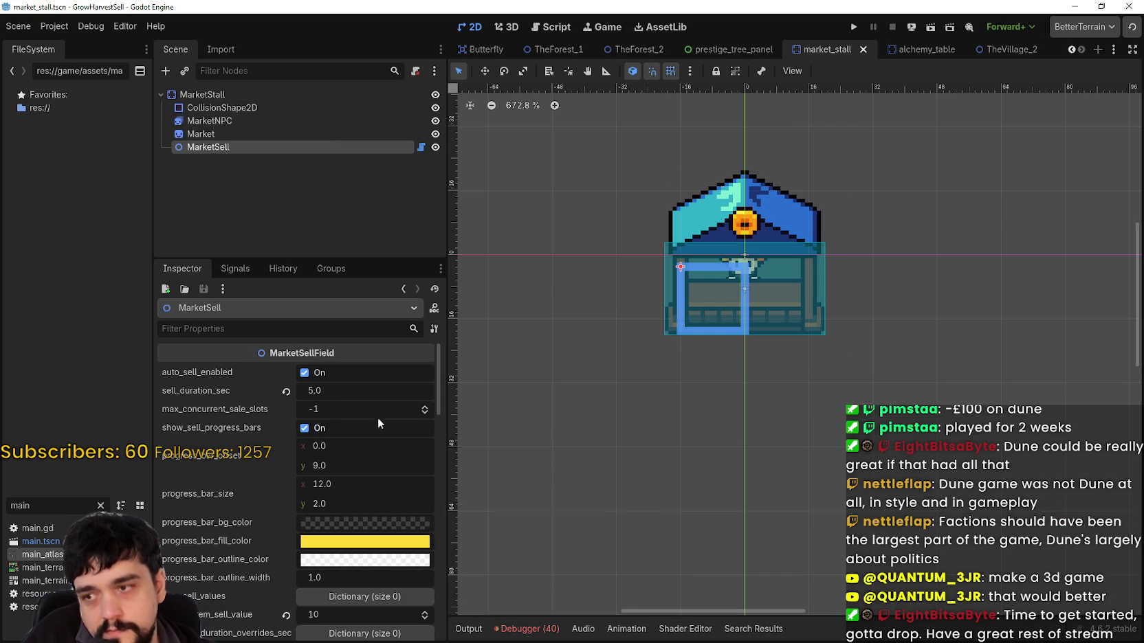
{"action": "left_click", "coordinate": [304, 133]}
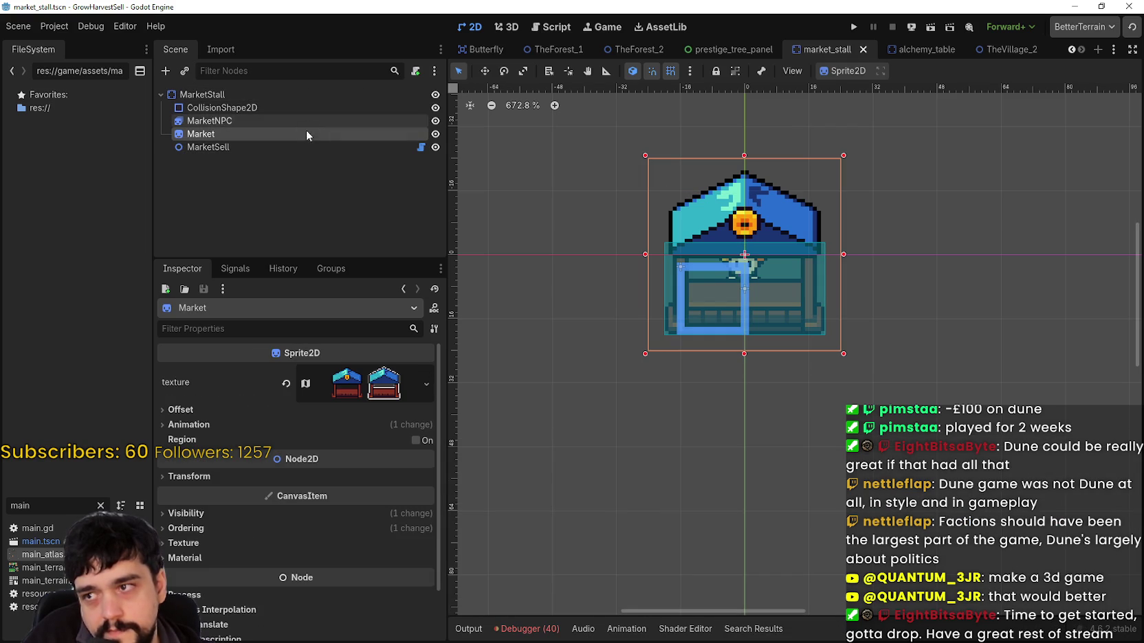
{"action": "left_click", "coordinate": [237, 149]}
Step: Widen MarketSell's sell field to 2 cells across and save the scene
{"action": "scroll", "coordinate": [354, 474], "scroll_direction": "down", "scroll_amount": 5}
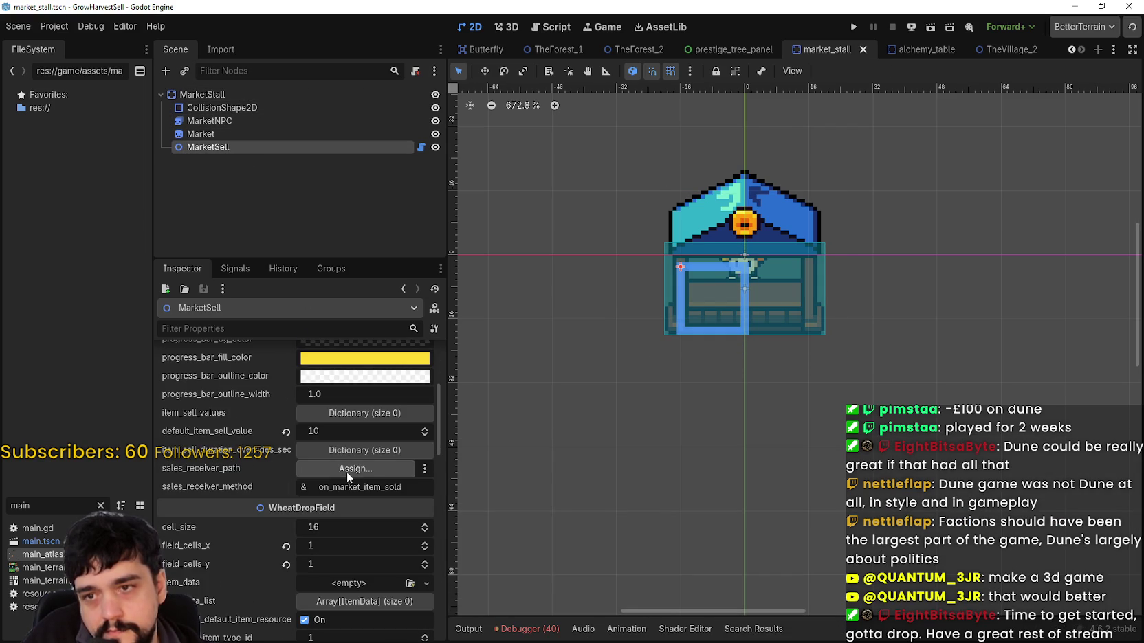
{"action": "scroll", "coordinate": [344, 472], "scroll_direction": "down", "scroll_amount": 1}
{"action": "left_click", "coordinate": [424, 506]}
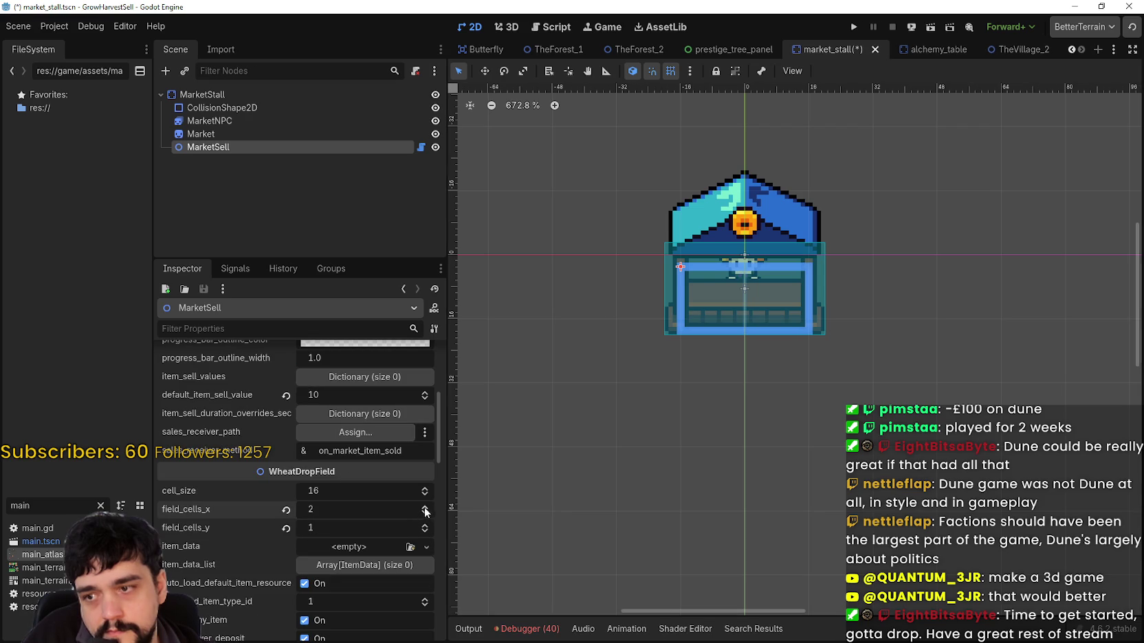
{"action": "scroll", "coordinate": [828, 317], "scroll_direction": "up", "scroll_amount": 1}
{"action": "key", "text": "ctrl+s"}
Step: Turn off MarketSell's cell grid drawing and blue bounds overlay, then save
{"action": "scroll", "coordinate": [337, 504], "scroll_direction": "down", "scroll_amount": 12}
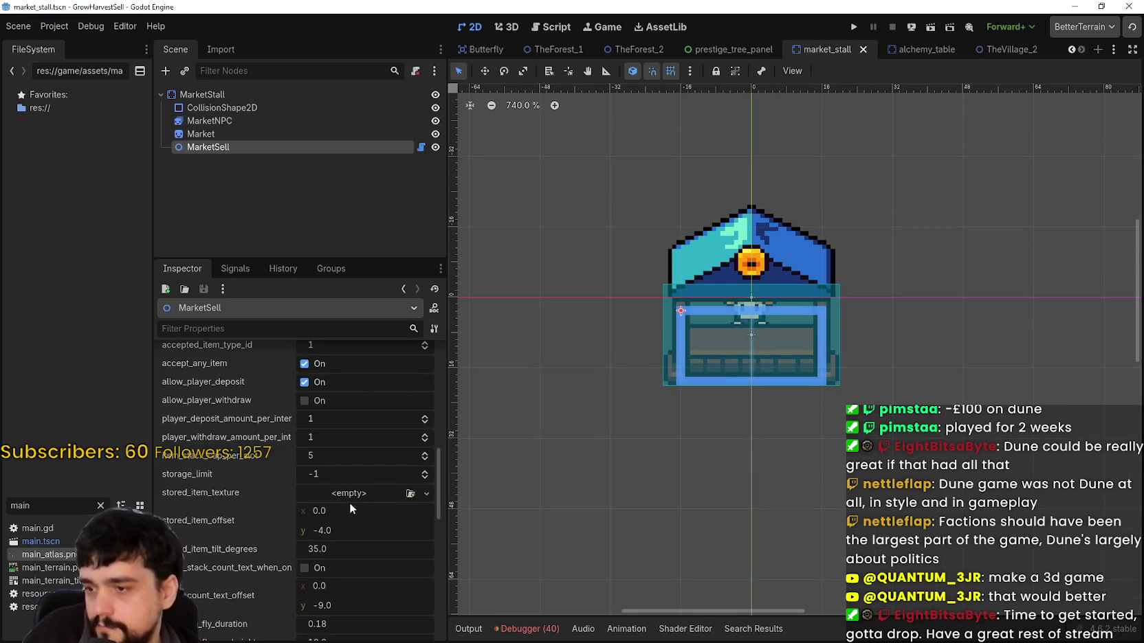
{"action": "scroll", "coordinate": [347, 503], "scroll_direction": "down", "scroll_amount": 4}
{"action": "left_click", "coordinate": [305, 497]}
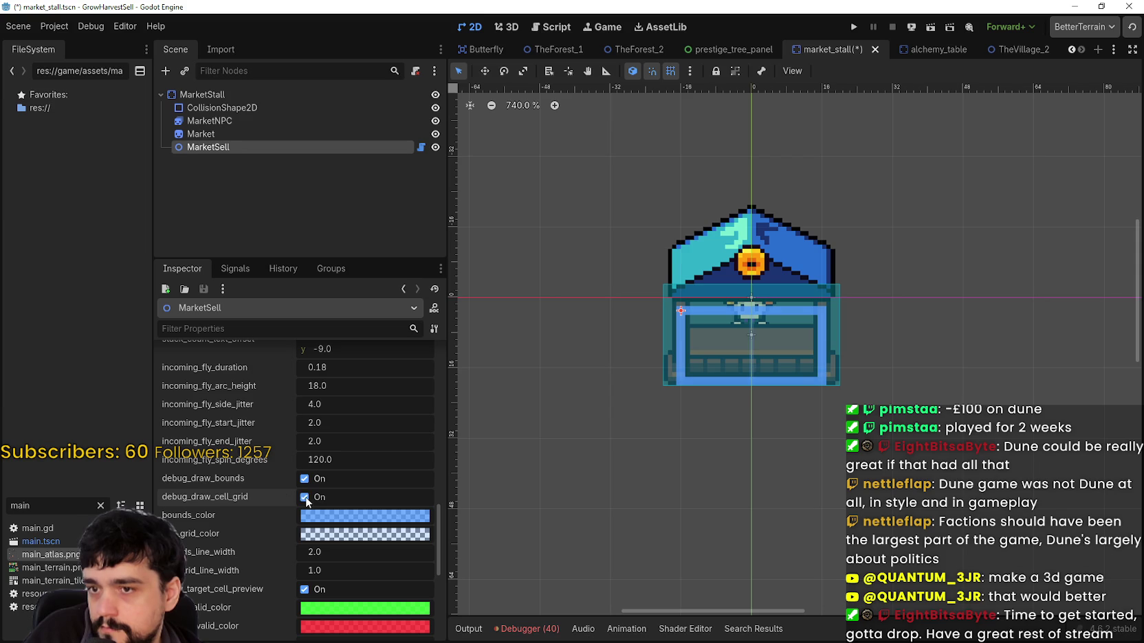
{"action": "scroll", "coordinate": [754, 327], "scroll_direction": "up", "scroll_amount": 9}
{"action": "left_click", "coordinate": [305, 497]}
{"action": "left_click", "coordinate": [305, 497]}
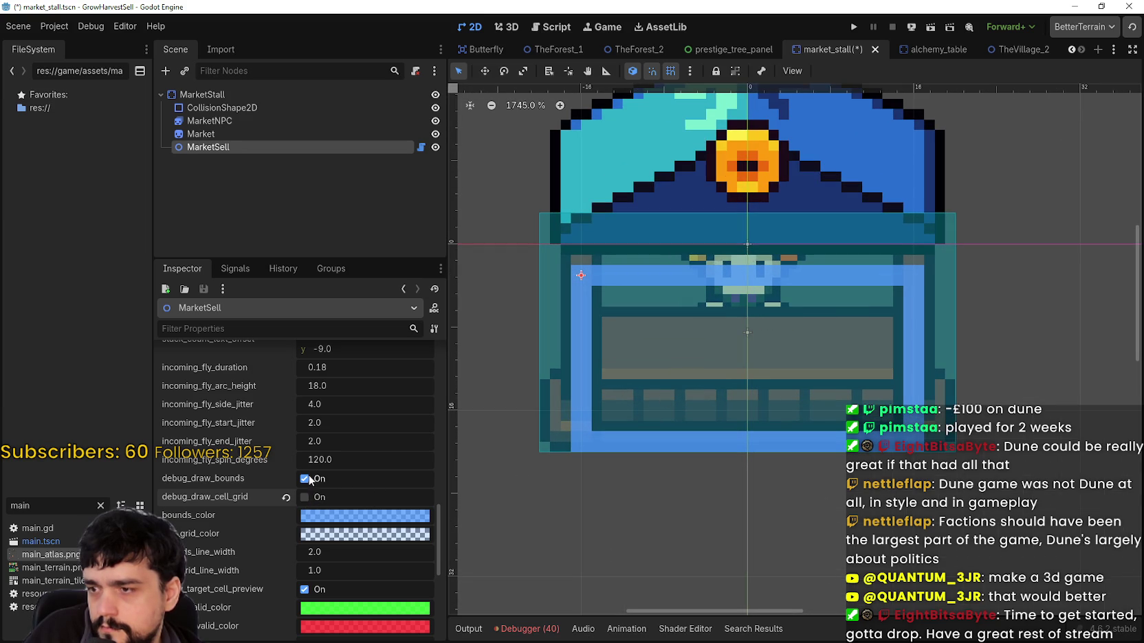
{"action": "left_click", "coordinate": [304, 479]}
{"action": "scroll", "coordinate": [556, 462], "scroll_direction": "down", "scroll_amount": 3}
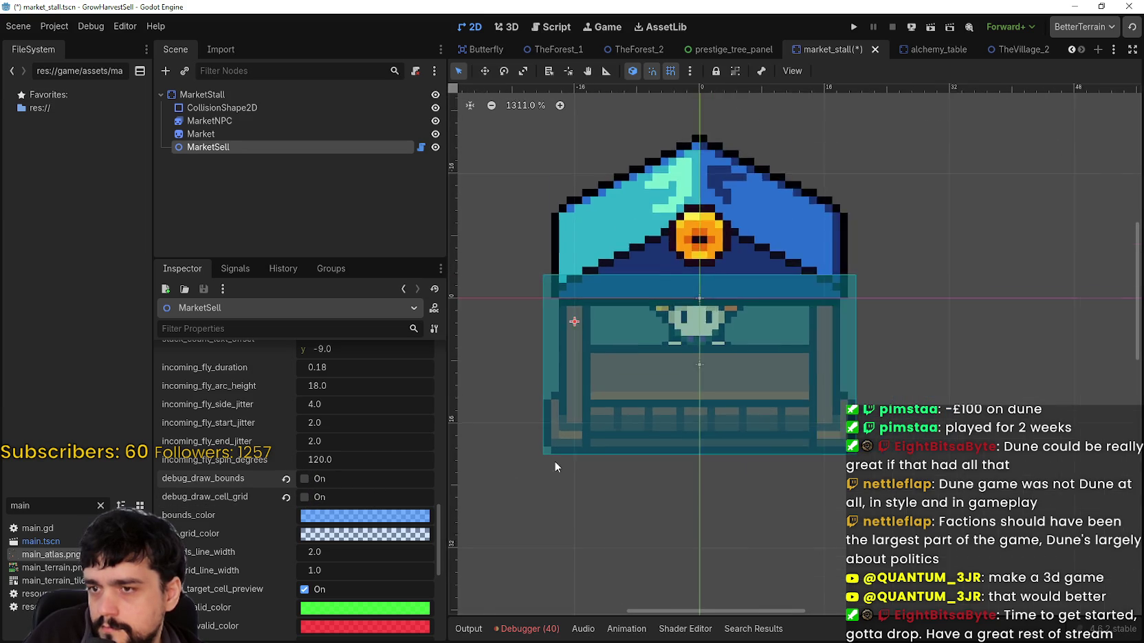
{"action": "scroll", "coordinate": [555, 462], "scroll_direction": "down", "scroll_amount": 4}
{"action": "key", "text": "ctrl+s"}
Step: Switch over to the TheVillage_2 scene tab
{"action": "scroll", "coordinate": [352, 481], "scroll_direction": "up", "scroll_amount": 2}
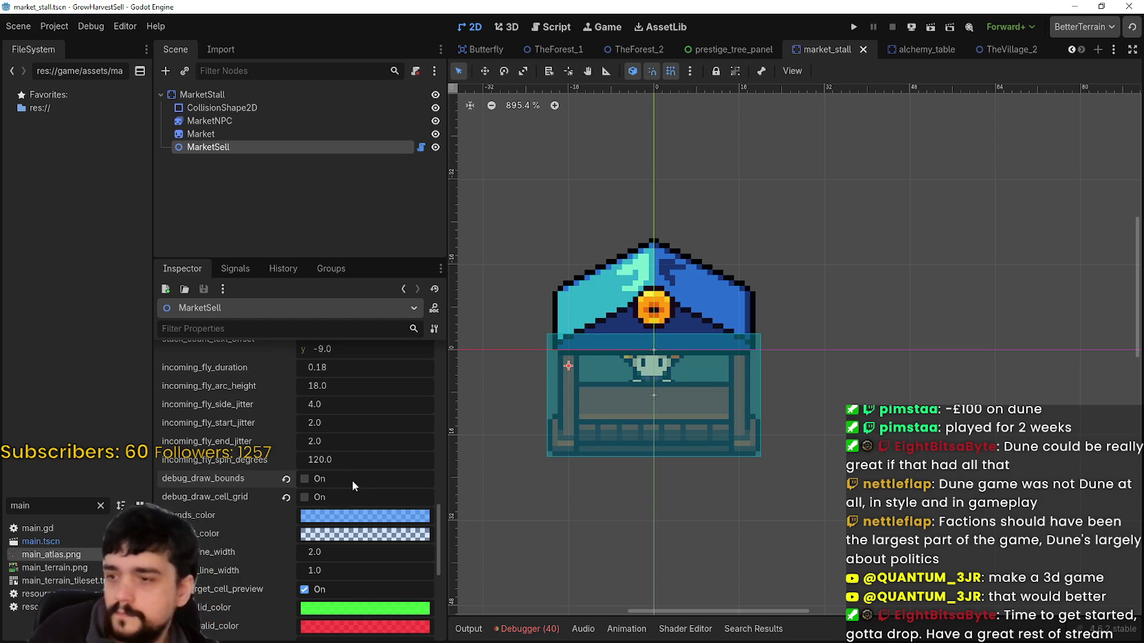
{"action": "scroll", "coordinate": [342, 519], "scroll_direction": "down", "scroll_amount": 5}
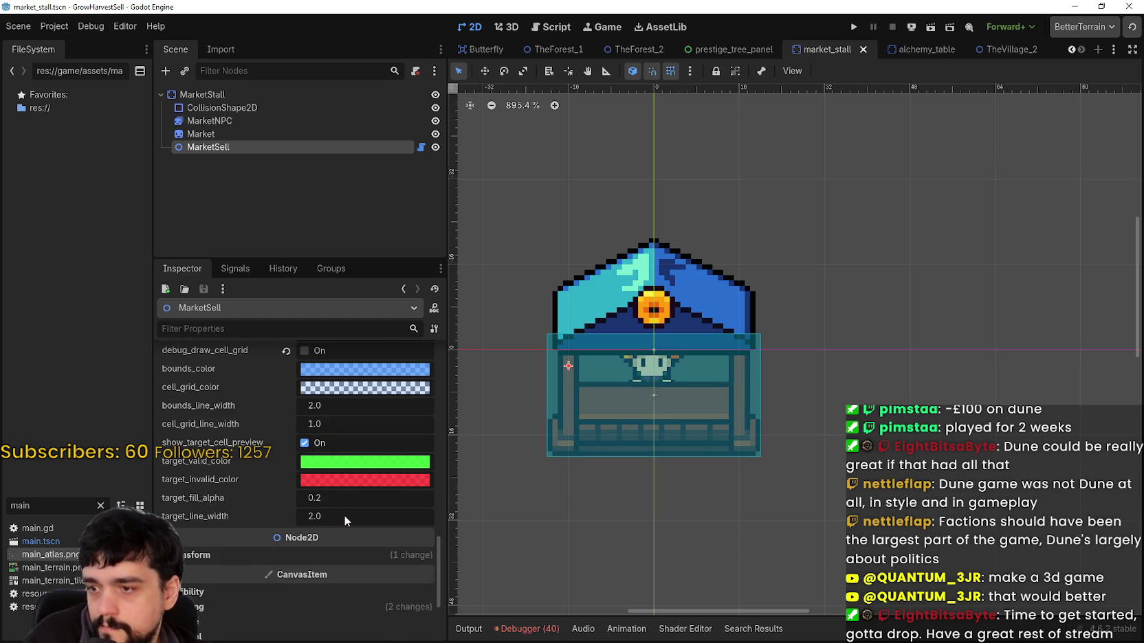
{"action": "scroll", "coordinate": [343, 515], "scroll_direction": "up", "scroll_amount": 5}
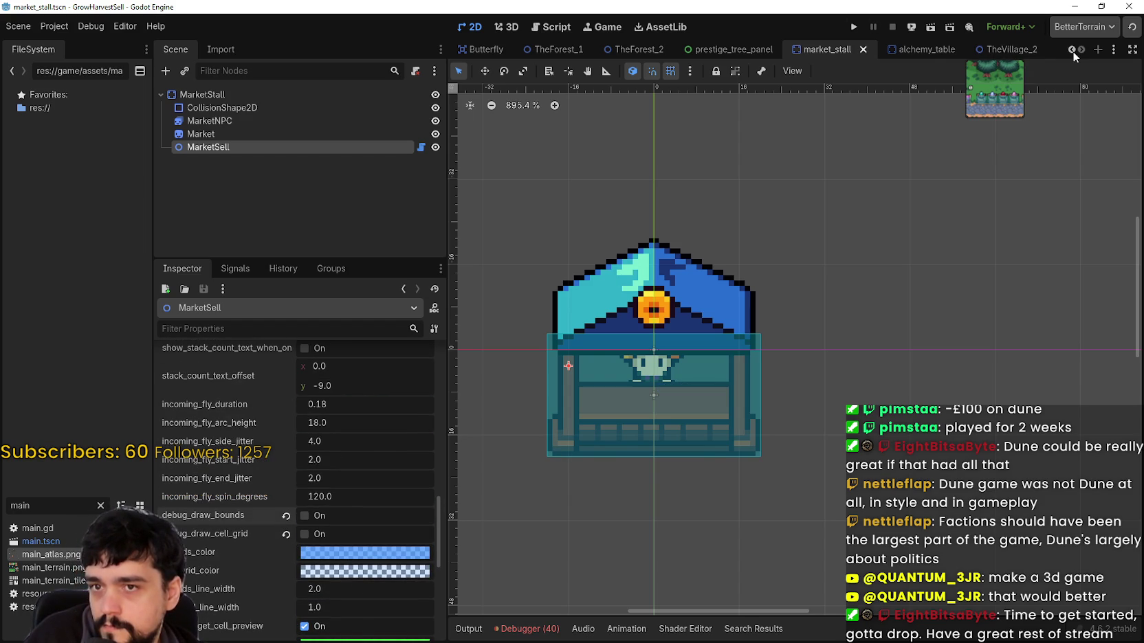
{"action": "left_click", "coordinate": [1007, 49]}
Step: Enlarge the scene tree, hide MarketStall2–4 with their eye icons, and save
{"action": "scroll", "coordinate": [815, 305], "scroll_direction": "up", "scroll_amount": 3}
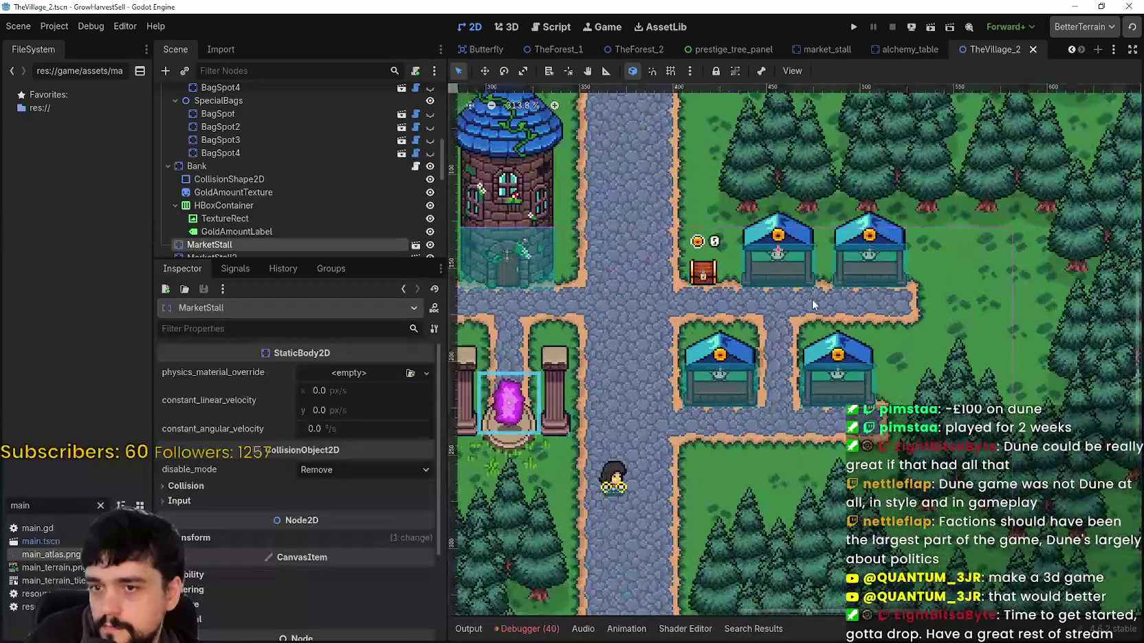
{"action": "scroll", "coordinate": [784, 255], "scroll_direction": "up", "scroll_amount": 4}
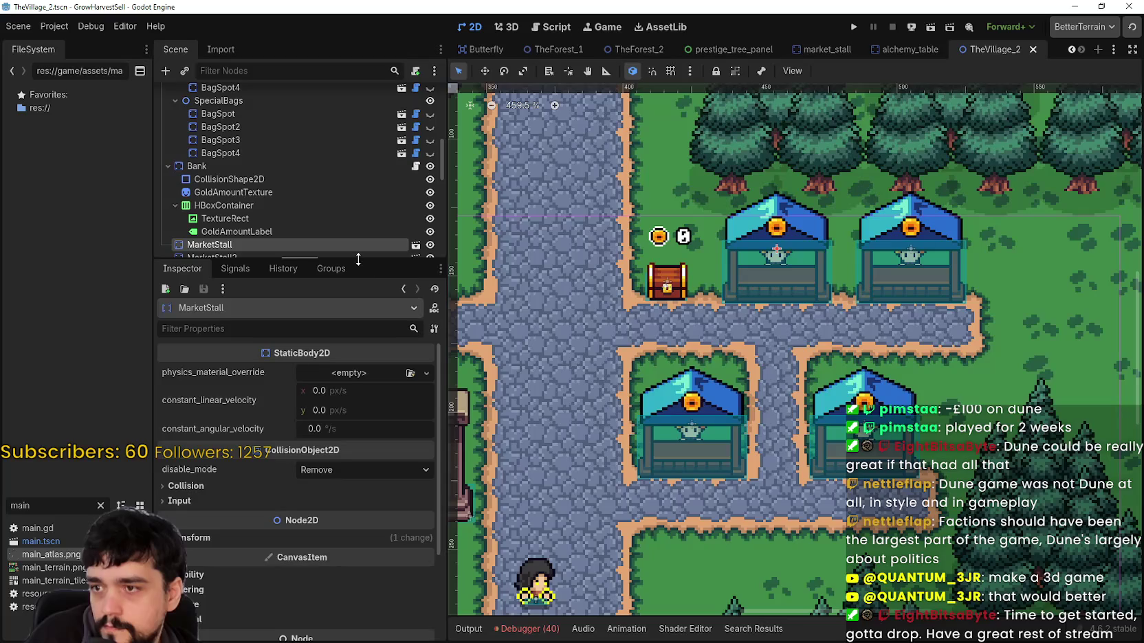
{"action": "left_click_drag", "start_coordinate": [358, 259], "coordinate": [359, 410]}
{"action": "left_click", "coordinate": [429, 271]}
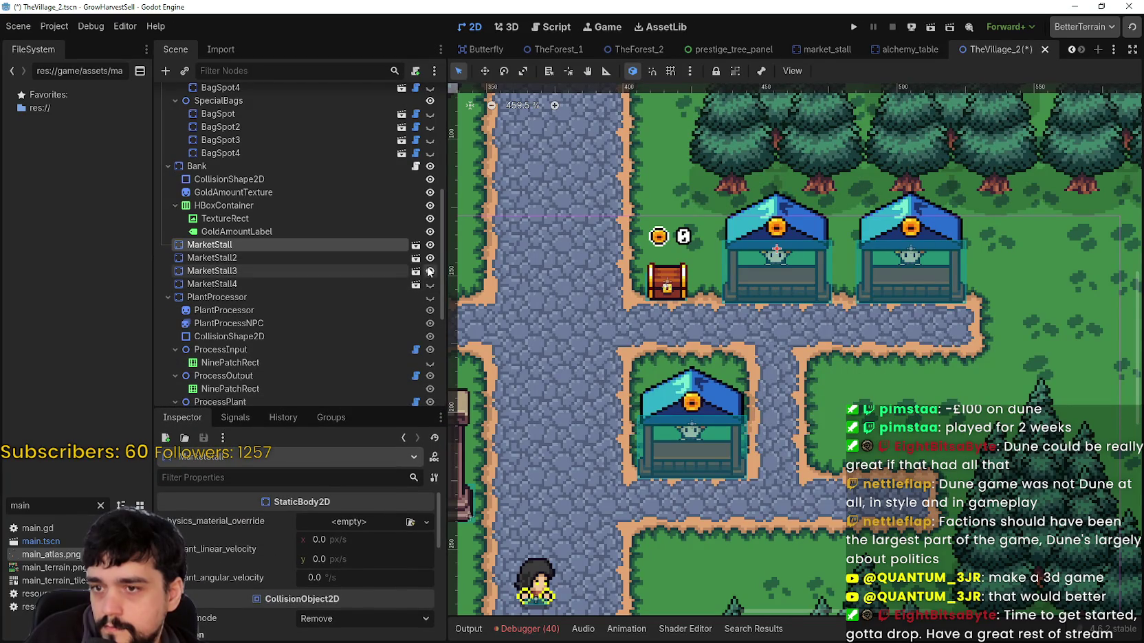
{"action": "left_click", "coordinate": [430, 271]}
{"action": "left_click", "coordinate": [429, 258]}
{"action": "scroll", "coordinate": [864, 417], "scroll_direction": "up", "scroll_amount": 2}
{"action": "key", "text": "ctrl+s"}
Step: Pan the village view toward the one remaining market stall
{"action": "scroll", "coordinate": [990, 454], "scroll_direction": "down", "scroll_amount": 6}
{"action": "scroll", "coordinate": [748, 438], "scroll_direction": "up", "scroll_amount": 2}
{"action": "scroll", "coordinate": [839, 443], "scroll_direction": "up", "scroll_amount": 2}
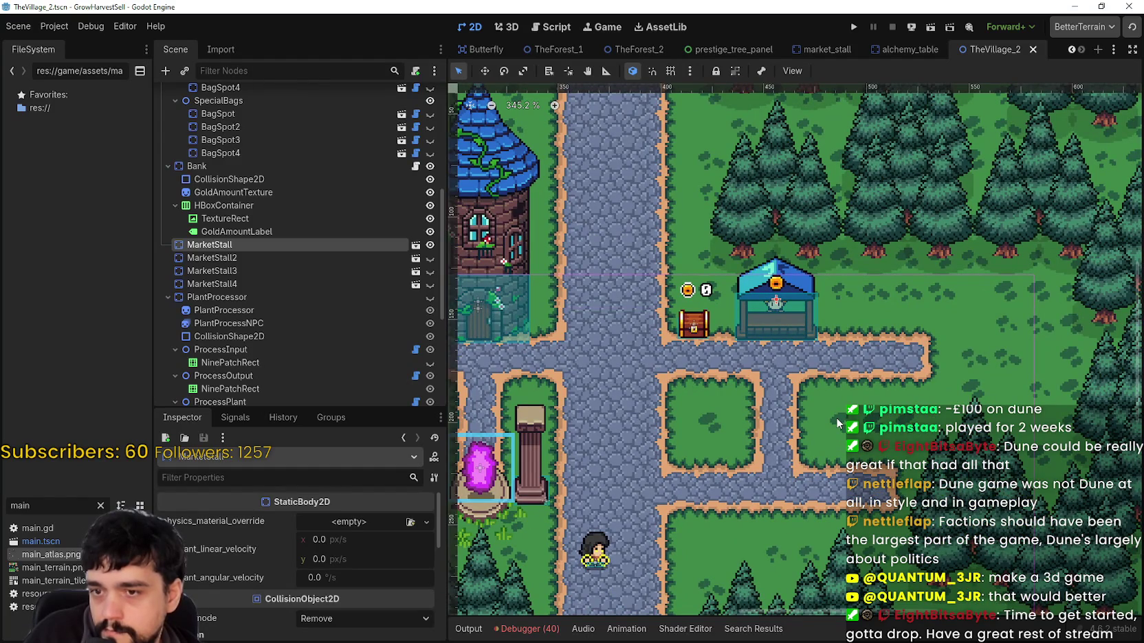
{"action": "left_click_drag", "start_coordinate": [836, 418], "coordinate": [860, 397]}
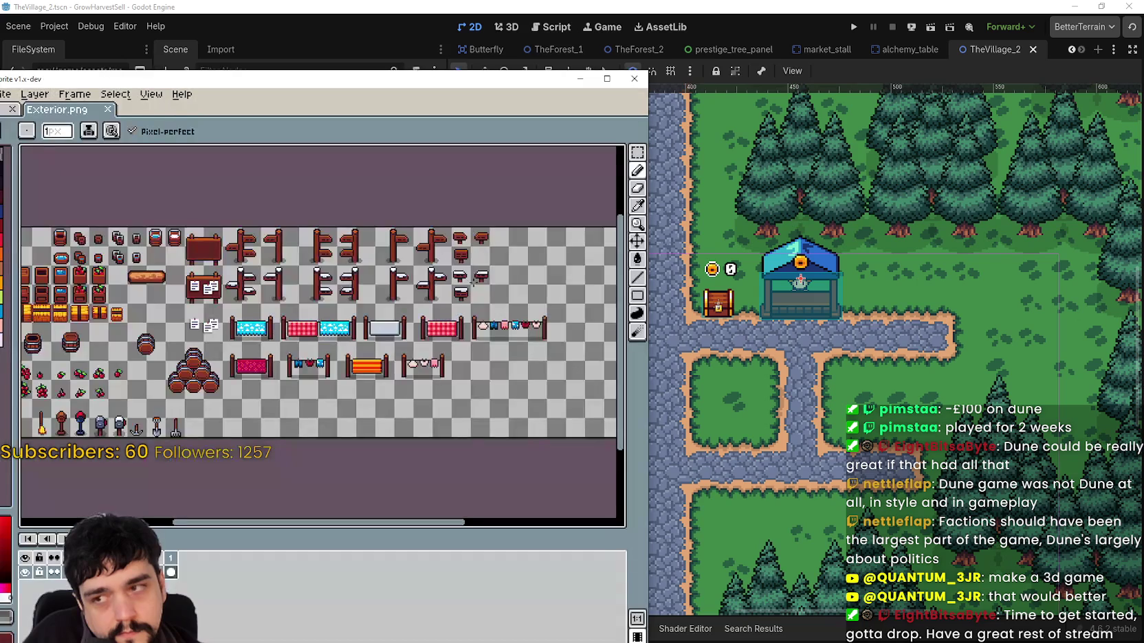
{"action": "scroll", "coordinate": [238, 321], "scroll_direction": "up", "scroll_amount": 2}
Step: Browse the Exterior.png crates and barrels, then close Exterior and Exterior Beach sheets
{"action": "mouse_move", "coordinate": [238, 321]}
{"action": "left_mouse_down"}
{"action": "mouse_move", "coordinate": [461, 252]}
{"action": "mouse_move", "coordinate": [536, 278]}
{"action": "mouse_move", "coordinate": [505, 277]}
{"action": "left_mouse_up"}
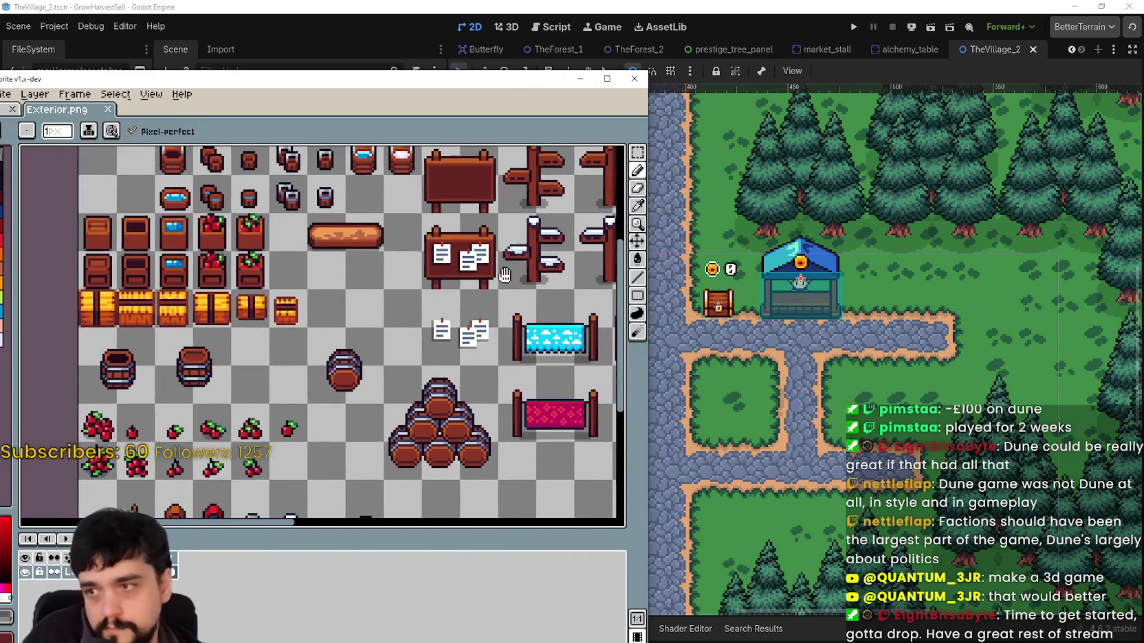
{"action": "scroll", "coordinate": [505, 277], "scroll_direction": "down", "scroll_amount": 3}
{"action": "scroll", "coordinate": [591, 207], "scroll_direction": "up", "scroll_amount": 2}
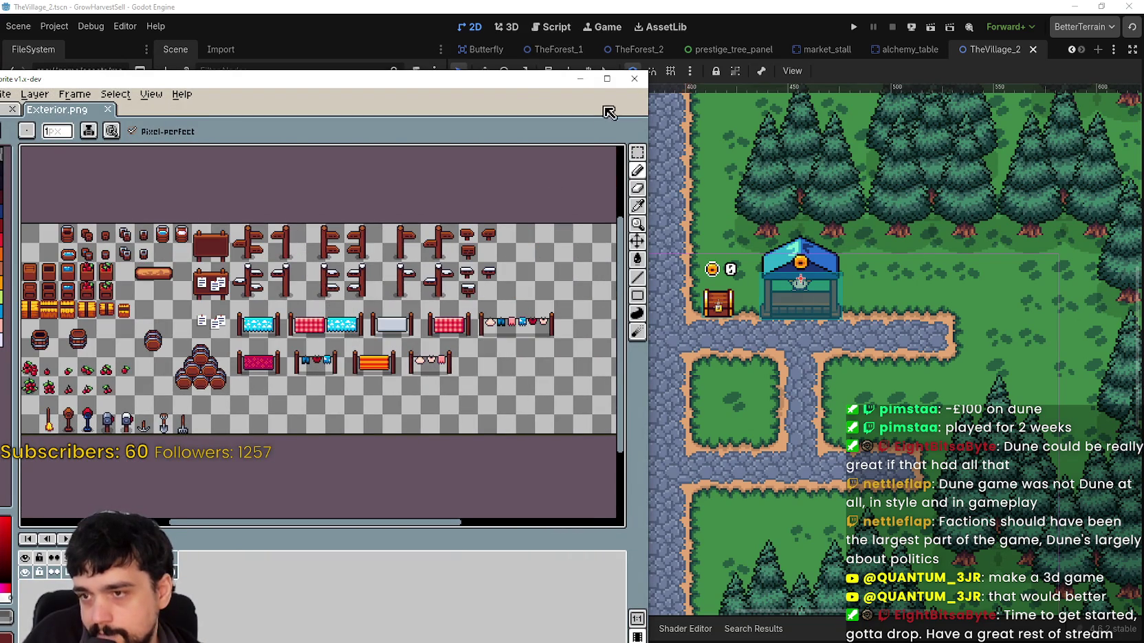
{"action": "left_click", "coordinate": [634, 78]}
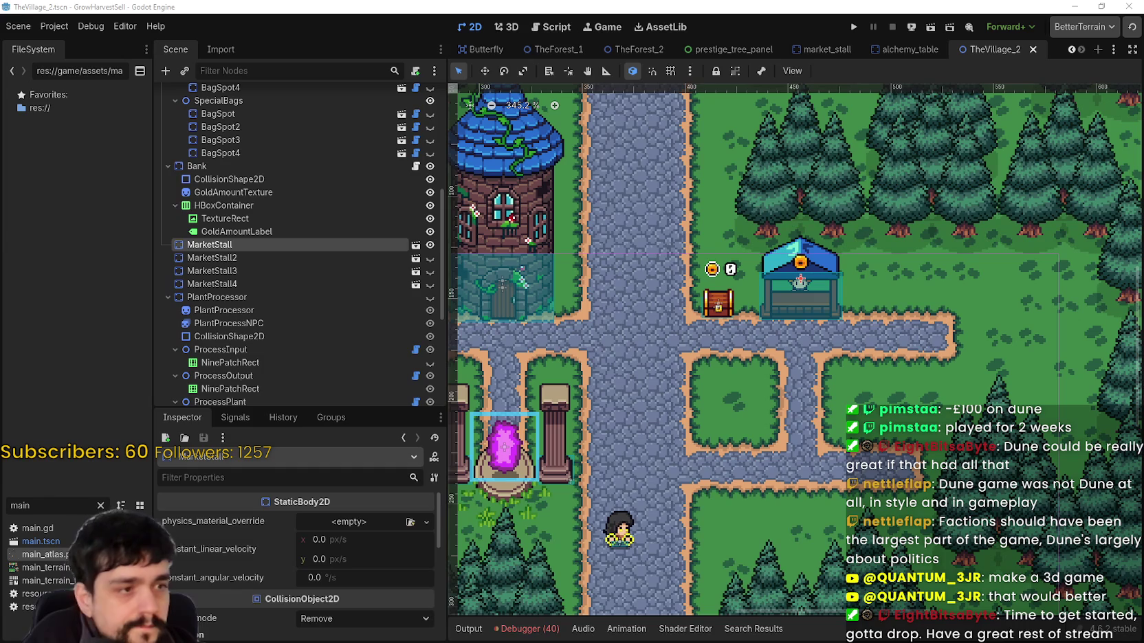
{"action": "key", "text": "alt+Tab"}
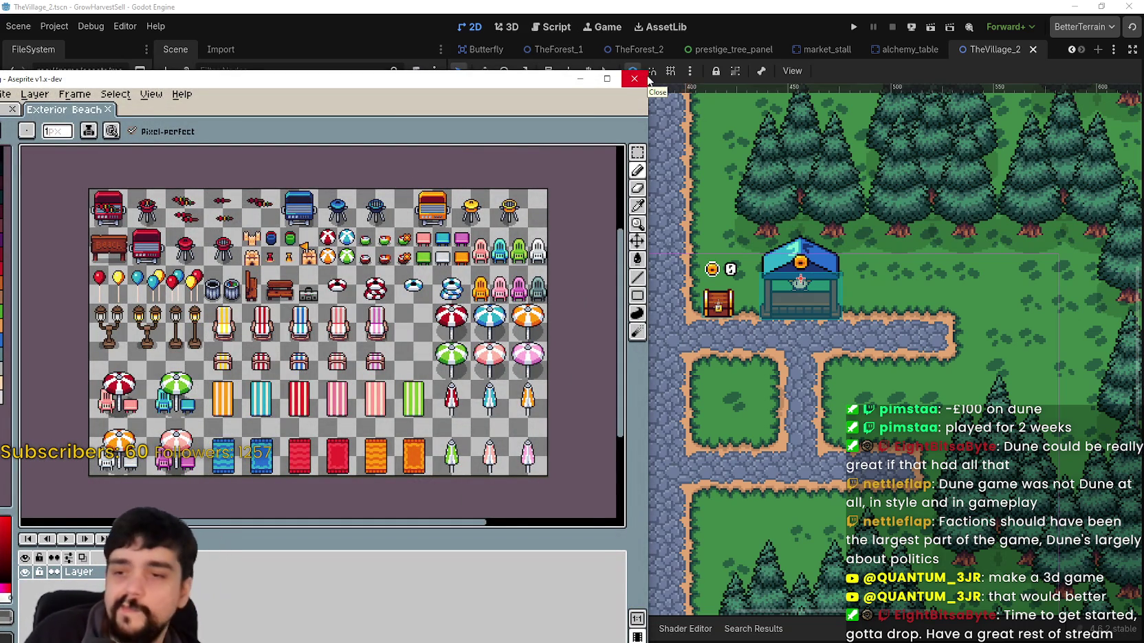
{"action": "left_click", "coordinate": [636, 76]}
Step: Make MarketStall2 visible again in TheVillage_2 via its eye icon
{"action": "scroll", "coordinate": [741, 491], "scroll_direction": "down", "scroll_amount": 2}
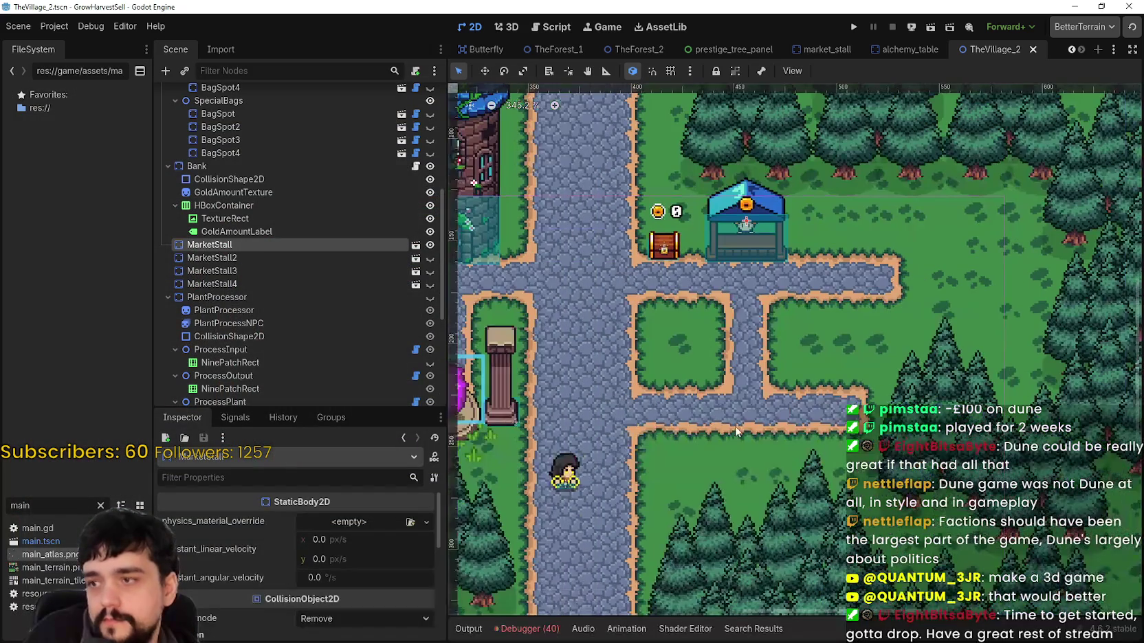
{"action": "scroll", "coordinate": [735, 425], "scroll_direction": "down", "scroll_amount": 1}
{"action": "left_click", "coordinate": [321, 269]}
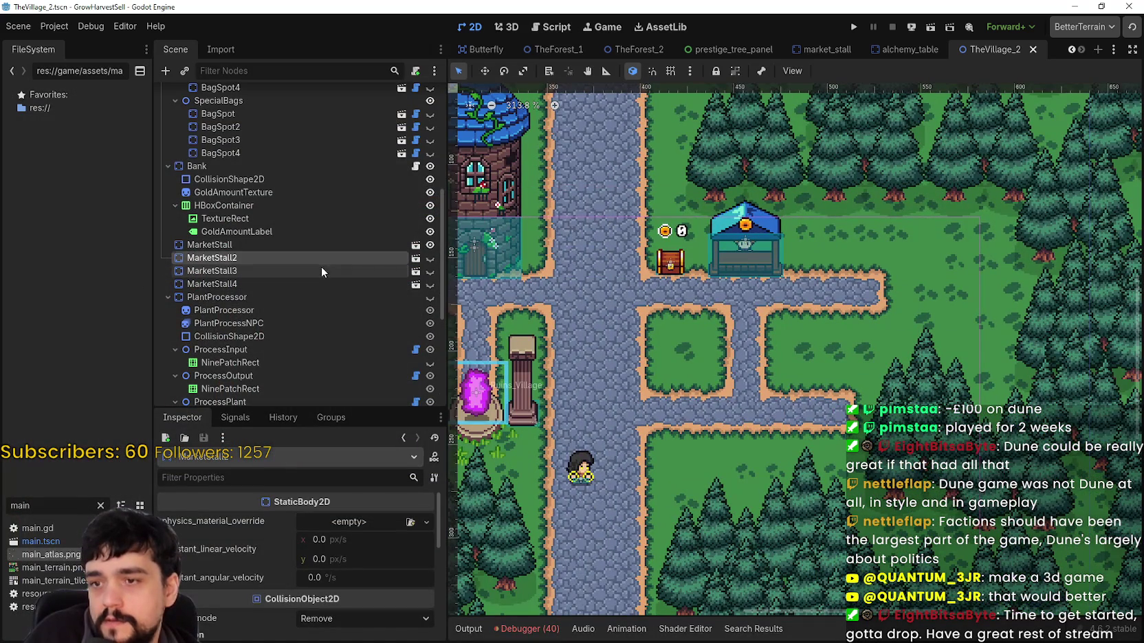
{"action": "left_click", "coordinate": [431, 258]}
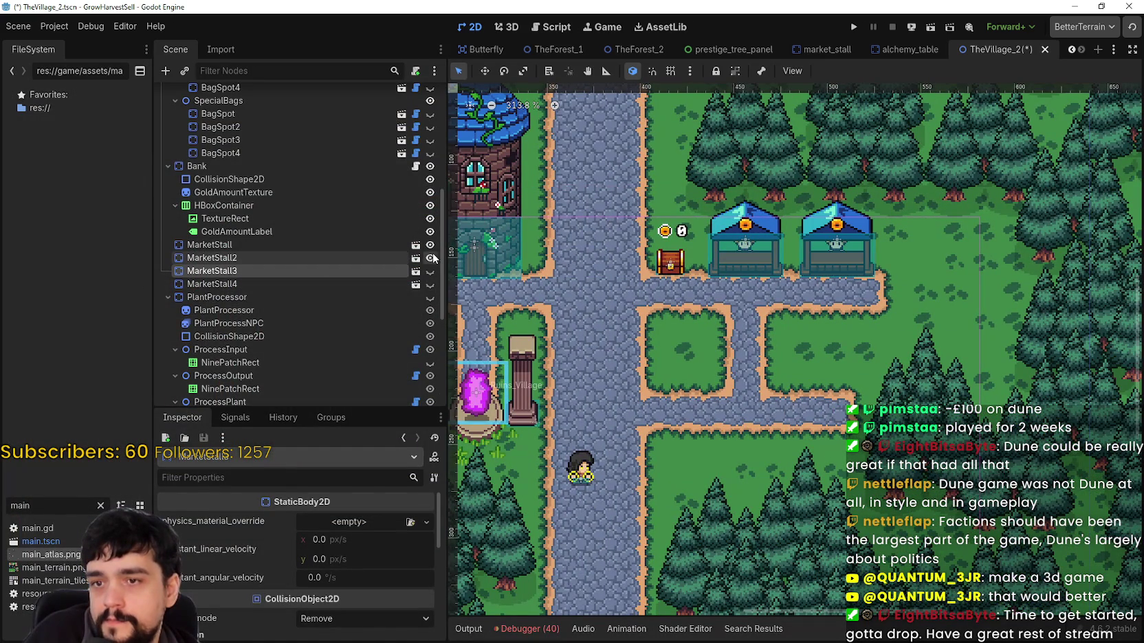
Step: Hide the MarketStall2 stall again in the scene tree
{"action": "left_click", "coordinate": [431, 258]}
{"action": "scroll", "coordinate": [789, 322], "scroll_direction": "down", "scroll_amount": 1}
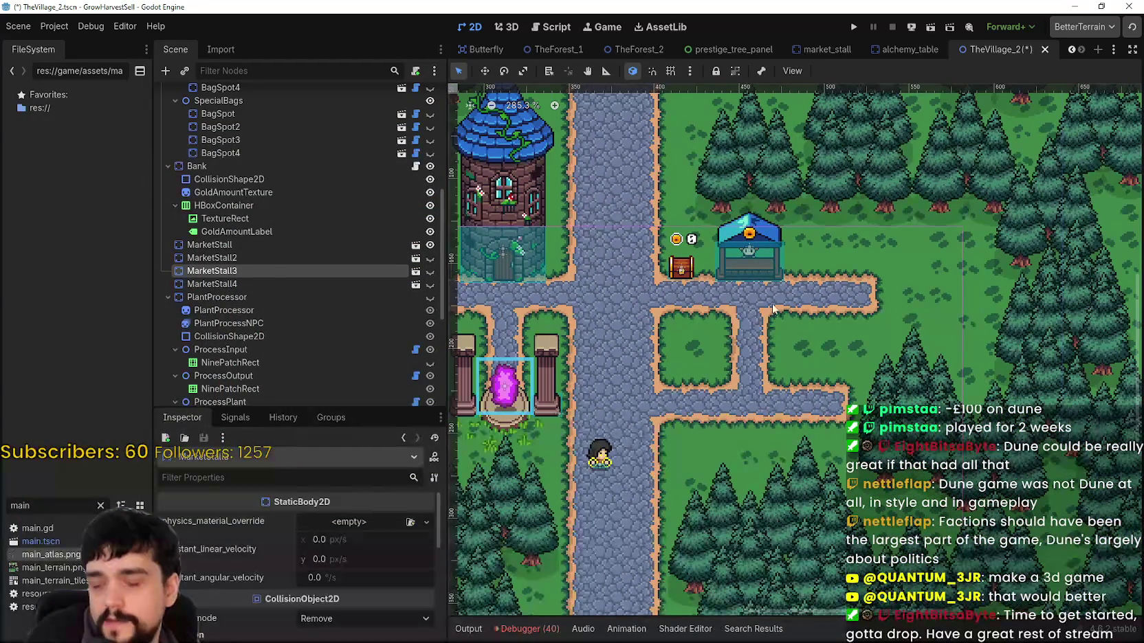
{"action": "scroll", "coordinate": [308, 217], "scroll_direction": "up", "scroll_amount": 8}
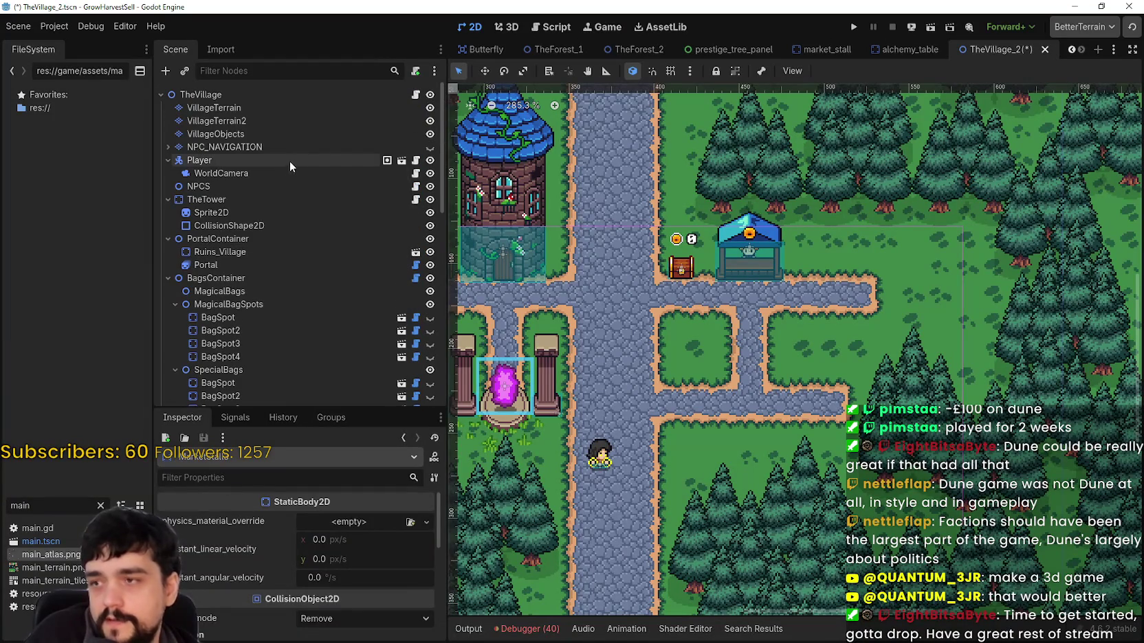
{"action": "scroll", "coordinate": [728, 297], "scroll_direction": "up", "scroll_amount": 2}
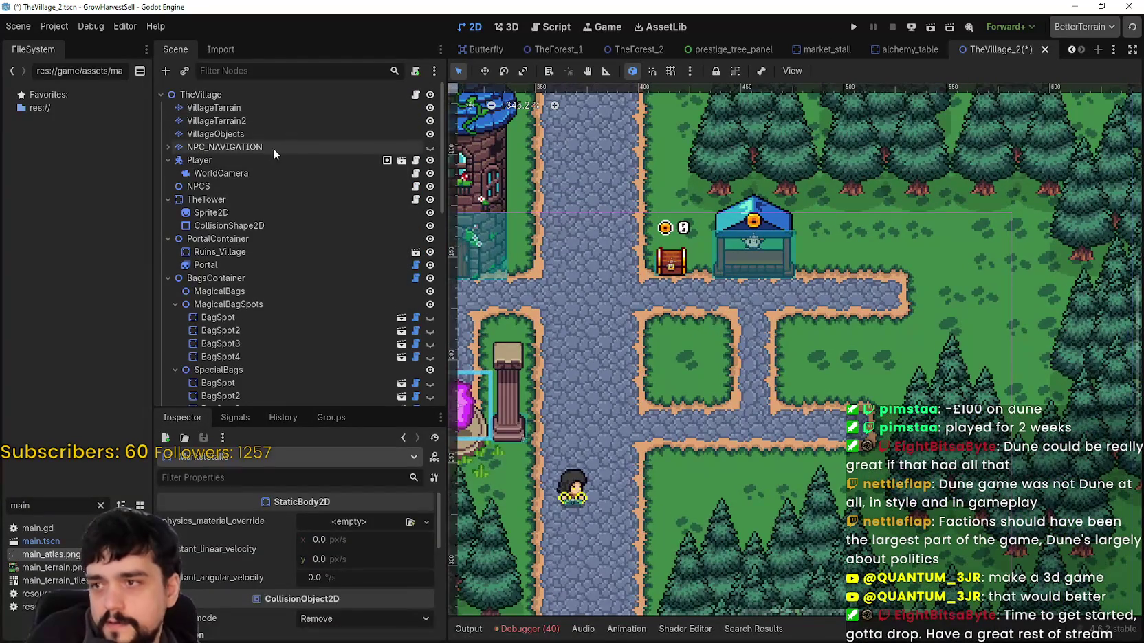
Step: Select the VillageTerrain2 tile layer and list its terrains, then switch to the VillageTerrain layer
{"action": "left_click", "coordinate": [281, 124]}
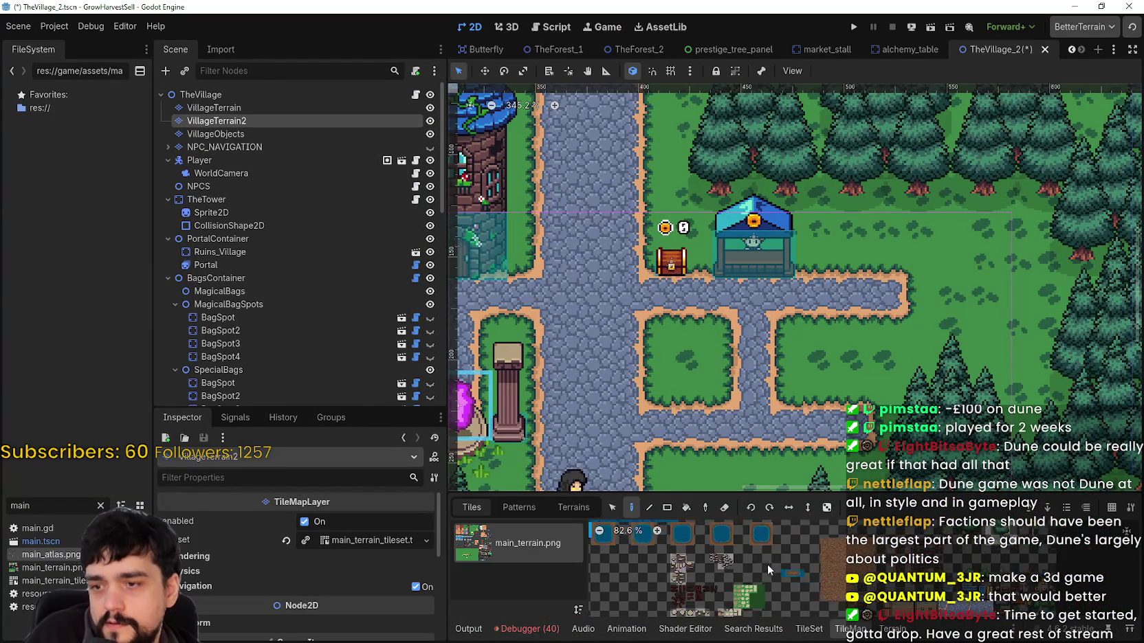
{"action": "left_click", "coordinate": [892, 629]}
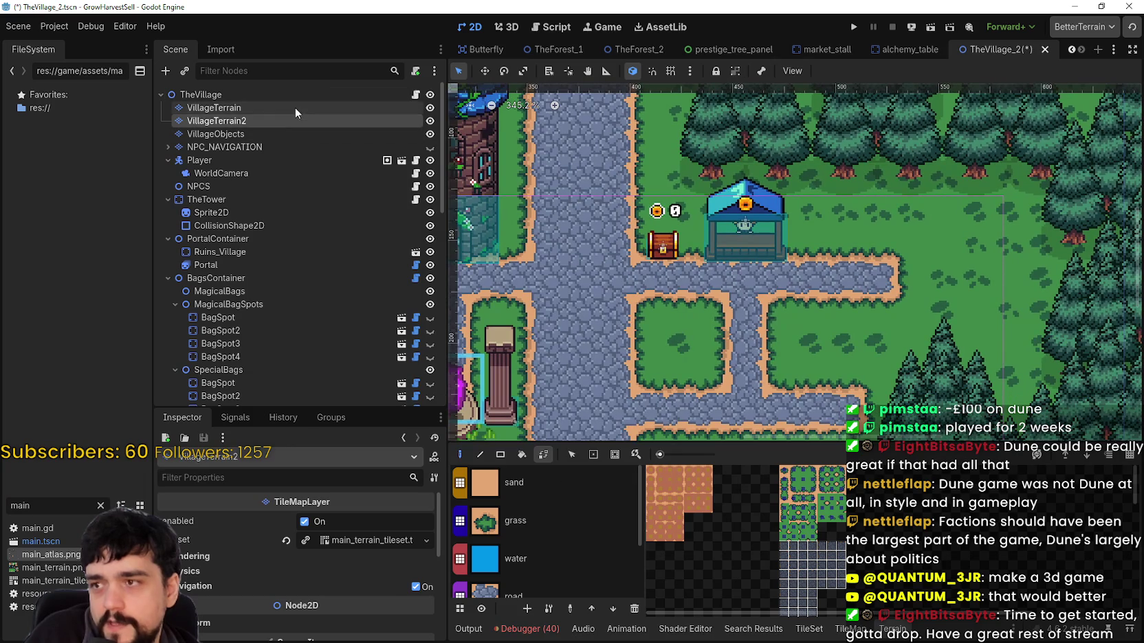
{"action": "left_click", "coordinate": [295, 107]}
{"action": "scroll", "coordinate": [615, 572], "scroll_direction": "down", "scroll_amount": 1}
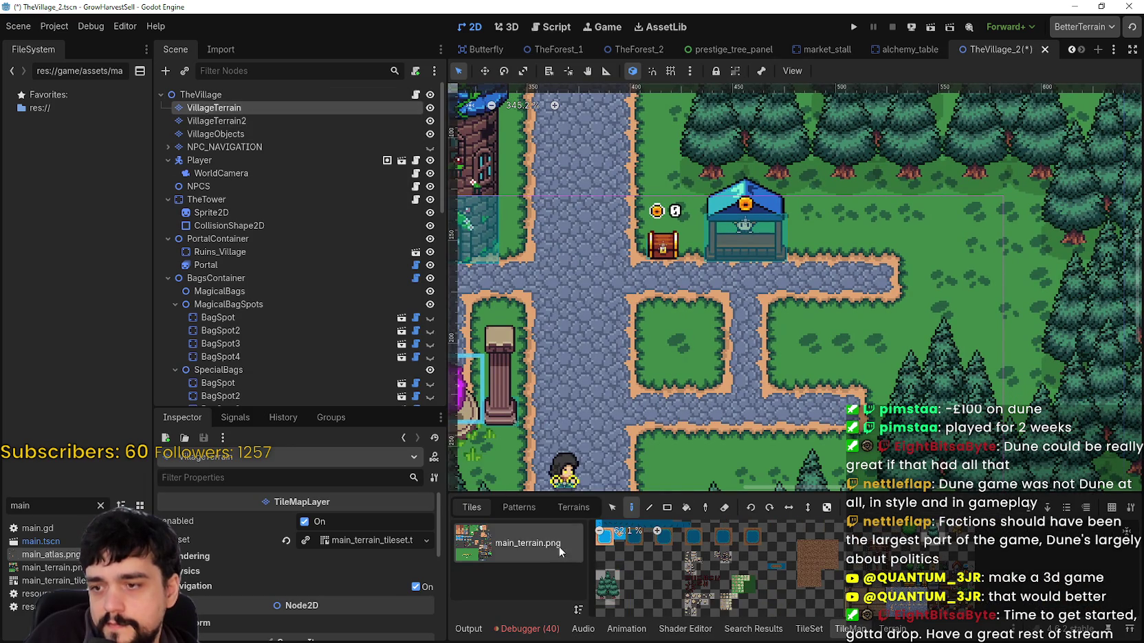
{"action": "scroll", "coordinate": [644, 396], "scroll_direction": "down", "scroll_amount": 1}
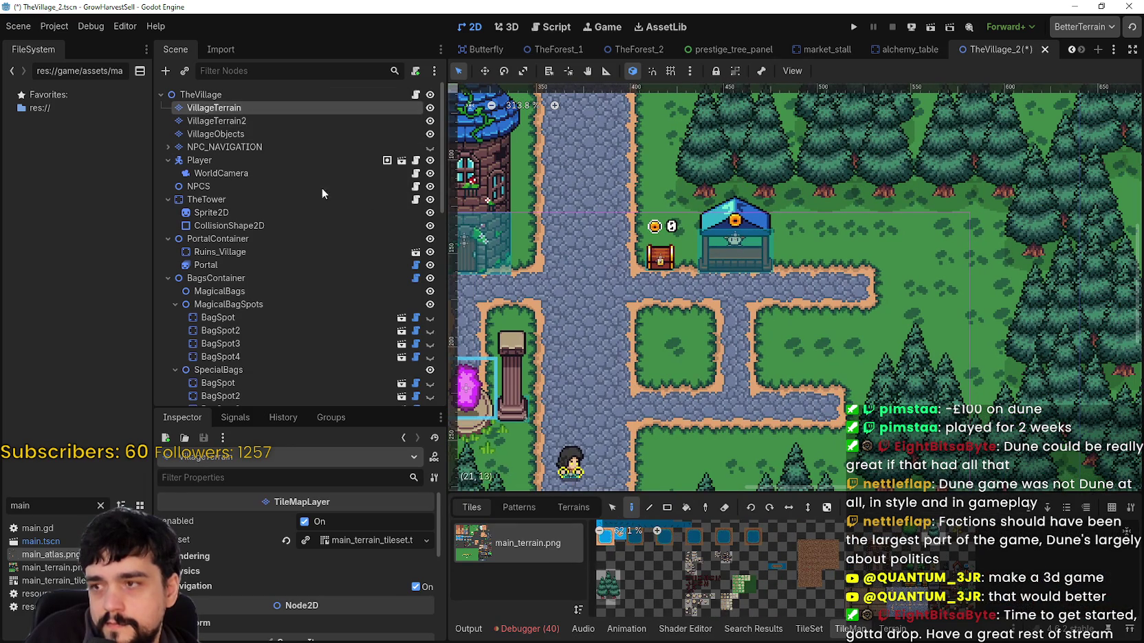
Step: Check the NPC_NAVIGATION overlay's visibility, leave it hidden, and expand then collapse its Paths list
{"action": "left_click", "coordinate": [297, 148]}
{"action": "left_click", "coordinate": [430, 147]}
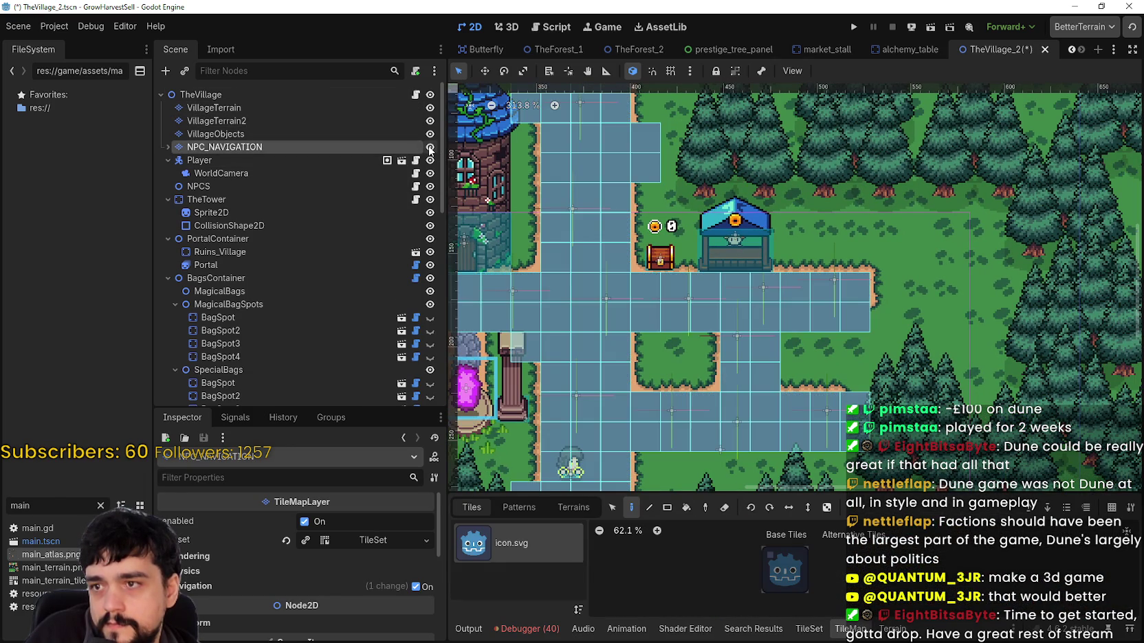
{"action": "left_click", "coordinate": [430, 147]}
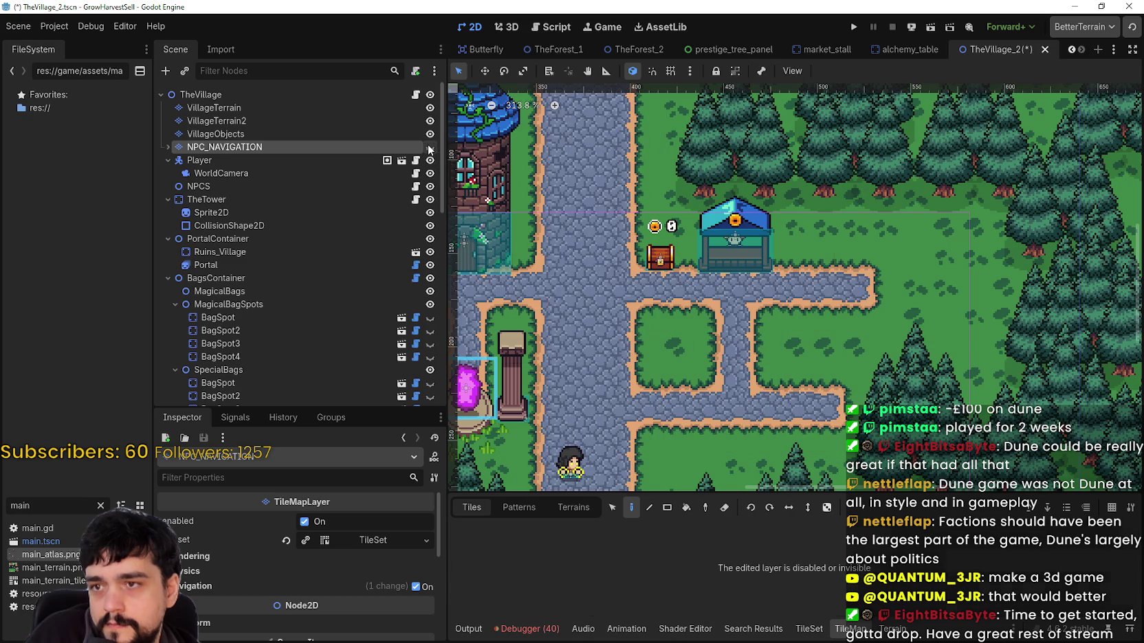
{"action": "left_click", "coordinate": [430, 148]}
{"action": "left_click", "coordinate": [429, 147]}
{"action": "left_click", "coordinate": [168, 147]}
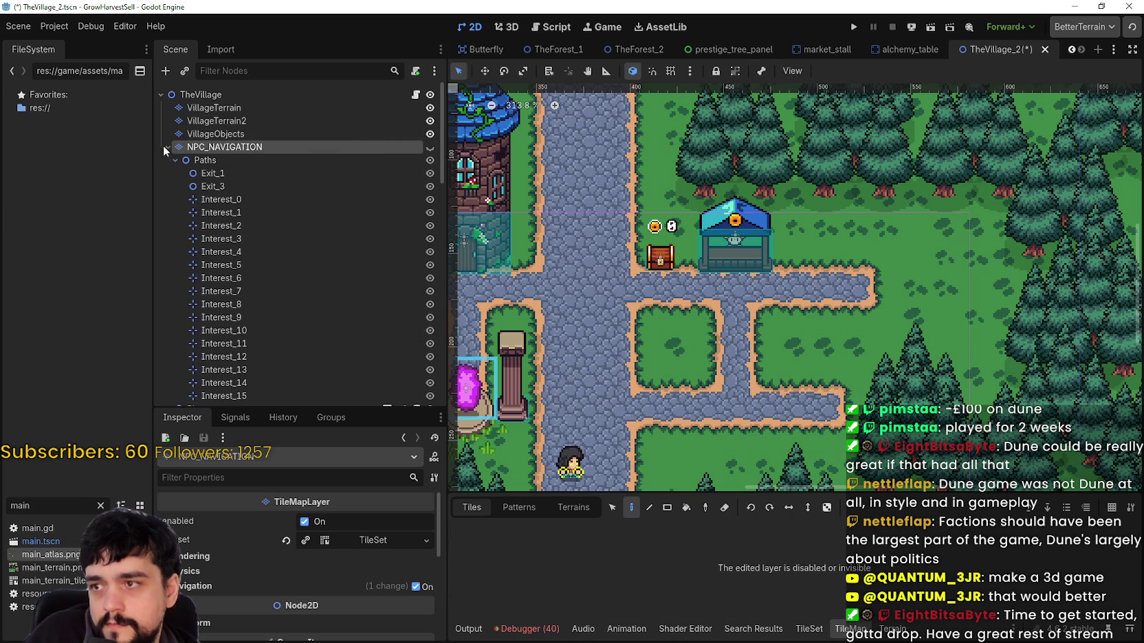
{"action": "left_click", "coordinate": [175, 160]}
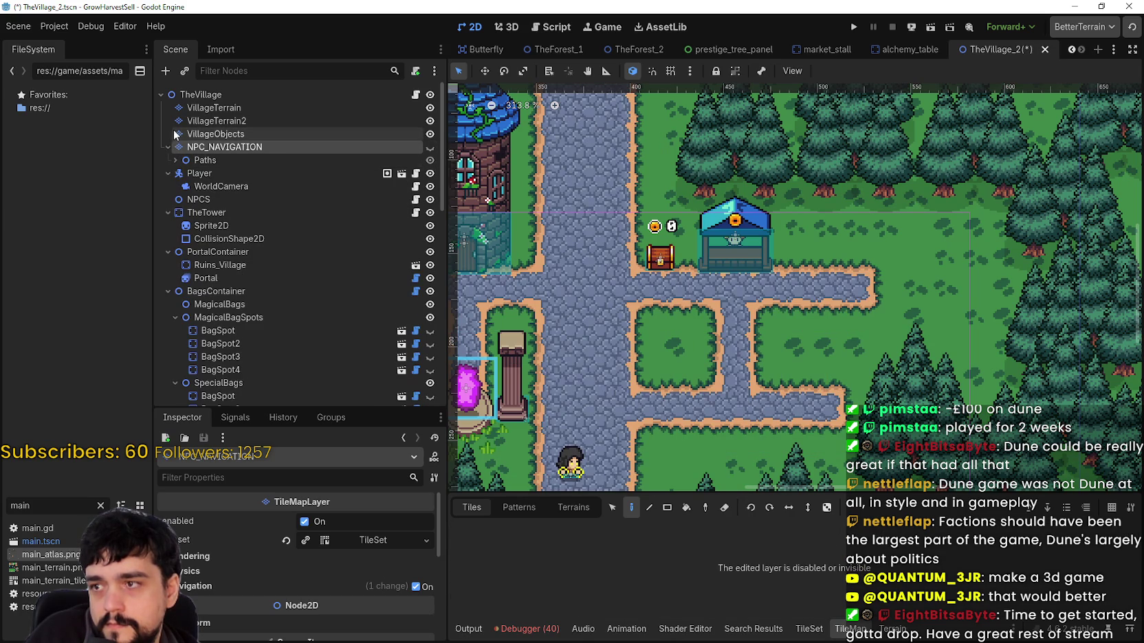
Step: On the VillageTerrain layer, pick the grass terrain for painting
{"action": "left_click", "coordinate": [341, 112]}
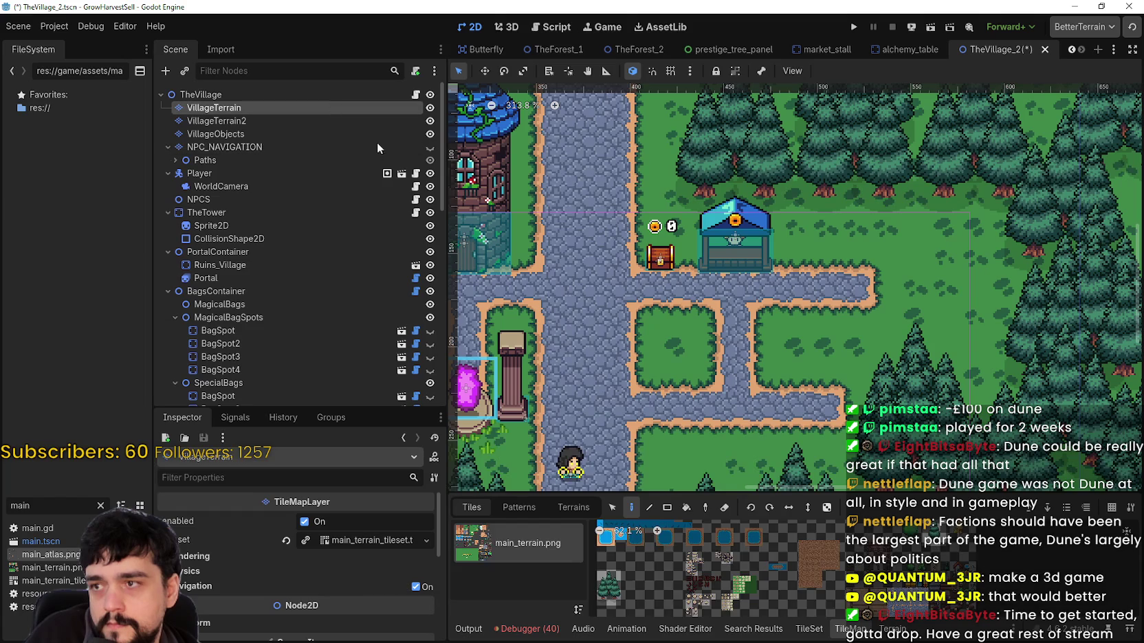
{"action": "left_click", "coordinate": [573, 507]}
{"action": "left_click", "coordinate": [522, 520]}
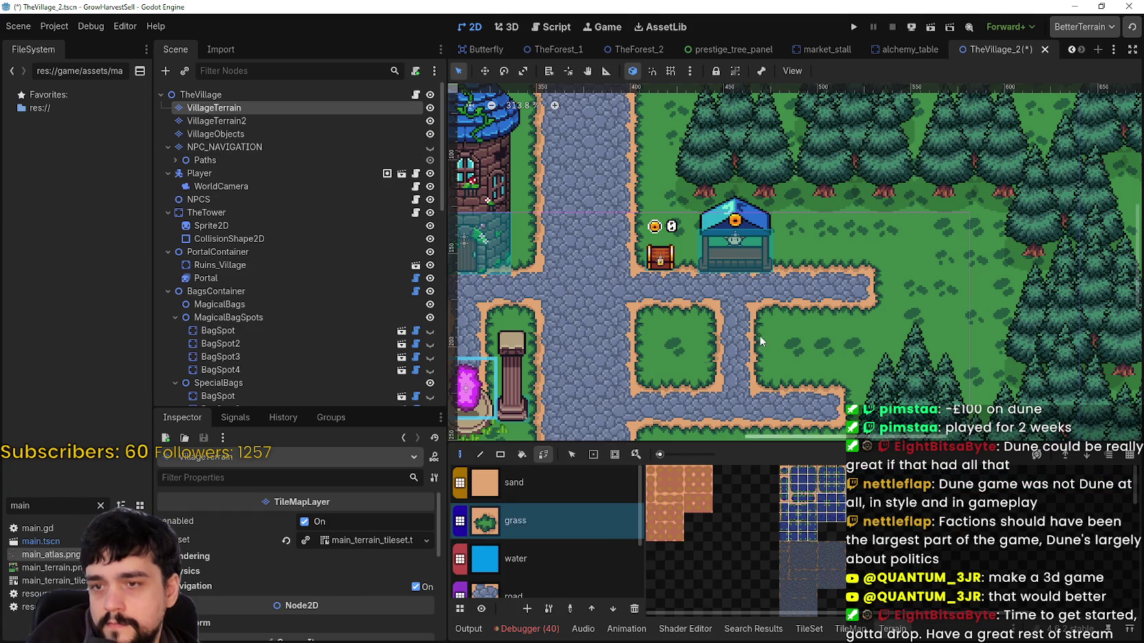
Step: Paint road extending right of the market stall, switch back to grass, and pan around the village
{"action": "scroll", "coordinate": [842, 302], "scroll_direction": "up", "scroll_amount": 1}
{"action": "scroll", "coordinate": [797, 303], "scroll_direction": "down", "scroll_amount": 1}
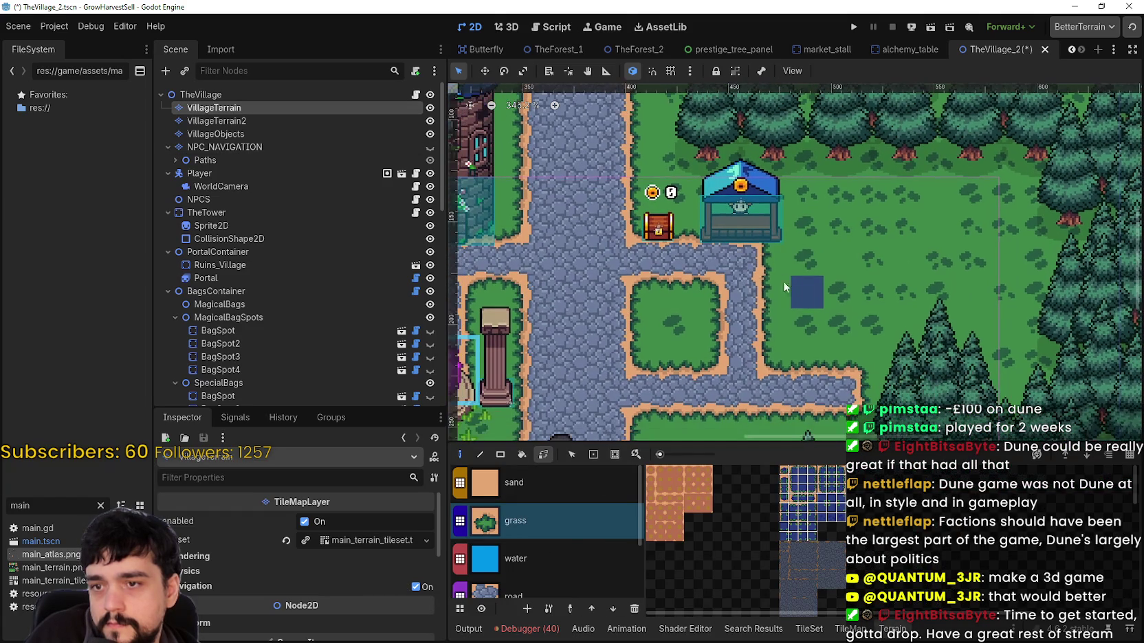
{"action": "left_click", "coordinate": [557, 581]}
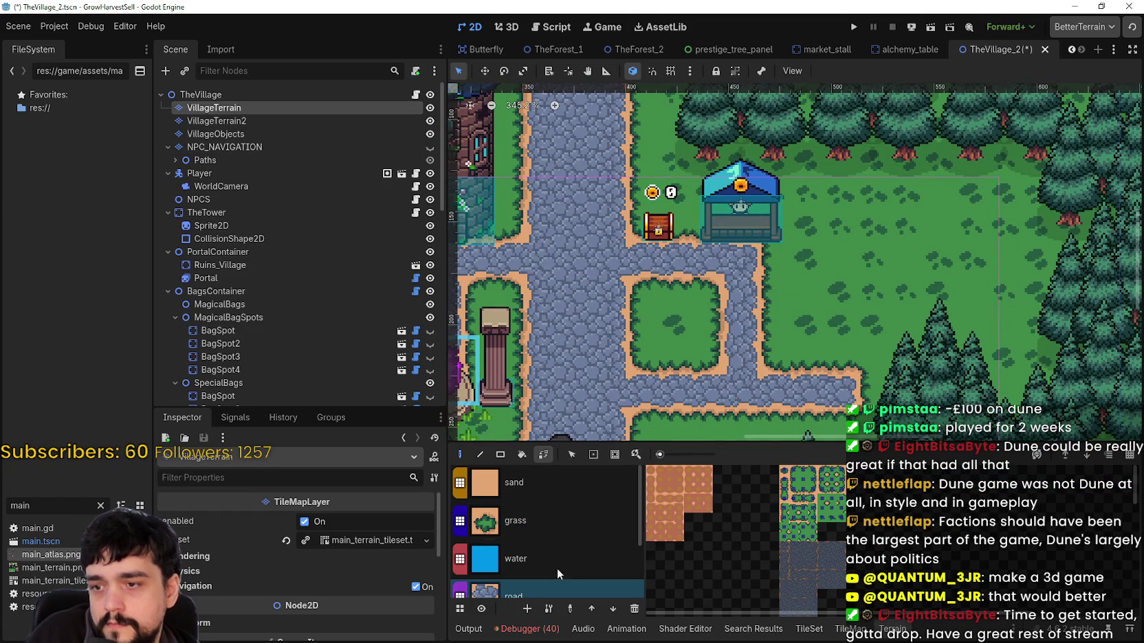
{"action": "left_click", "coordinate": [768, 266]}
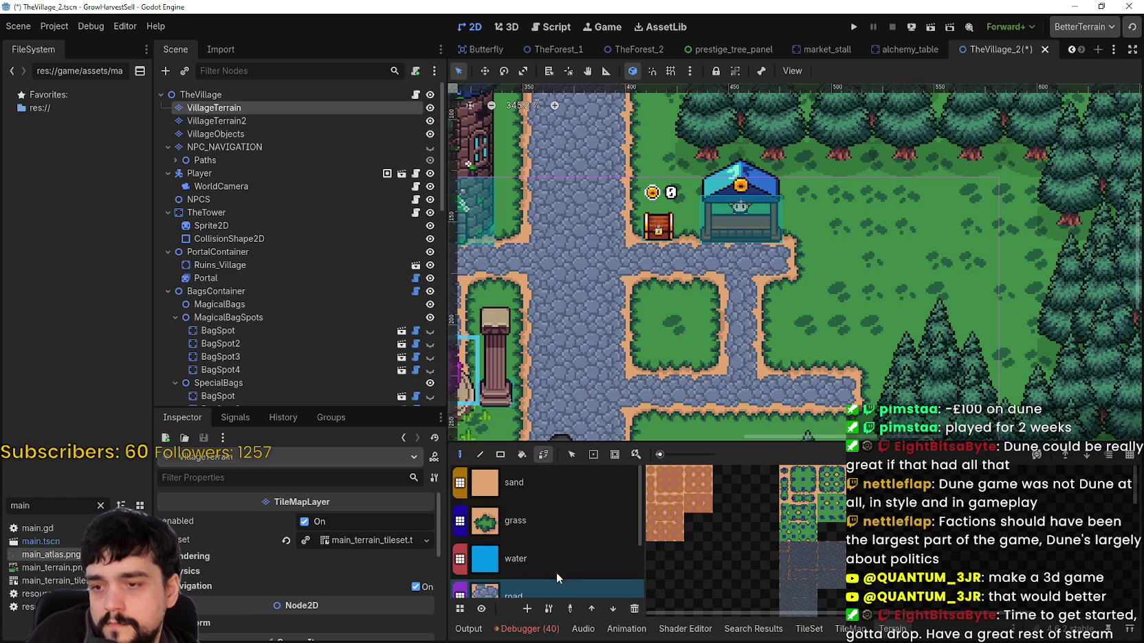
{"action": "left_click", "coordinate": [537, 522]}
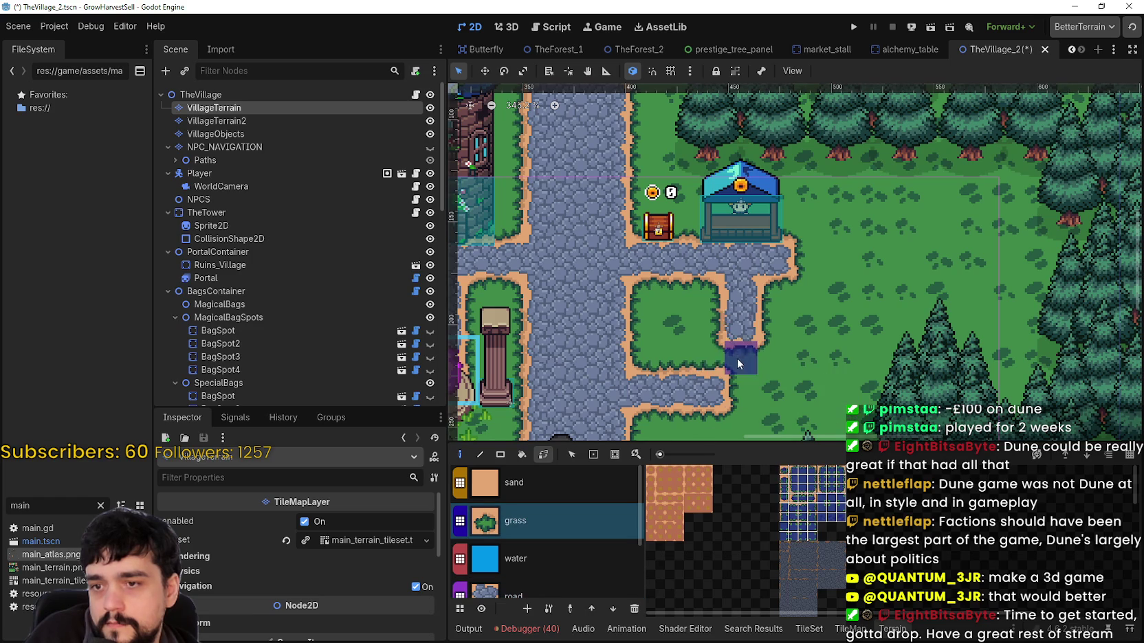
{"action": "scroll", "coordinate": [642, 389], "scroll_direction": "down", "scroll_amount": 2}
{"action": "mouse_move", "coordinate": [677, 372]}
{"action": "left_mouse_down"}
{"action": "mouse_move", "coordinate": [733, 237]}
{"action": "mouse_move", "coordinate": [870, 299]}
{"action": "mouse_move", "coordinate": [984, 328]}
{"action": "mouse_move", "coordinate": [981, 368]}
{"action": "left_mouse_up"}
{"action": "scroll", "coordinate": [714, 321], "scroll_direction": "up", "scroll_amount": 1}
{"action": "scroll", "coordinate": [701, 332], "scroll_direction": "down", "scroll_amount": 2}
{"action": "mouse_move", "coordinate": [701, 333]}
{"action": "left_mouse_down"}
{"action": "mouse_move", "coordinate": [622, 291]}
{"action": "mouse_move", "coordinate": [616, 254]}
{"action": "mouse_move", "coordinate": [611, 323]}
{"action": "mouse_move", "coordinate": [584, 306]}
{"action": "mouse_move", "coordinate": [519, 308]}
{"action": "mouse_move", "coordinate": [564, 274]}
{"action": "mouse_move", "coordinate": [599, 208]}
{"action": "mouse_move", "coordinate": [604, 274]}
{"action": "left_mouse_up"}
Step: Hide the AlchemyTable stalls, collapse PlantProcessor and Chest, and save TheVillage_2
{"action": "scroll", "coordinate": [538, 315], "scroll_direction": "down", "scroll_amount": 3}
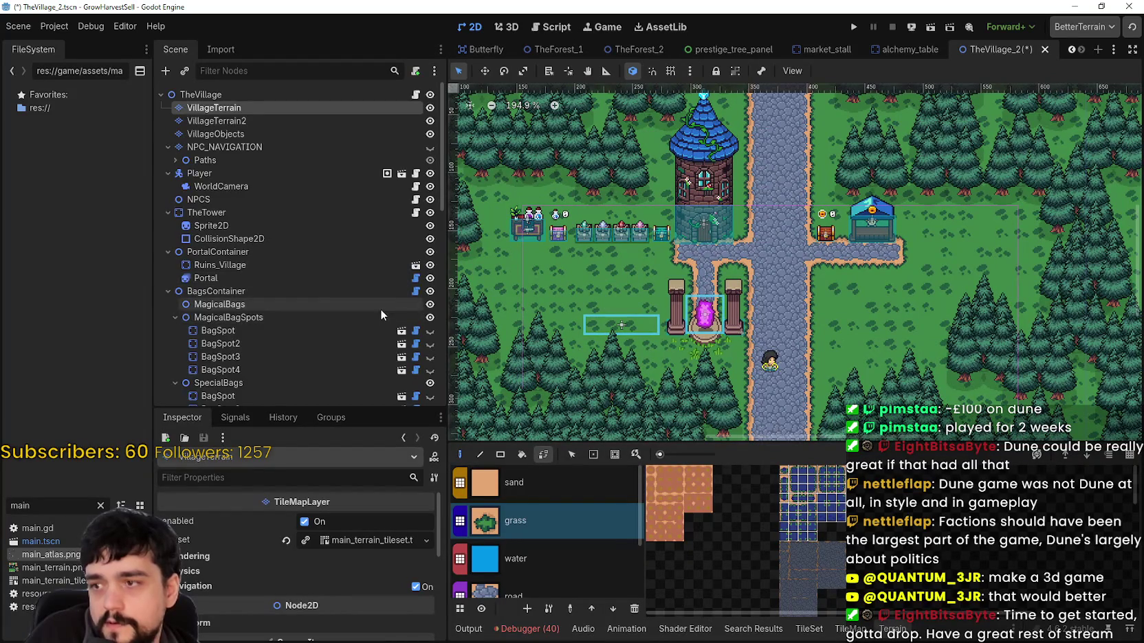
{"action": "scroll", "coordinate": [382, 313], "scroll_direction": "down", "scroll_amount": 6}
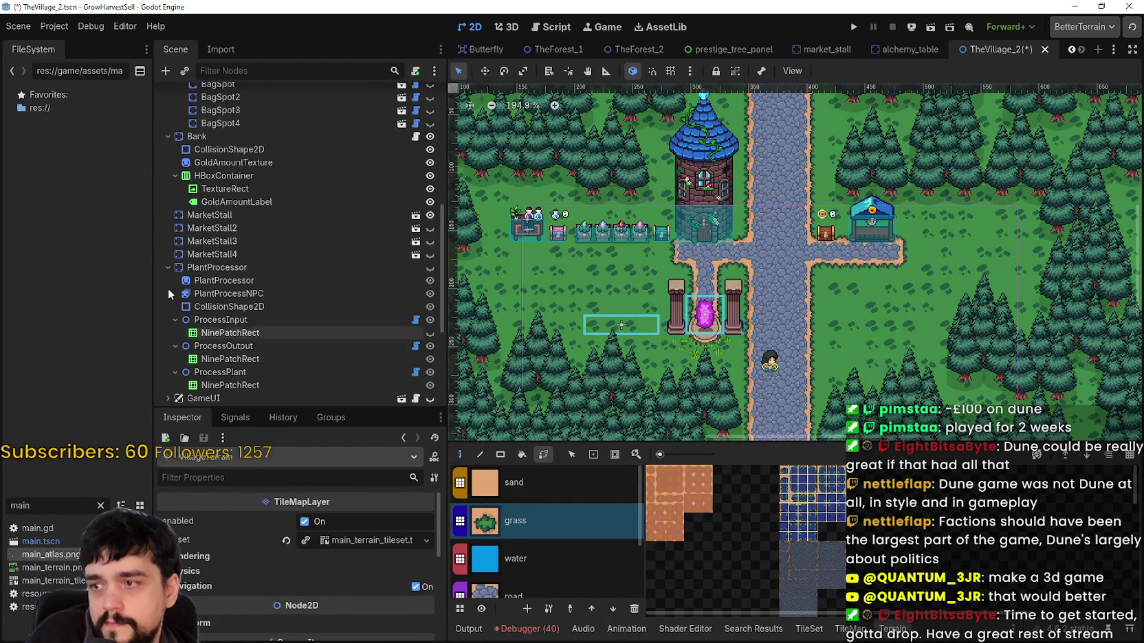
{"action": "left_click", "coordinate": [168, 268]}
{"action": "left_click", "coordinate": [430, 294]}
{"action": "scroll", "coordinate": [384, 320], "scroll_direction": "down", "scroll_amount": 2}
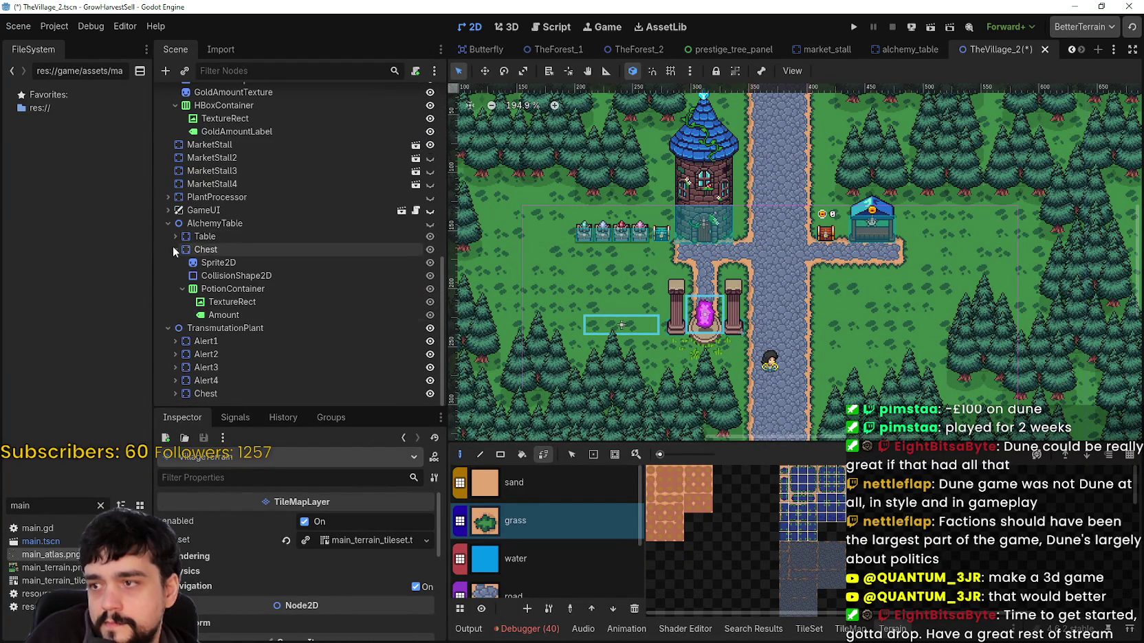
{"action": "left_click", "coordinate": [173, 248]}
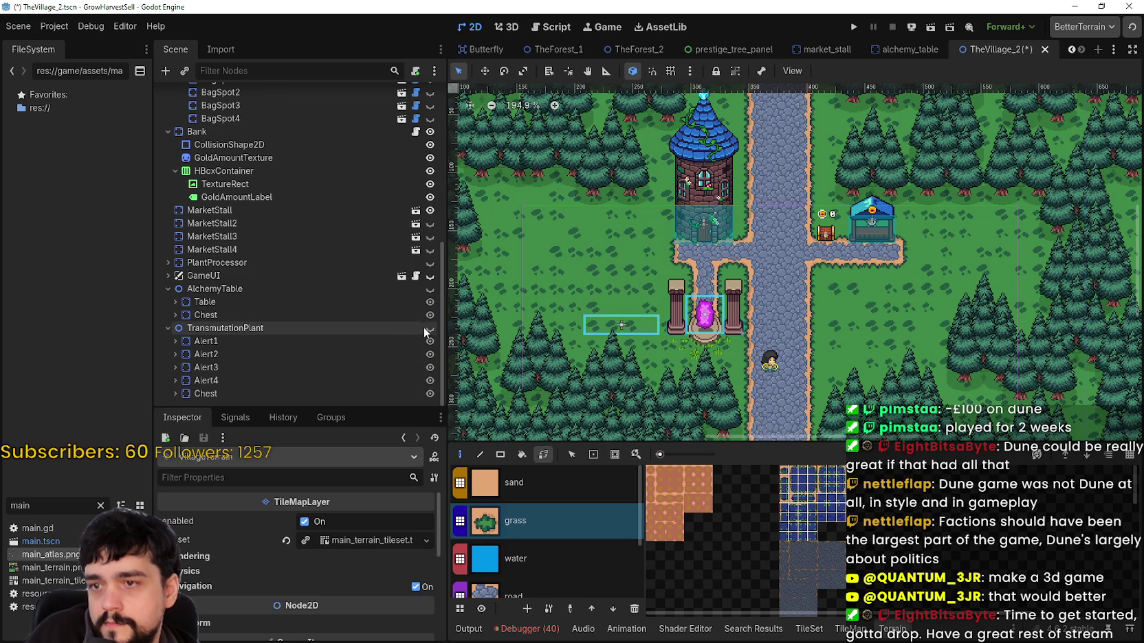
{"action": "scroll", "coordinate": [746, 338], "scroll_direction": "up", "scroll_amount": 3}
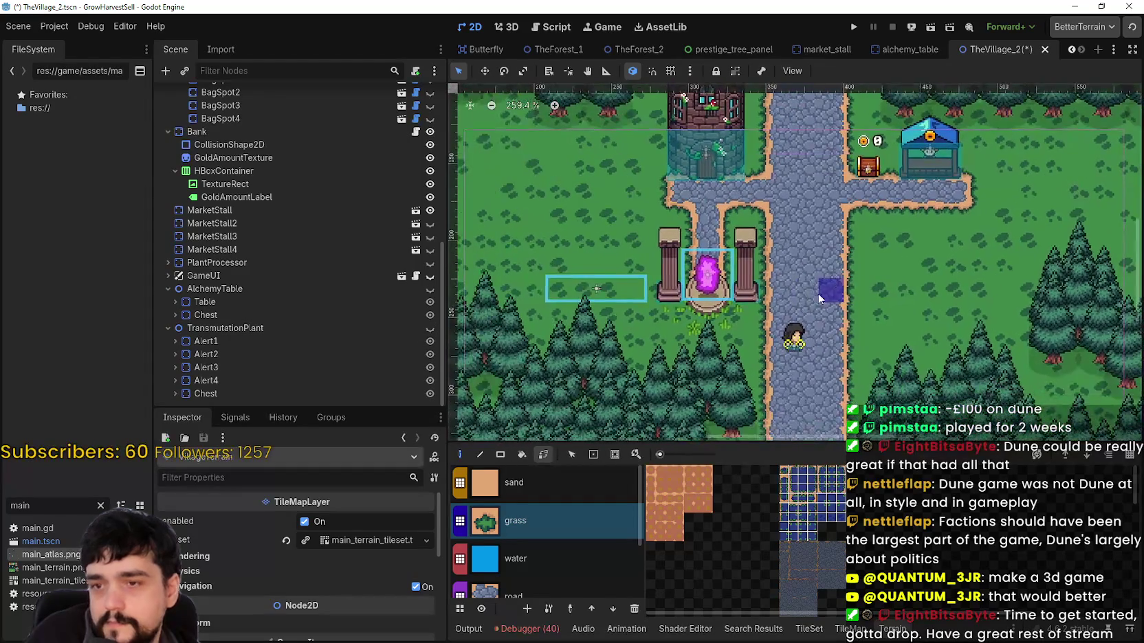
{"action": "scroll", "coordinate": [820, 292], "scroll_direction": "down", "scroll_amount": 2}
{"action": "key", "text": "ctrl+s"}
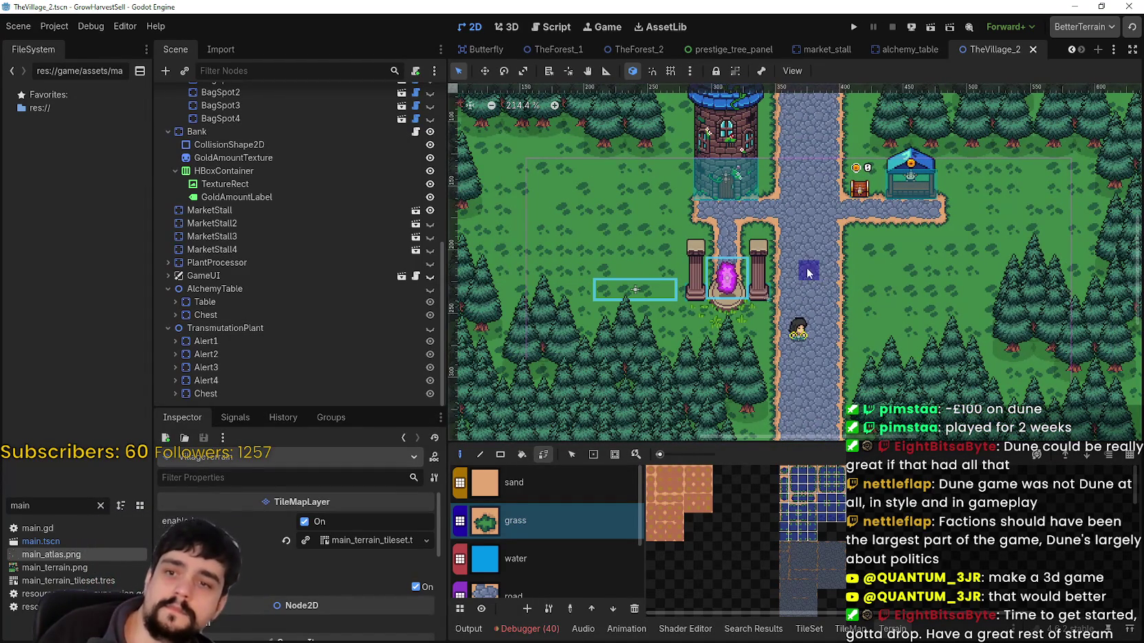
{"action": "left_click", "coordinate": [853, 26]}
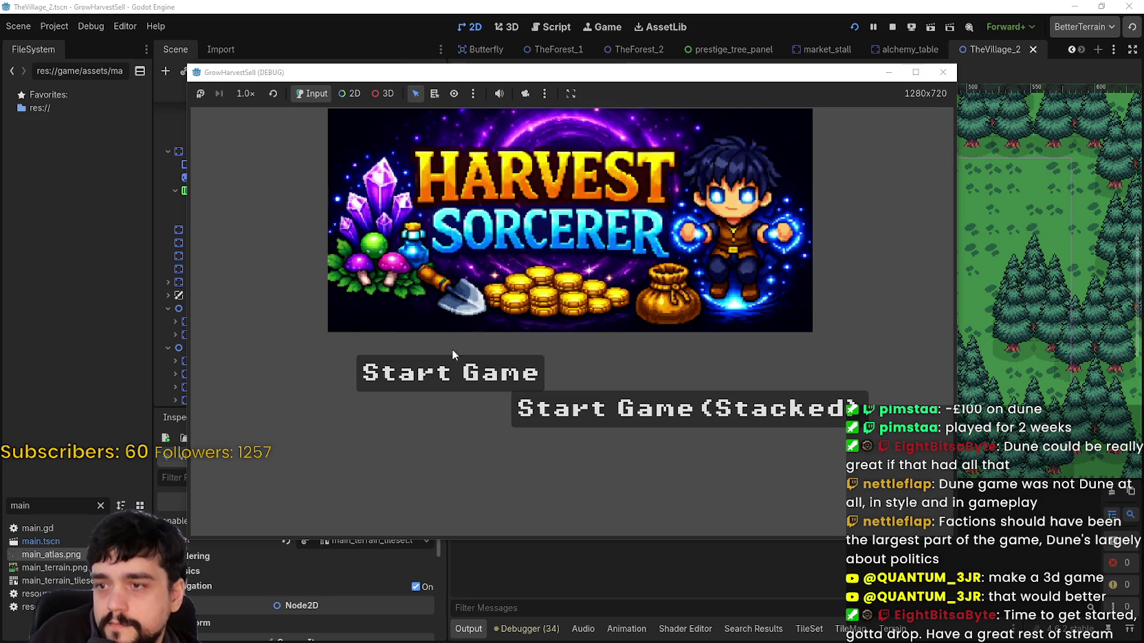
Step: Start a new game full screen and walk the village paths to the skill board by the tower
{"action": "left_click", "coordinate": [454, 364]}
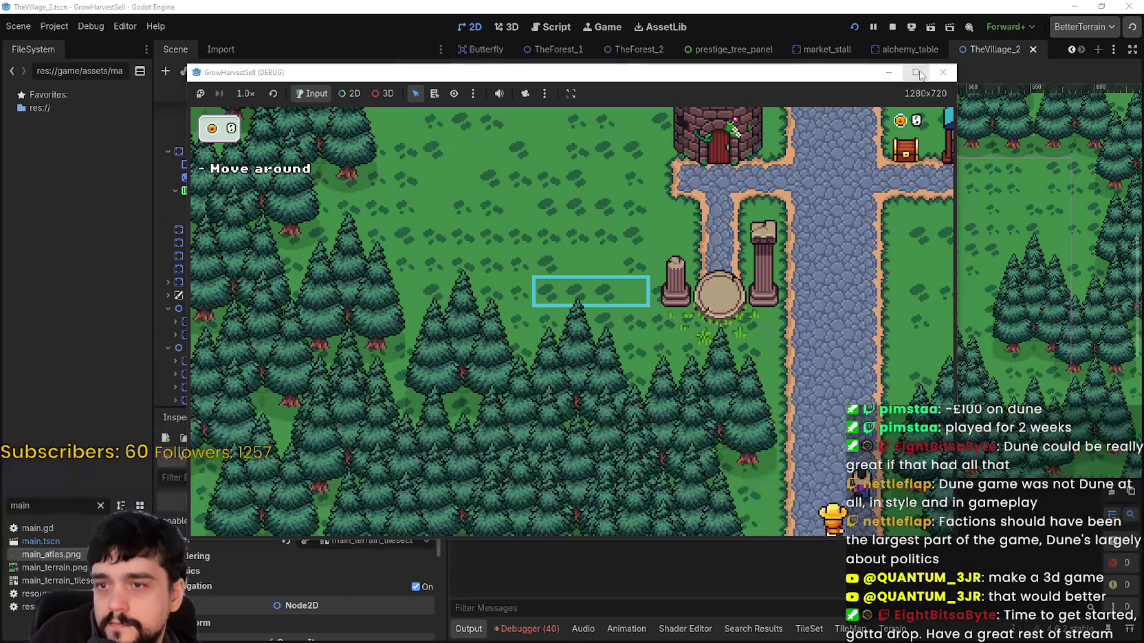
{"action": "left_click", "coordinate": [918, 72]}
{"action": "key", "text": "d"}
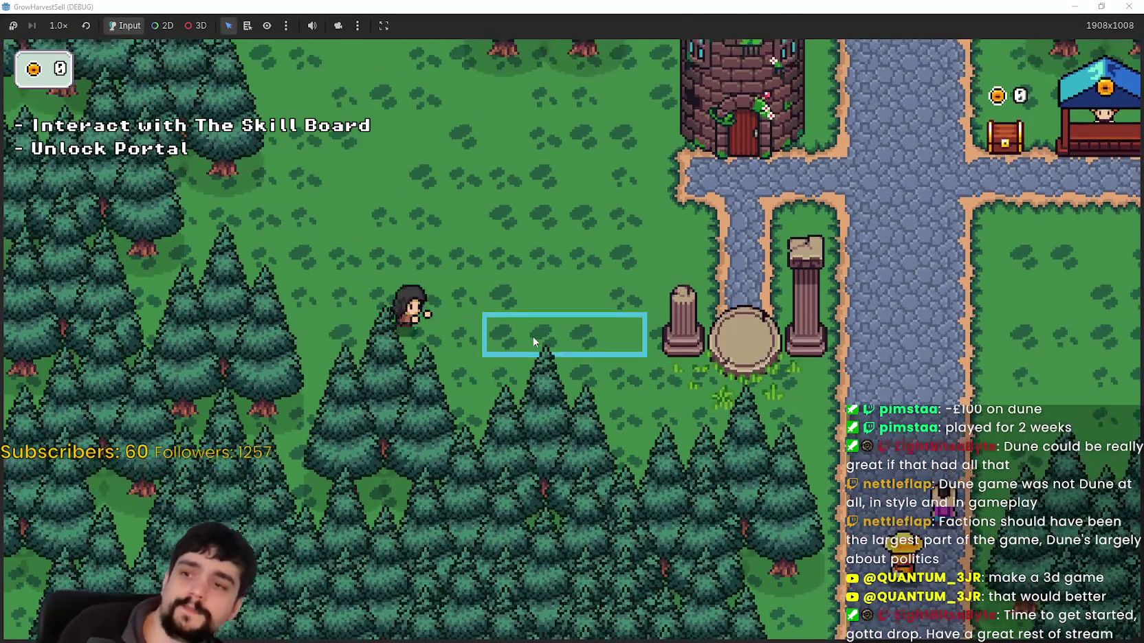
{"action": "key", "text": "w"}
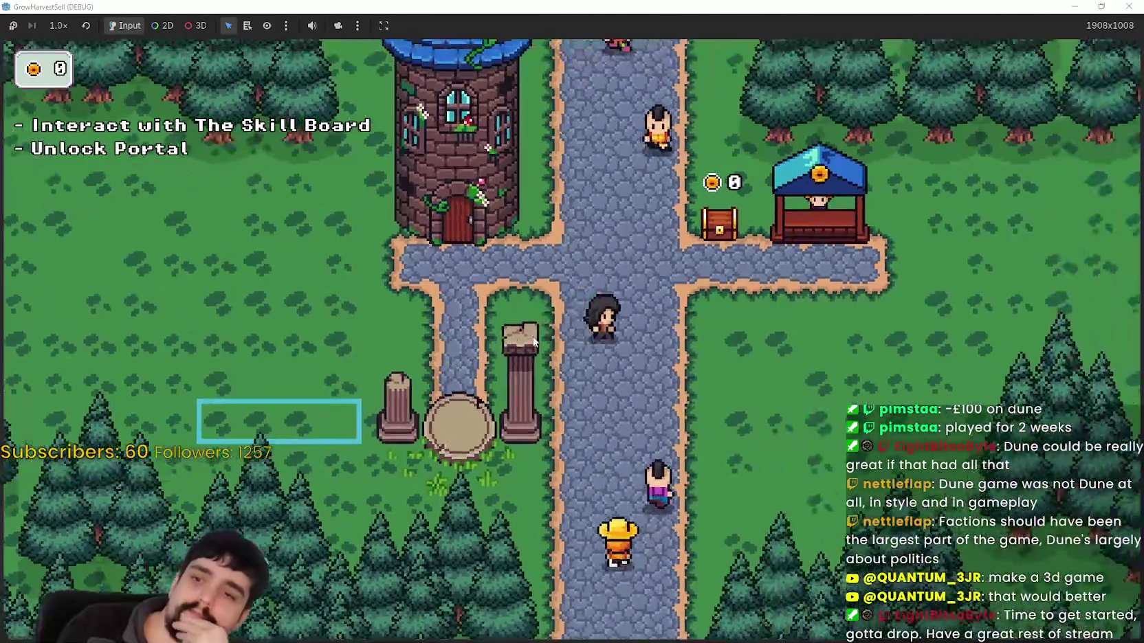
{"action": "key", "text": "w"}
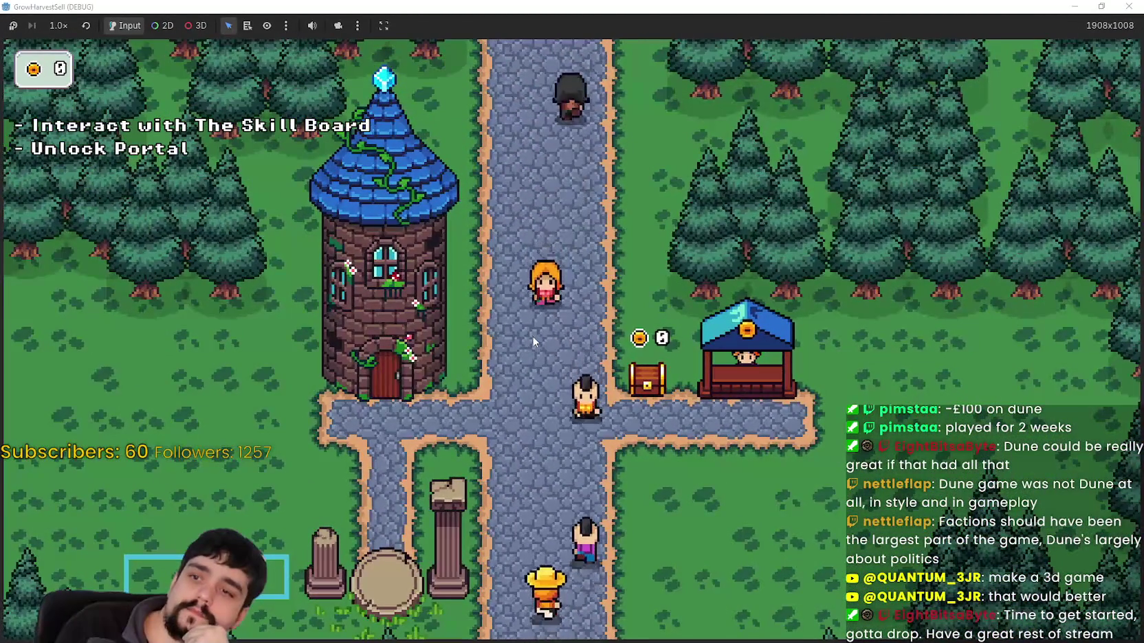
{"action": "key", "text": "a"}
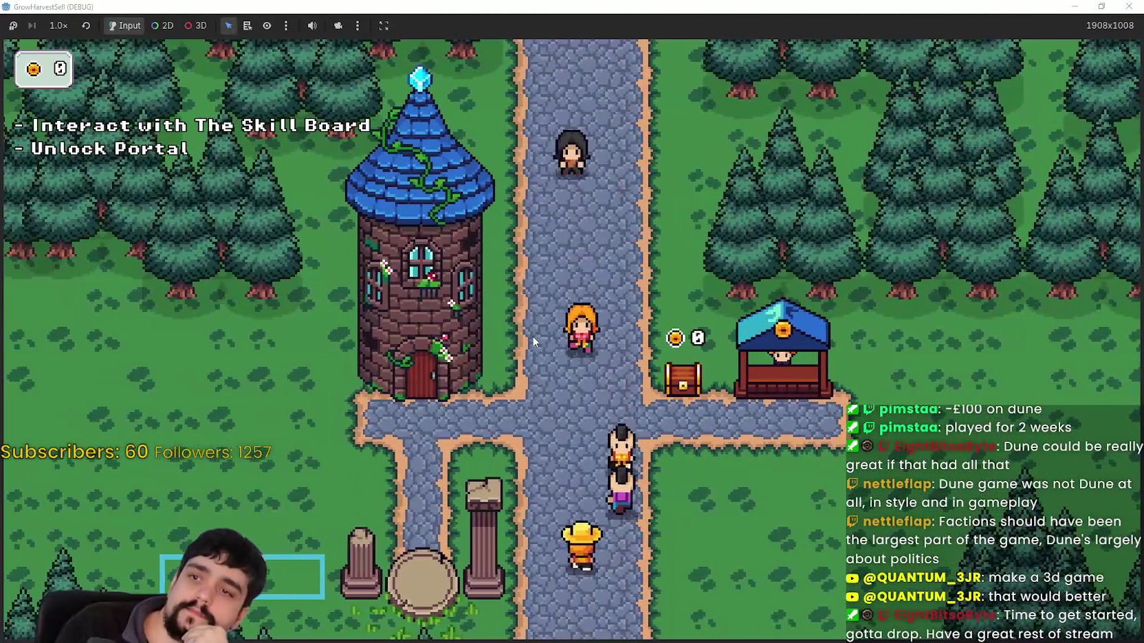
{"action": "key", "text": "s"}
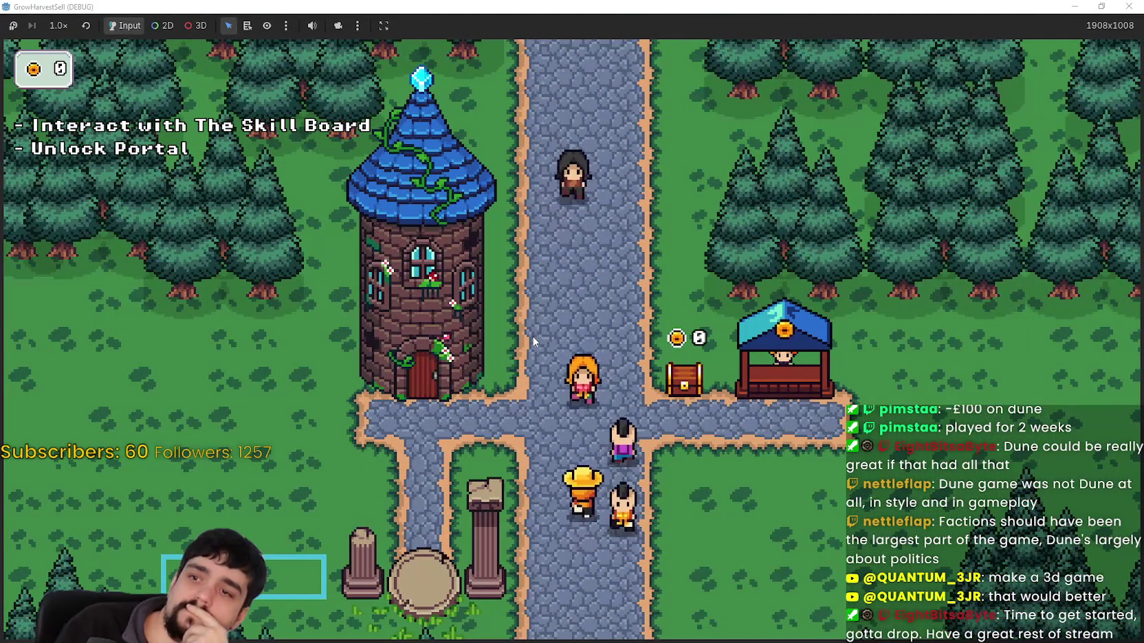
{"action": "key", "text": "s"}
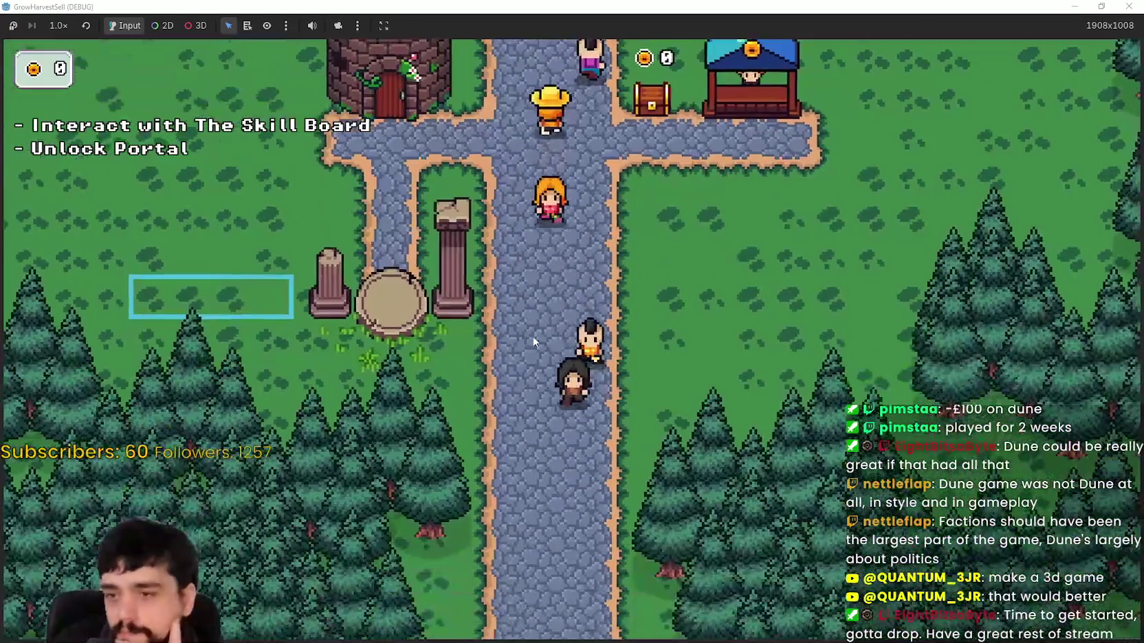
{"action": "key", "text": "s"}
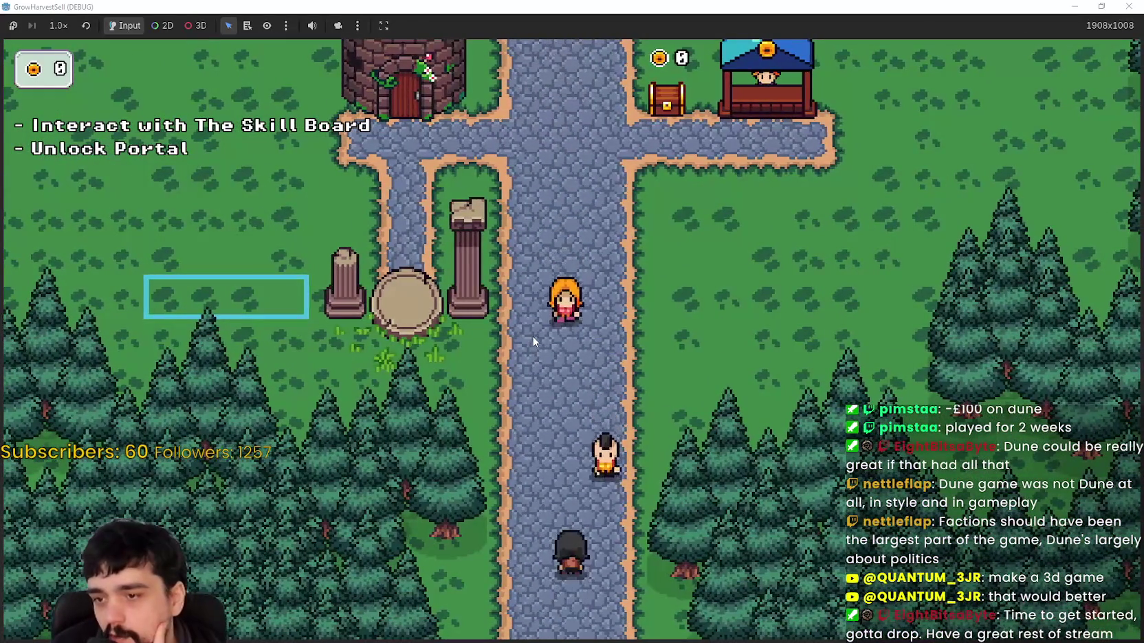
{"action": "key", "text": "s"}
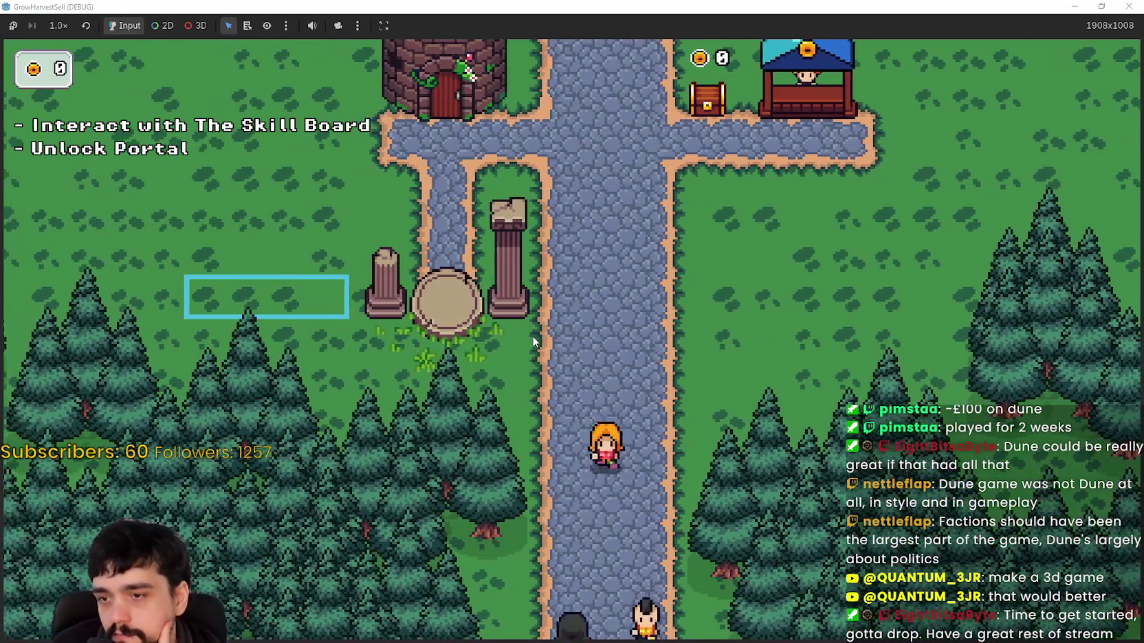
{"action": "key", "text": "s"}
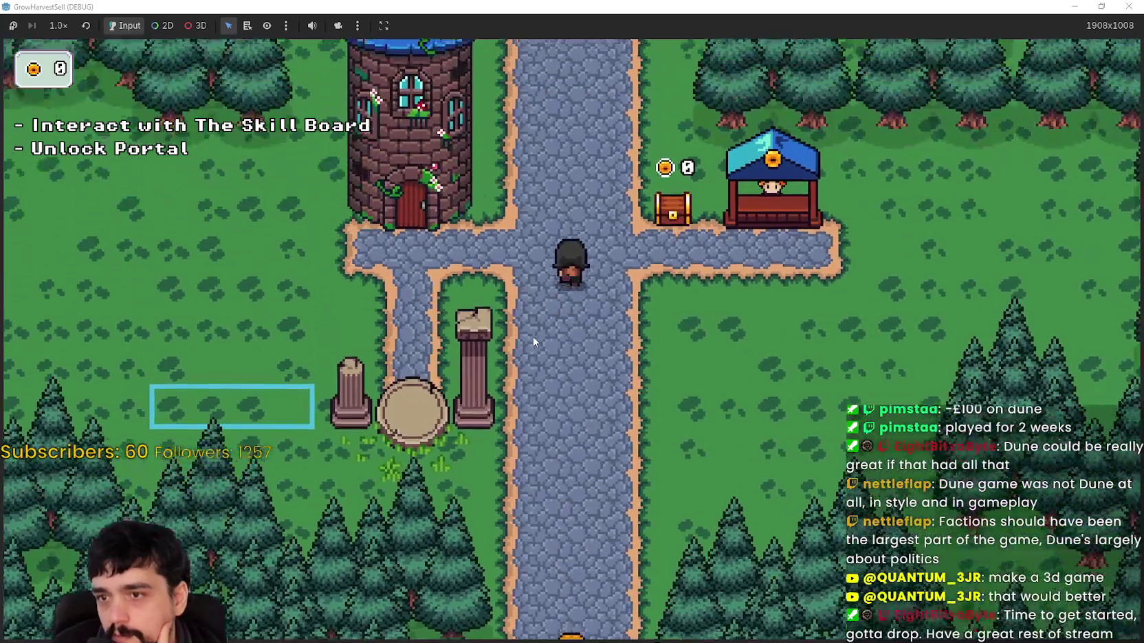
{"action": "key", "text": "w"}
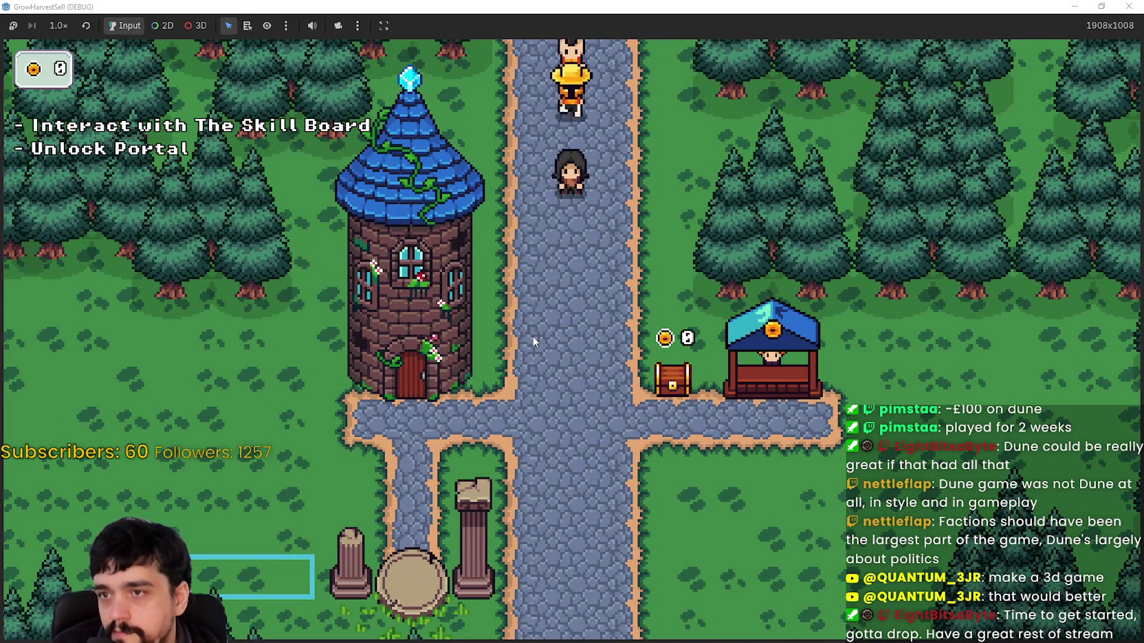
{"action": "key", "text": "s"}
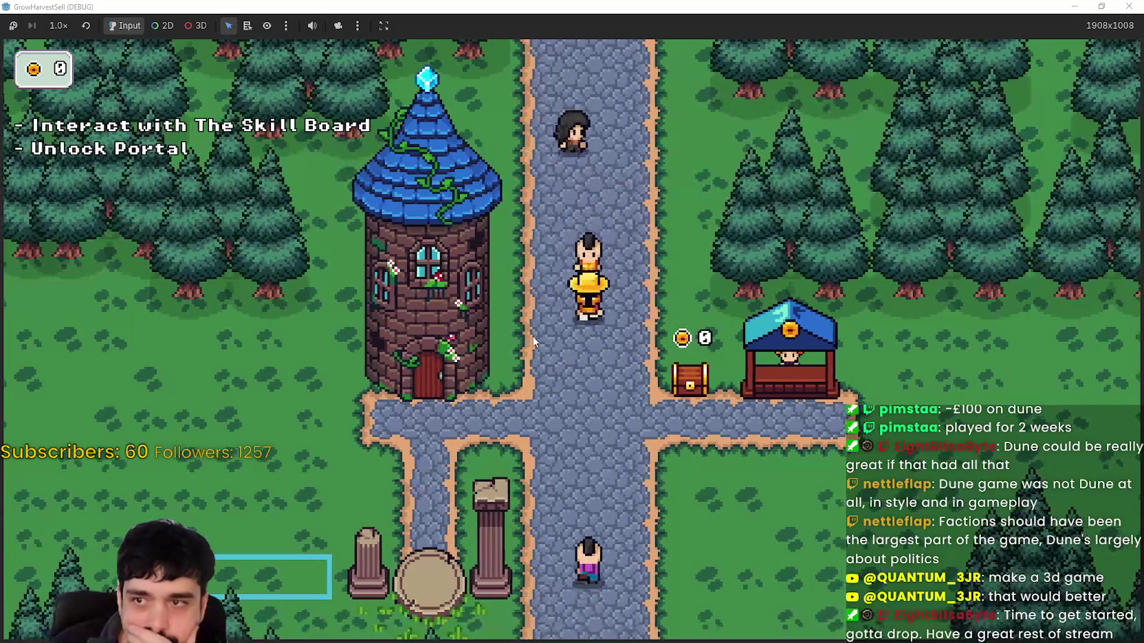
{"action": "key", "text": "s"}
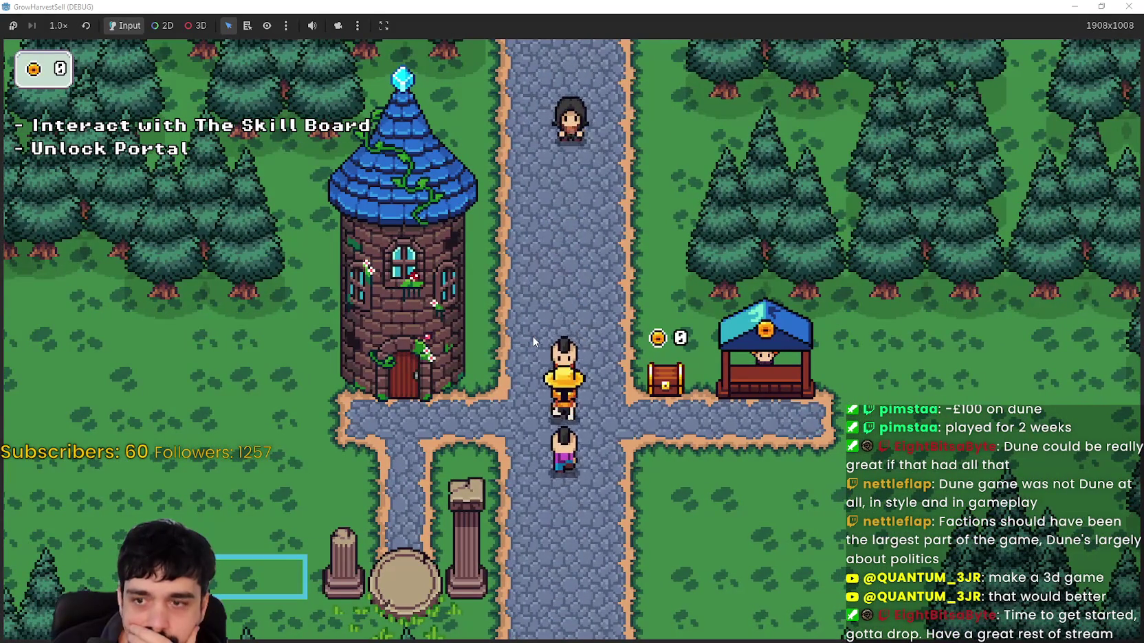
{"action": "key", "text": "s"}
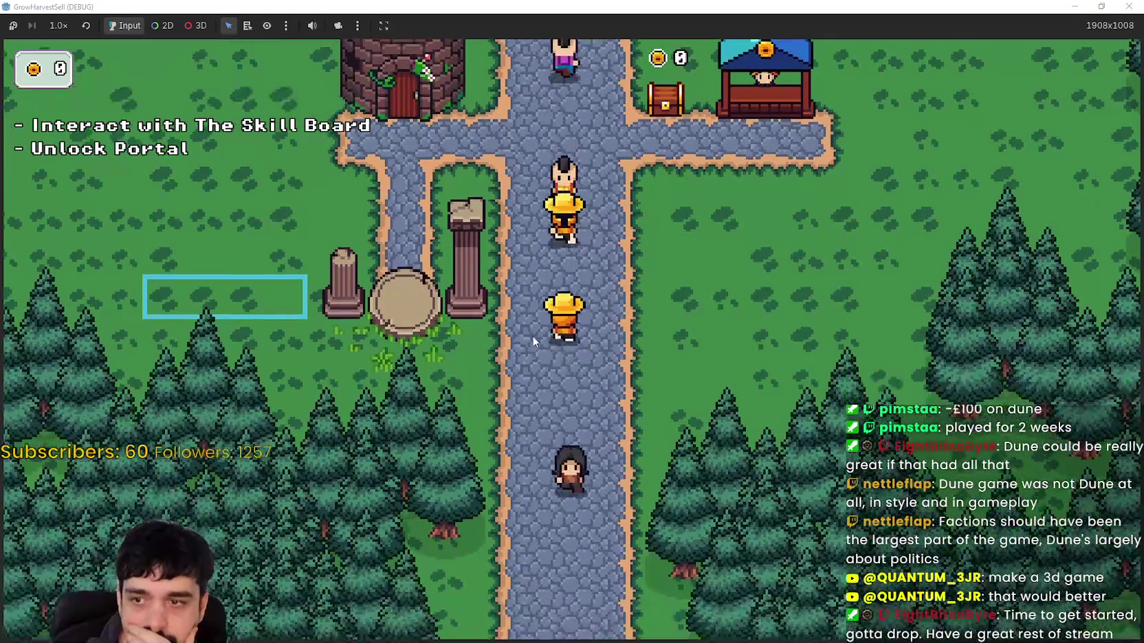
{"action": "key", "text": "w"}
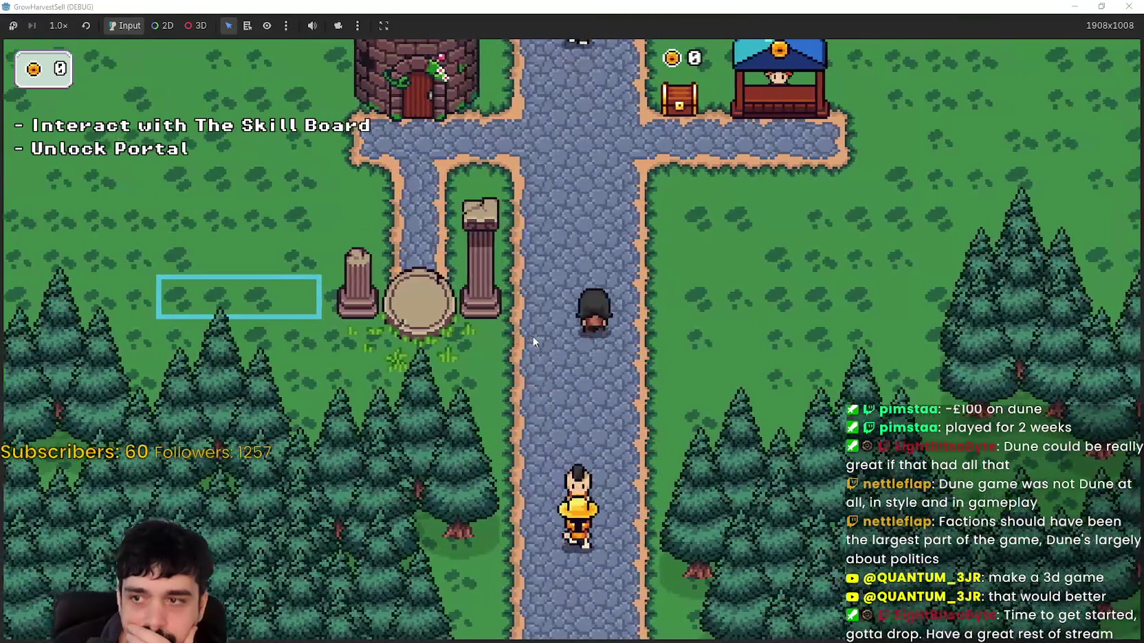
{"action": "key", "text": "w"}
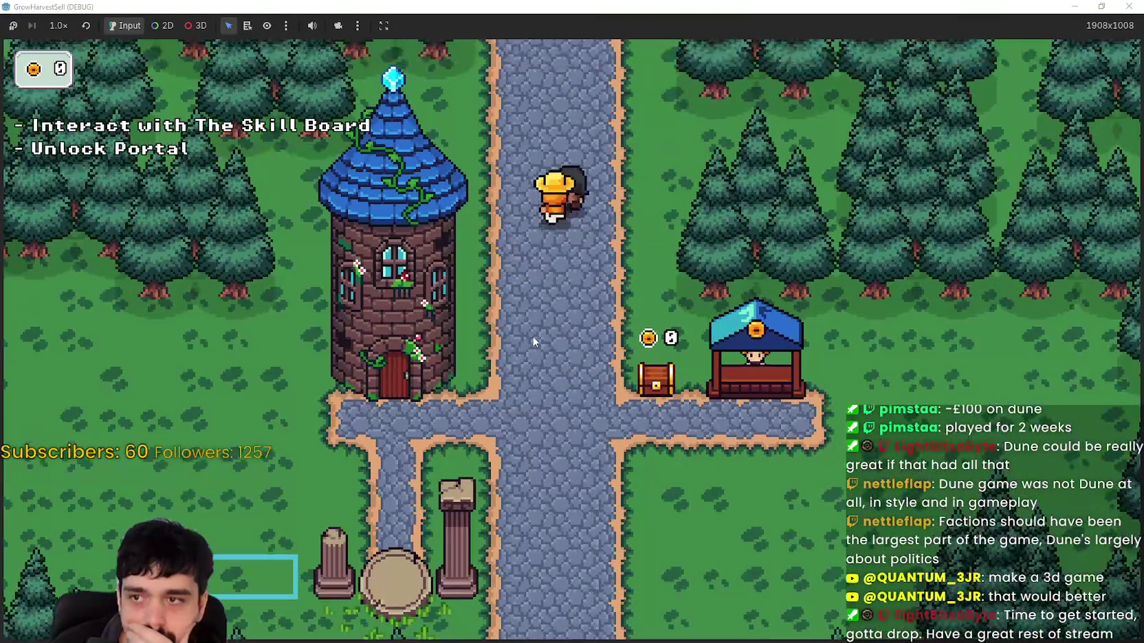
{"action": "key", "text": "s"}
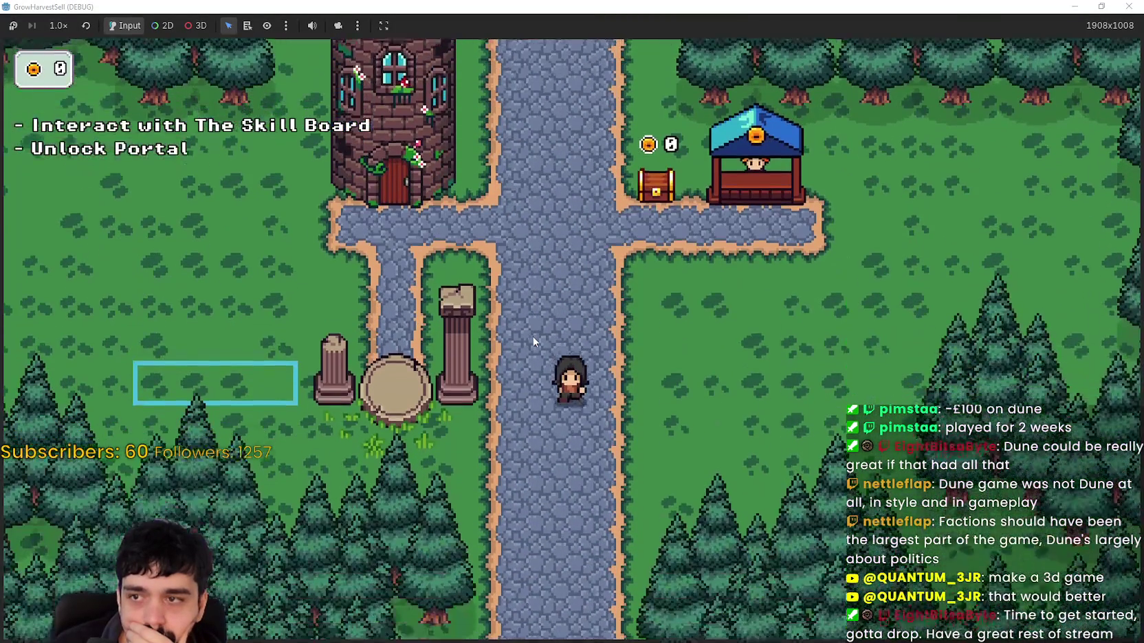
{"action": "key", "text": "s"}
{"action": "key", "text": "w"}
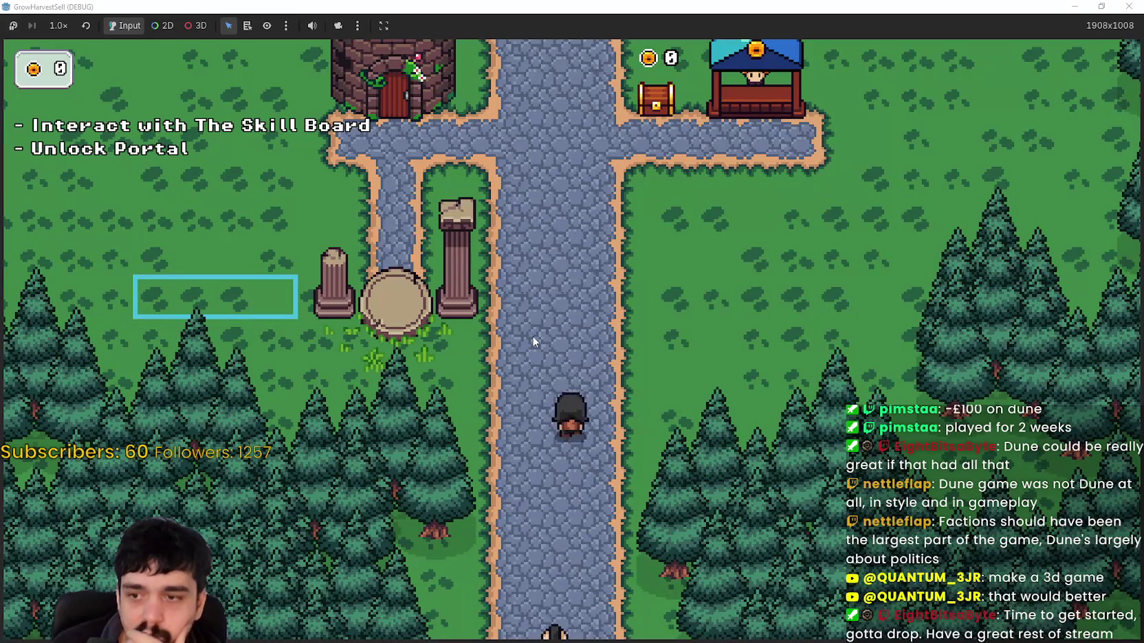
{"action": "key", "text": "w"}
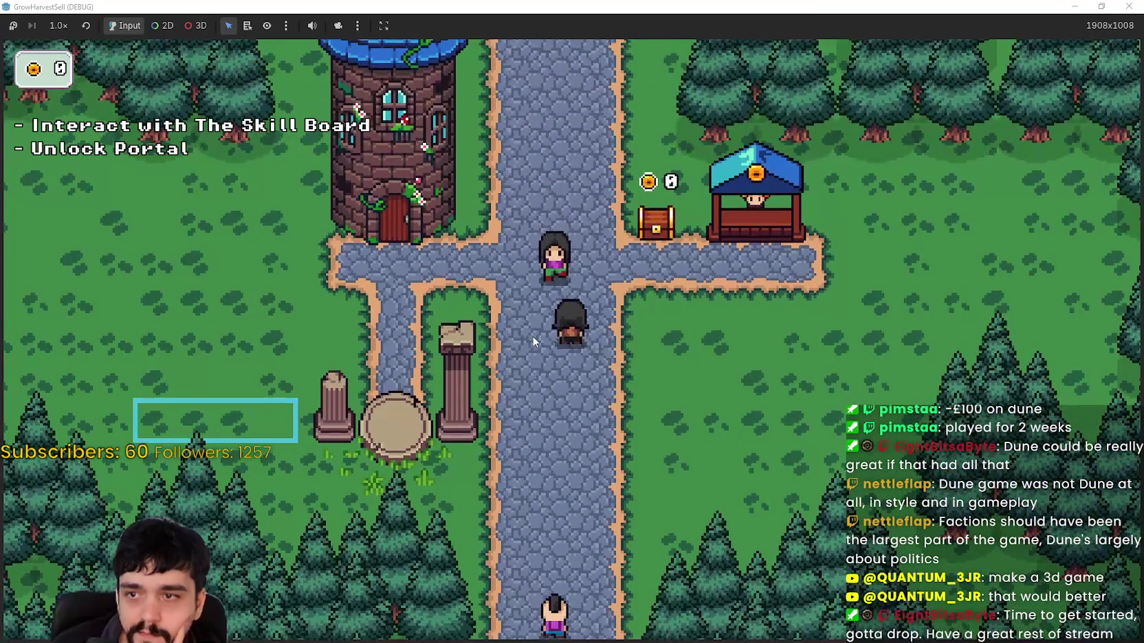
{"action": "key", "text": "w"}
{"action": "key", "text": "a"}
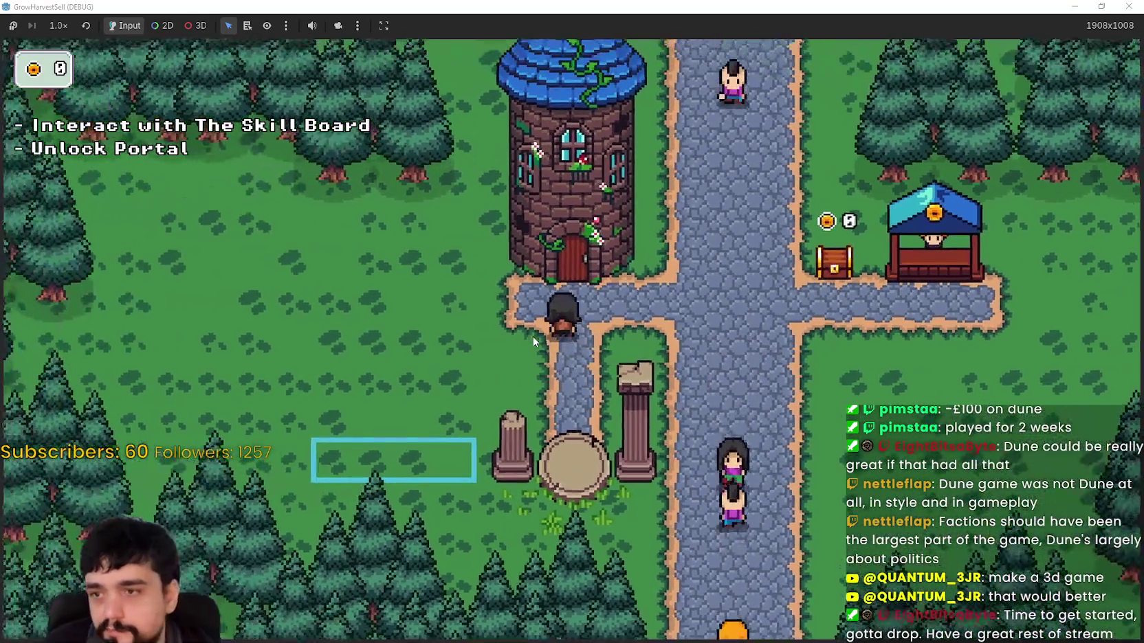
Step: Unlock the Portal upgrade on the skill board, then travel through the portal to forest Stage 1
{"action": "key", "text": "e"}
{"action": "left_click", "coordinate": [572, 337]}
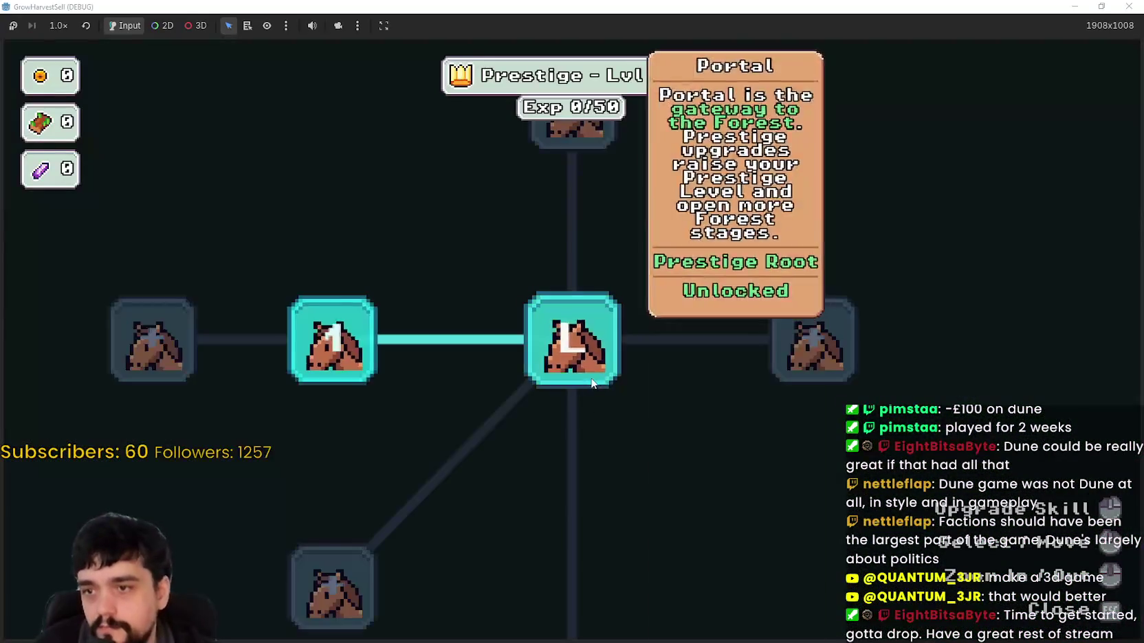
{"action": "key", "text": "Escape"}
{"action": "key", "text": "s"}
{"action": "key", "text": "e"}
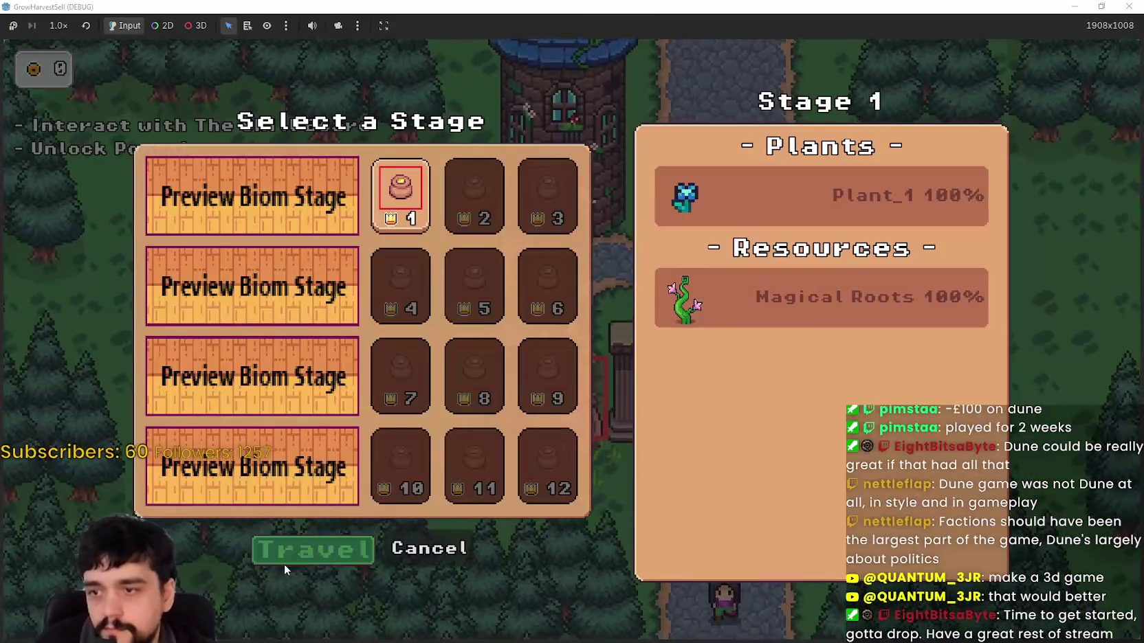
{"action": "key", "text": "Return"}
Step: Walk around the forest stage harvesting plants toward the vine patch
{"action": "key", "text": "s"}
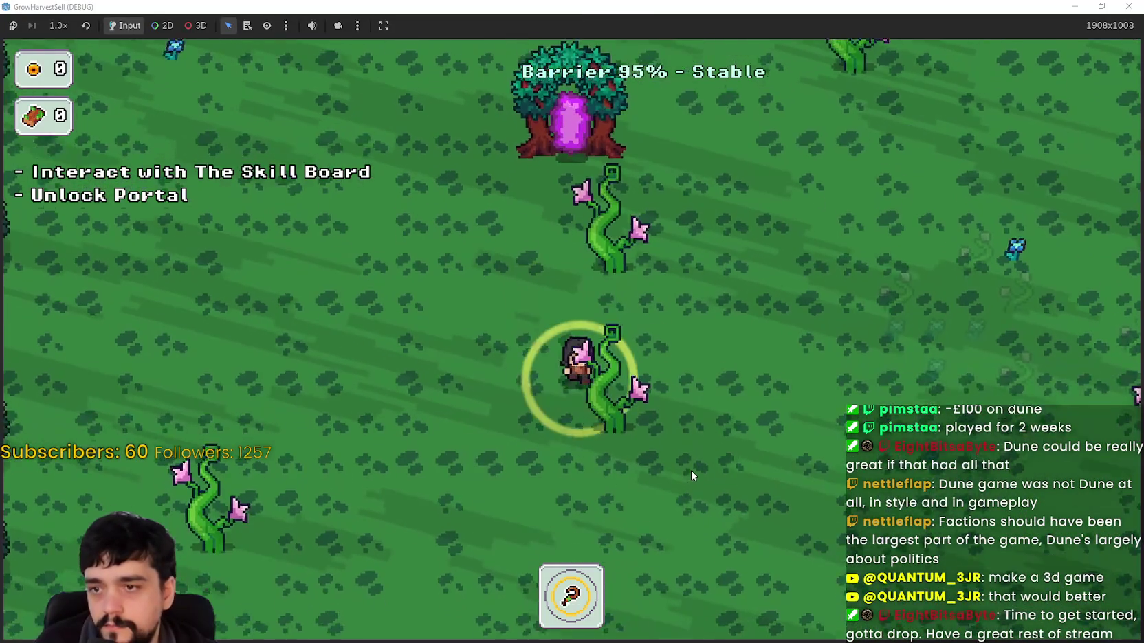
{"action": "key", "text": "a"}
{"action": "key", "text": "w"}
{"action": "key", "text": "w"}
{"action": "key", "text": "a"}
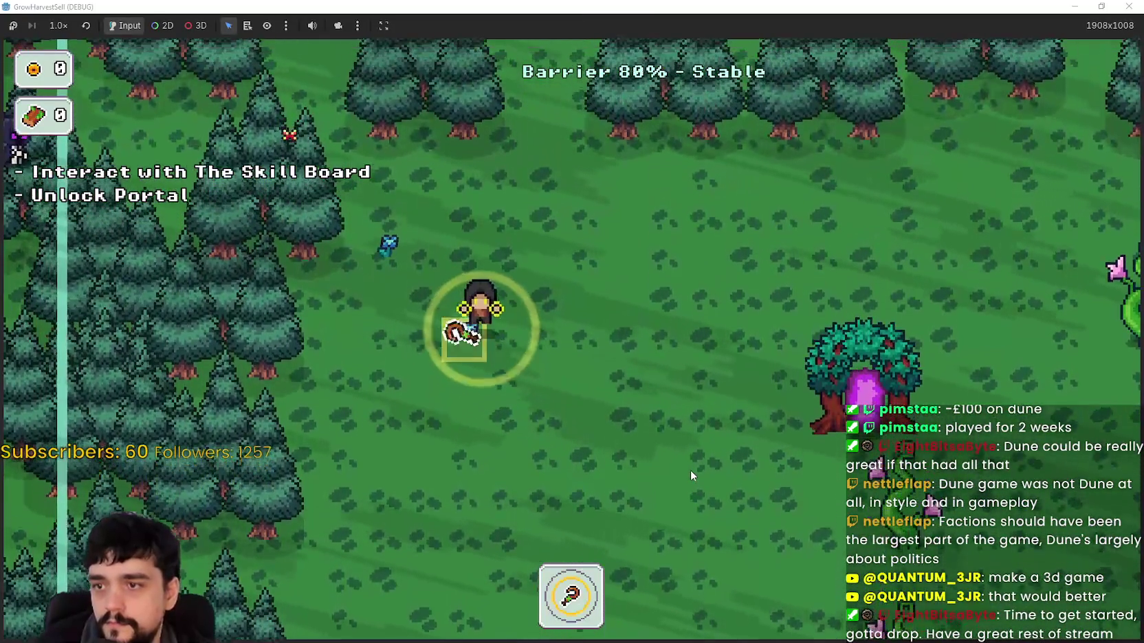
{"action": "key", "text": "w"}
{"action": "key", "text": "a"}
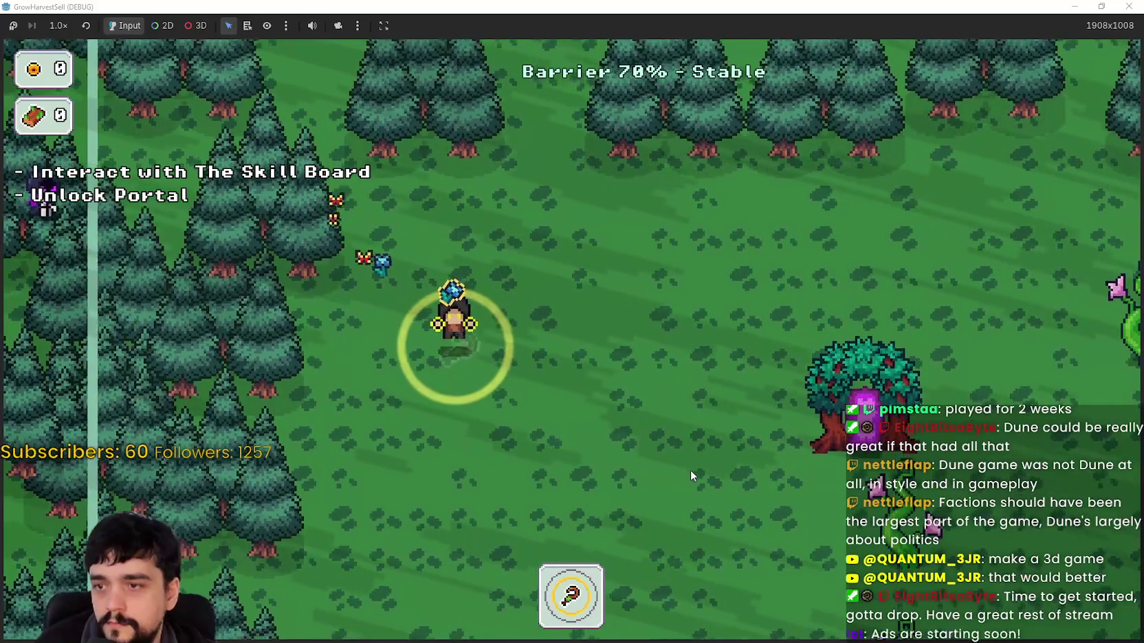
{"action": "key", "text": "d"}
{"action": "key", "text": "s"}
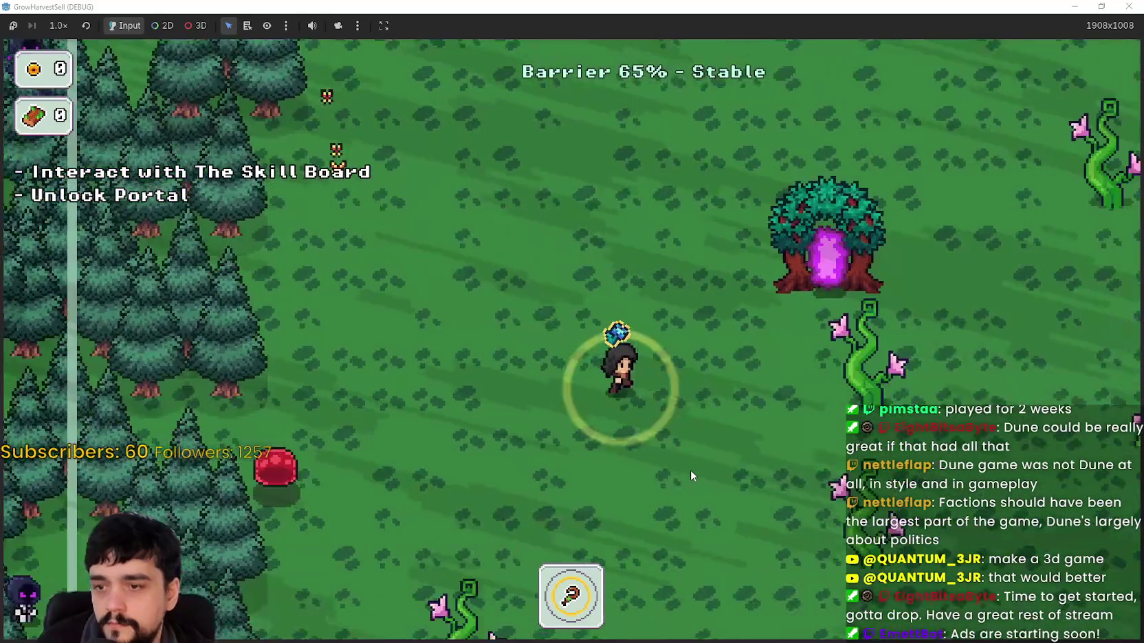
{"action": "key", "text": "w"}
{"action": "key", "text": "d"}
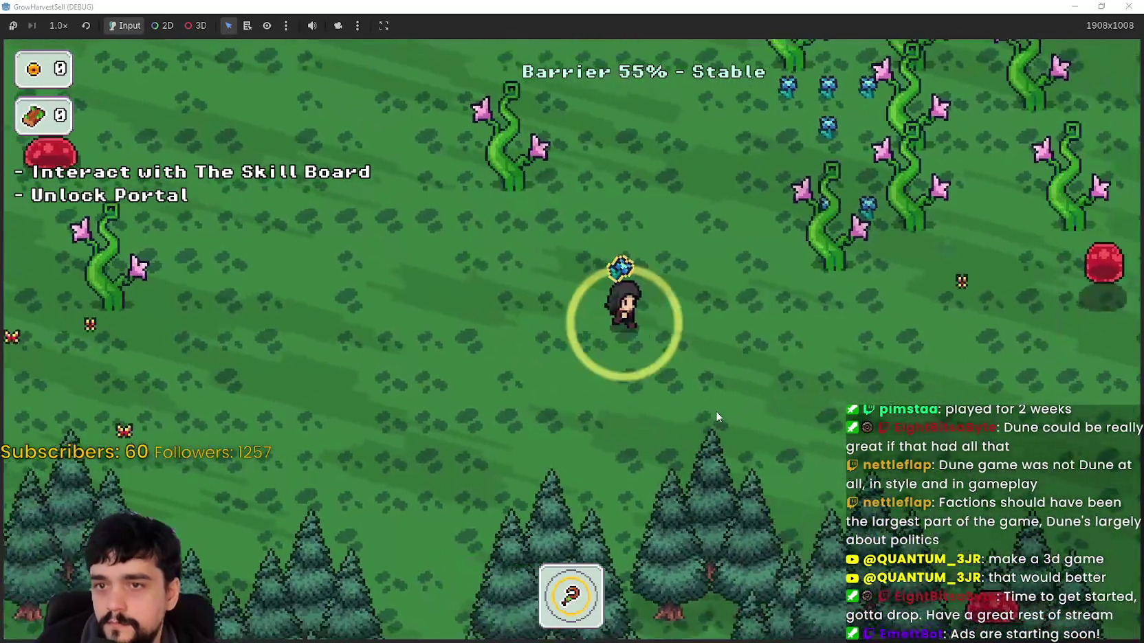
{"action": "key", "text": "d"}
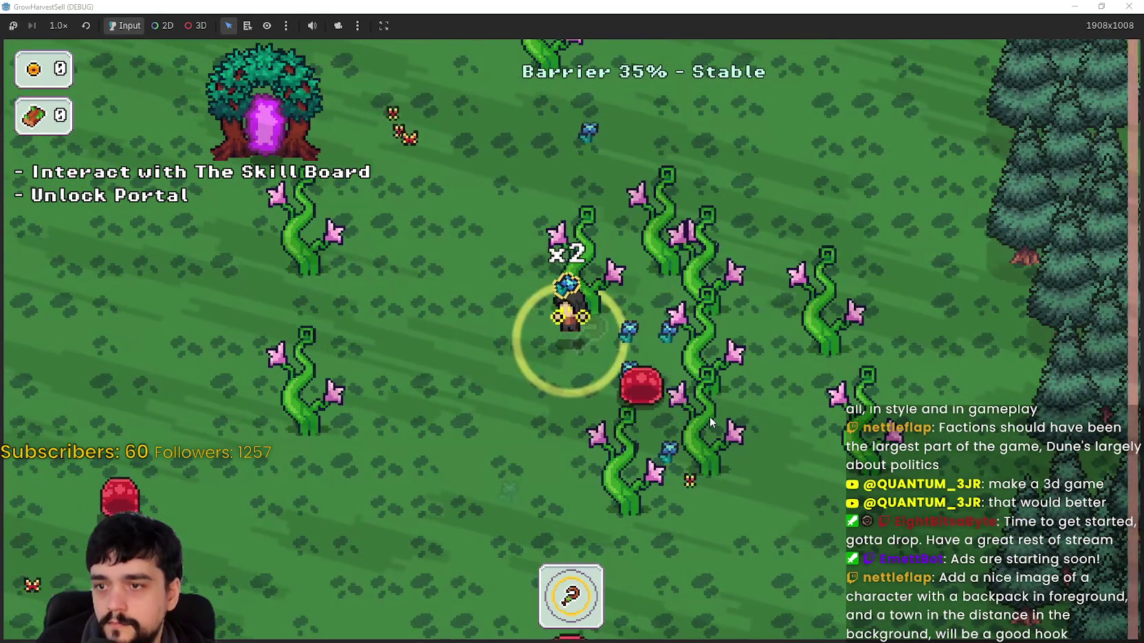
Step: Harvest among the vines, then enter the portal tree back to the village
{"action": "key", "text": "a"}
{"action": "key", "text": "w"}
{"action": "key", "text": "e"}
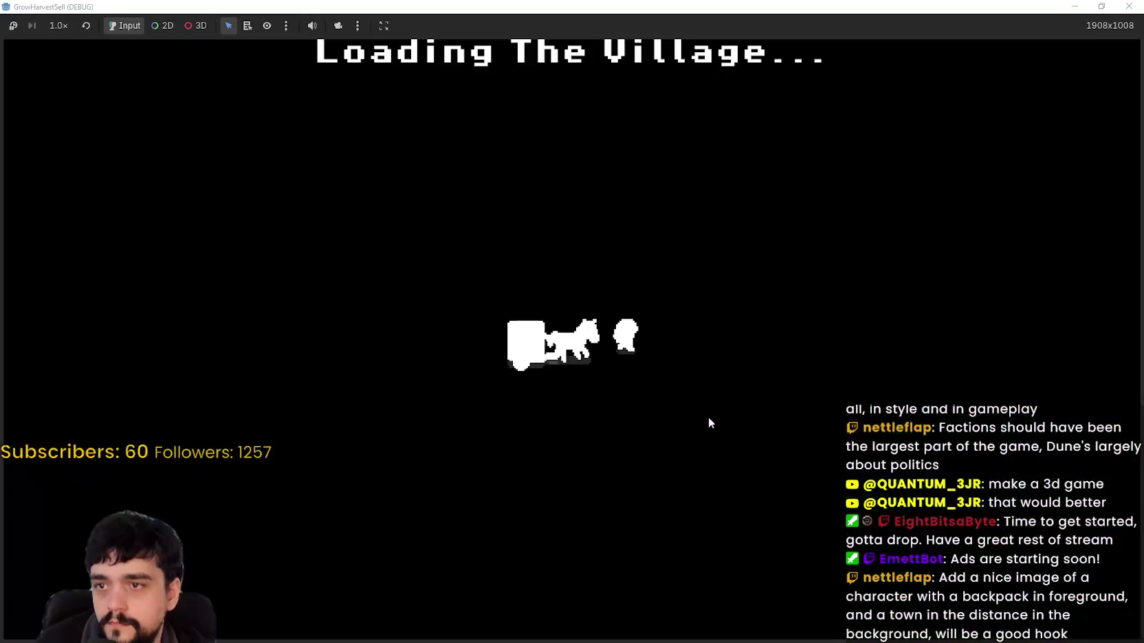
{"action": "key", "text": "d"}
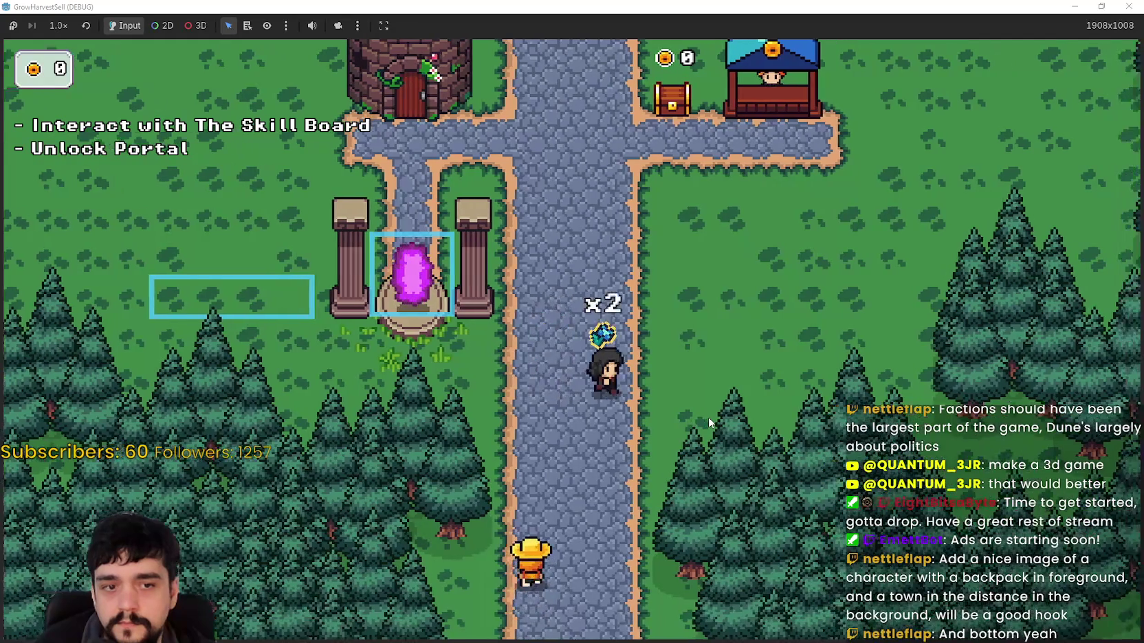
{"action": "key", "text": "w"}
{"action": "key", "text": "w"}
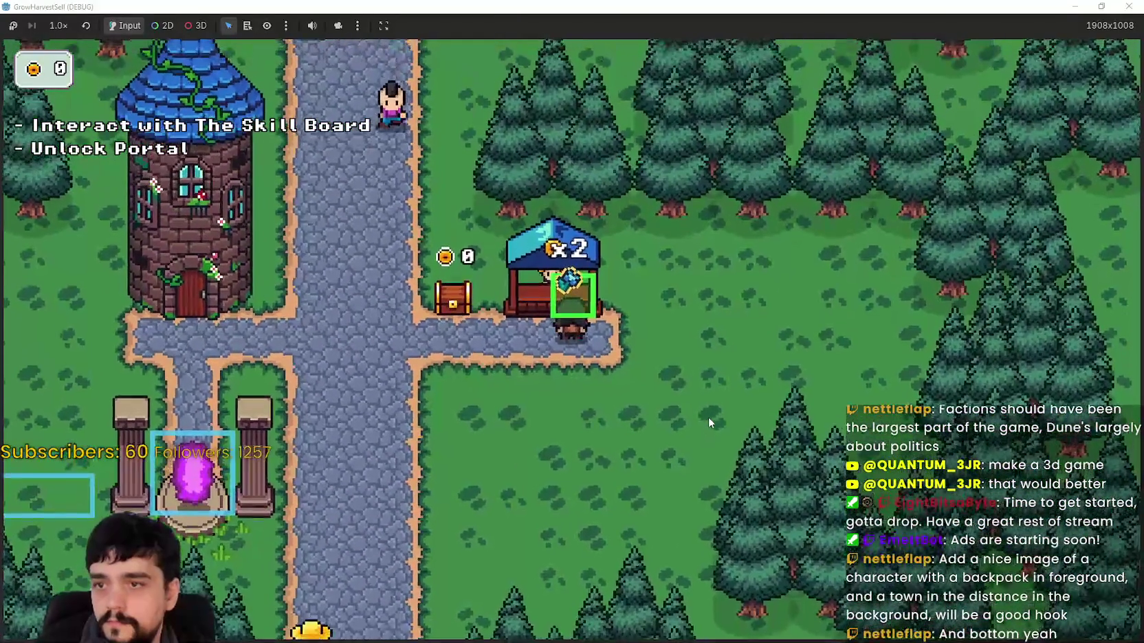
Step: Walk around the market stall until the harvest sells for 20 coins
{"action": "key", "text": "a"}
{"action": "key", "text": "d"}
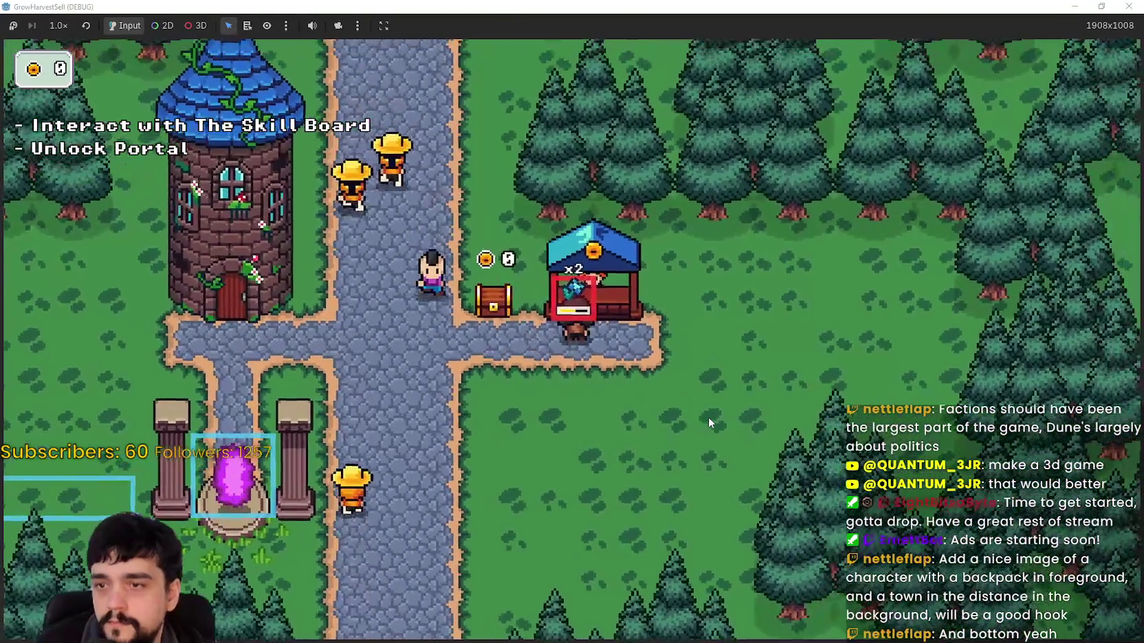
{"action": "key", "text": "a"}
{"action": "key", "text": "s"}
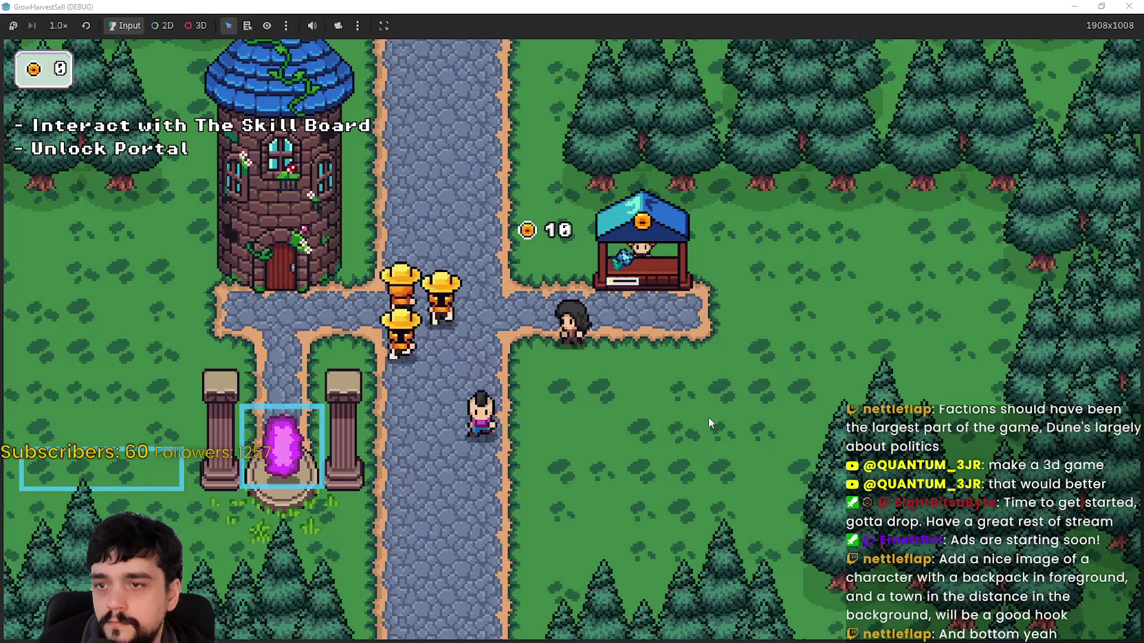
{"action": "key", "text": "a"}
{"action": "key", "text": "d"}
{"action": "key", "text": "w"}
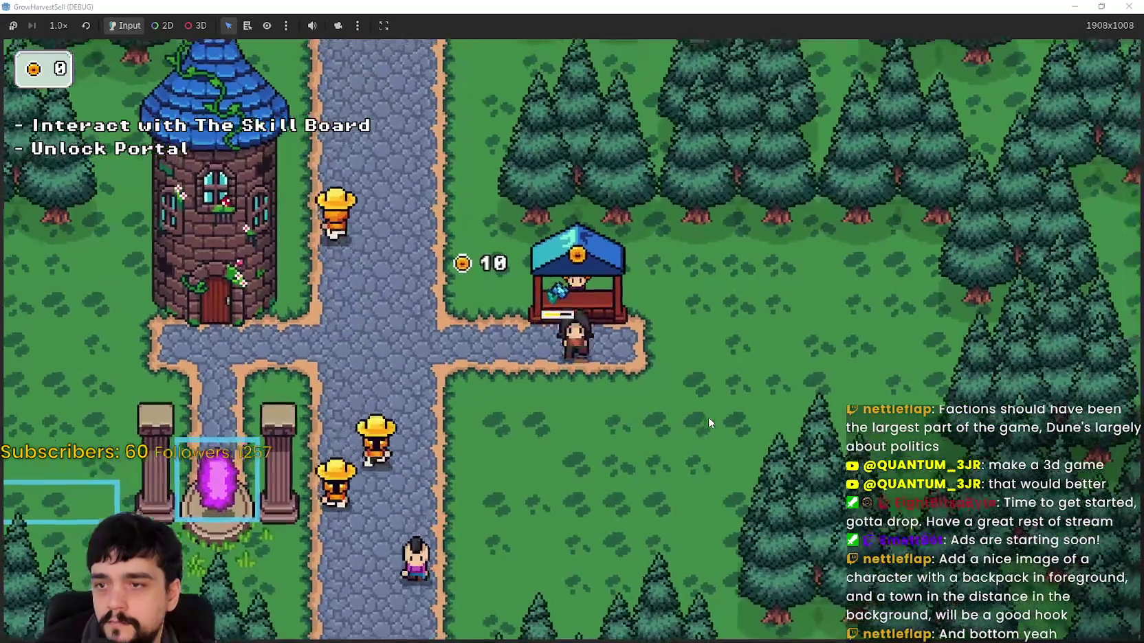
{"action": "key", "text": "a"}
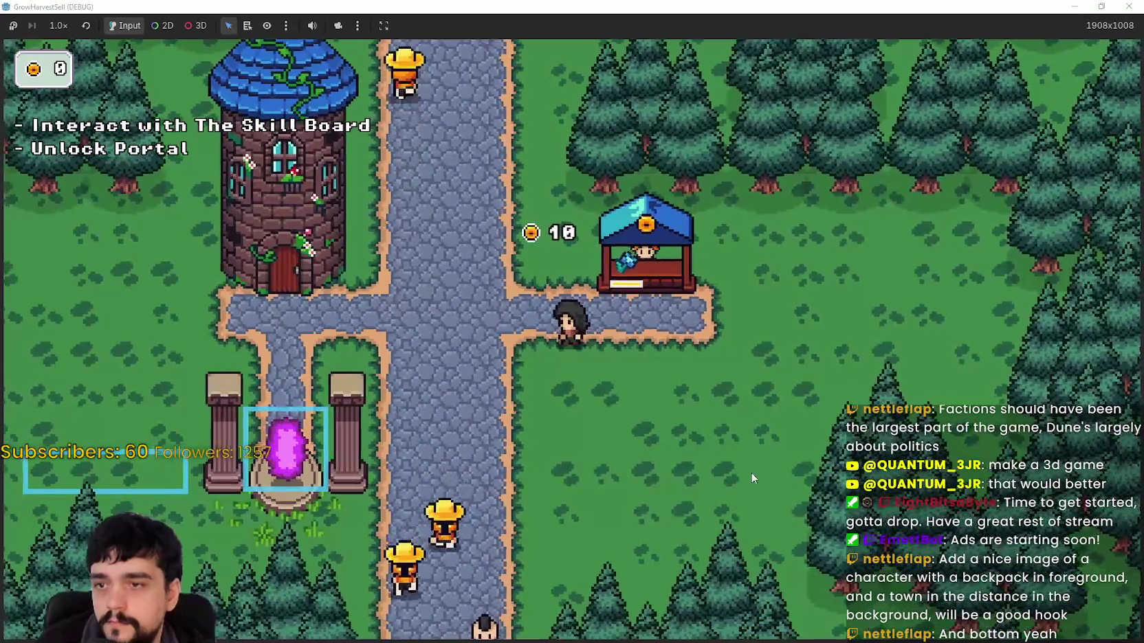
{"action": "key", "text": "w"}
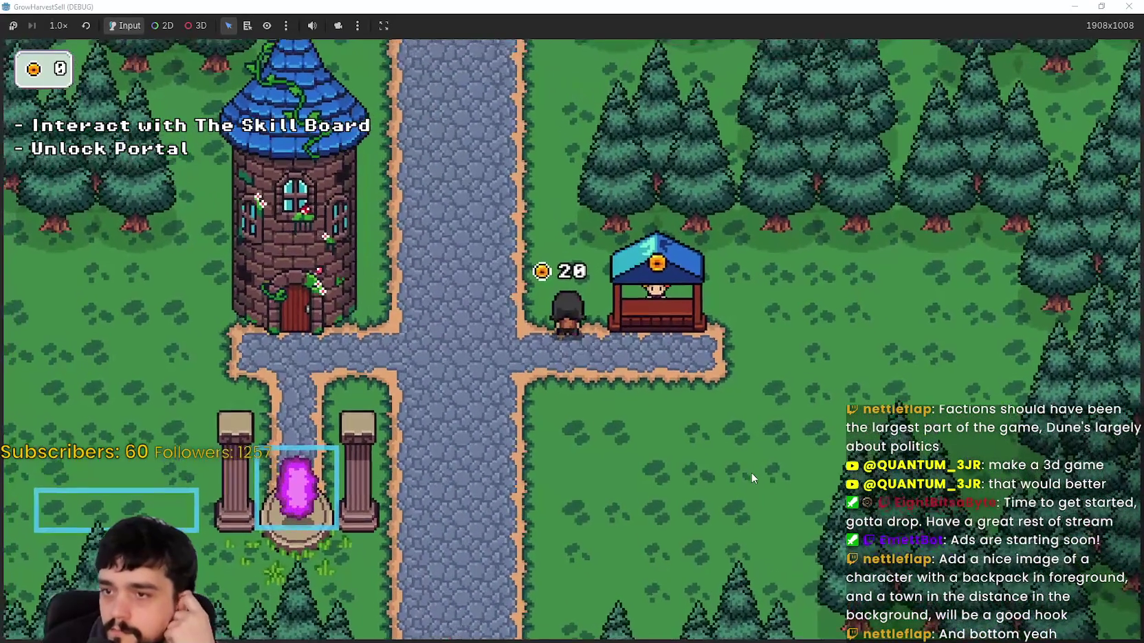
{"action": "key", "text": "w"}
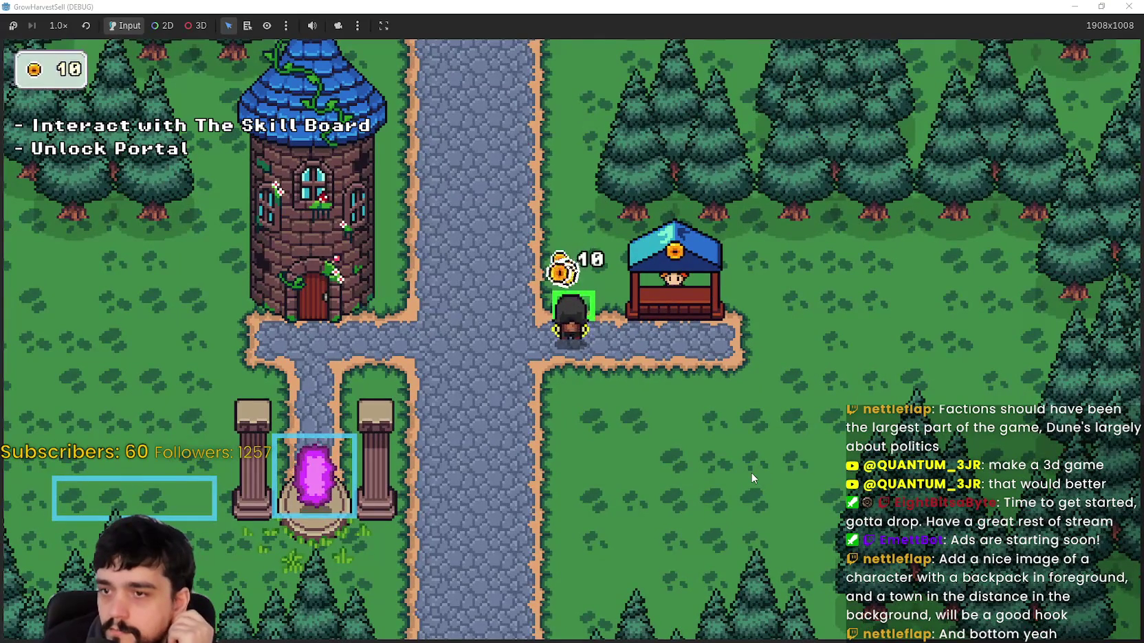
Step: Walk along the path past the portal up to the tower door
{"action": "key", "text": "a"}
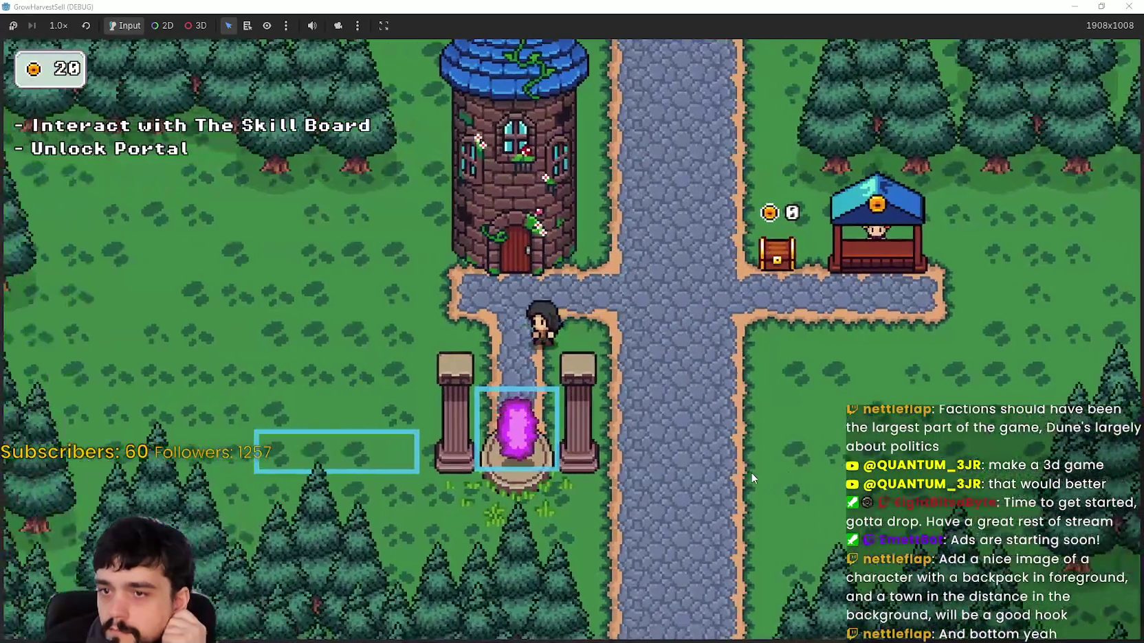
{"action": "key", "text": "s"}
{"action": "key", "text": "a"}
{"action": "key", "text": "w"}
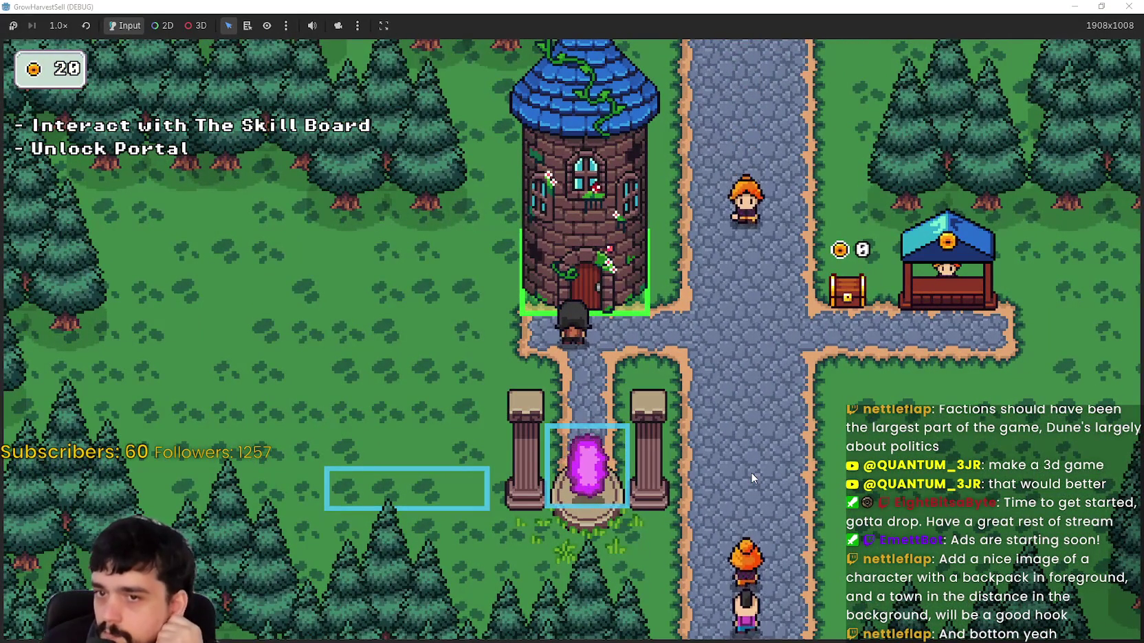
Step: Buy the top and yellow skill upgrades on the Prestige skill board
{"action": "key", "text": "e"}
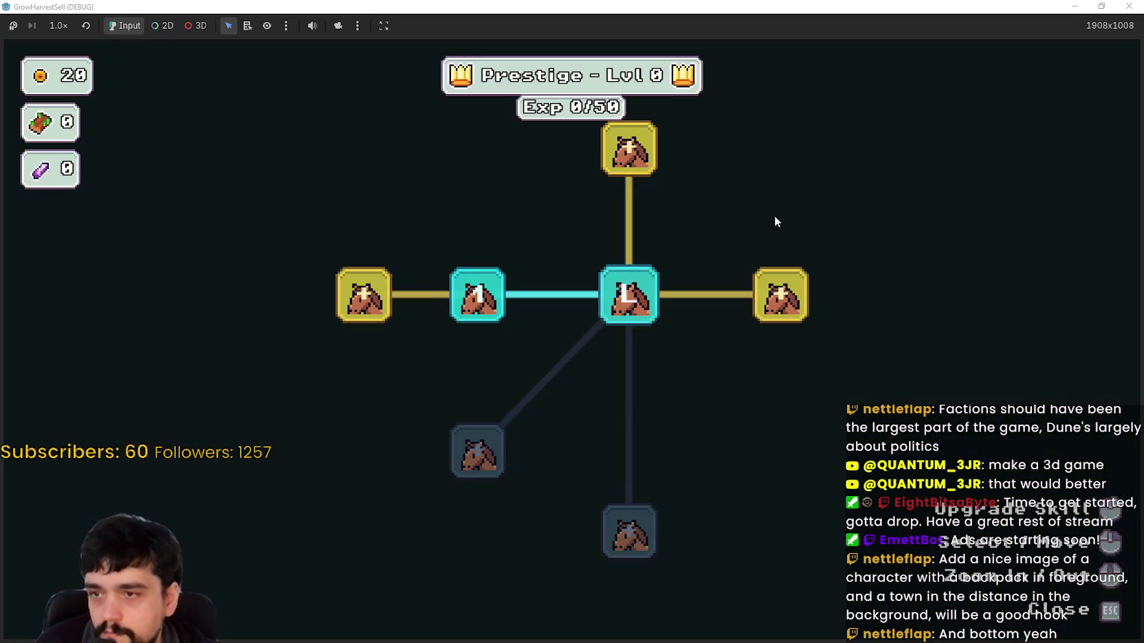
{"action": "left_click", "coordinate": [629, 147]}
{"action": "left_click", "coordinate": [364, 294]}
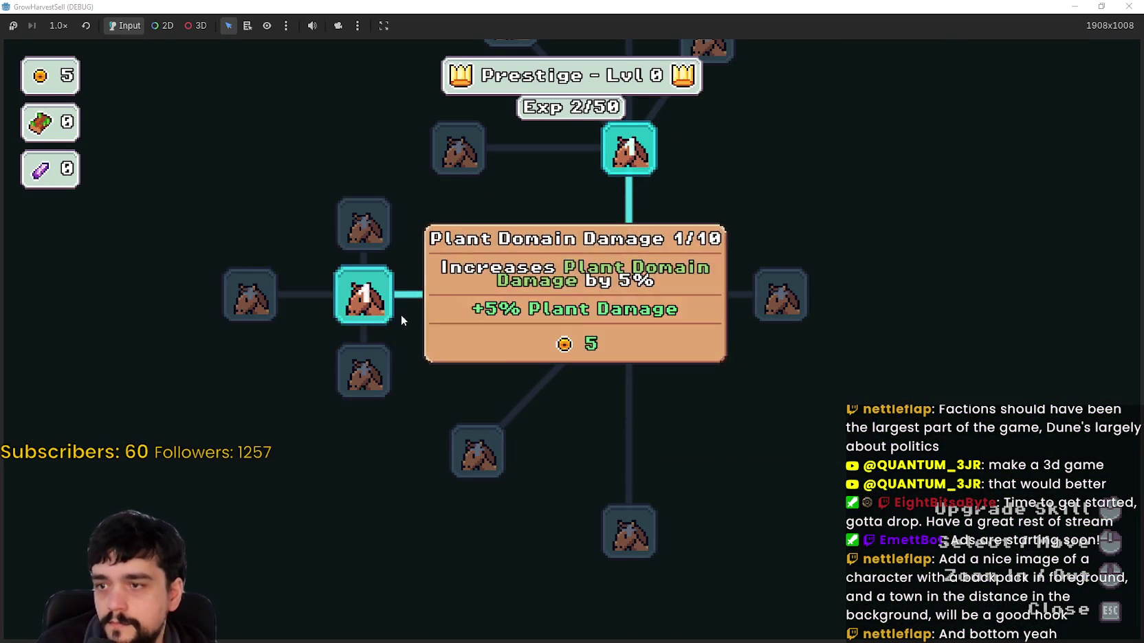
{"action": "key", "text": "Escape"}
Step: Travel through the portal to forest Stage 1
{"action": "key", "text": "s"}
{"action": "key", "text": "e"}
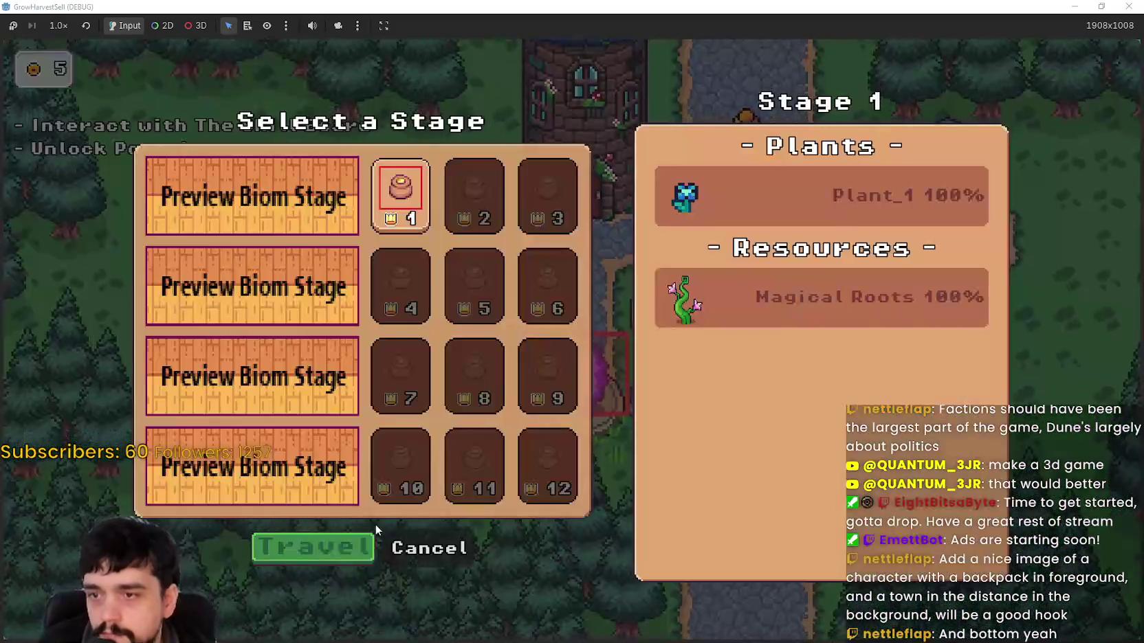
{"action": "key", "text": "Return"}
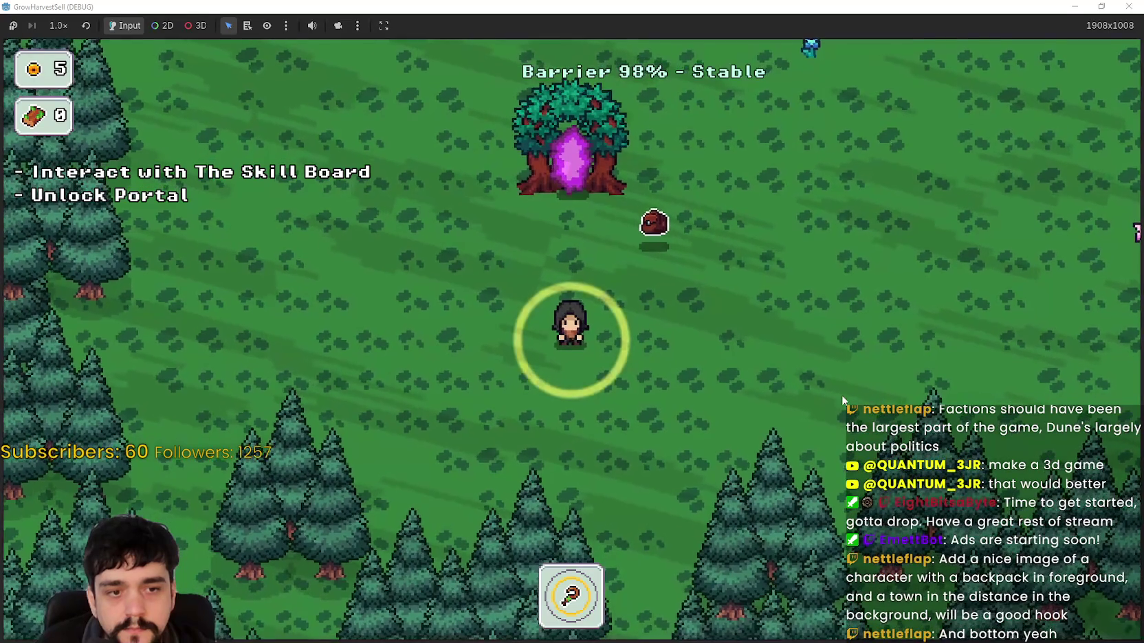
Step: Harvest the forest's crystal plants as the barrier drains, then enter the portal tree
{"action": "key", "text": "w"}
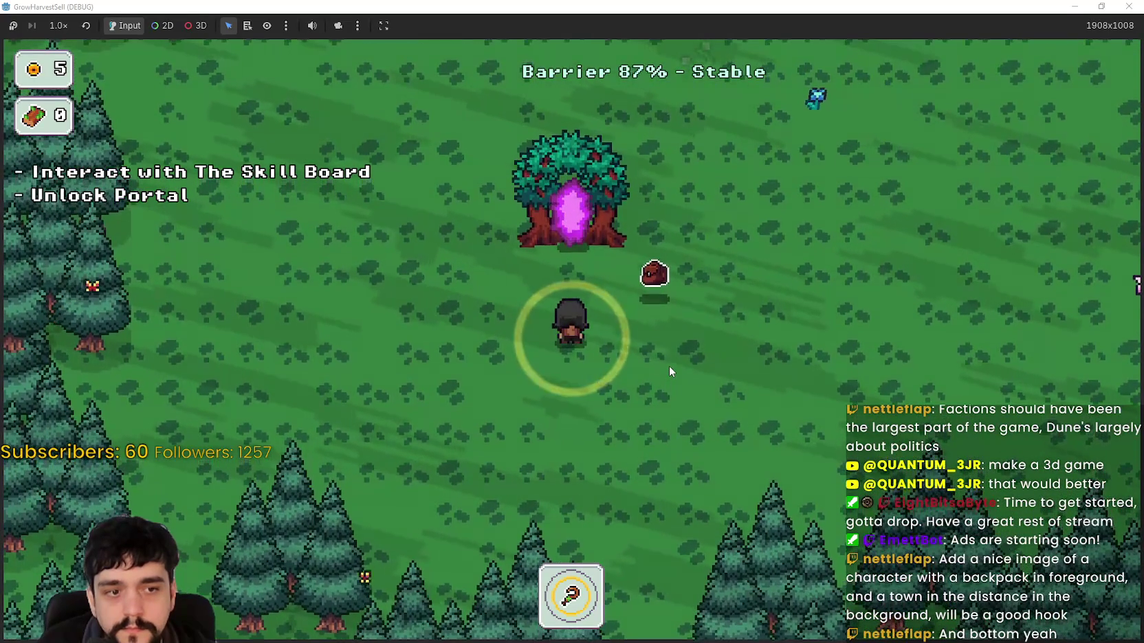
{"action": "key", "text": "a"}
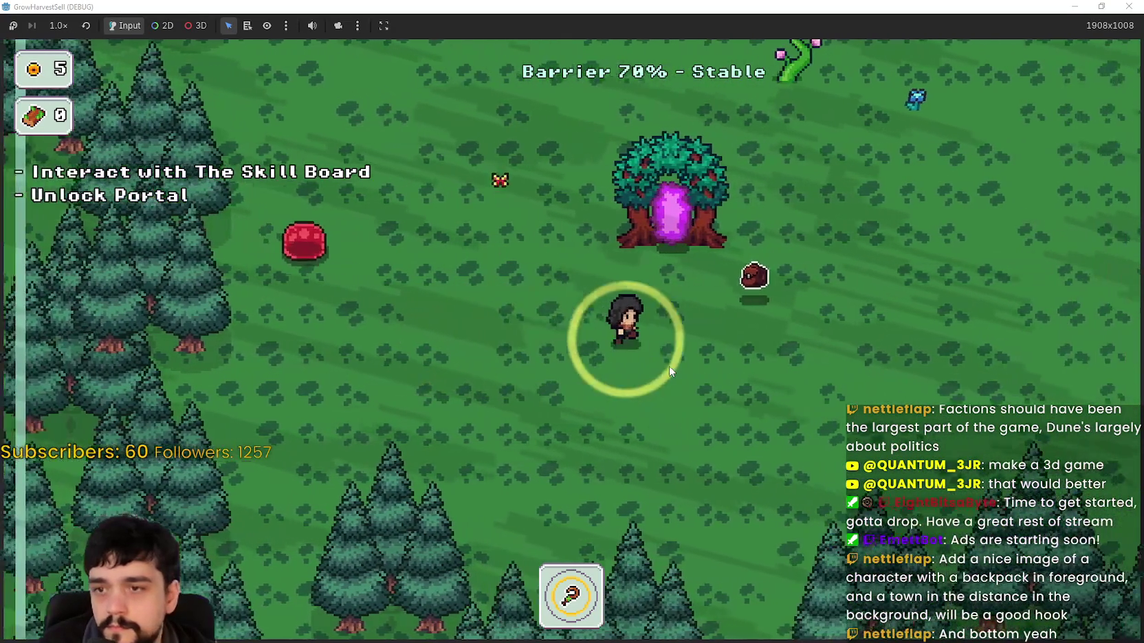
{"action": "key", "text": "d"}
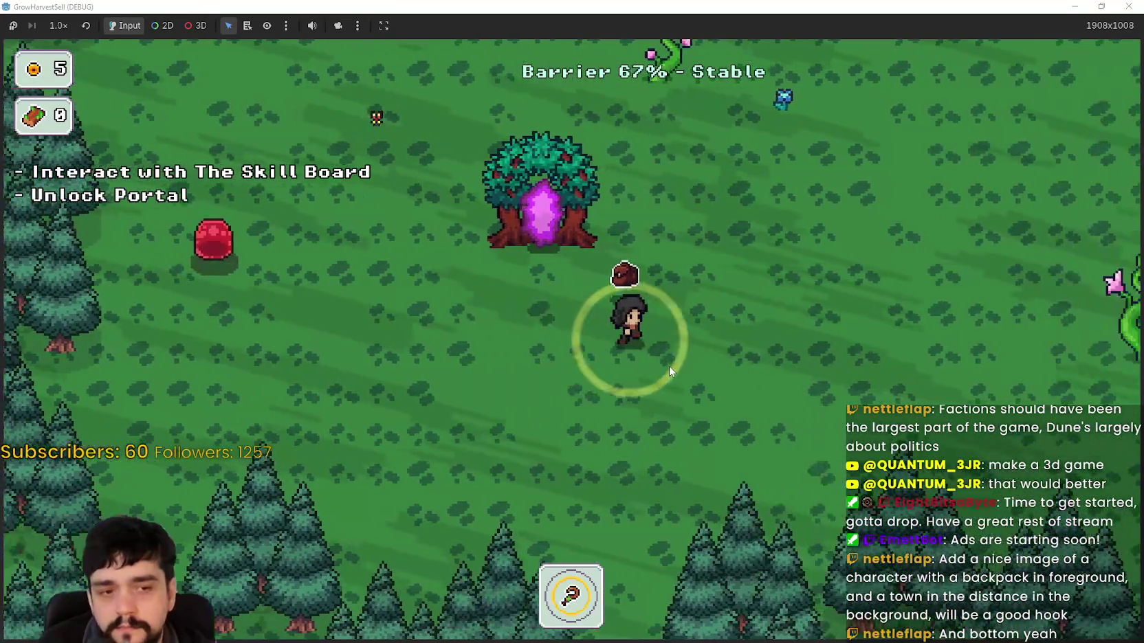
{"action": "key", "text": "w"}
{"action": "key", "text": "w"}
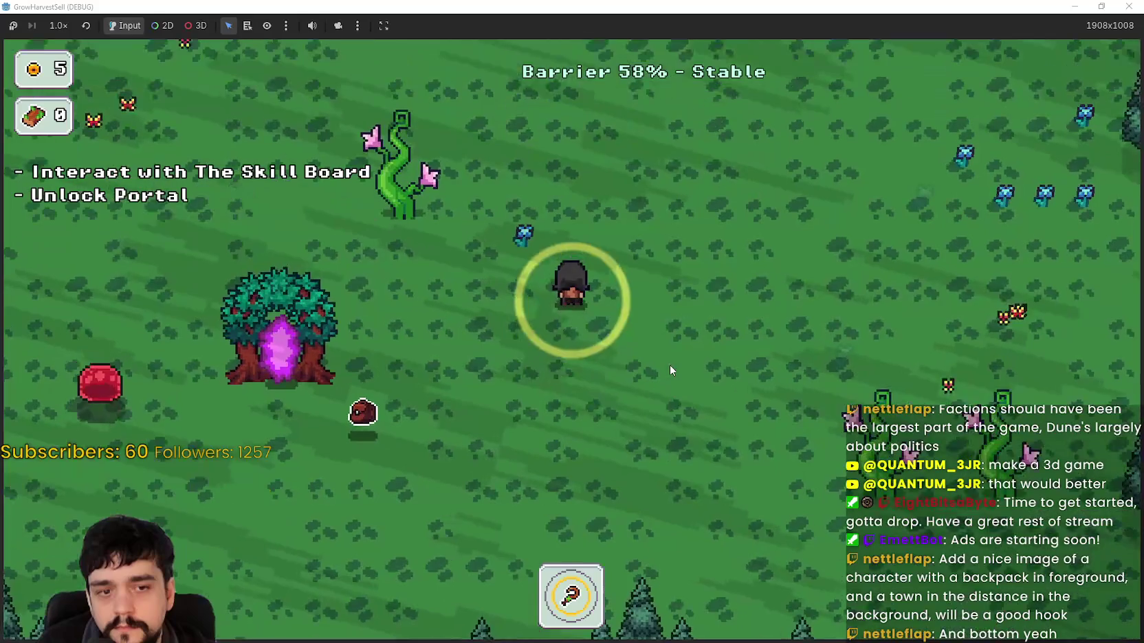
{"action": "key", "text": "w"}
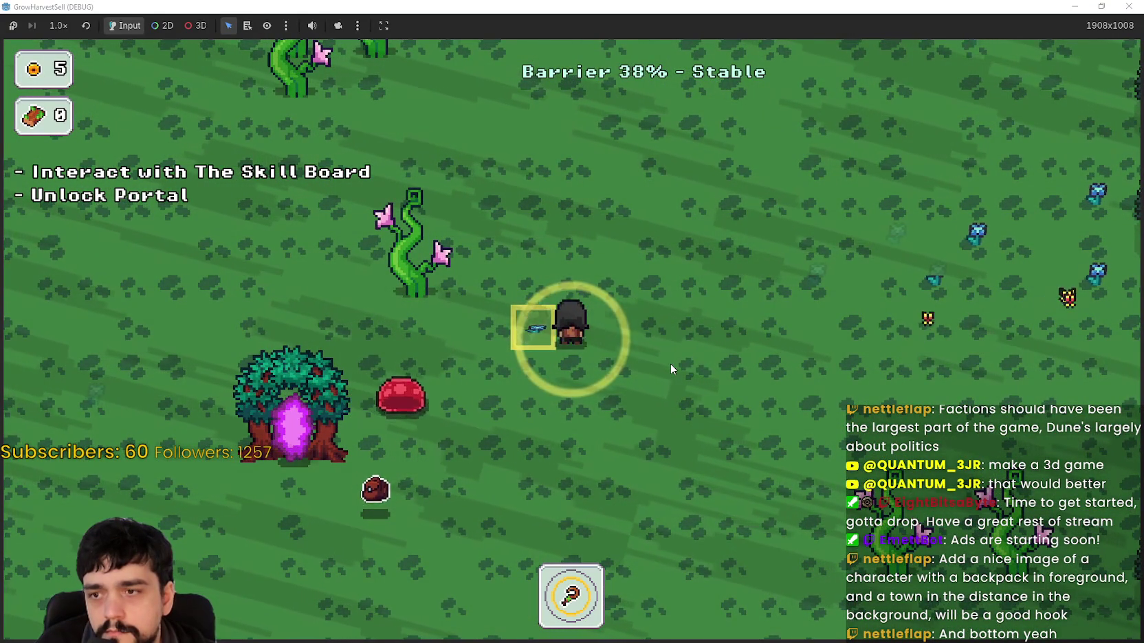
{"action": "key", "text": "d"}
{"action": "key", "text": "d"}
{"action": "key", "text": "w"}
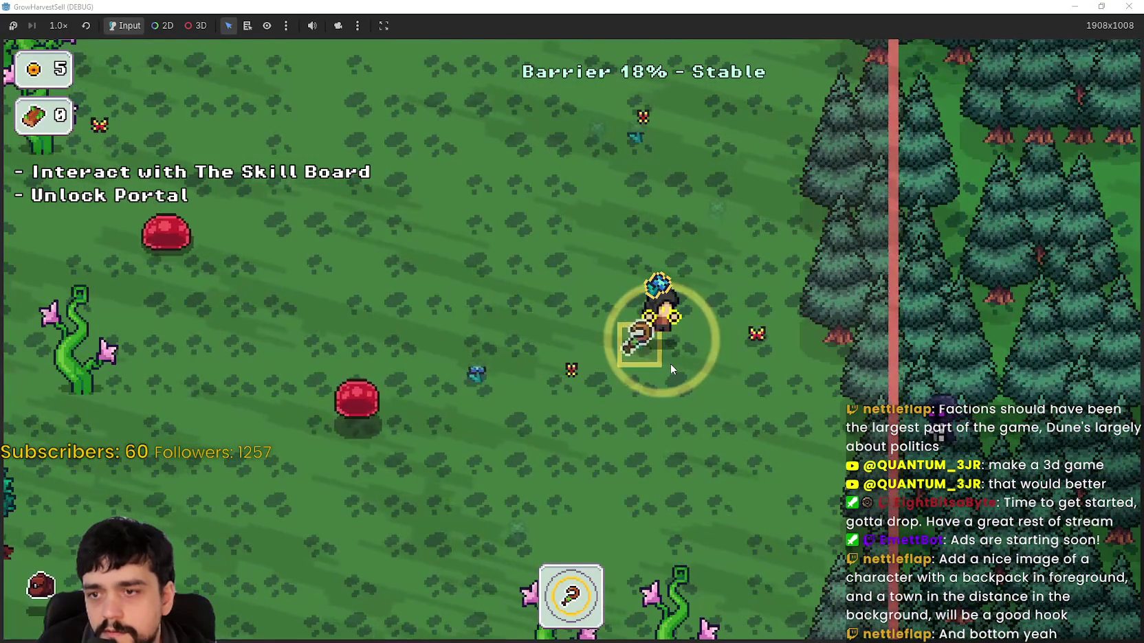
{"action": "key", "text": "s"}
{"action": "key", "text": "a"}
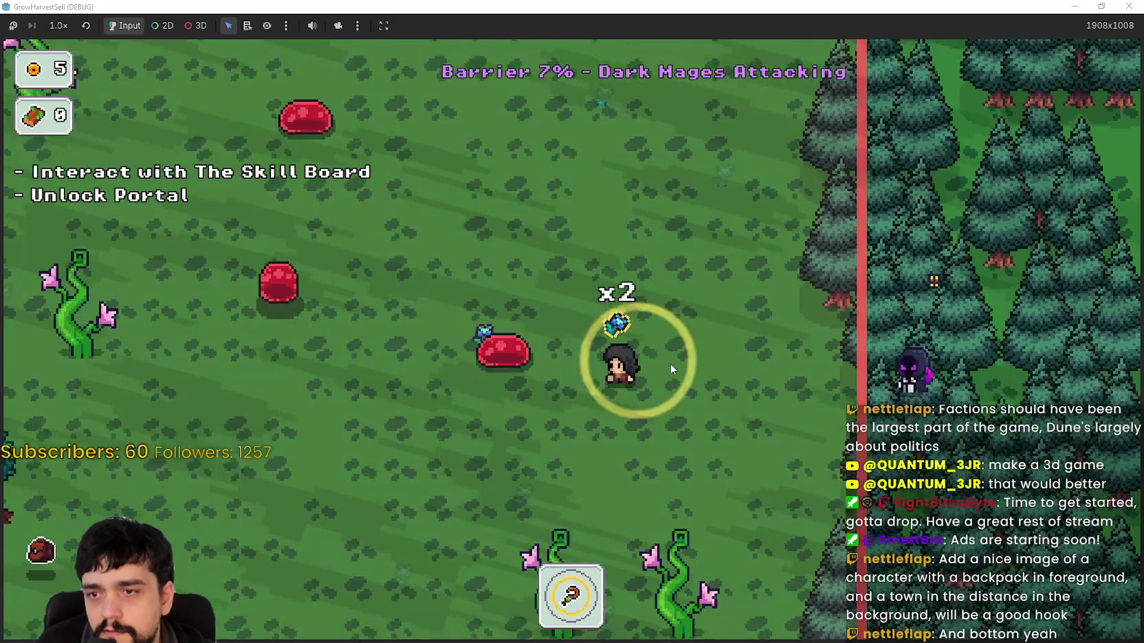
{"action": "key", "text": "a"}
{"action": "key", "text": "w"}
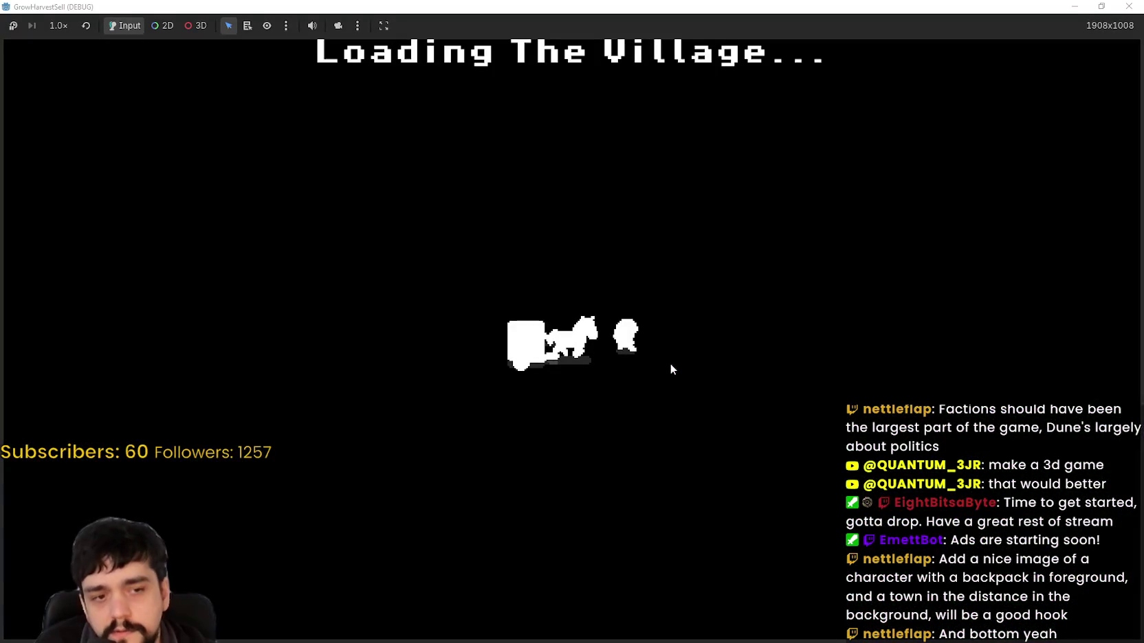
Step: Walk the village paths and pick up the x2 crystal from the pot
{"action": "key", "text": "w"}
{"action": "key", "text": "w"}
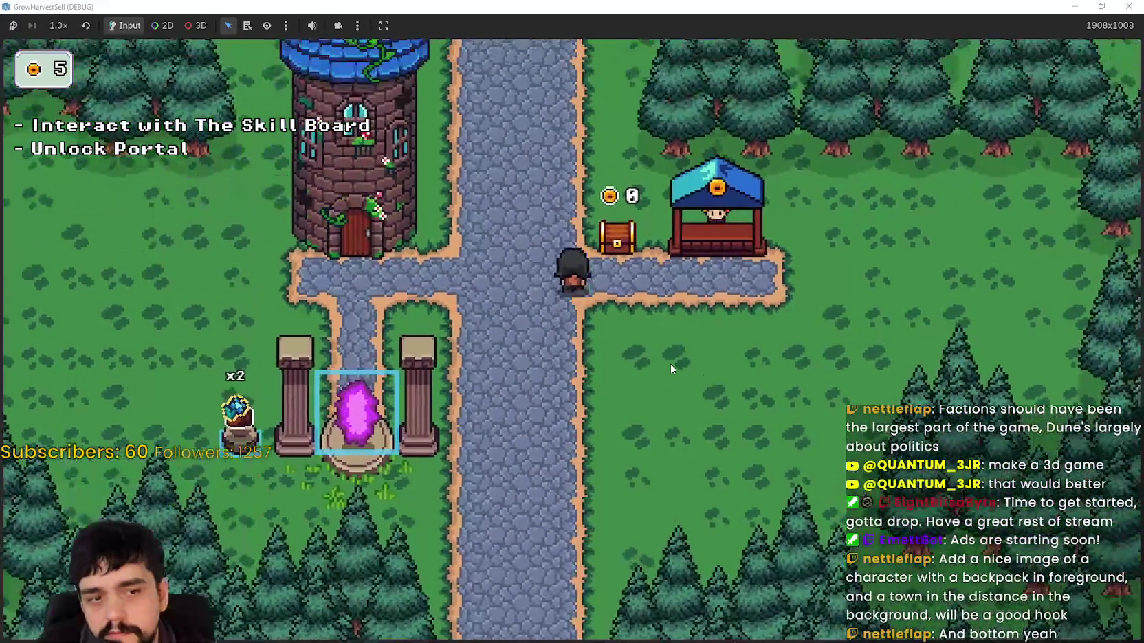
{"action": "key", "text": "s"}
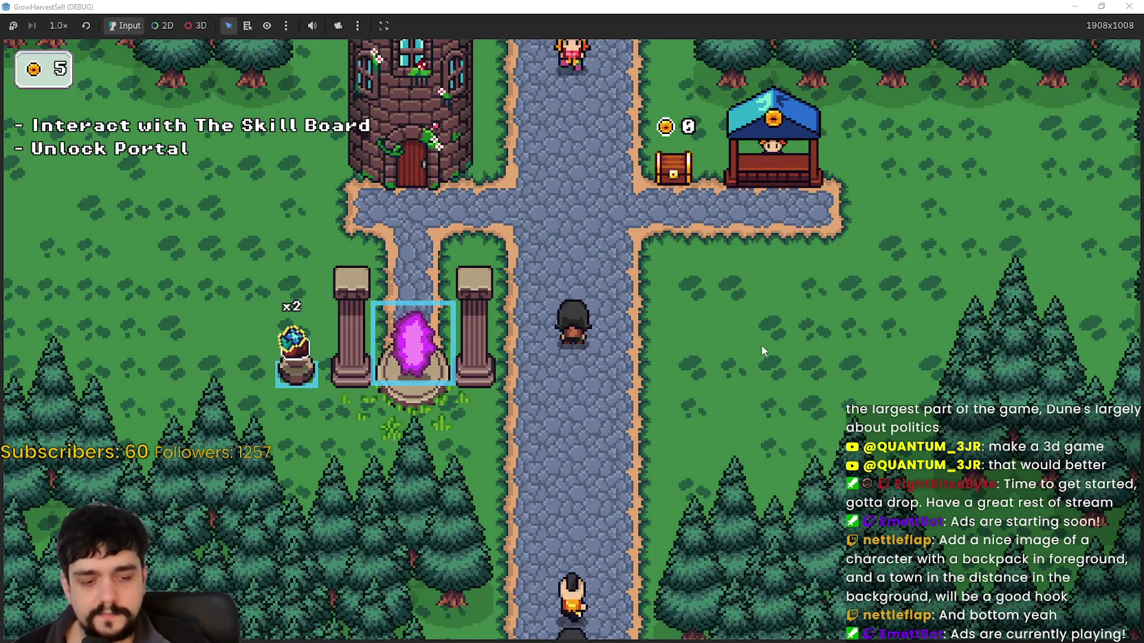
{"action": "key", "text": "w"}
{"action": "key", "text": "a"}
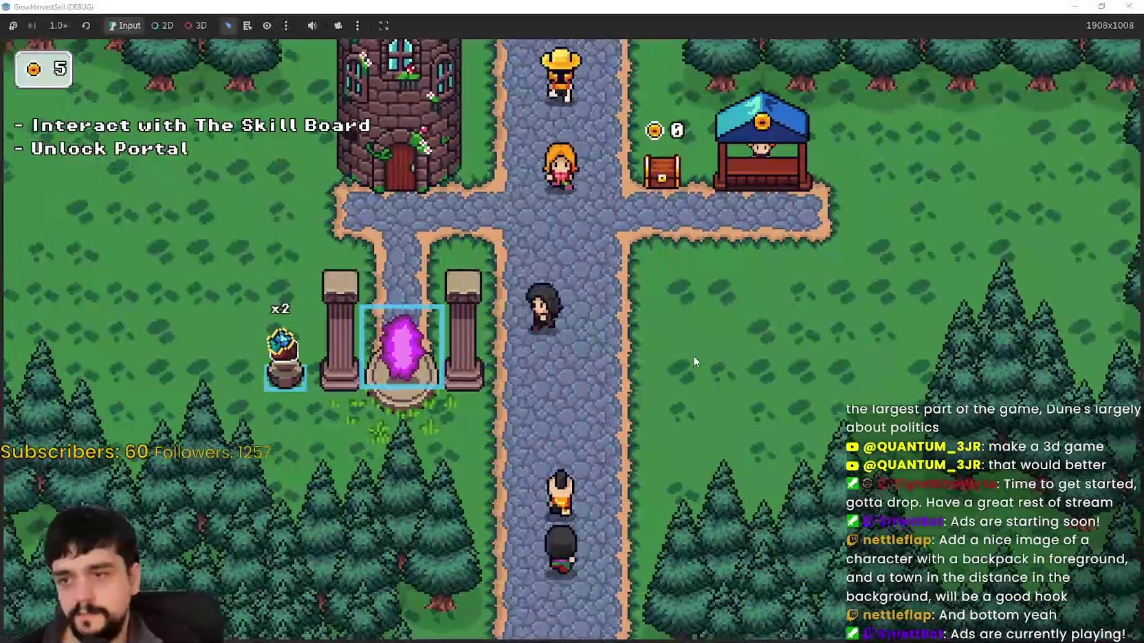
{"action": "key", "text": "a"}
{"action": "key", "text": "d"}
{"action": "key", "text": "w"}
Step: Buy the Resource Domain Damage upgrade on the Prestige skill board
{"action": "key", "text": "e"}
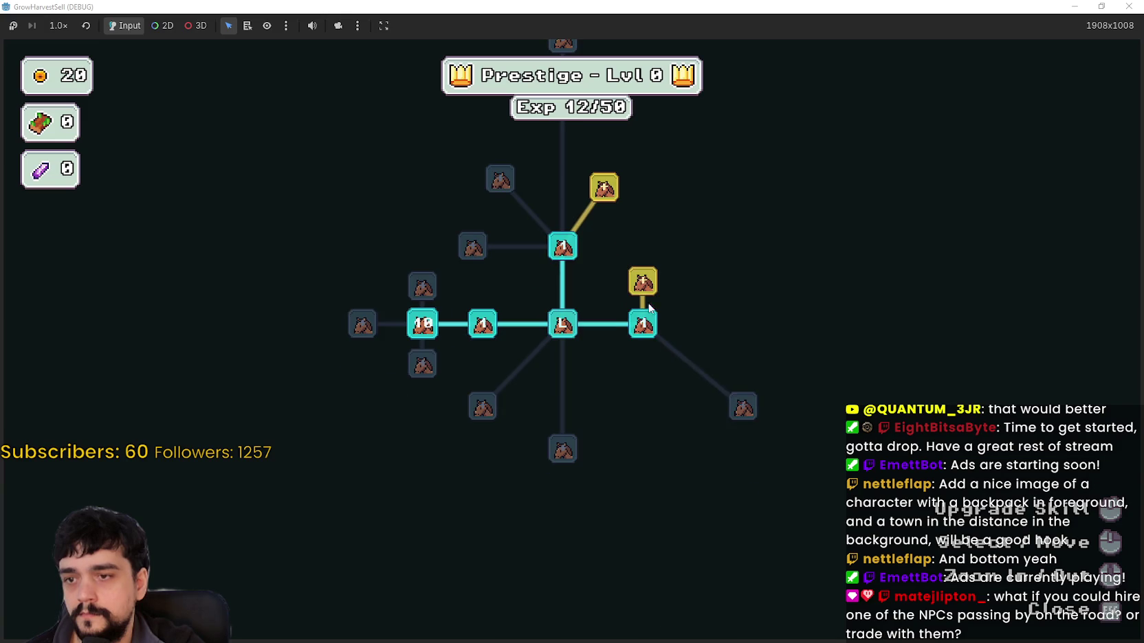
{"action": "left_click", "coordinate": [643, 282]}
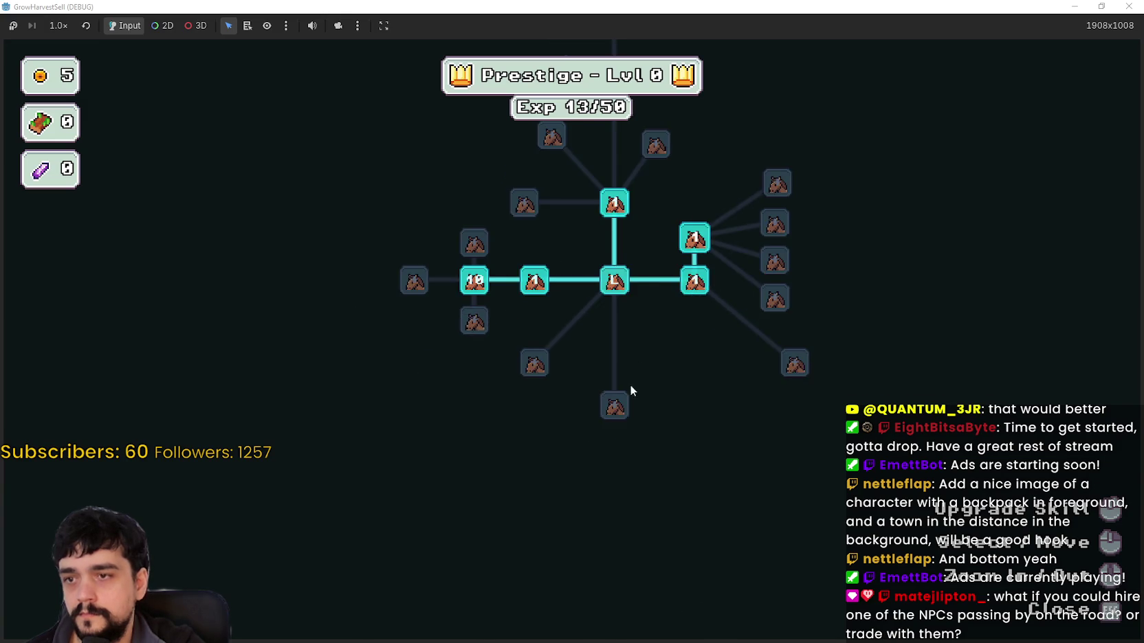
{"action": "key", "text": "e"}
Step: Collect stall sales up to 25 coins, reopen the skill board and pan the tree left
{"action": "key", "text": "d"}
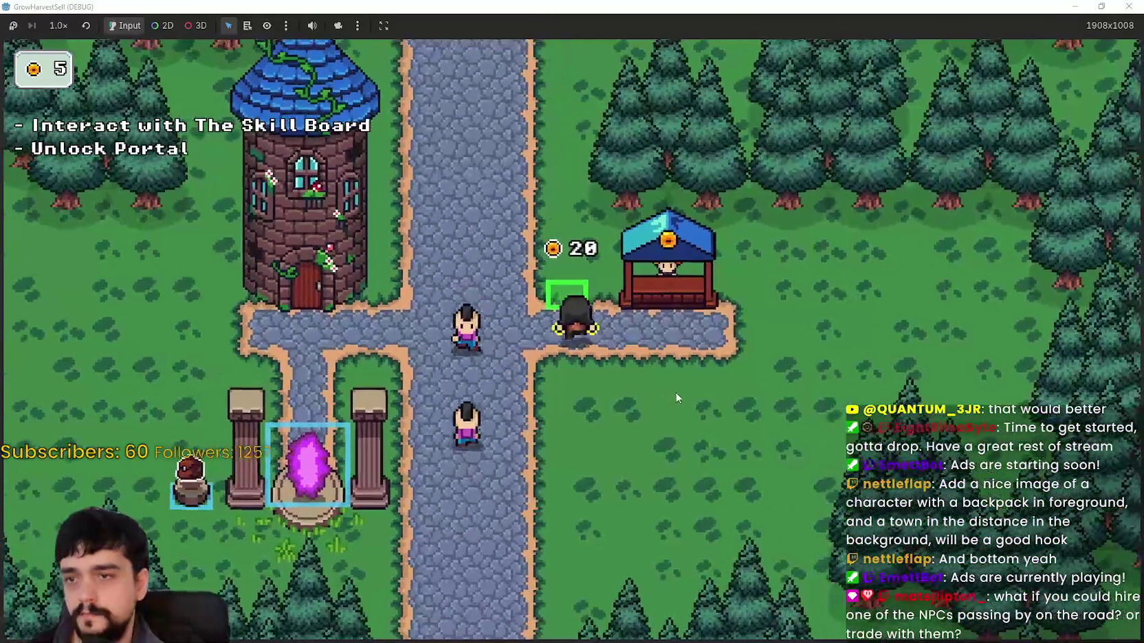
{"action": "key", "text": "a"}
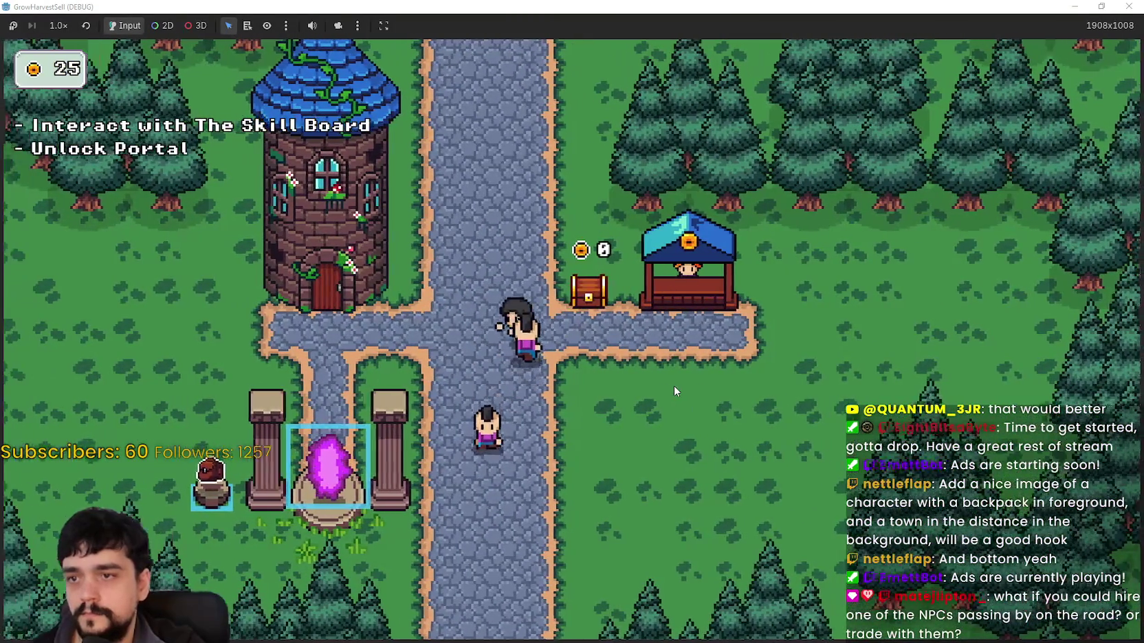
{"action": "key", "text": "e"}
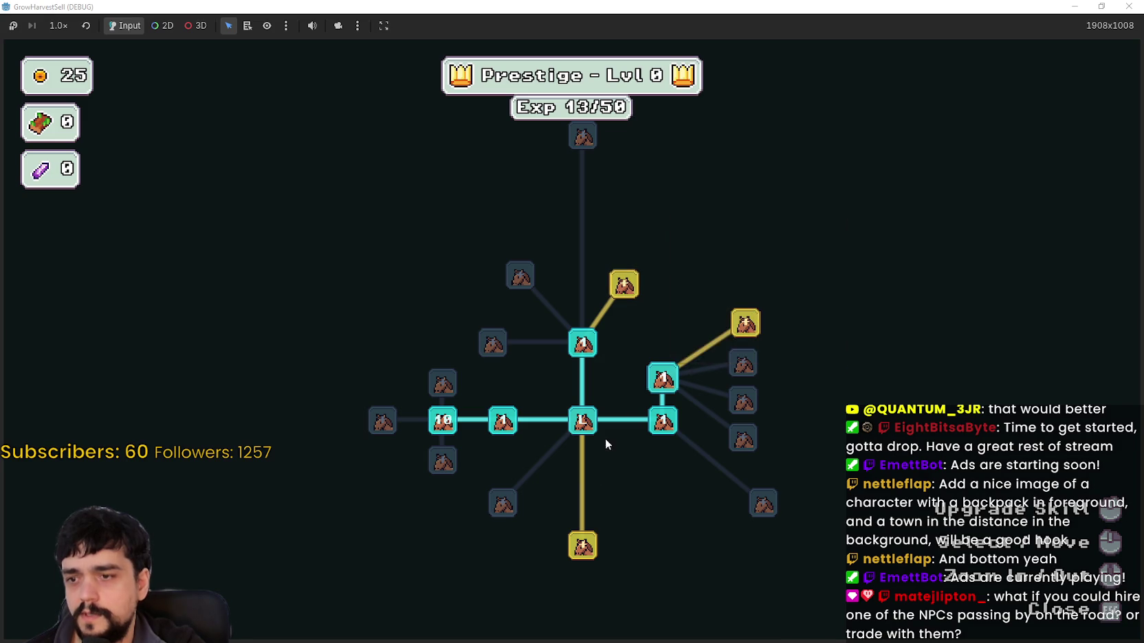
{"action": "left_click_drag", "start_coordinate": [706, 306], "coordinate": [628, 297]}
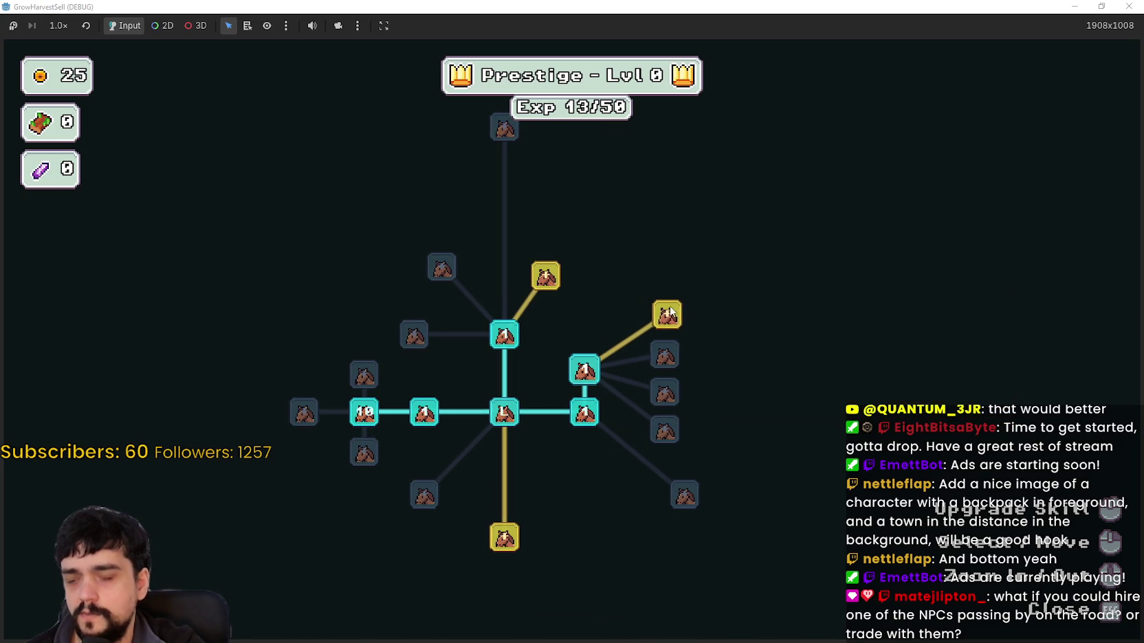
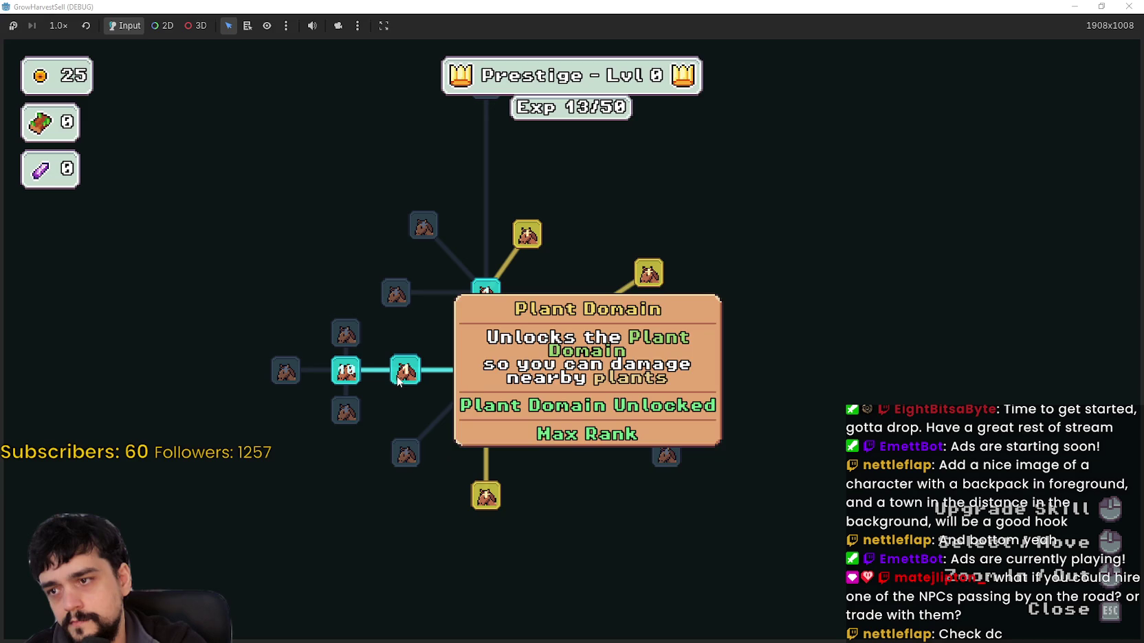
Step: Buy the Magical Roots Gatherer skill, return to the village, and drag the Discord image over the game
{"action": "left_click", "coordinate": [486, 496]}
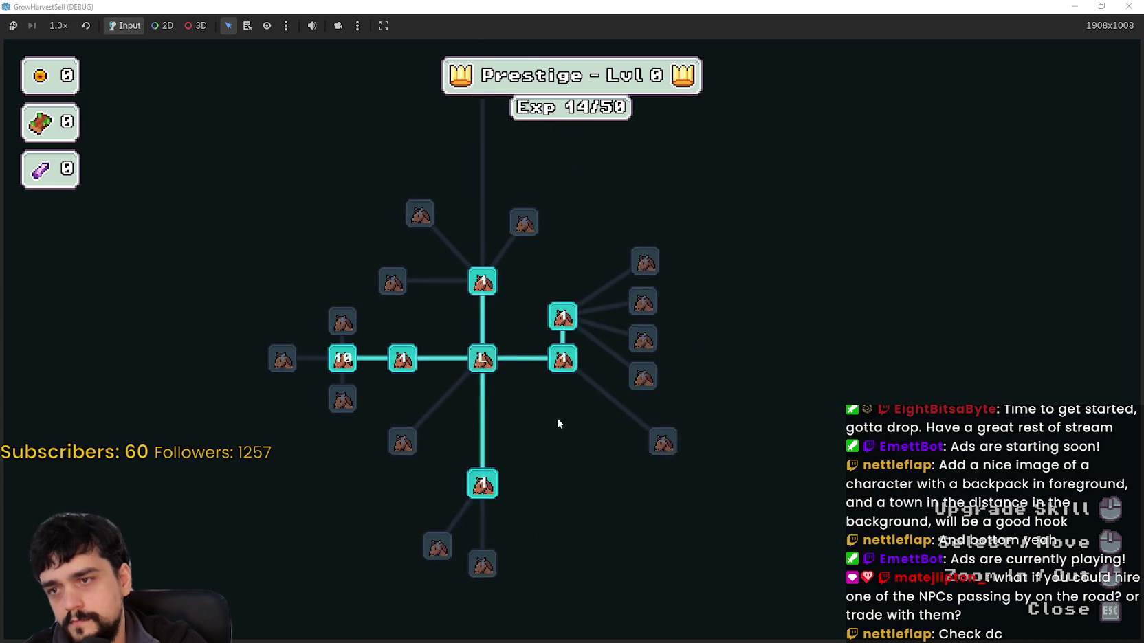
{"action": "key", "text": "Escape"}
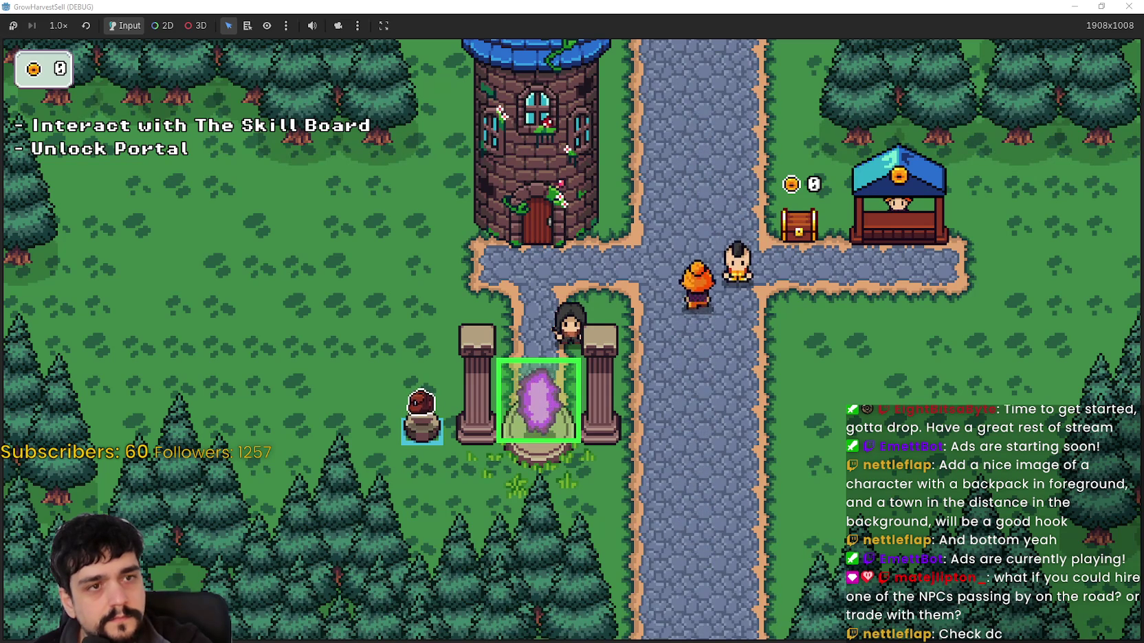
{"action": "mouse_move", "coordinate": [1143, 107]}
{"action": "left_mouse_down"}
{"action": "mouse_move", "coordinate": [752, 107]}
{"action": "mouse_move", "coordinate": [679, 90]}
{"action": "mouse_move", "coordinate": [748, 74]}
{"action": "mouse_move", "coordinate": [732, 78]}
{"action": "mouse_move", "coordinate": [729, 67]}
{"action": "left_mouse_up"}
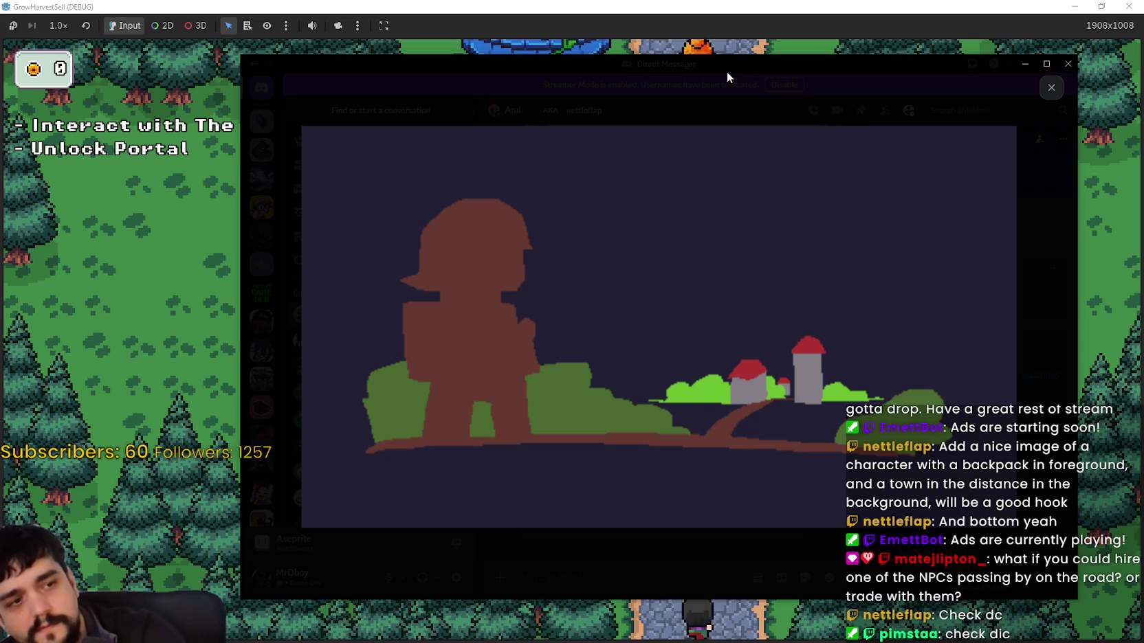
Step: Move the Discord image window off the game and dismiss it
{"action": "right_click", "coordinate": [727, 72]}
{"action": "mouse_move", "coordinate": [716, 74]}
{"action": "left_mouse_down"}
{"action": "mouse_move", "coordinate": [723, 63]}
{"action": "mouse_move", "coordinate": [706, 63]}
{"action": "left_mouse_up"}
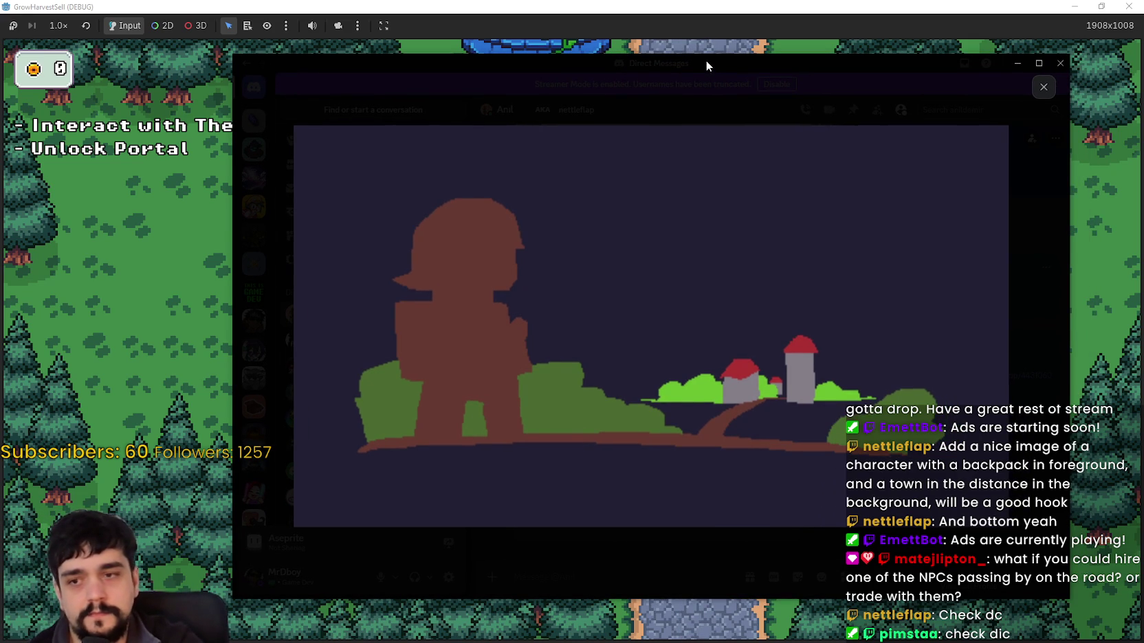
{"action": "mouse_move", "coordinate": [708, 63]}
{"action": "left_mouse_down"}
{"action": "mouse_move", "coordinate": [730, 63]}
{"action": "mouse_move", "coordinate": [729, 77]}
{"action": "left_mouse_up"}
{"action": "key", "text": "alt+Tab"}
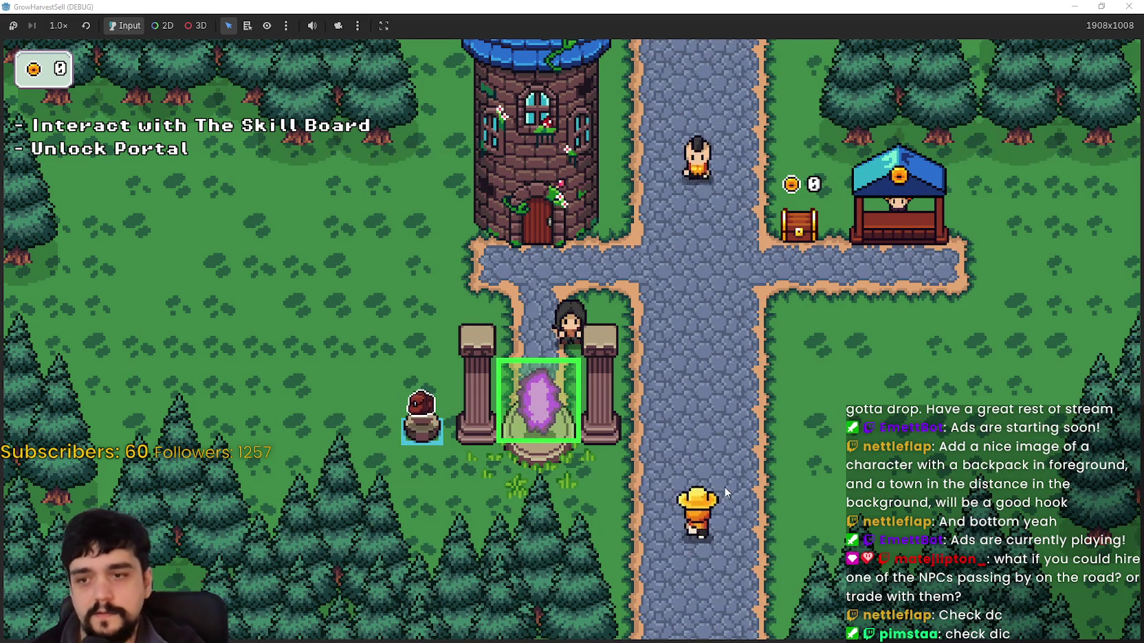
Step: Walk the player around the roads, trees and grass surrounding the portal
{"action": "key", "text": "Down"}
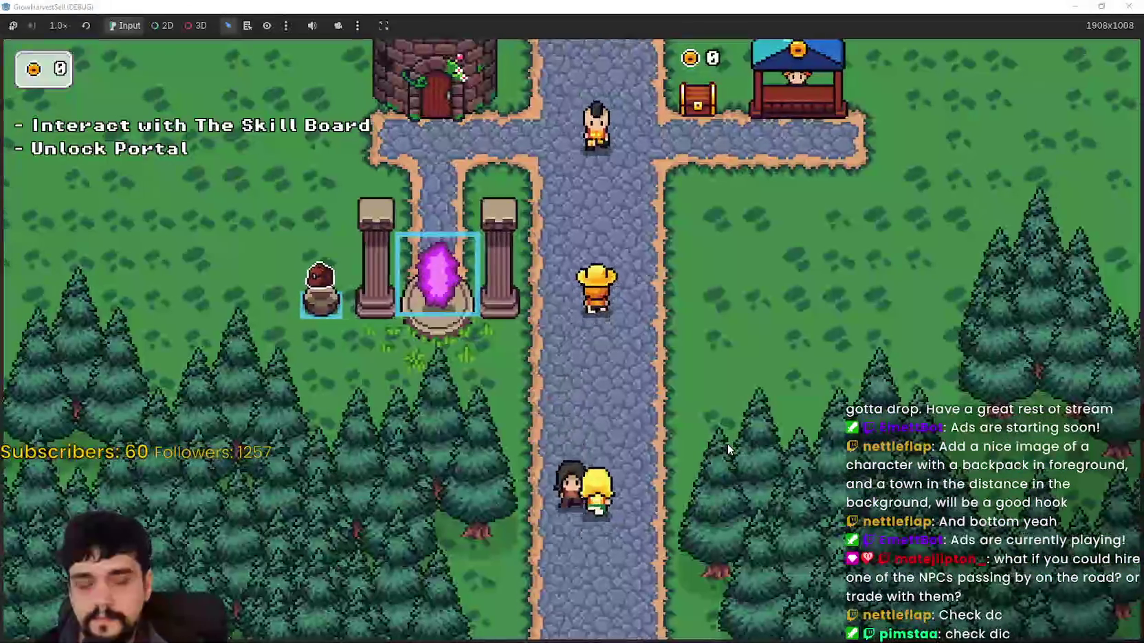
{"action": "key", "text": "Up"}
{"action": "key", "text": "Left"}
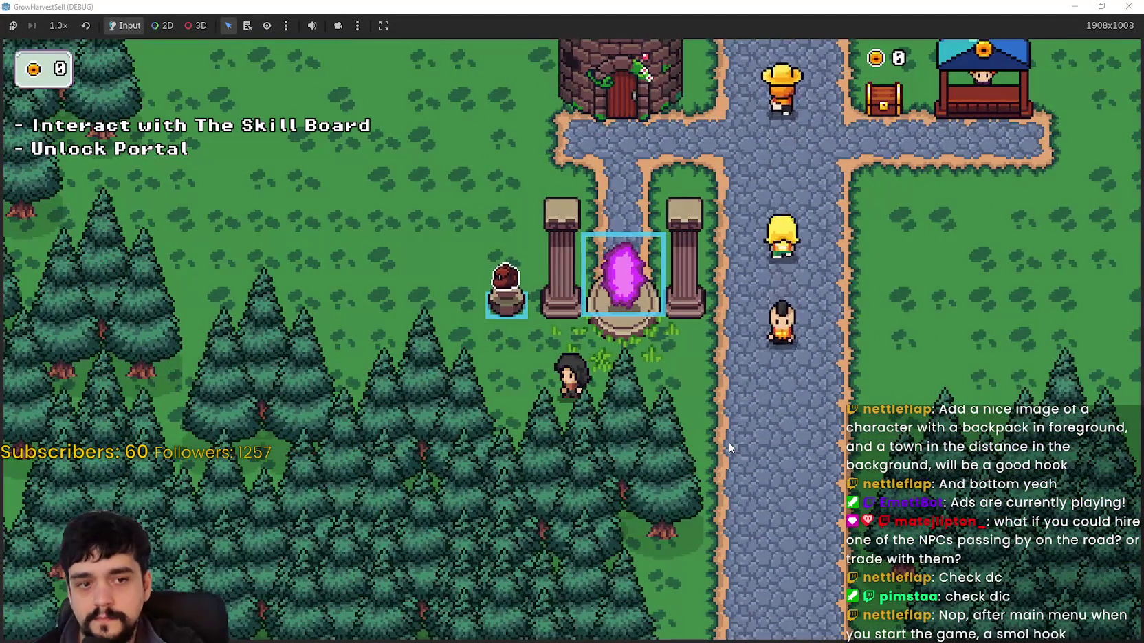
{"action": "key", "text": "Right"}
{"action": "key", "text": "Left"}
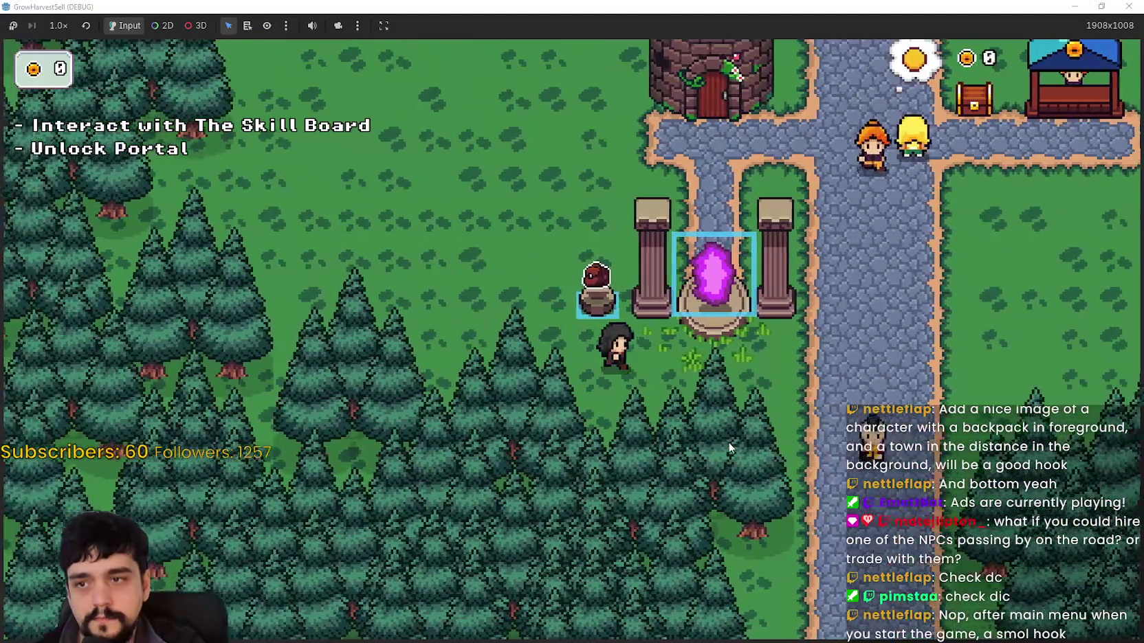
{"action": "key", "text": "Right"}
{"action": "key", "text": "Up"}
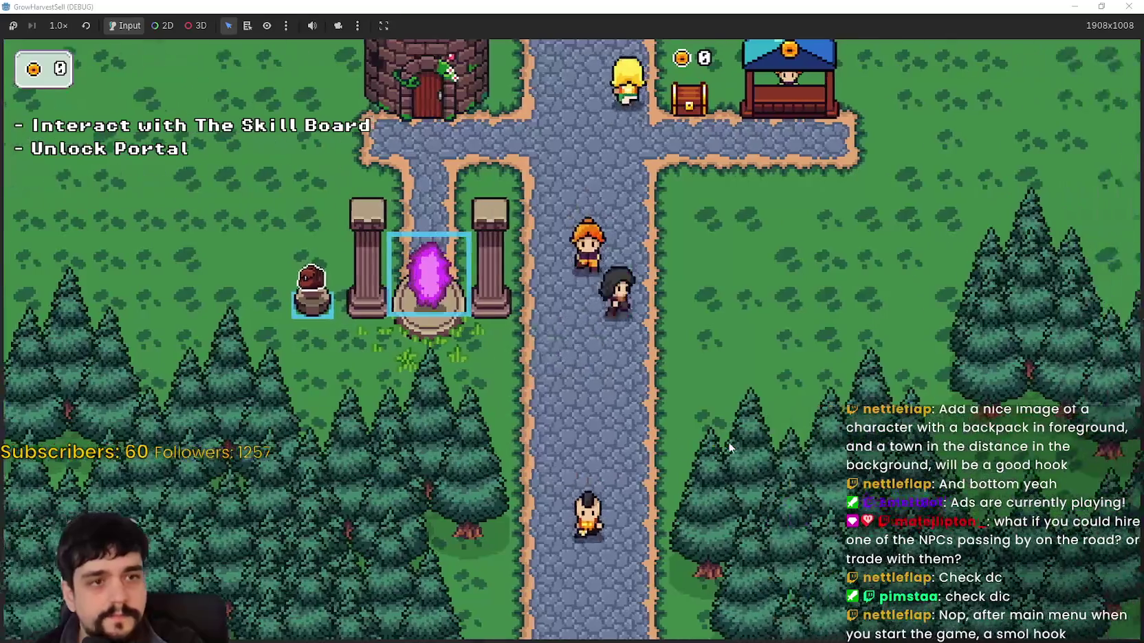
{"action": "key", "text": "Right"}
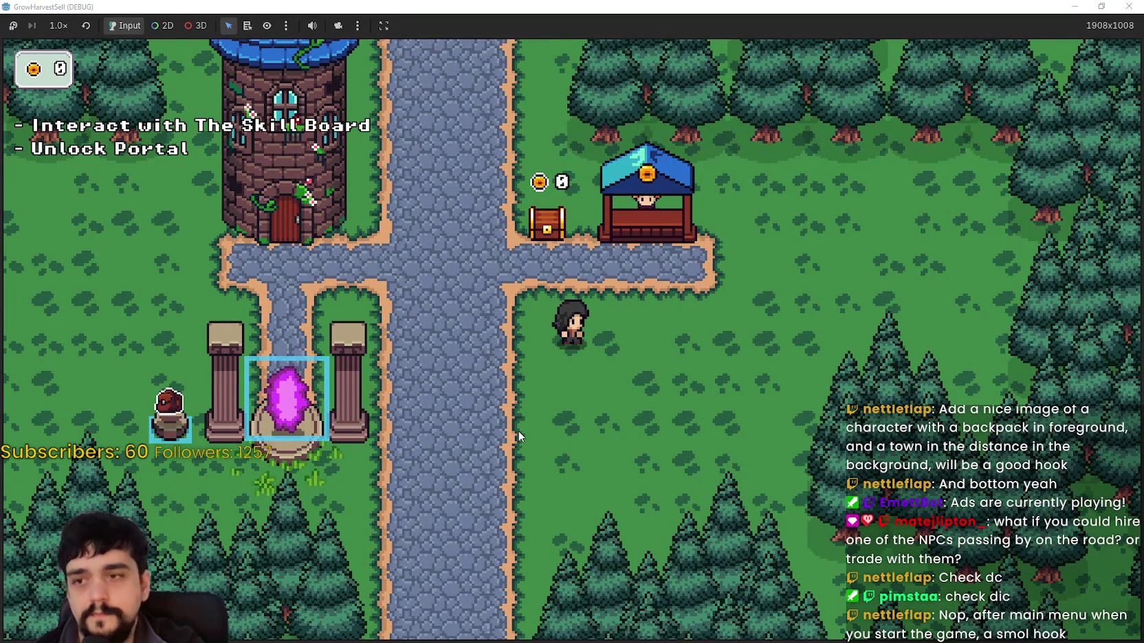
{"action": "key", "text": "Left"}
{"action": "key", "text": "Up"}
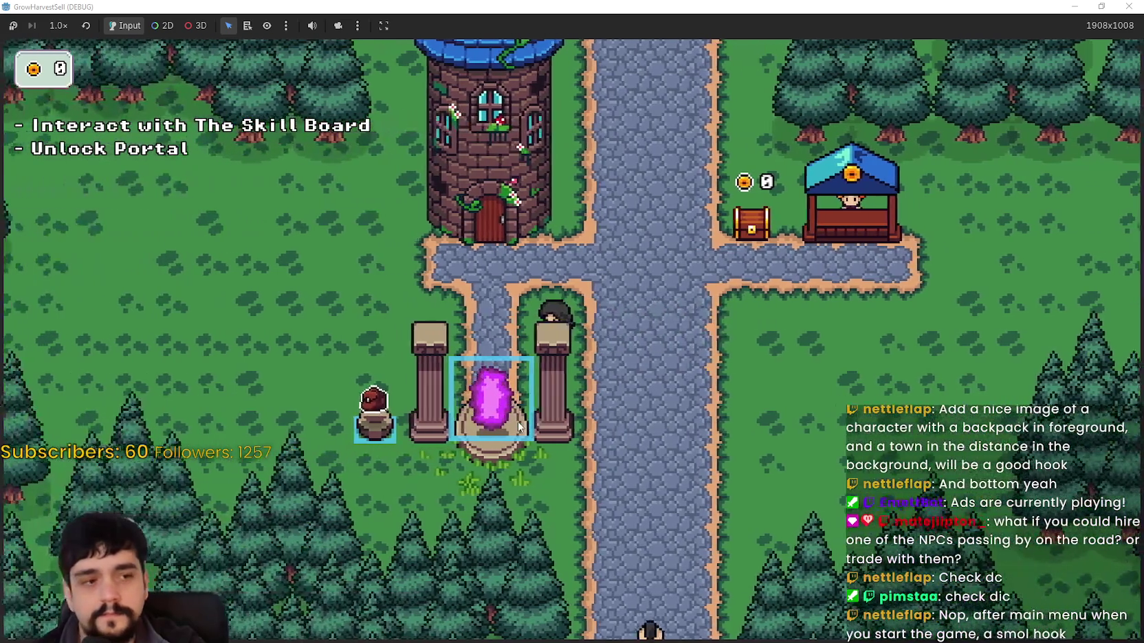
{"action": "key", "text": "Left"}
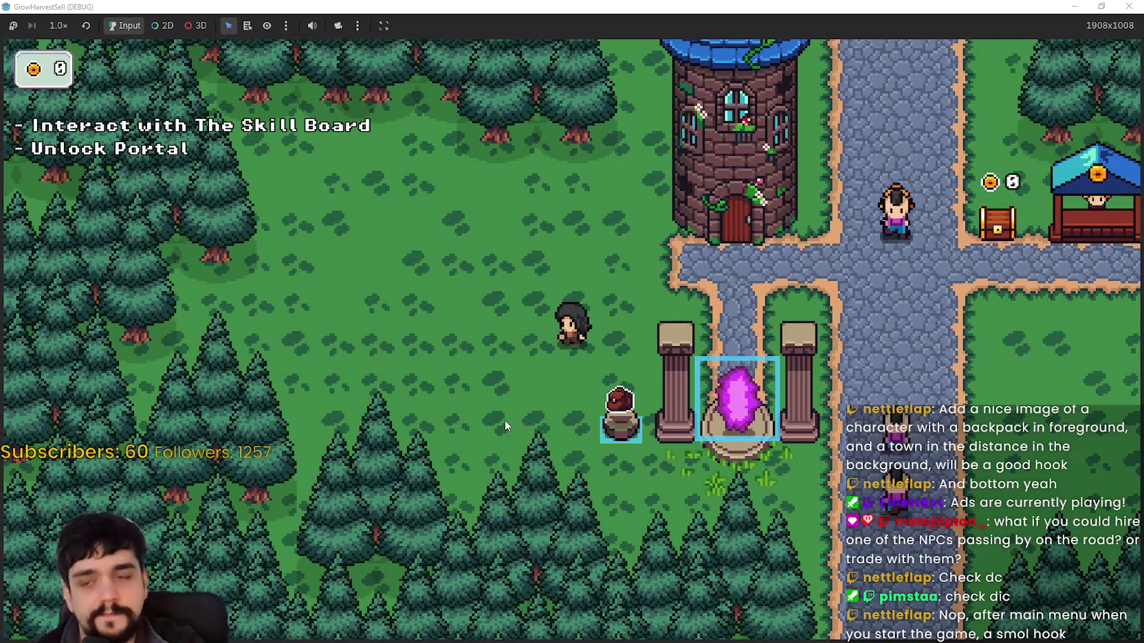
{"action": "key", "text": "Right"}
{"action": "key", "text": "Down"}
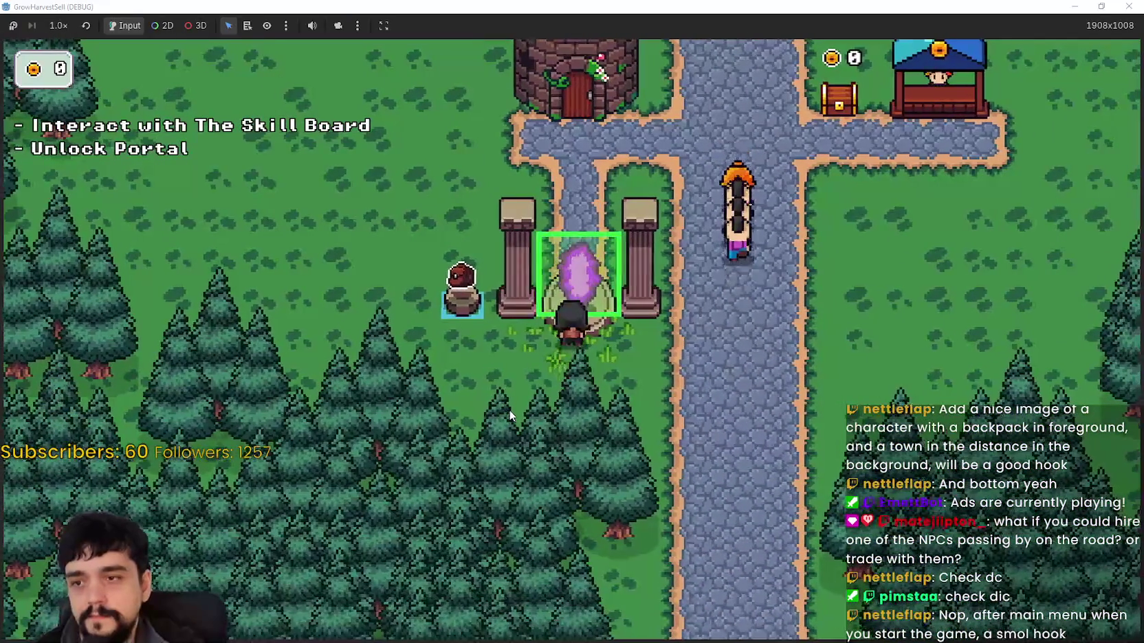
{"action": "key", "text": "Right"}
{"action": "key", "text": "Up"}
{"action": "key", "text": "Left"}
Step: Walk past the chest and market stall and back, then step onto the portal
{"action": "key", "text": "Up"}
{"action": "key", "text": "Right"}
{"action": "key", "text": "Left"}
{"action": "key", "text": "Down"}
{"action": "key", "text": "Left"}
{"action": "key", "text": "Up"}
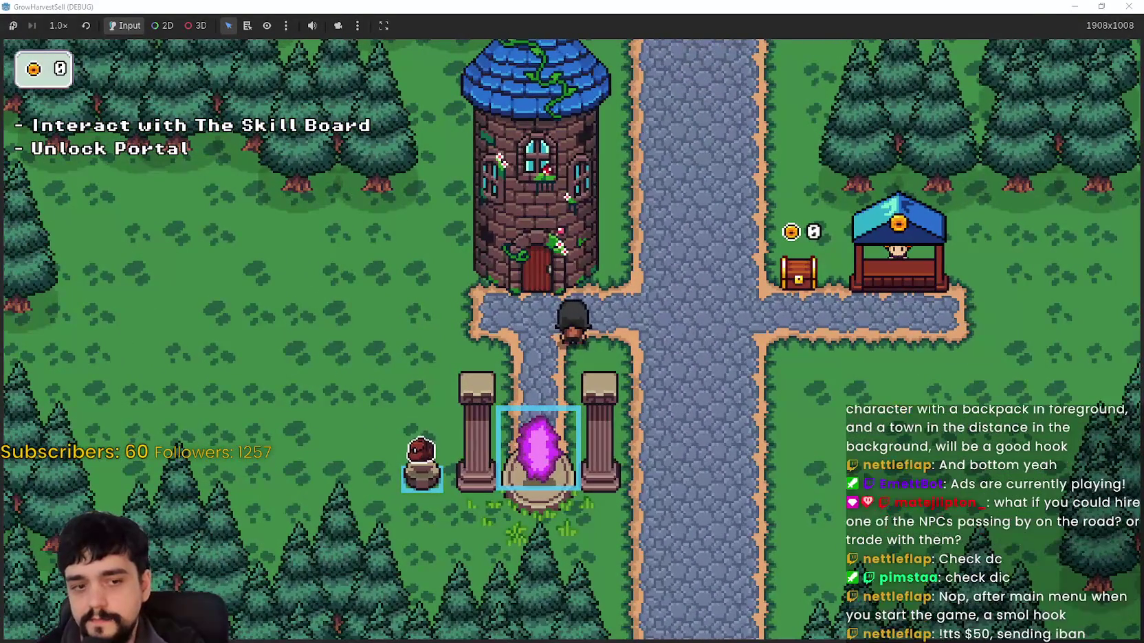
{"action": "key", "text": "Right"}
{"action": "key", "text": "Down"}
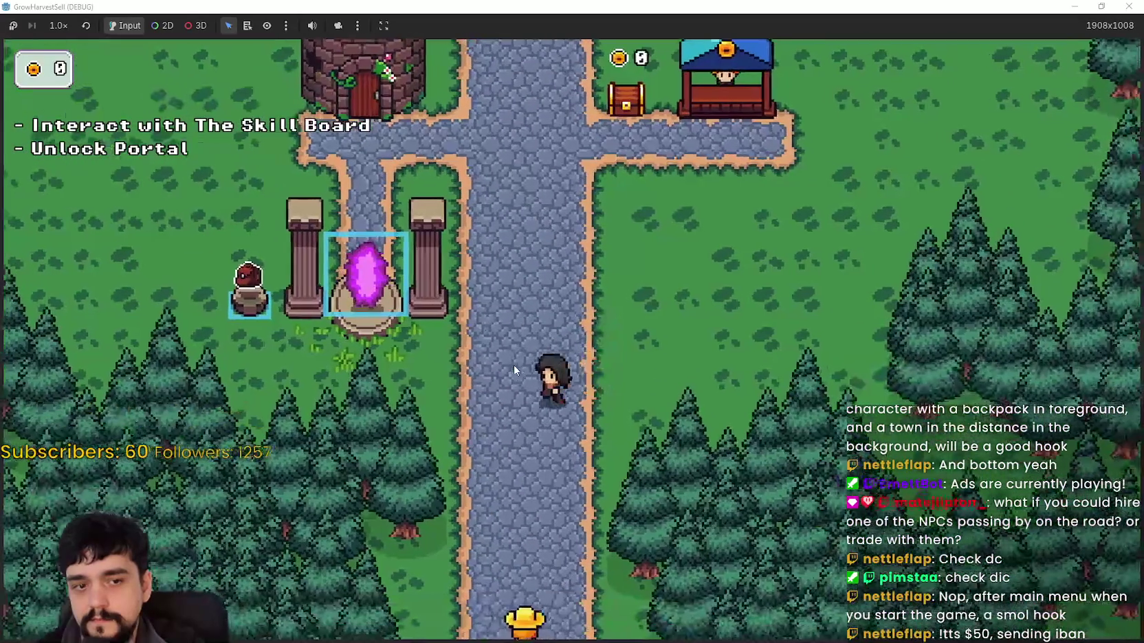
{"action": "key", "text": "Left"}
{"action": "key", "text": "Up"}
{"action": "key", "text": "Left"}
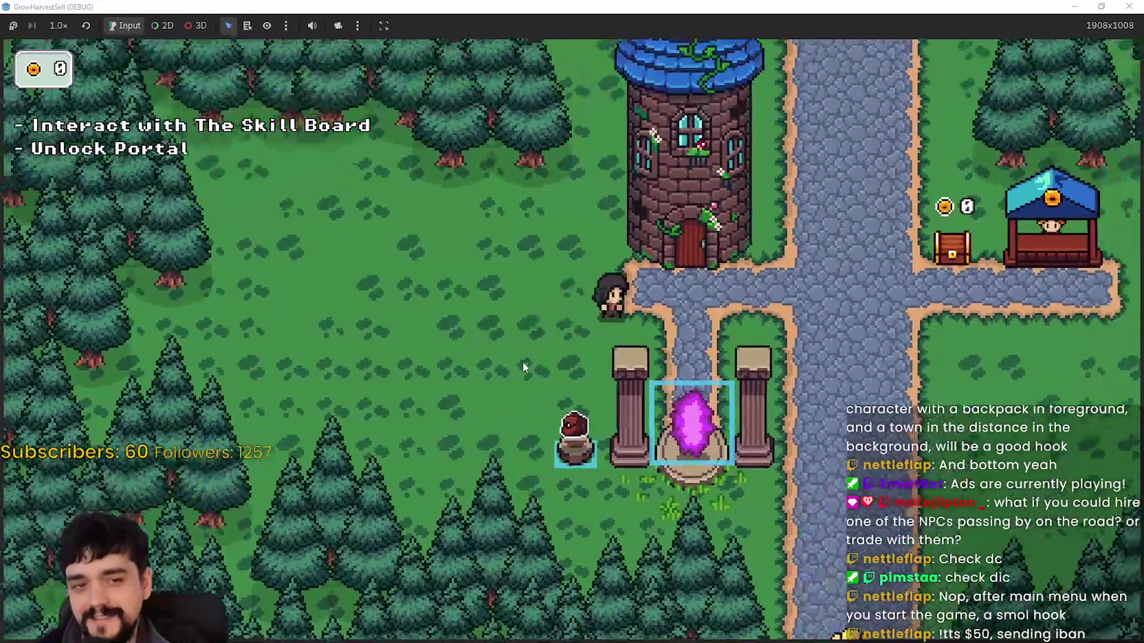
{"action": "key", "text": "Right"}
{"action": "key", "text": "Down"}
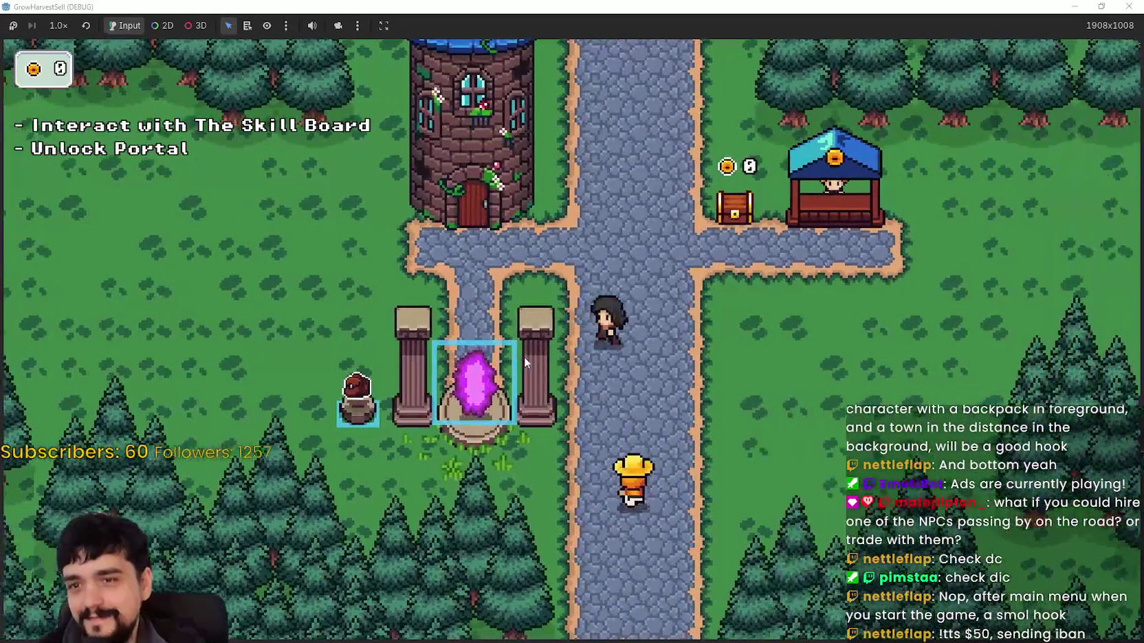
{"action": "key", "text": "Left"}
{"action": "key", "text": "Up"}
{"action": "key", "text": "Up"}
{"action": "key", "text": "Down"}
Step: Travel to the Stage 1 forest and walk down toward the vines
{"action": "key", "text": "e"}
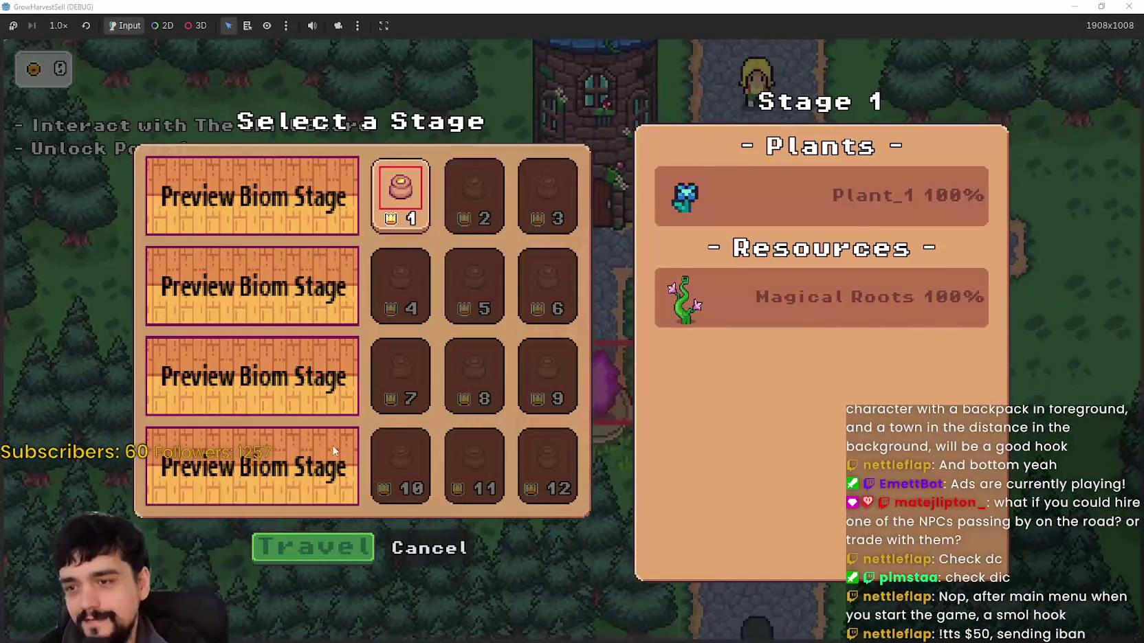
{"action": "left_click", "coordinate": [337, 558]}
{"action": "key", "text": "Right"}
{"action": "key", "text": "Left"}
{"action": "key", "text": "Left"}
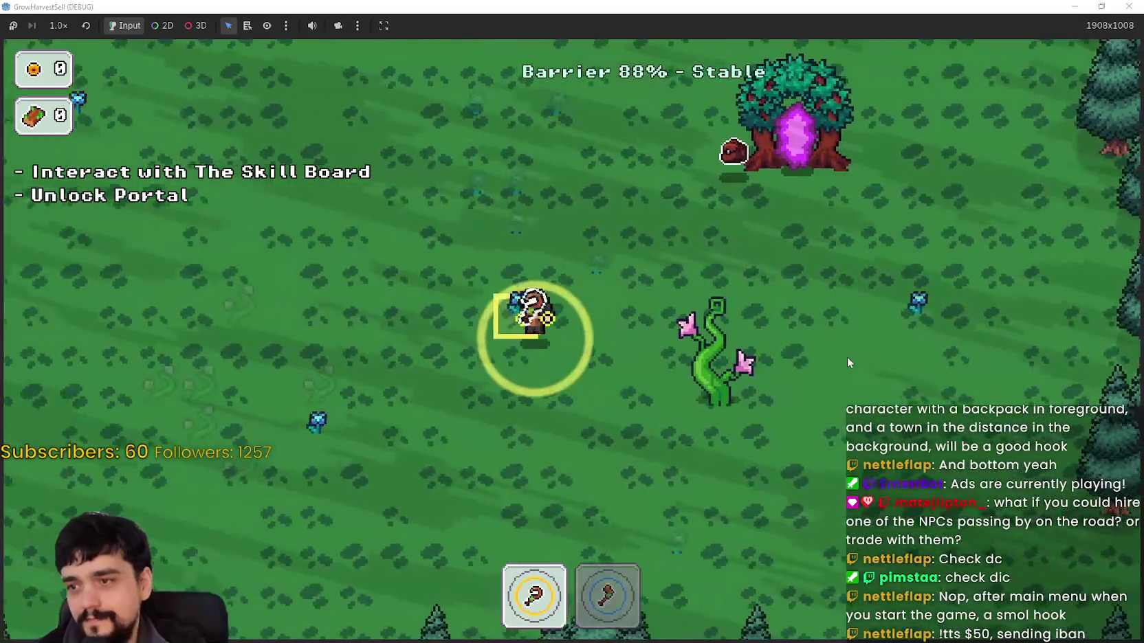
{"action": "key", "text": "Down"}
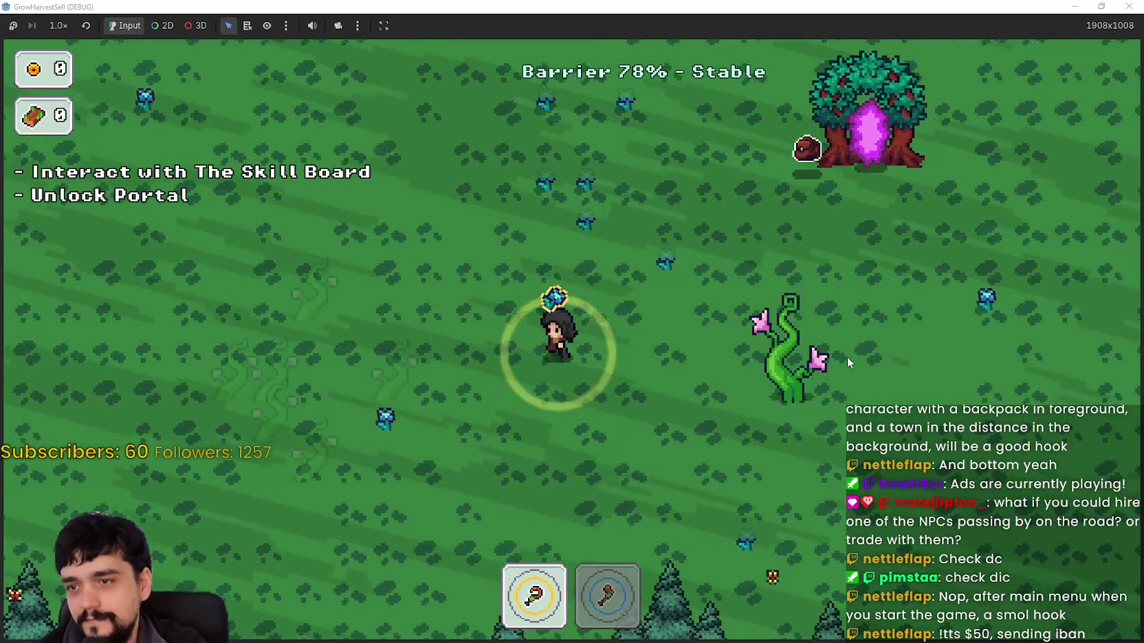
{"action": "key", "text": "Left"}
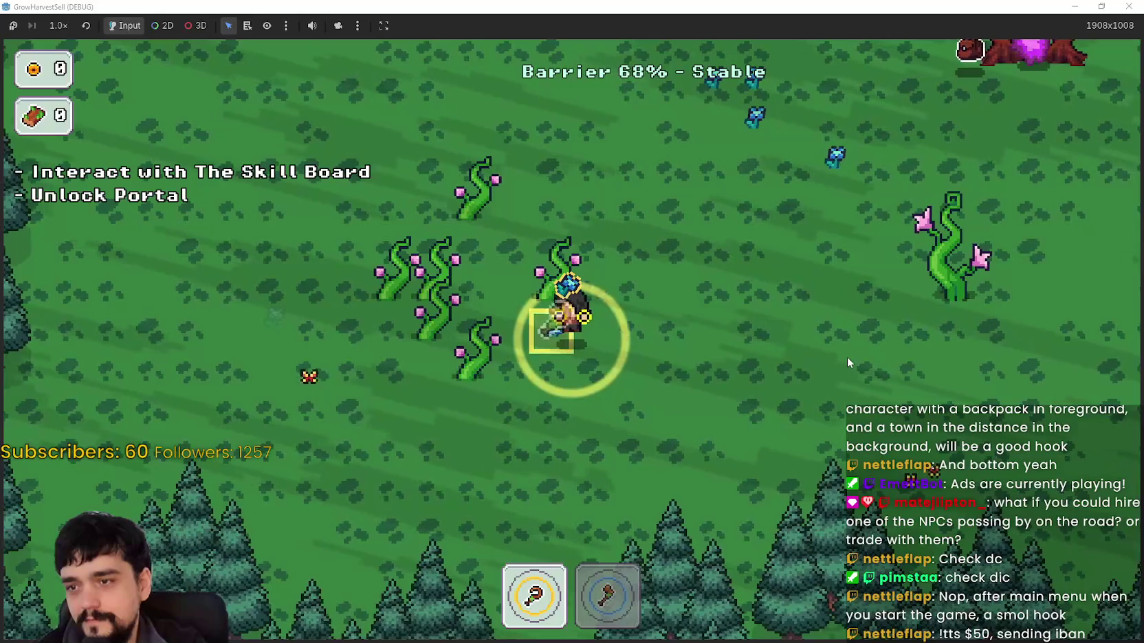
Step: Harvest plants and crystals until the barrier reaches 0%, then enter the portal to the village
{"action": "key", "text": "Up"}
{"action": "key", "text": "Right"}
{"action": "key", "text": "Up"}
{"action": "key", "text": "Right"}
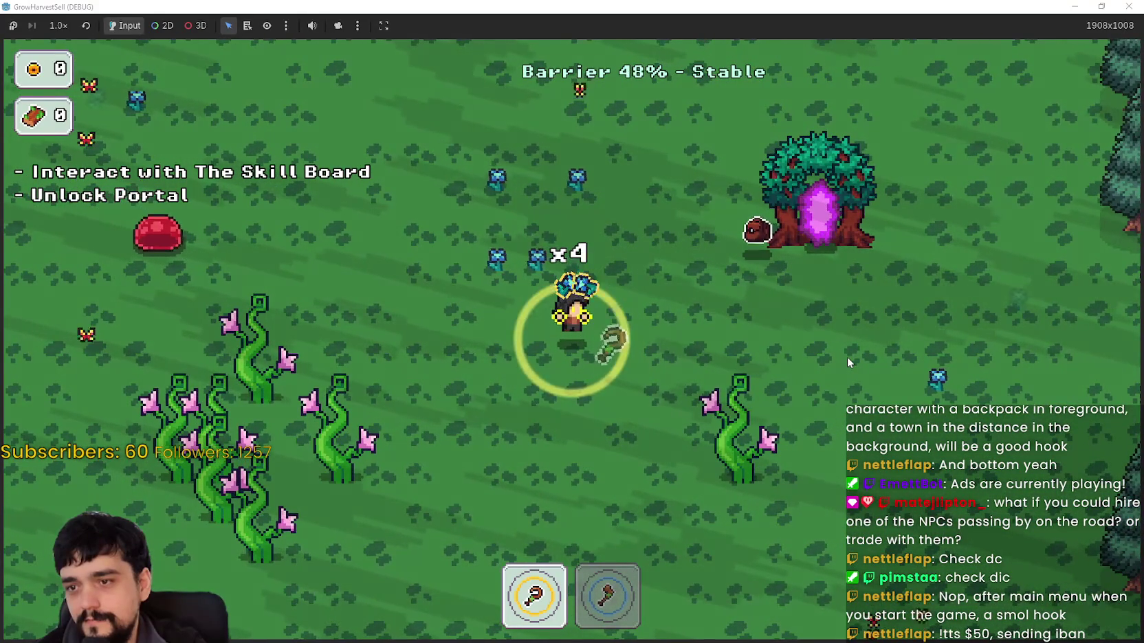
{"action": "key", "text": "Right"}
{"action": "key", "text": "Up"}
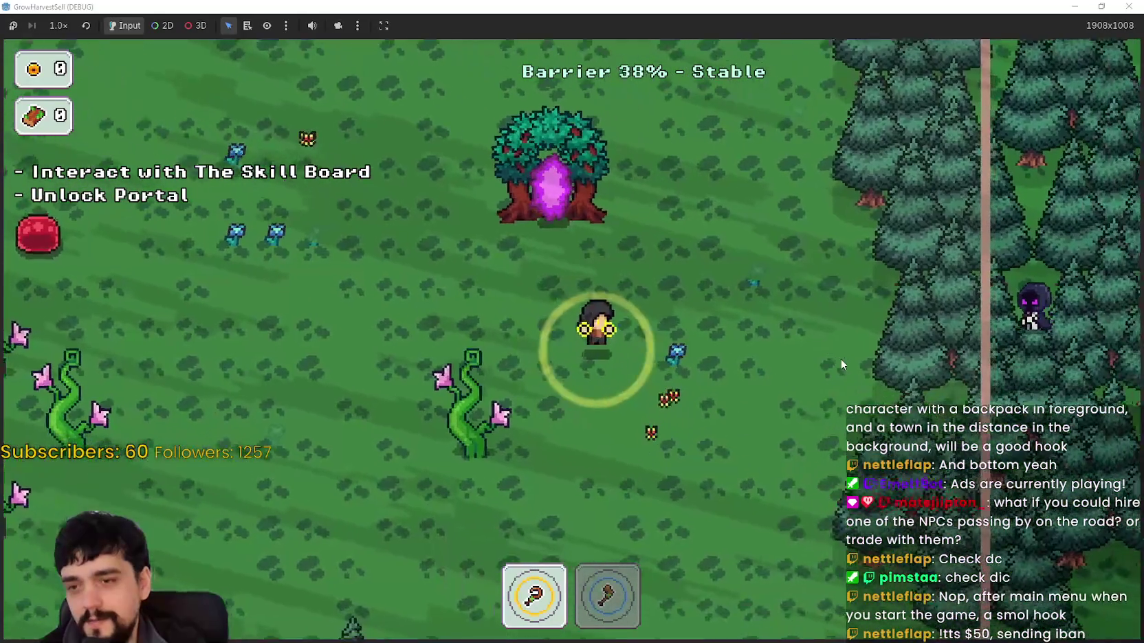
{"action": "key", "text": "Left"}
{"action": "key", "text": "Up"}
{"action": "key", "text": "Left"}
{"action": "key", "text": "Up"}
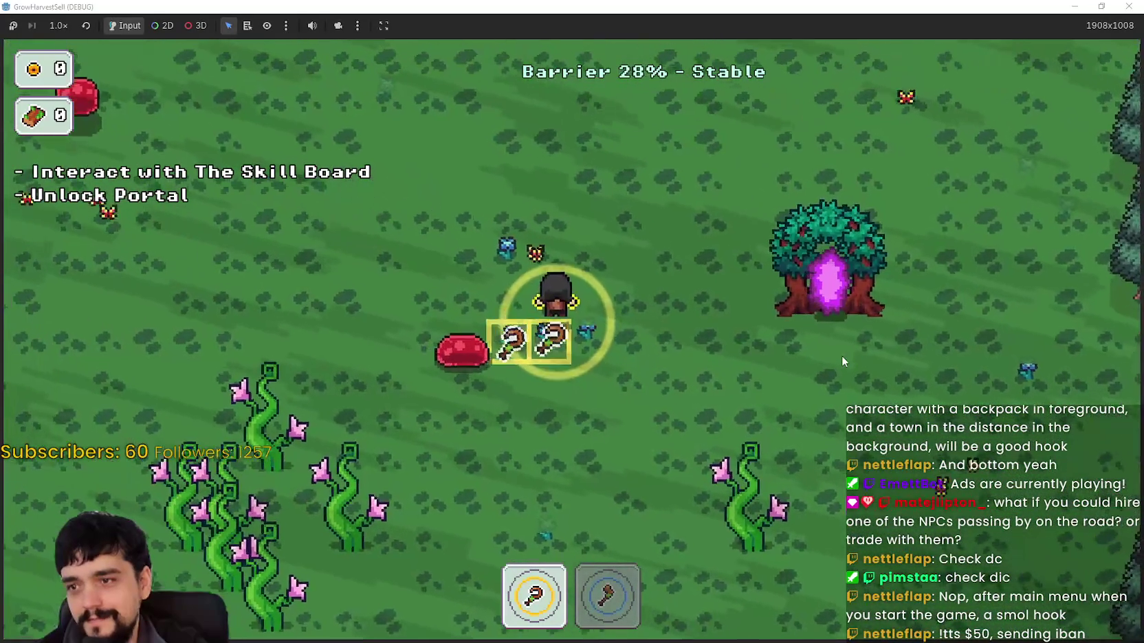
{"action": "key", "text": "Down"}
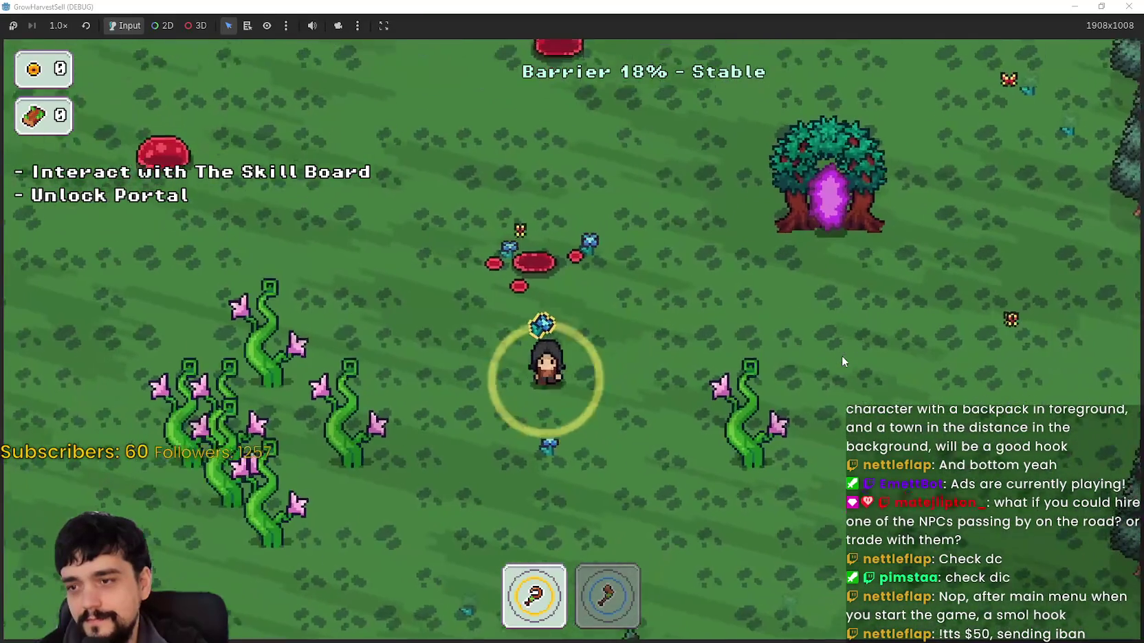
{"action": "key", "text": "Left"}
{"action": "key", "text": "Right"}
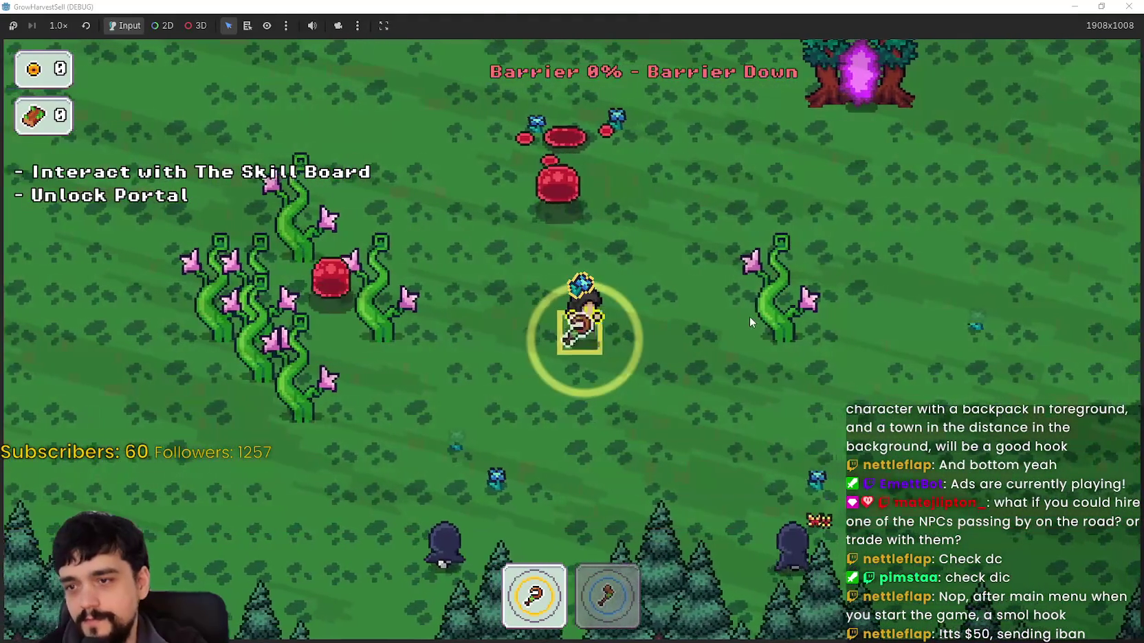
{"action": "key", "text": "Up"}
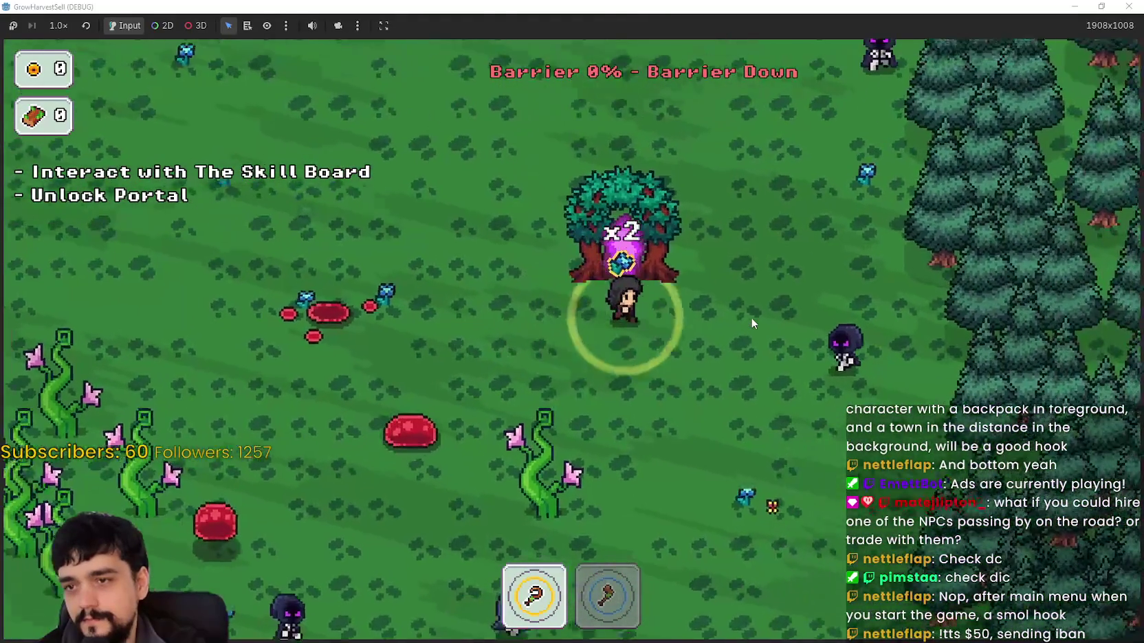
{"action": "key", "text": "e"}
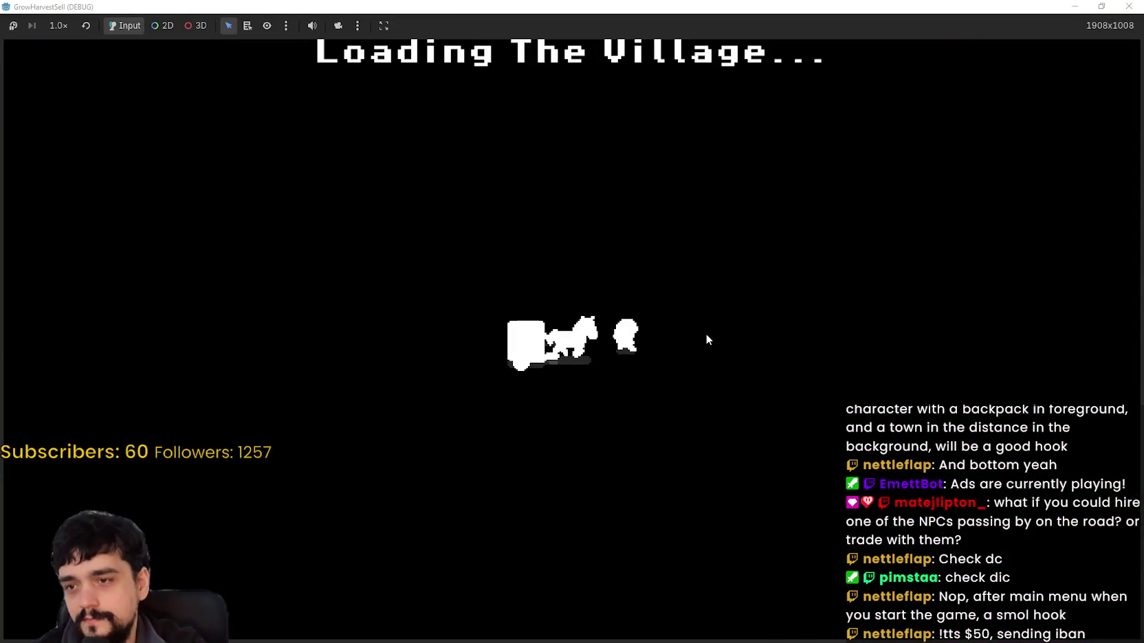
Step: Walk to the market stall and sell the carried crystals
{"action": "key", "text": "Right"}
{"action": "key", "text": "Up"}
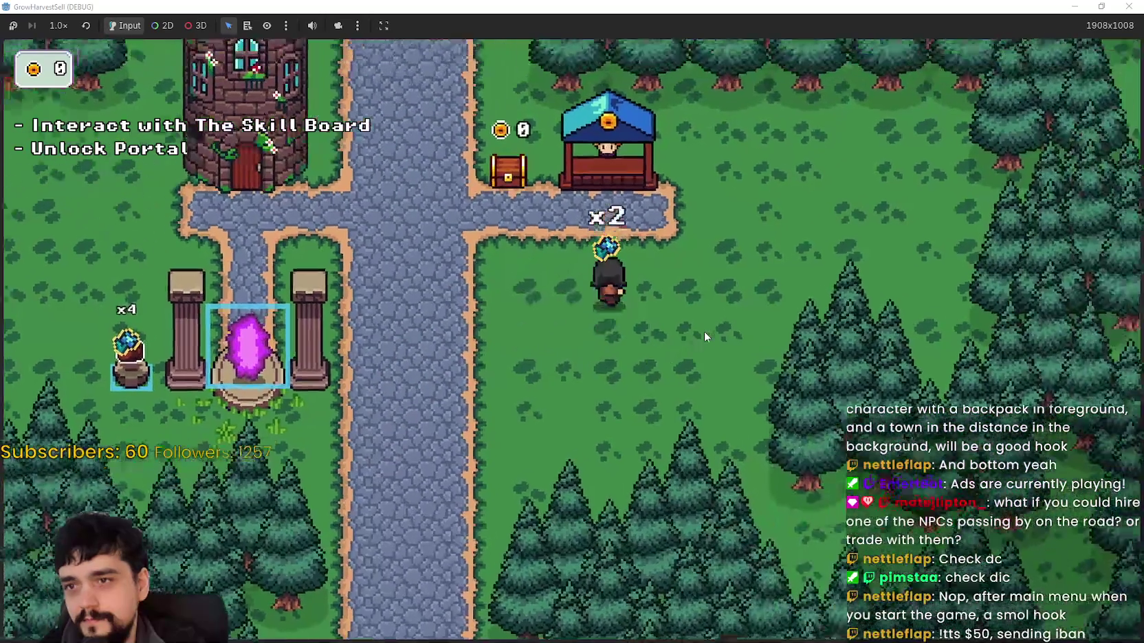
{"action": "key", "text": "Left"}
{"action": "key", "text": "Down"}
{"action": "key", "text": "Up"}
{"action": "key", "text": "Right"}
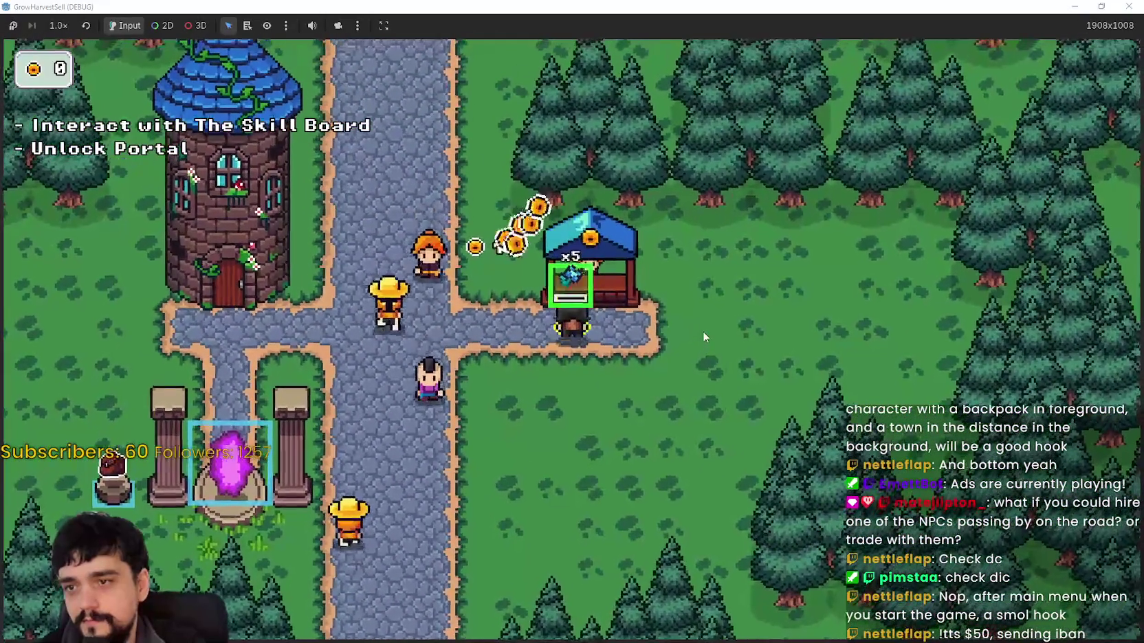
{"action": "key", "text": "Left"}
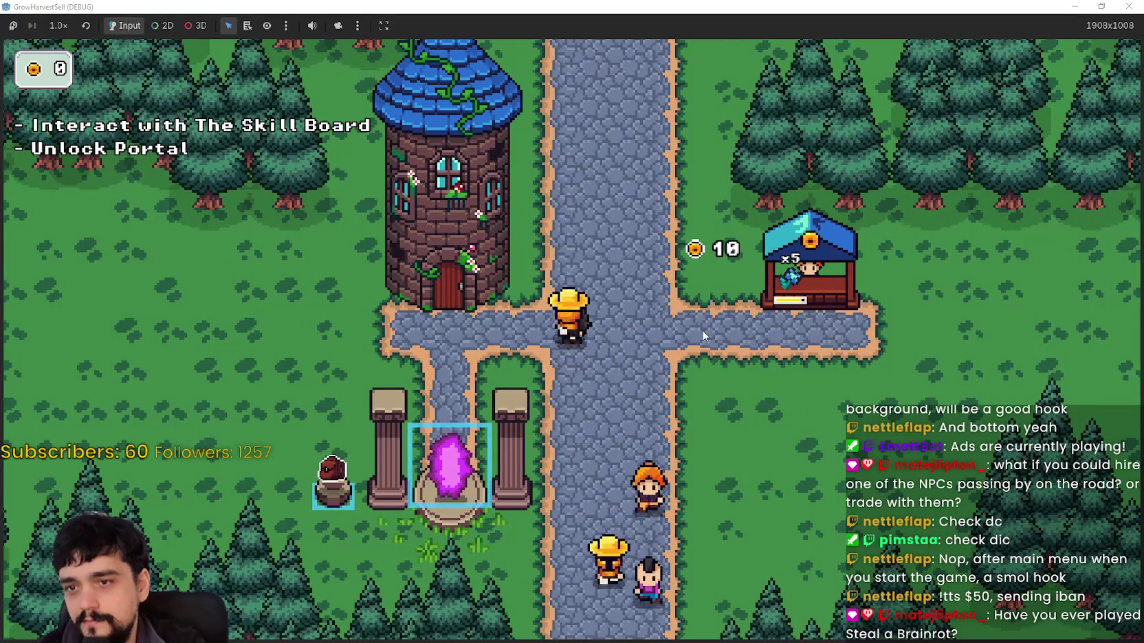
Step: Collect stall coins up to 40, then open the Prestige skill tree at the tower
{"action": "key", "text": "Left"}
{"action": "key", "text": "e"}
{"action": "key", "text": "Escape"}
{"action": "key", "text": "d"}
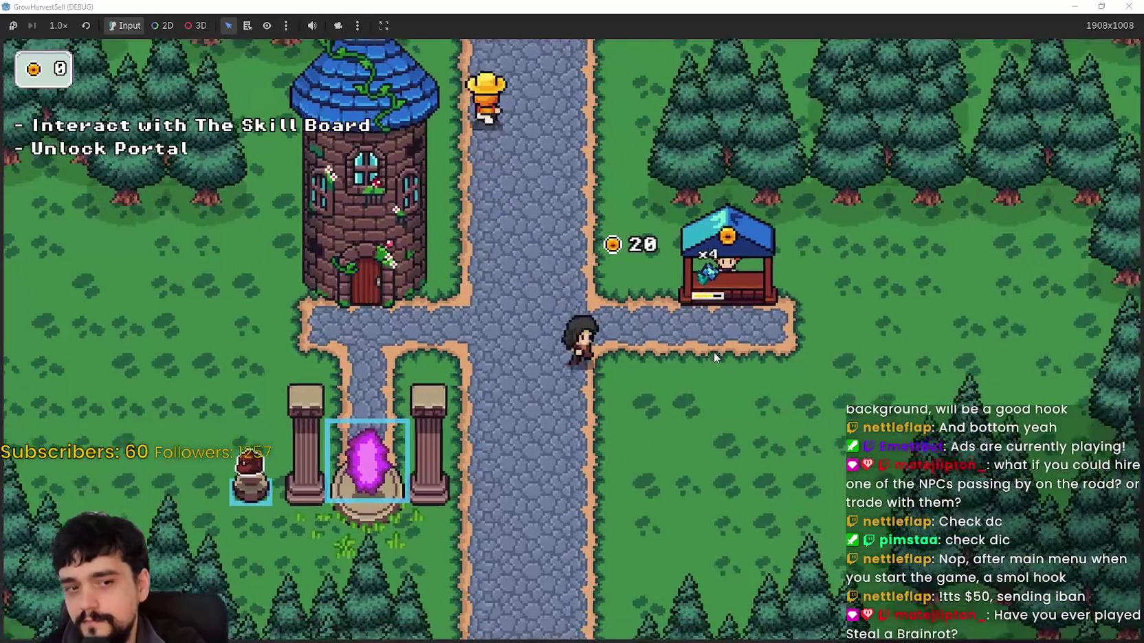
{"action": "key", "text": "w"}
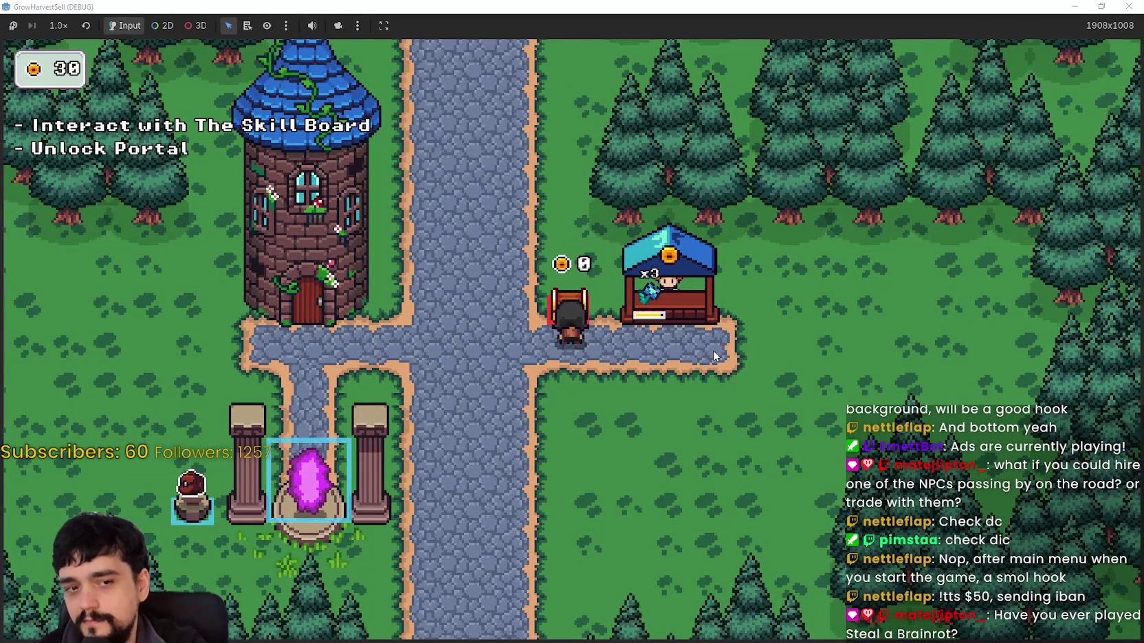
{"action": "key", "text": "s"}
{"action": "key", "text": "w"}
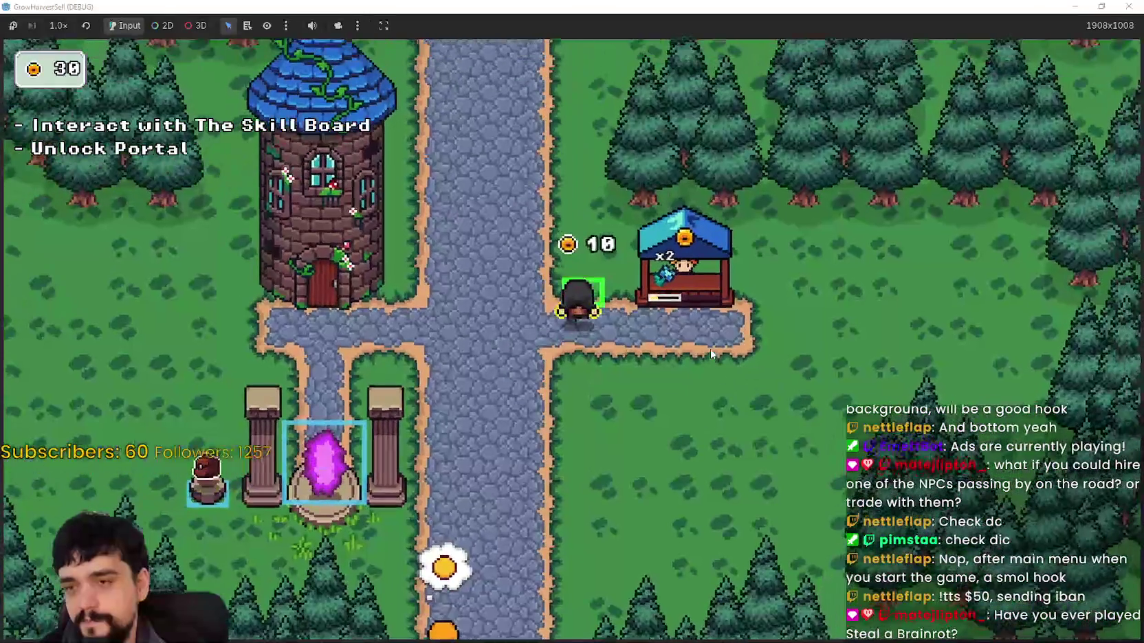
{"action": "key", "text": "a"}
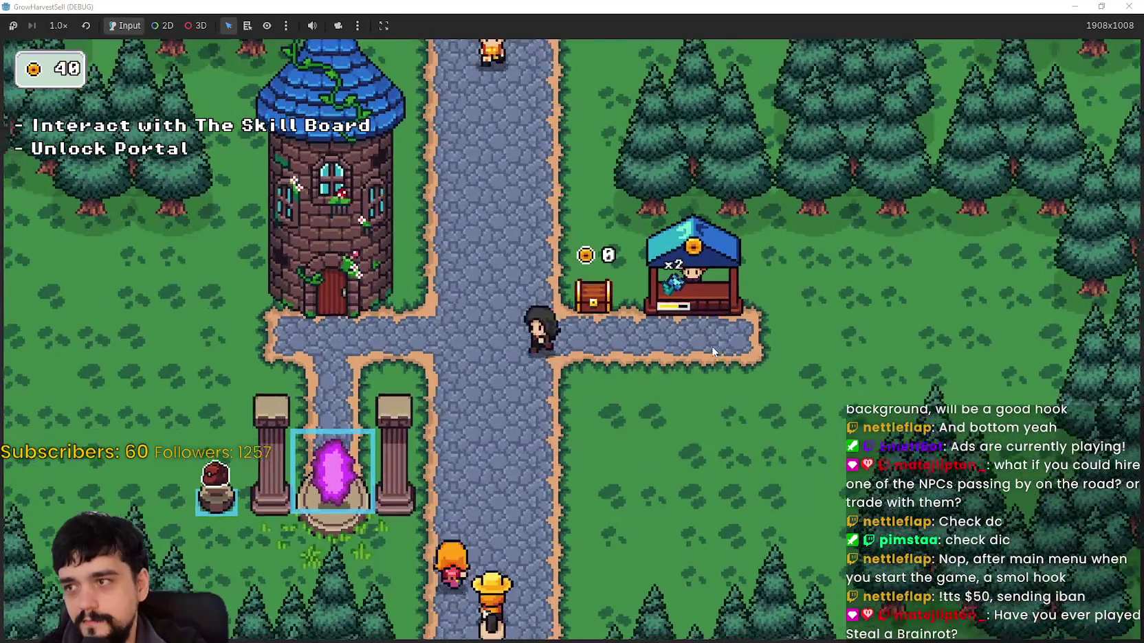
{"action": "key", "text": "e"}
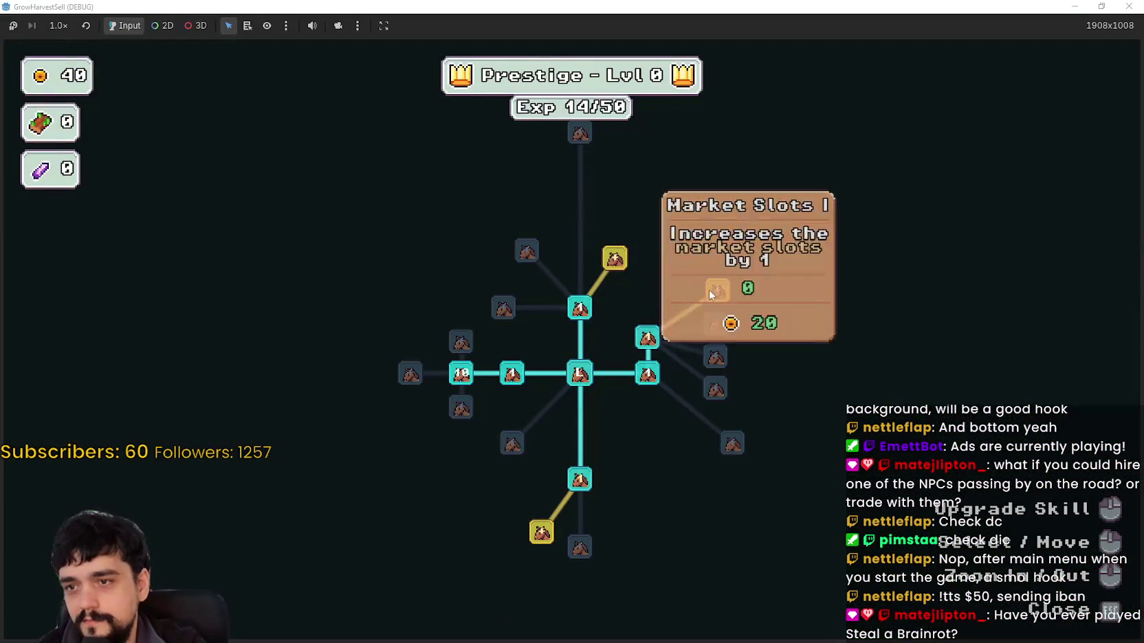
Step: Close the skill tree, collect stall coins up to 60, and stop the debug run
{"action": "mouse_move", "coordinate": [542, 533]}
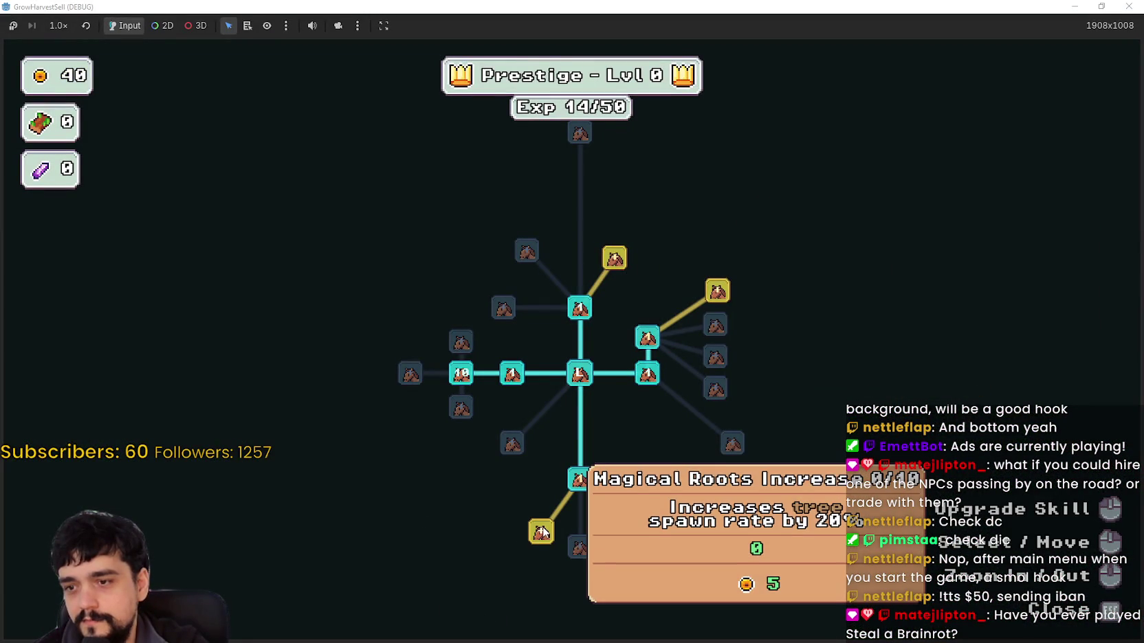
{"action": "mouse_move", "coordinate": [467, 419]}
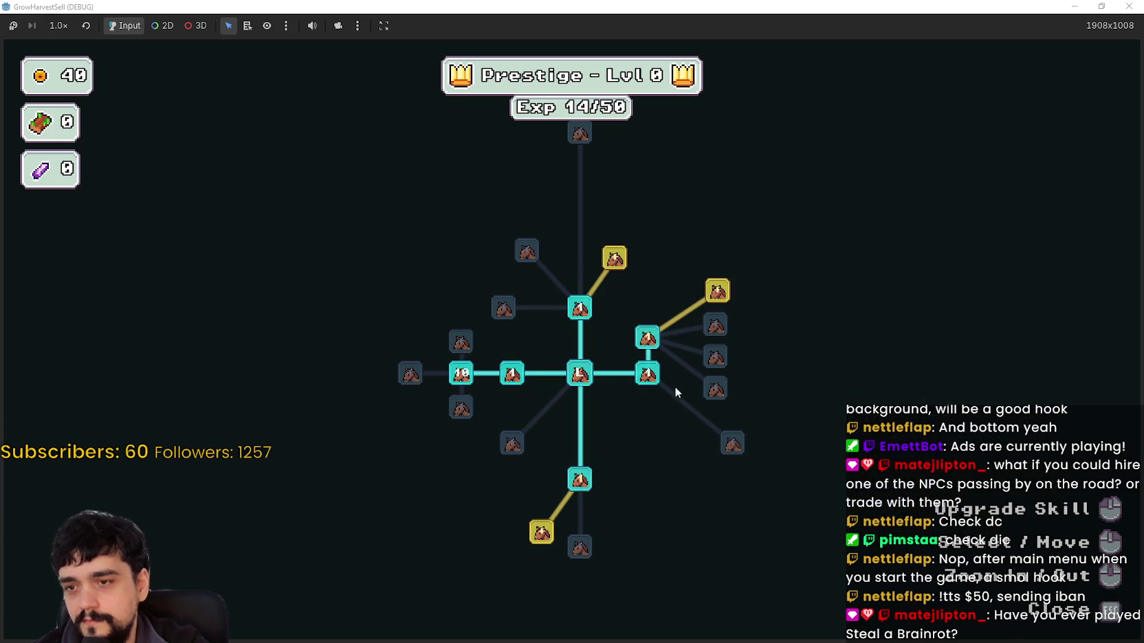
{"action": "mouse_move", "coordinate": [732, 444]}
{"action": "key", "text": "Escape"}
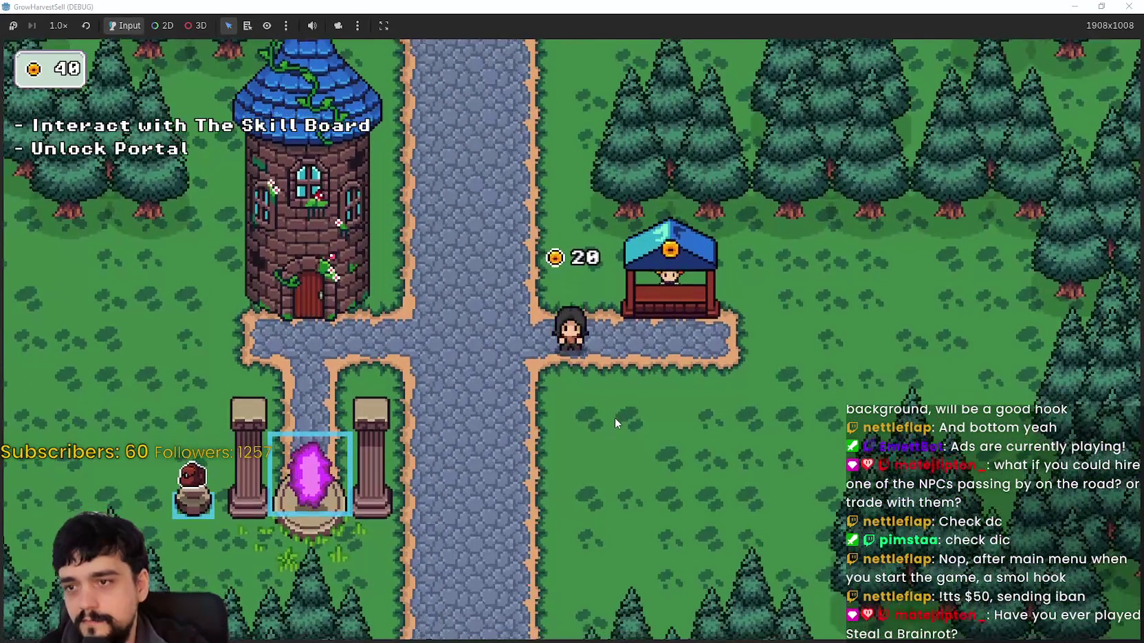
{"action": "key", "text": "e"}
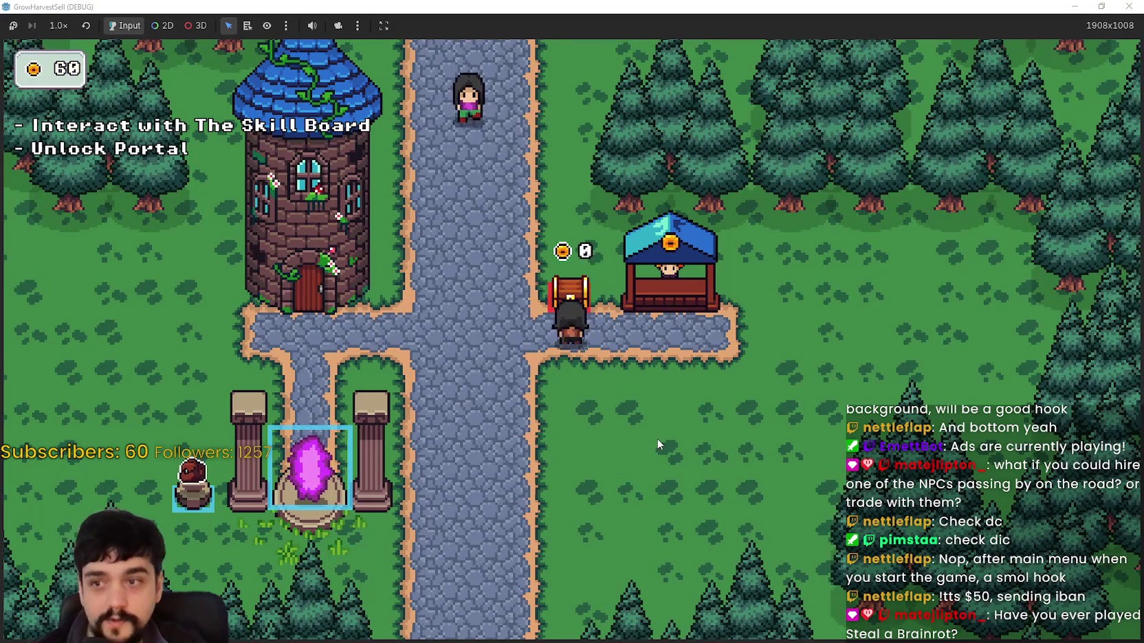
{"action": "key", "text": "a"}
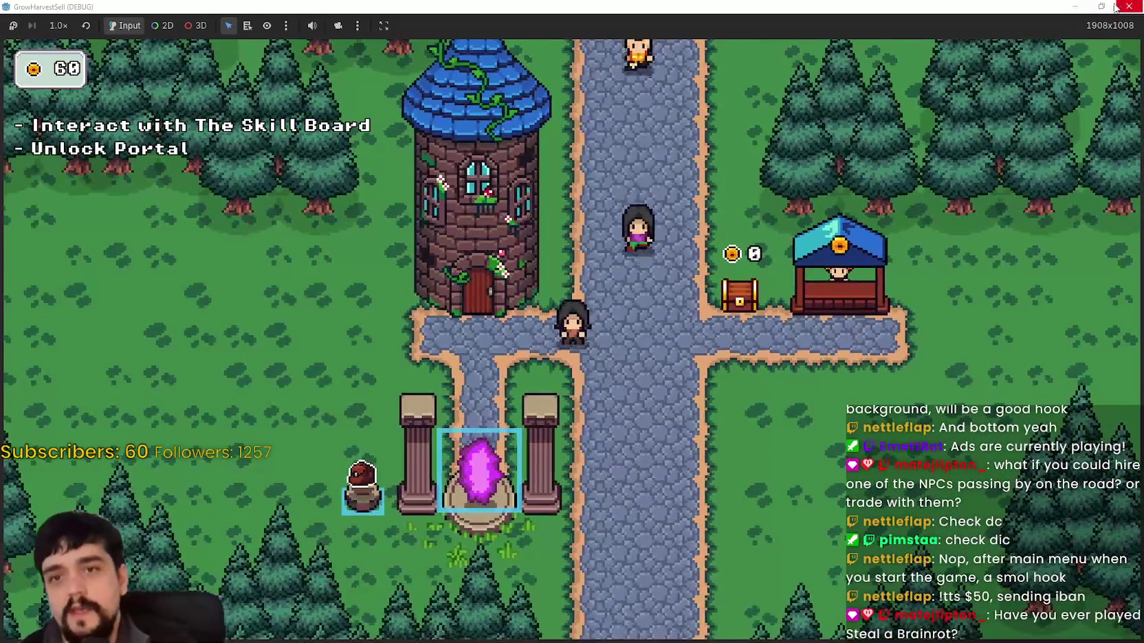
{"action": "key", "text": "super+Down"}
{"action": "left_click", "coordinate": [892, 27]}
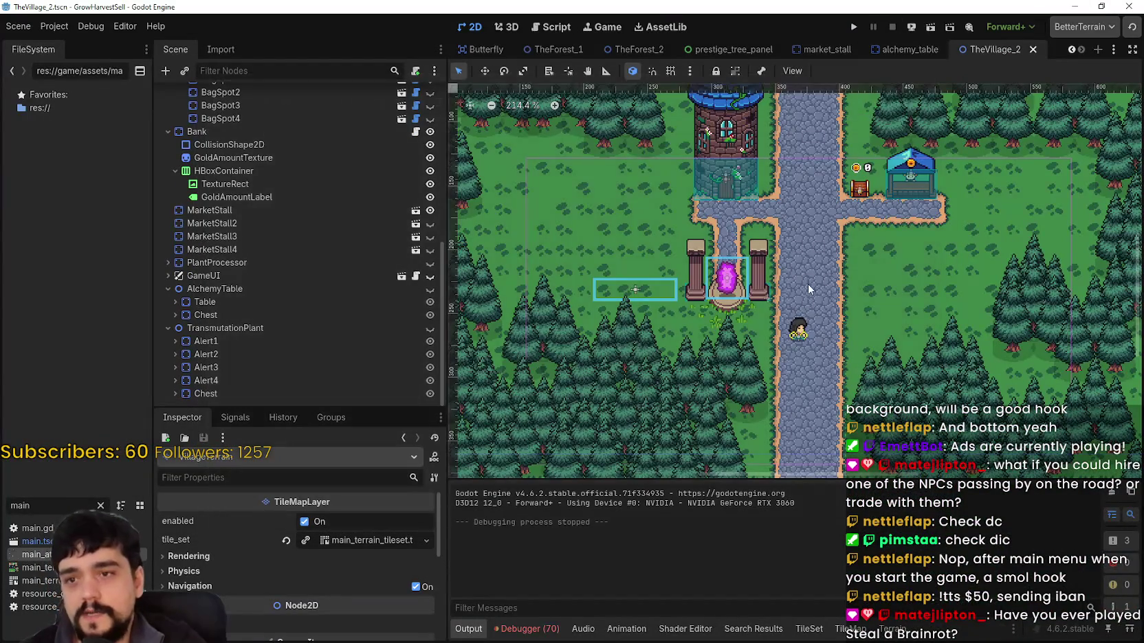
Step: Zoom the 2D viewport onto the market stall and select GoldAmountTexture under Bank
{"action": "scroll", "coordinate": [663, 258], "scroll_direction": "up", "scroll_amount": 4}
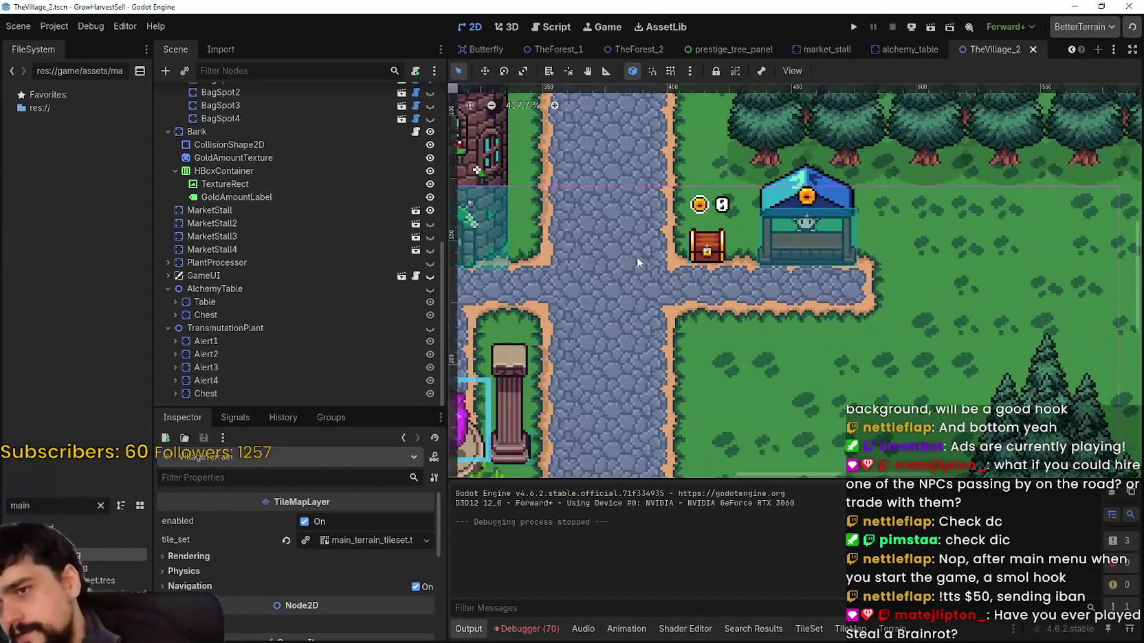
{"action": "scroll", "coordinate": [637, 305], "scroll_direction": "up", "scroll_amount": 2}
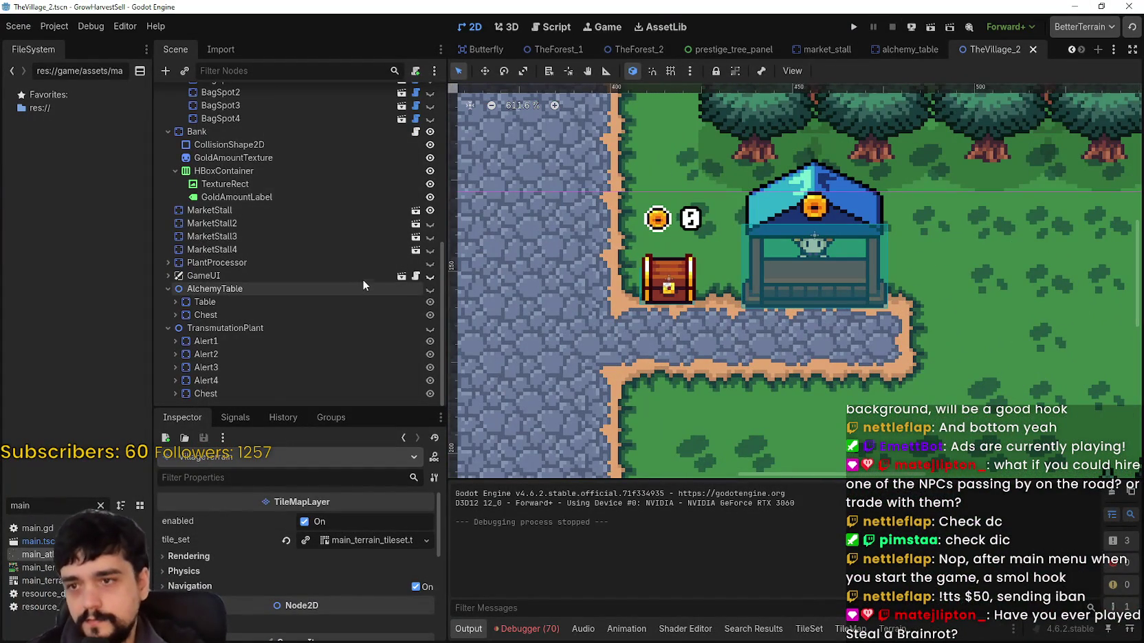
{"action": "scroll", "coordinate": [225, 368], "scroll_direction": "up", "scroll_amount": 5}
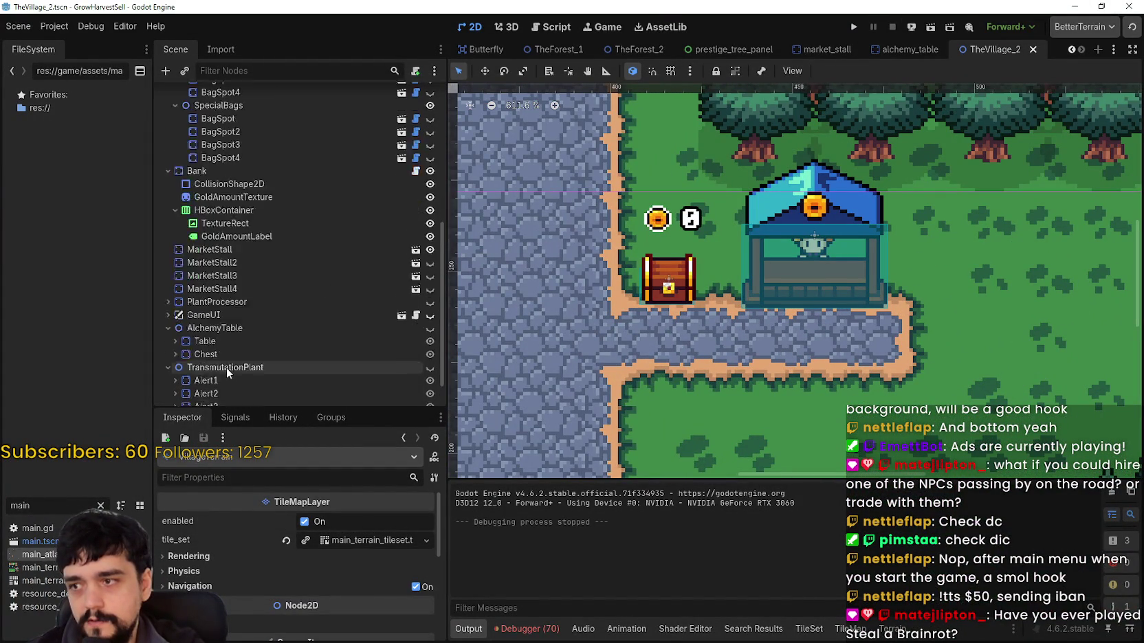
{"action": "scroll", "coordinate": [253, 279], "scroll_direction": "up", "scroll_amount": 1}
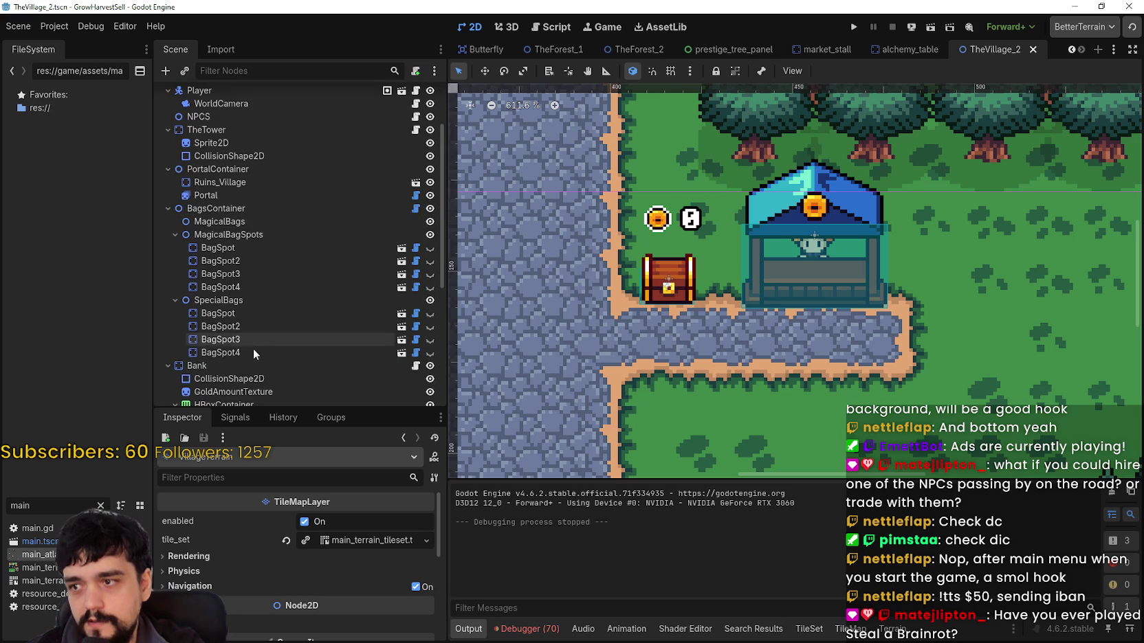
{"action": "scroll", "coordinate": [247, 269], "scroll_direction": "down", "scroll_amount": 3}
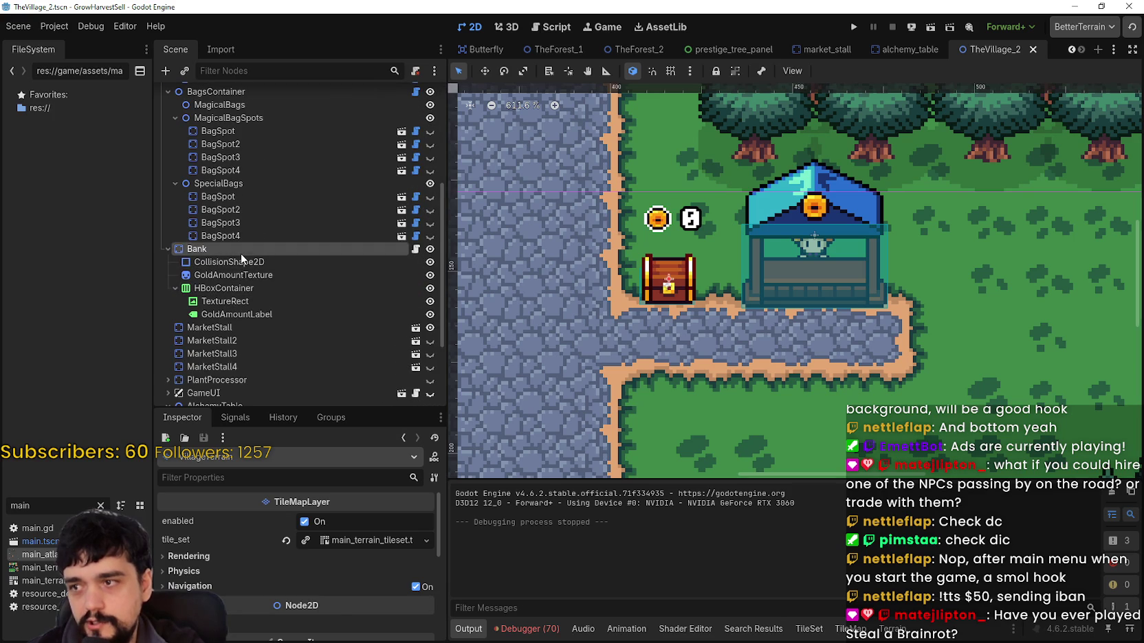
{"action": "left_click", "coordinate": [249, 275]}
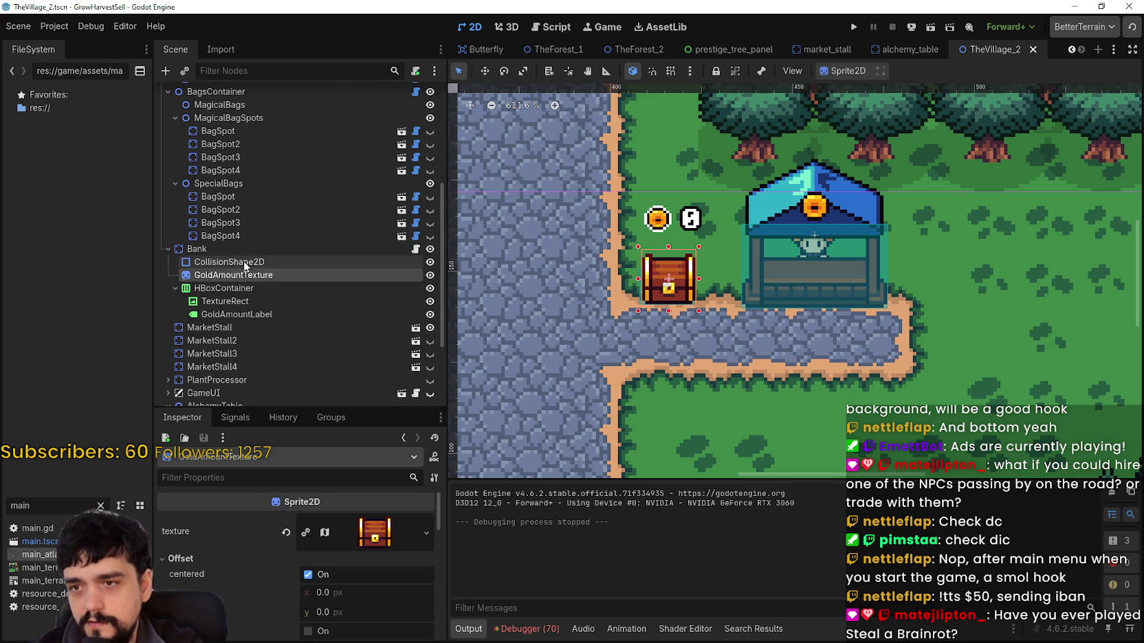
Step: Rename the Bank node to GoldChest
{"action": "double_click", "coordinate": [239, 274]}
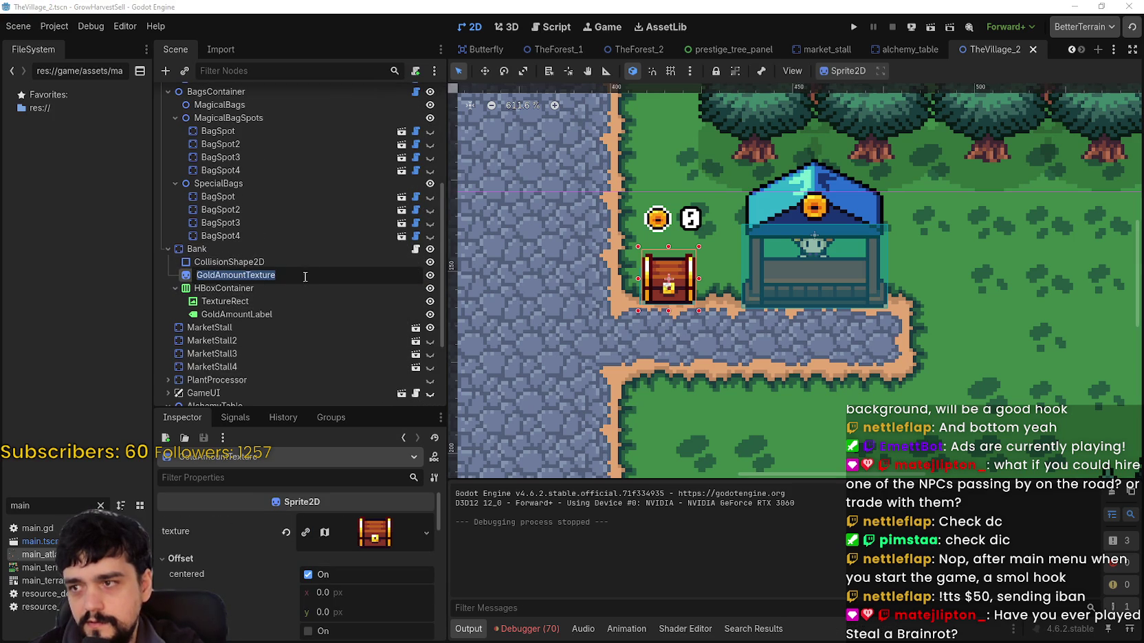
{"action": "key", "text": "Escape"}
{"action": "double_click", "coordinate": [205, 248]}
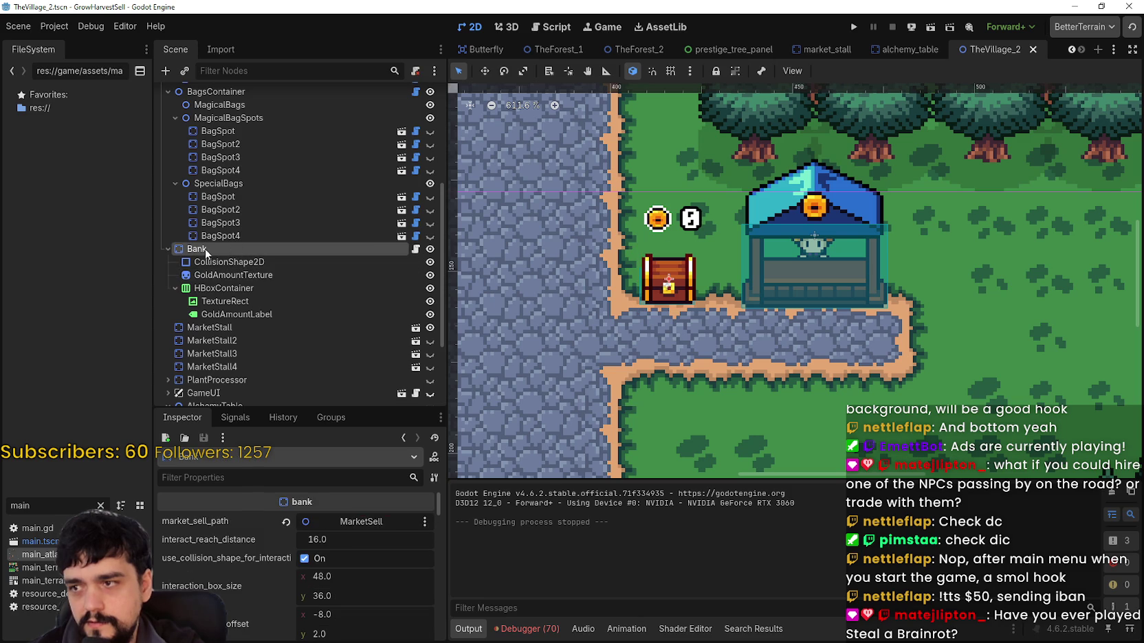
{"action": "type", "text": "Gol"}
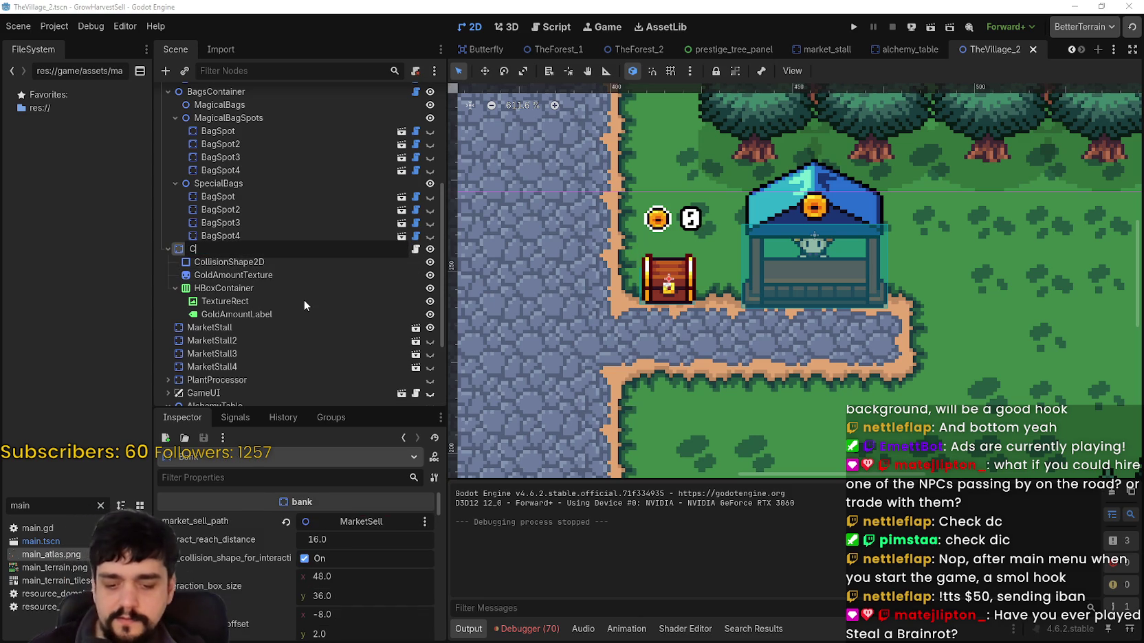
{"action": "type", "text": "dChest"}
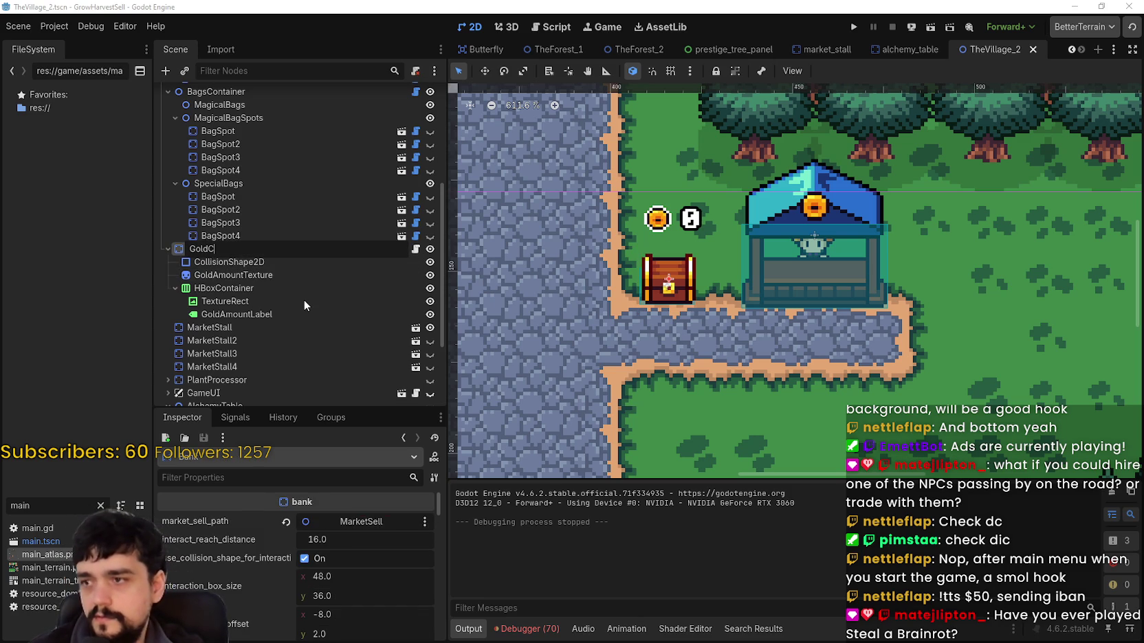
{"action": "key", "text": "Return"}
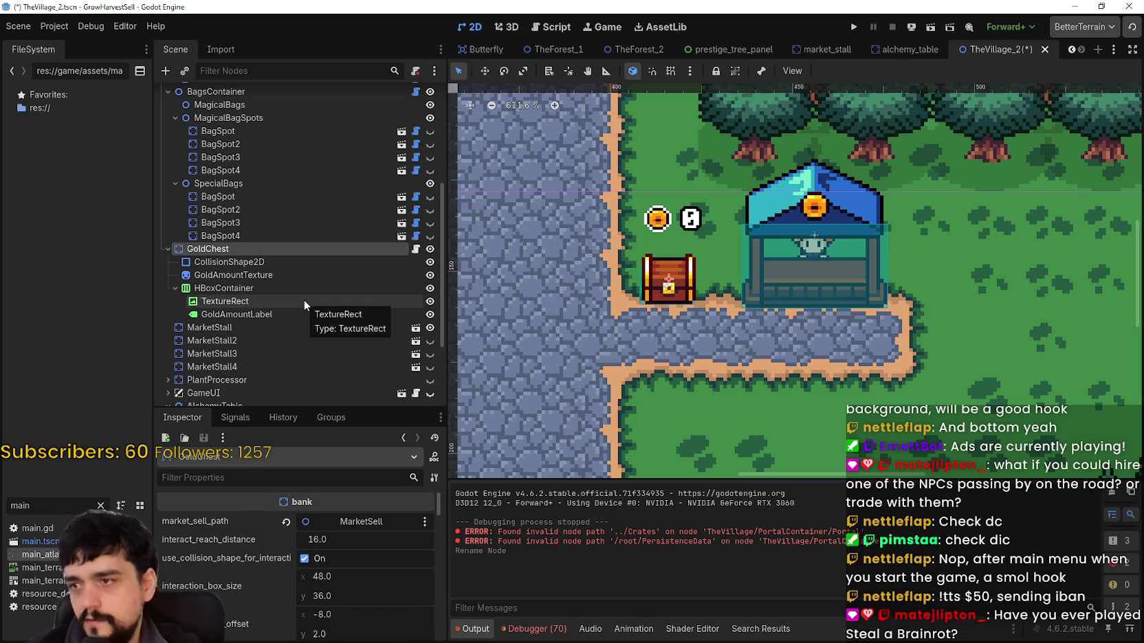
Step: Rename the GoldAmountTexture node to Sprite2D
{"action": "left_click", "coordinate": [256, 263]}
{"action": "left_click", "coordinate": [255, 275]}
{"action": "key", "text": "F2"}
{"action": "type", "text": "Tex"}
{"action": "key", "text": "BackSpace"}
{"action": "key", "text": "BackSpace"}
{"action": "key", "text": "BackSpace"}
{"action": "type", "text": "2DSprite"}
{"action": "key", "text": "Return"}
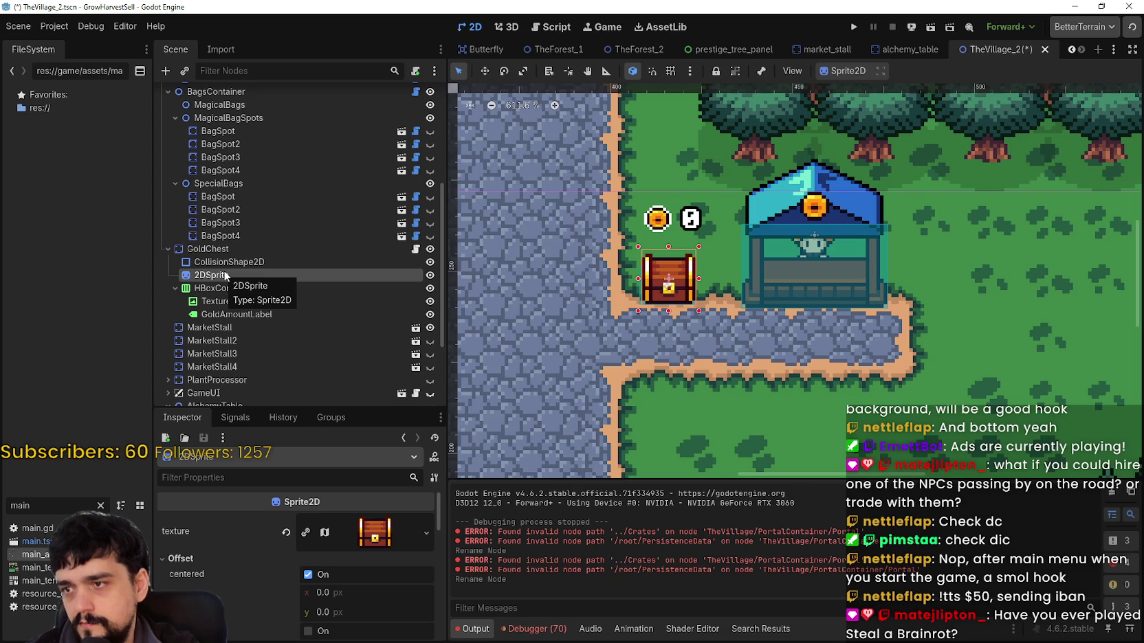
{"action": "double_click", "coordinate": [225, 274]}
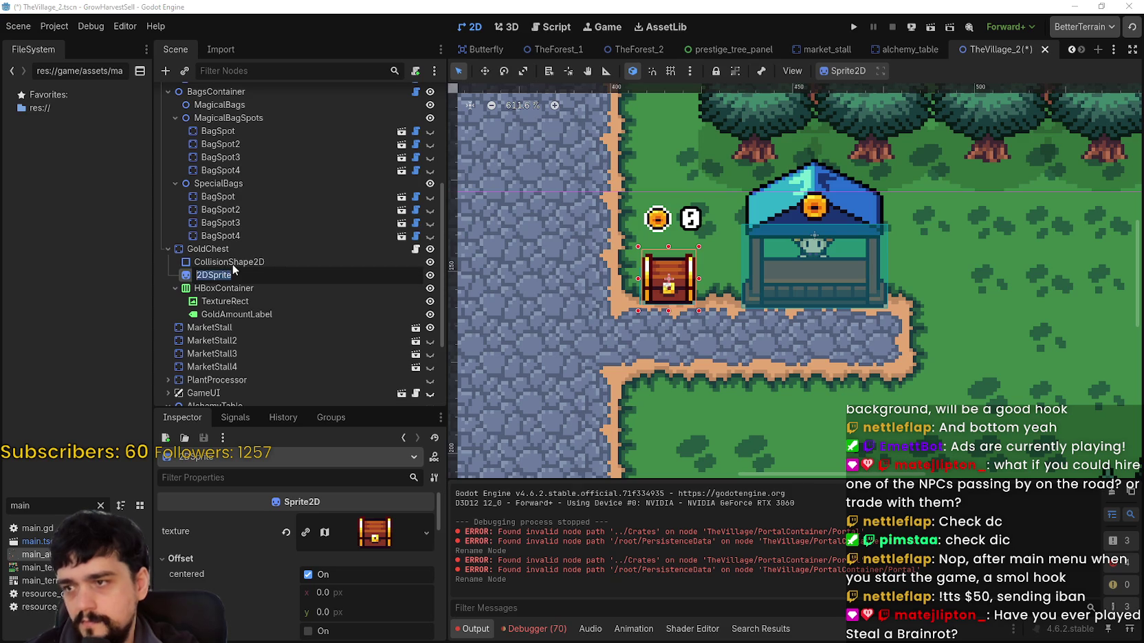
{"action": "type", "text": "2D"}
{"action": "key", "text": "Return"}
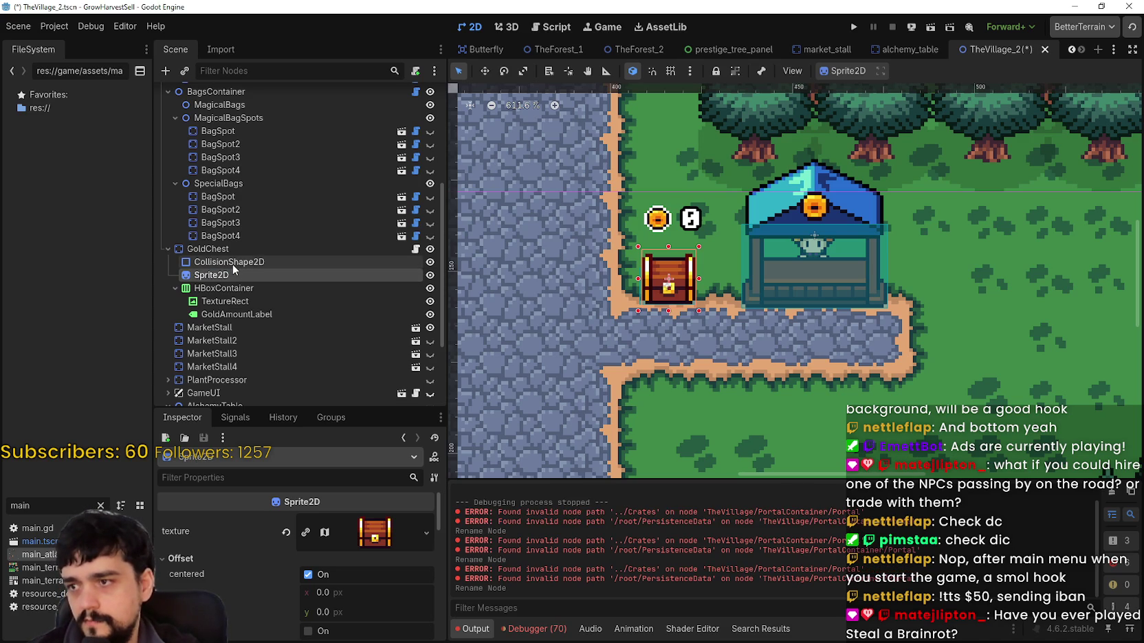
Step: Look through the chest's children and rename GoldAmountLabel to Amount
{"action": "left_click", "coordinate": [239, 288]}
{"action": "left_click", "coordinate": [227, 301]}
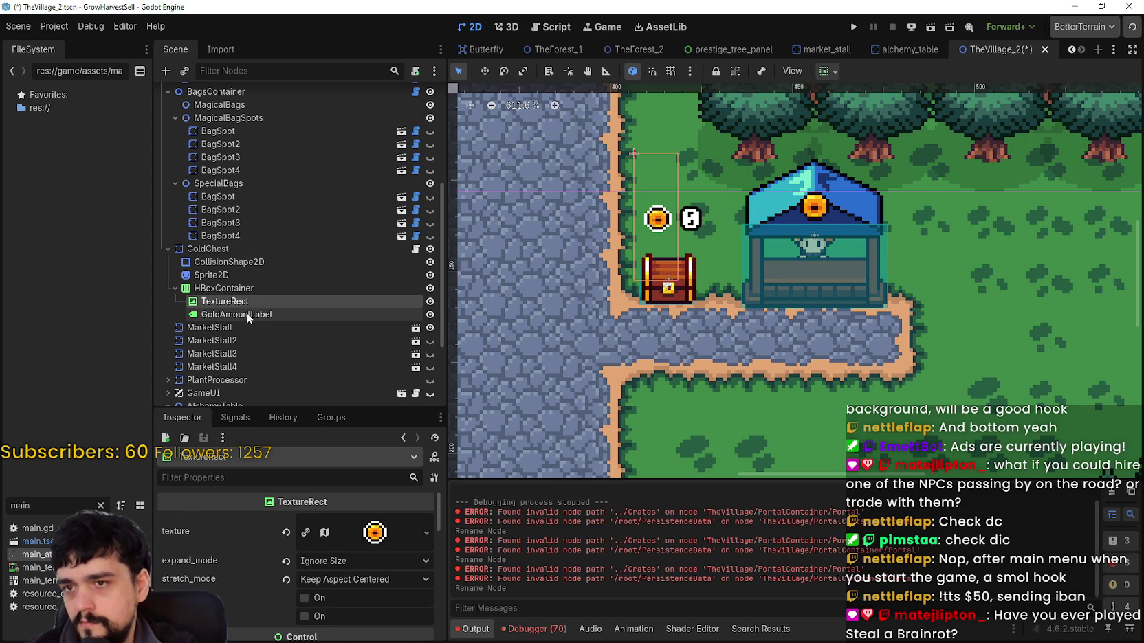
{"action": "left_click", "coordinate": [278, 315]}
{"action": "left_click", "coordinate": [265, 272]}
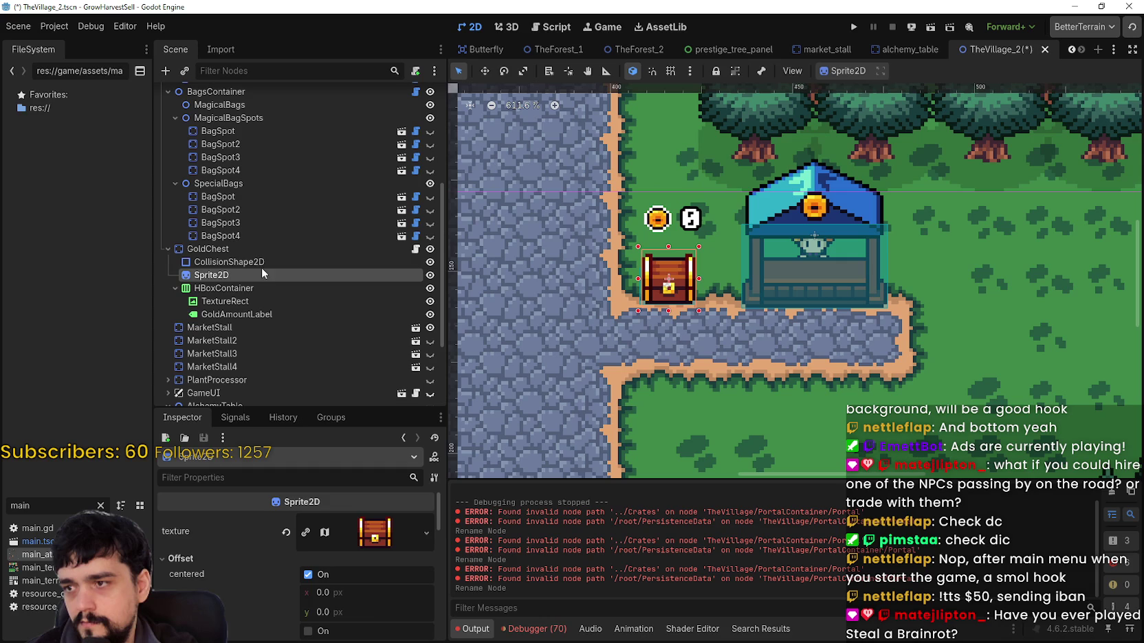
{"action": "left_click", "coordinate": [261, 262]}
{"action": "left_click", "coordinate": [250, 299]}
{"action": "left_click", "coordinate": [248, 315]}
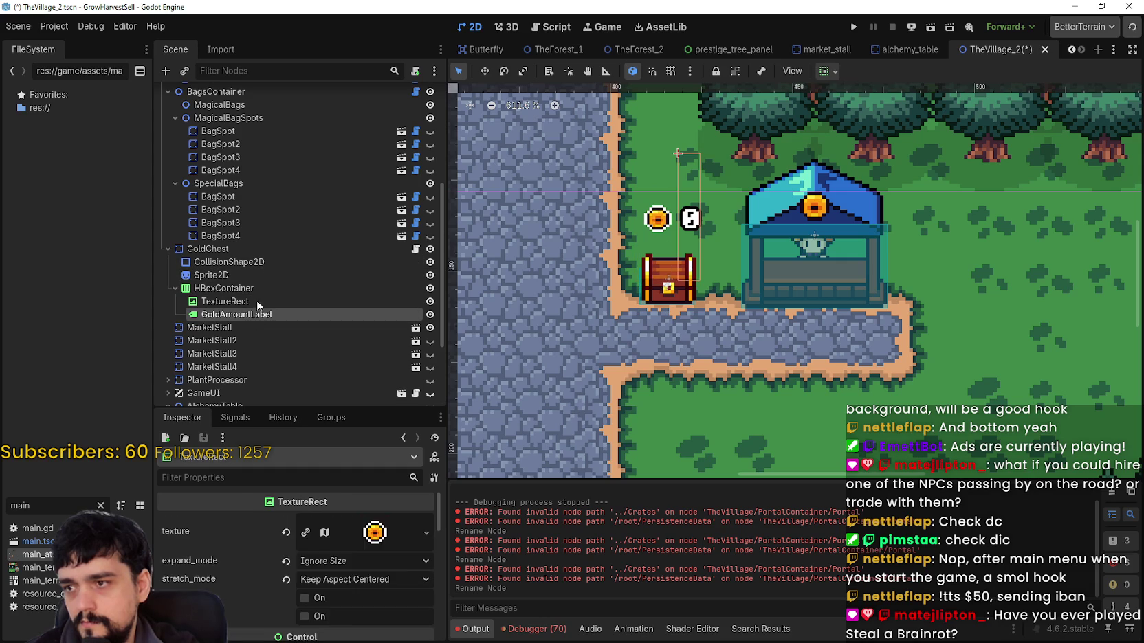
{"action": "left_click", "coordinate": [249, 316]}
{"action": "type", "text": "Amount"}
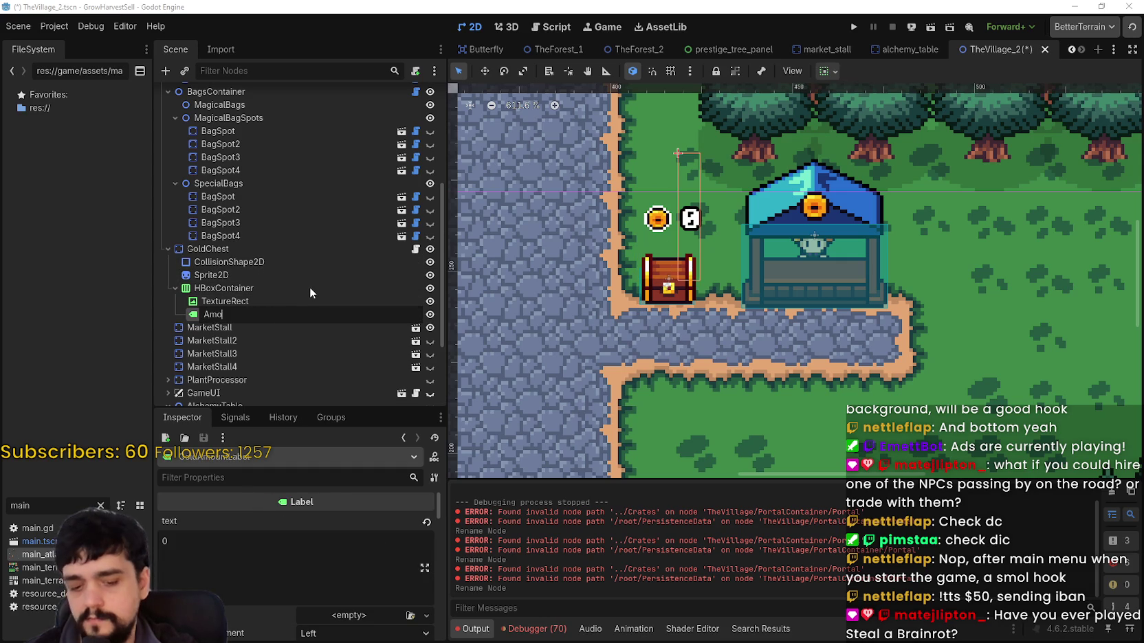
{"action": "key", "text": "Return"}
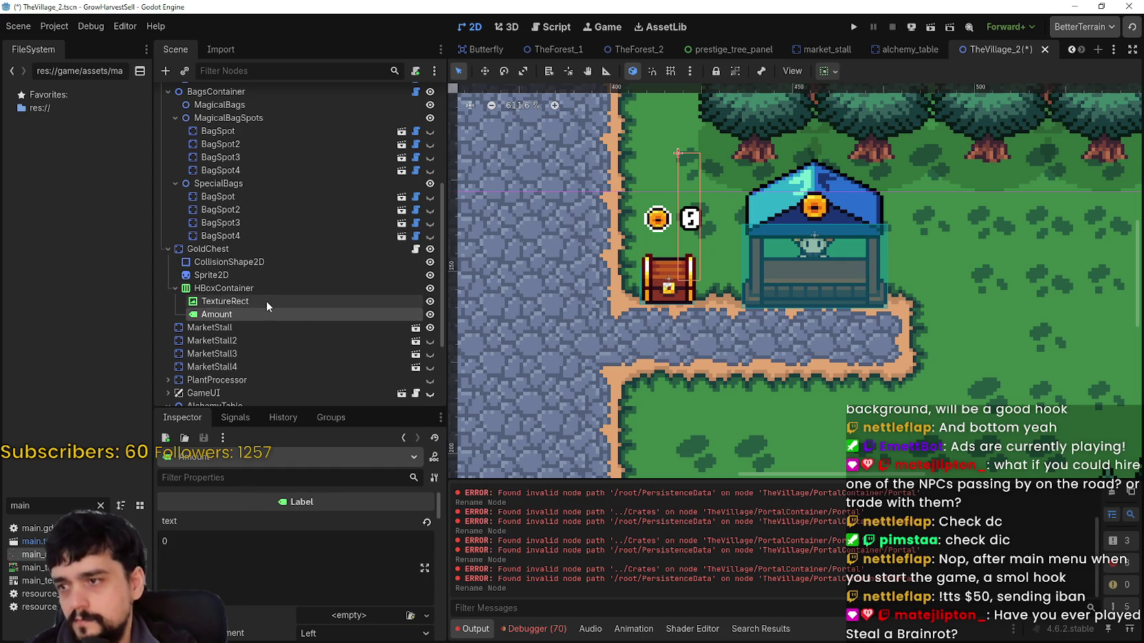
Step: Inspect GoldChest's CollisionShape2D, Sprite2D and HBoxContainer, collapsing the HBoxContainer branch
{"action": "left_click", "coordinate": [264, 288]}
{"action": "left_click", "coordinate": [264, 273]}
{"action": "left_click", "coordinate": [263, 262]}
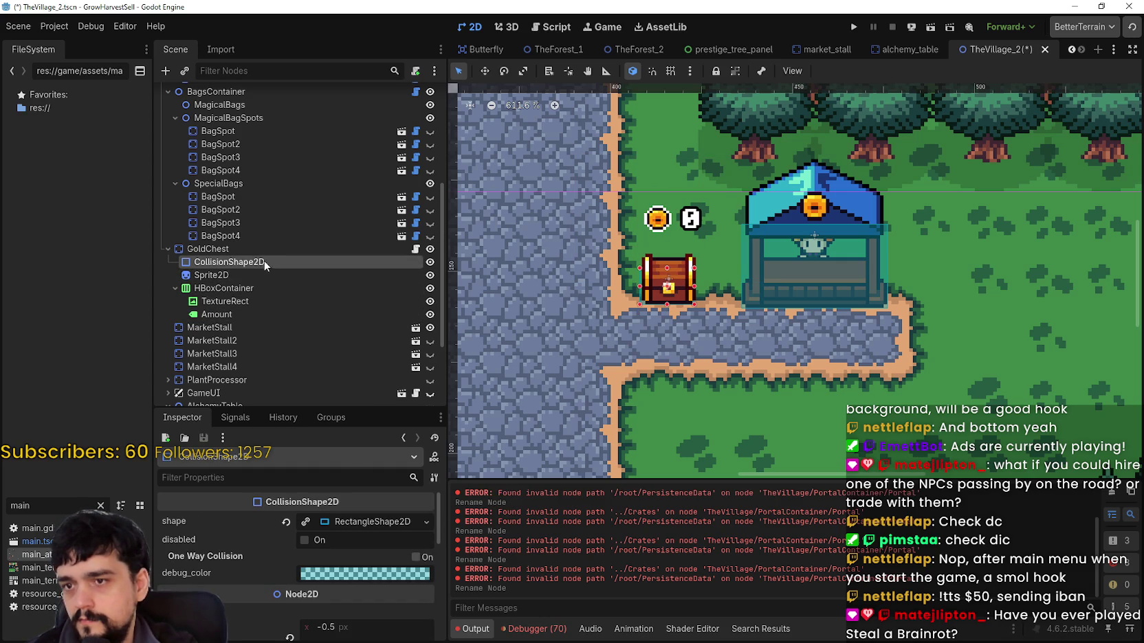
{"action": "left_click", "coordinate": [270, 249]}
{"action": "left_click", "coordinate": [175, 288]}
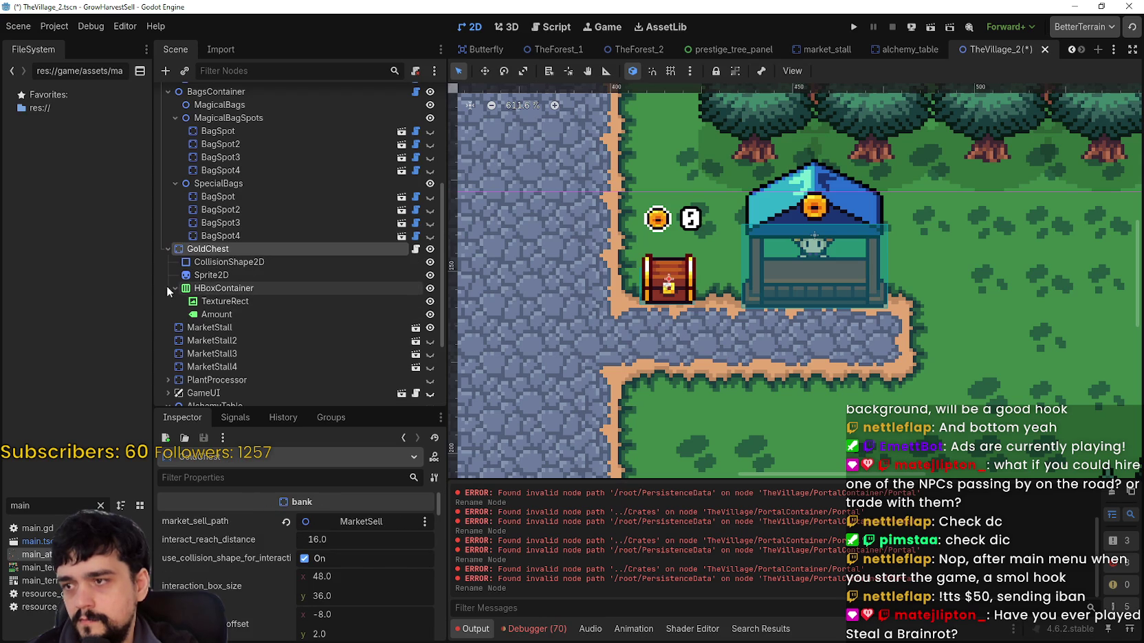
{"action": "left_click", "coordinate": [202, 275]}
{"action": "left_click", "coordinate": [220, 262]}
{"action": "left_click", "coordinate": [208, 249]}
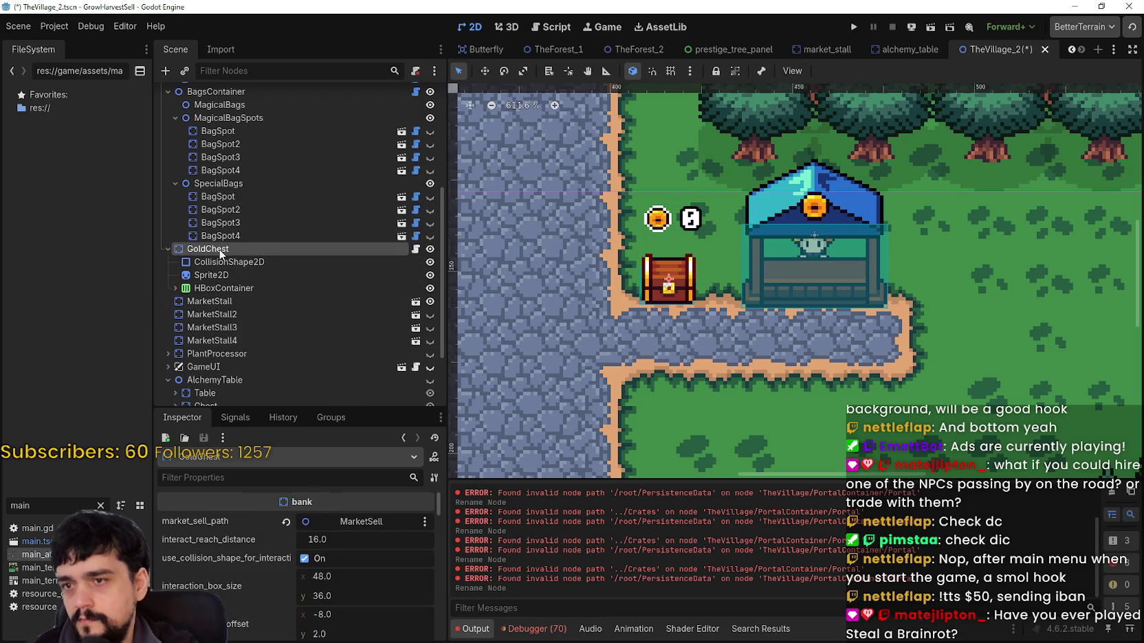
{"action": "left_click", "coordinate": [221, 262]}
{"action": "left_click", "coordinate": [213, 287]}
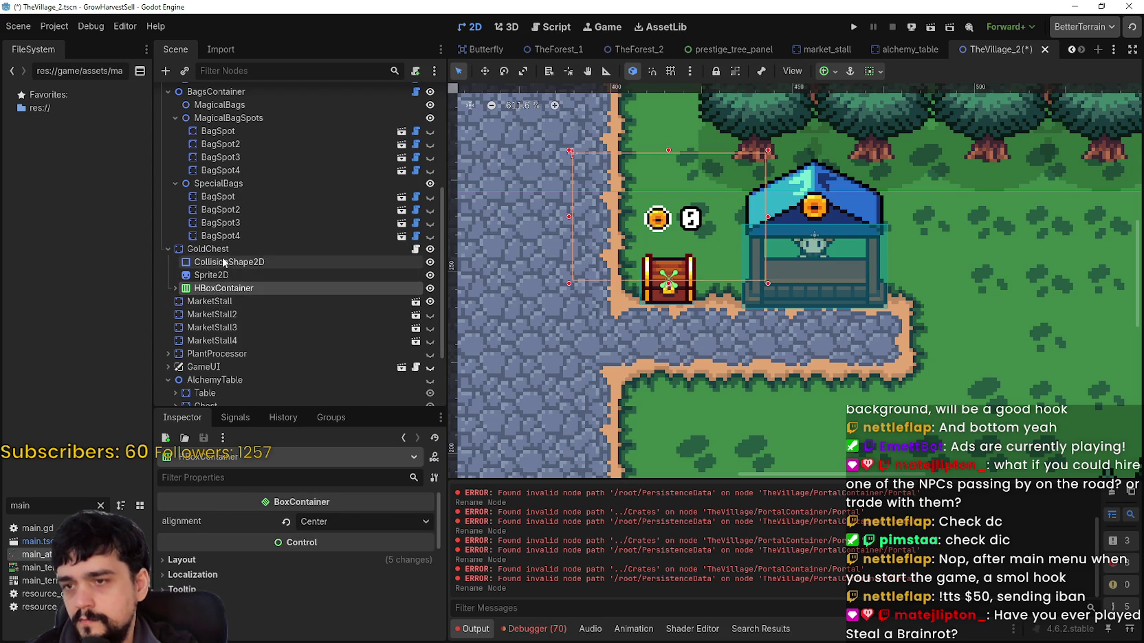
{"action": "left_click", "coordinate": [221, 250]}
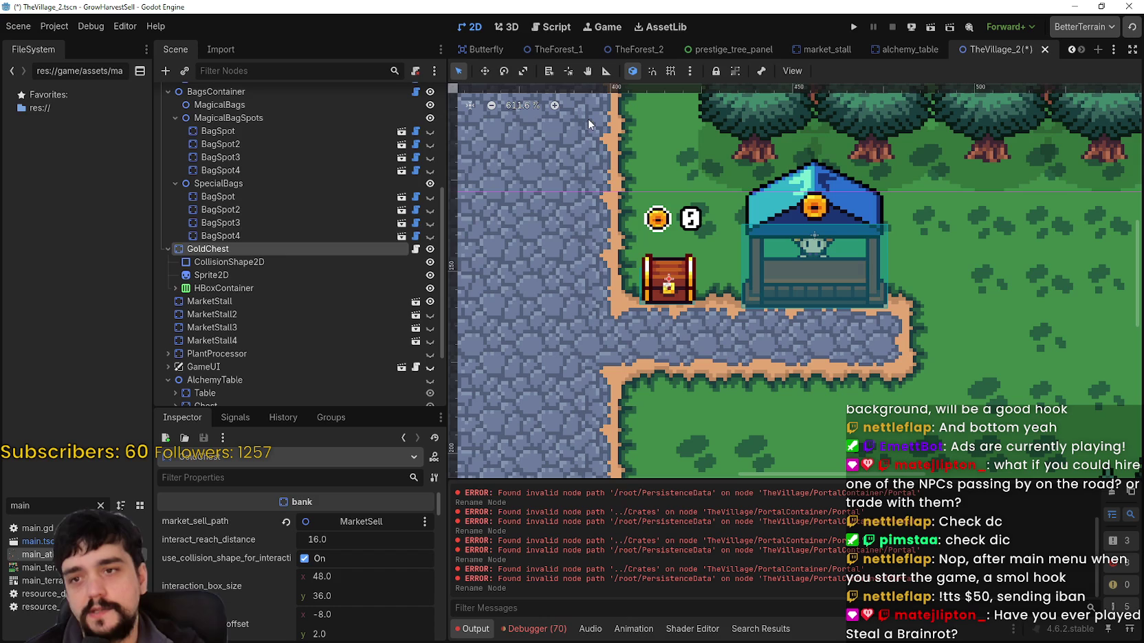
{"action": "right_click", "coordinate": [238, 248]}
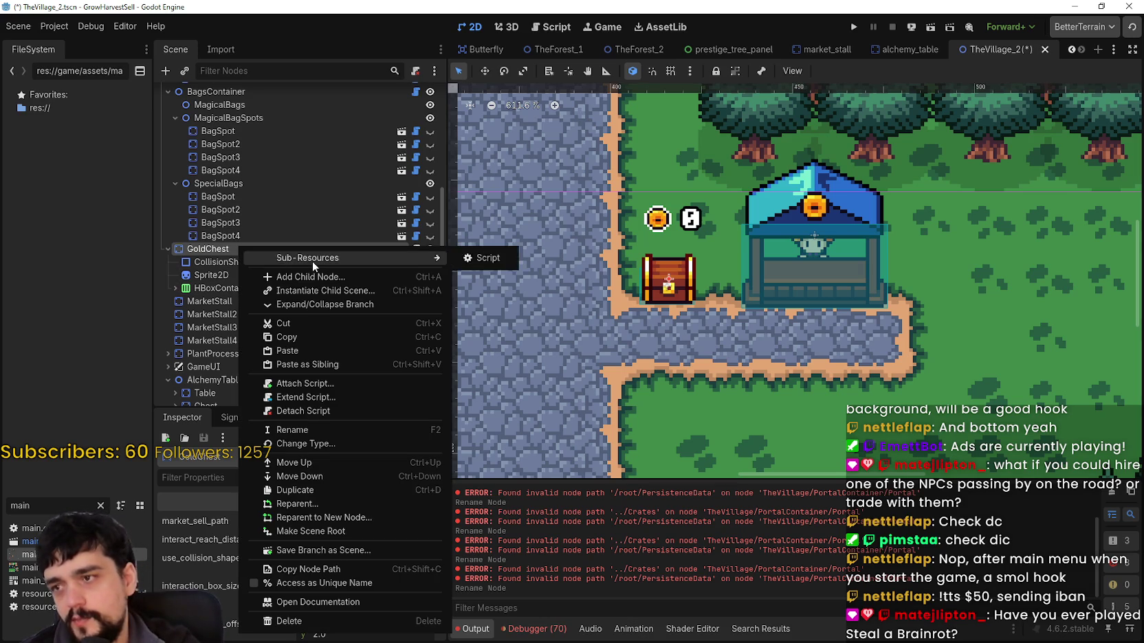
Step: Add an Area2D child to GoldChest and rename it Interactable
{"action": "left_click", "coordinate": [315, 276]}
{"action": "type", "text": "area2"}
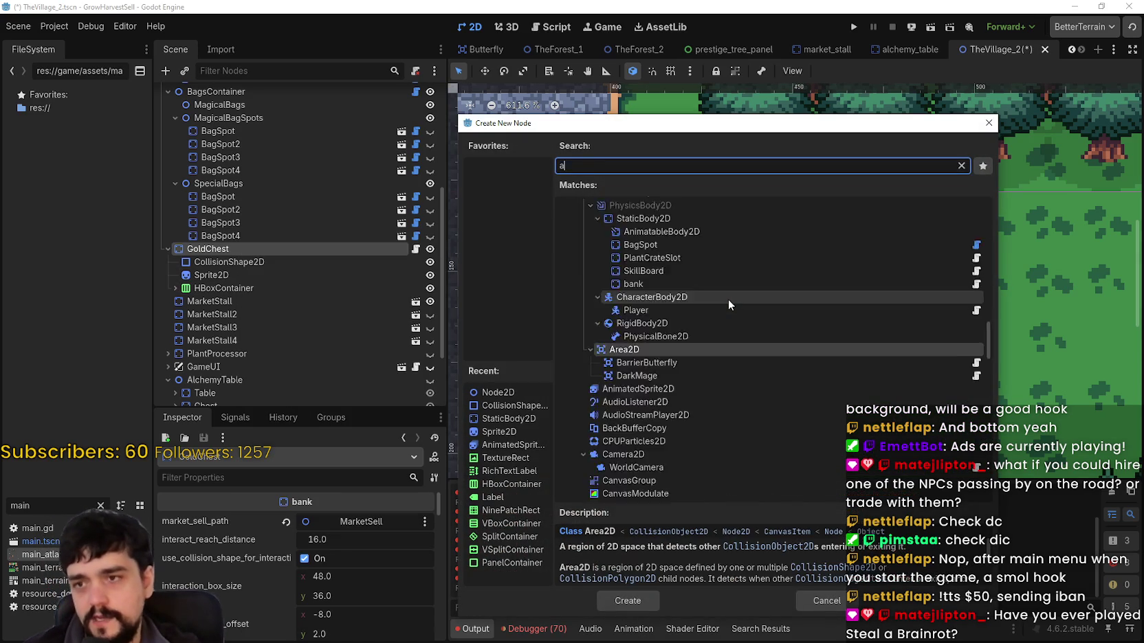
{"action": "key", "text": "Return"}
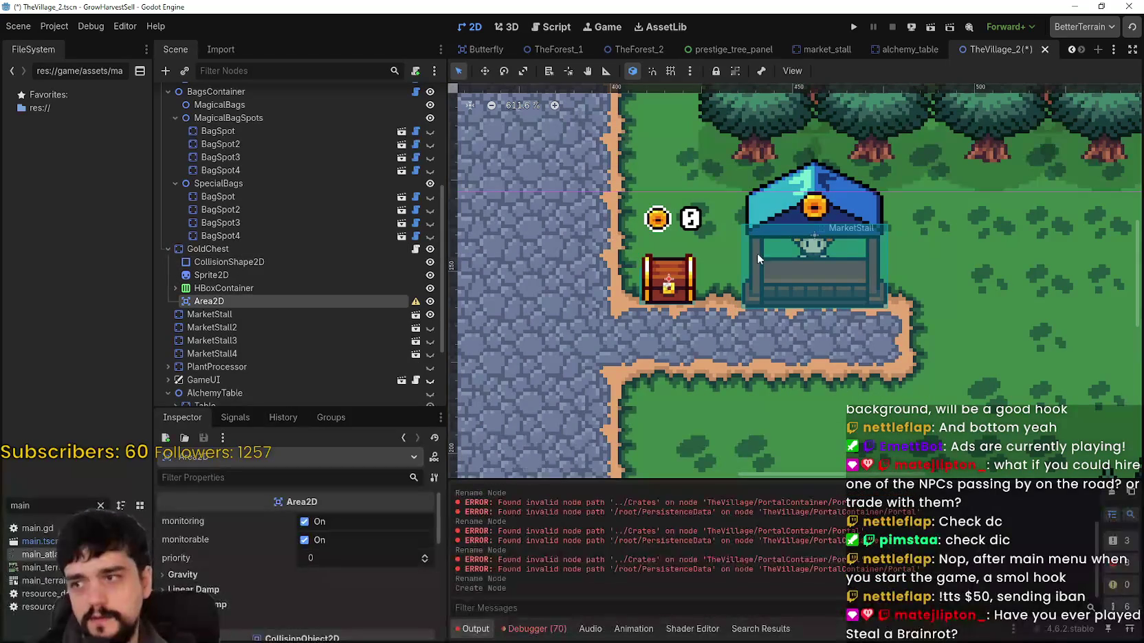
{"action": "double_click", "coordinate": [263, 303]}
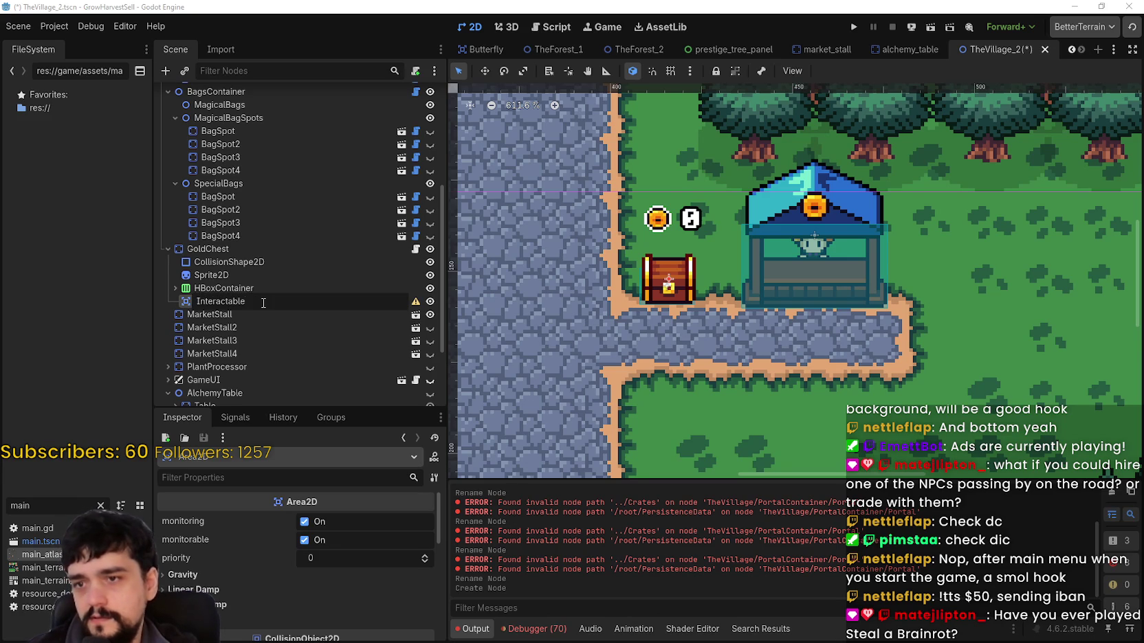
{"action": "key", "text": "Return"}
Step: Add a CollisionShape2D under Interactable and give it a new RectangleShape2D
{"action": "right_click", "coordinate": [275, 308]}
{"action": "key", "text": "Escape"}
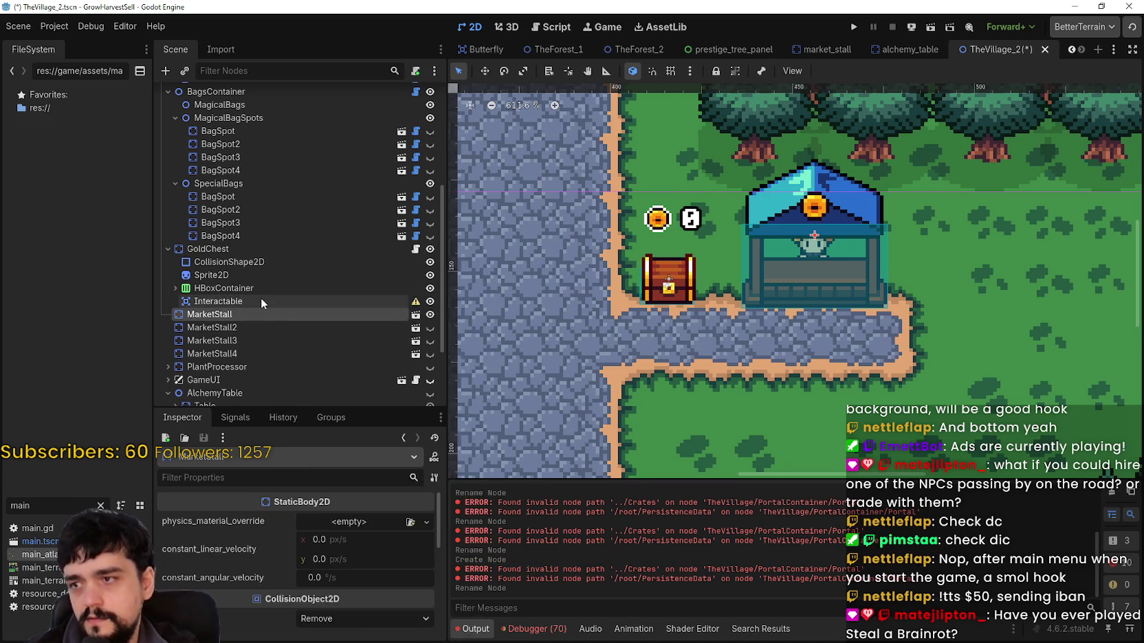
{"action": "right_click", "coordinate": [261, 301]}
{"action": "left_click", "coordinate": [318, 311]}
{"action": "type", "text": "collision"}
{"action": "key", "text": "Return"}
{"action": "right_click", "coordinate": [328, 312]}
{"action": "key", "text": "Escape"}
{"action": "left_click", "coordinate": [362, 524]}
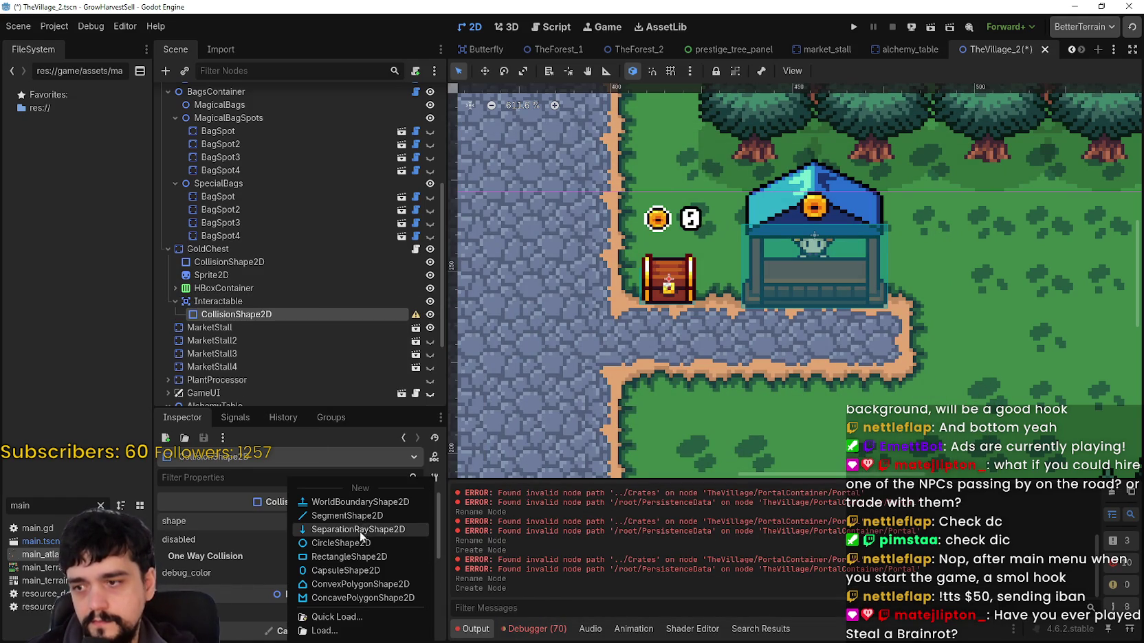
{"action": "left_click", "coordinate": [378, 558]}
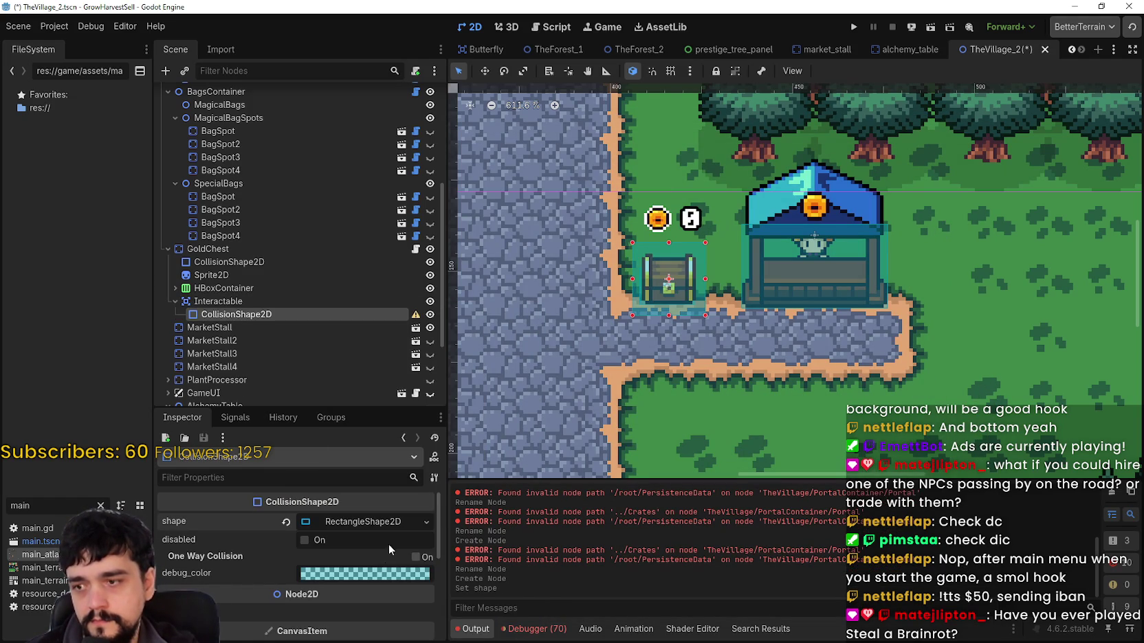
Step: Make the collision shape's debug colour translucent orange
{"action": "scroll", "coordinate": [660, 357], "scroll_direction": "up", "scroll_amount": 2}
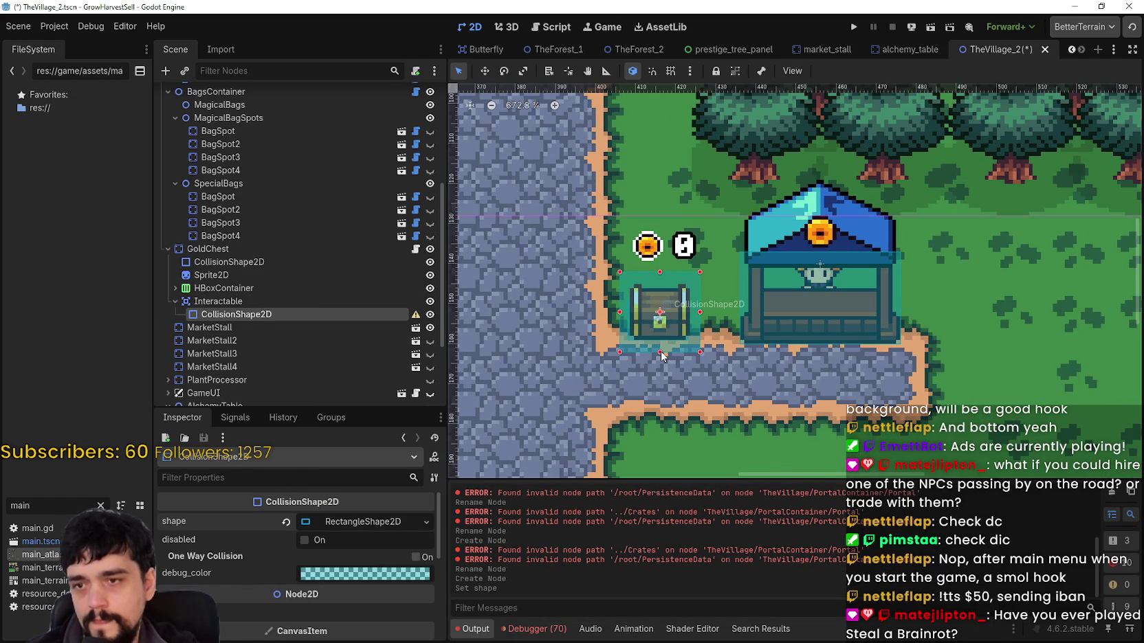
{"action": "left_click", "coordinate": [355, 581]}
{"action": "mouse_move", "coordinate": [358, 272]}
{"action": "left_mouse_down"}
{"action": "mouse_move", "coordinate": [345, 330]}
{"action": "mouse_move", "coordinate": [367, 352]}
{"action": "left_mouse_up"}
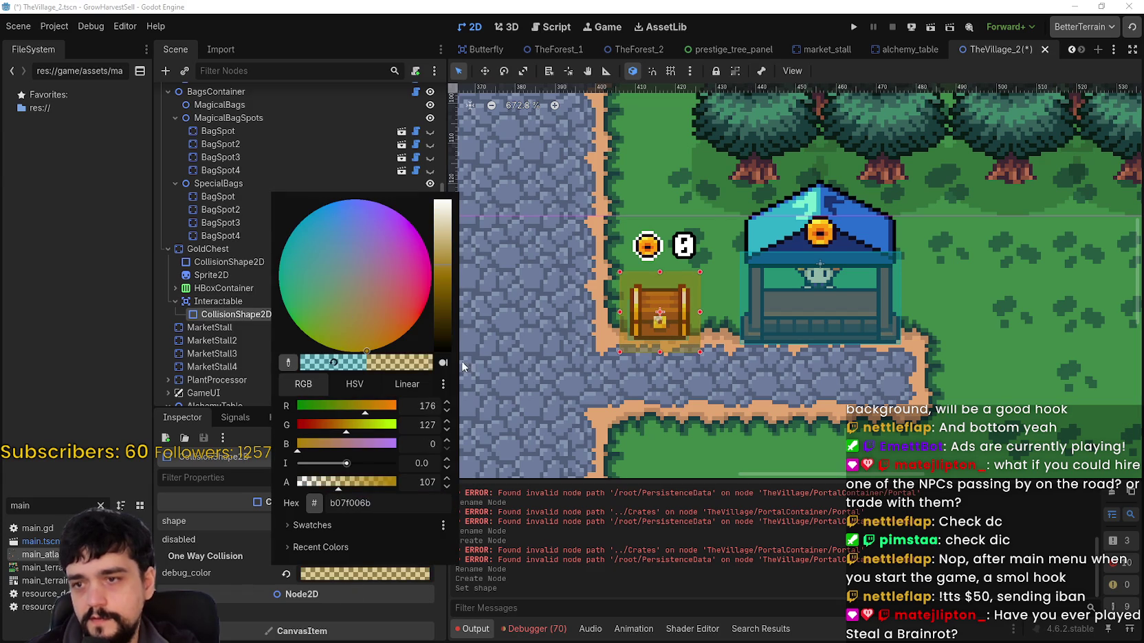
{"action": "left_click", "coordinate": [856, 332]}
Step: Enable smart snapping and stretch the collision box down below the chest and out to the left
{"action": "scroll", "coordinate": [679, 352], "scroll_direction": "up", "scroll_amount": 3}
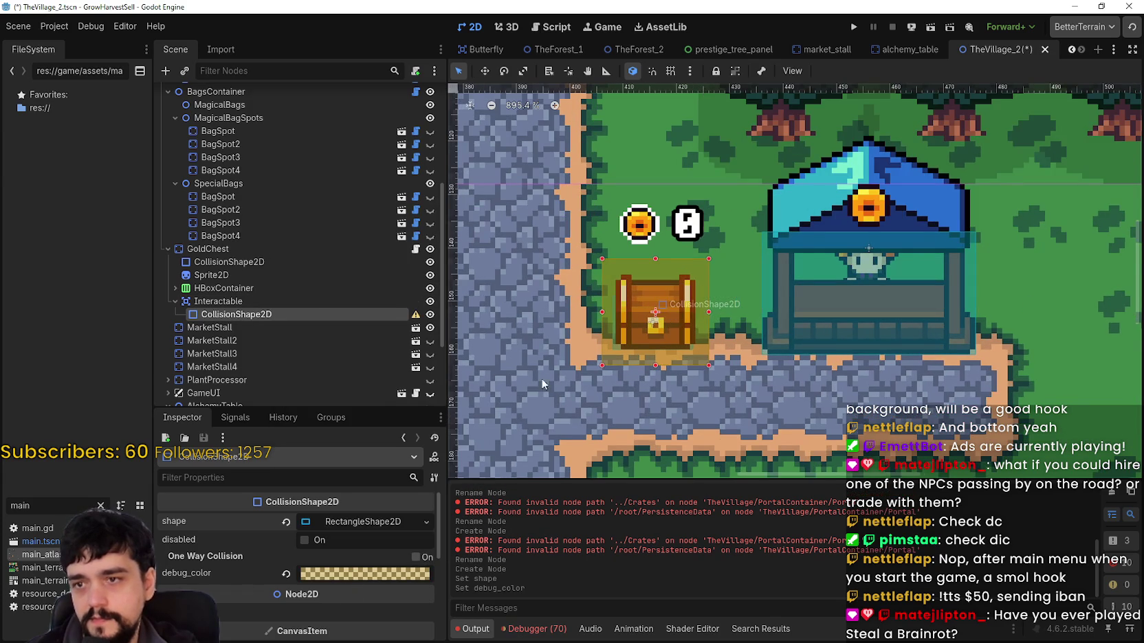
{"action": "scroll", "coordinate": [682, 339], "scroll_direction": "down", "scroll_amount": 4}
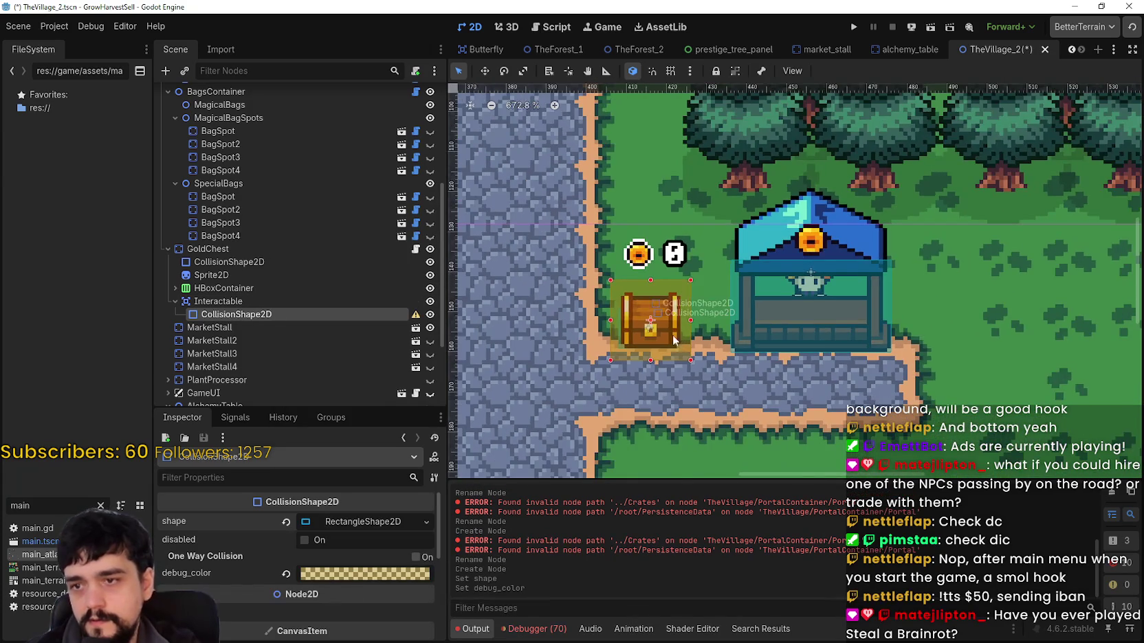
{"action": "scroll", "coordinate": [611, 319], "scroll_direction": "up", "scroll_amount": 6}
{"action": "scroll", "coordinate": [601, 322], "scroll_direction": "down", "scroll_amount": 3}
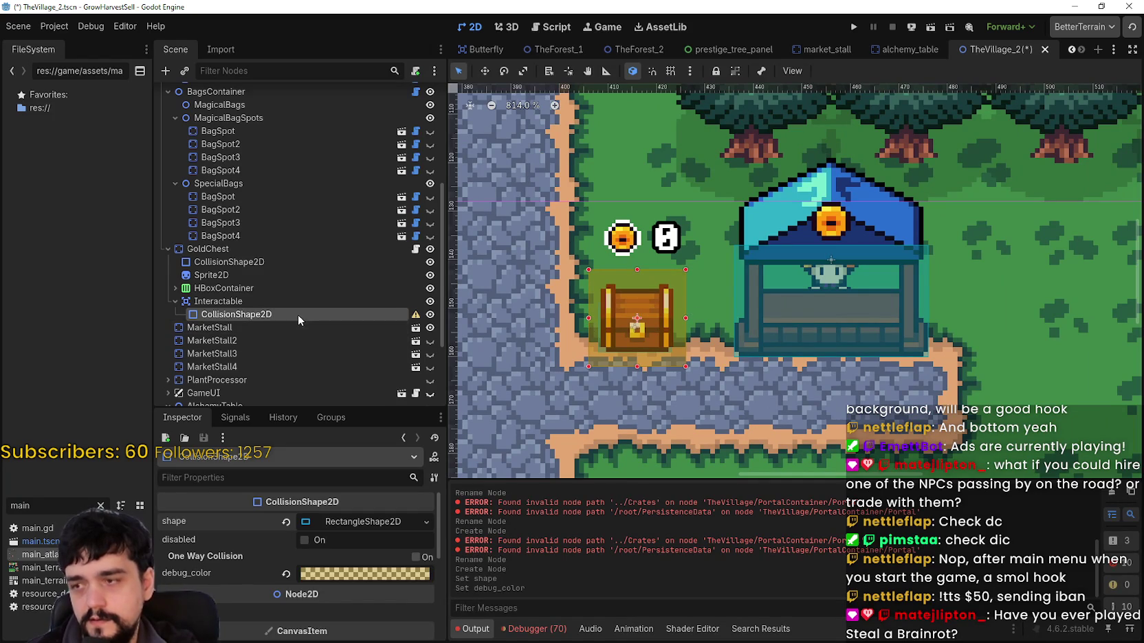
{"action": "scroll", "coordinate": [612, 327], "scroll_direction": "up", "scroll_amount": 2}
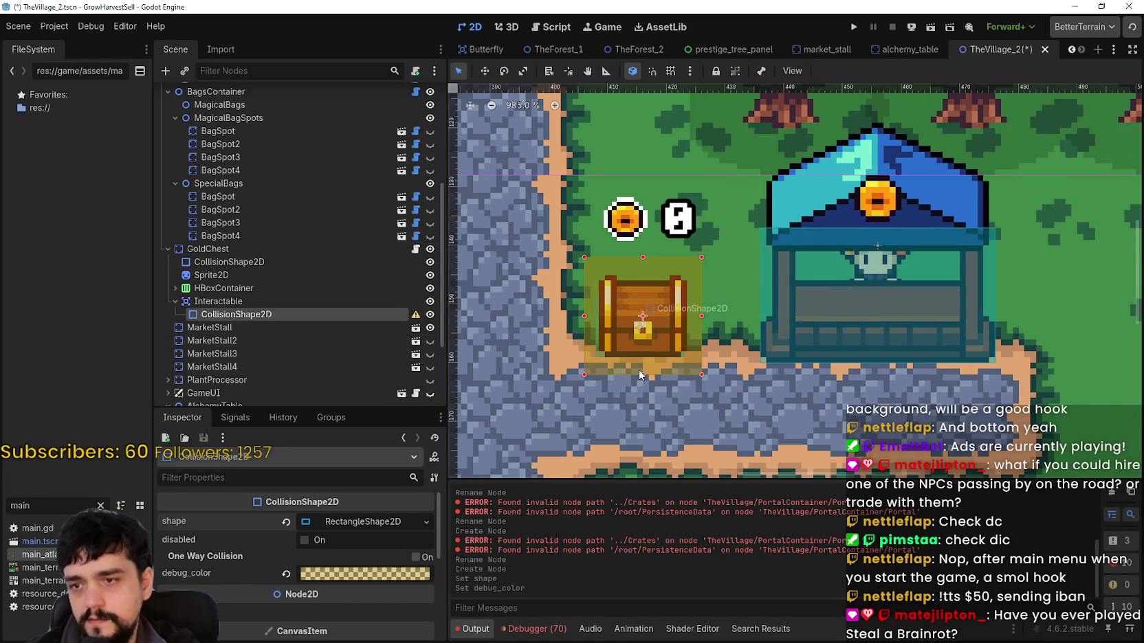
{"action": "scroll", "coordinate": [639, 370], "scroll_direction": "down", "scroll_amount": 6}
{"action": "left_click", "coordinate": [670, 71]}
{"action": "left_click", "coordinate": [653, 71]}
{"action": "scroll", "coordinate": [621, 426], "scroll_direction": "up", "scroll_amount": 4}
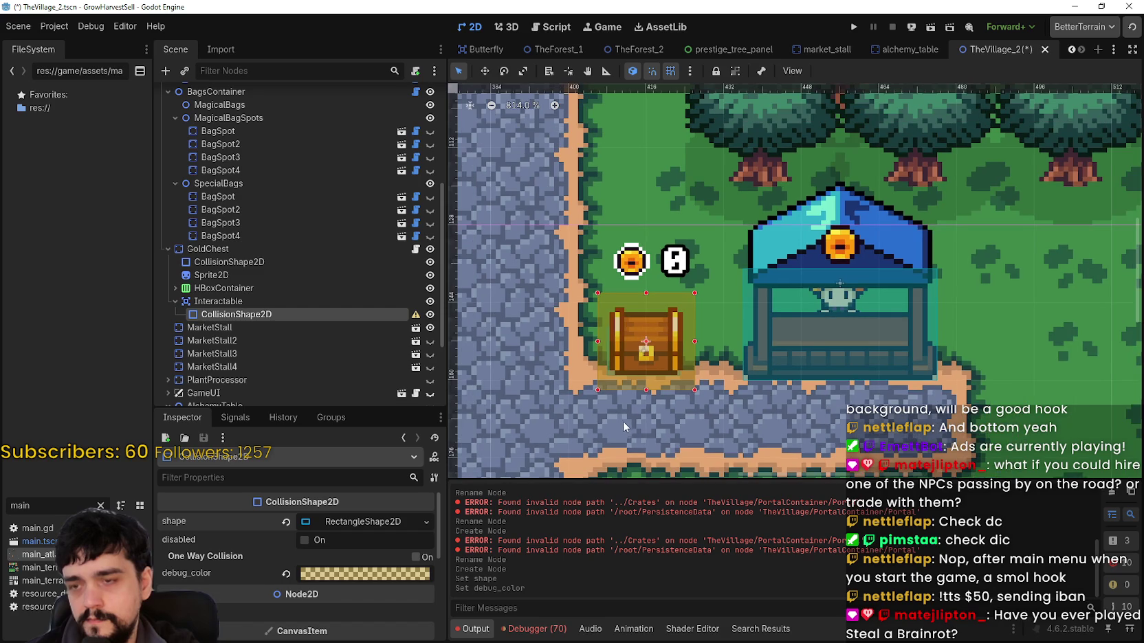
{"action": "scroll", "coordinate": [626, 415], "scroll_direction": "down", "scroll_amount": 2}
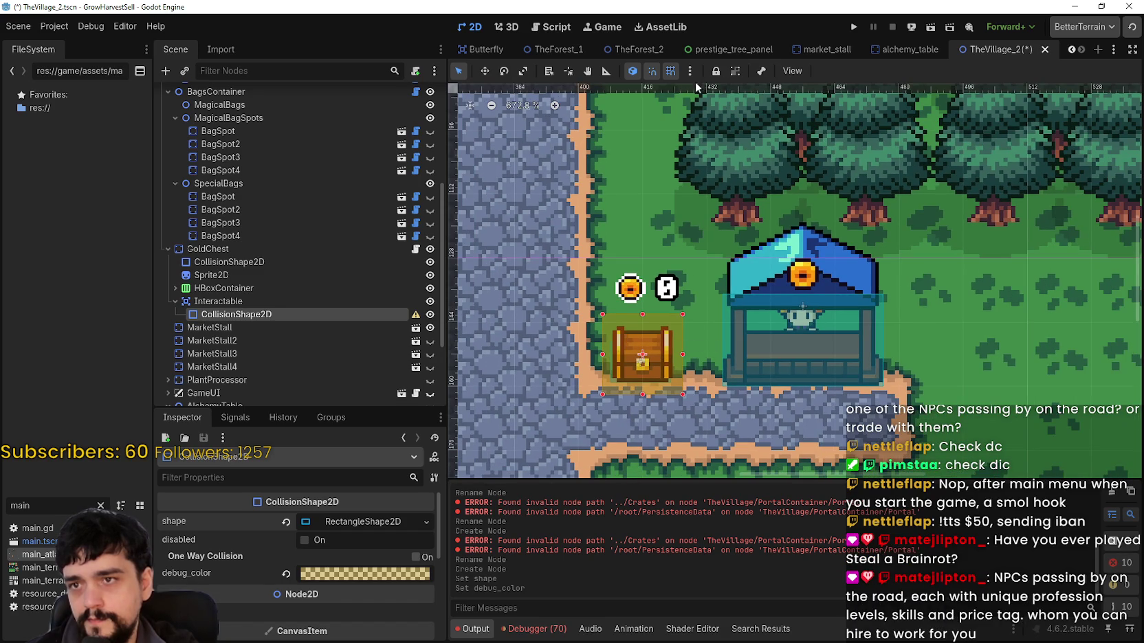
{"action": "left_click", "coordinate": [673, 76]}
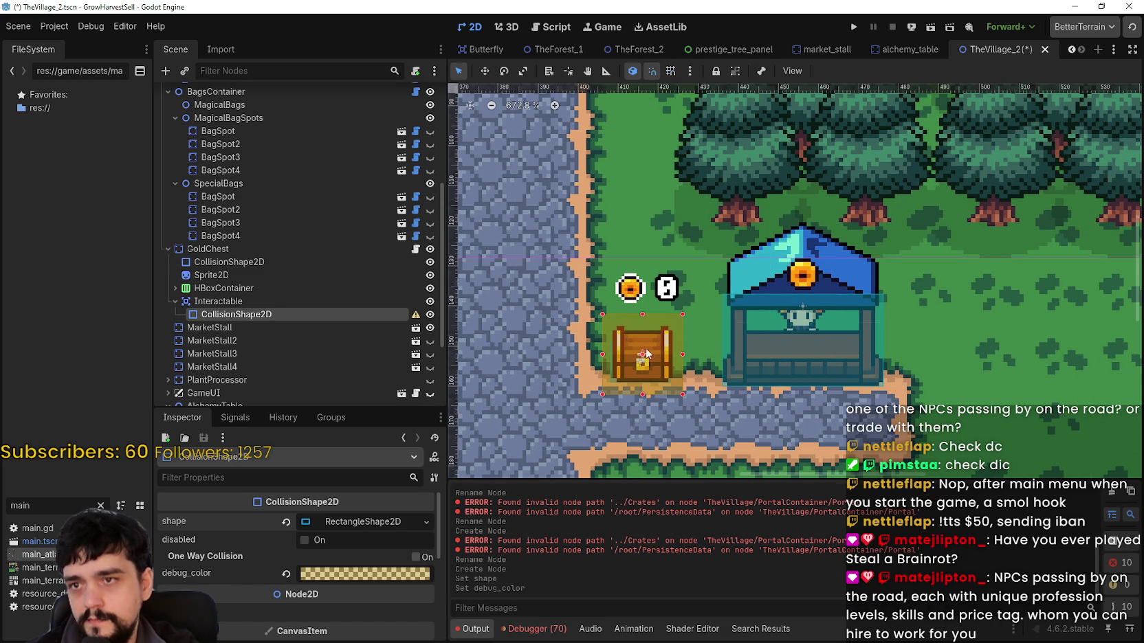
{"action": "left_click_drag", "start_coordinate": [650, 396], "coordinate": [645, 419]}
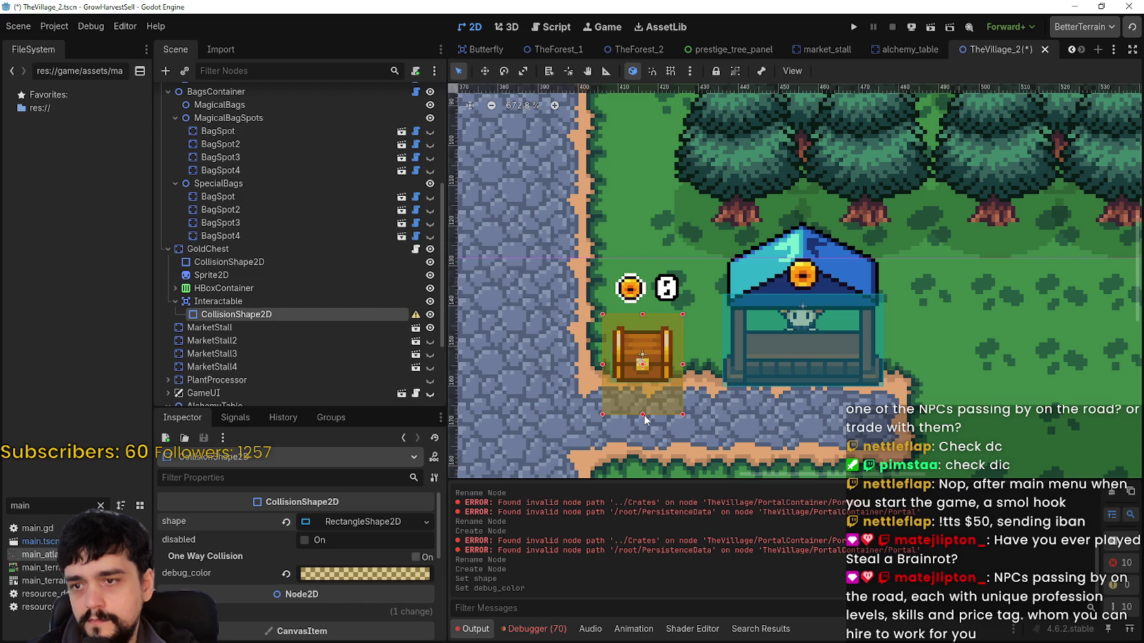
{"action": "left_click_drag", "start_coordinate": [604, 365], "coordinate": [582, 364]}
Step: Set the rectangle size to 32 x 32 px and position it around the chest
{"action": "left_click", "coordinate": [358, 524]}
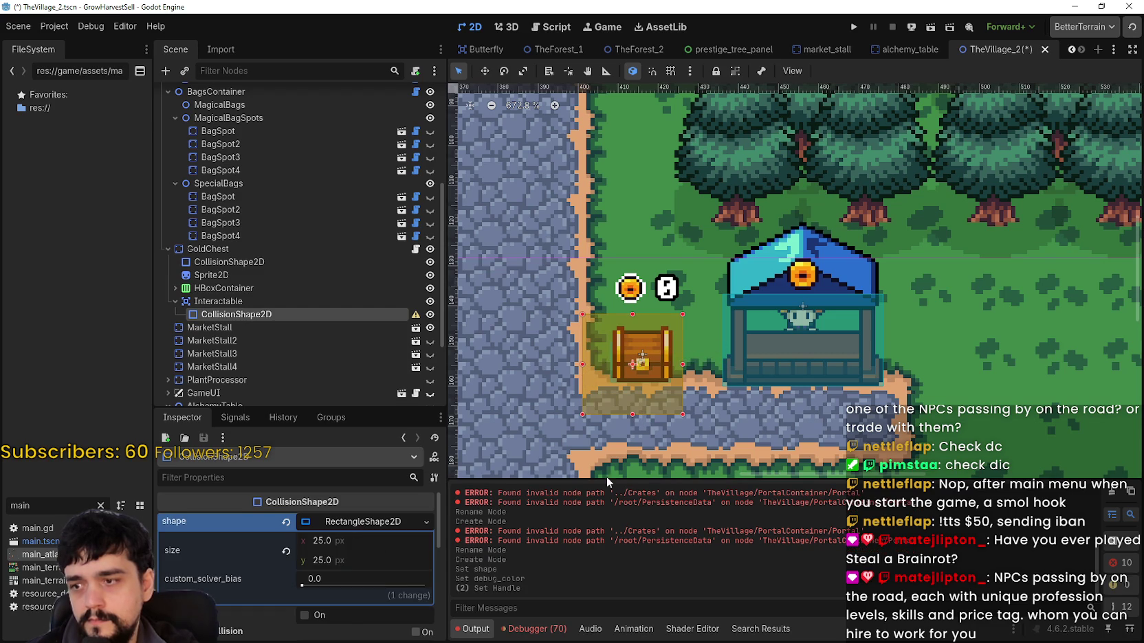
{"action": "left_click", "coordinate": [333, 540]}
{"action": "type", "text": "32"}
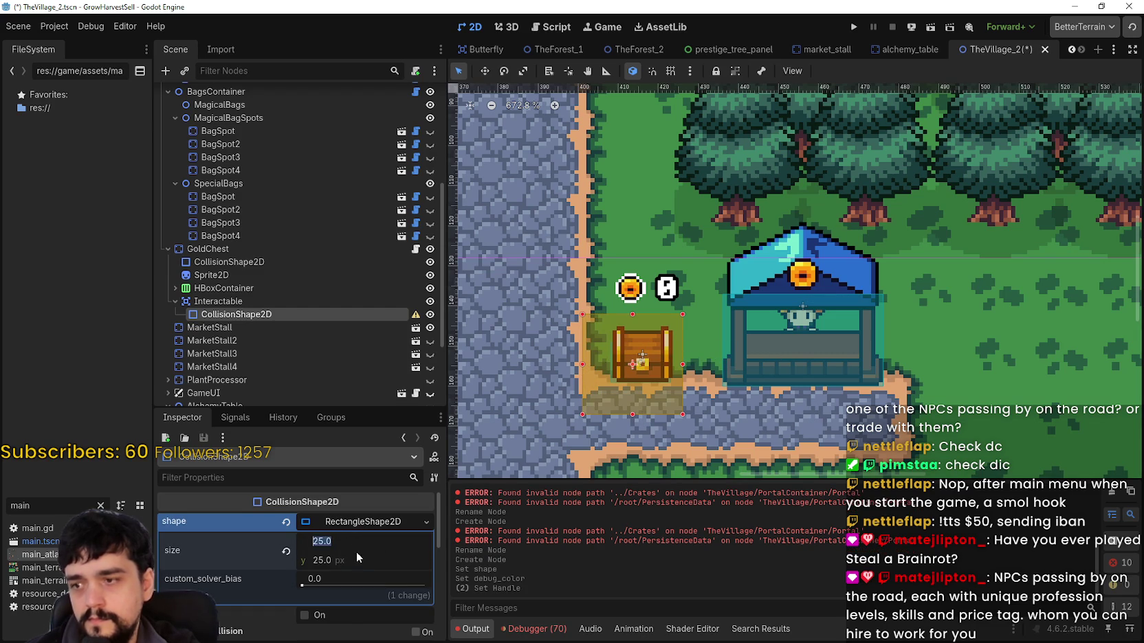
{"action": "key", "text": "Return"}
{"action": "left_click", "coordinate": [355, 559]}
{"action": "type", "text": "32"}
{"action": "key", "text": "Return"}
{"action": "scroll", "coordinate": [626, 391], "scroll_direction": "up", "scroll_amount": 2}
{"action": "left_click_drag", "start_coordinate": [644, 377], "coordinate": [653, 376]}
Step: Reset the collision shape's transform position to 0,0
{"action": "scroll", "coordinate": [630, 355], "scroll_direction": "down", "scroll_amount": 1}
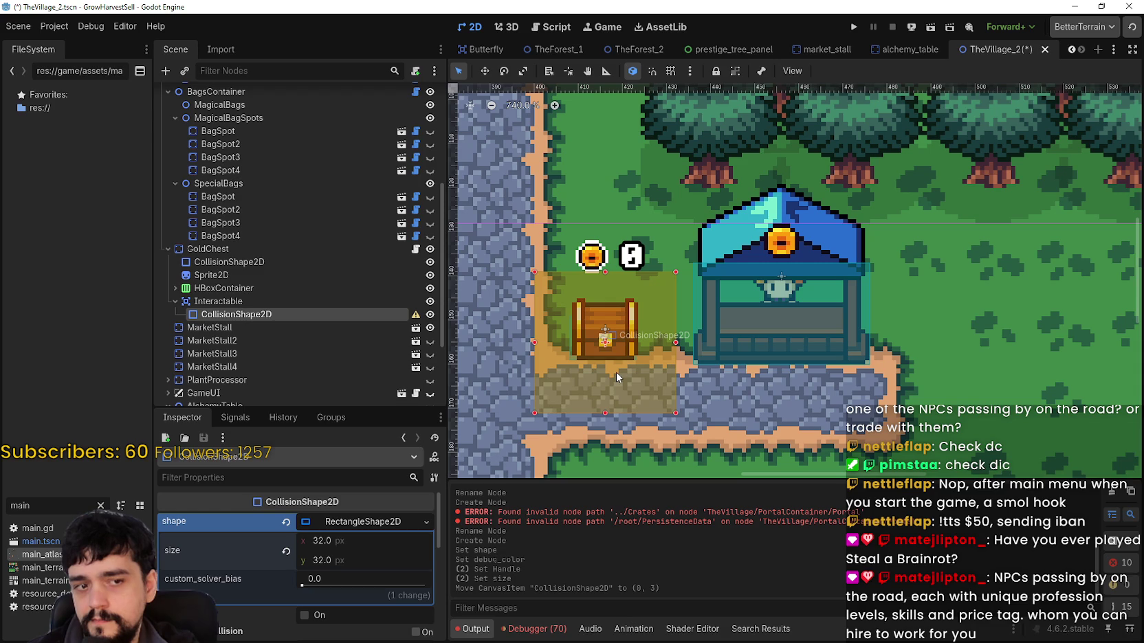
{"action": "scroll", "coordinate": [616, 372], "scroll_direction": "down", "scroll_amount": 3}
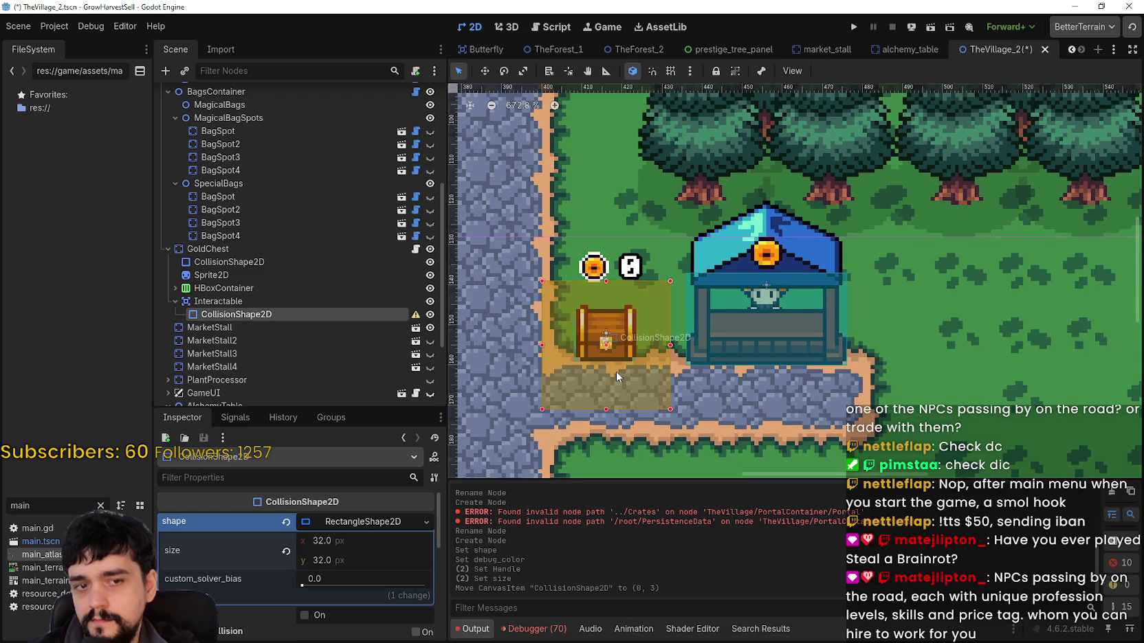
{"action": "left_click_drag", "start_coordinate": [616, 372], "coordinate": [587, 288]}
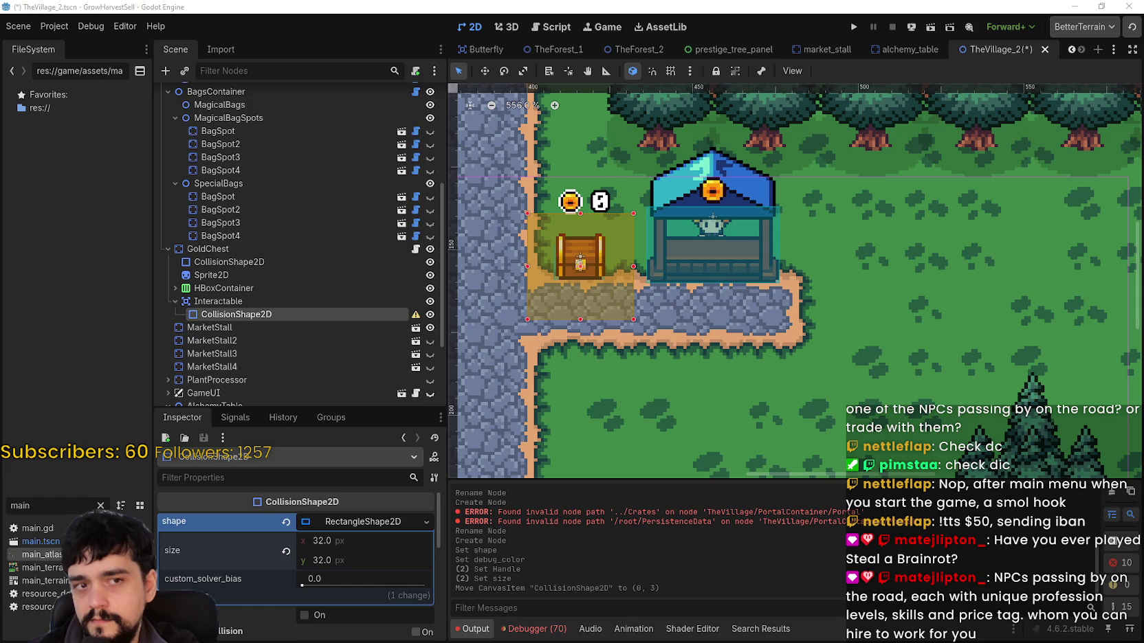
{"action": "scroll", "coordinate": [616, 275], "scroll_direction": "up", "scroll_amount": 5}
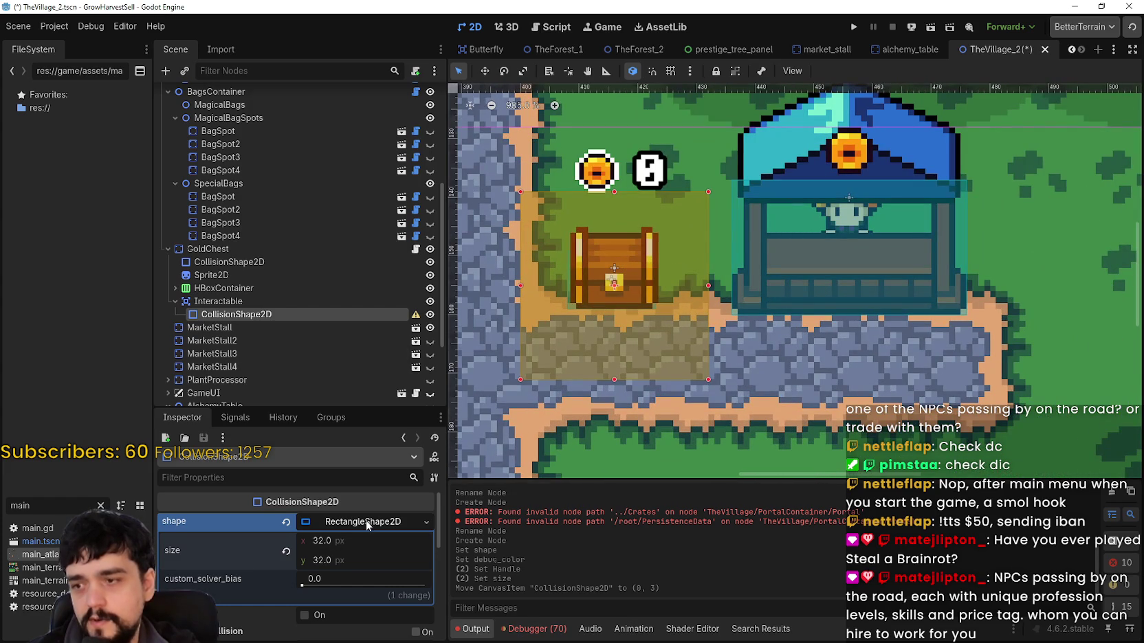
{"action": "scroll", "coordinate": [330, 543], "scroll_direction": "down", "scroll_amount": 5}
{"action": "left_click", "coordinate": [279, 521]}
{"action": "left_click", "coordinate": [294, 550]}
Step: Save the TheVillage_2 scene and switch over to the Steam store
{"action": "scroll", "coordinate": [705, 299], "scroll_direction": "down", "scroll_amount": 1}
{"action": "key", "text": "ctrl+s"}
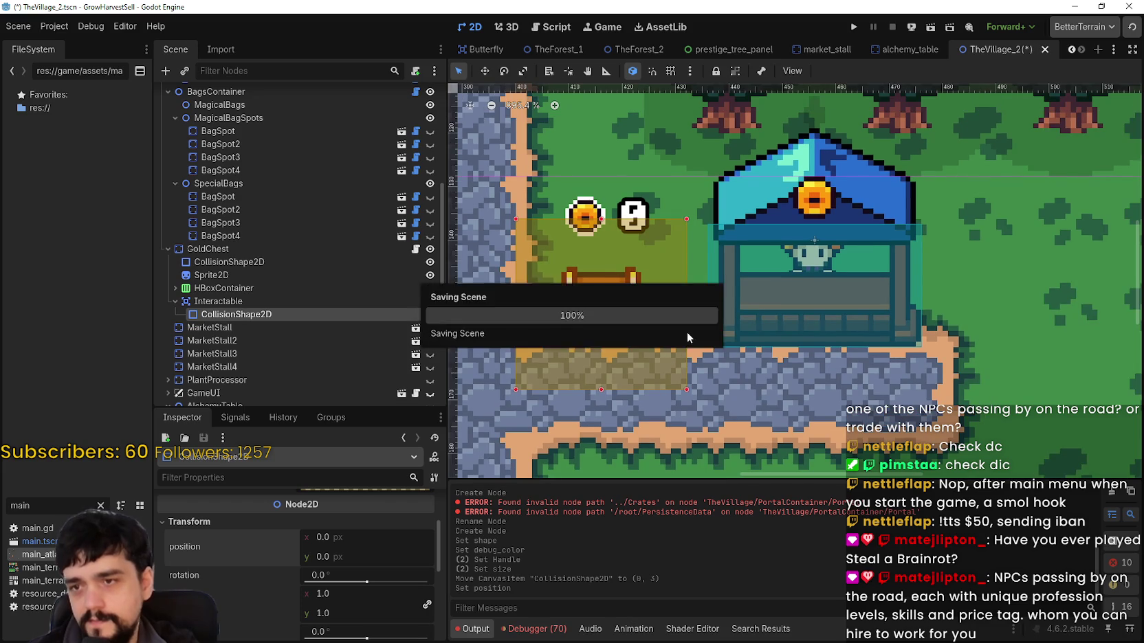
{"action": "scroll", "coordinate": [641, 330], "scroll_direction": "up", "scroll_amount": 1}
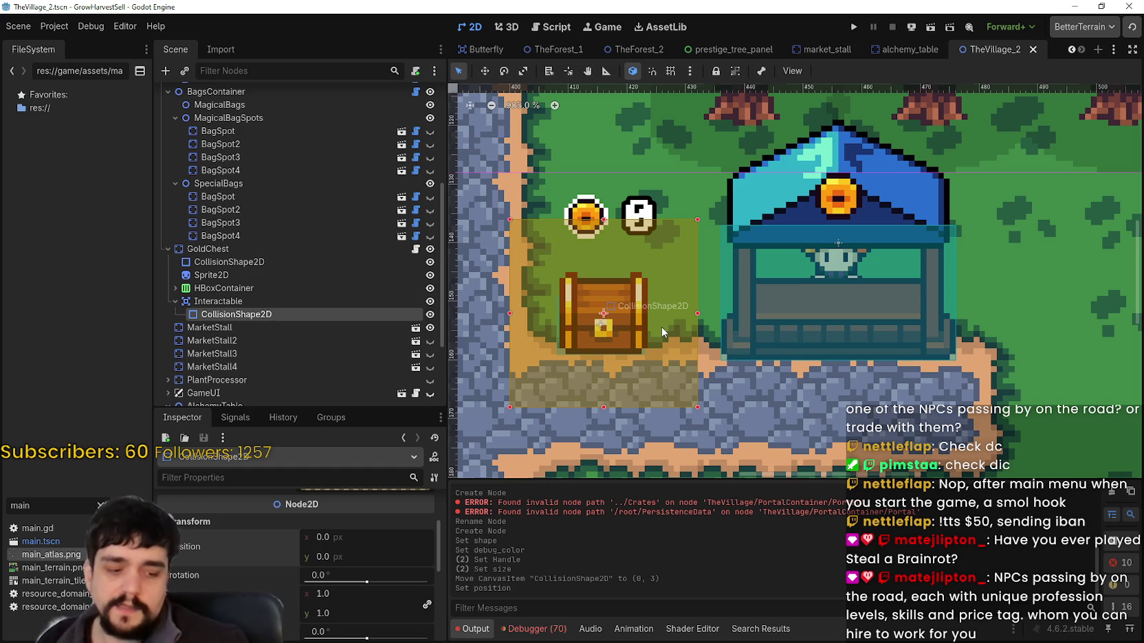
{"action": "scroll", "coordinate": [931, 129], "scroll_direction": "down", "scroll_amount": 1}
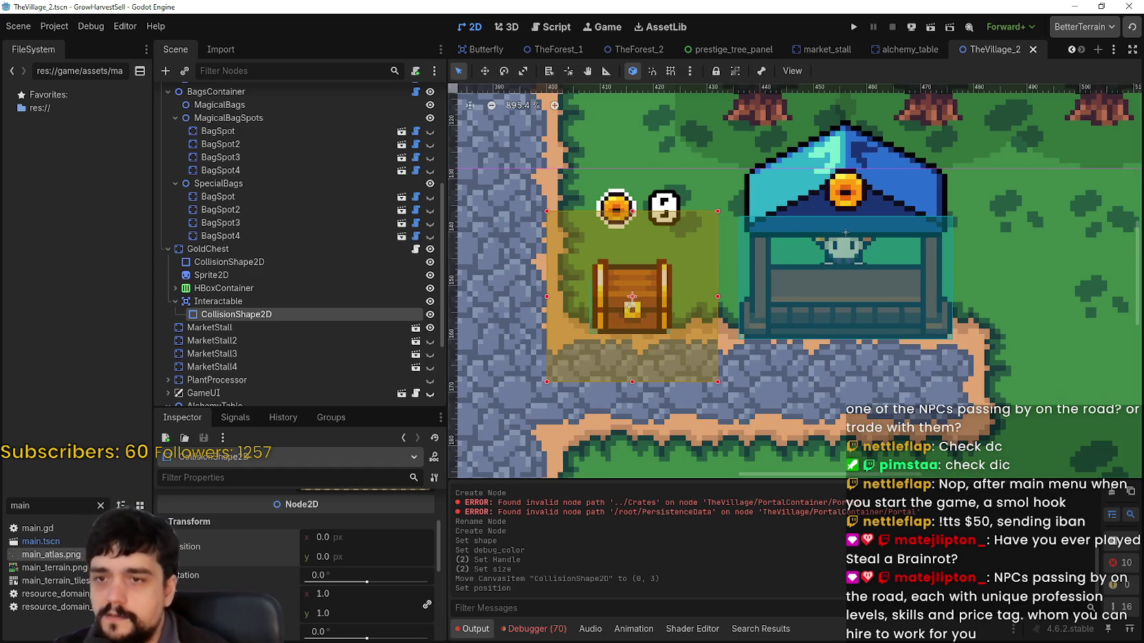
{"action": "scroll", "coordinate": [570, 402], "scroll_direction": "down", "scroll_amount": 5}
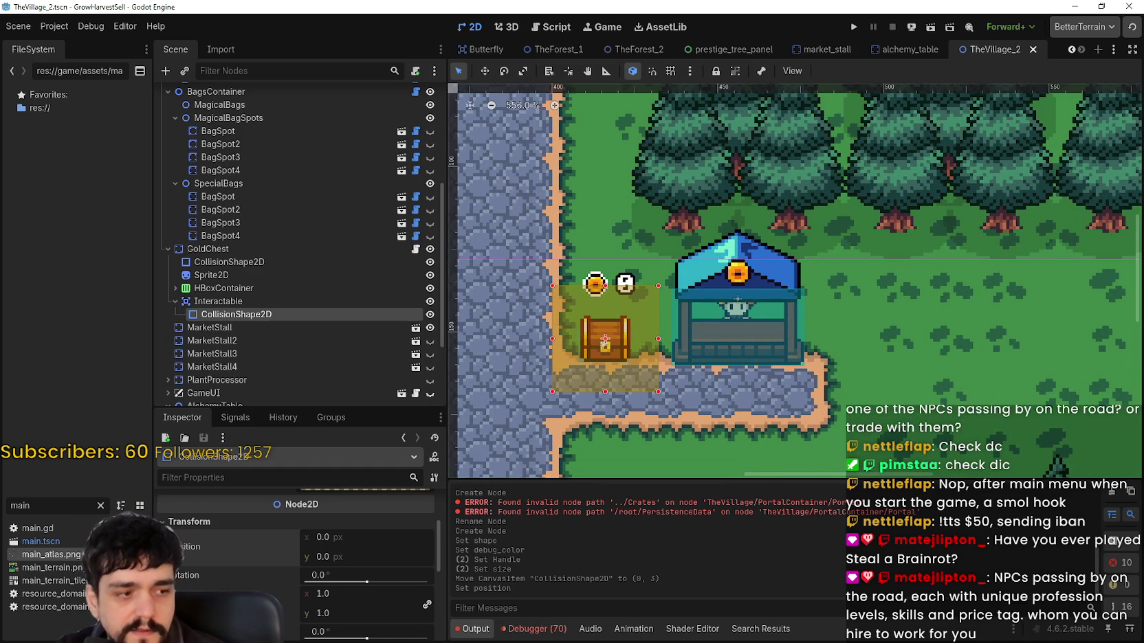
{"action": "key", "text": "alt+Tab"}
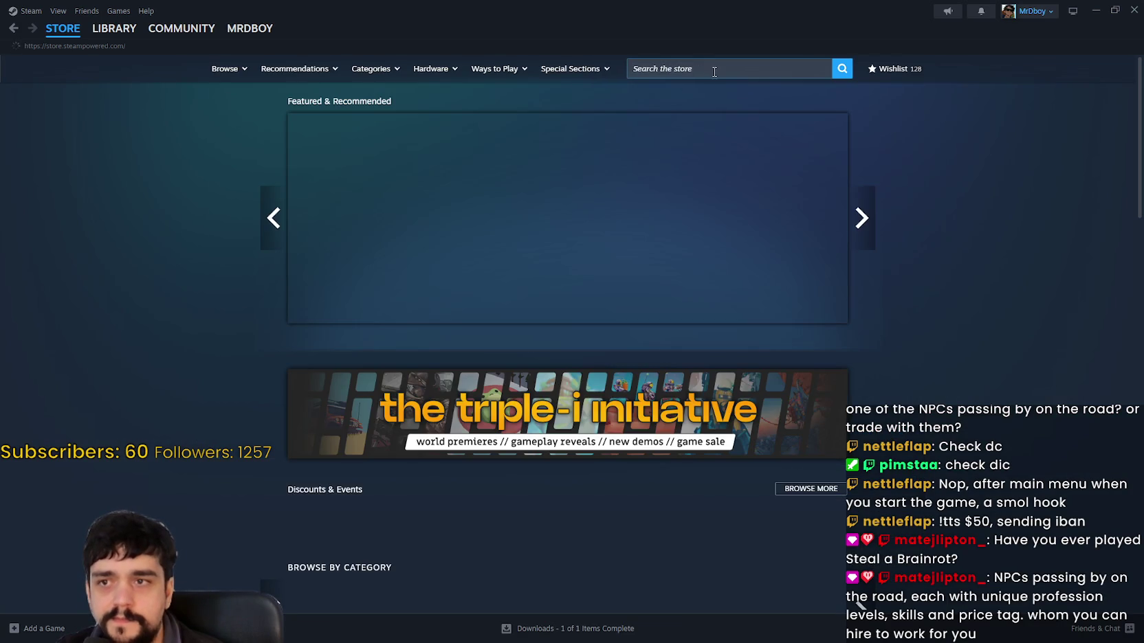
{"action": "left_click", "coordinate": [716, 71]}
{"action": "type", "text": "steal a bra"}
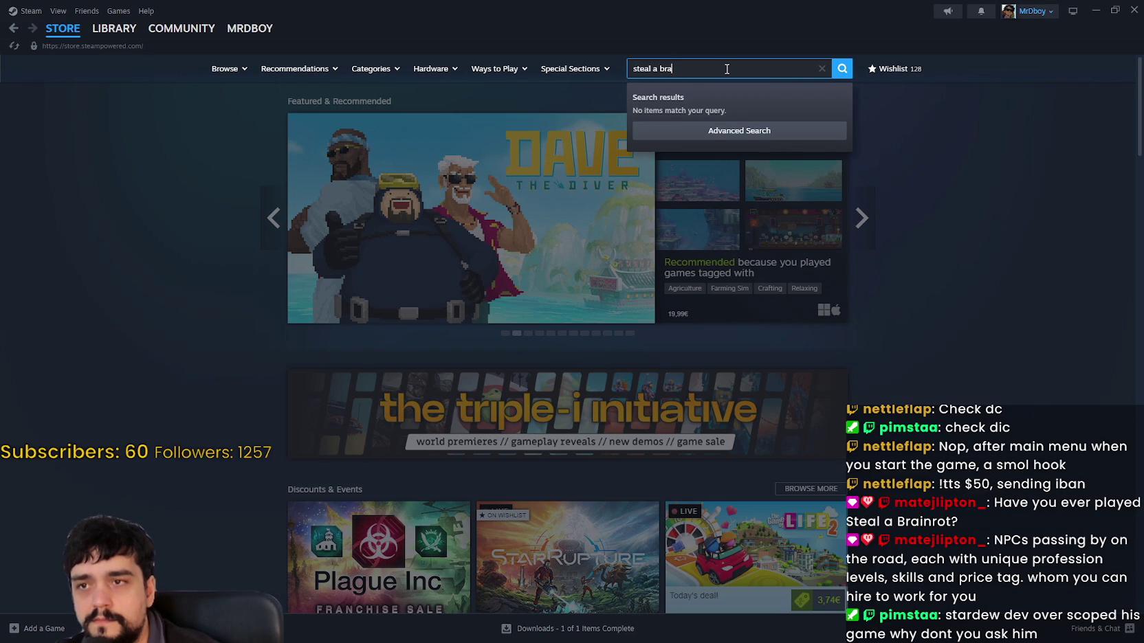
{"action": "key", "text": "BackSpace"}
{"action": "key", "text": "BackSpace"}
{"action": "key", "text": "BackSpace"}
{"action": "type", "text": "b"}
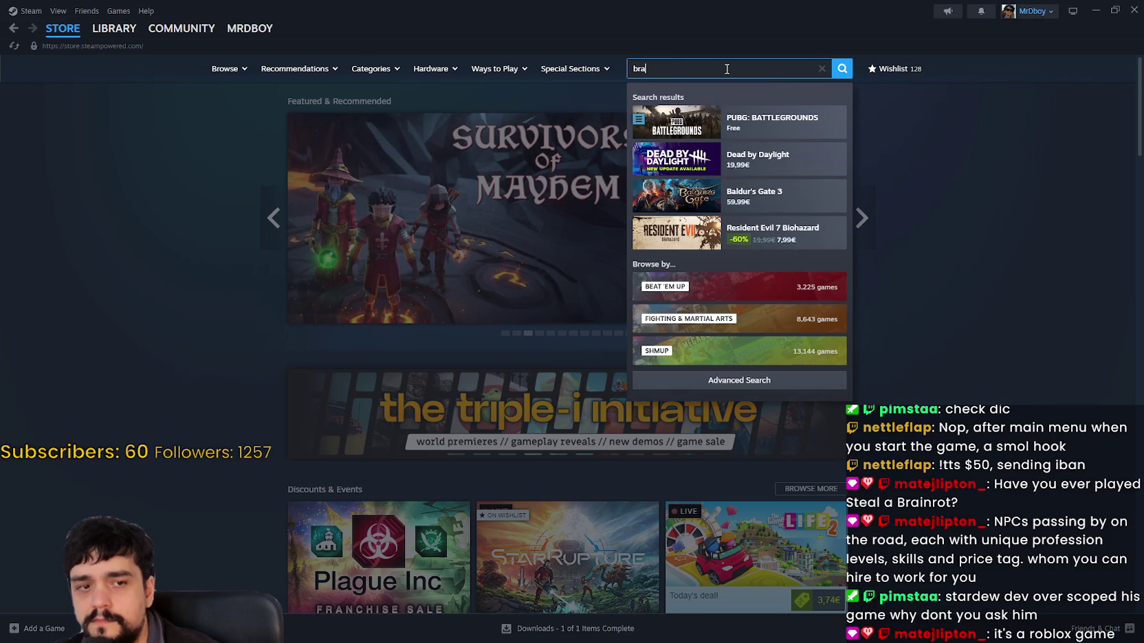
{"action": "key", "text": "BackSpace"}
{"action": "key", "text": "BackSpace"}
{"action": "key", "text": "BackSpace"}
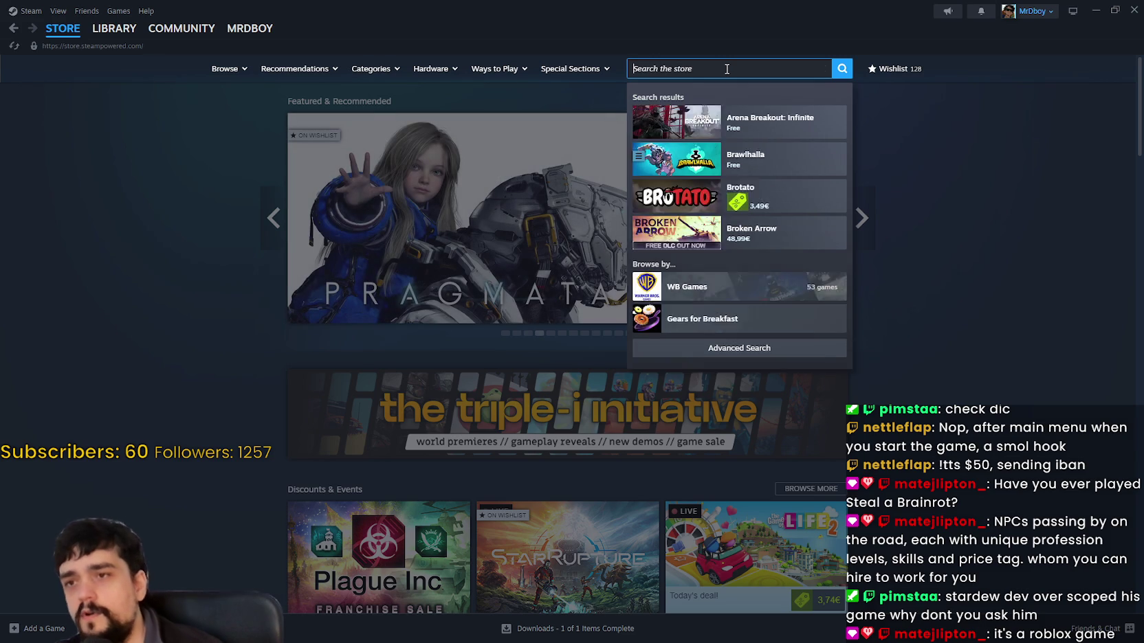
{"action": "key", "text": "Escape"}
{"action": "left_click", "coordinate": [1131, 20]}
Step: Inspect the Interactable area and GoldChest's own collision shape in the Scene dock
{"action": "scroll", "coordinate": [693, 358], "scroll_direction": "up", "scroll_amount": 3}
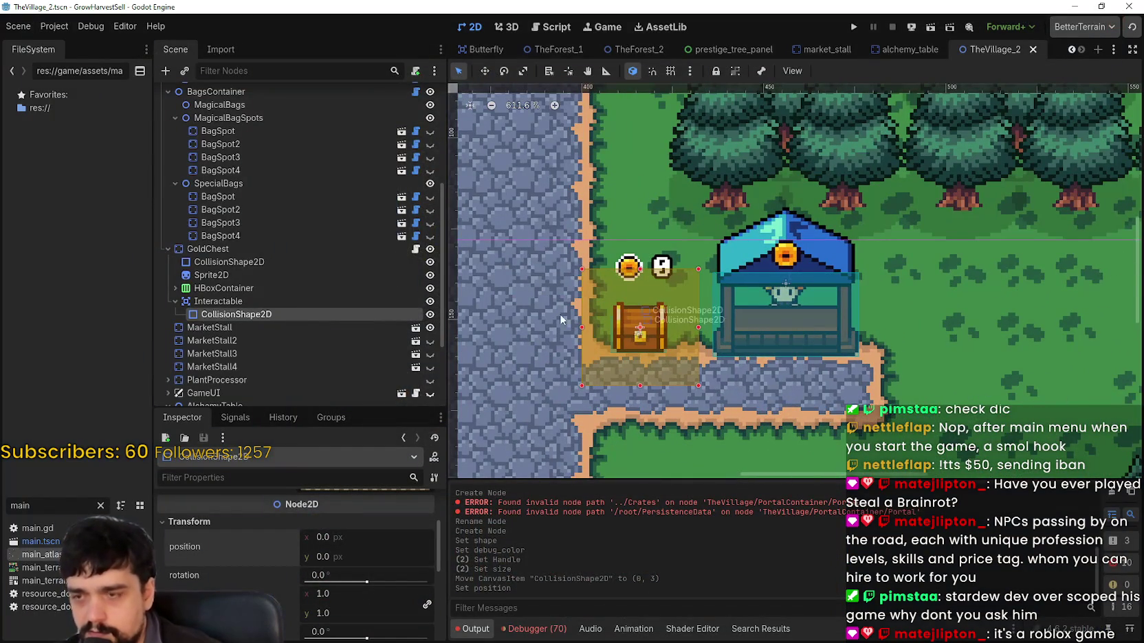
{"action": "scroll", "coordinate": [246, 312], "scroll_direction": "up", "scroll_amount": 2}
{"action": "left_click", "coordinate": [217, 341]}
{"action": "left_click", "coordinate": [175, 340]}
{"action": "scroll", "coordinate": [228, 342], "scroll_direction": "down", "scroll_amount": 3}
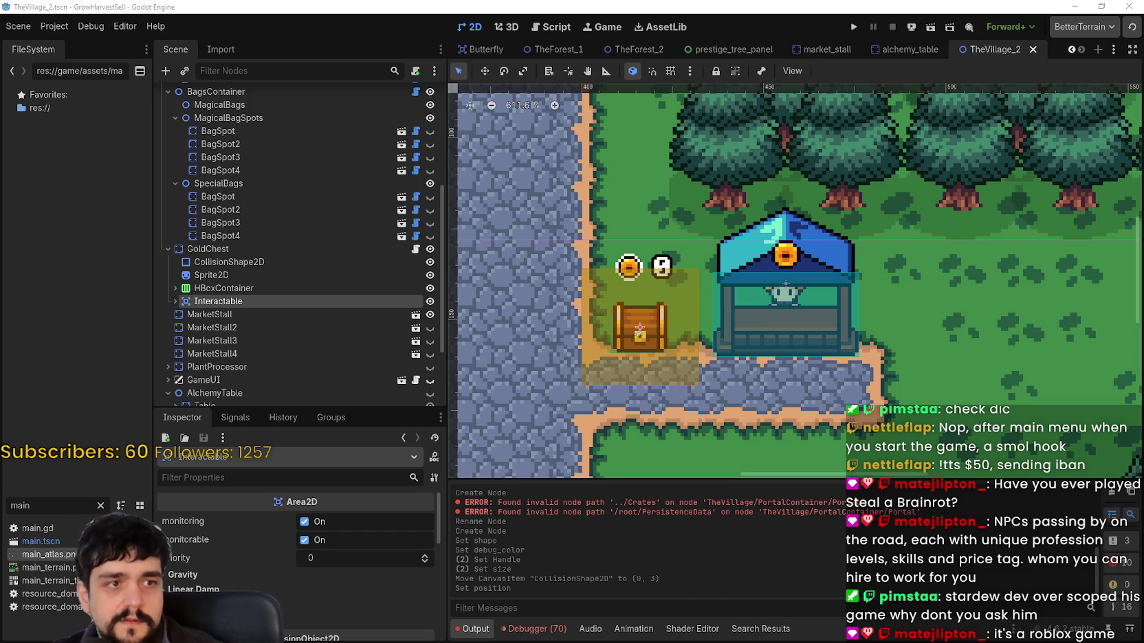
{"action": "left_click", "coordinate": [180, 264]}
{"action": "left_click", "coordinate": [180, 302]}
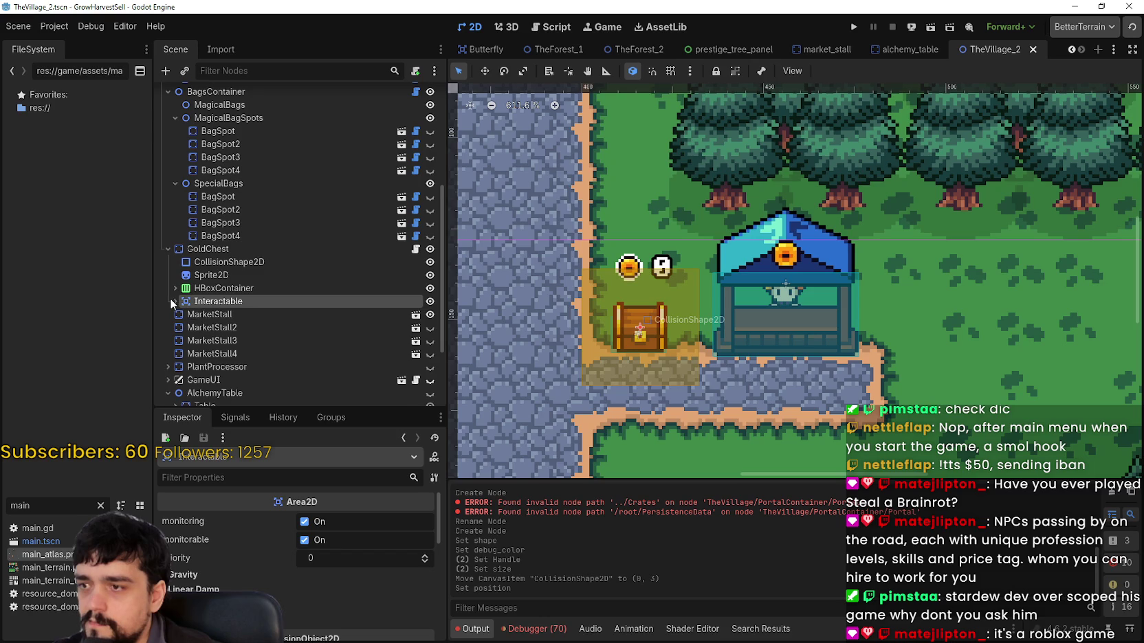
{"action": "left_click", "coordinate": [173, 301]}
{"action": "scroll", "coordinate": [770, 348], "scroll_direction": "down", "scroll_amount": 1}
{"action": "scroll", "coordinate": [770, 348], "scroll_direction": "up", "scroll_amount": 2}
{"action": "scroll", "coordinate": [818, 326], "scroll_direction": "down", "scroll_amount": 1}
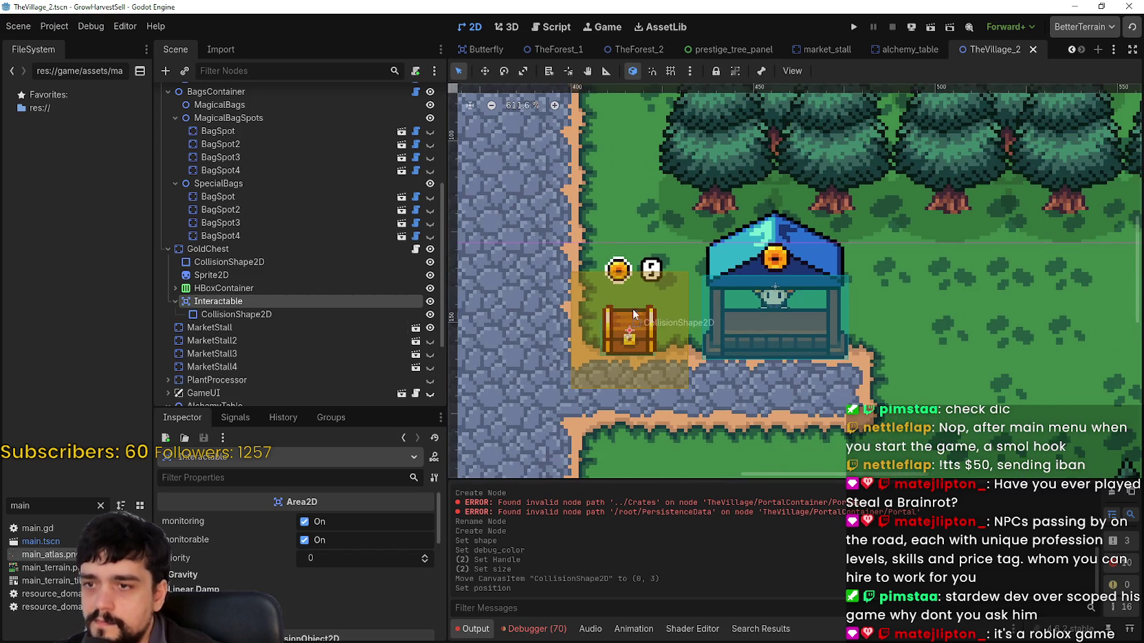
Step: Frame the chest and stall, select MarketStall, then check Interactable and its collision shape
{"action": "left_click_drag", "start_coordinate": [818, 326], "coordinate": [739, 315]}
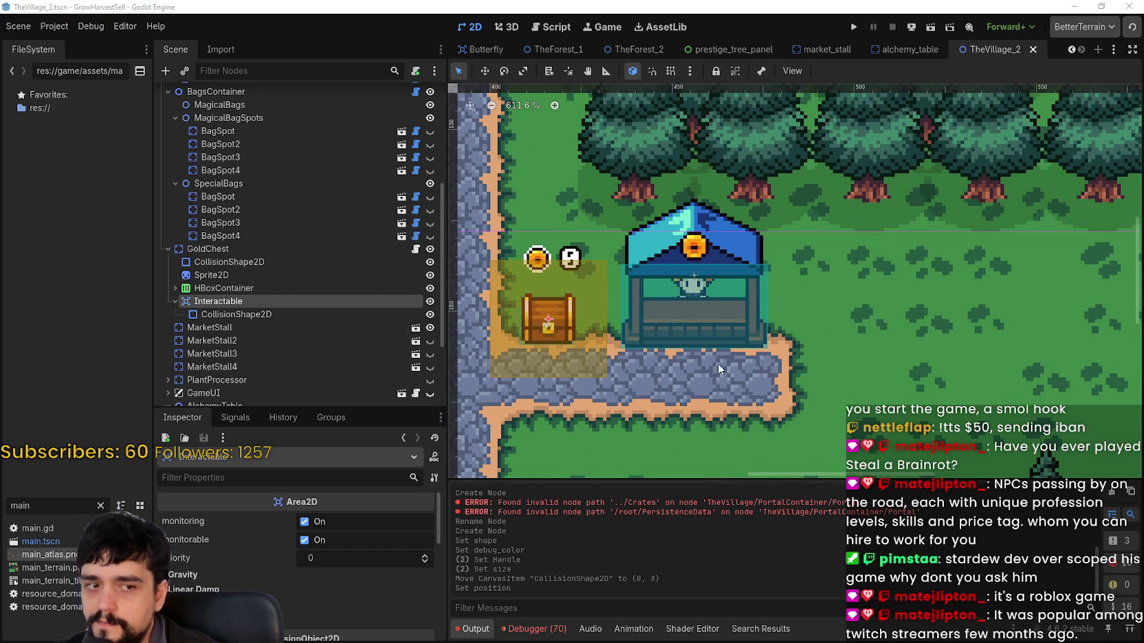
{"action": "scroll", "coordinate": [719, 374], "scroll_direction": "down", "scroll_amount": 2}
{"action": "scroll", "coordinate": [756, 351], "scroll_direction": "up", "scroll_amount": 3}
{"action": "left_click", "coordinate": [784, 334]}
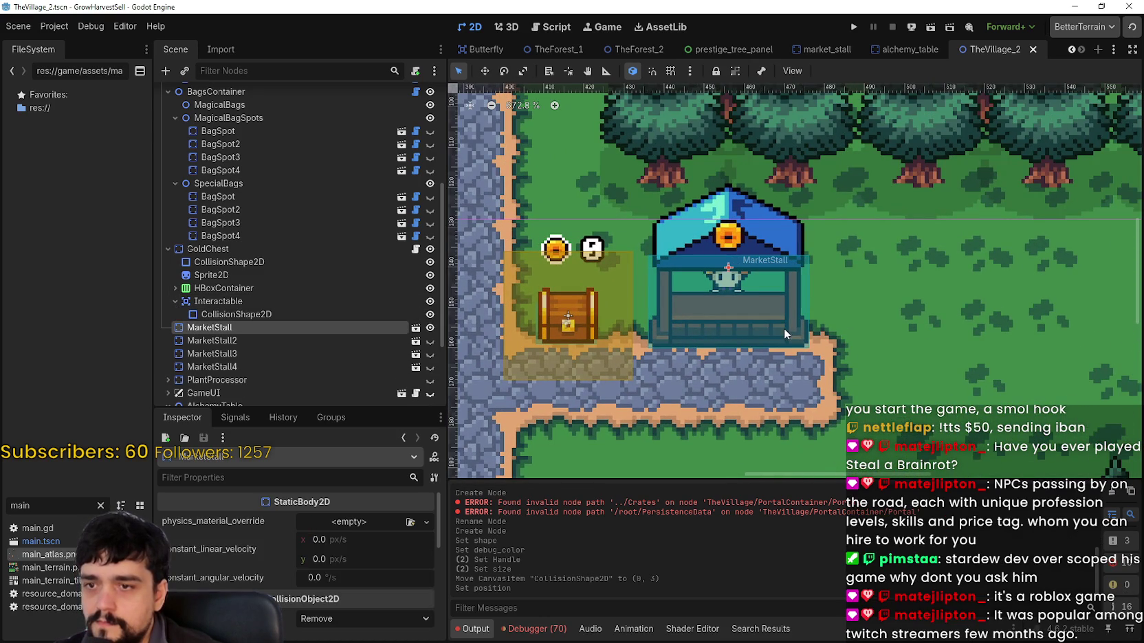
{"action": "left_click", "coordinate": [227, 315]}
{"action": "left_click", "coordinate": [209, 302]}
{"action": "left_click", "coordinate": [175, 301]}
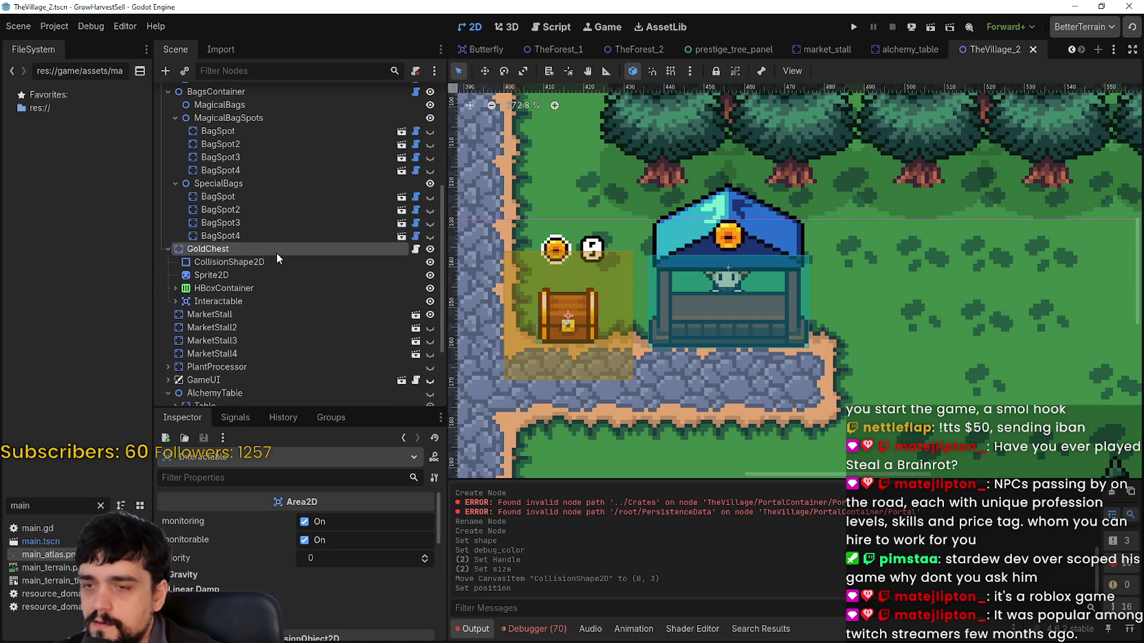
Step: Inspect GoldChest's properties, then select Interactable's collision shape in the viewport
{"action": "left_click", "coordinate": [213, 251]}
{"action": "scroll", "coordinate": [251, 262], "scroll_direction": "down", "scroll_amount": 1}
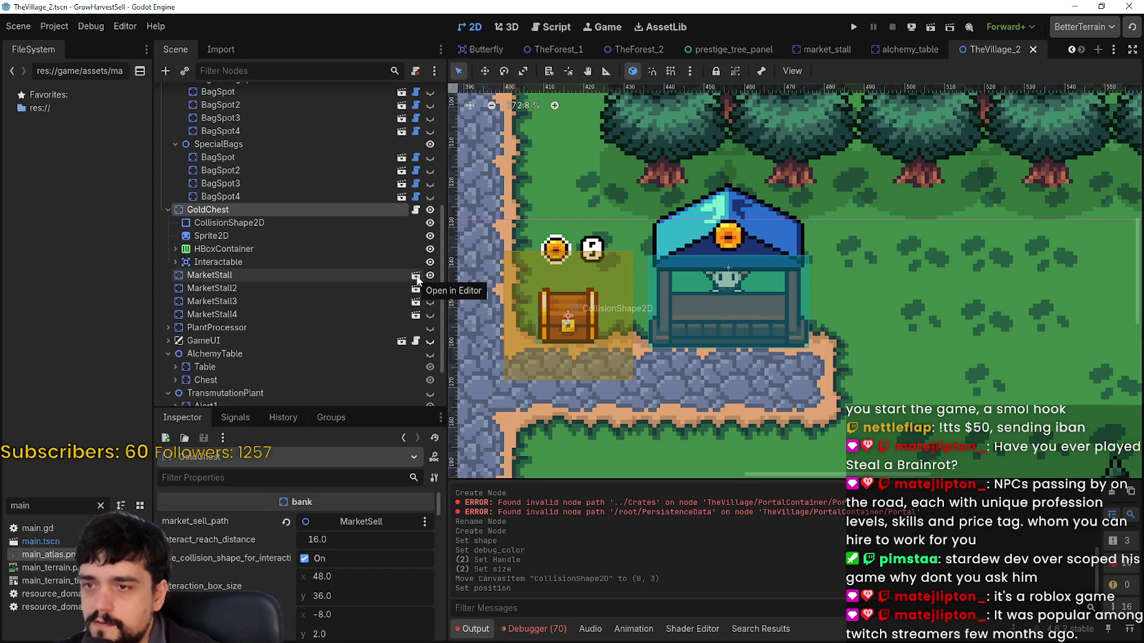
{"action": "scroll", "coordinate": [656, 369], "scroll_direction": "up", "scroll_amount": 1}
{"action": "scroll", "coordinate": [664, 367], "scroll_direction": "up", "scroll_amount": 2}
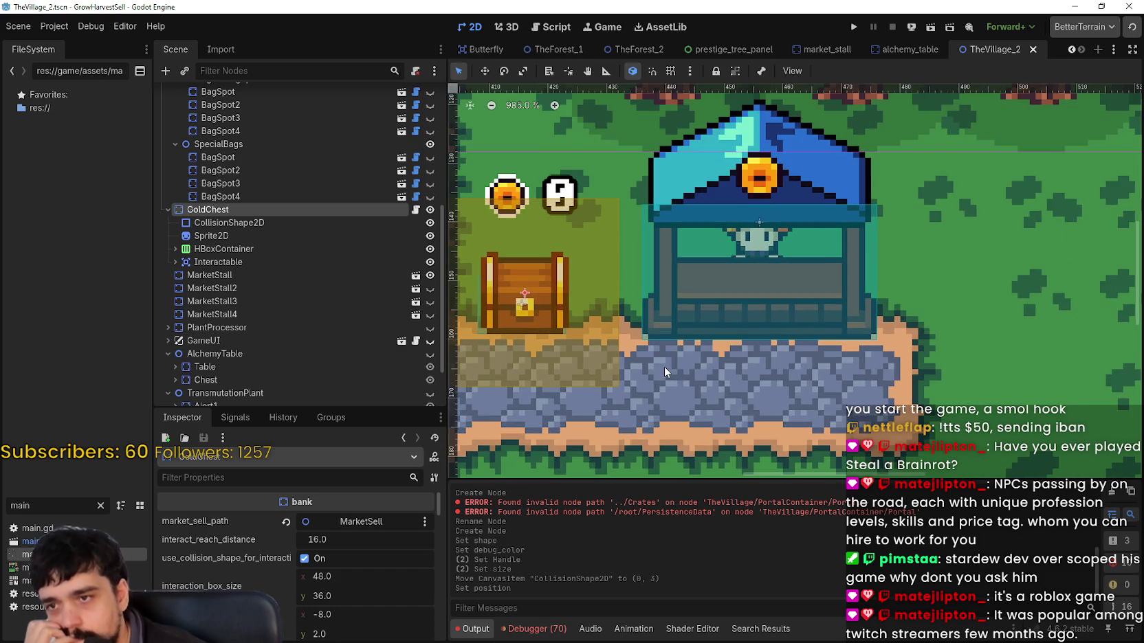
{"action": "scroll", "coordinate": [664, 367], "scroll_direction": "down", "scroll_amount": 2}
{"action": "scroll", "coordinate": [681, 361], "scroll_direction": "down", "scroll_amount": 10}
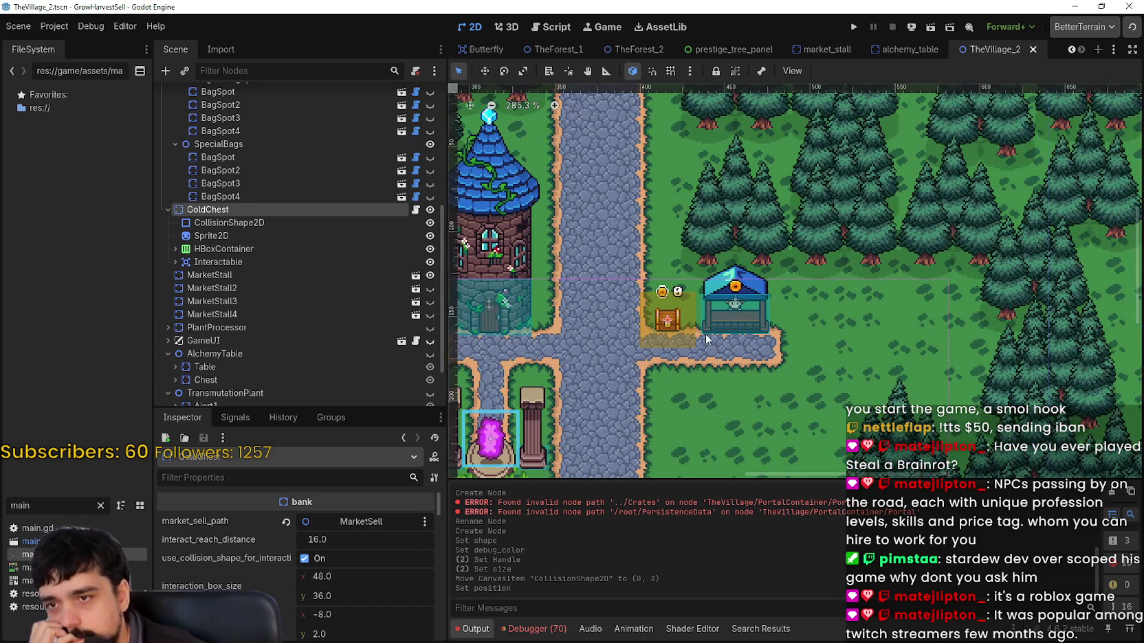
{"action": "scroll", "coordinate": [706, 334], "scroll_direction": "up", "scroll_amount": 6}
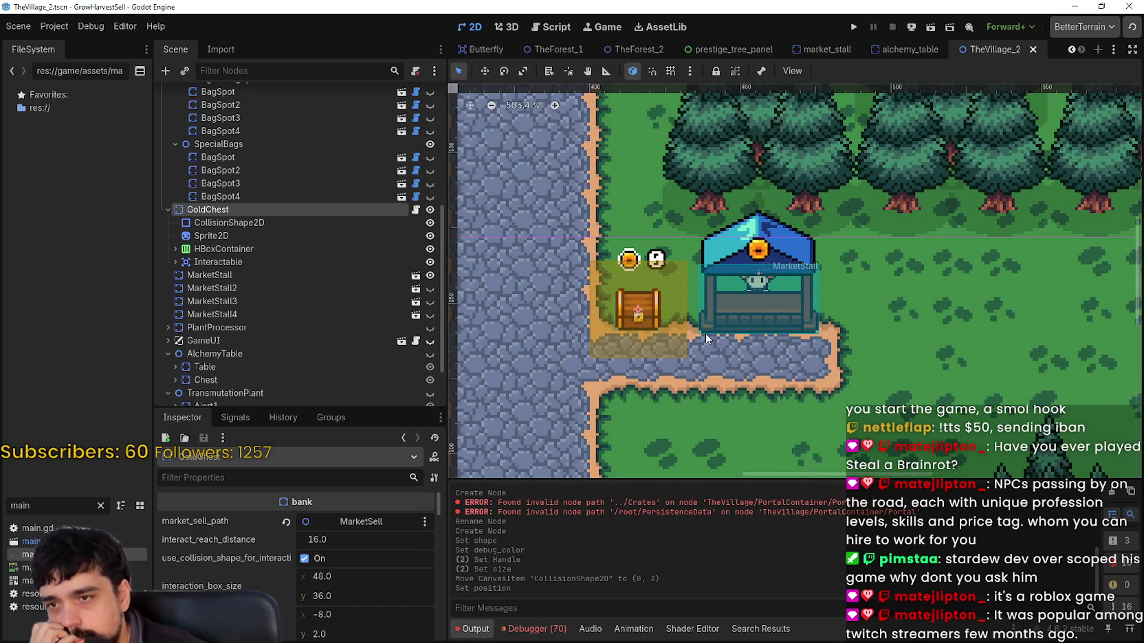
{"action": "left_click", "coordinate": [672, 339]}
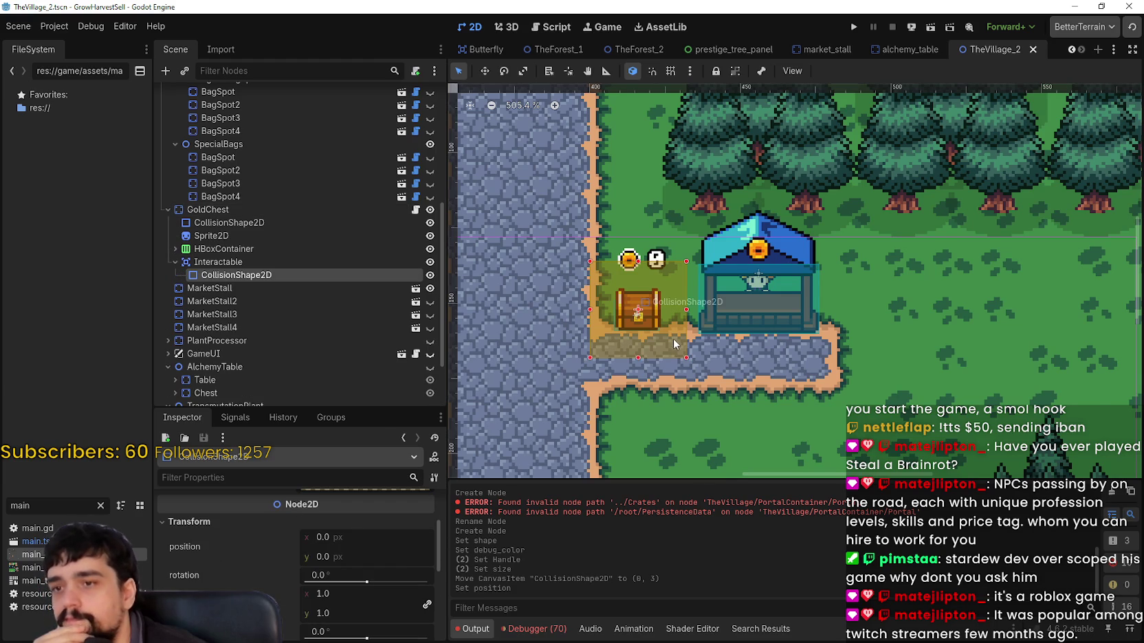
Step: Pull the shape's right and left edges in to the chest and lower its top to mid-chest
{"action": "scroll", "coordinate": [681, 319], "scroll_direction": "up", "scroll_amount": 7}
{"action": "scroll", "coordinate": [683, 297], "scroll_direction": "up", "scroll_amount": 2}
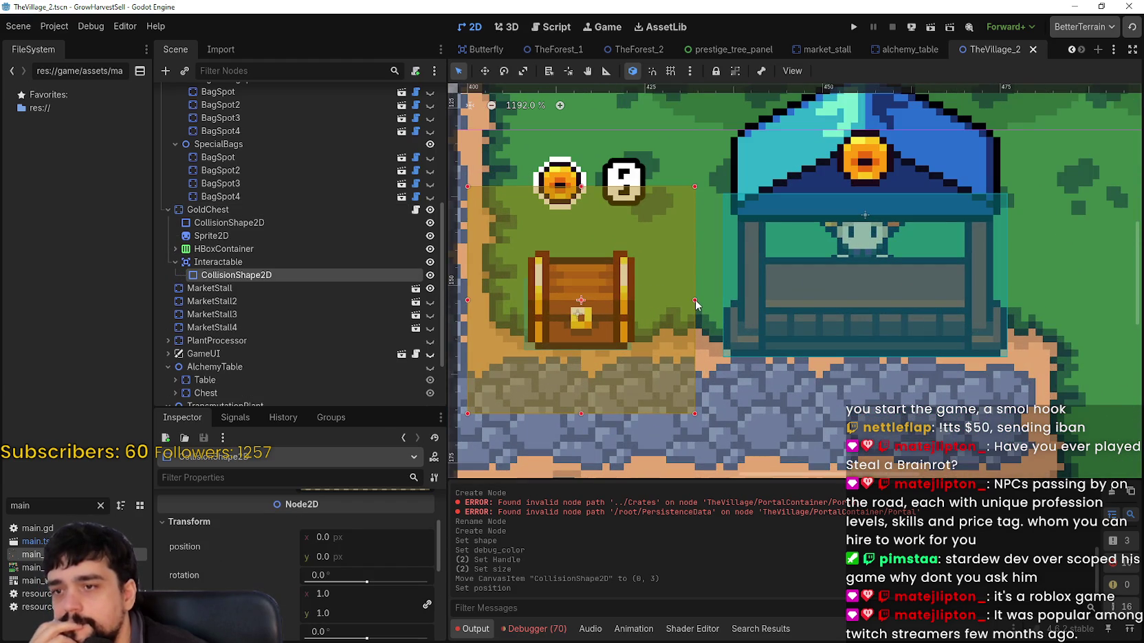
{"action": "left_click_drag", "start_coordinate": [695, 303], "coordinate": [672, 303]}
{"action": "scroll", "coordinate": [586, 304], "scroll_direction": "left", "scroll_amount": 3}
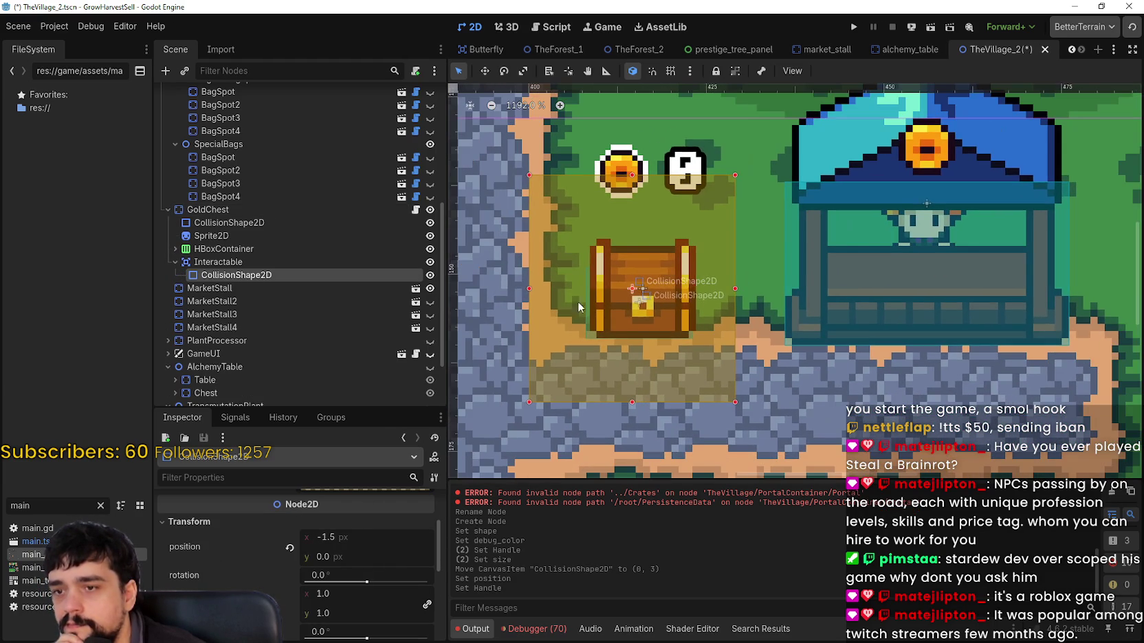
{"action": "left_click_drag", "start_coordinate": [530, 291], "coordinate": [550, 291]}
{"action": "mouse_move", "coordinate": [643, 176]}
{"action": "left_mouse_down"}
{"action": "mouse_move", "coordinate": [629, 318]}
{"action": "mouse_move", "coordinate": [631, 266]}
{"action": "left_mouse_up"}
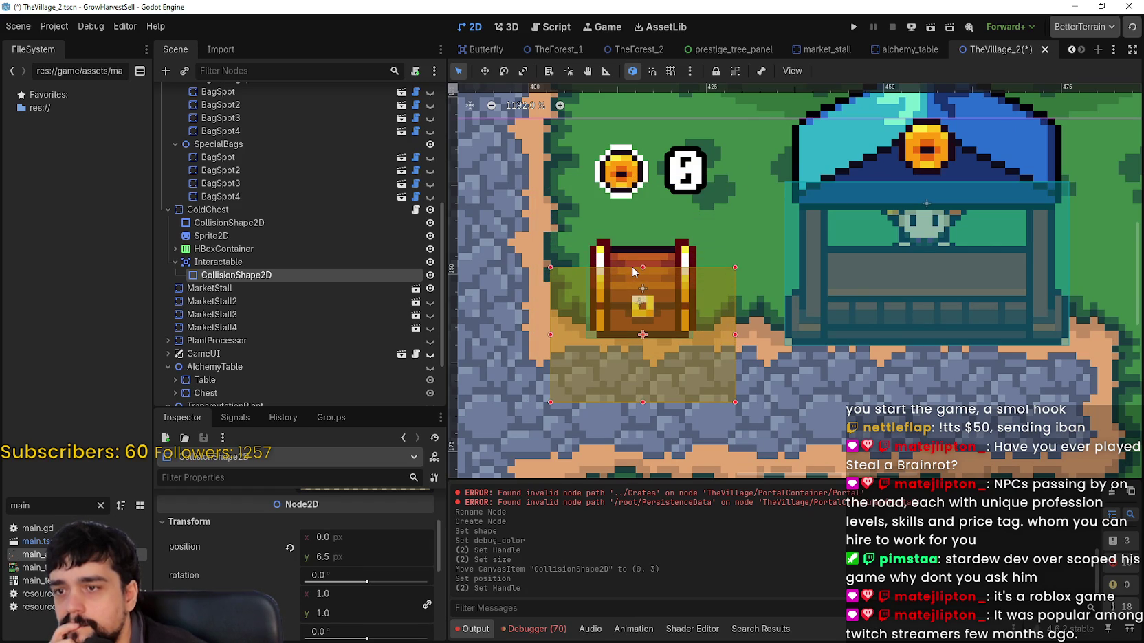
{"action": "scroll", "coordinate": [743, 393], "scroll_direction": "down", "scroll_amount": 3}
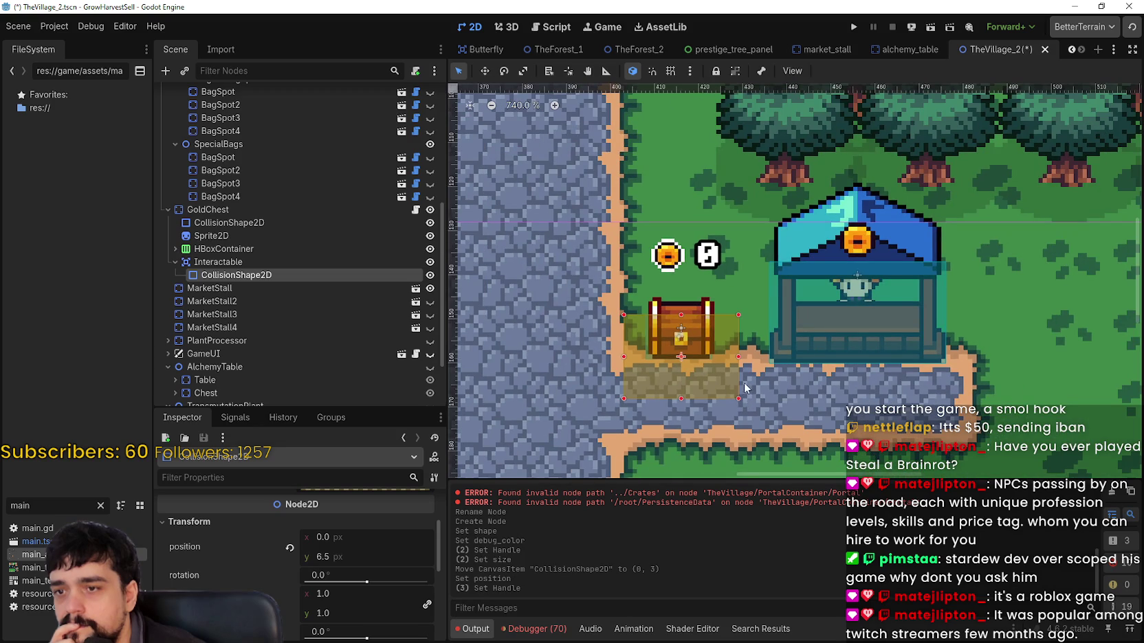
{"action": "scroll", "coordinate": [708, 395], "scroll_direction": "down", "scroll_amount": 2}
Step: Save TheVillage_2 and frame the chest and stall in view
{"action": "key", "text": "ctrl+s"}
{"action": "scroll", "coordinate": [763, 334], "scroll_direction": "up", "scroll_amount": 2}
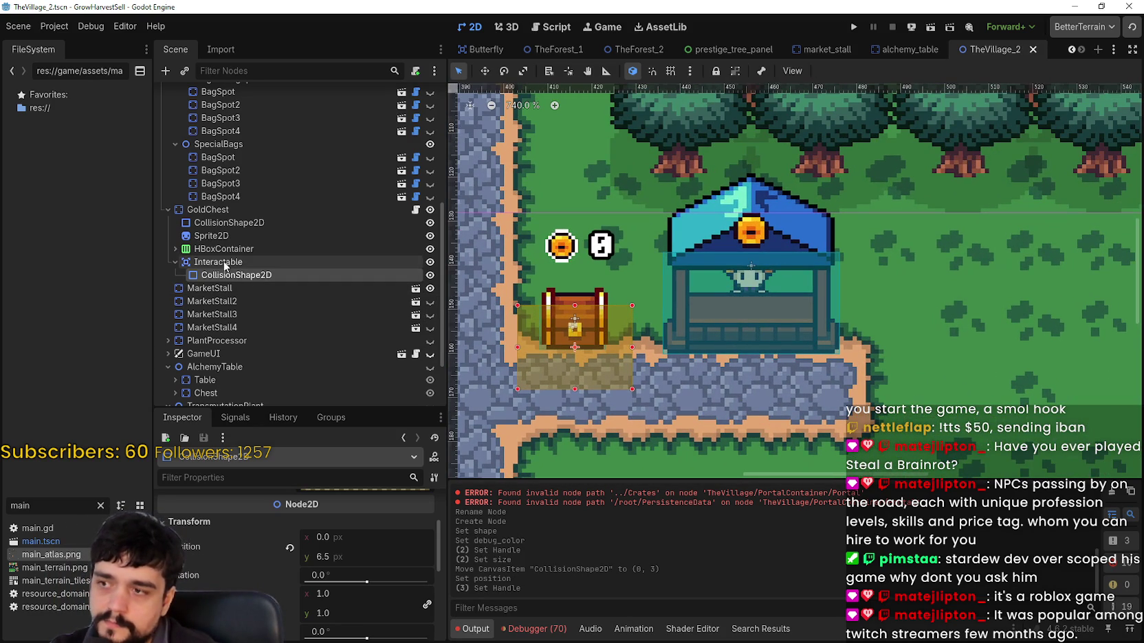
{"action": "left_click_drag", "start_coordinate": [781, 353], "coordinate": [735, 343]}
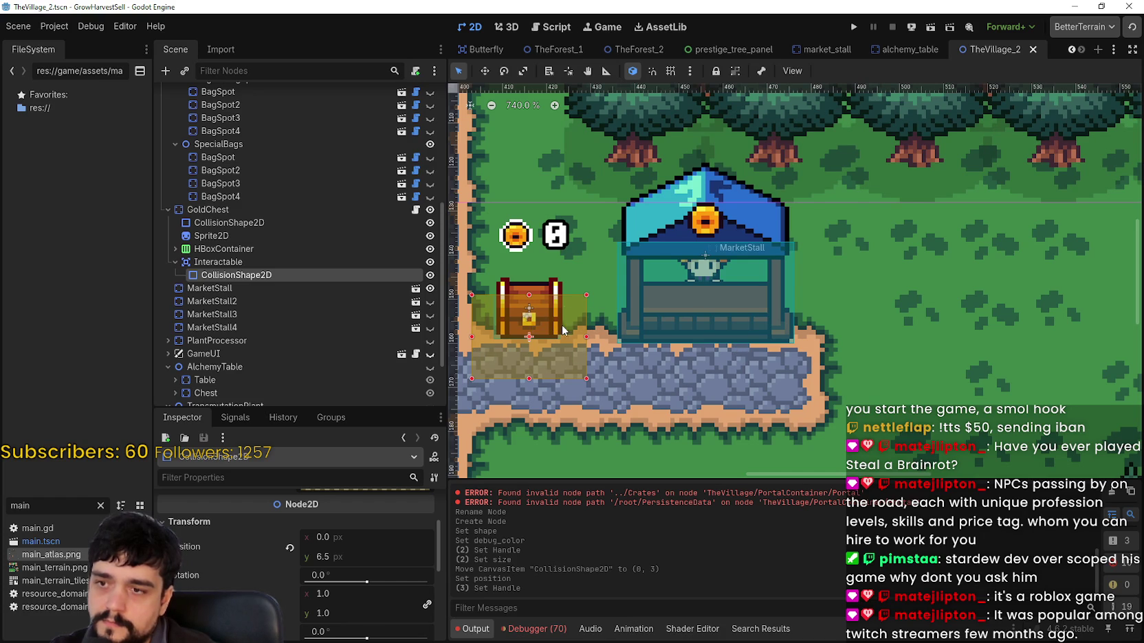
Step: Copy GoldChest's Interactable node in the TheVillage_2 scene
{"action": "left_click", "coordinate": [272, 288]}
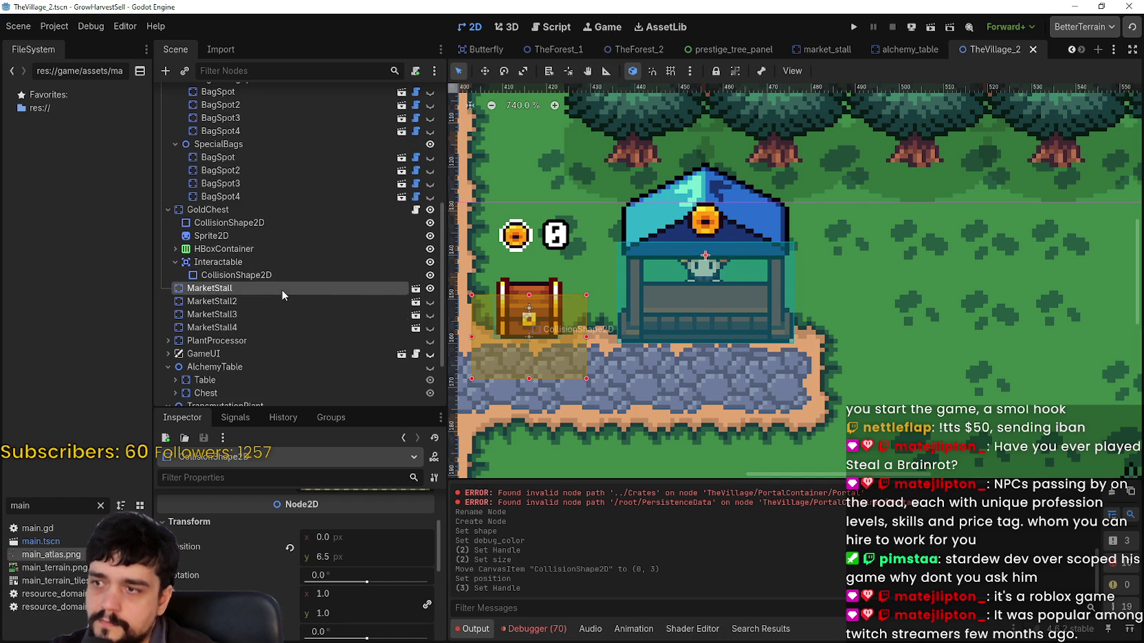
{"action": "left_click", "coordinate": [416, 289]}
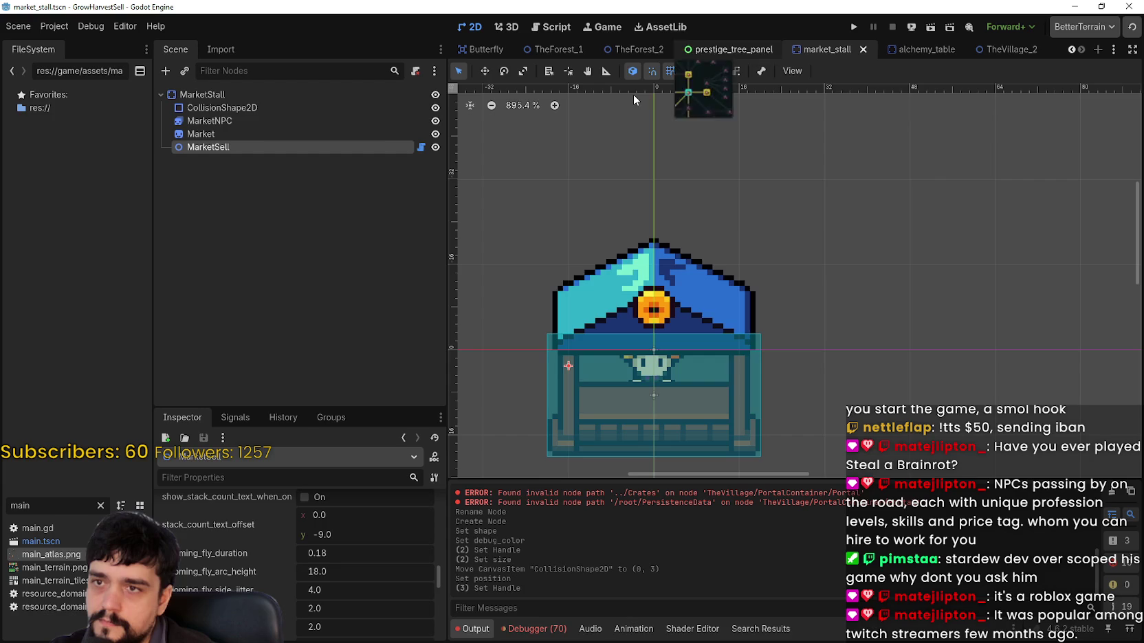
{"action": "left_click", "coordinate": [641, 53]}
{"action": "left_click", "coordinate": [1009, 51]}
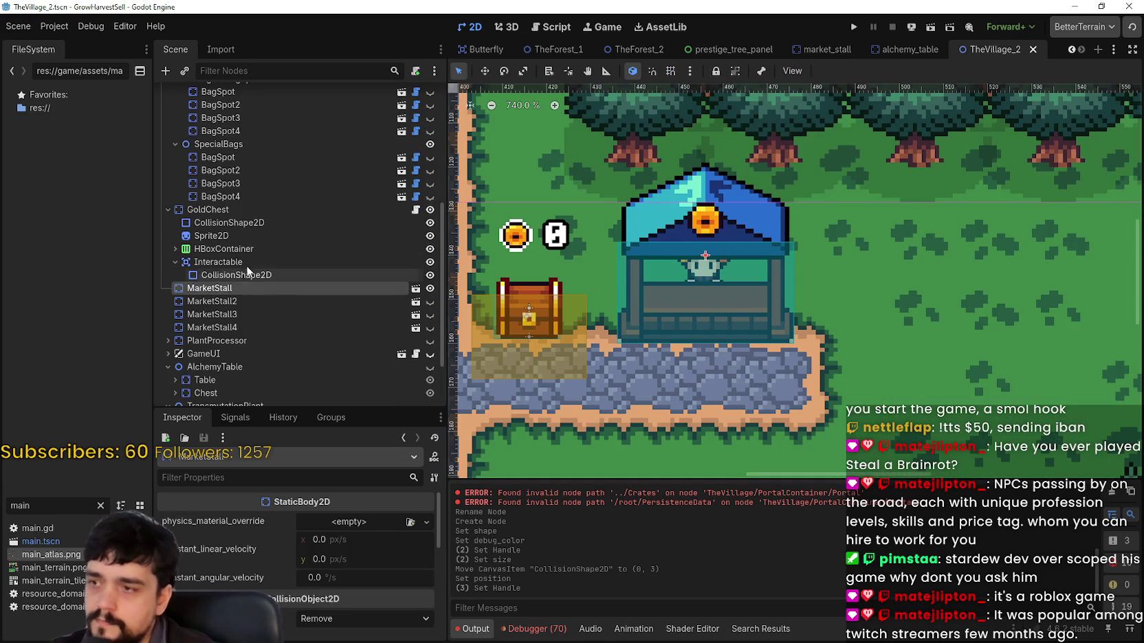
{"action": "right_click", "coordinate": [224, 267]}
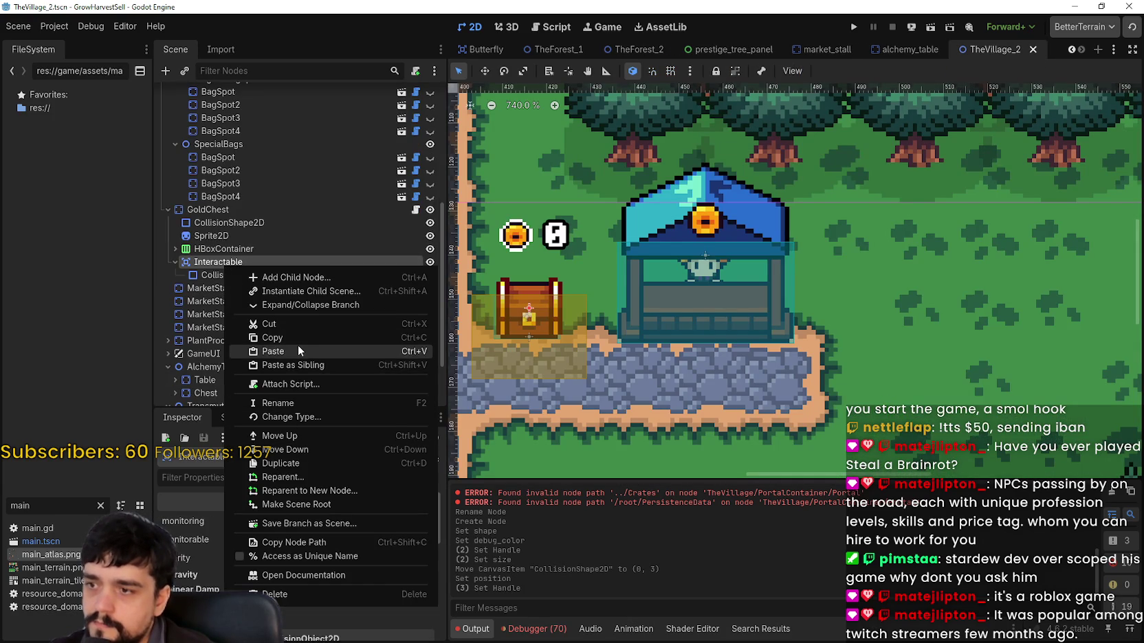
{"action": "left_click", "coordinate": [299, 338]}
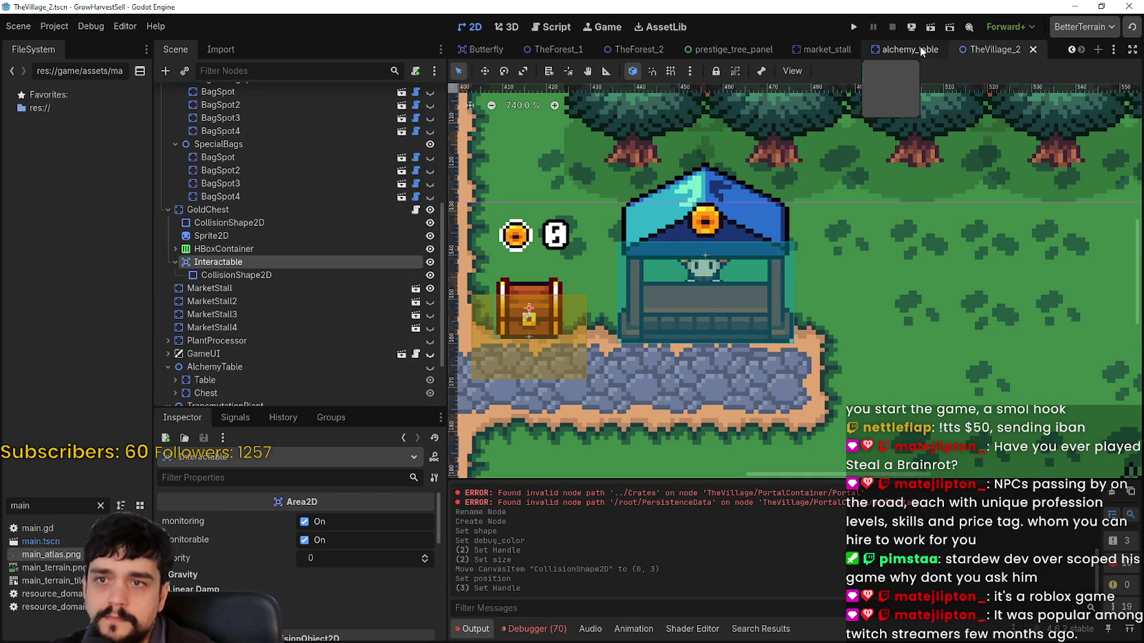
Step: Open the market_stall scene and paste the Interactable area under the MarketStall root
{"action": "left_click", "coordinate": [398, 288]}
{"action": "left_click", "coordinate": [429, 288]}
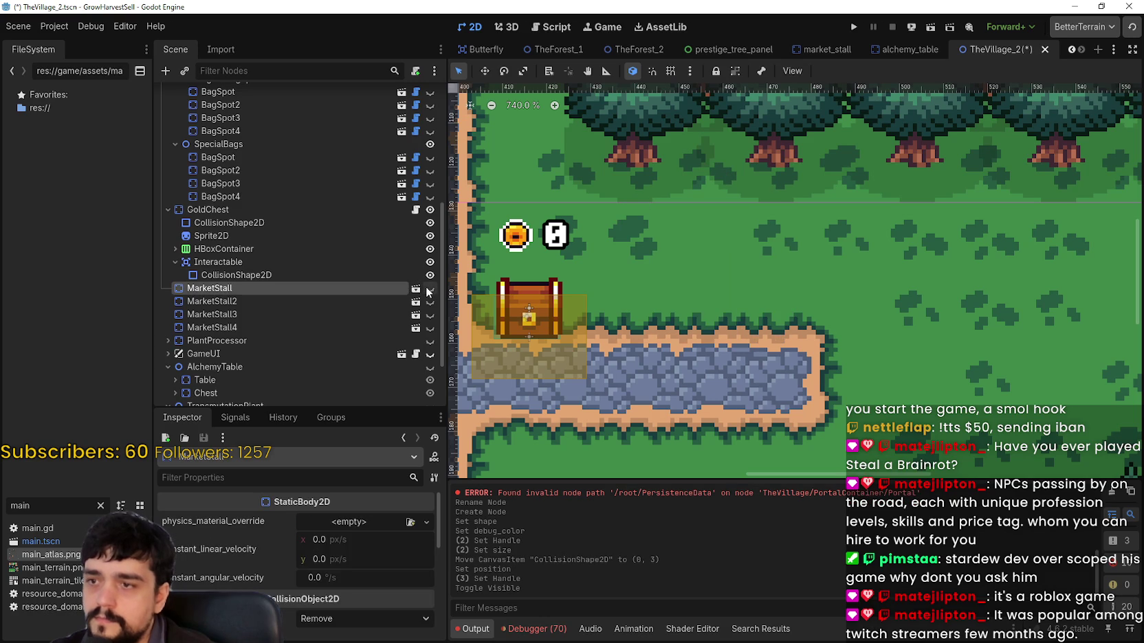
{"action": "left_click", "coordinate": [430, 288]}
{"action": "left_click", "coordinate": [415, 288]}
{"action": "right_click", "coordinate": [203, 94]}
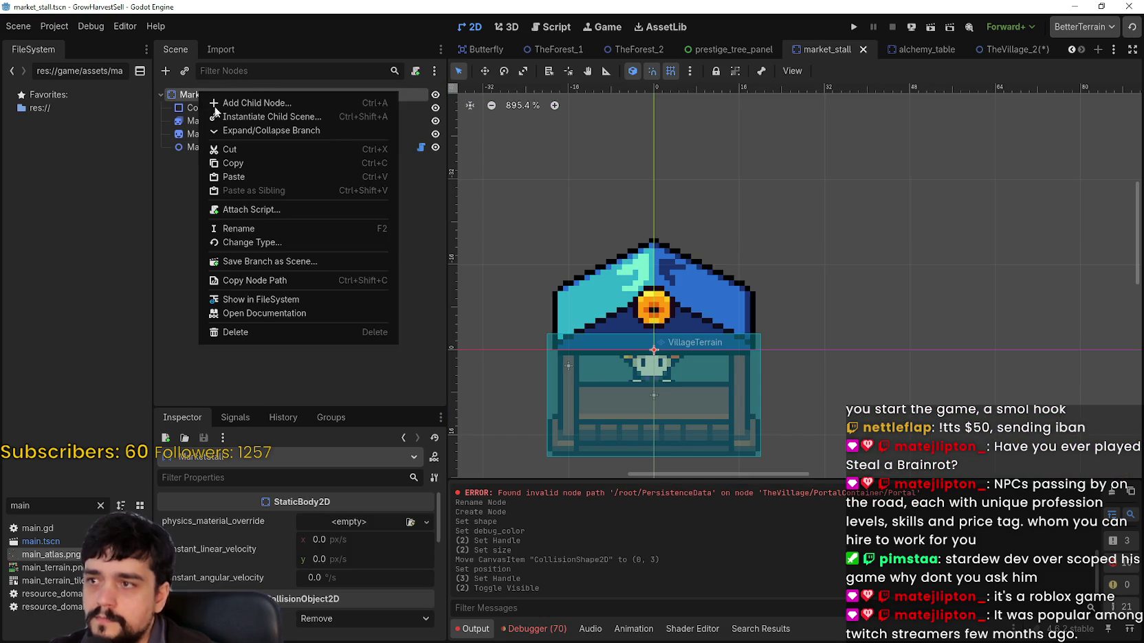
{"action": "left_click", "coordinate": [275, 177]}
{"action": "scroll", "coordinate": [697, 272], "scroll_direction": "down", "scroll_amount": 5}
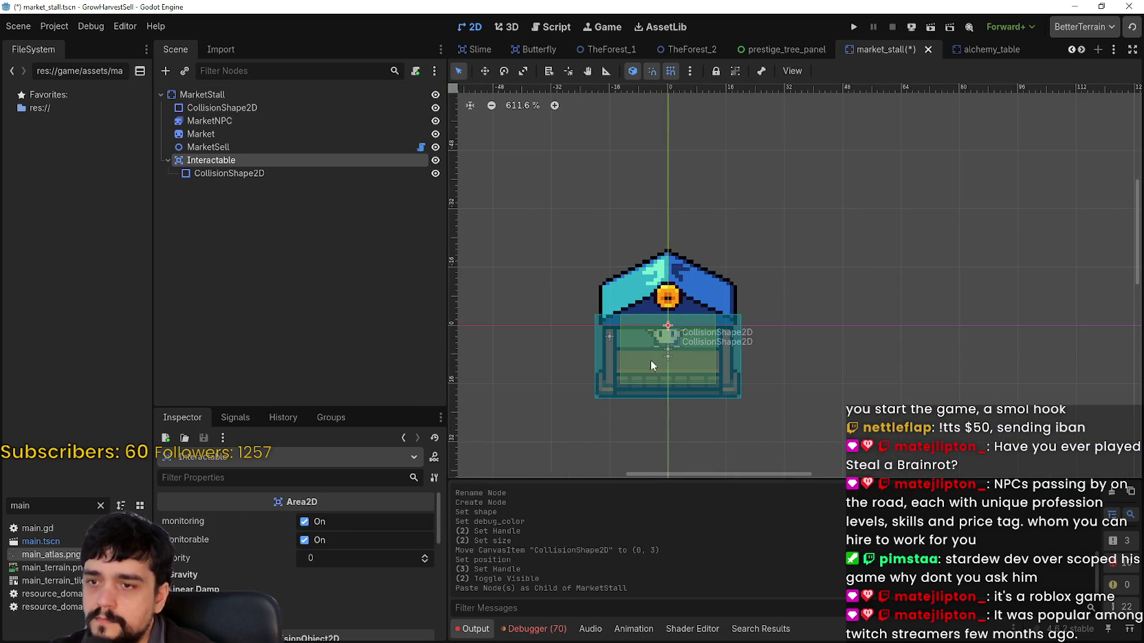
{"action": "scroll", "coordinate": [676, 371], "scroll_direction": "up", "scroll_amount": 3}
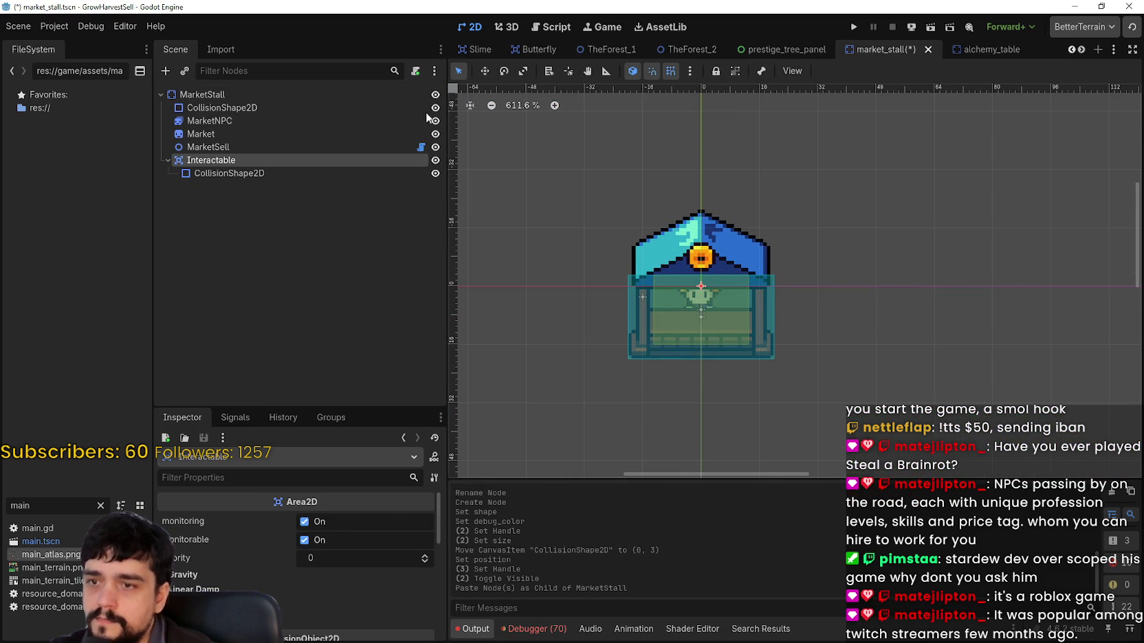
Step: Move the pasted collision shape onto the stall and widen it on both sides
{"action": "left_click", "coordinate": [484, 71]}
{"action": "scroll", "coordinate": [697, 390], "scroll_direction": "up", "scroll_amount": 2}
{"action": "left_click", "coordinate": [264, 172]}
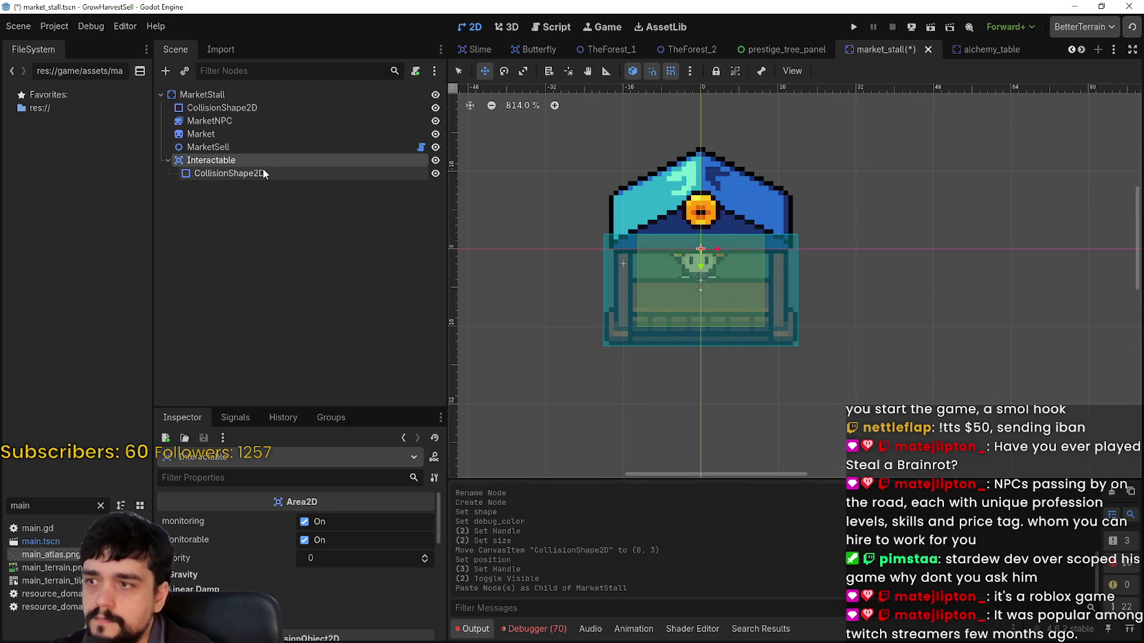
{"action": "mouse_move", "coordinate": [747, 314]}
{"action": "left_mouse_down"}
{"action": "mouse_move", "coordinate": [697, 351]}
{"action": "mouse_move", "coordinate": [707, 393]}
{"action": "left_mouse_up"}
{"action": "left_click", "coordinate": [458, 71]}
{"action": "mouse_move", "coordinate": [763, 318]}
{"action": "left_mouse_down"}
{"action": "mouse_move", "coordinate": [864, 318]}
{"action": "mouse_move", "coordinate": [779, 318]}
{"action": "left_mouse_up"}
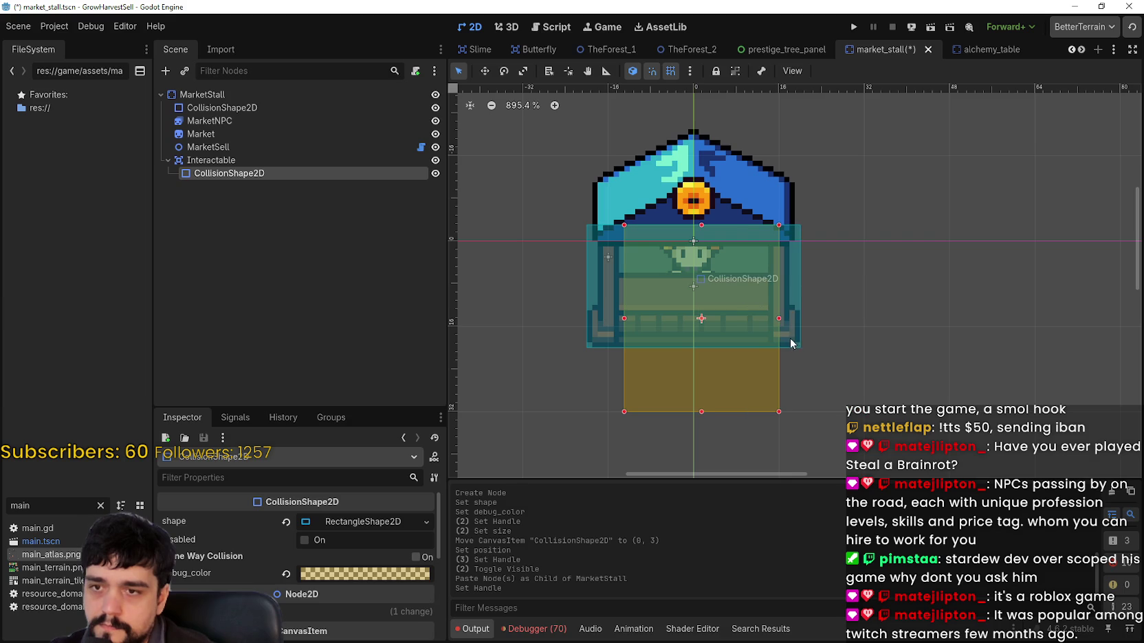
{"action": "left_click_drag", "start_coordinate": [626, 319], "coordinate": [609, 318]}
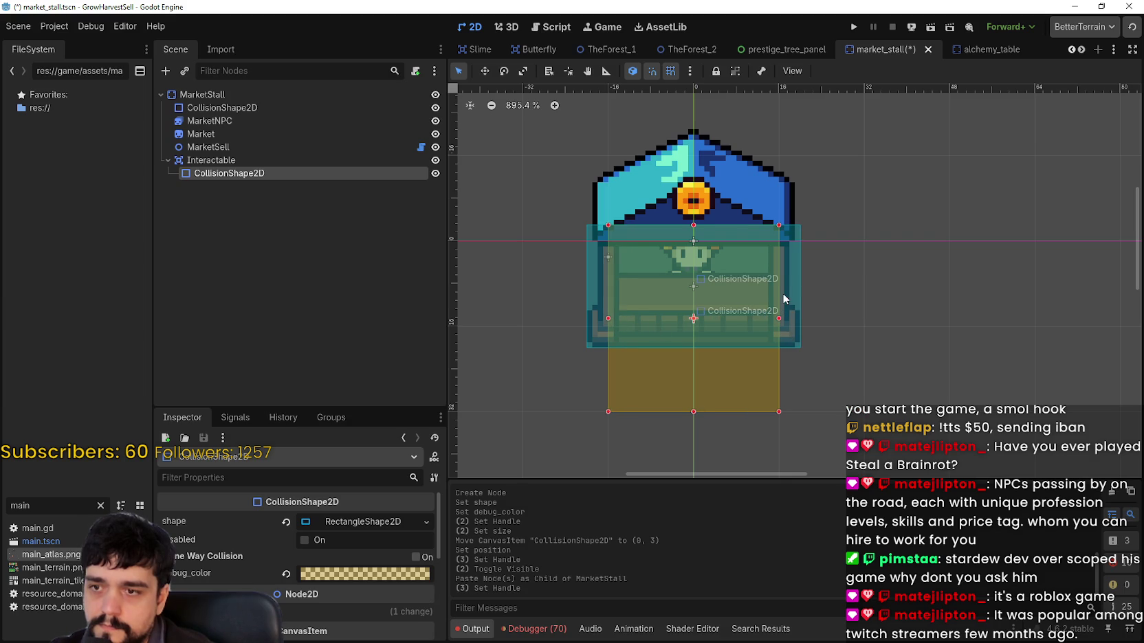
Step: Recentre the view on the stall and save the market_stall scene
{"action": "scroll", "coordinate": [825, 404], "scroll_direction": "down", "scroll_amount": 1}
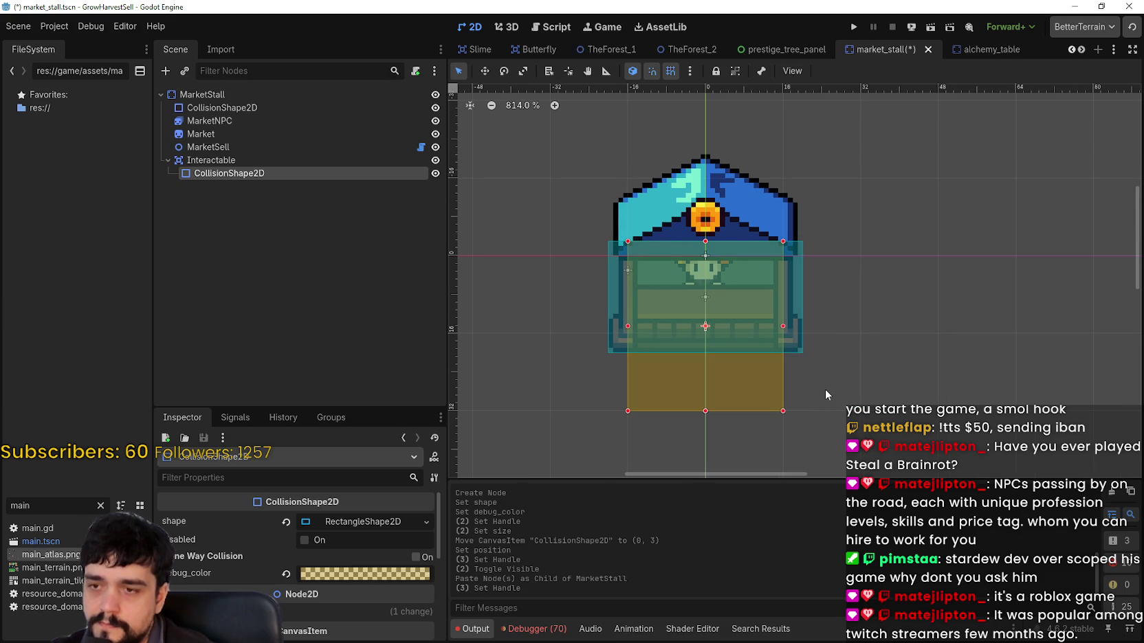
{"action": "left_click_drag", "start_coordinate": [825, 388], "coordinate": [846, 308]}
{"action": "key", "text": "ctrl+s"}
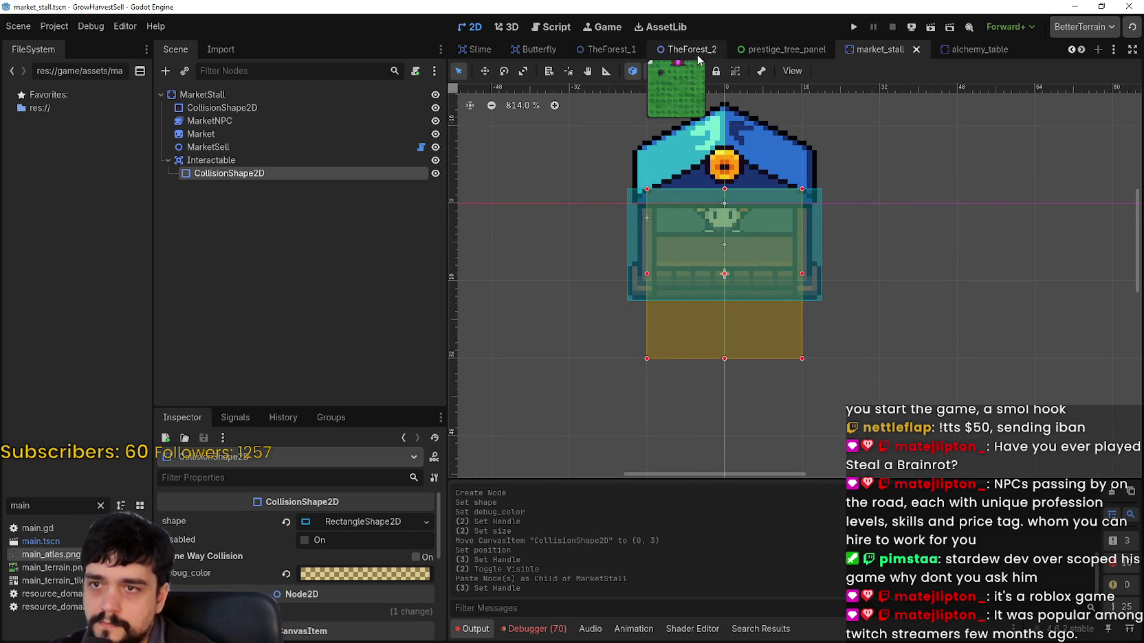
Step: Switch to the TheVillage_2 scene and save it
{"action": "left_click", "coordinate": [690, 52]}
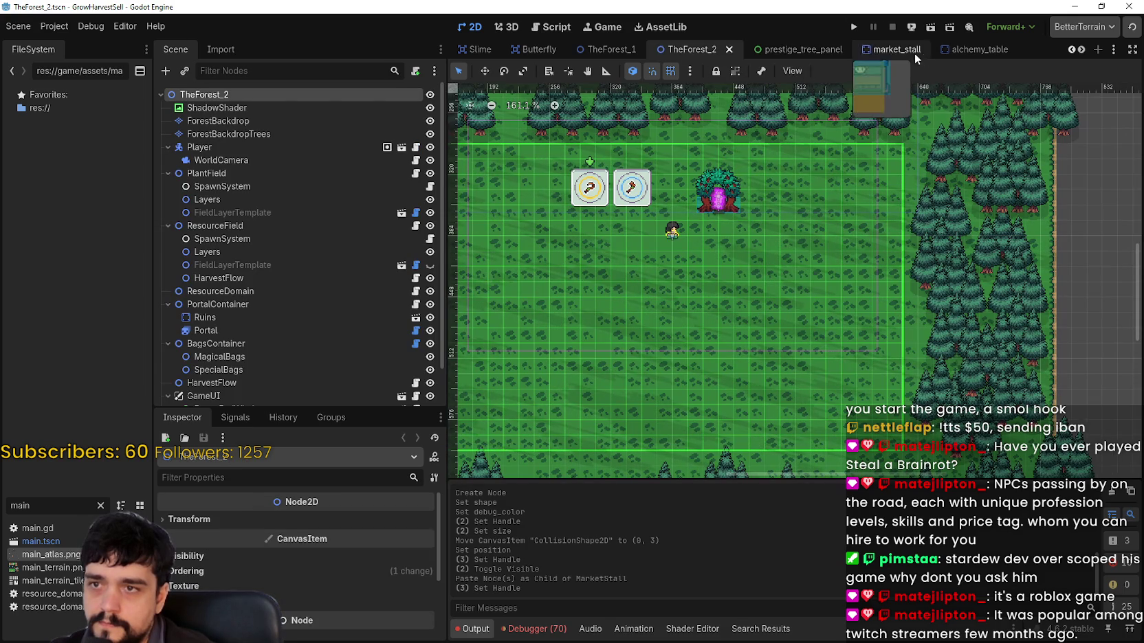
{"action": "left_click", "coordinate": [1080, 51]}
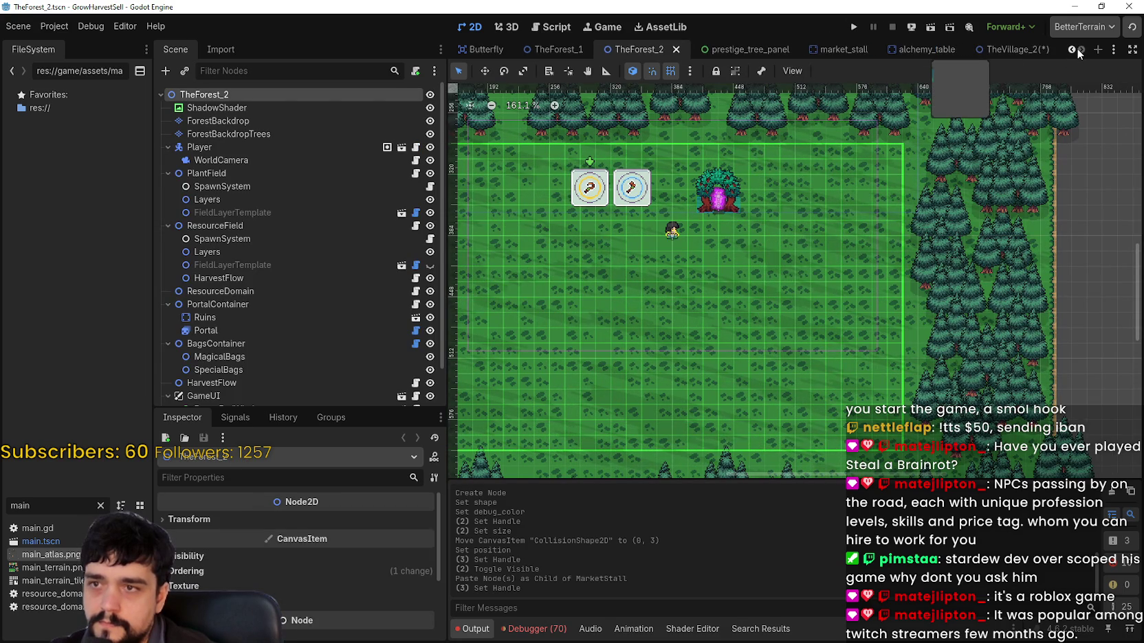
{"action": "left_click", "coordinate": [979, 48]}
{"action": "scroll", "coordinate": [766, 169], "scroll_direction": "down", "scroll_amount": 2}
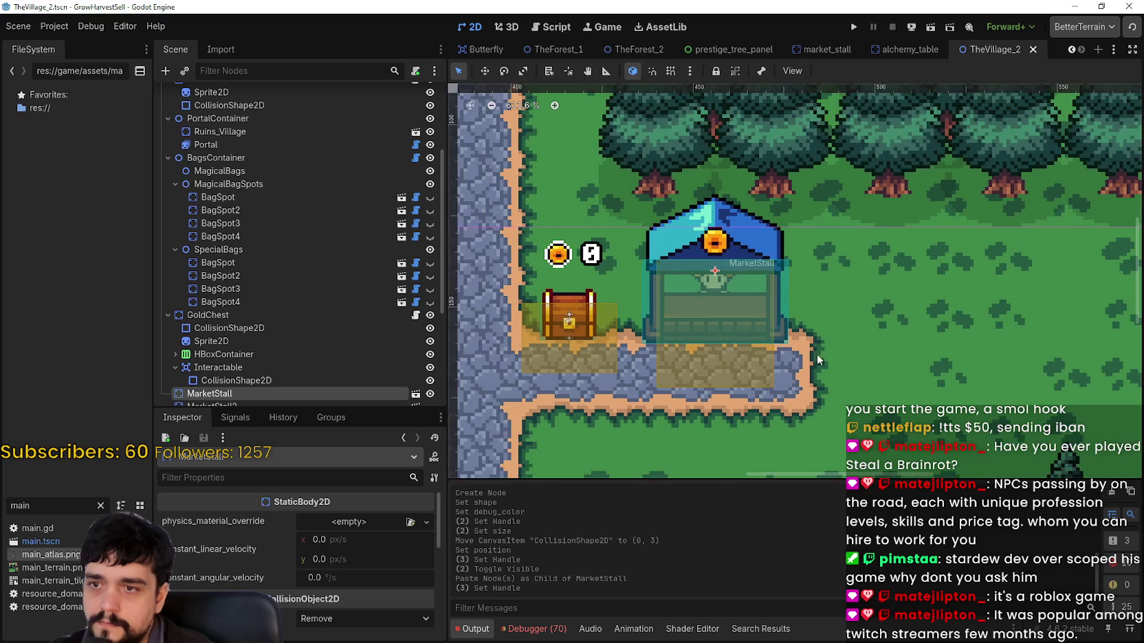
{"action": "scroll", "coordinate": [740, 350], "scroll_direction": "up", "scroll_amount": 4}
{"action": "key", "text": "ctrl+s"}
Step: With grid snap on, extend the gold chest's interaction CollisionShape2D downward and save
{"action": "scroll", "coordinate": [741, 349], "scroll_direction": "down", "scroll_amount": 2}
{"action": "left_click", "coordinate": [626, 333]}
{"action": "scroll", "coordinate": [604, 368], "scroll_direction": "up", "scroll_amount": 2}
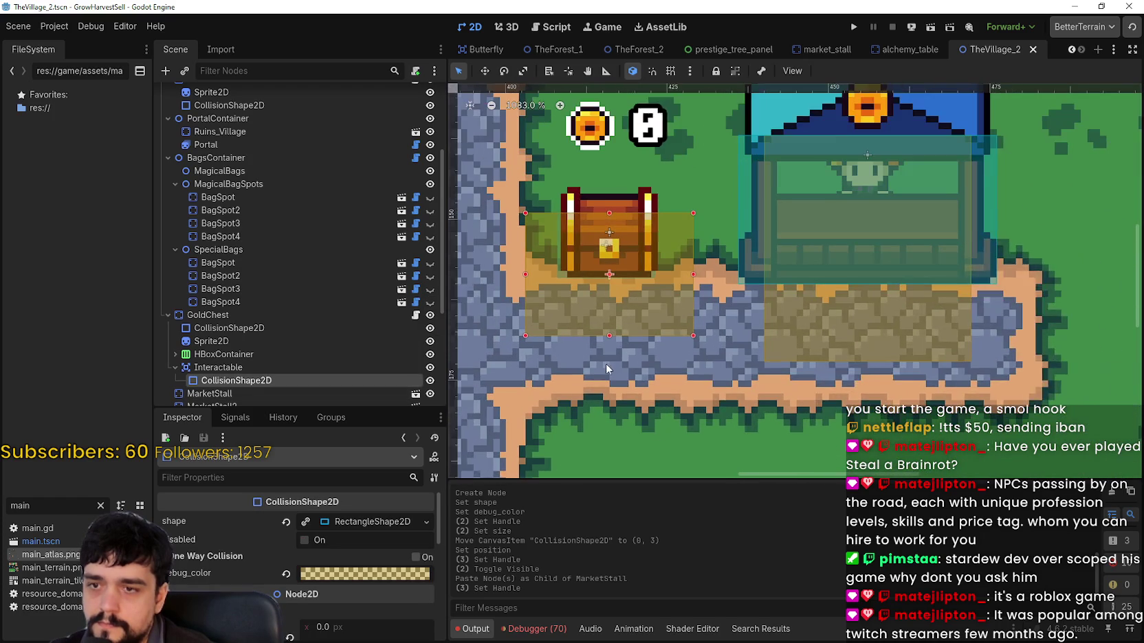
{"action": "left_click", "coordinate": [671, 71]}
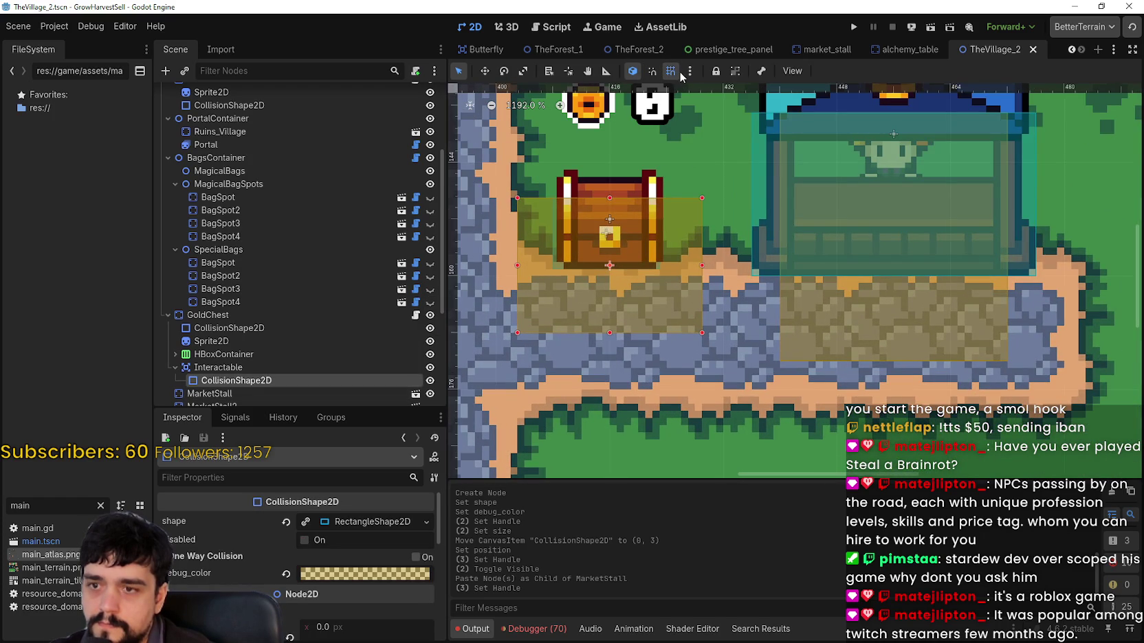
{"action": "scroll", "coordinate": [767, 429], "scroll_direction": "down", "scroll_amount": 3}
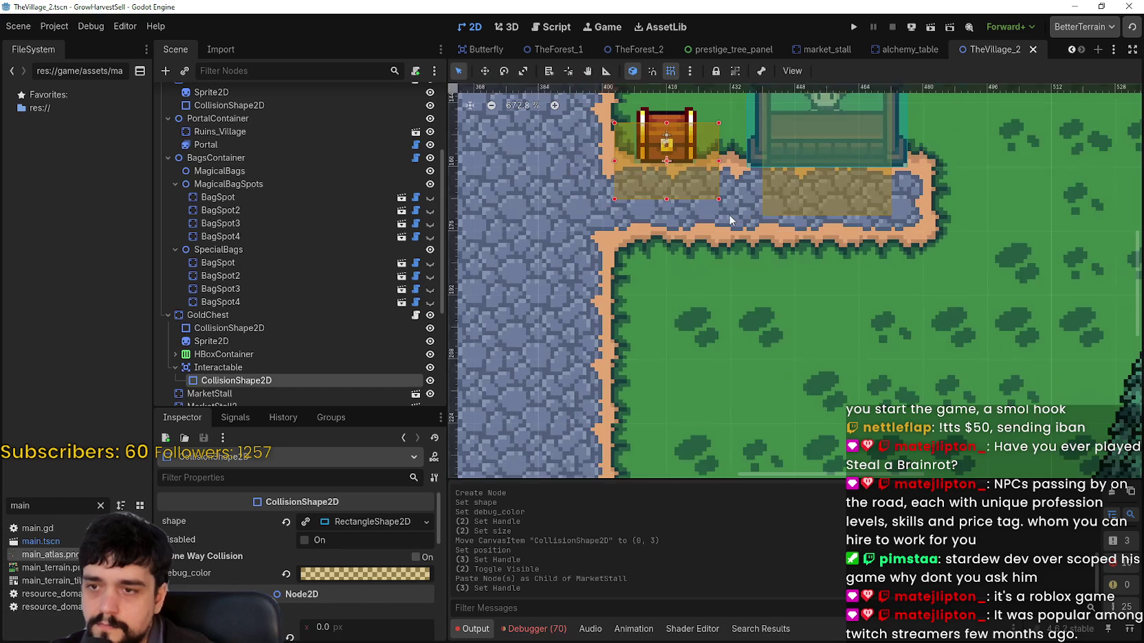
{"action": "scroll", "coordinate": [683, 288], "scroll_direction": "up", "scroll_amount": 2}
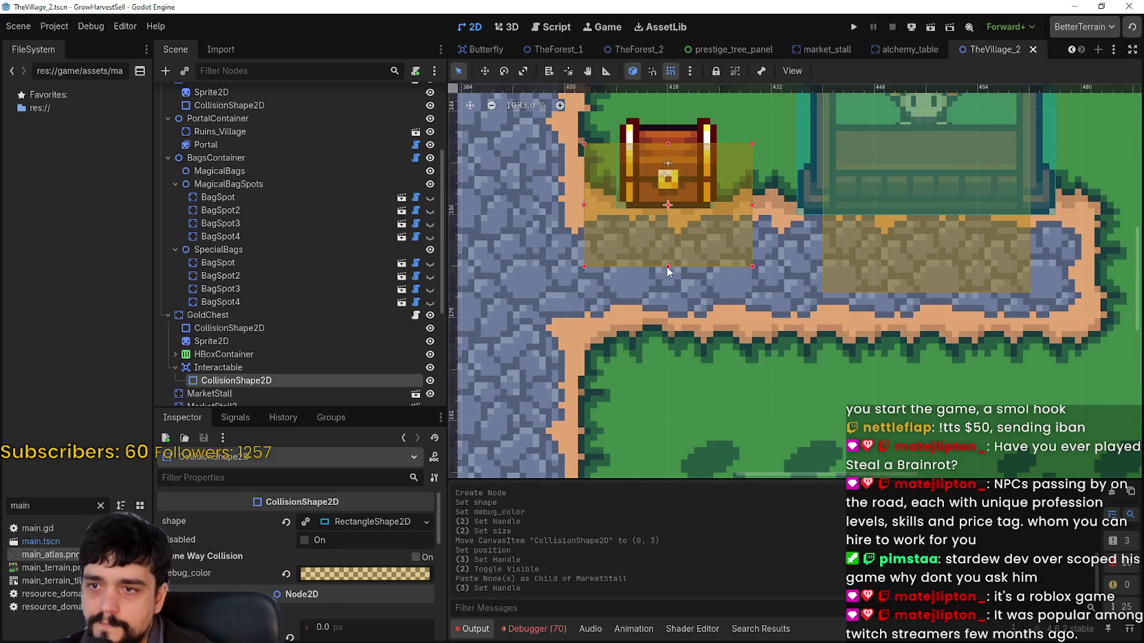
{"action": "left_click_drag", "start_coordinate": [665, 266], "coordinate": [668, 269]}
{"action": "scroll", "coordinate": [675, 272], "scroll_direction": "down", "scroll_amount": 3}
{"action": "key", "text": "ctrl+s"}
Step: Pan the village view to bring the chest into place and save the scene
{"action": "scroll", "coordinate": [718, 296], "scroll_direction": "up", "scroll_amount": 1}
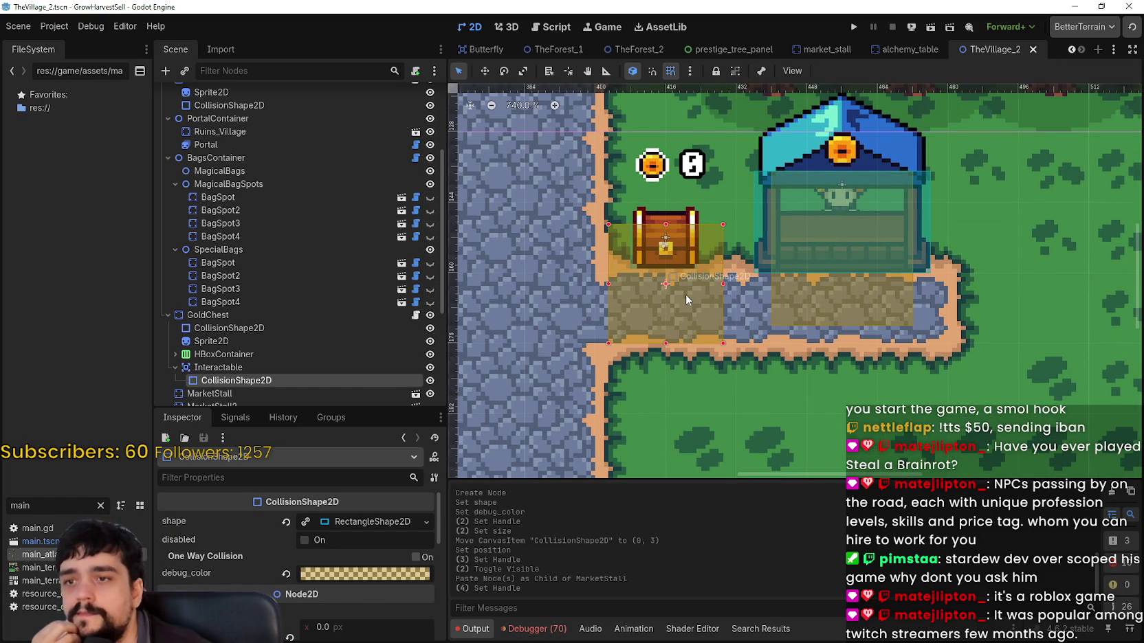
{"action": "scroll", "coordinate": [686, 293], "scroll_direction": "up", "scroll_amount": 2}
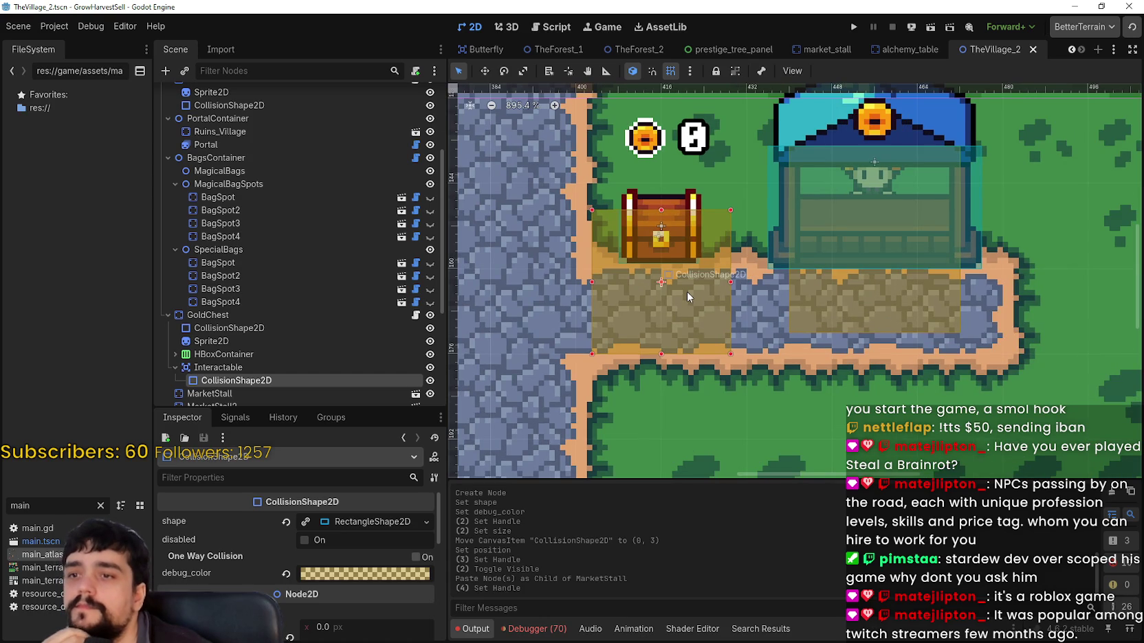
{"action": "scroll", "coordinate": [686, 291], "scroll_direction": "down", "scroll_amount": 1}
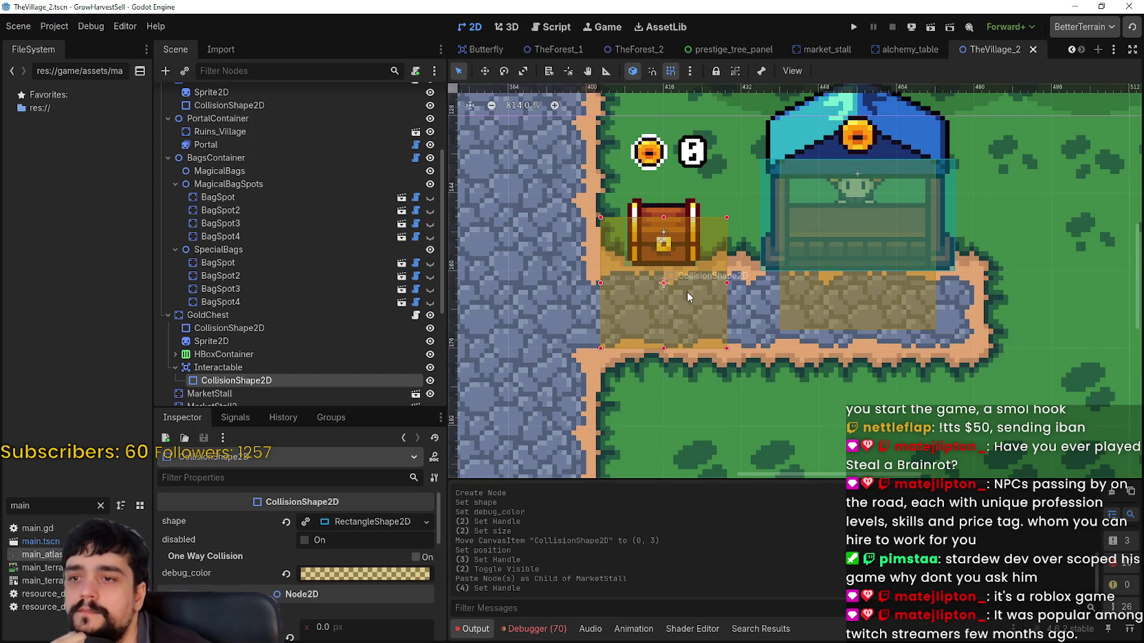
{"action": "scroll", "coordinate": [699, 277], "scroll_direction": "up", "scroll_amount": 4}
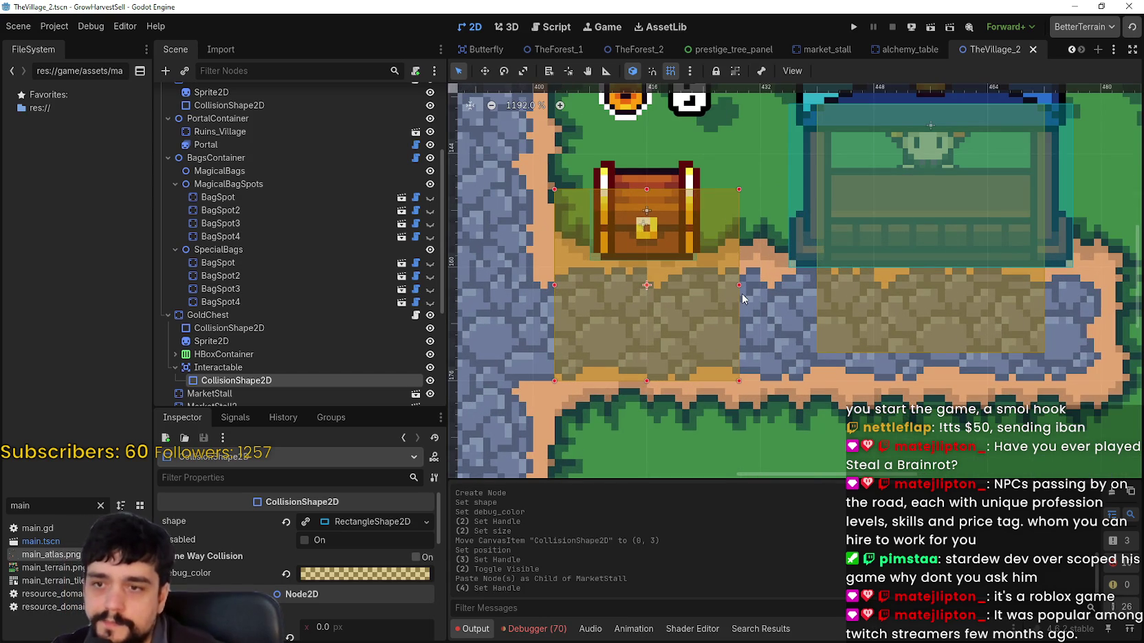
{"action": "scroll", "coordinate": [741, 293], "scroll_direction": "down", "scroll_amount": 1}
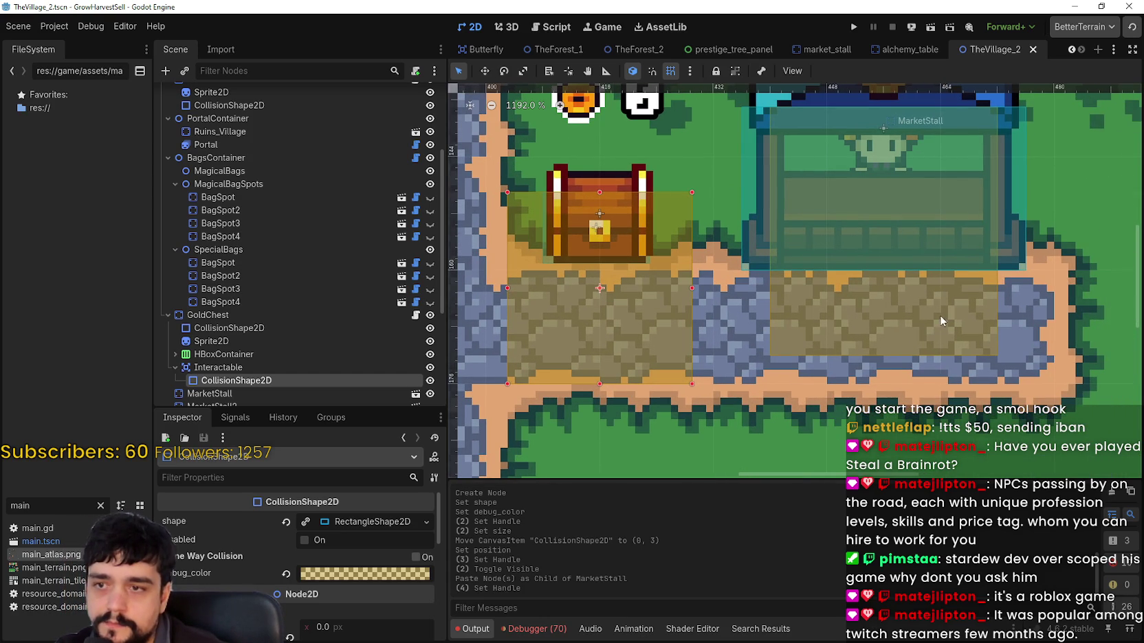
{"action": "scroll", "coordinate": [858, 314], "scroll_direction": "down", "scroll_amount": 1}
{"action": "mouse_move", "coordinate": [859, 313]}
{"action": "left_mouse_down"}
{"action": "mouse_move", "coordinate": [859, 427]}
{"action": "mouse_move", "coordinate": [807, 332]}
{"action": "left_mouse_up"}
{"action": "key", "text": "ctrl+s"}
Step: Pull the chest area's bottom edge back up over the path and save
{"action": "scroll", "coordinate": [867, 355], "scroll_direction": "up", "scroll_amount": 1}
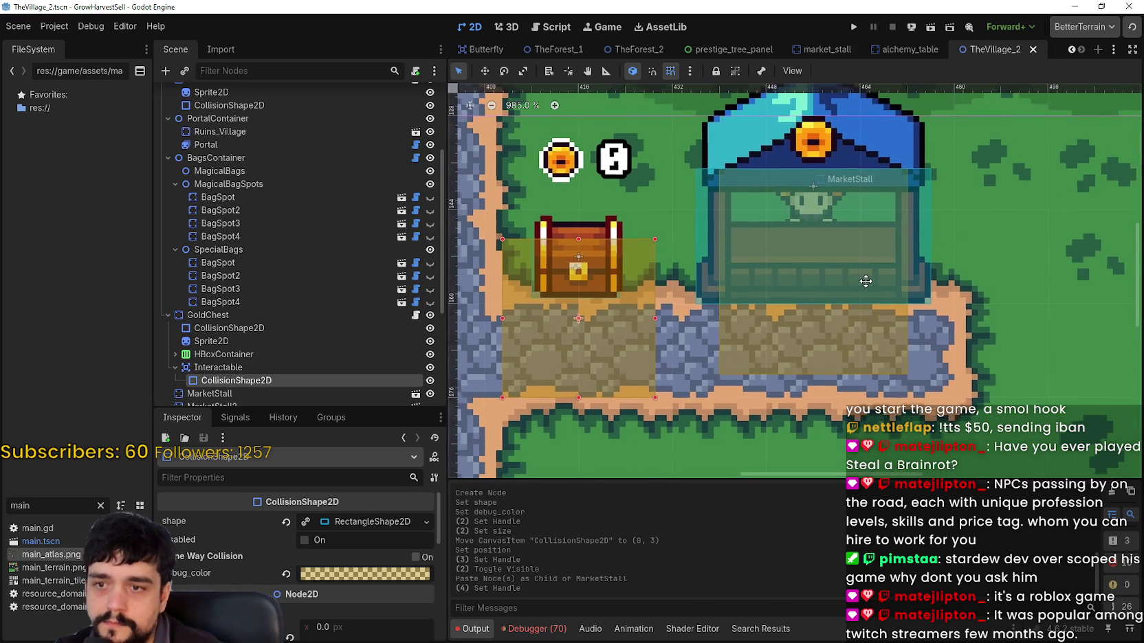
{"action": "scroll", "coordinate": [794, 310], "scroll_direction": "down", "scroll_amount": 2}
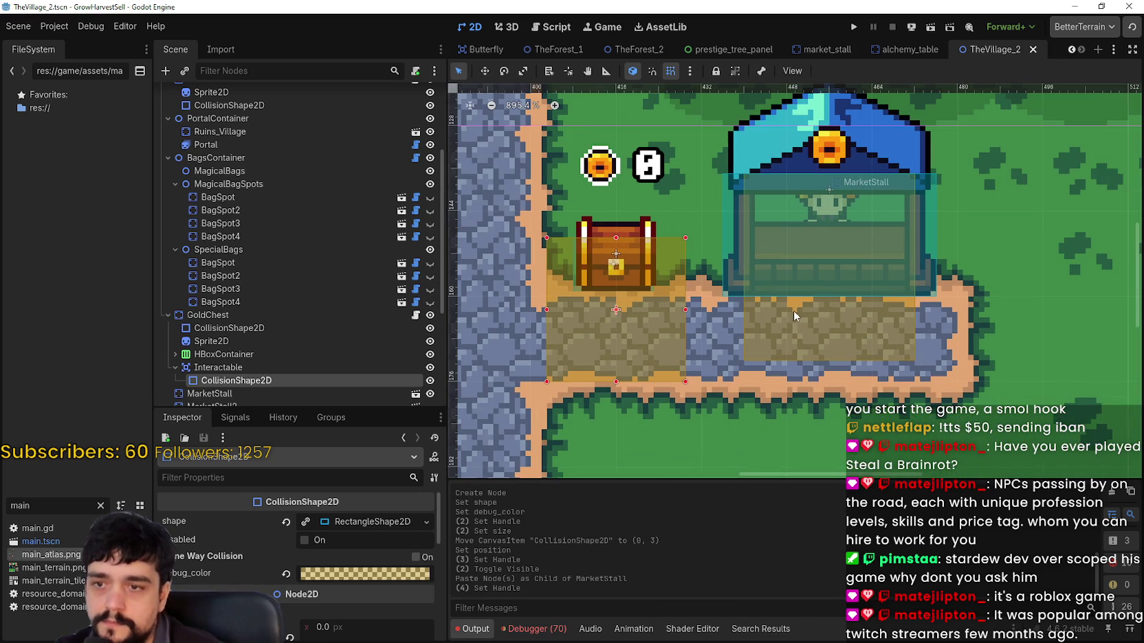
{"action": "scroll", "coordinate": [780, 311], "scroll_direction": "down", "scroll_amount": 6}
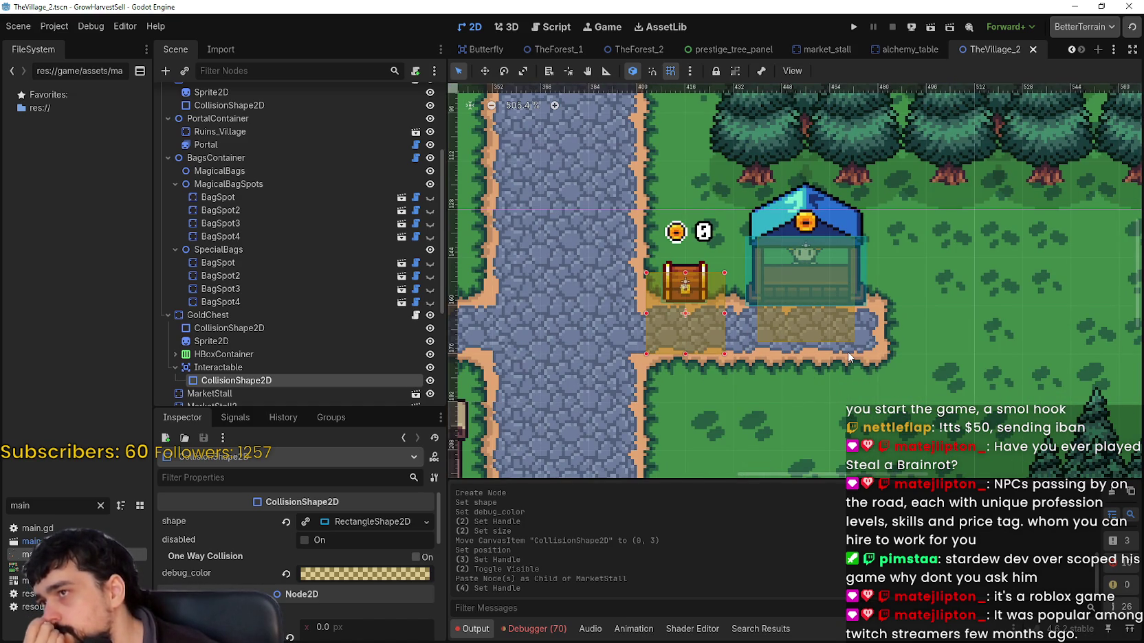
{"action": "scroll", "coordinate": [693, 354], "scroll_direction": "up", "scroll_amount": 5}
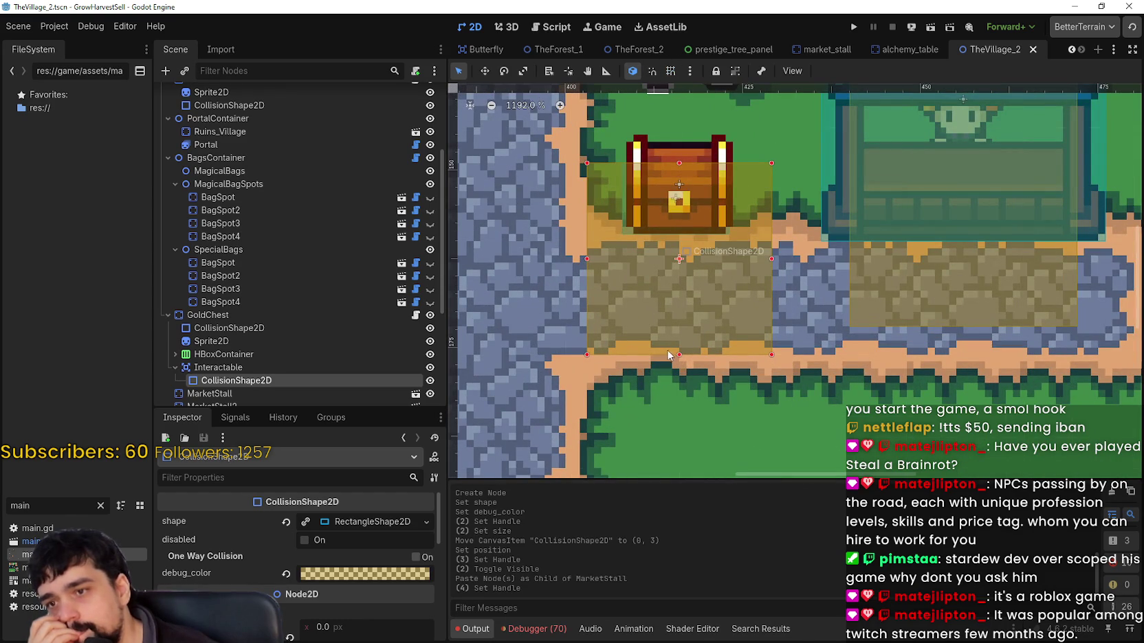
{"action": "left_click_drag", "start_coordinate": [681, 356], "coordinate": [690, 324]}
{"action": "scroll", "coordinate": [843, 315], "scroll_direction": "down", "scroll_amount": 2}
{"action": "scroll", "coordinate": [843, 315], "scroll_direction": "down", "scroll_amount": 2}
{"action": "key", "text": "ctrl+s"}
Step: Compare the stall's and chest's areas, then select the MarketStall instance
{"action": "scroll", "coordinate": [833, 324], "scroll_direction": "up", "scroll_amount": 1}
{"action": "scroll", "coordinate": [842, 336], "scroll_direction": "down", "scroll_amount": 3}
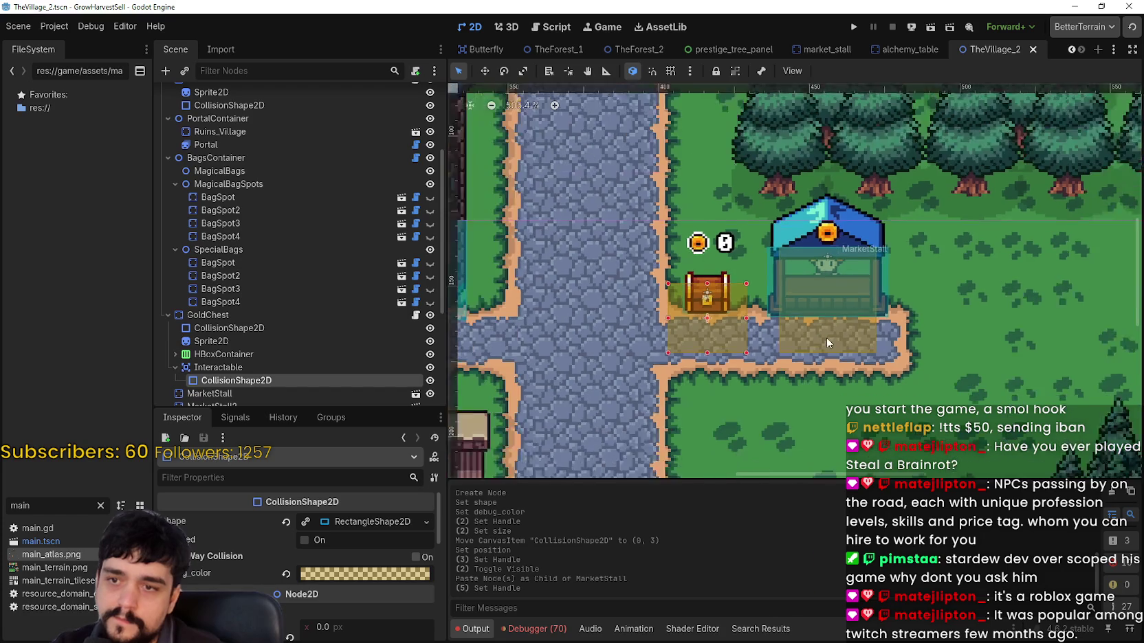
{"action": "scroll", "coordinate": [246, 378], "scroll_direction": "up", "scroll_amount": 2}
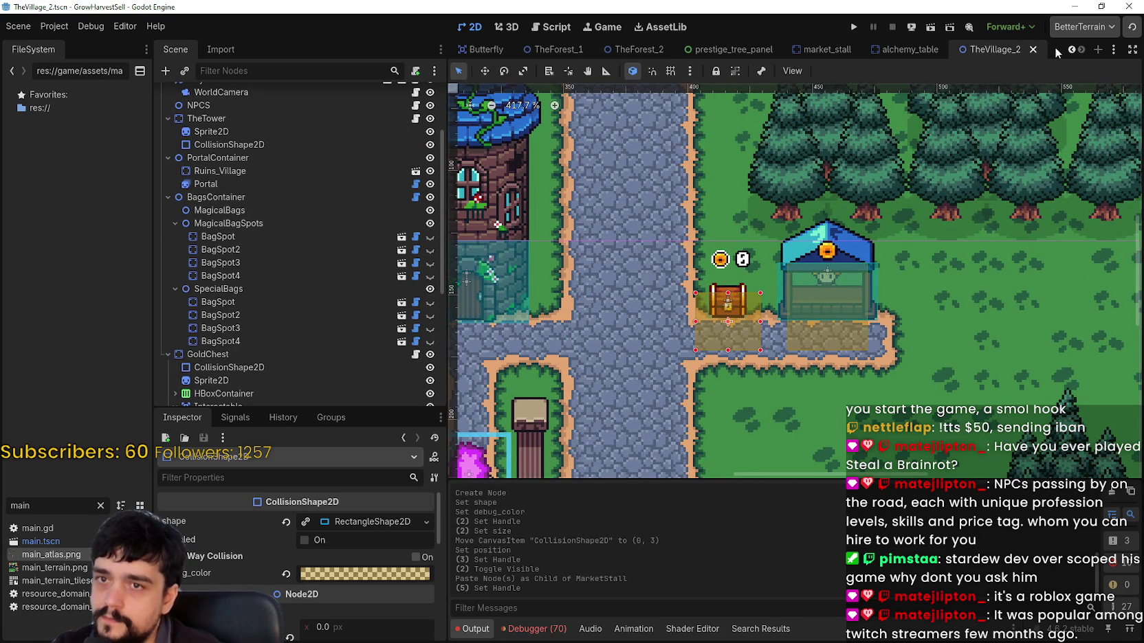
{"action": "scroll", "coordinate": [302, 344], "scroll_direction": "down", "scroll_amount": 5}
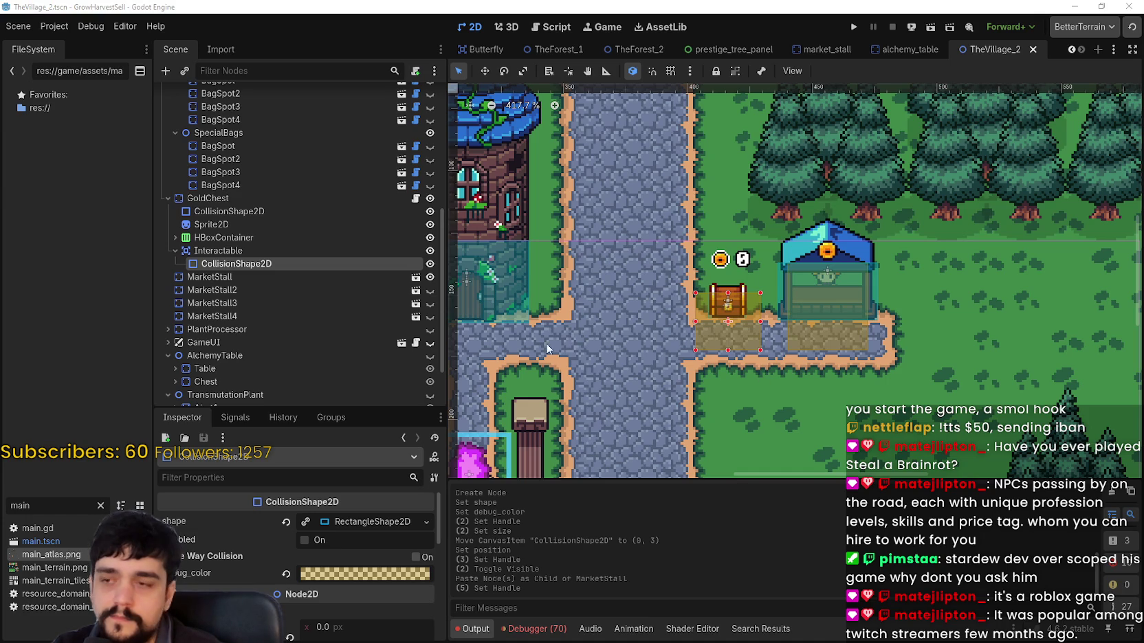
{"action": "scroll", "coordinate": [241, 257], "scroll_direction": "down", "scroll_amount": 1}
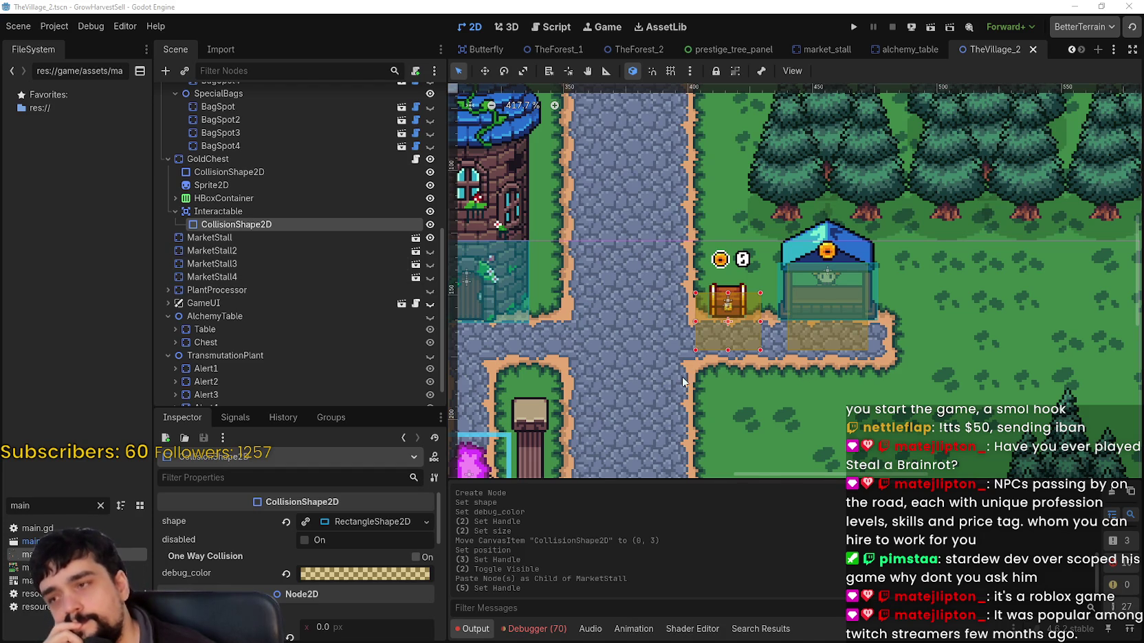
{"action": "scroll", "coordinate": [783, 349], "scroll_direction": "down", "scroll_amount": 1}
{"action": "scroll", "coordinate": [781, 346], "scroll_direction": "down", "scroll_amount": 1}
{"action": "scroll", "coordinate": [225, 240], "scroll_direction": "up", "scroll_amount": 1}
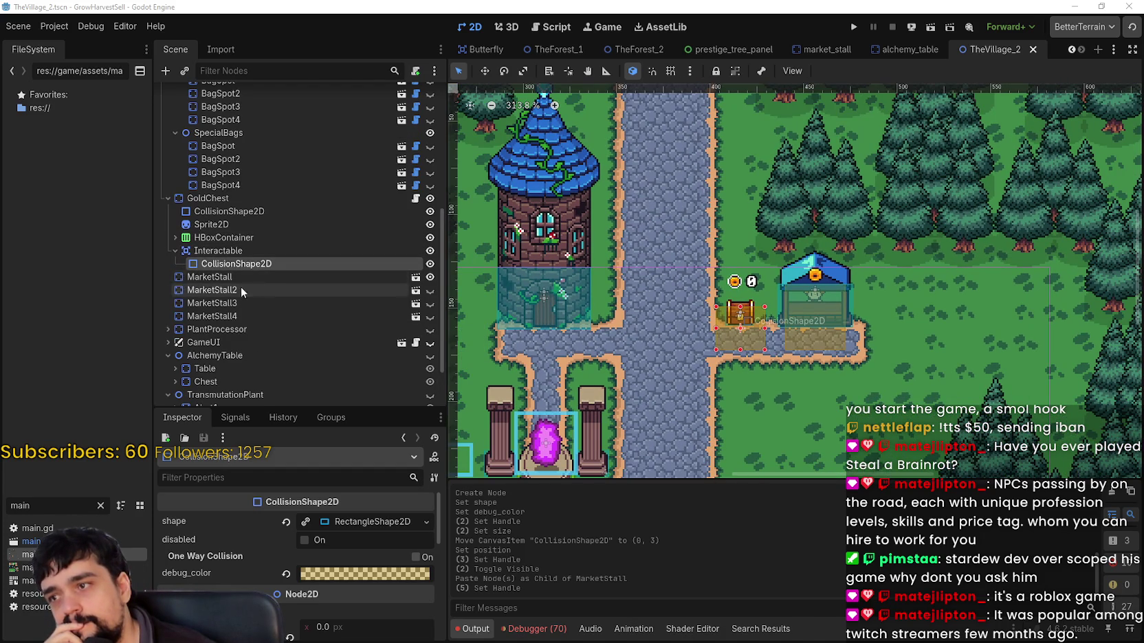
{"action": "left_click", "coordinate": [360, 277]}
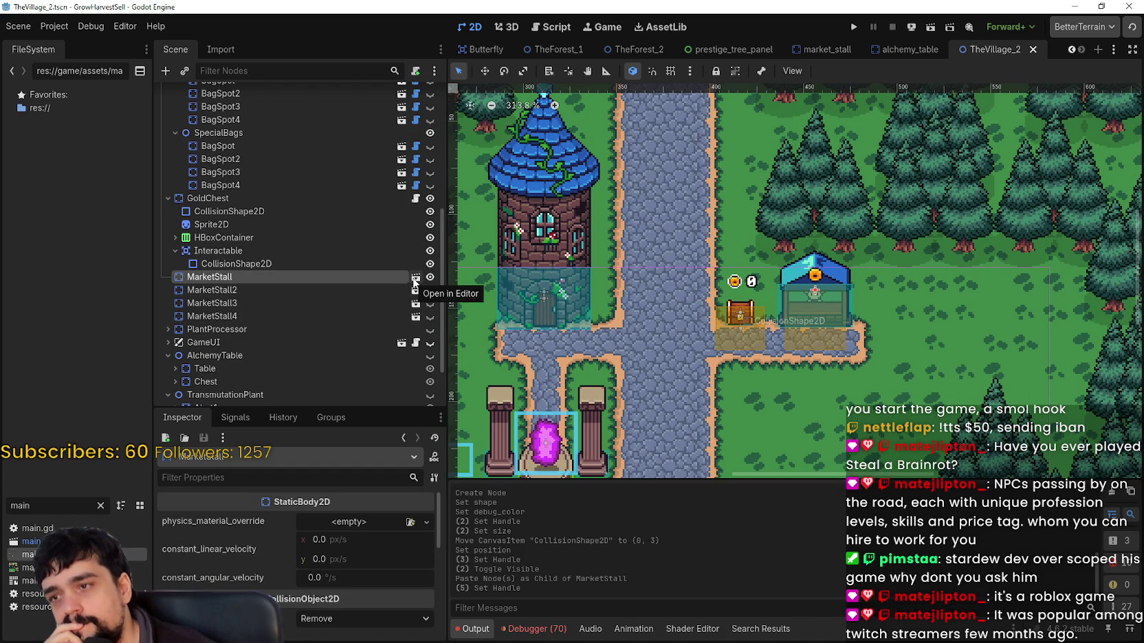
Step: Open the MarketStall scene and attach a new market_stall.gd script to its MarketStall root
{"action": "left_click", "coordinate": [415, 282]}
{"action": "scroll", "coordinate": [797, 295], "scroll_direction": "down", "scroll_amount": 3}
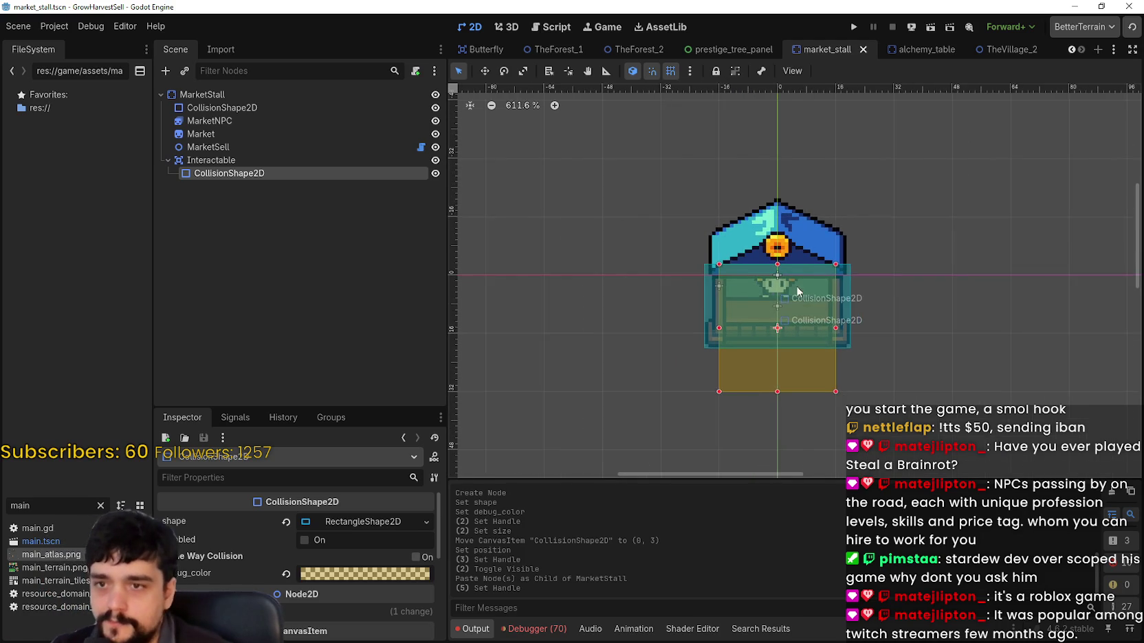
{"action": "scroll", "coordinate": [796, 272], "scroll_direction": "up", "scroll_amount": 1}
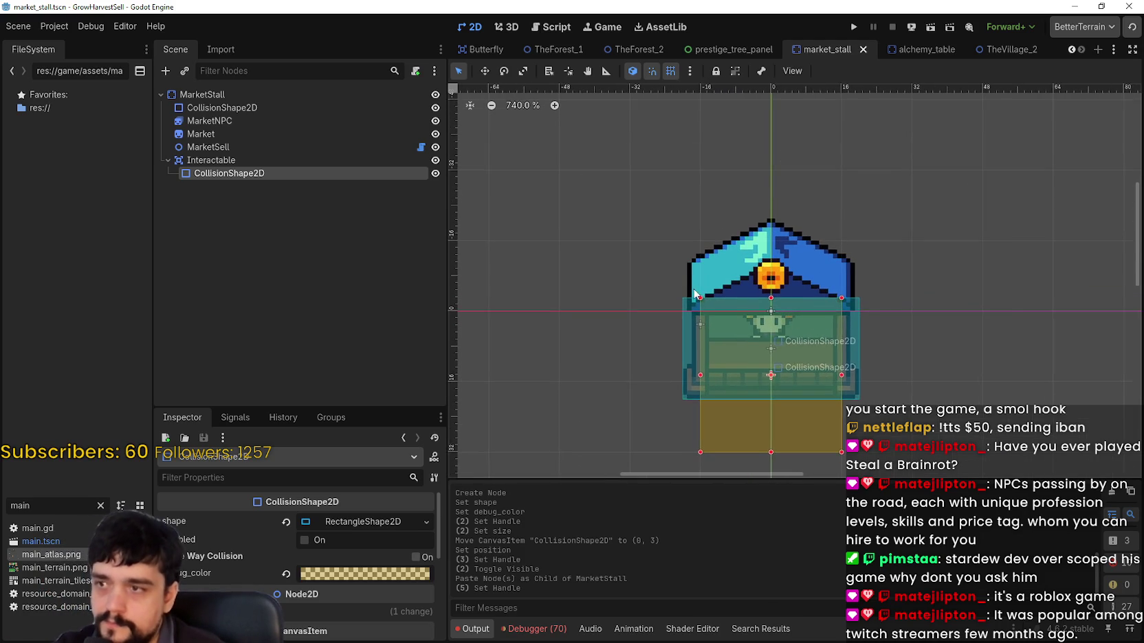
{"action": "left_click", "coordinate": [246, 161]}
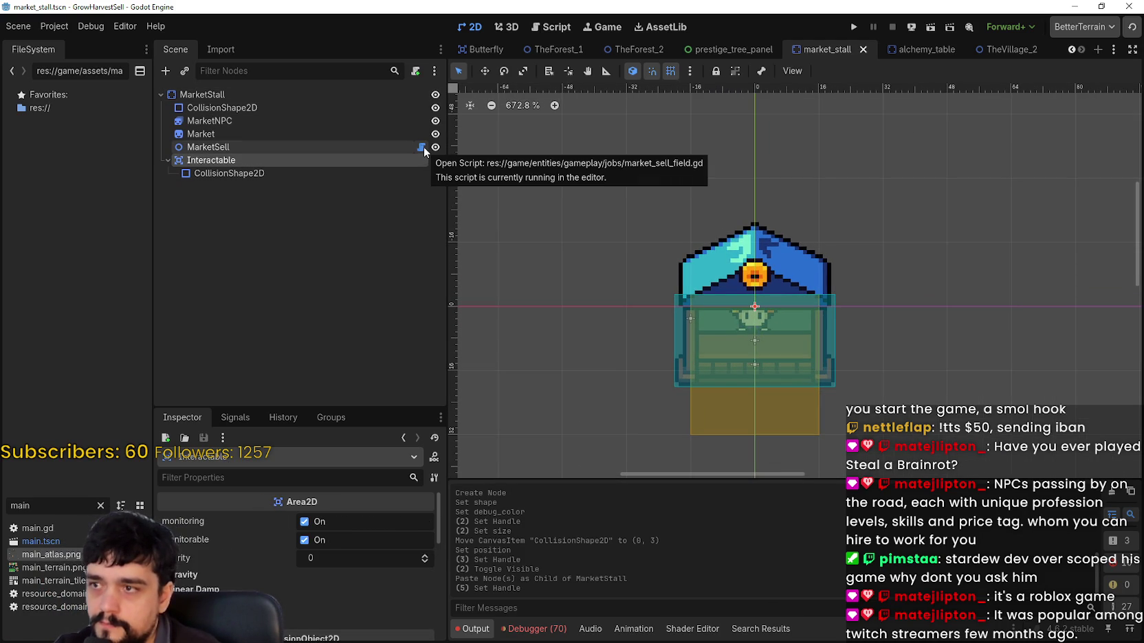
{"action": "left_click", "coordinate": [390, 145]}
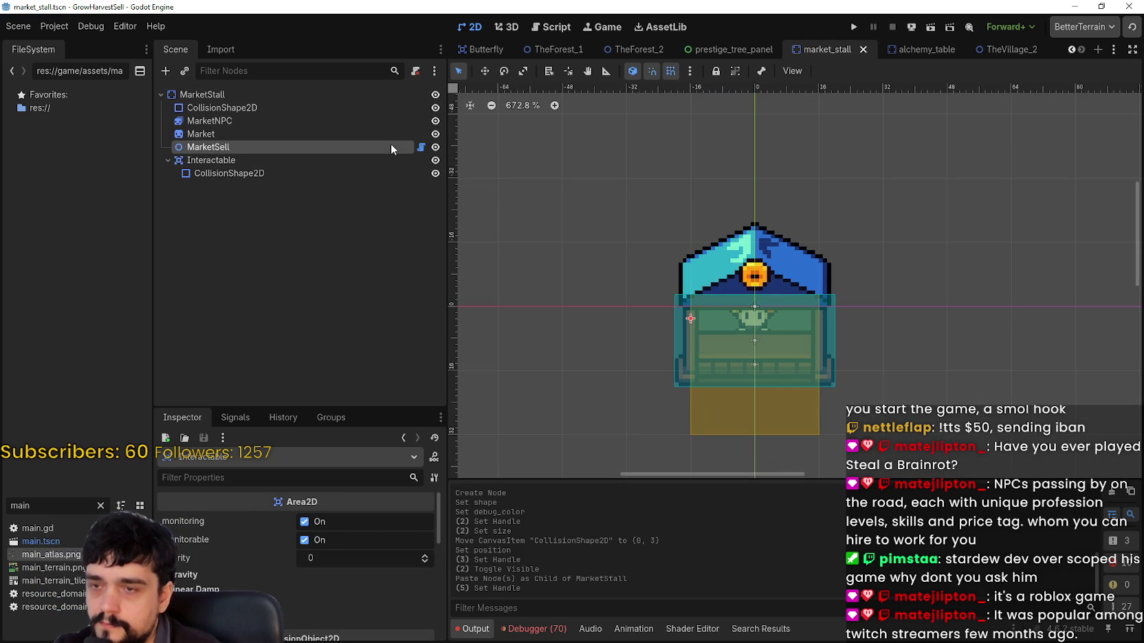
{"action": "right_click", "coordinate": [387, 96]}
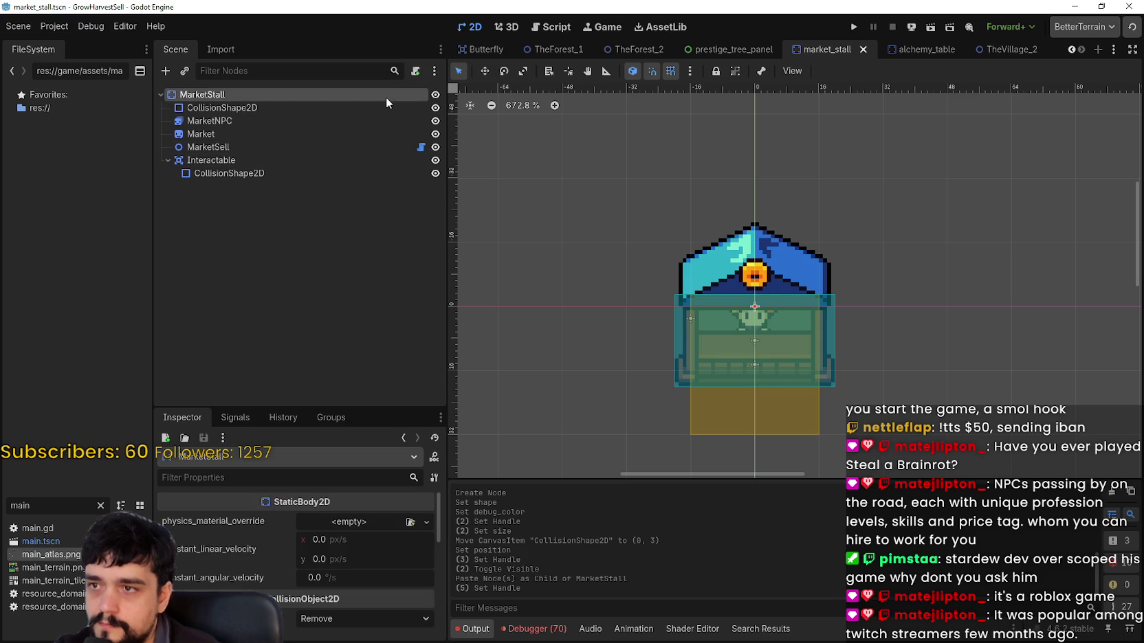
{"action": "left_click", "coordinate": [446, 215]}
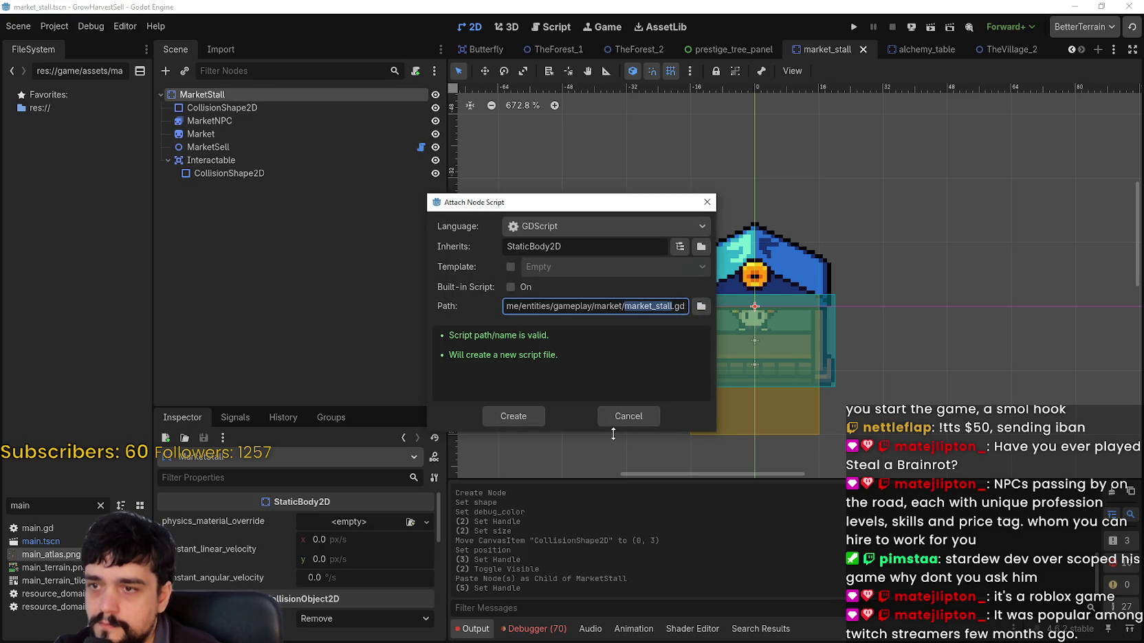
{"action": "left_click", "coordinate": [514, 417]}
{"action": "left_click", "coordinate": [514, 417]}
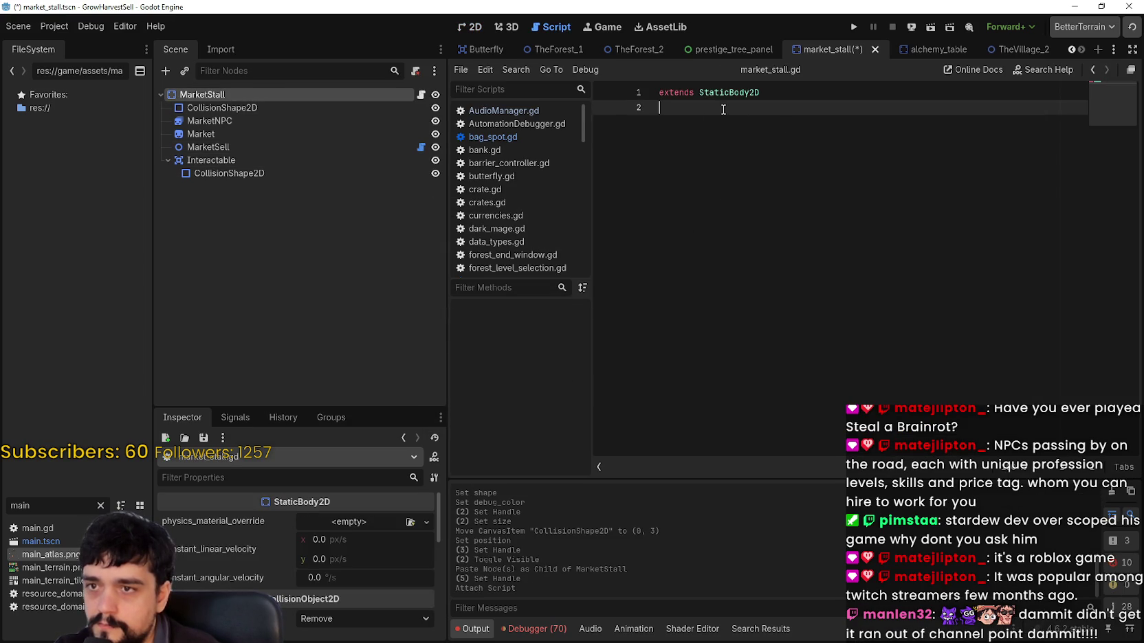
Step: After checking MarketSell's script, declare class_name market_stall and save
{"action": "left_click", "coordinate": [421, 148]}
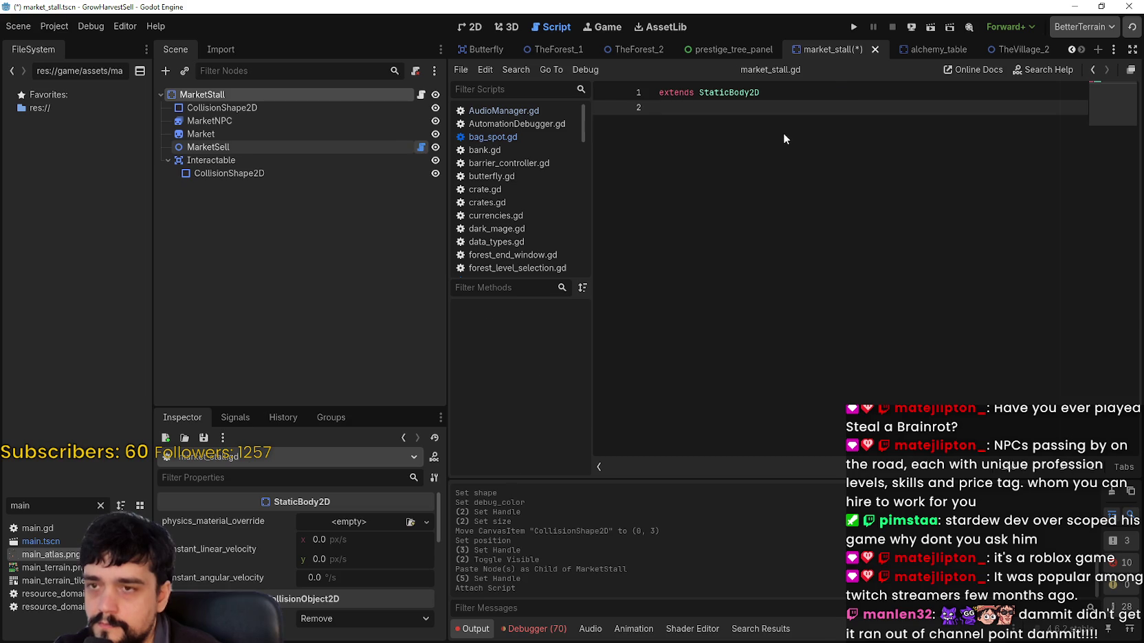
{"action": "left_click_drag", "start_coordinate": [1106, 164], "coordinate": [1110, 77]}
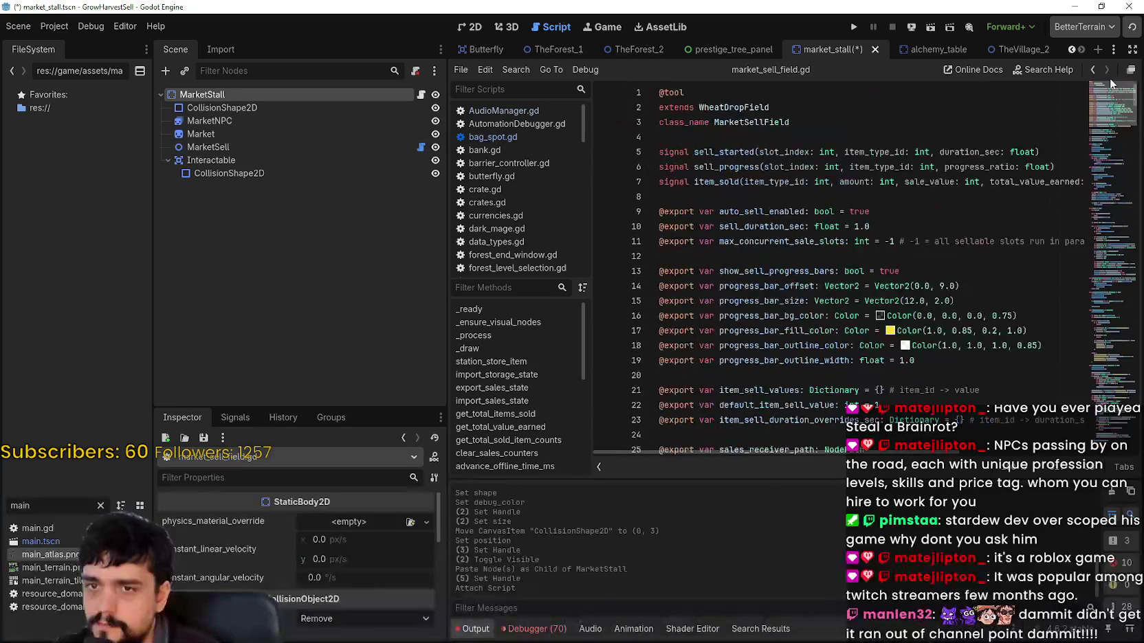
{"action": "left_click", "coordinate": [422, 98]}
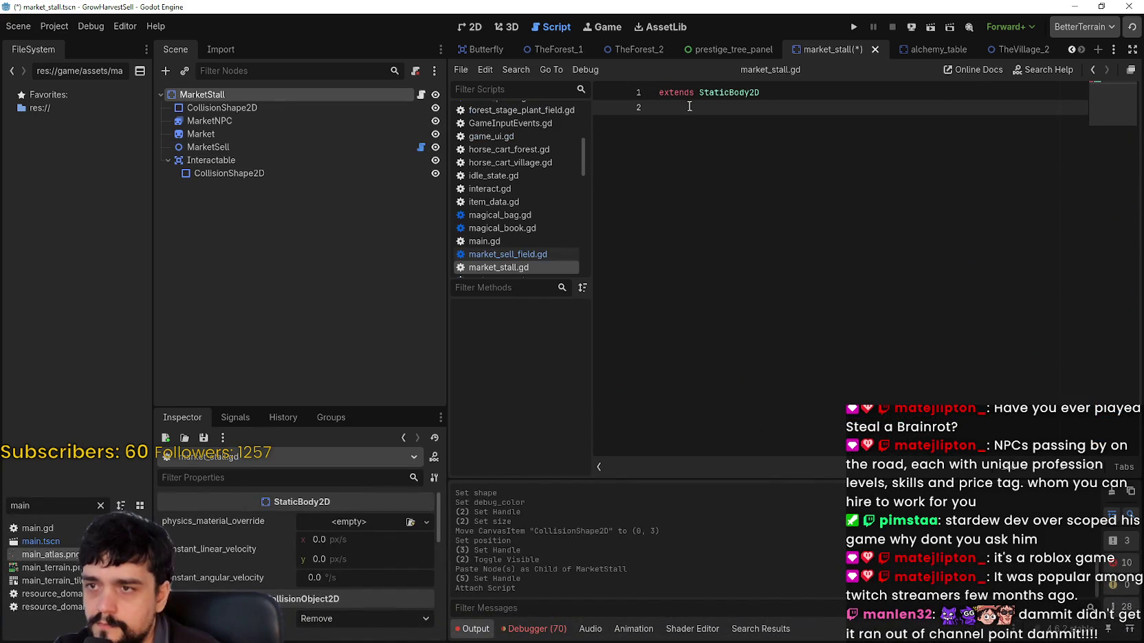
{"action": "type", "text": "class"}
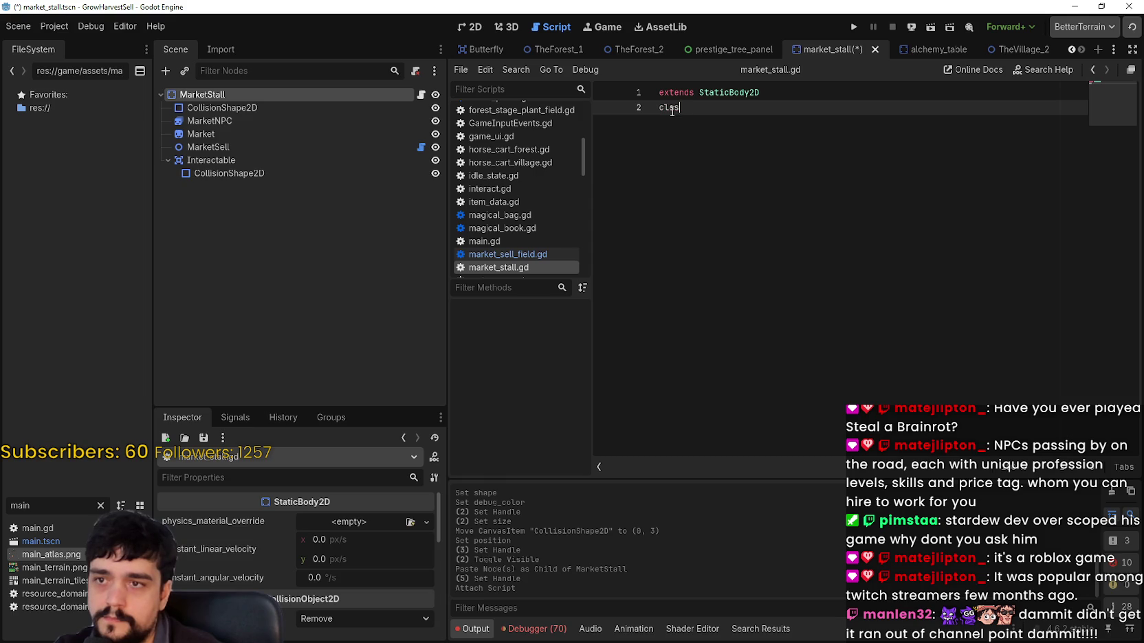
{"action": "type", "text": "_name"}
{"action": "key", "text": "Return"}
{"action": "key", "text": "BackSpace"}
{"action": "type", "text": "market_stall"}
{"action": "key", "text": "ctrl+s"}
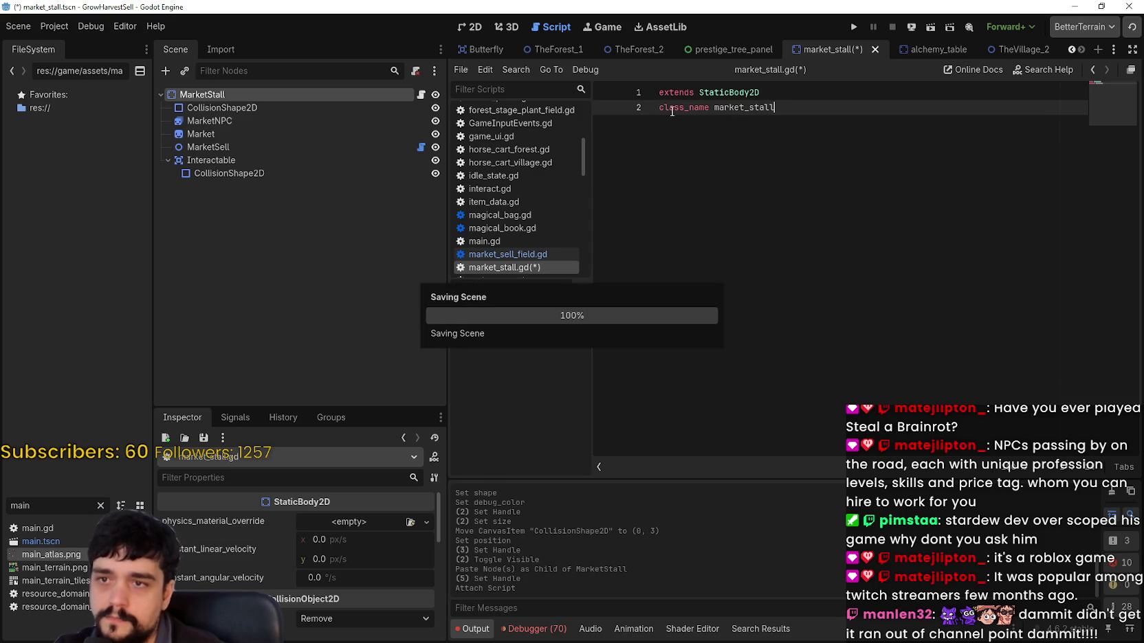
{"action": "key", "text": "Return"}
{"action": "key", "text": "Return"}
{"action": "key", "text": "Return"}
{"action": "type", "text": "@fu"}
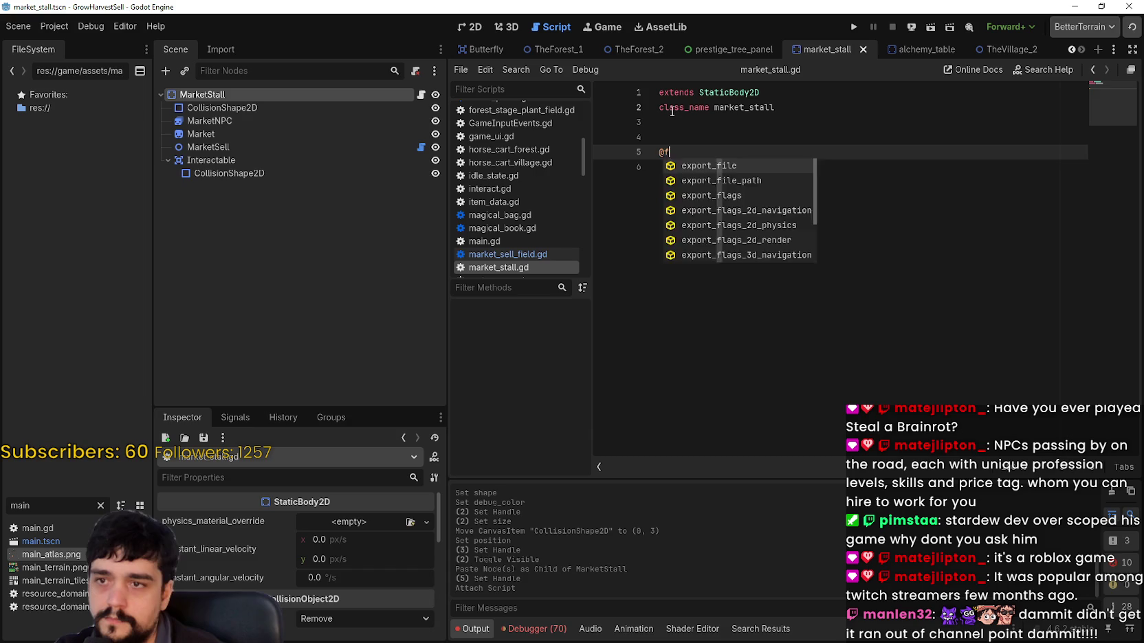
{"action": "type", "text": "nc"}
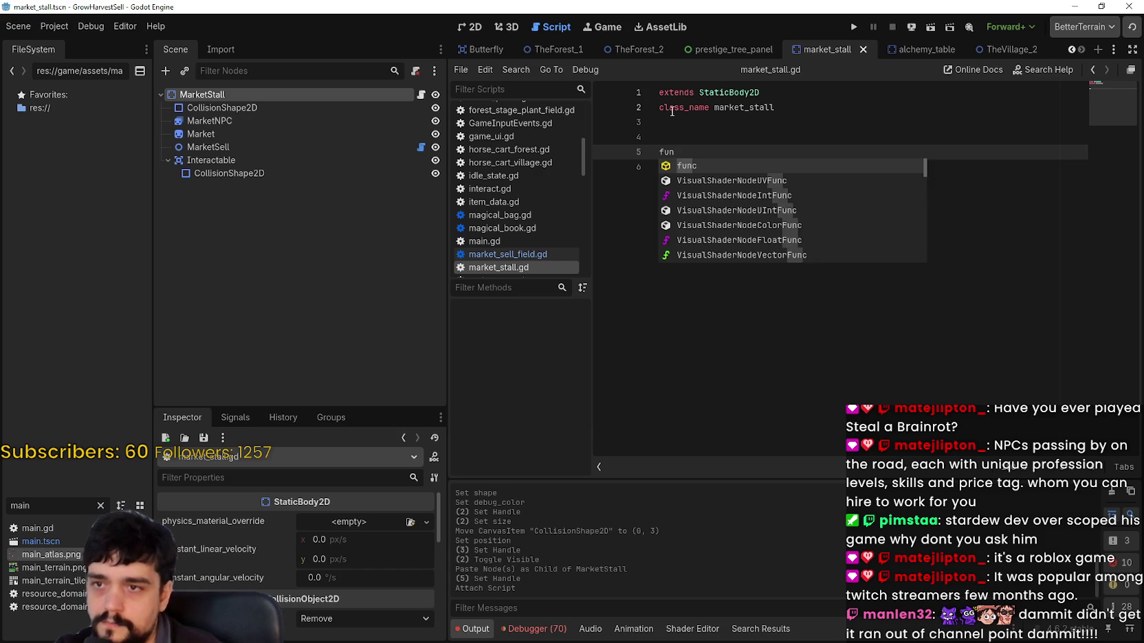
{"action": "key", "text": "Down"}
{"action": "key", "text": "Up"}
{"action": "type", "text": "_rea"}
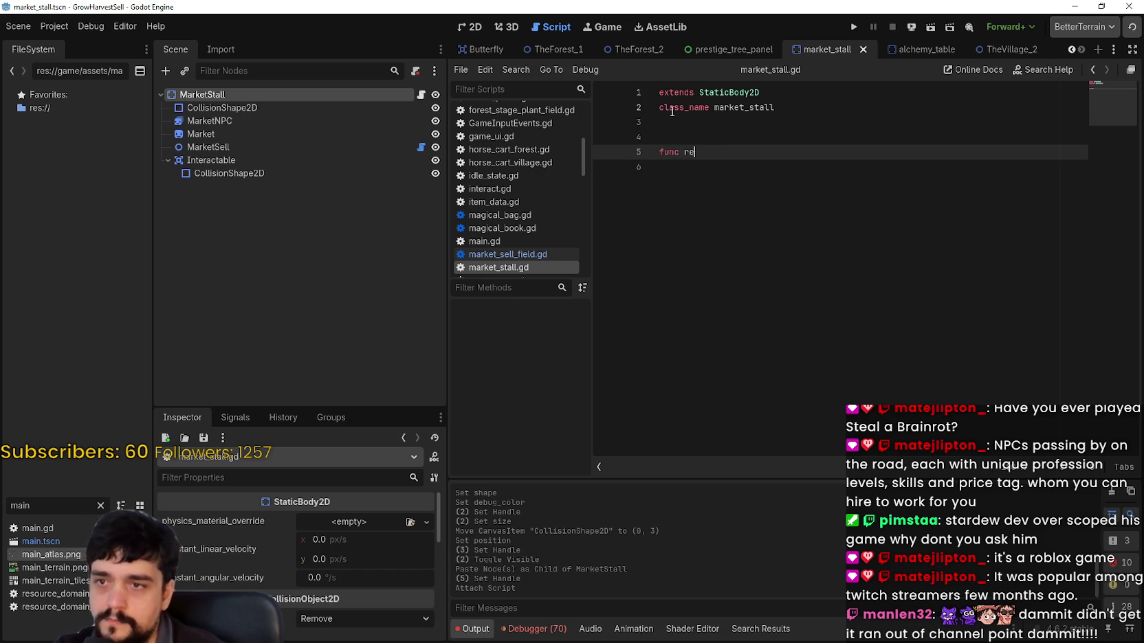
{"action": "key", "text": "Return"}
{"action": "key", "text": "Return"}
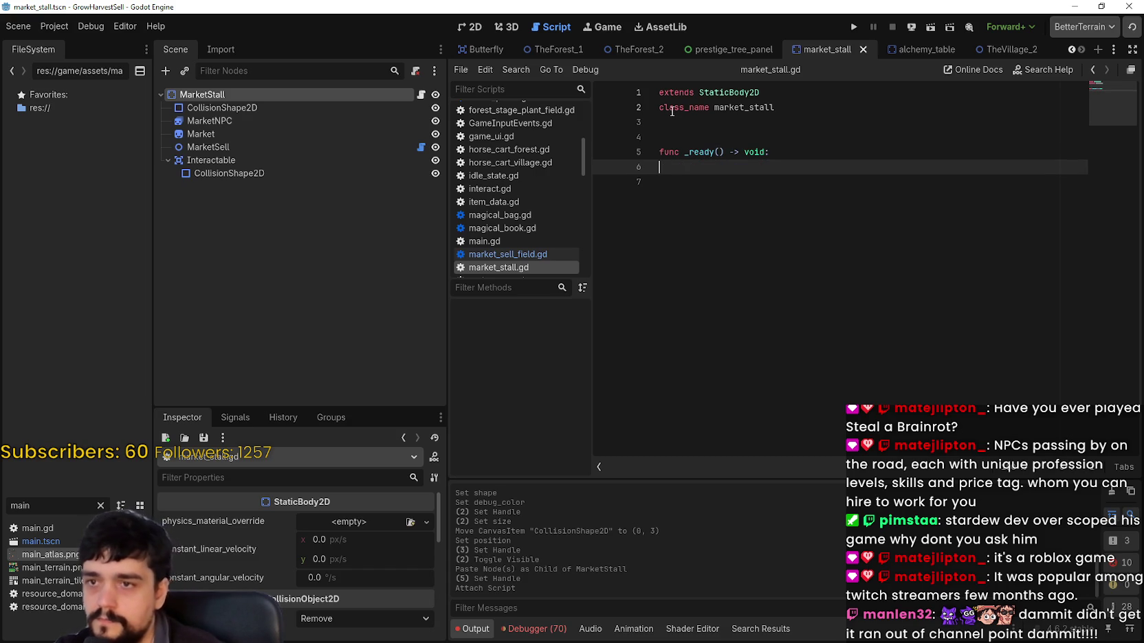
{"action": "mouse_move", "coordinate": [340, 157]}
{"action": "left_mouse_down"}
{"action": "mouse_move", "coordinate": [710, 127]}
{"action": "mouse_move", "coordinate": [712, 137]}
{"action": "left_mouse_up"}
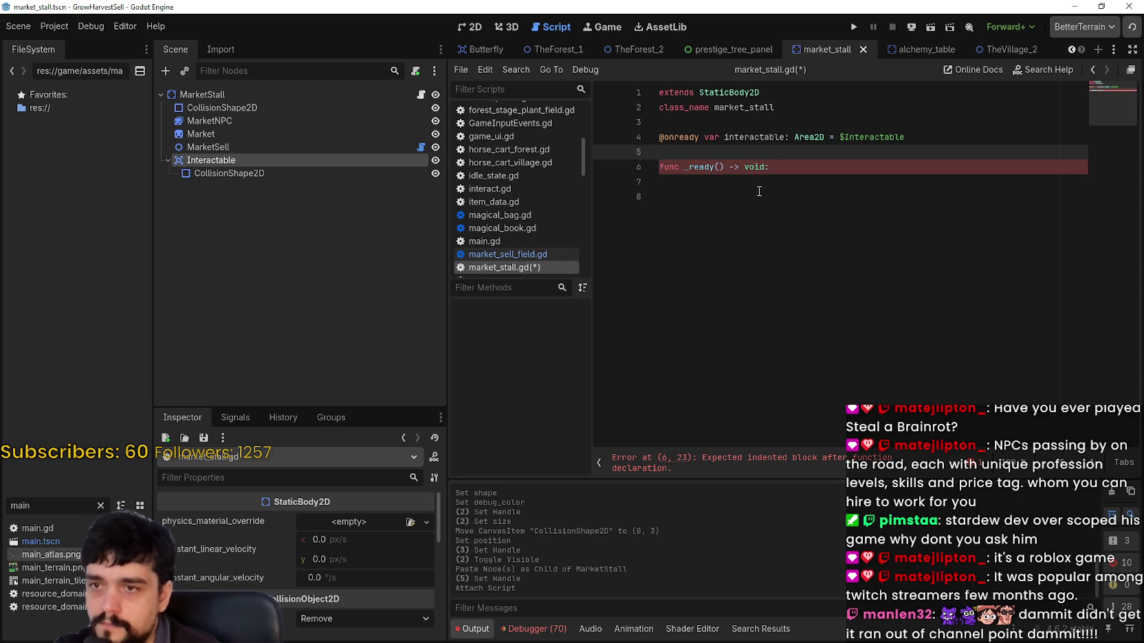
Step: Place the Interactable reference above _ready and begin an interactable call on line 7
{"action": "left_click", "coordinate": [761, 190]}
{"action": "left_click", "coordinate": [770, 181]}
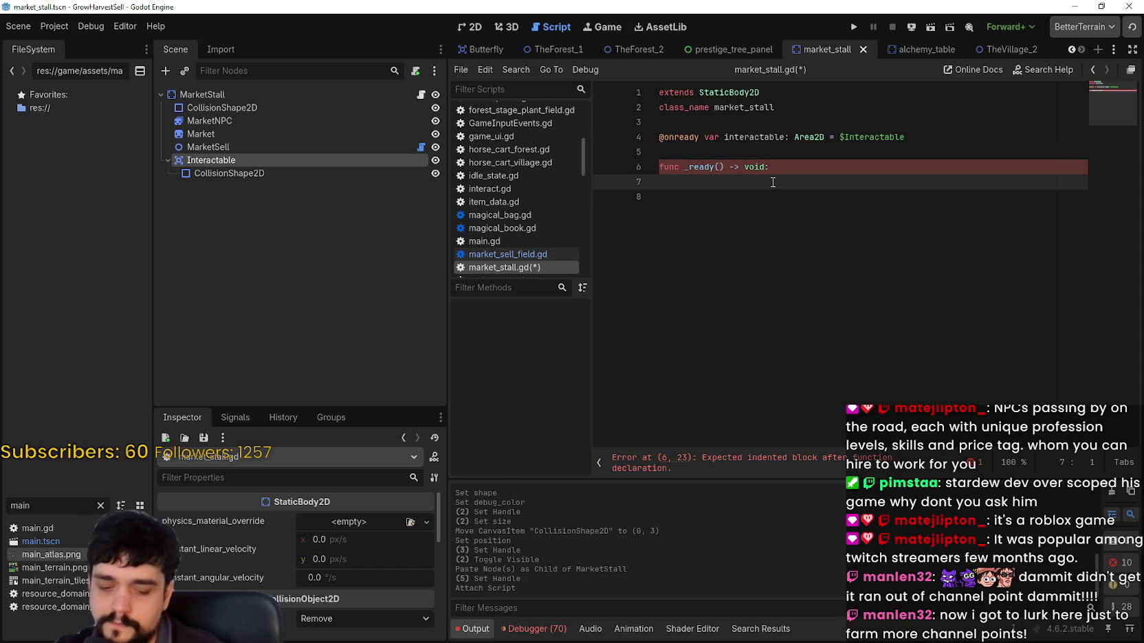
{"action": "type", "text": "co"}
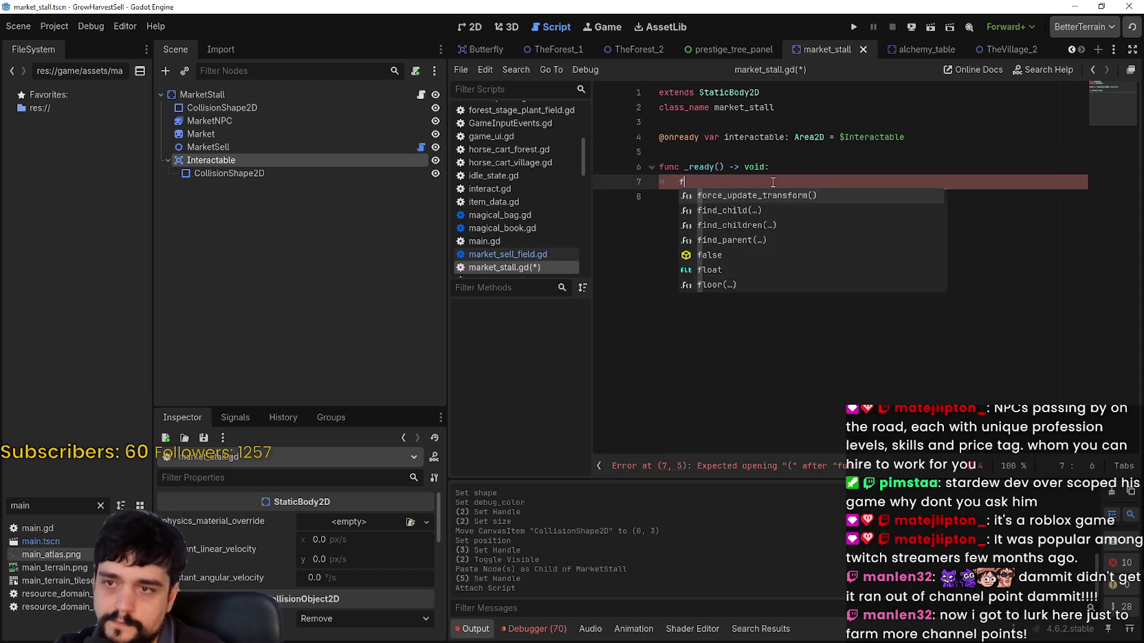
{"action": "key", "text": "BackSpace"}
{"action": "key", "text": "BackSpace"}
{"action": "type", "text": "intera"}
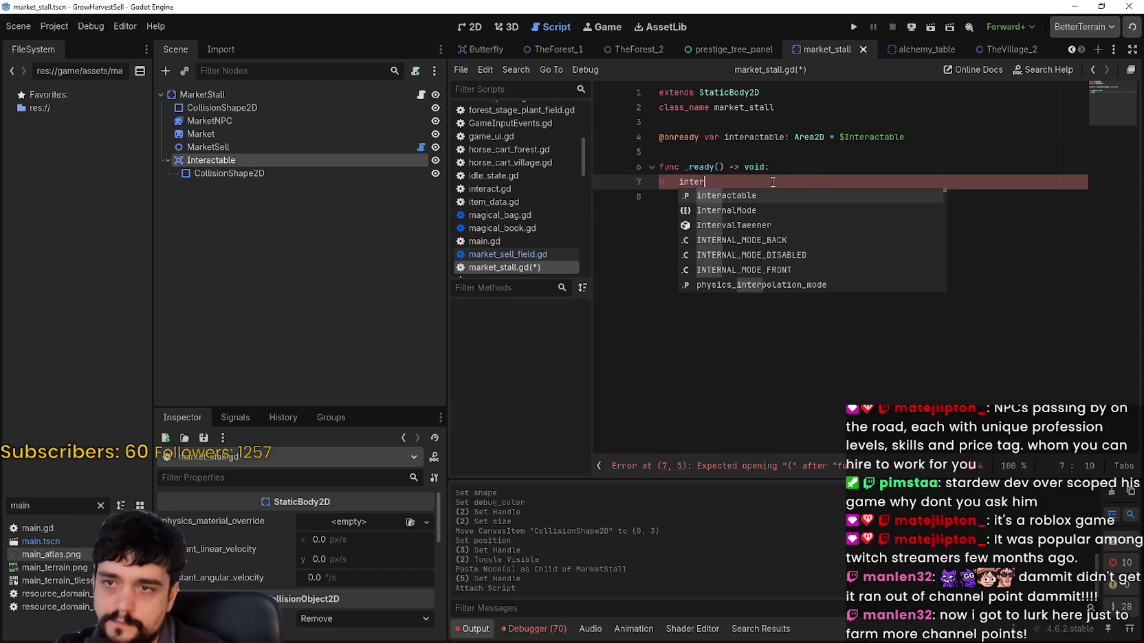
{"action": "key", "text": "Return"}
{"action": "type", "text": ".conn"}
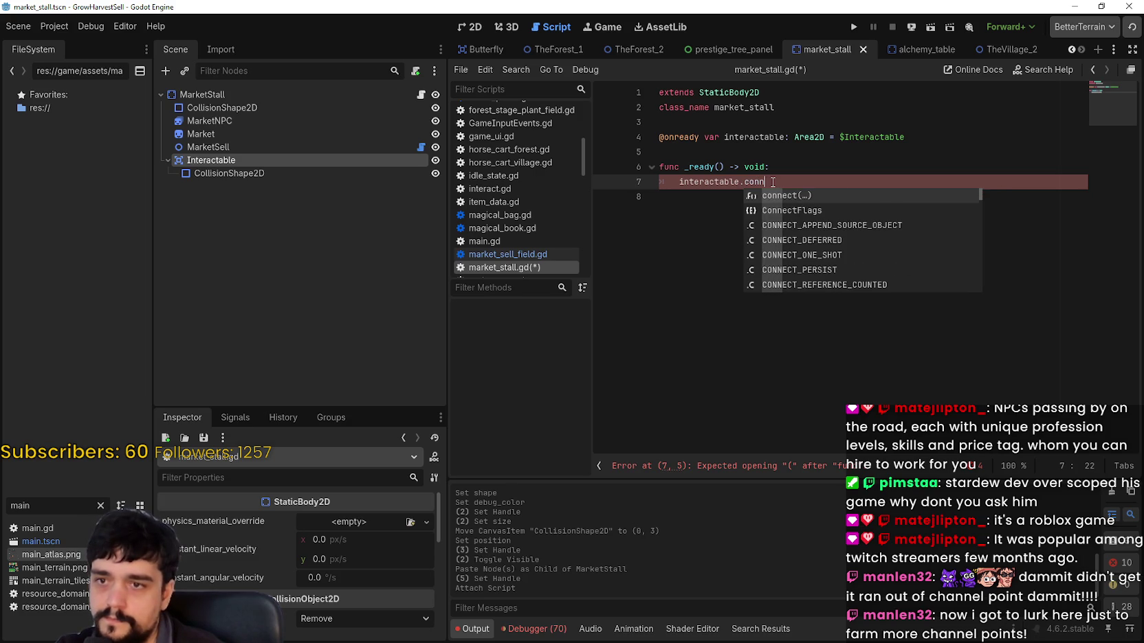
{"action": "key", "text": "Return"}
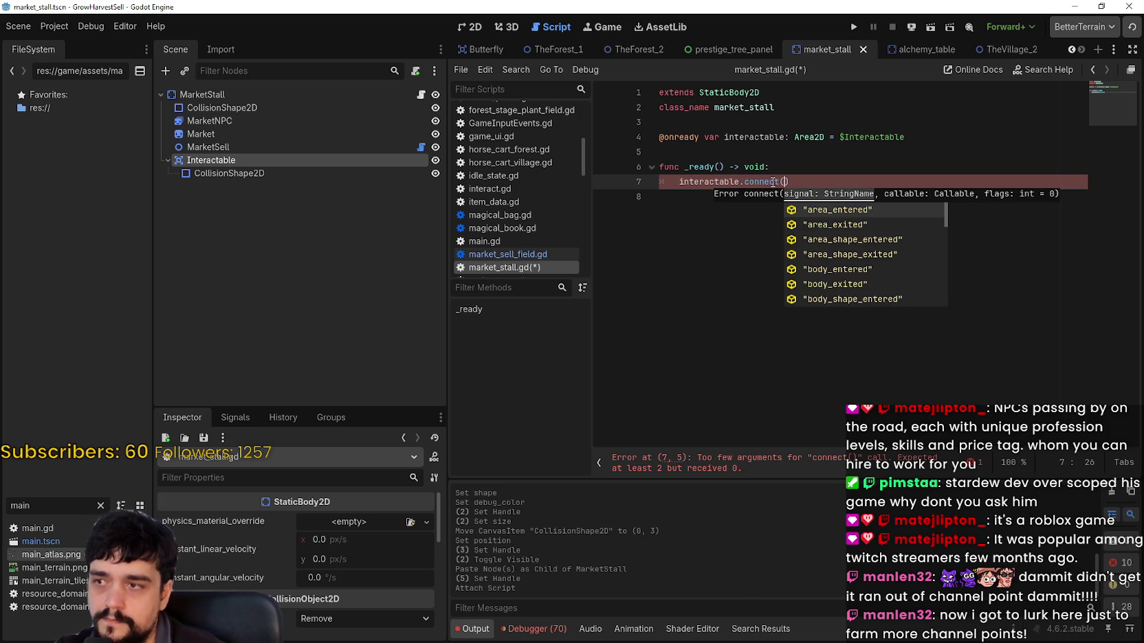
{"action": "key", "text": "BackSpace"}
{"action": "type", "text": "."}
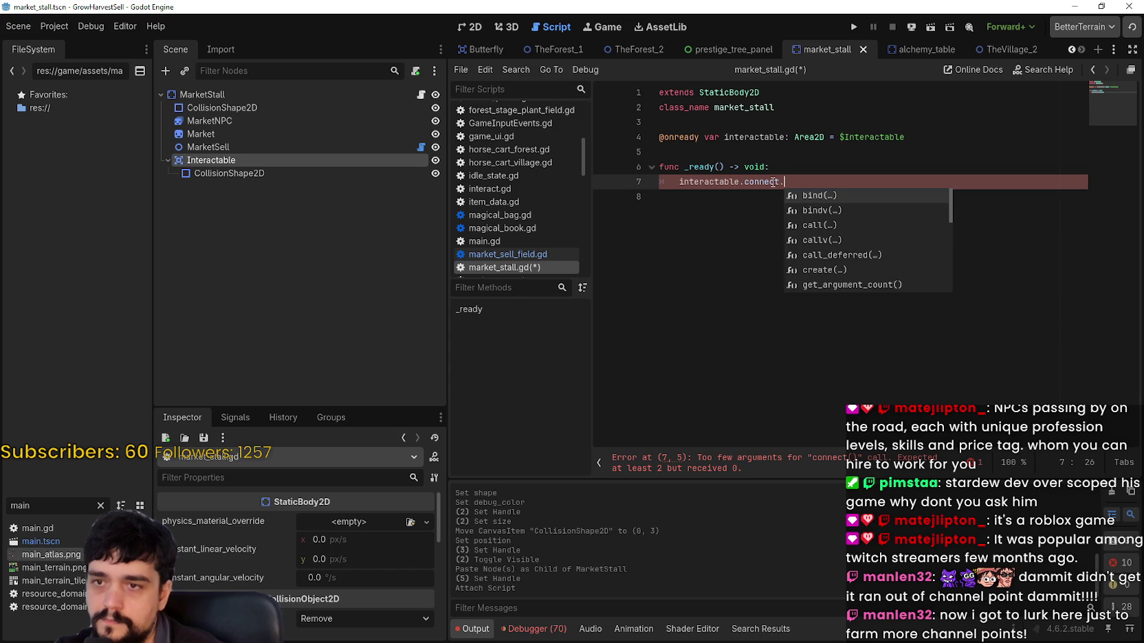
{"action": "type", "text": "ar"}
{"action": "key", "text": "Escape"}
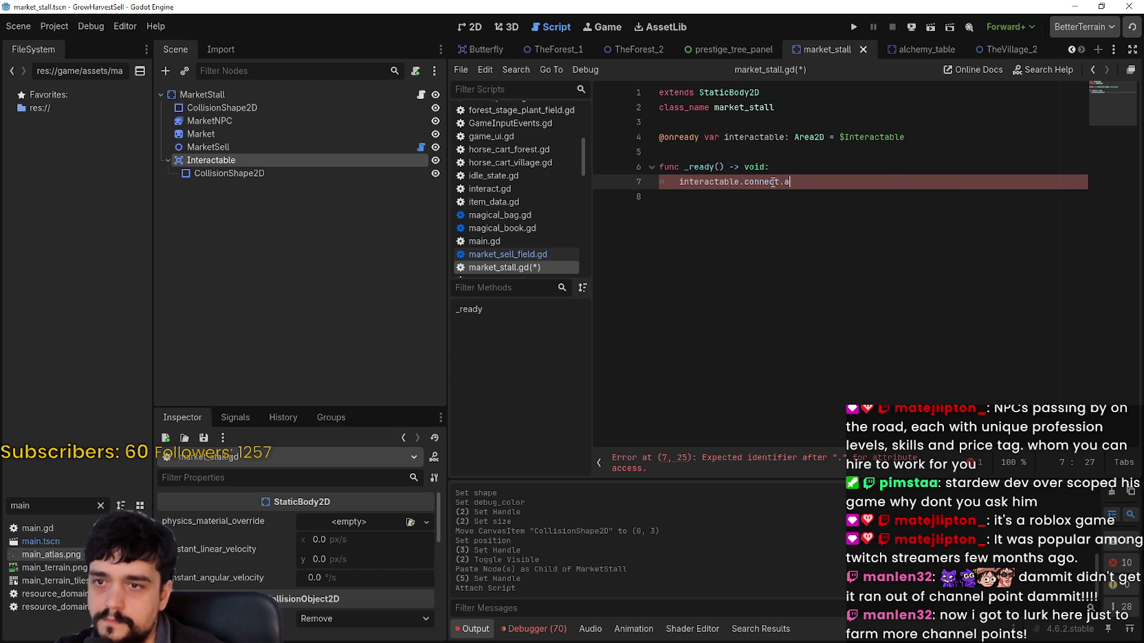
Step: Turn the line into interactable.body_entered.connect, replacing area_entered with body_entered
{"action": "type", "text": "ente"}
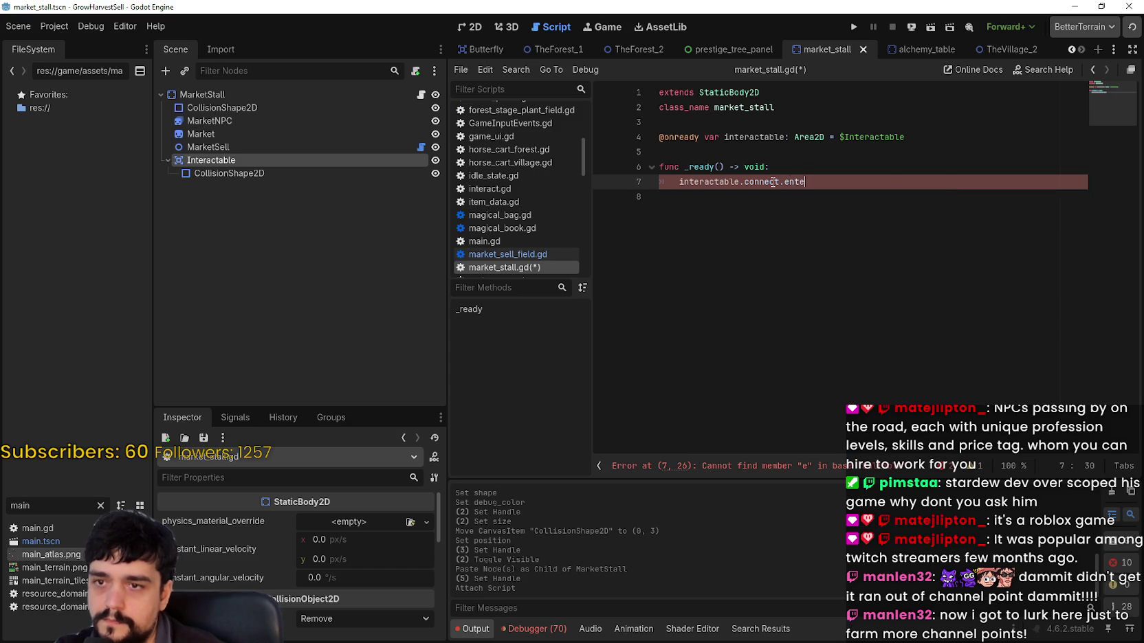
{"action": "key", "text": "BackSpace"}
{"action": "key", "text": "BackSpace"}
{"action": "key", "text": "BackSpace"}
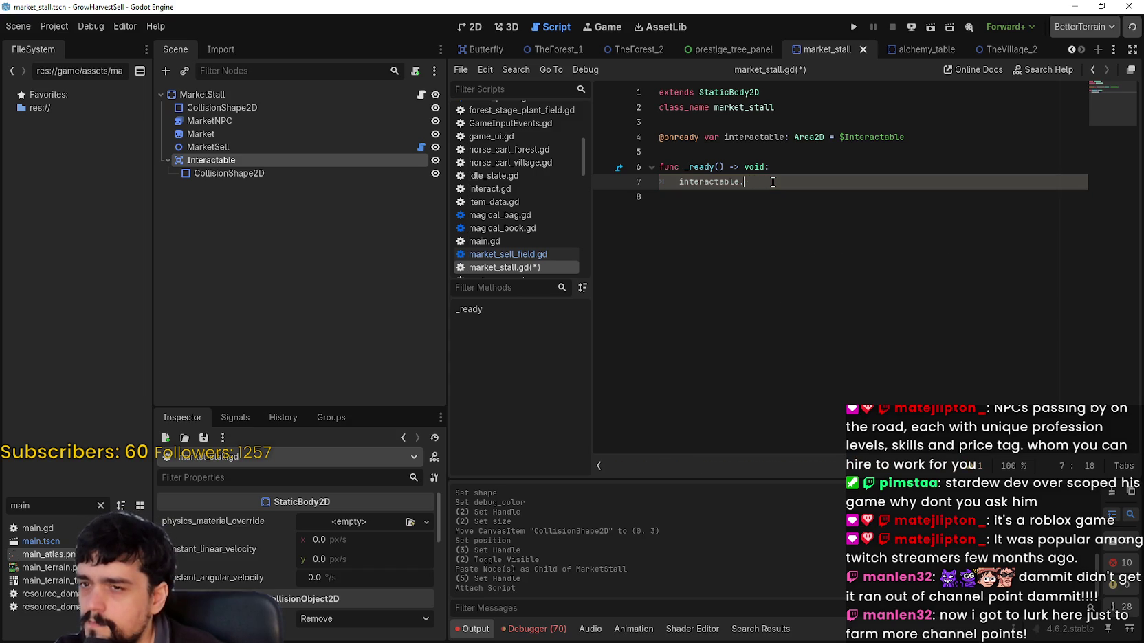
{"action": "type", "text": "enter"}
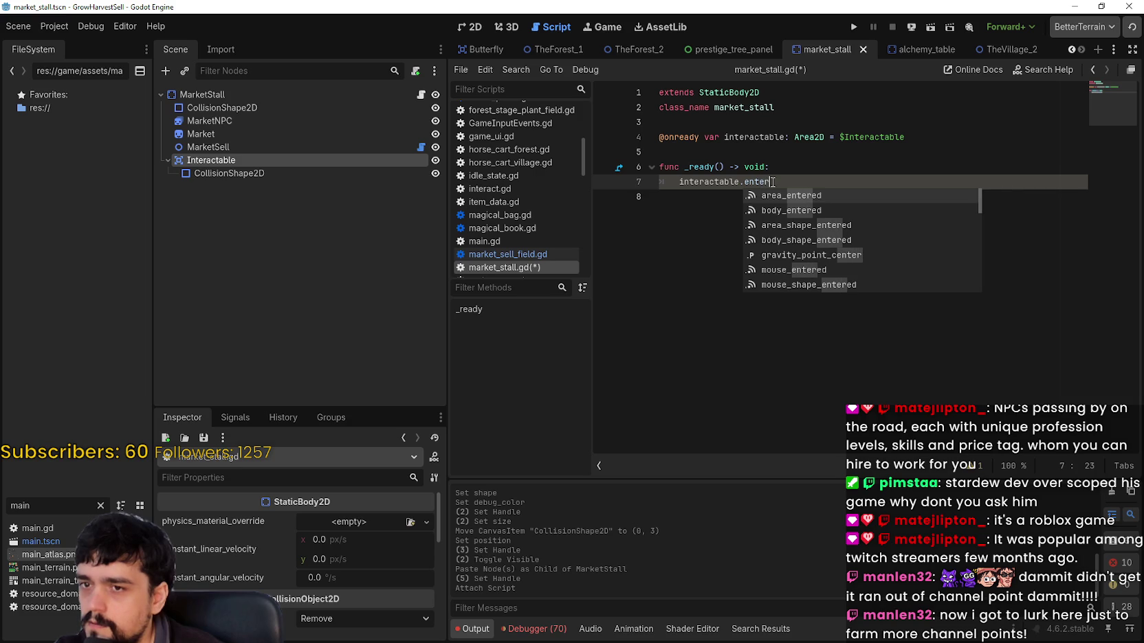
{"action": "key", "text": "Return"}
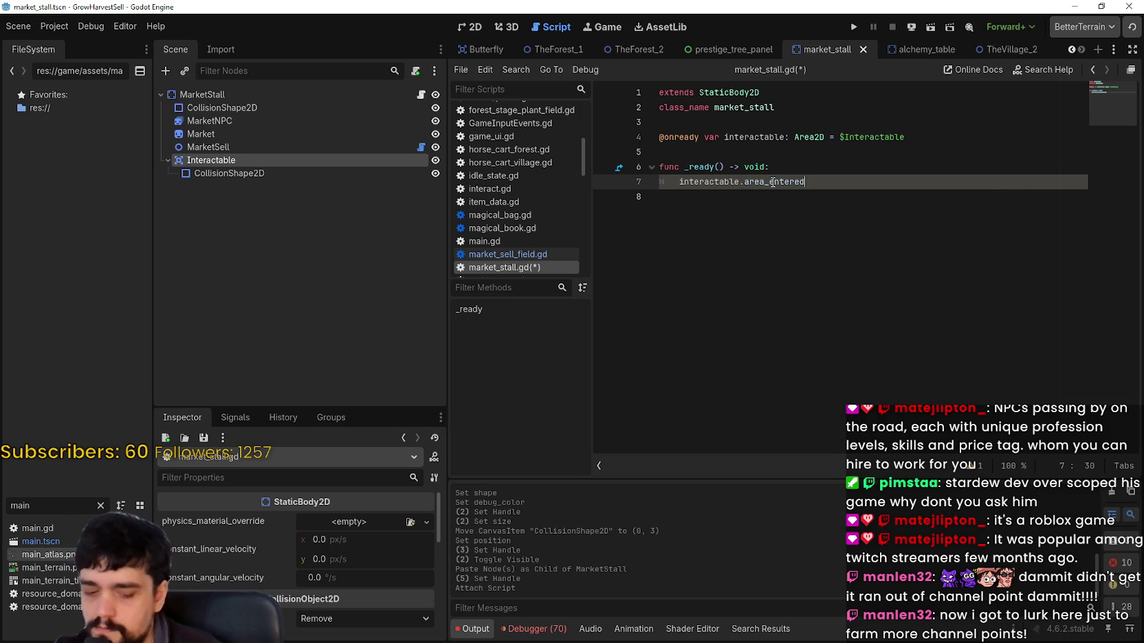
{"action": "key", "text": "BackSpace"}
{"action": "key", "text": "BackSpace"}
{"action": "key", "text": "BackSpace"}
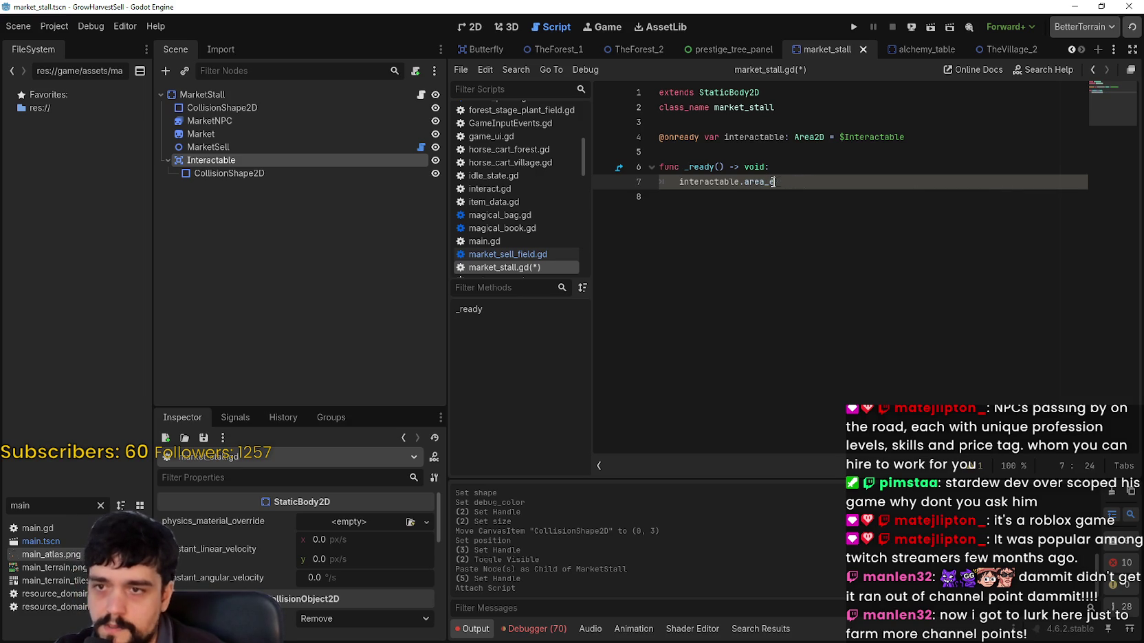
{"action": "key", "text": "BackSpace"}
{"action": "key", "text": "BackSpace"}
{"action": "key", "text": "BackSpace"}
{"action": "type", "text": "body"}
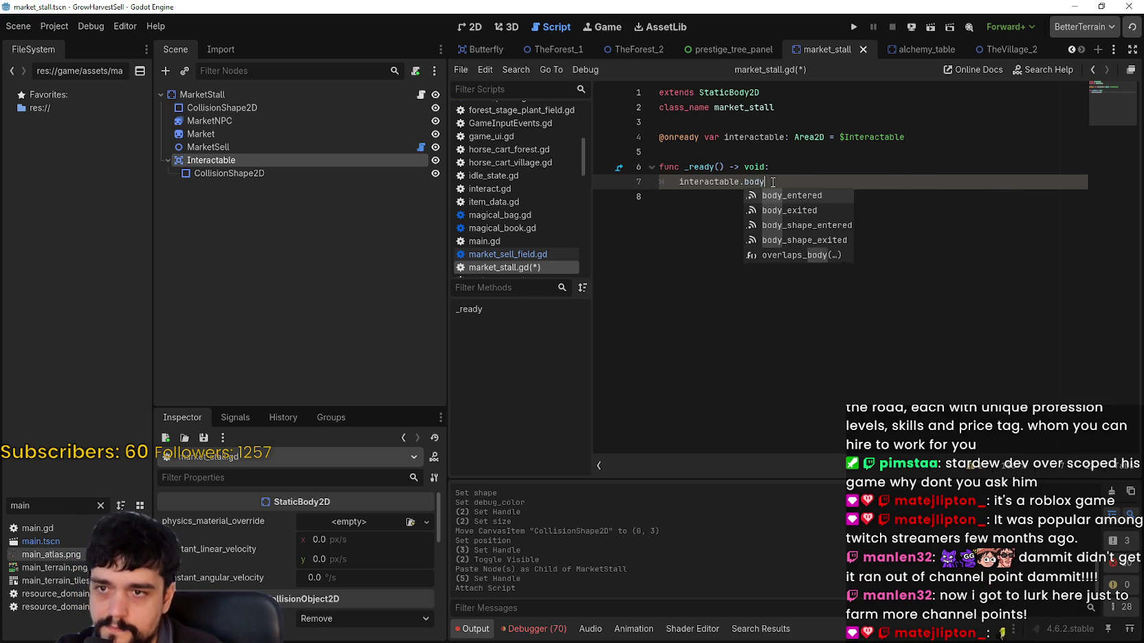
{"action": "key", "text": "Return"}
{"action": "type", "text": "."}
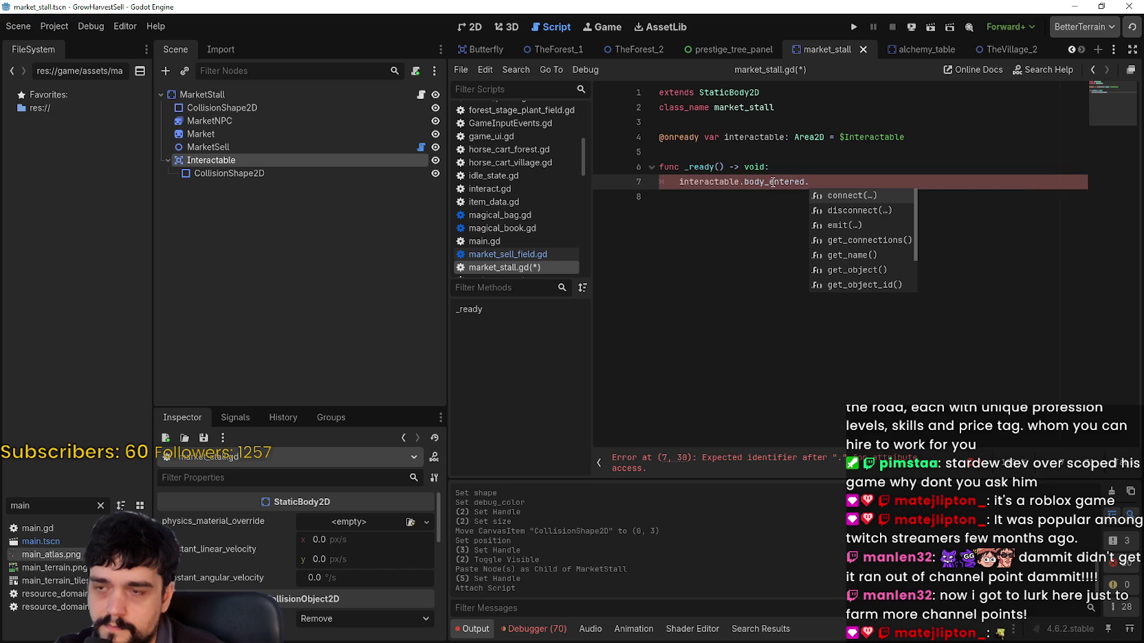
{"action": "key", "text": "Return"}
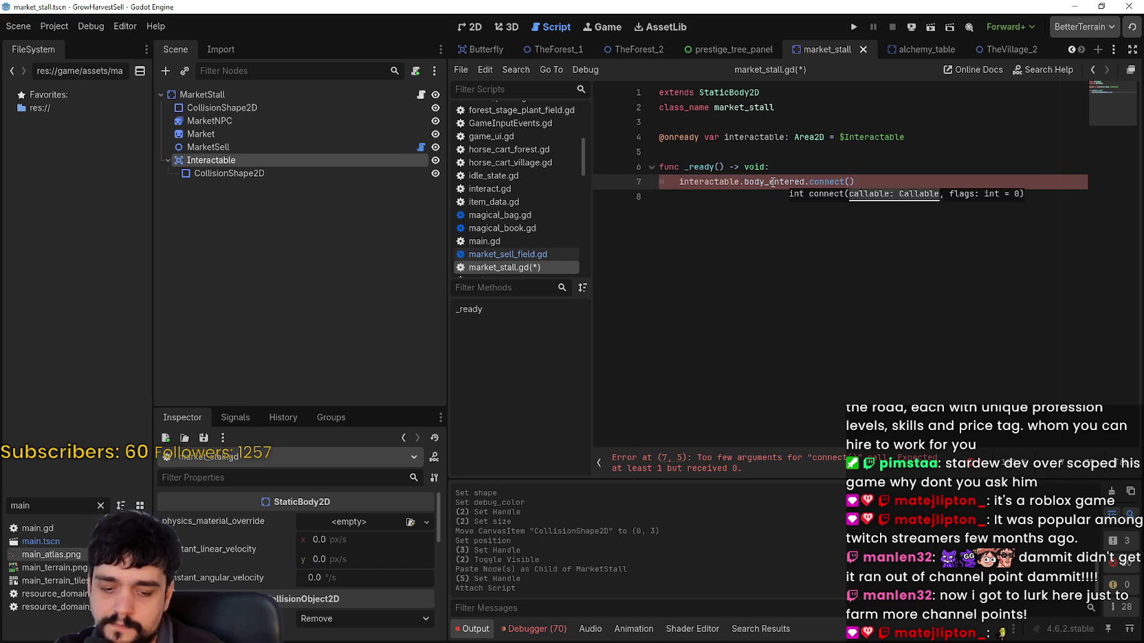
Step: Pass player_entered as the connect argument and start a new line below
{"action": "type", "text": "interact"}
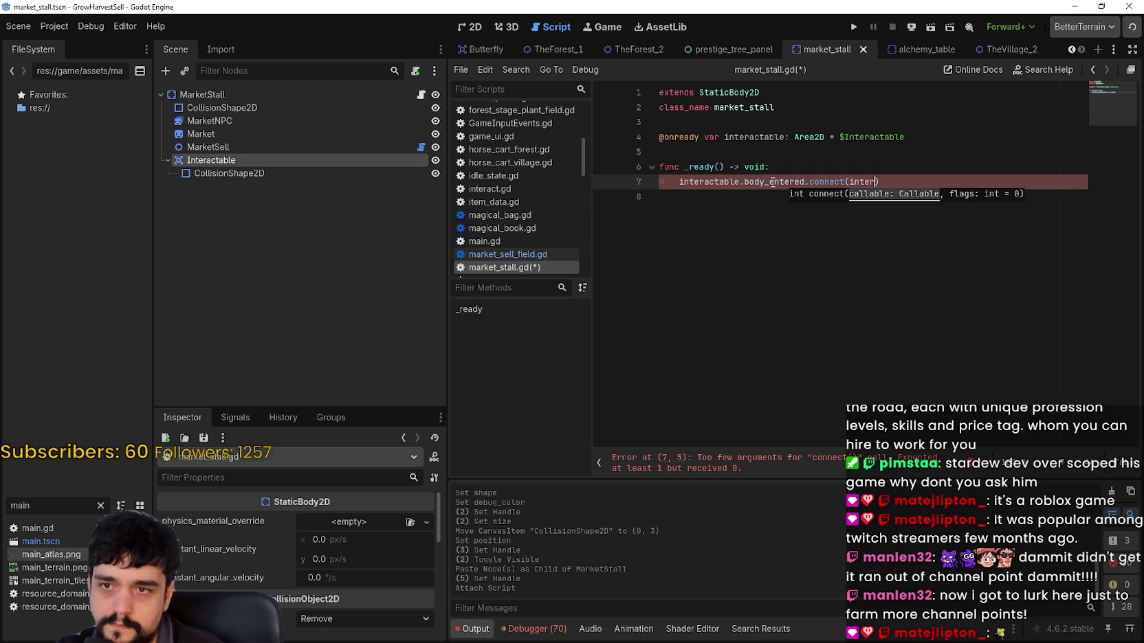
{"action": "double_click", "coordinate": [886, 183]}
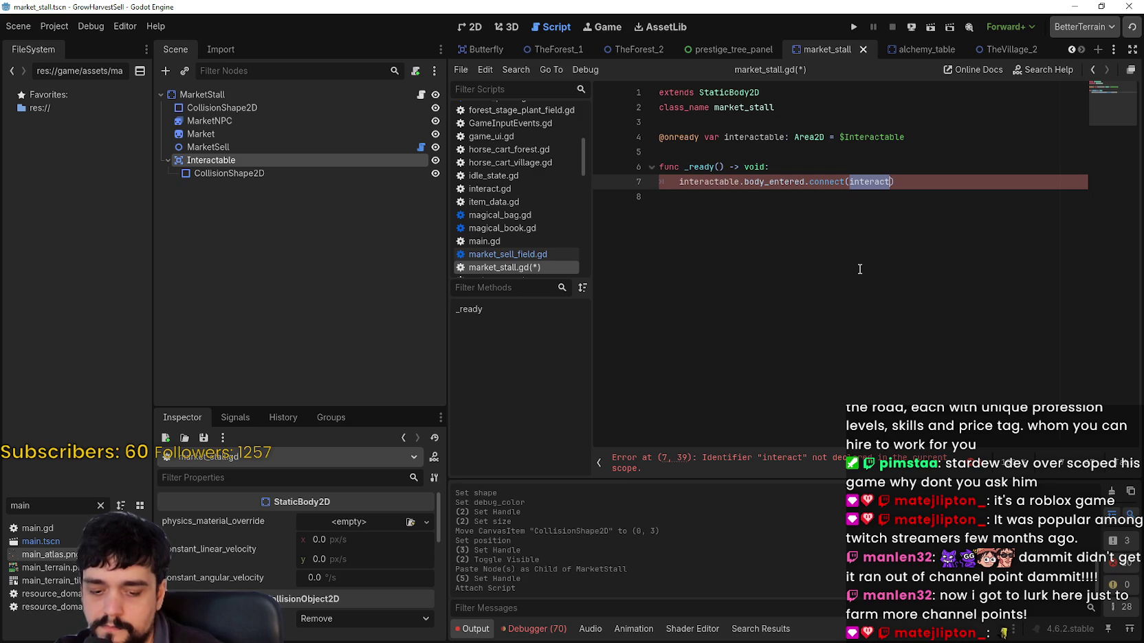
{"action": "type", "text": "can"}
{"action": "key", "text": "BackSpace"}
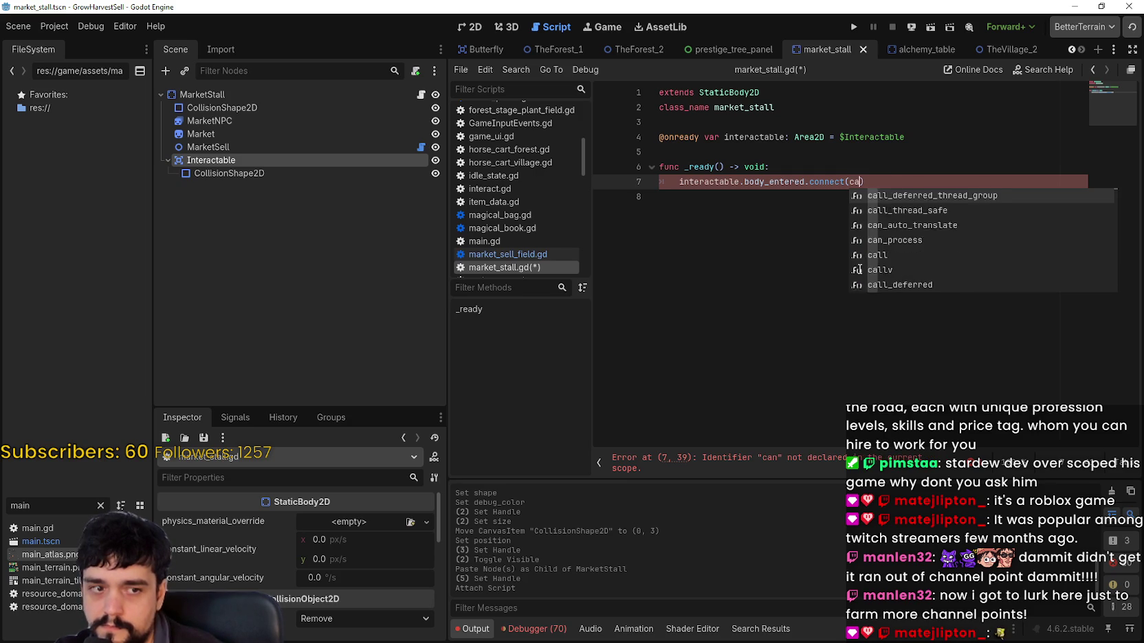
{"action": "key", "text": "BackSpace"}
{"action": "key", "text": "BackSpace"}
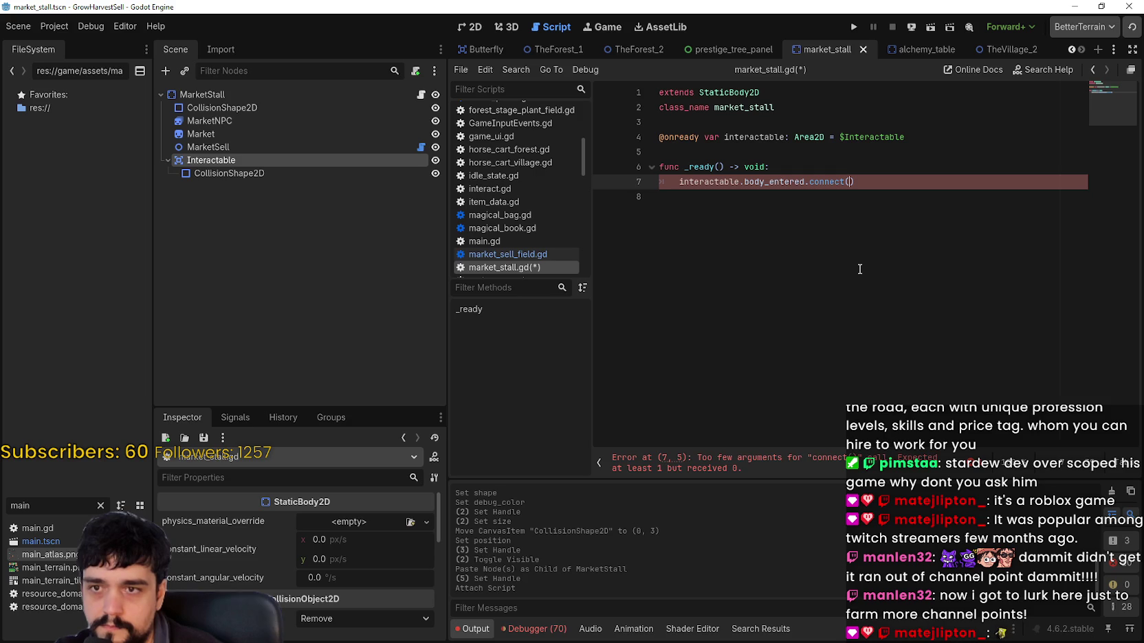
{"action": "type", "text": "player"}
{"action": "type", "text": "_i"}
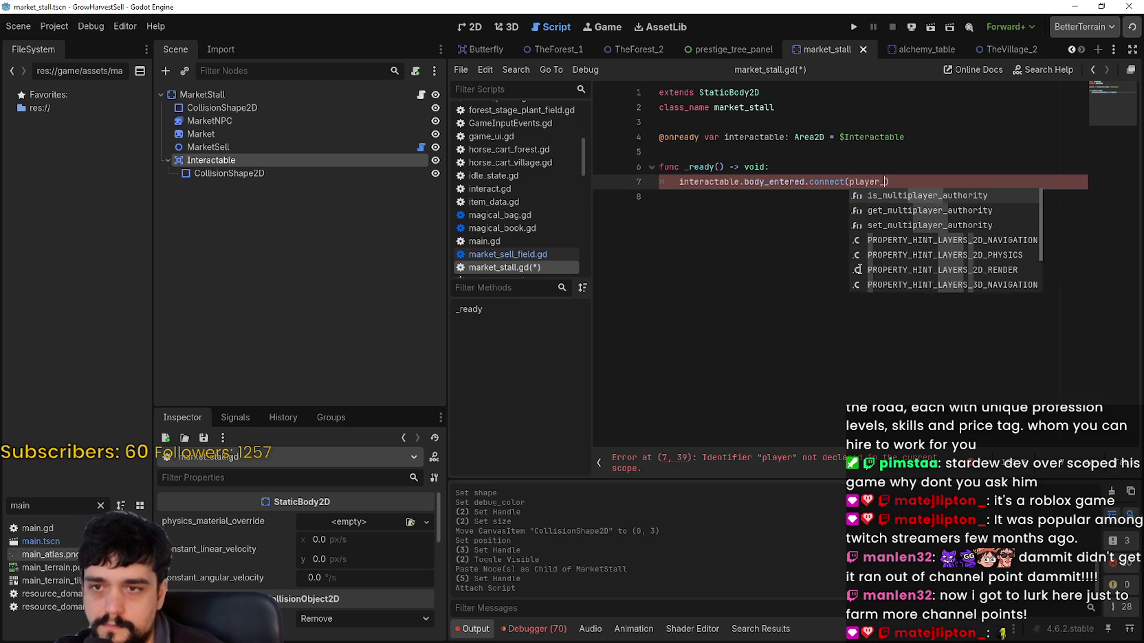
{"action": "type", "text": "ntera"}
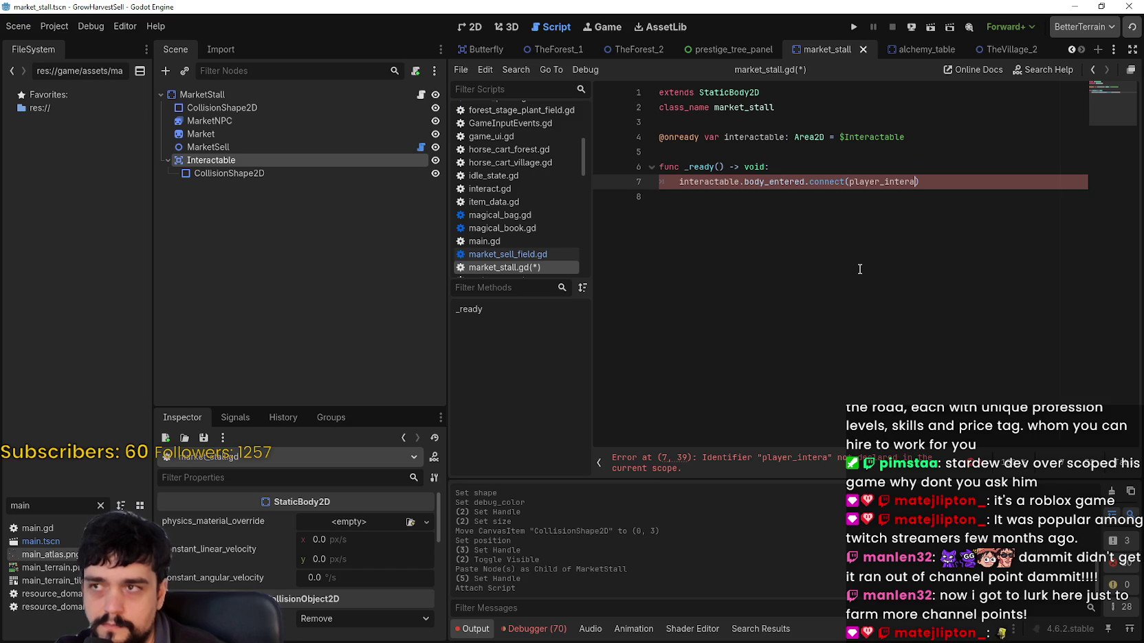
{"action": "key", "text": "BackSpace"}
{"action": "key", "text": "BackSpace"}
{"action": "key", "text": "BackSpace"}
{"action": "key", "text": "BackSpace"}
{"action": "key", "text": "BackSpace"}
{"action": "key", "text": "BackSpace"}
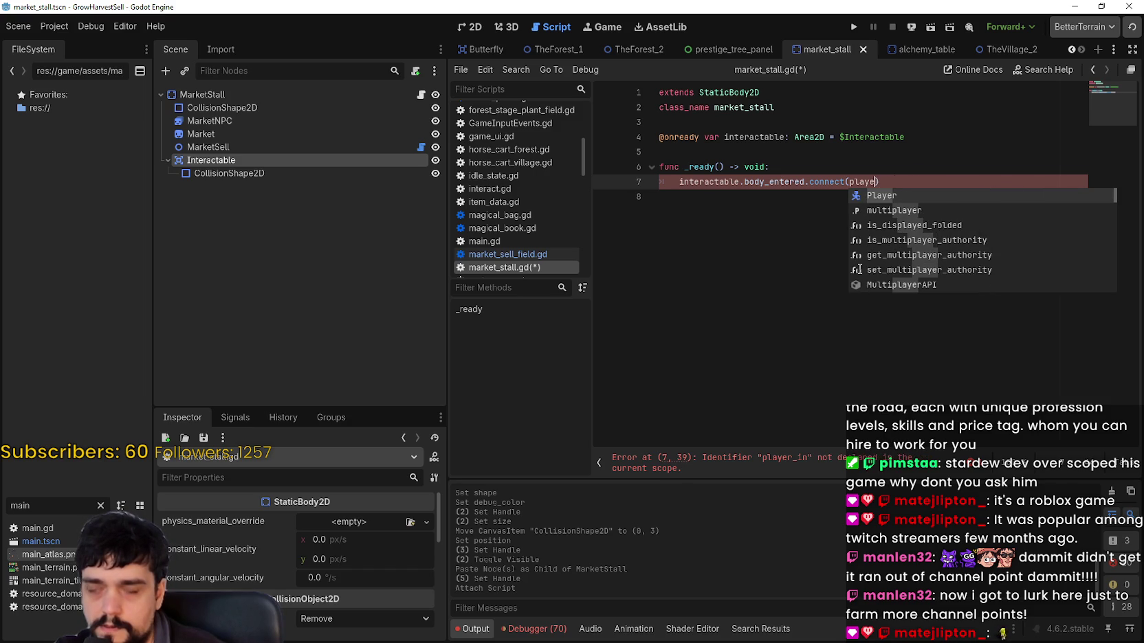
{"action": "type", "text": "-"}
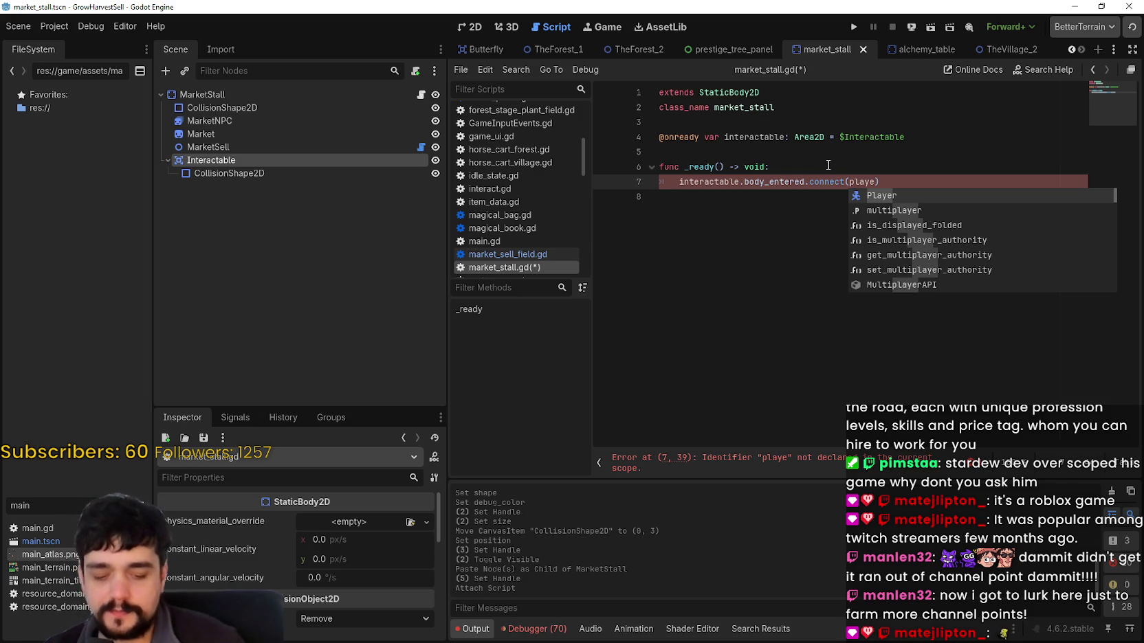
{"action": "type", "text": "r"}
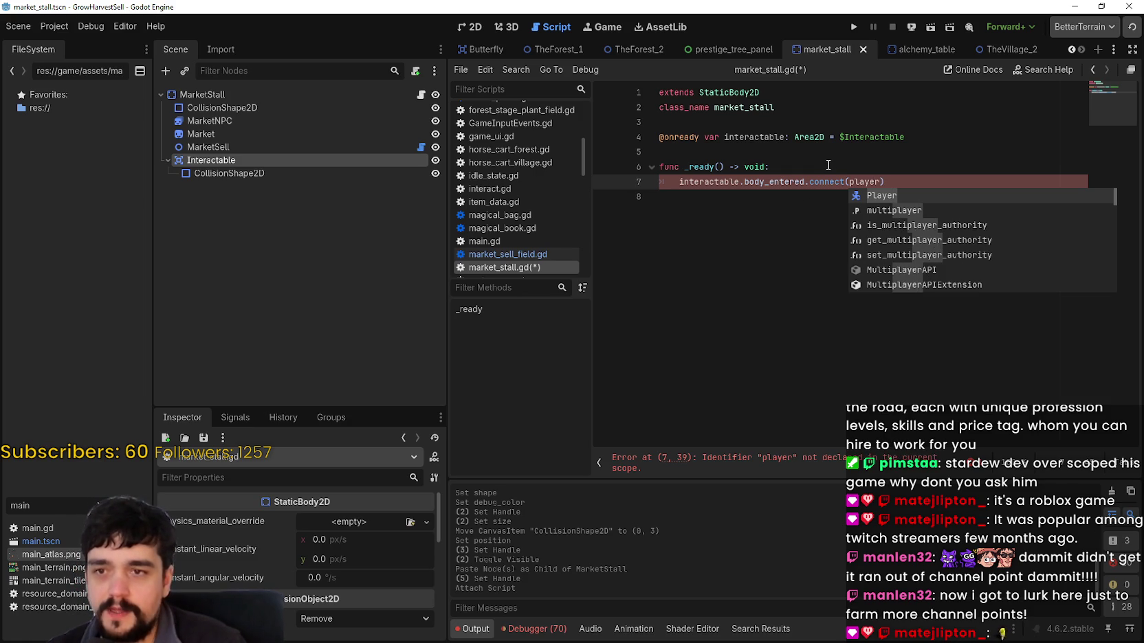
{"action": "type", "text": "_"}
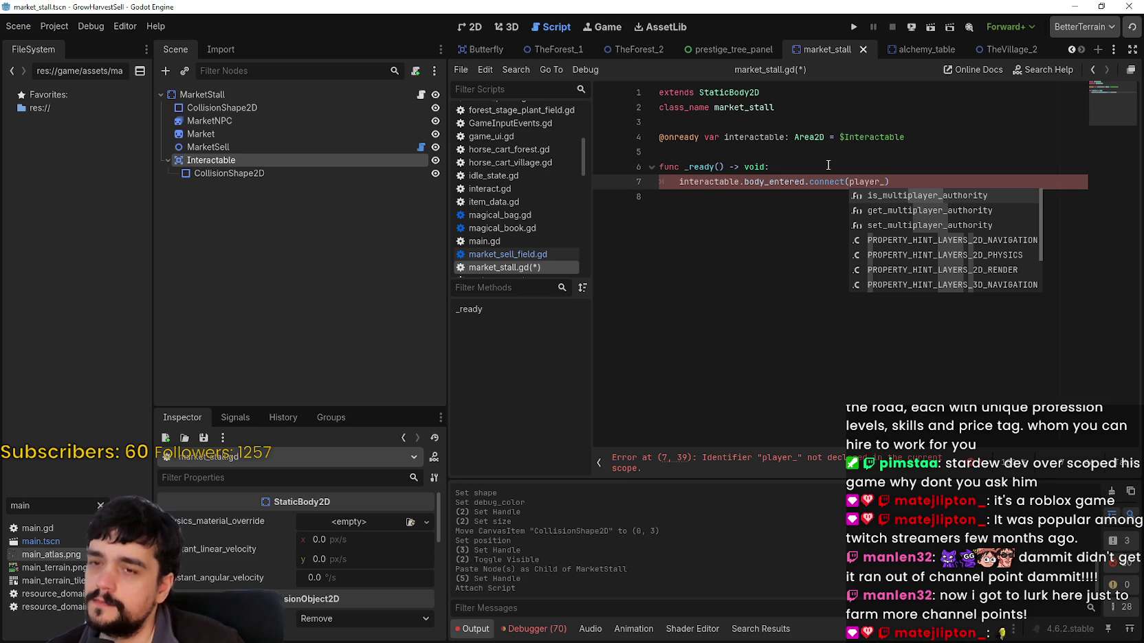
{"action": "key", "text": "BackSpace"}
{"action": "key", "text": "BackSpace"}
{"action": "key", "text": "BackSpace"}
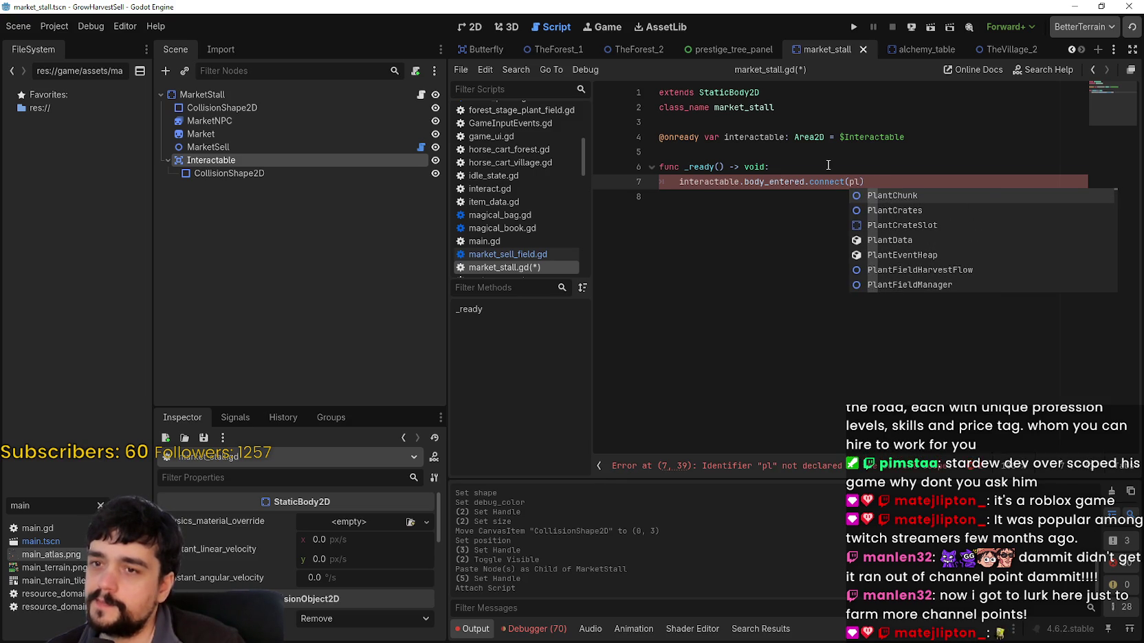
{"action": "type", "text": "player_en"}
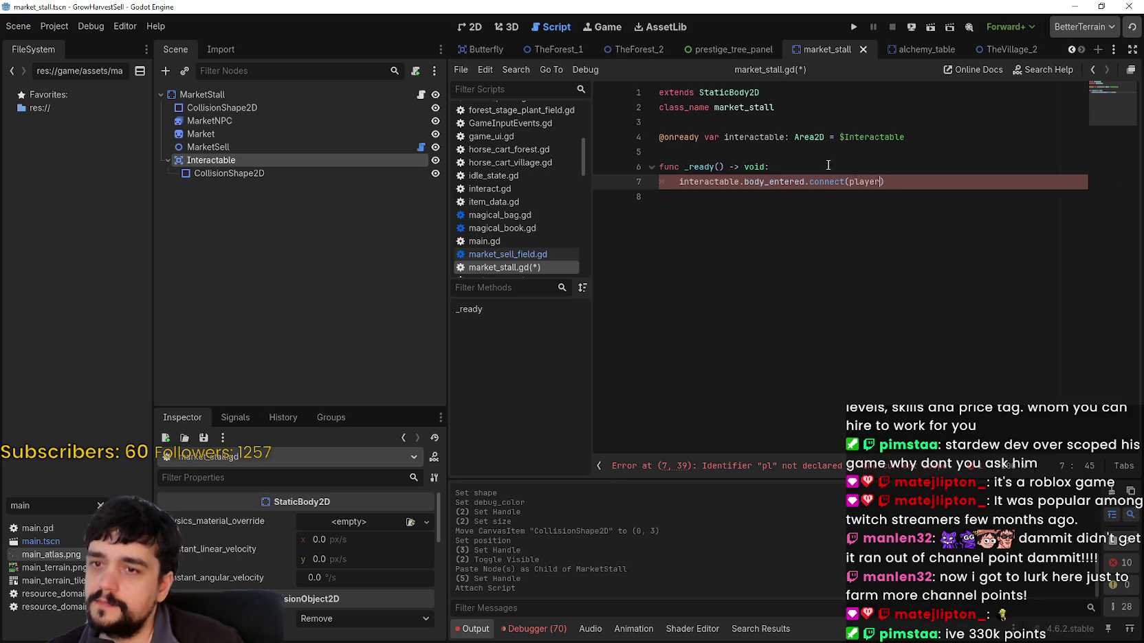
{"action": "type", "text": "tered"}
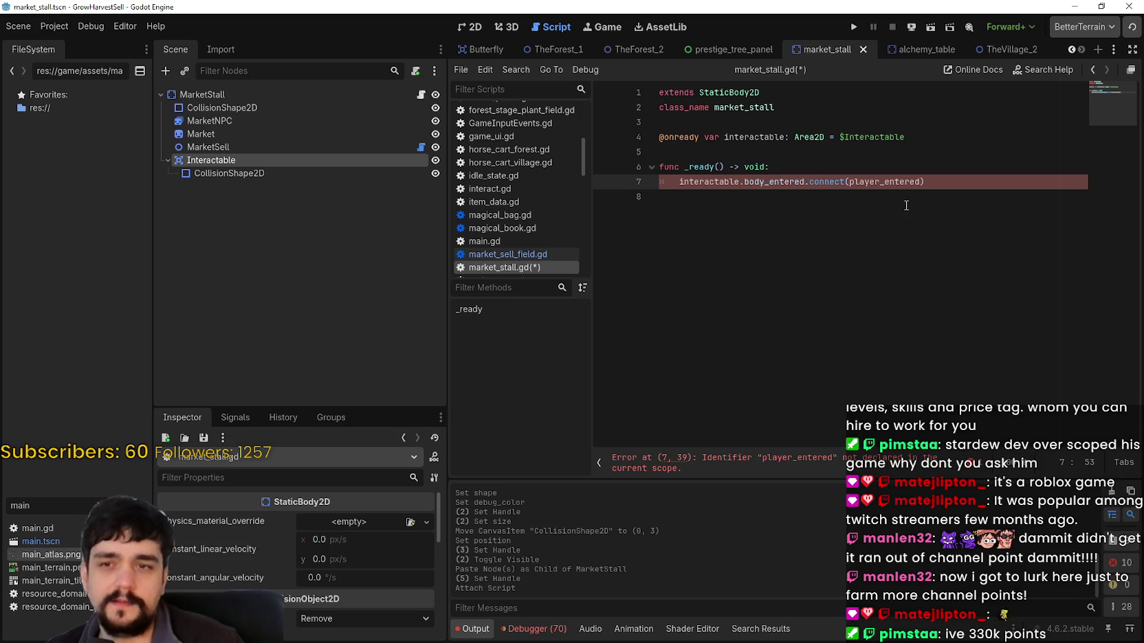
{"action": "left_click_drag", "start_coordinate": [945, 181], "coordinate": [680, 167]}
{"action": "left_click", "coordinate": [935, 180]}
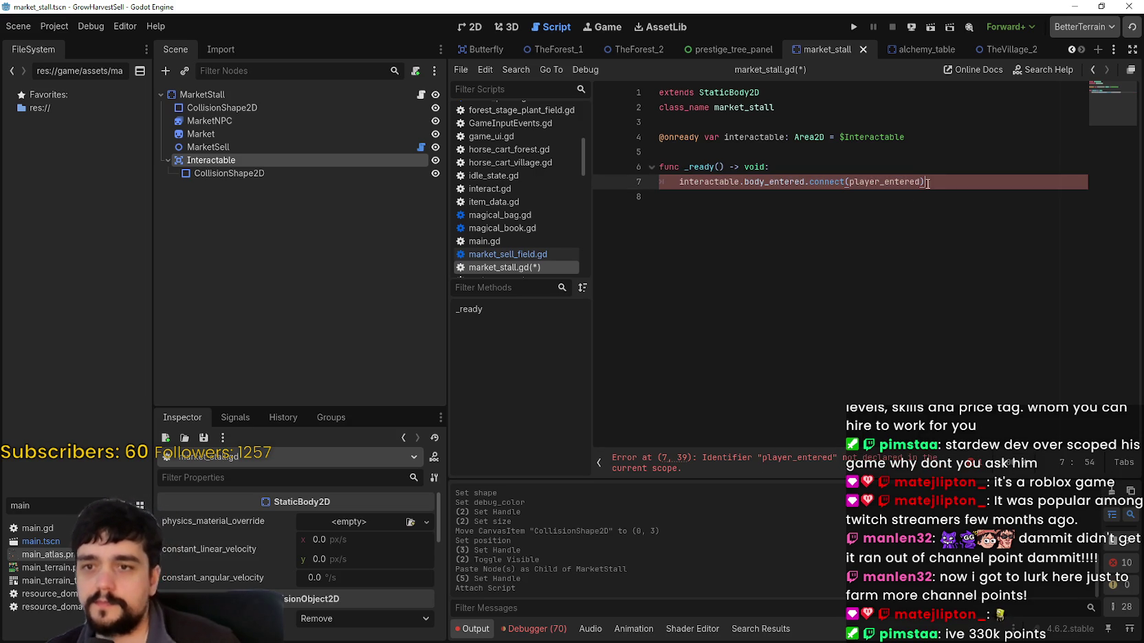
{"action": "key", "text": "Return"}
Step: Add interactable.body_exited.connect(player_exited) as the second line of _ready
{"action": "type", "text": "interactable"}
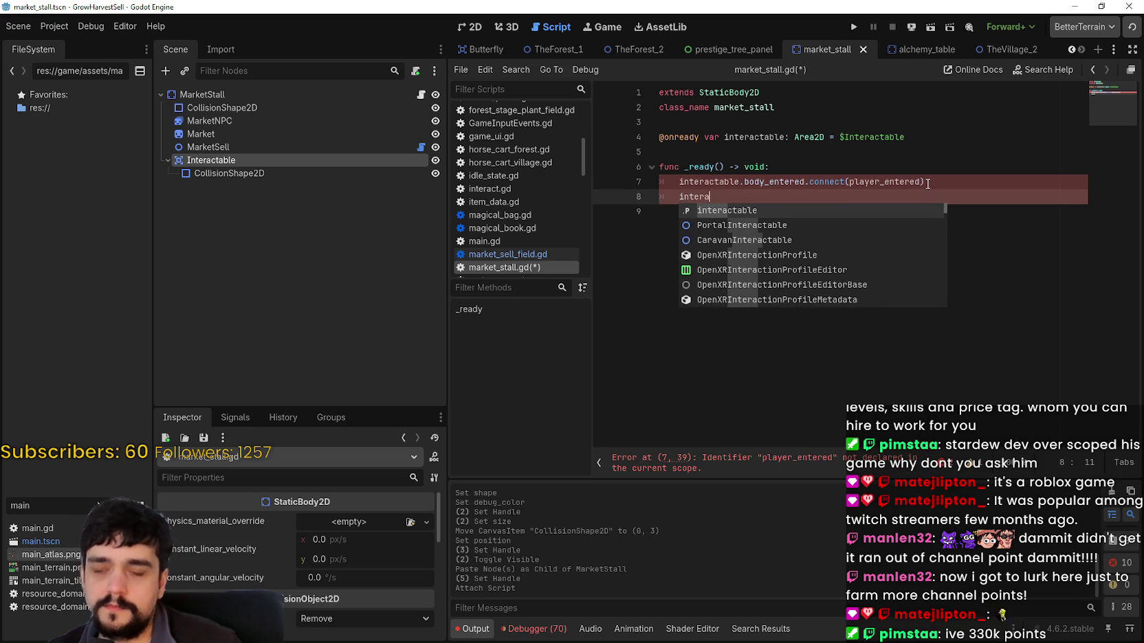
{"action": "key", "text": "Return"}
{"action": "type", "text": ".body"}
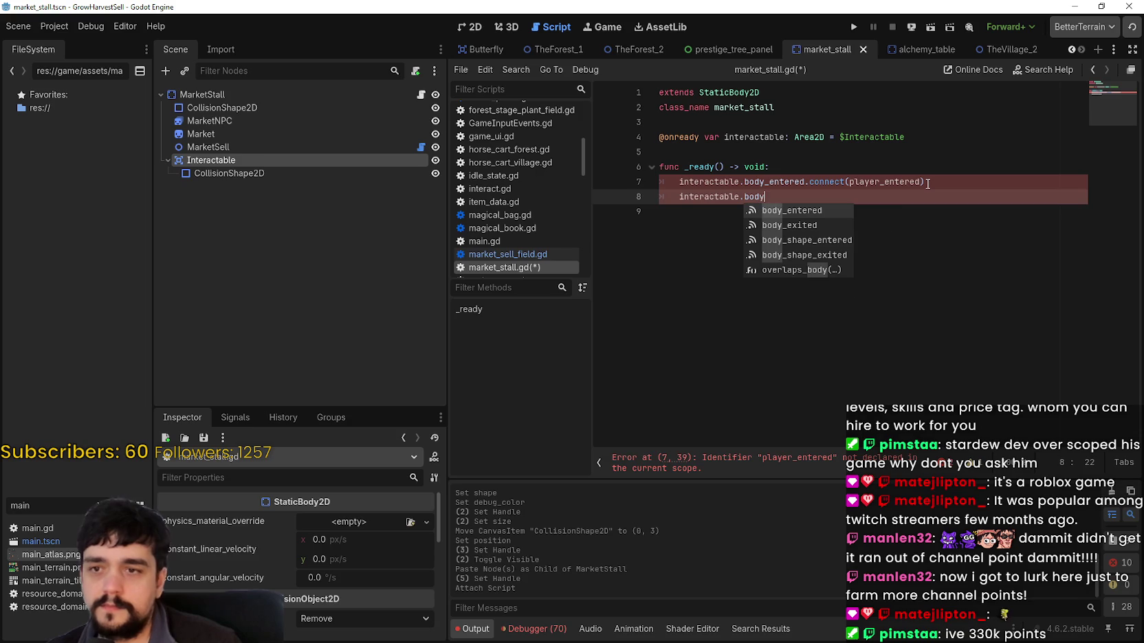
{"action": "key", "text": "Down"}
{"action": "key", "text": "Return"}
{"action": "type", "text": "conn"}
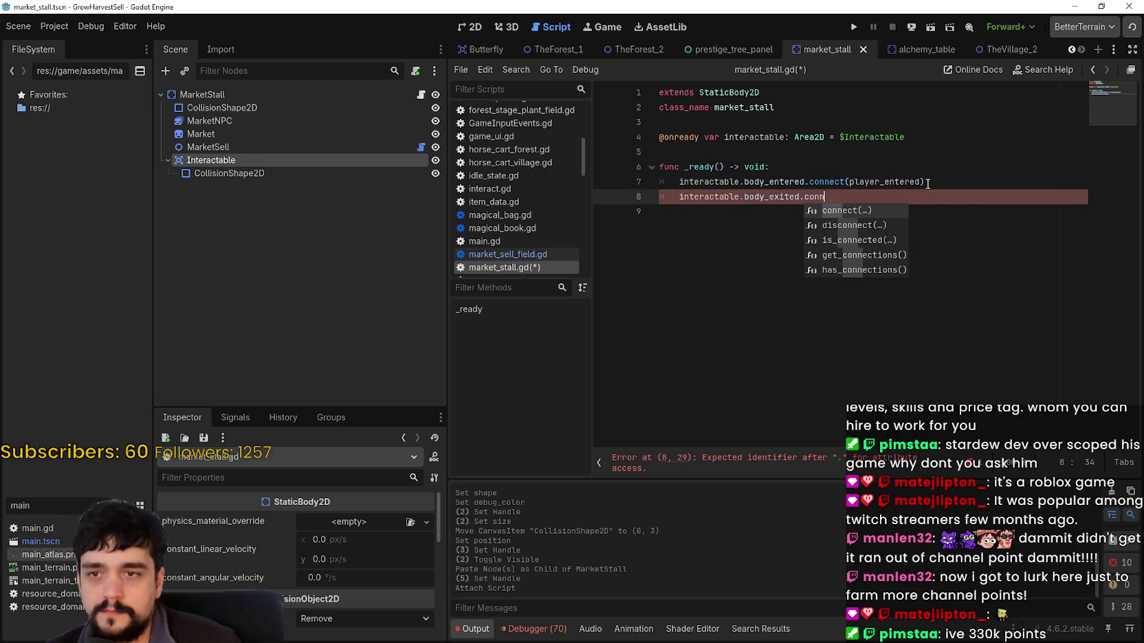
{"action": "key", "text": "Return"}
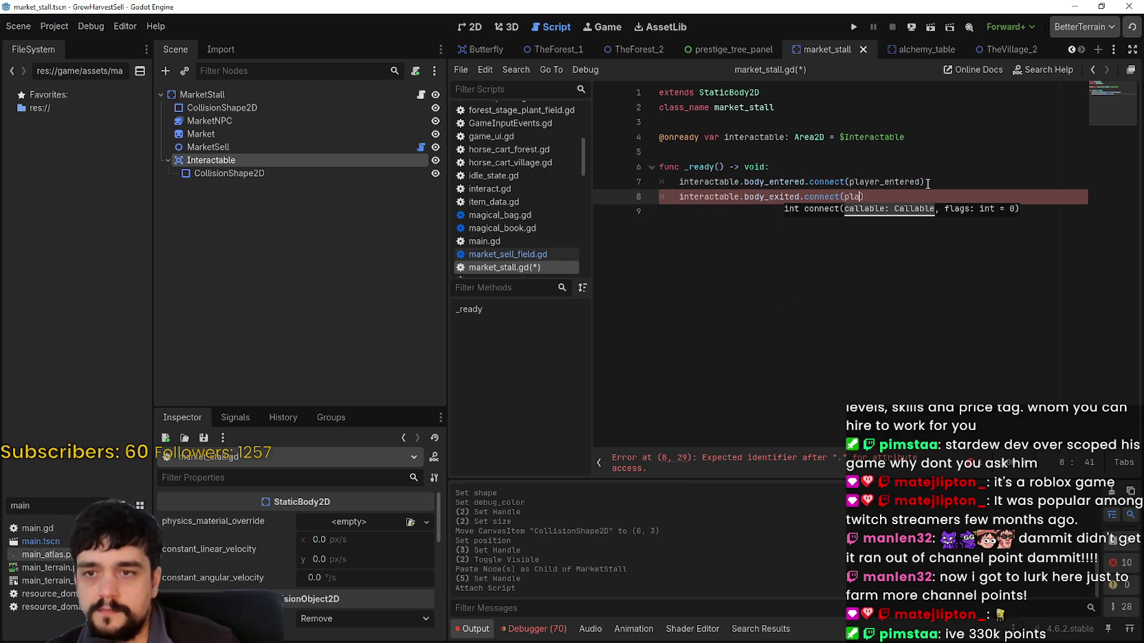
{"action": "type", "text": "r"}
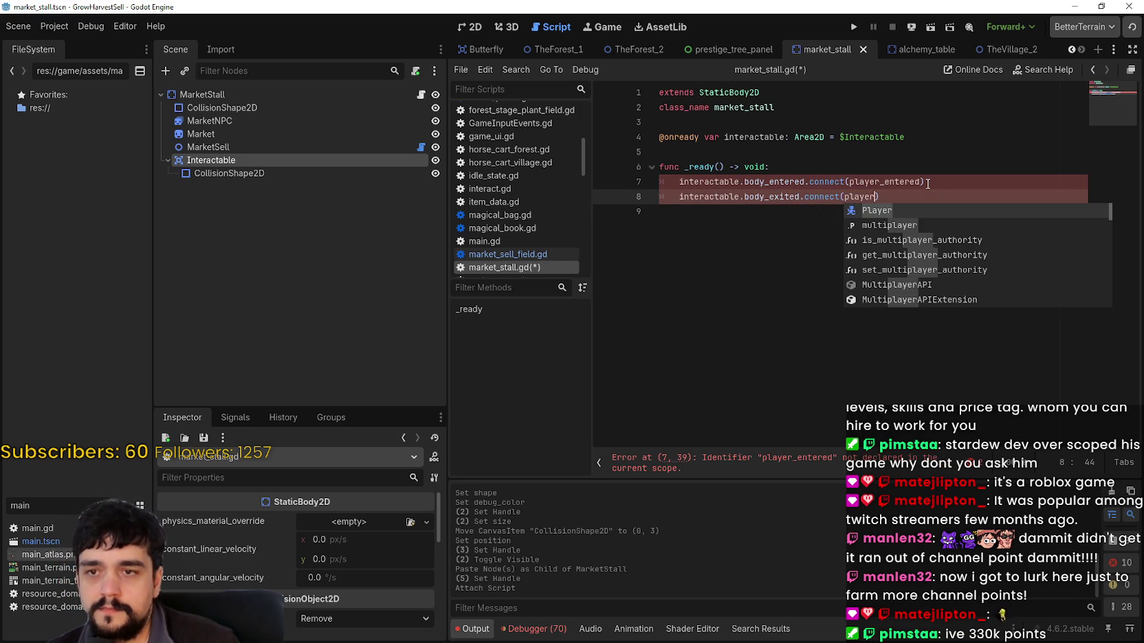
{"action": "type", "text": "_exited"}
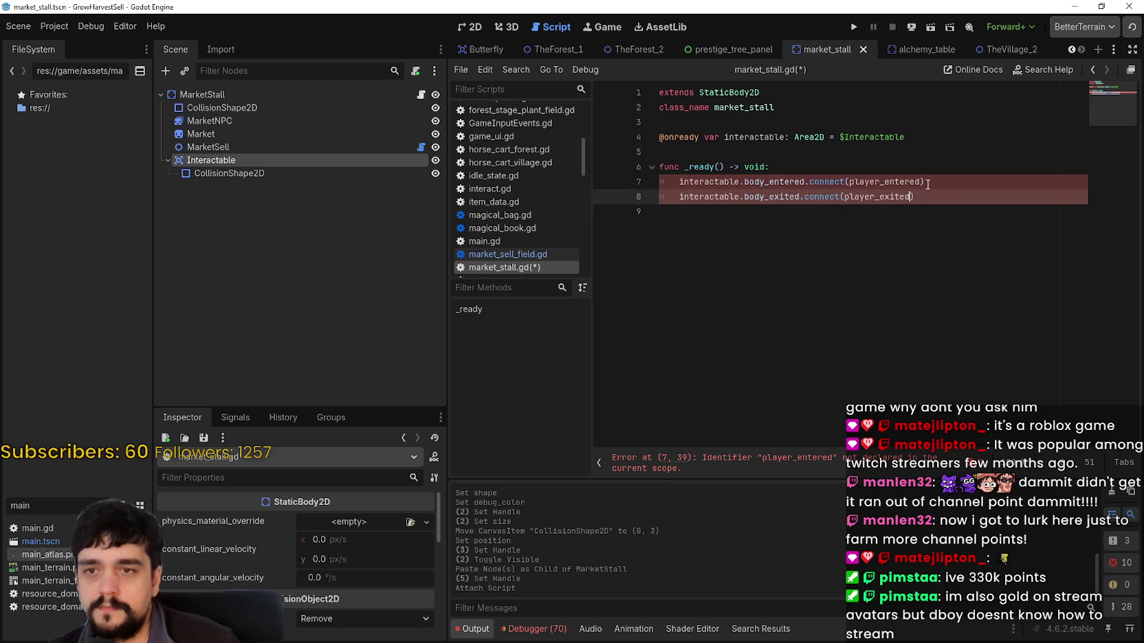
{"action": "key", "text": "Return"}
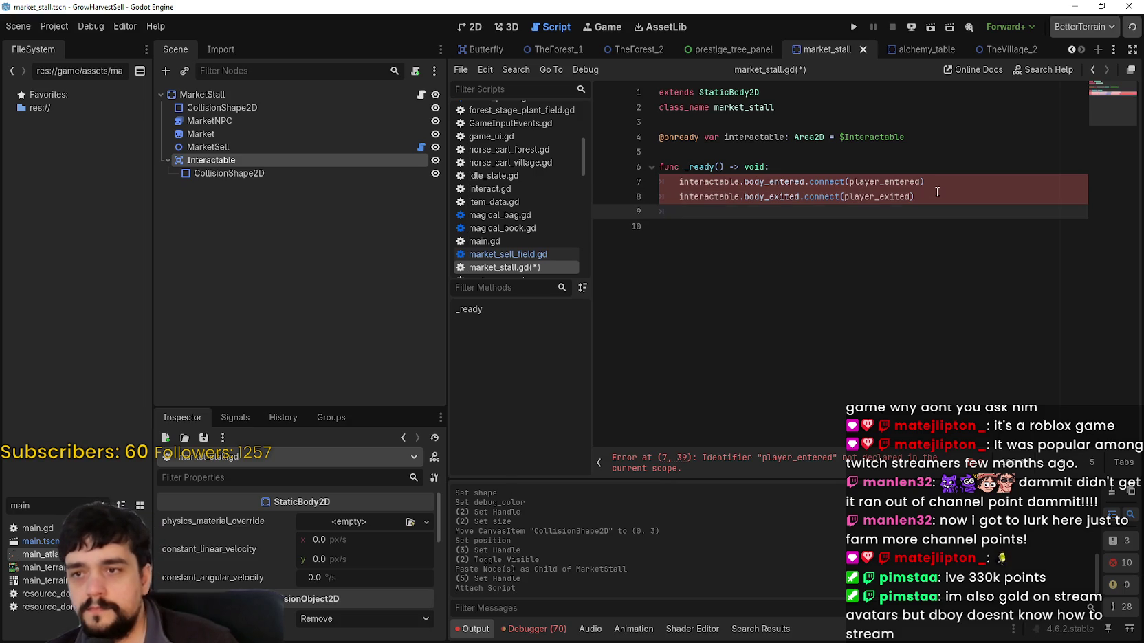
Step: Write the func player_entered() -> void: header and select the Market sprite node
{"action": "key", "text": "Return"}
{"action": "type", "text": "func pl"}
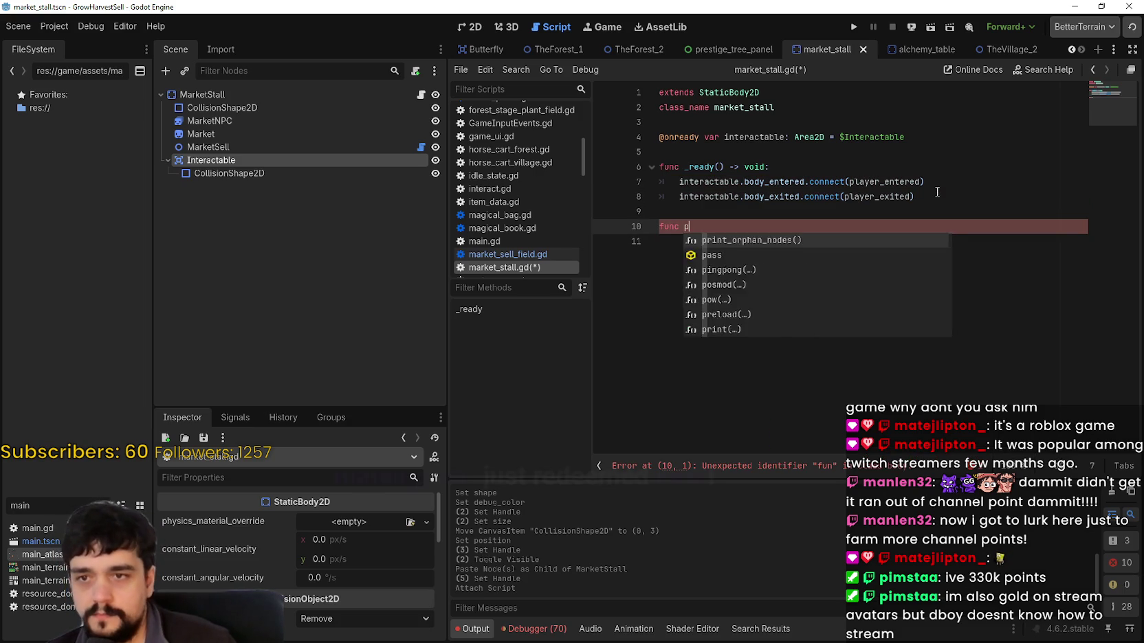
{"action": "type", "text": "ayer"}
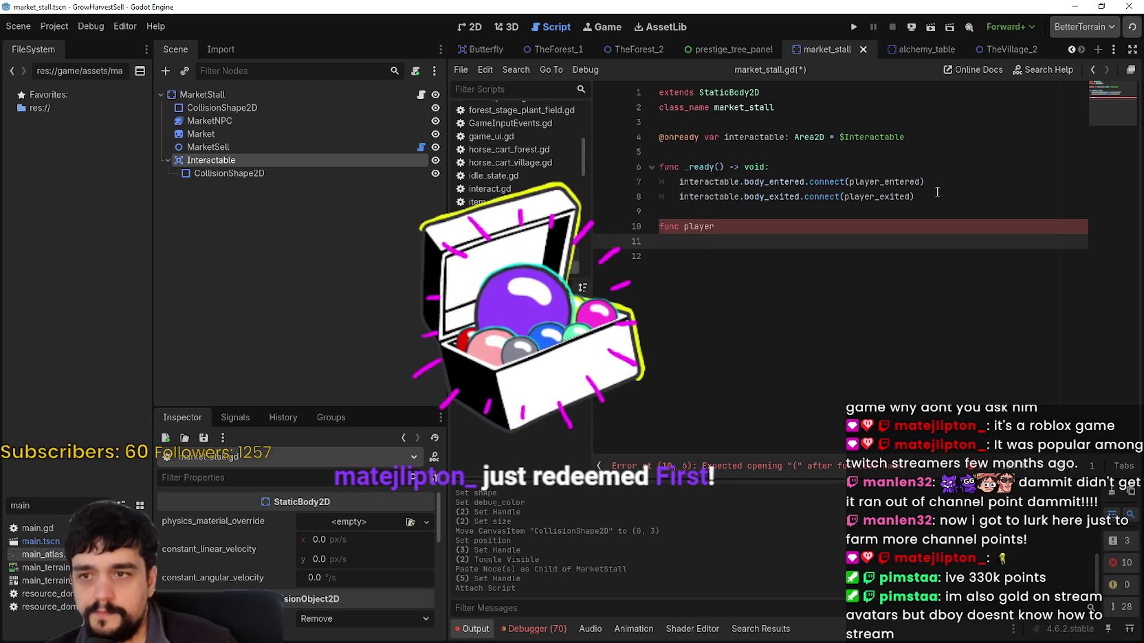
{"action": "type", "text": "_enter"}
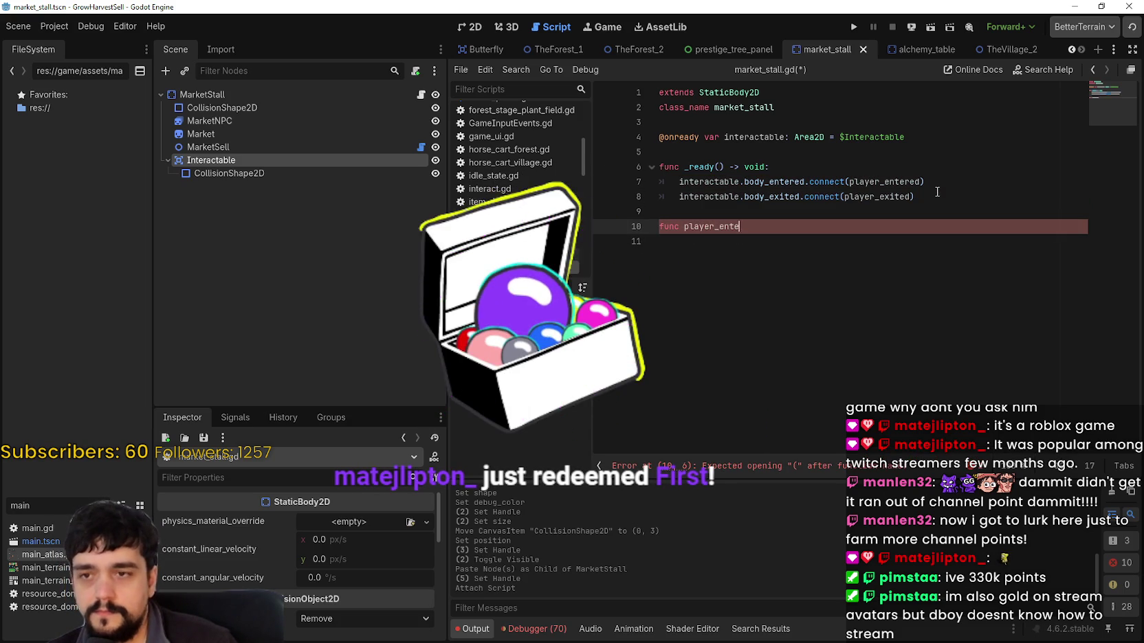
{"action": "type", "text": "ed()"}
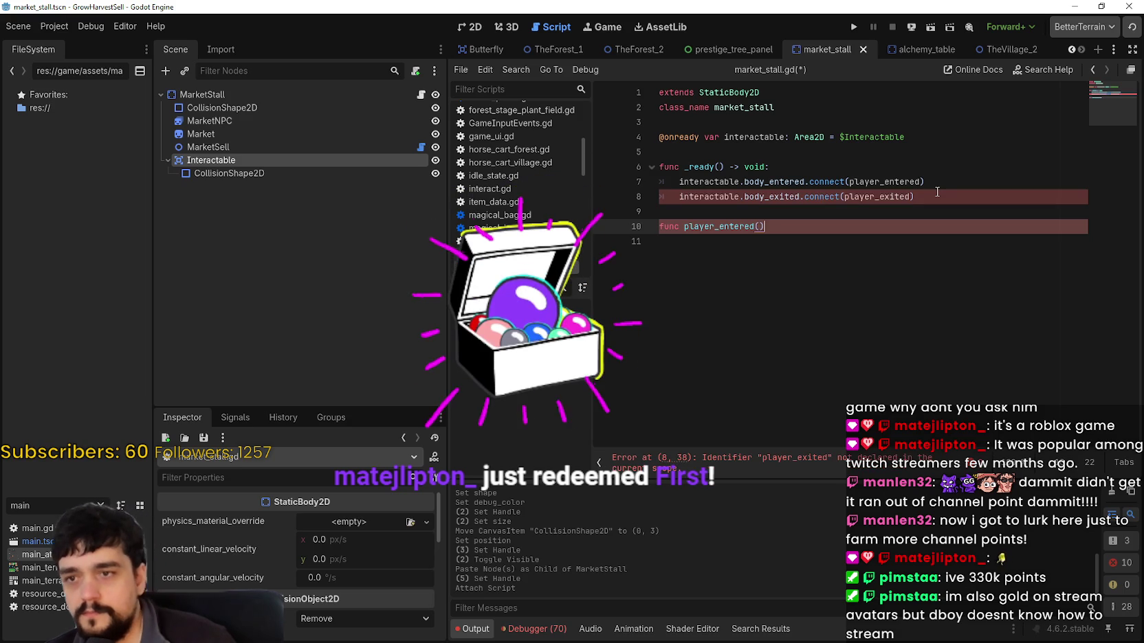
{"action": "type", "text": " 0_"}
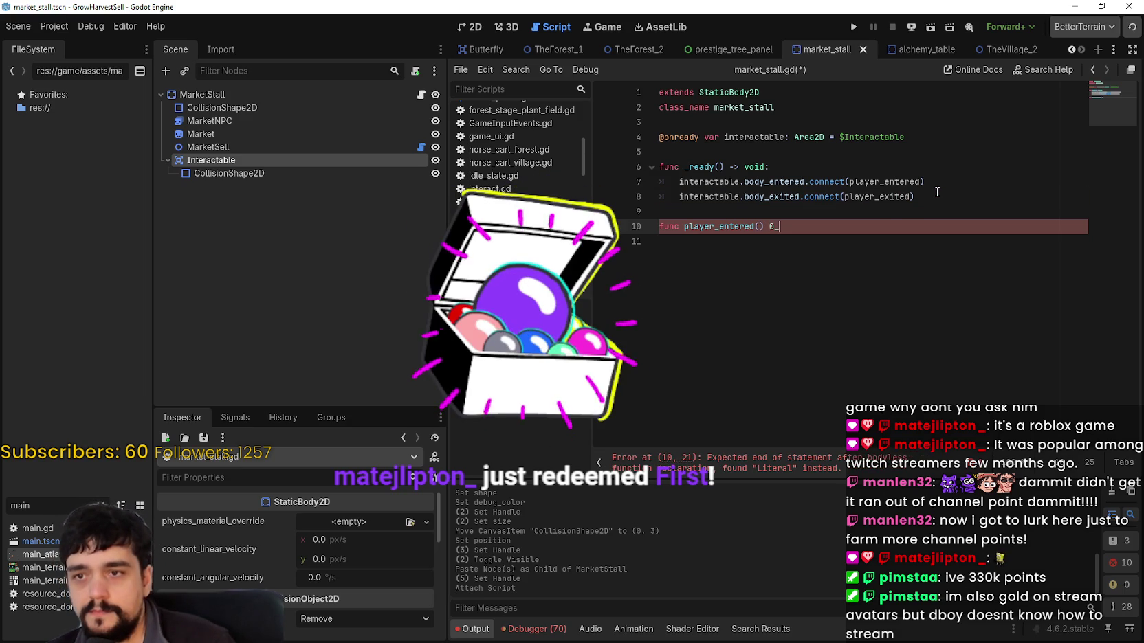
{"action": "key", "text": "BackSpace"}
{"action": "type", "text": "-> void"}
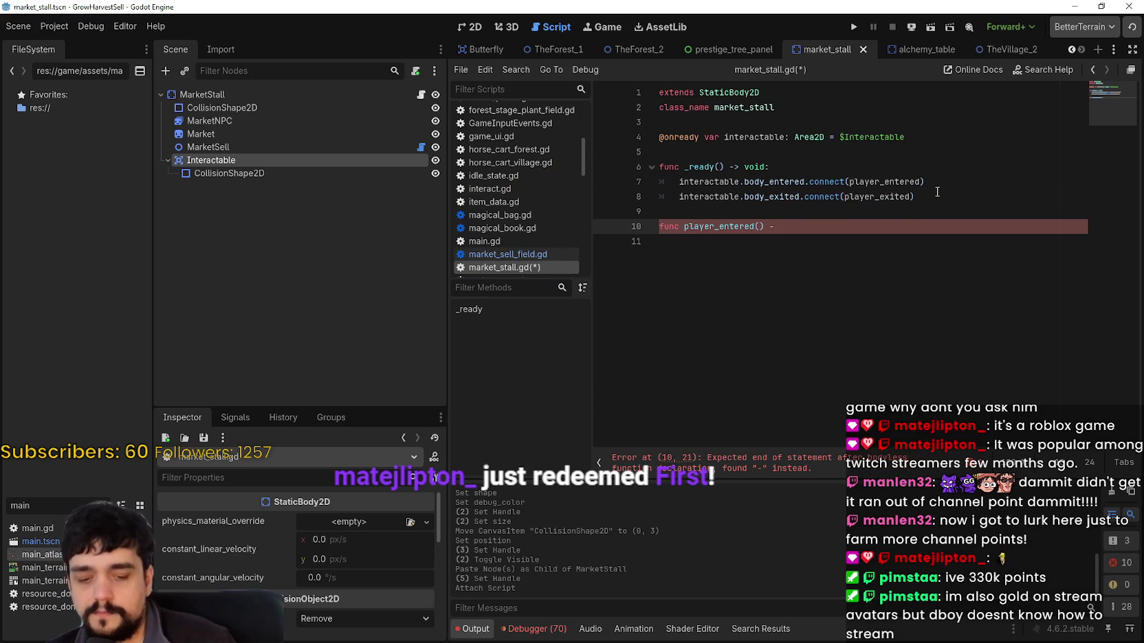
{"action": "type", "text": ":"}
{"action": "key", "text": "Return"}
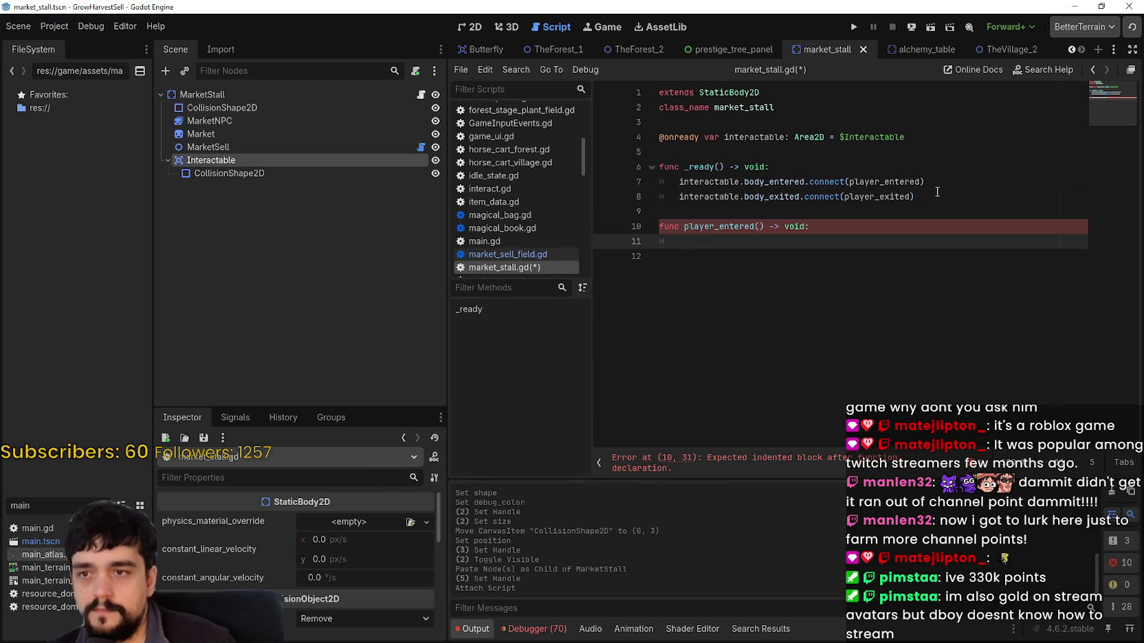
{"action": "left_click", "coordinate": [269, 138]}
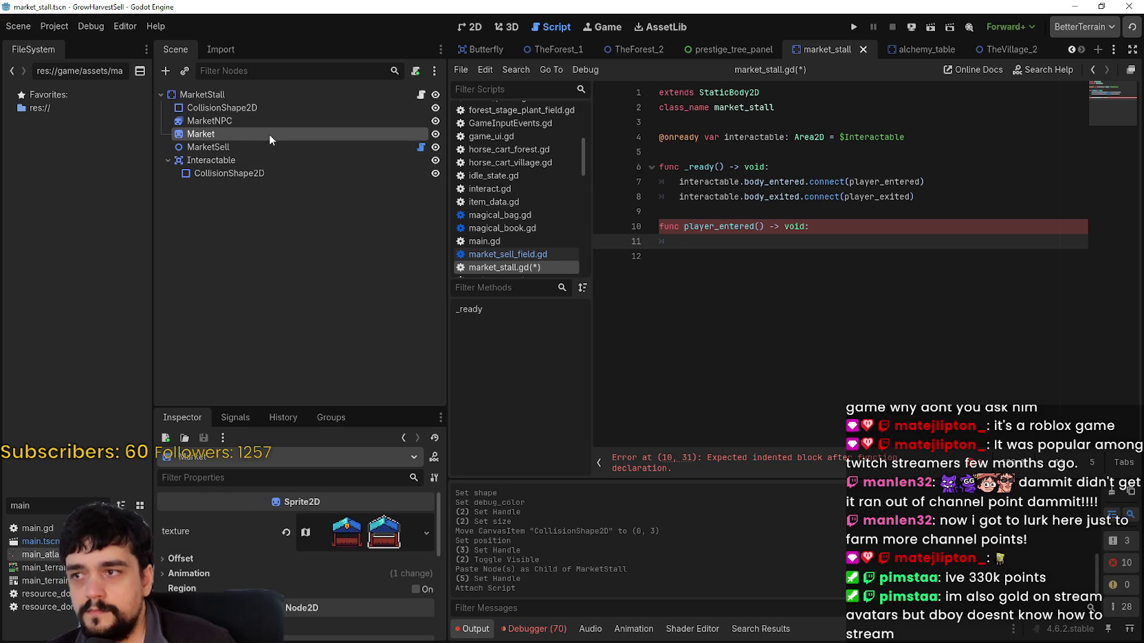
{"action": "scroll", "coordinate": [368, 540], "scroll_direction": "down", "scroll_amount": 1}
{"action": "scroll", "coordinate": [360, 530], "scroll_direction": "up", "scroll_amount": 1}
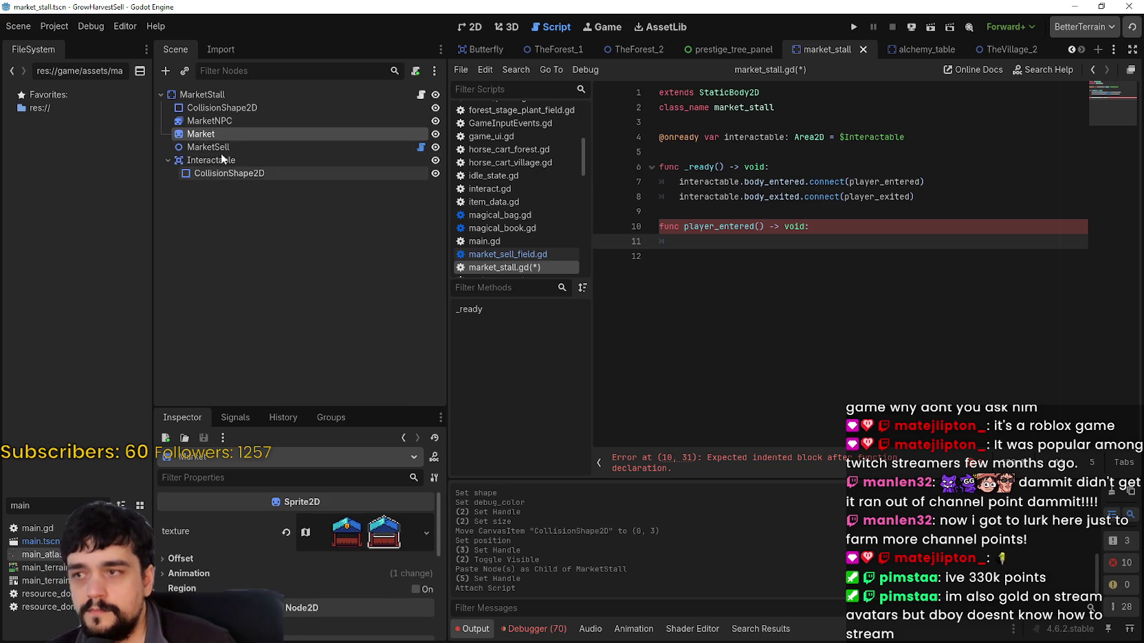
{"action": "mouse_move", "coordinate": [227, 135]}
{"action": "left_mouse_down"}
{"action": "mouse_move", "coordinate": [706, 125]}
{"action": "mouse_move", "coordinate": [704, 147]}
{"action": "left_mouse_up"}
{"action": "left_click", "coordinate": [753, 256]}
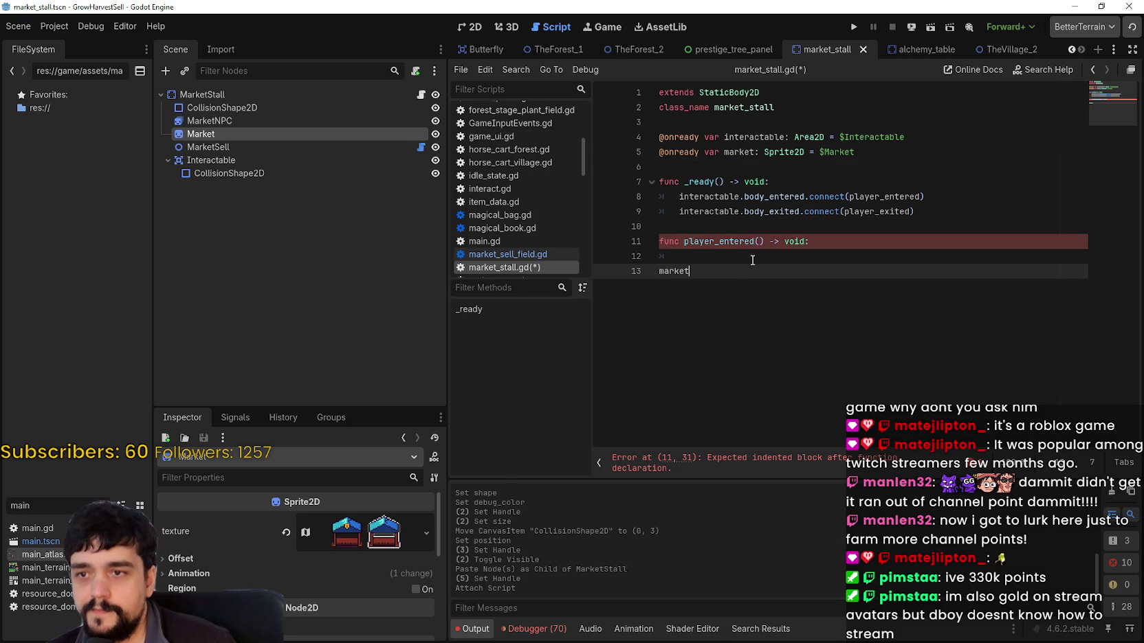
{"action": "type", "text": "market."}
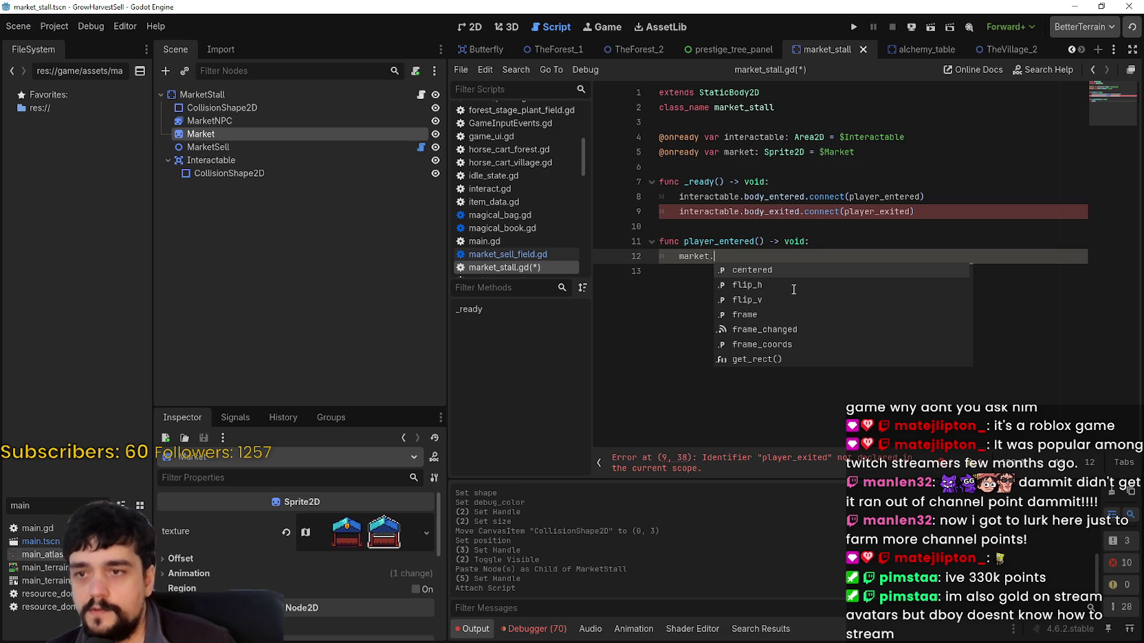
{"action": "type", "text": "frame "}
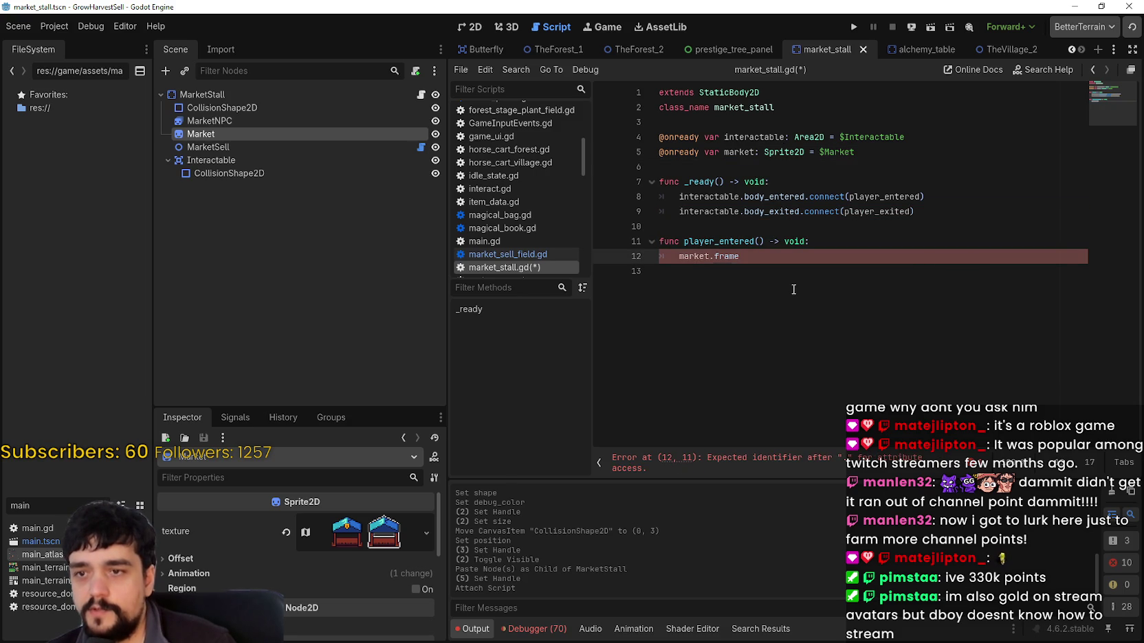
{"action": "type", "text": "="}
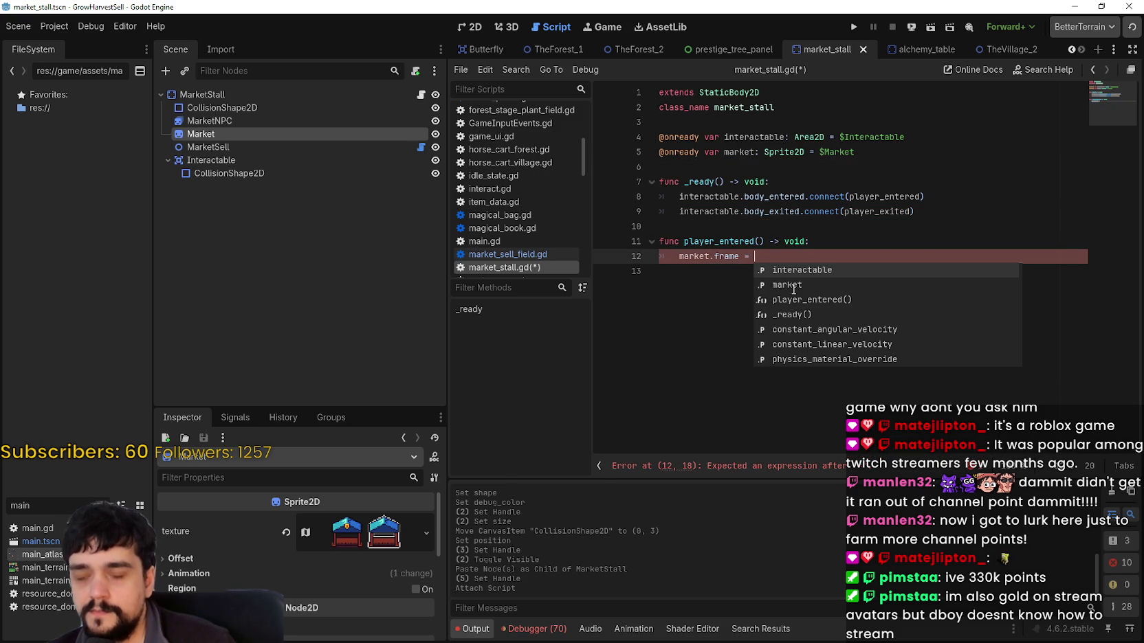
{"action": "type", "text": " 2"}
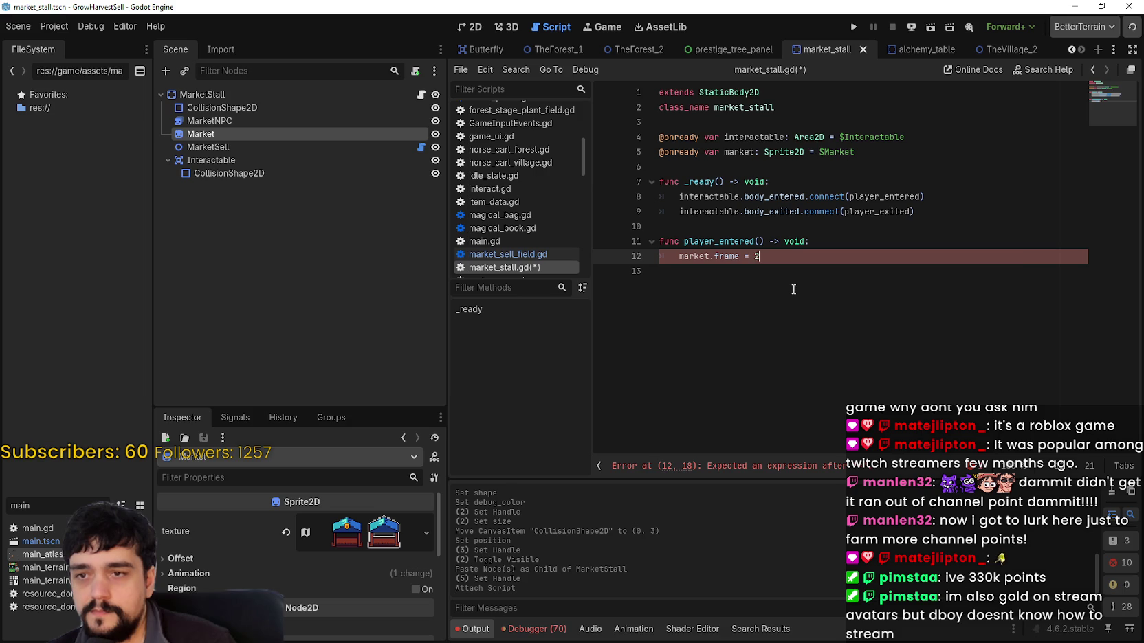
{"action": "type", "text": "1"}
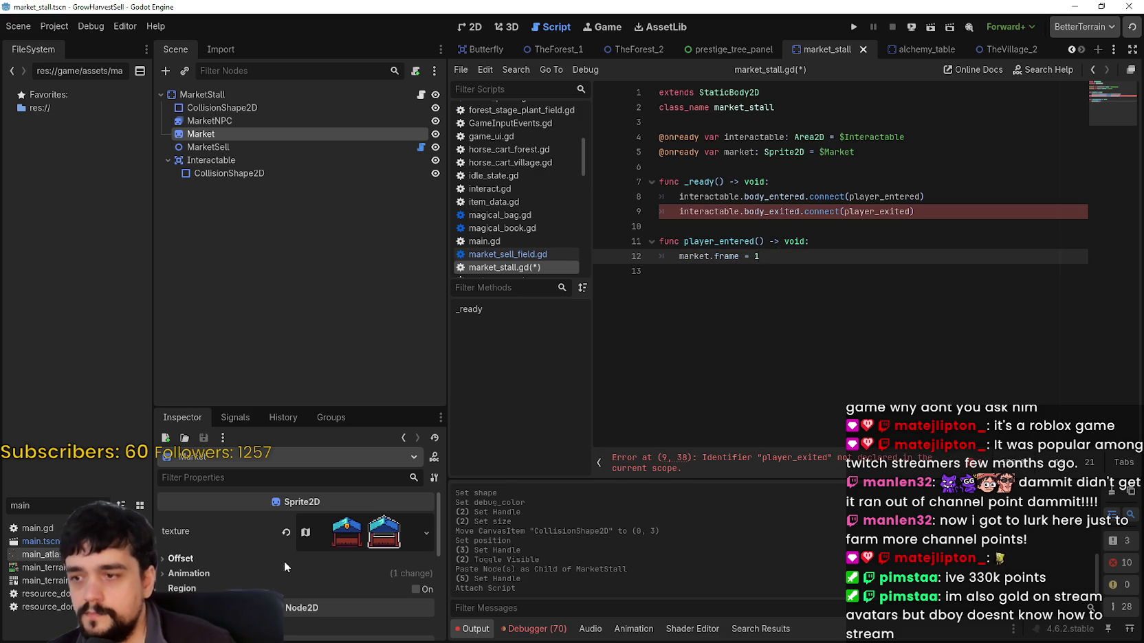
Step: Inspect the Market sprite's Animation frame settings in the Inspector
{"action": "left_click", "coordinate": [228, 557]}
{"action": "left_click", "coordinate": [228, 557]}
{"action": "left_click", "coordinate": [208, 577]}
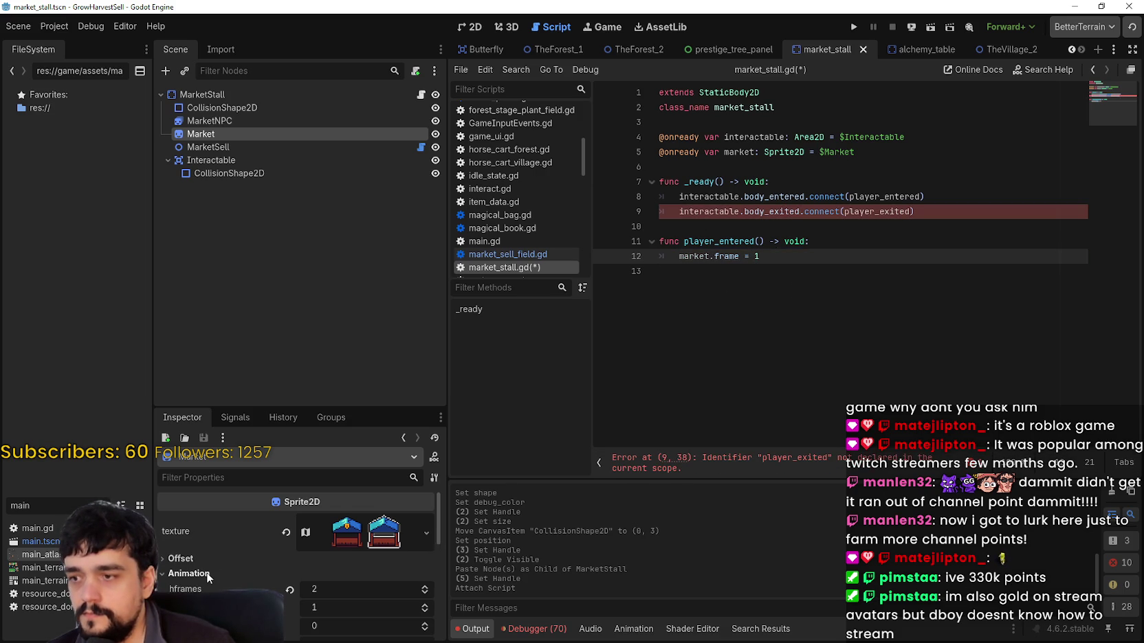
{"action": "scroll", "coordinate": [209, 569], "scroll_direction": "down", "scroll_amount": 2}
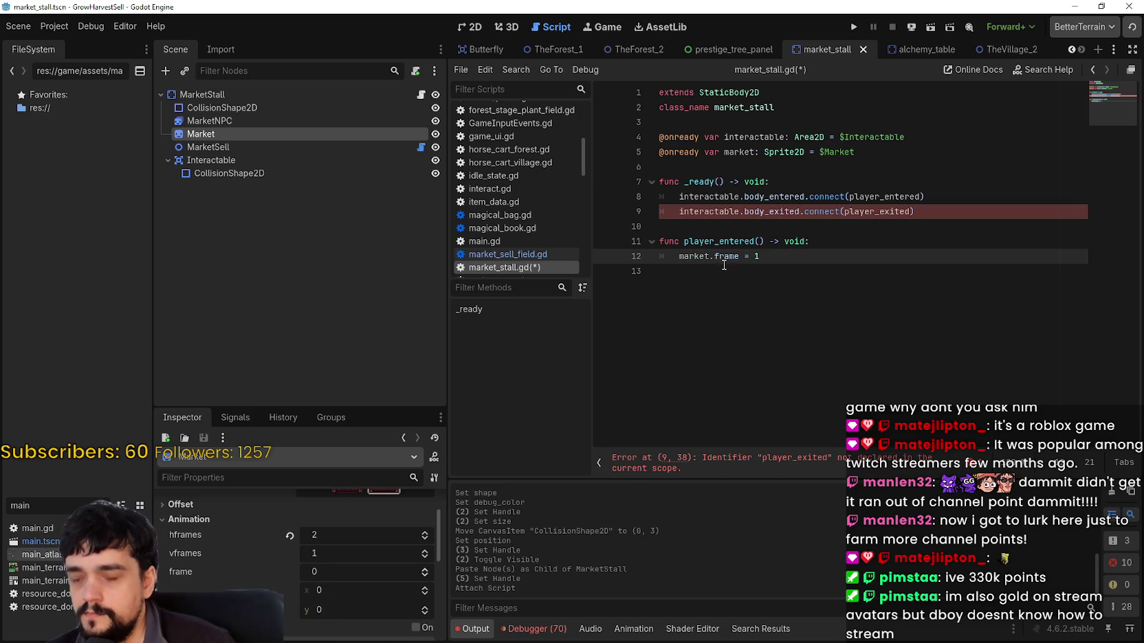
Step: Begin a func player_exited() -> void: header below player_entered
{"action": "left_click_drag", "start_coordinate": [788, 260], "coordinate": [660, 242]}
{"action": "left_click", "coordinate": [743, 281]}
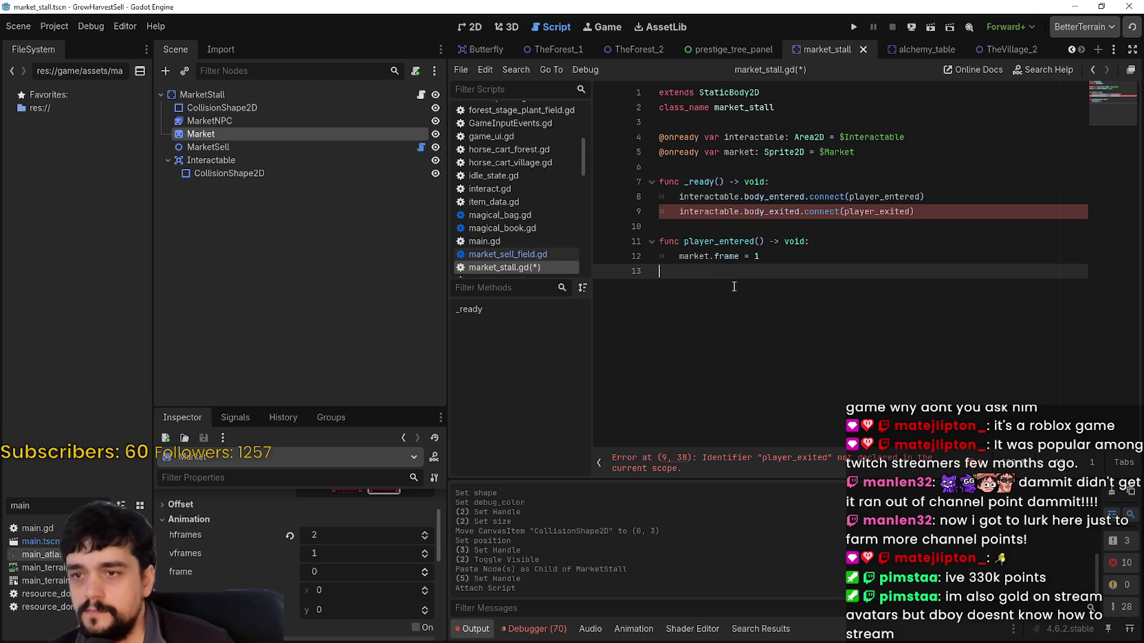
{"action": "key", "text": "Return"}
{"action": "type", "text": "func player"}
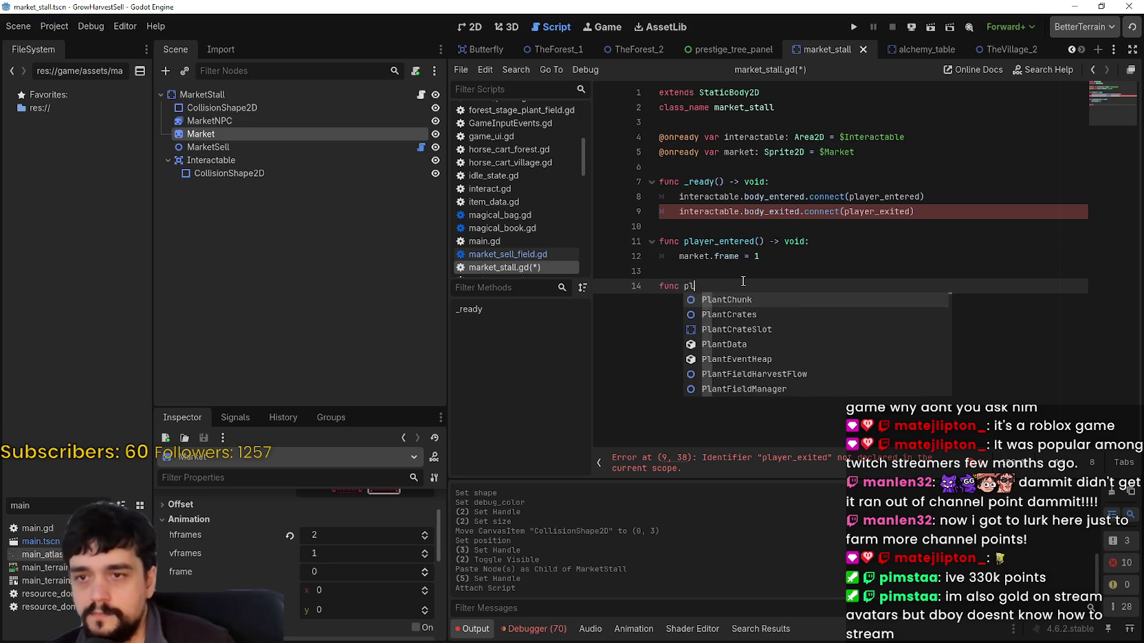
{"action": "type", "text": "_exited("}
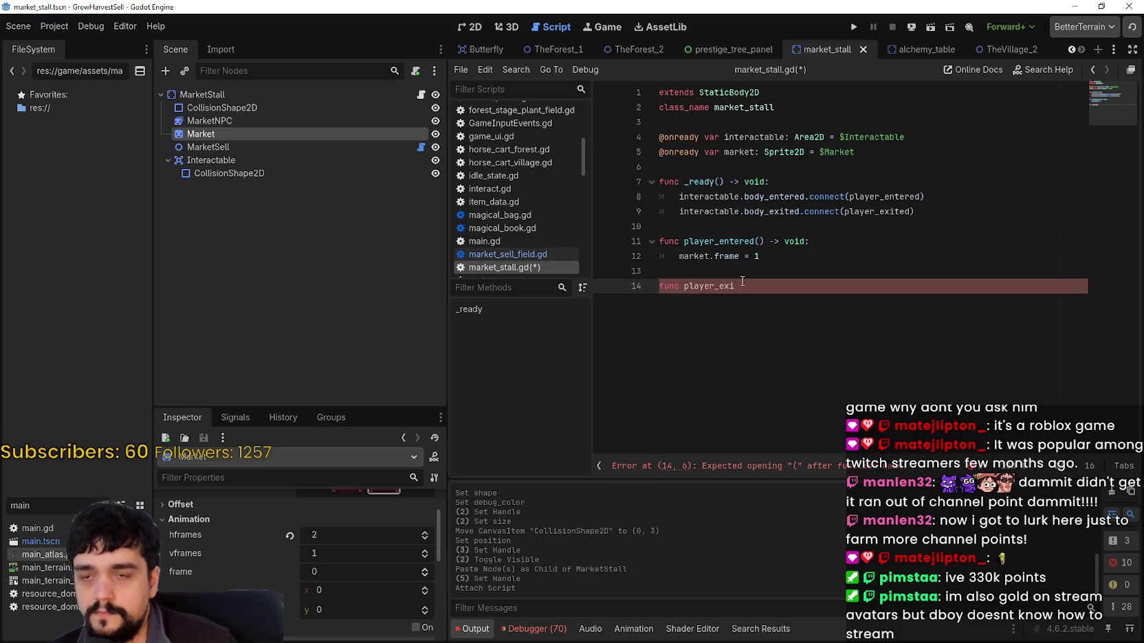
{"action": "type", "text": ") -> void"}
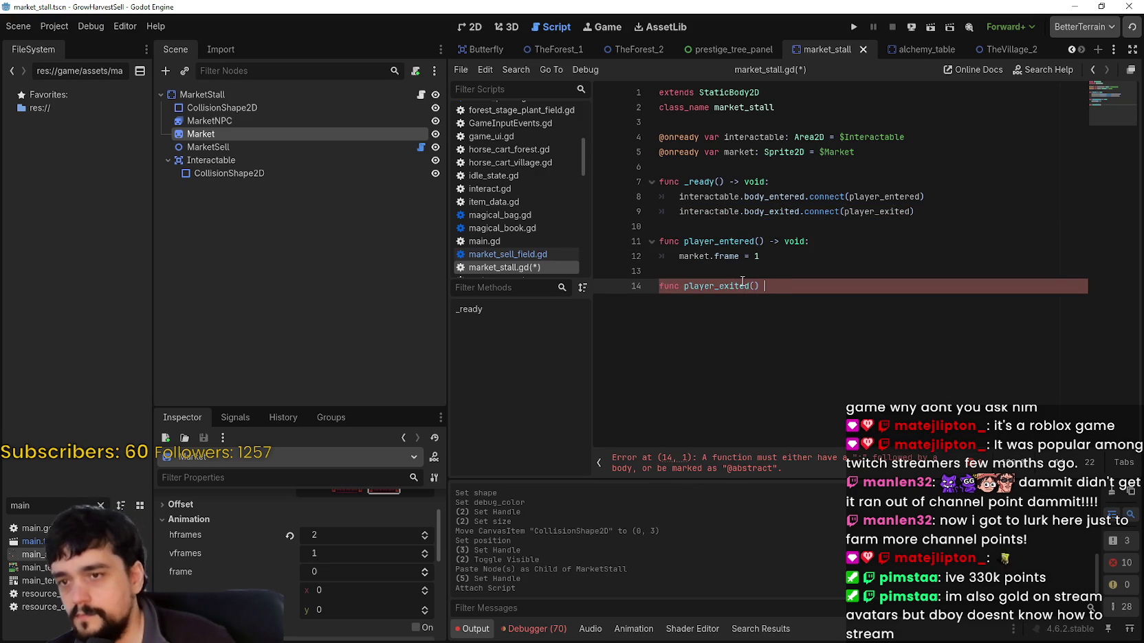
{"action": "type", "text": ":"}
Step: Write the player_exited body so it sets market.frame = 0, then copy market.frame
{"action": "key", "text": "Return"}
{"action": "type", "text": "mar"}
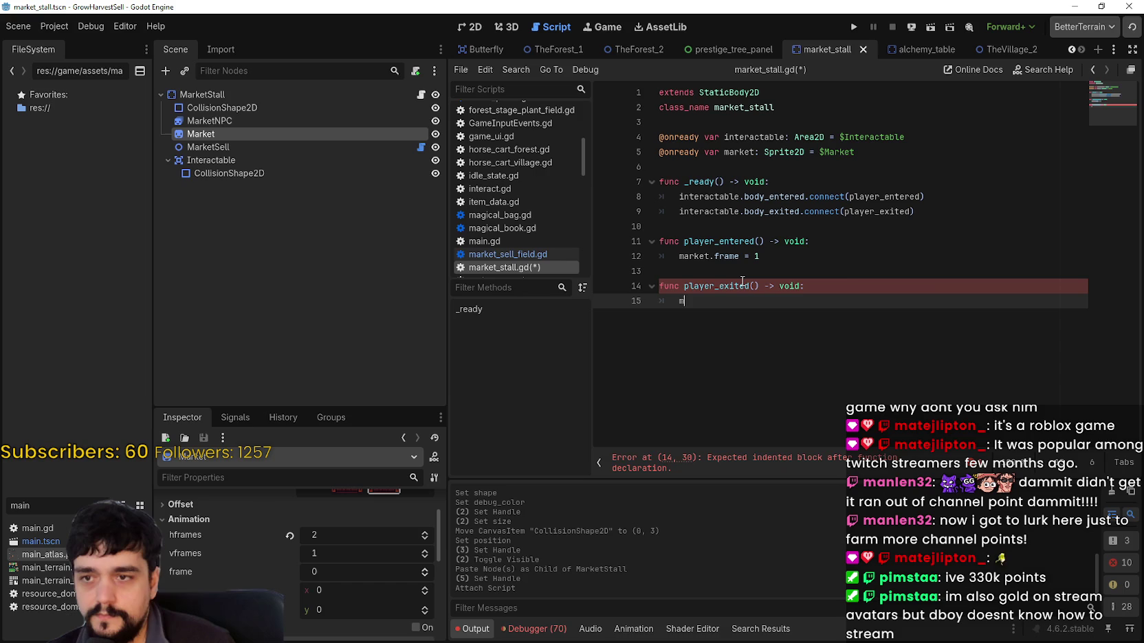
{"action": "type", "text": "ket.f"}
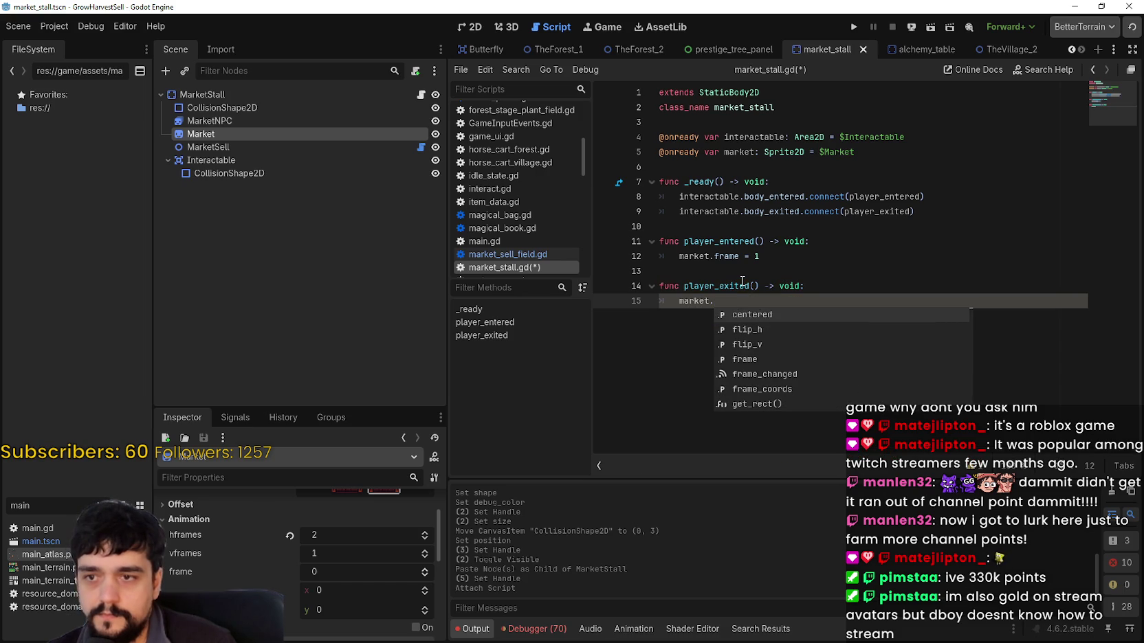
{"action": "type", "text": "rame = 0"}
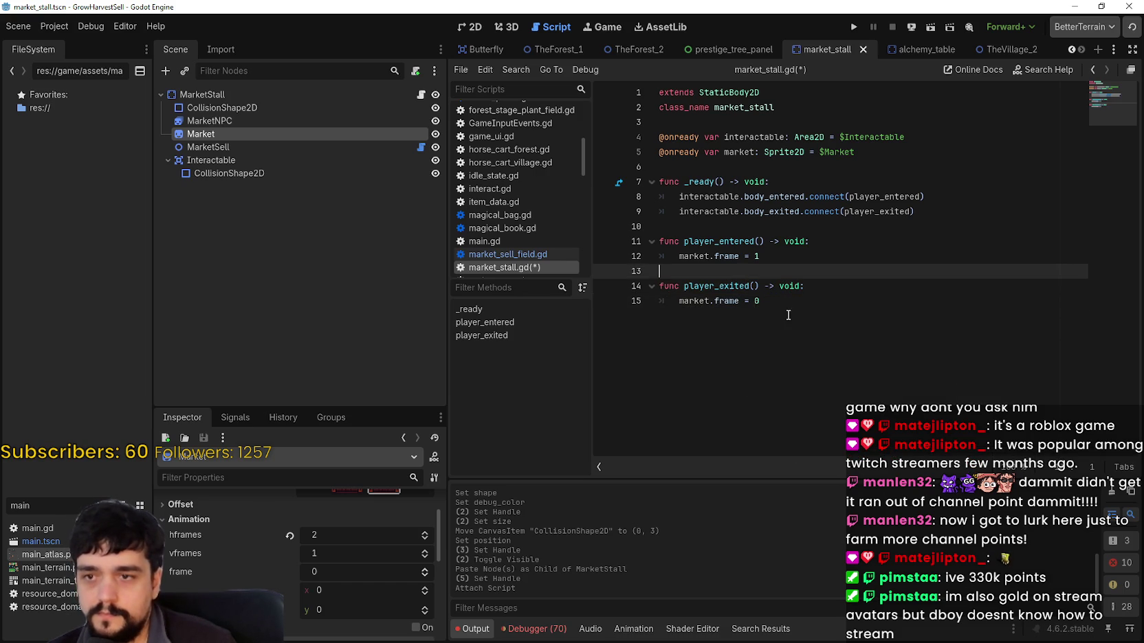
{"action": "left_click_drag", "start_coordinate": [690, 301], "coordinate": [731, 297]}
{"action": "key", "text": "ctrl+c"}
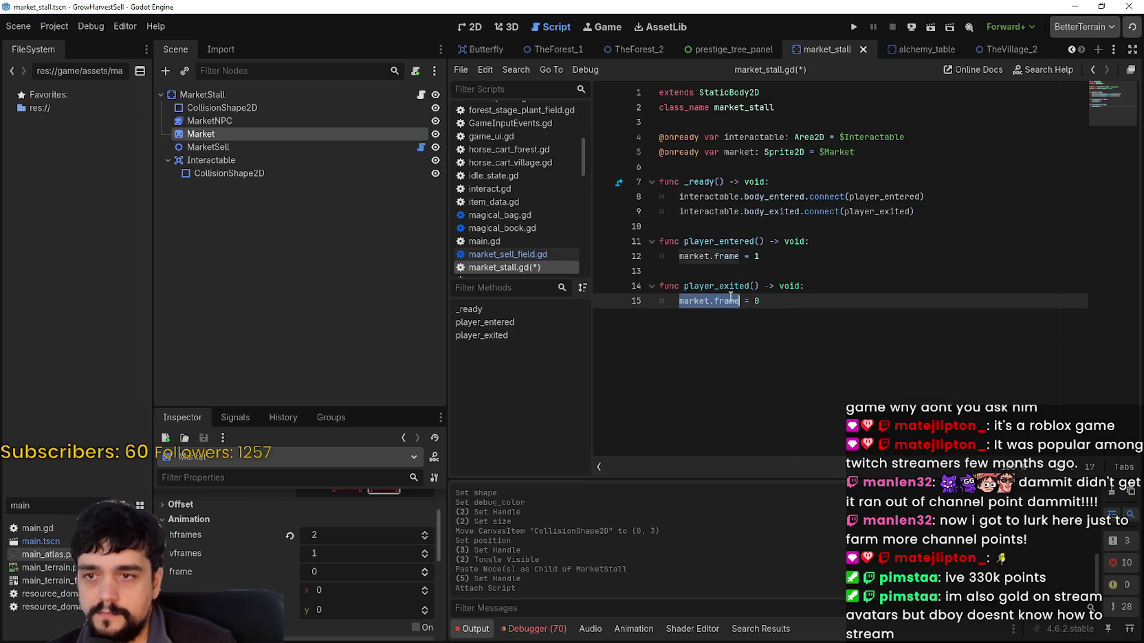
Step: Add market.frame = 0 at the end of _ready, below the connect calls, and save
{"action": "left_click", "coordinate": [901, 181]}
{"action": "key", "text": "Return"}
{"action": "key", "text": "ctrl+v"}
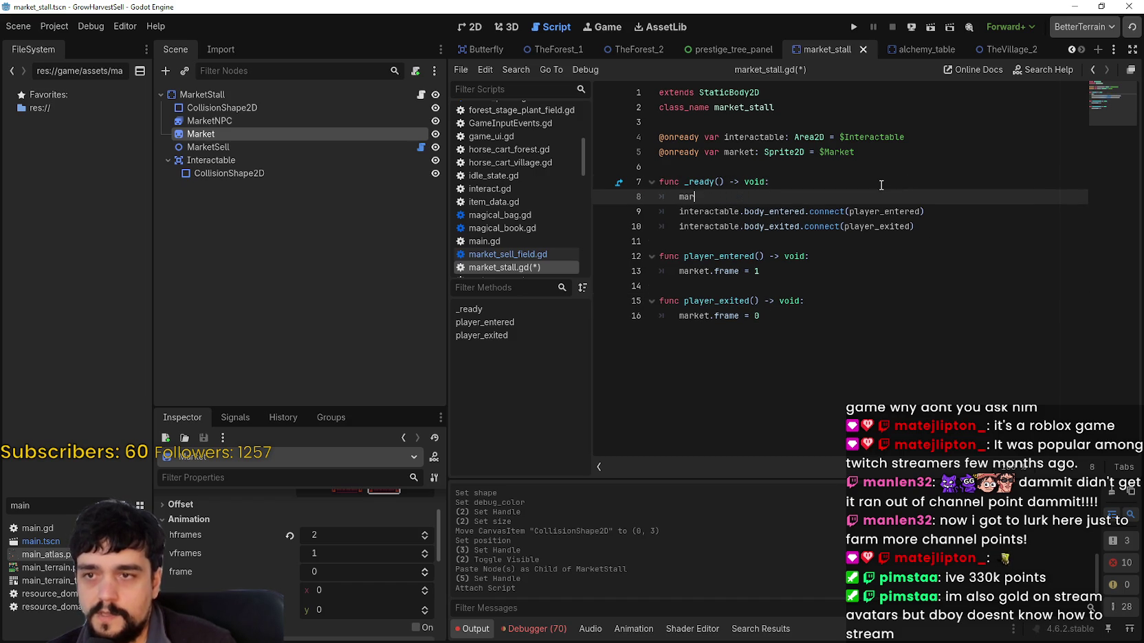
{"action": "key", "text": "BackSpace"}
{"action": "key", "text": "BackSpace"}
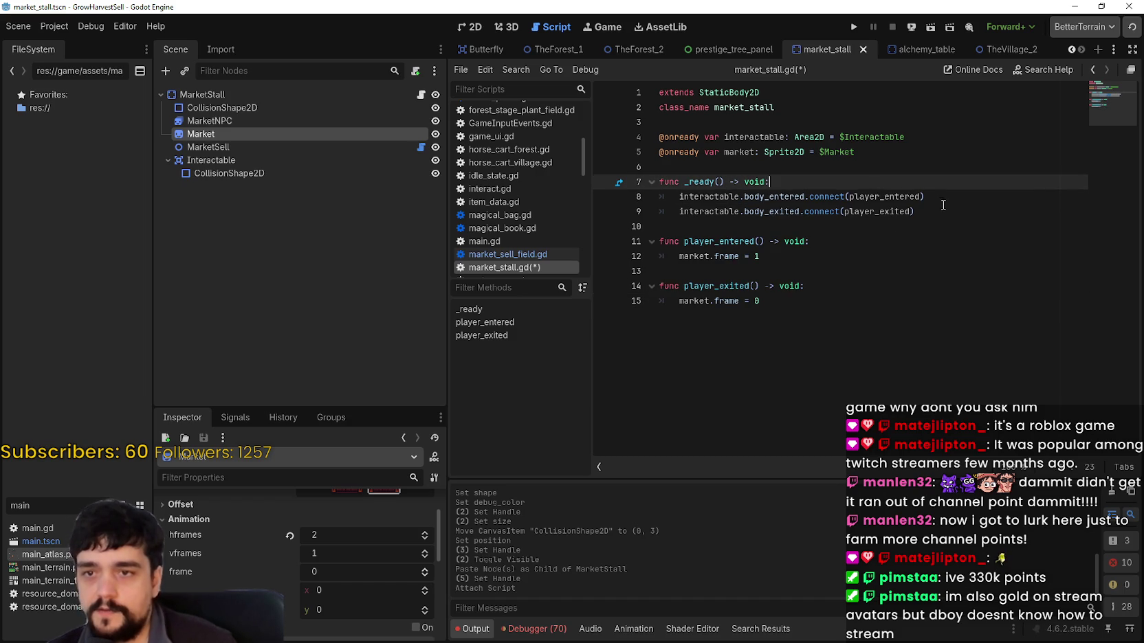
{"action": "left_click", "coordinate": [935, 212]}
{"action": "key", "text": "Return"}
{"action": "key", "text": "ctrl+v"}
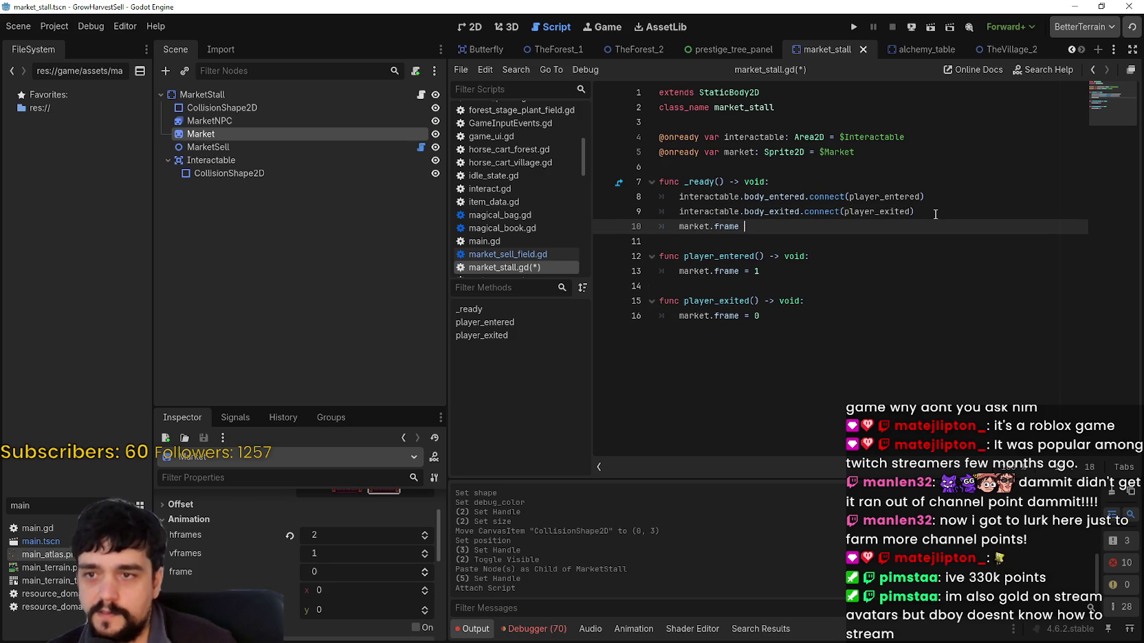
{"action": "type", "text": "= 0"}
{"action": "key", "text": "ctrl+s"}
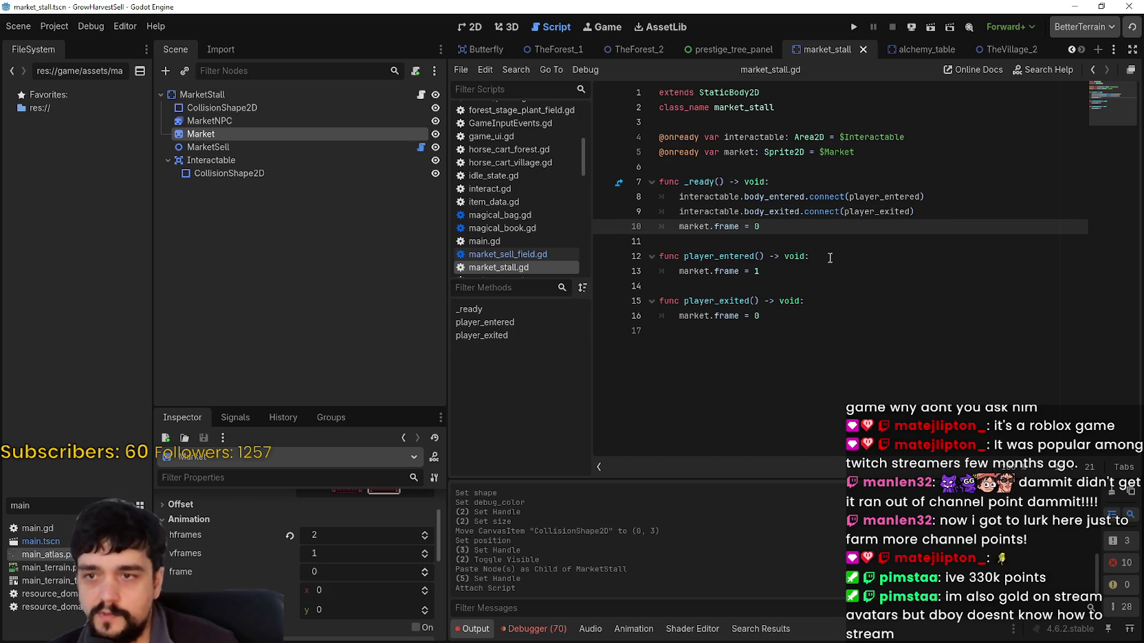
Step: Save market_stall.gd again and run the game to test the market stall
{"action": "left_click", "coordinate": [831, 258]}
{"action": "left_click_drag", "start_coordinate": [753, 226], "coordinate": [677, 227]}
{"action": "left_click", "coordinate": [847, 332]}
{"action": "key", "text": "ctrl+s"}
{"action": "left_click", "coordinate": [853, 28]}
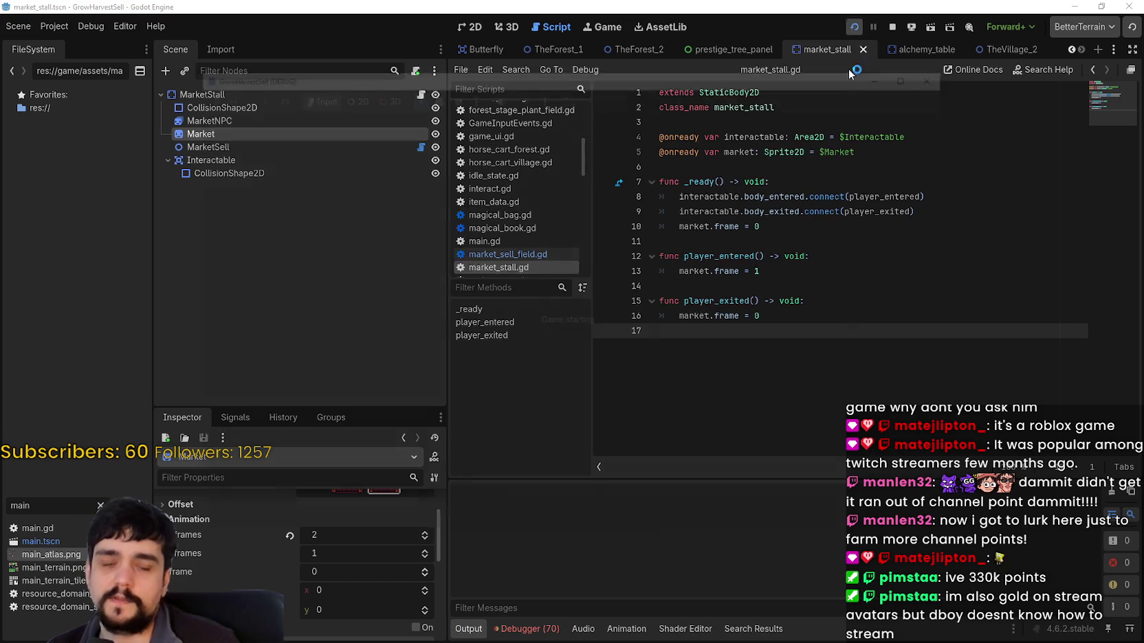